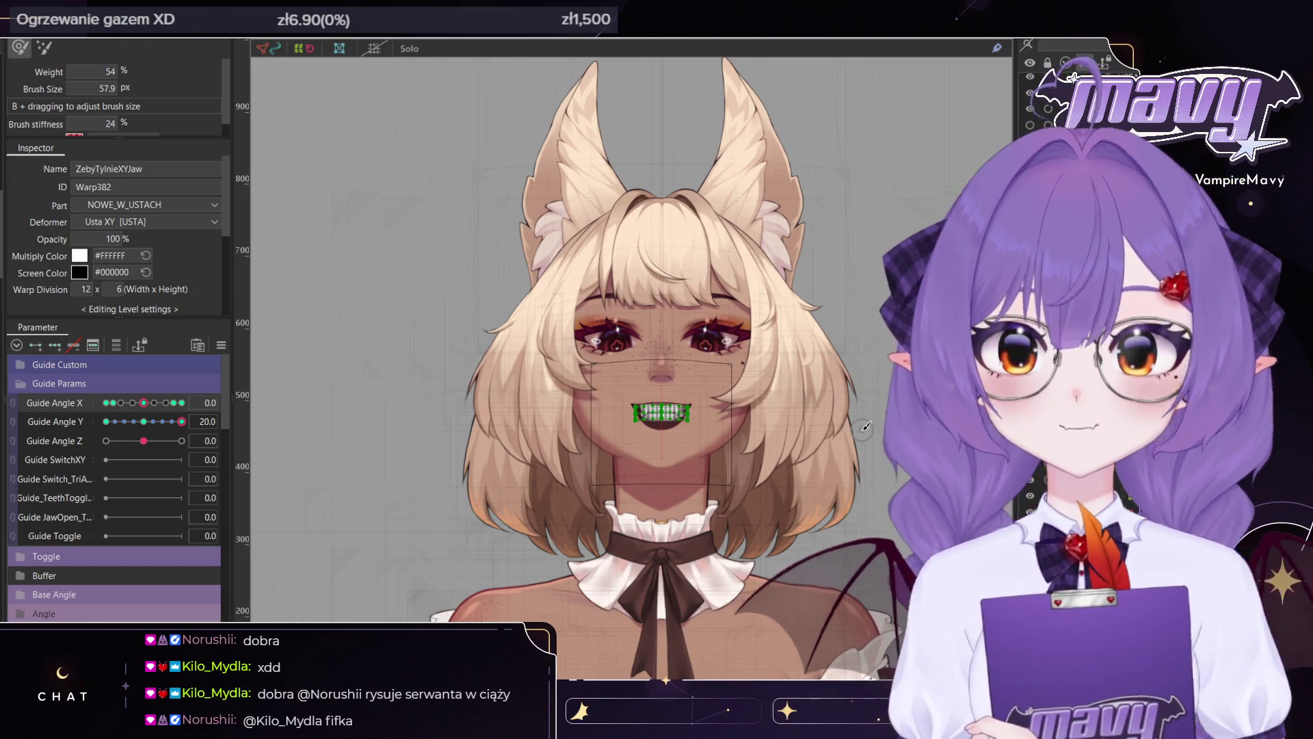
Test the teeth warp by tilting the head to Guide Angle Y -20 and turning it on Guide Angle X
scroll(534, 445, up, 3)
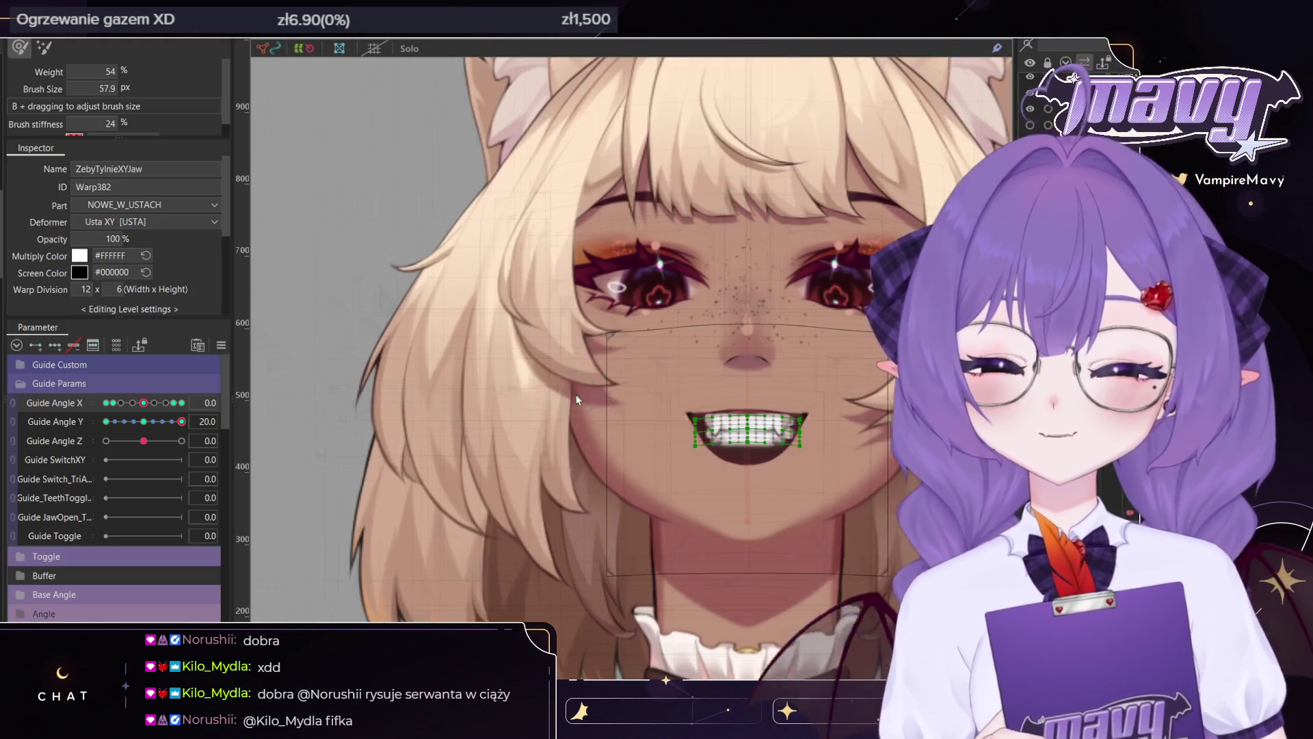
click(106, 422)
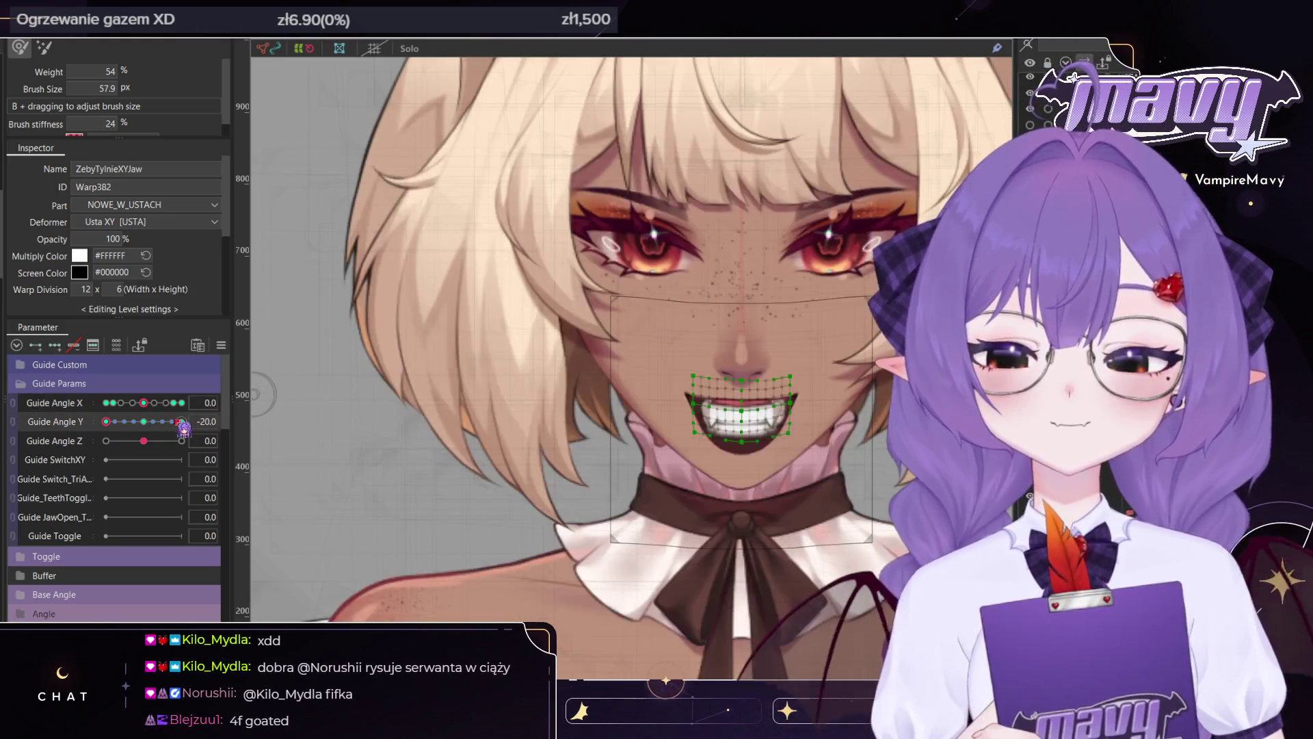
mouse_move(144, 402)
mouse_down()
mouse_move(122, 403)
mouse_move(182, 403)
mouse_up()
scroll(778, 387, up, 1)
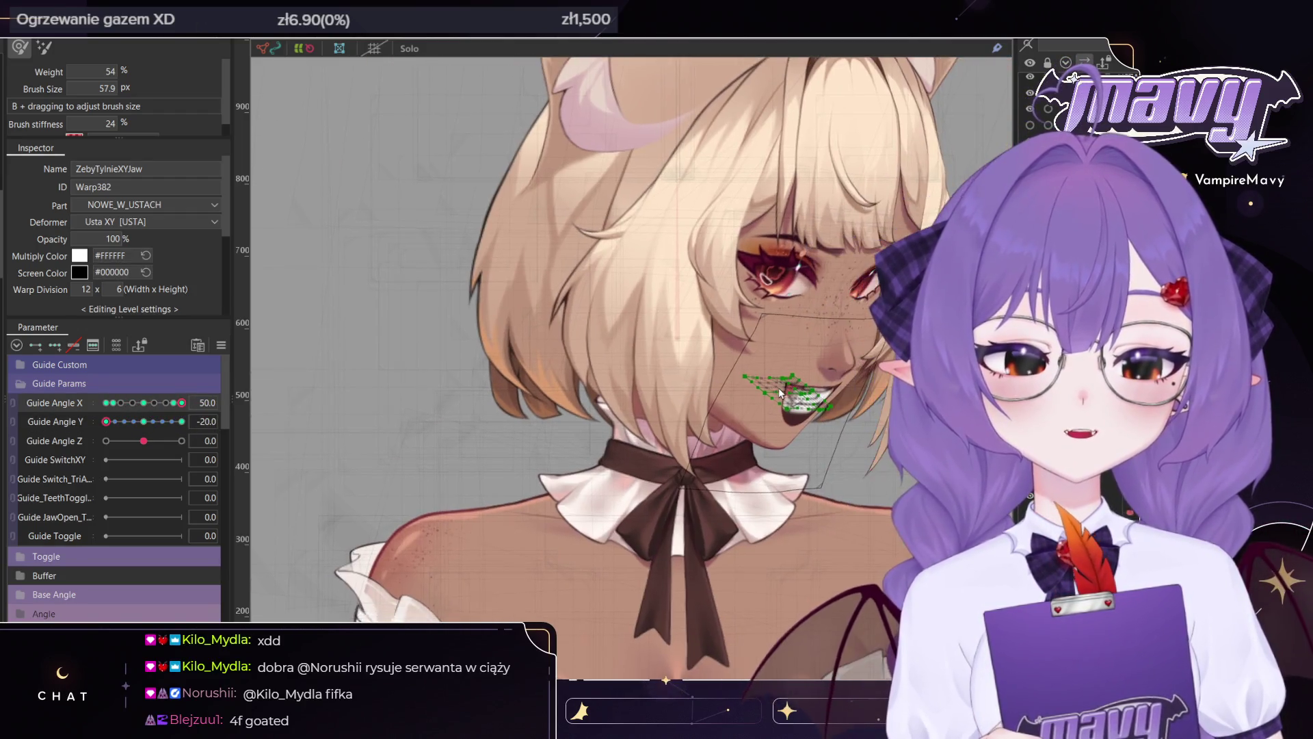
scroll(778, 387, up, 1)
Reset the head angles to face forward and recentre the face in view
key(v)
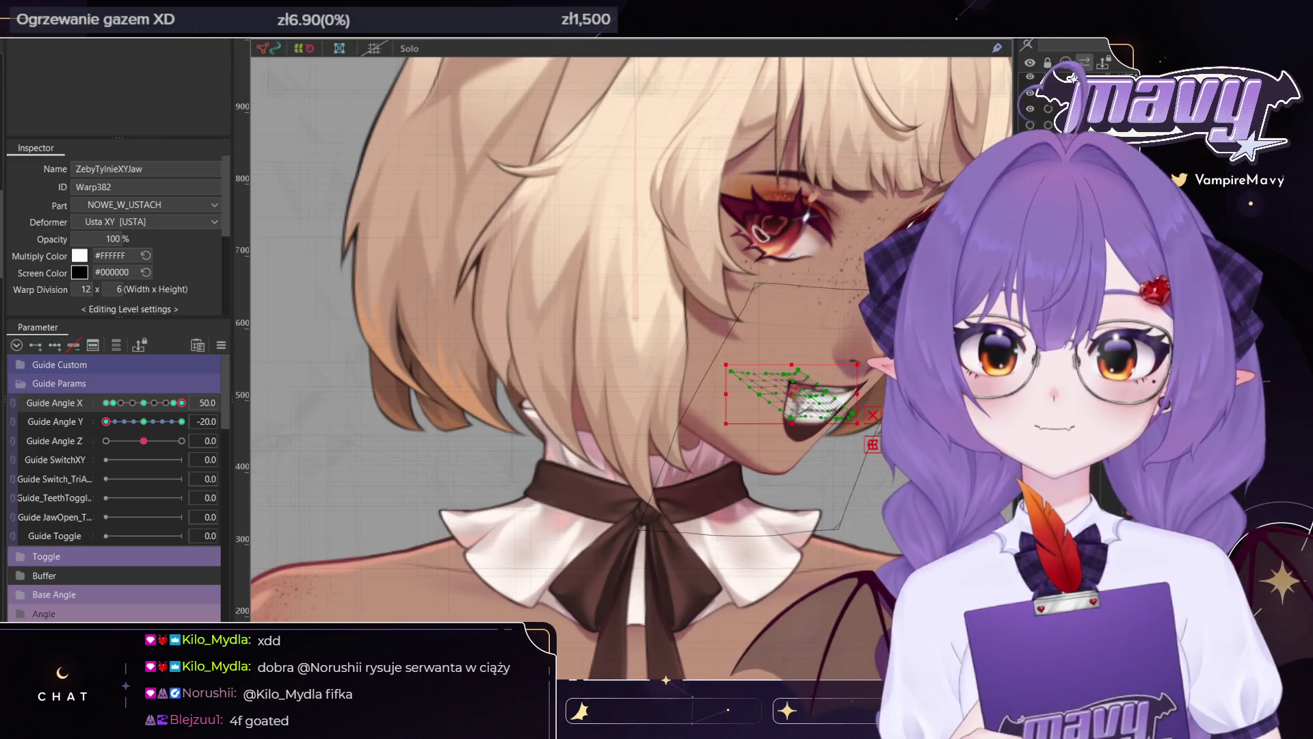
key(ctrl+shift+r)
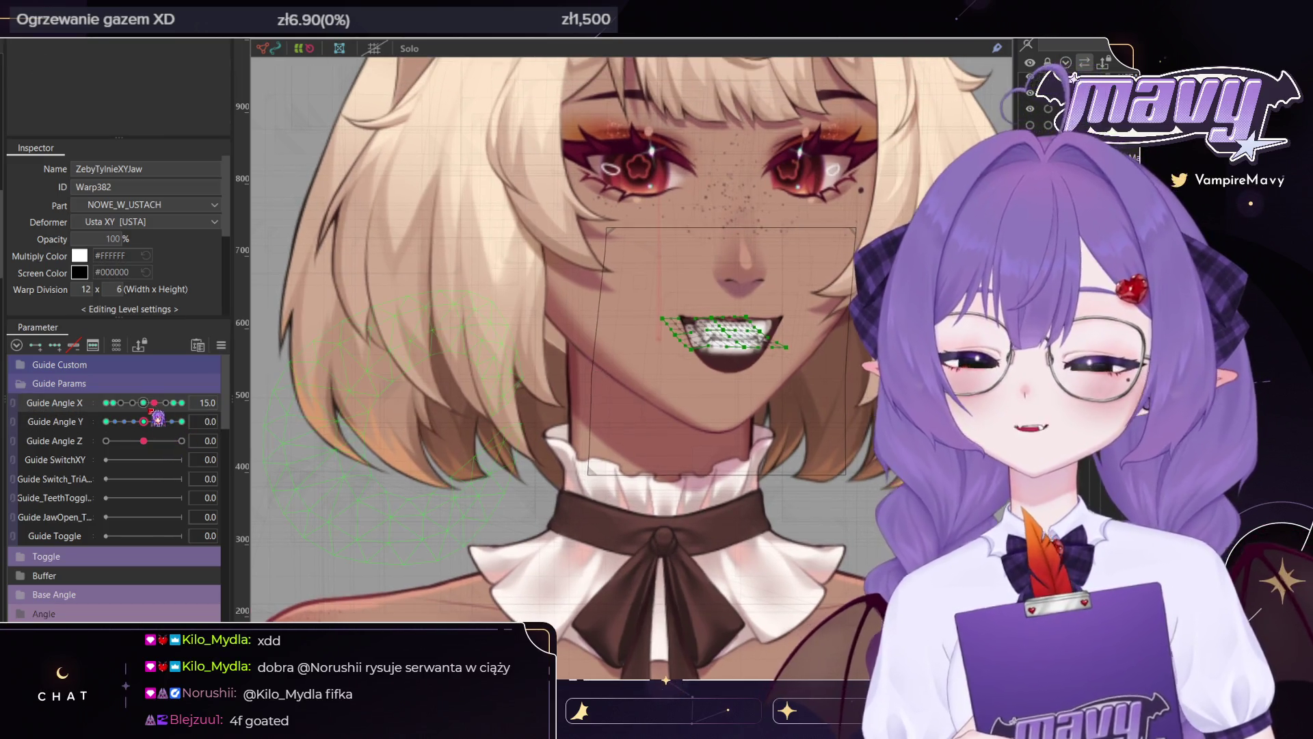
drag(590, 341, 606, 391)
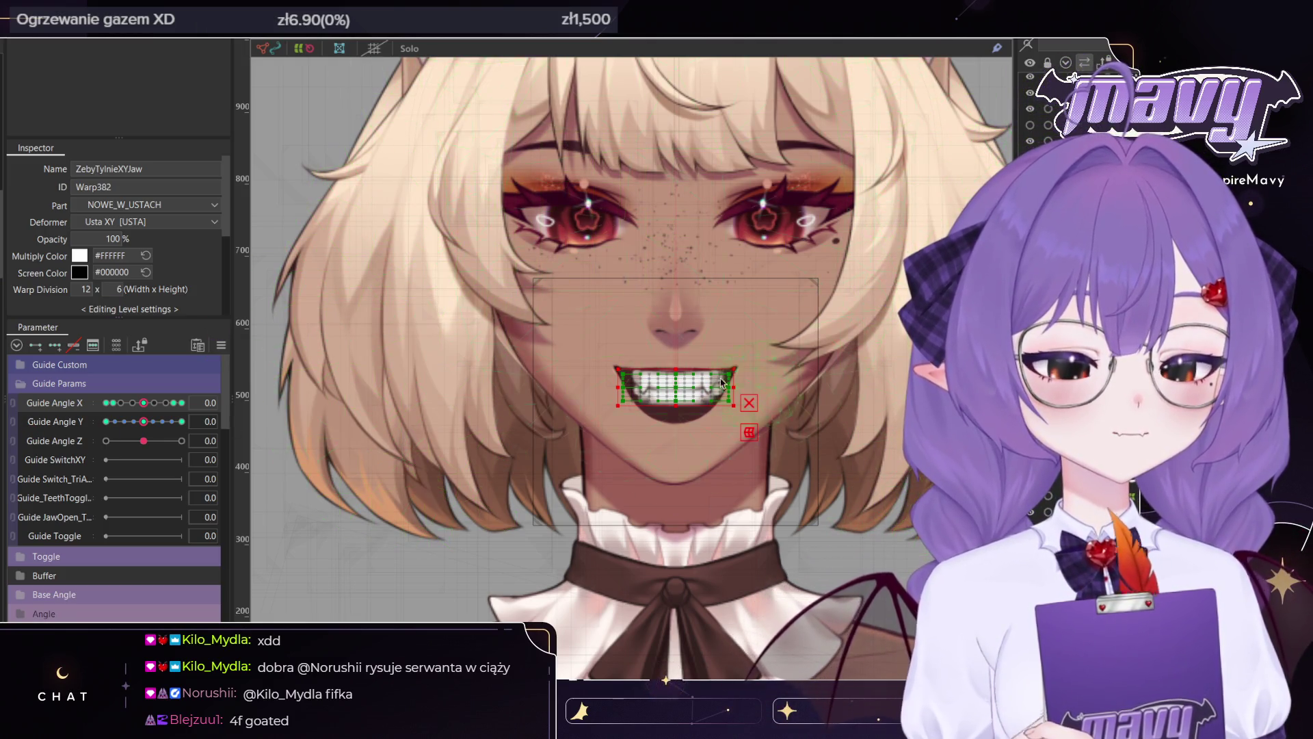
scroll(687, 378, up, 2)
scroll(687, 379, up, 3)
scroll(688, 381, down, 3)
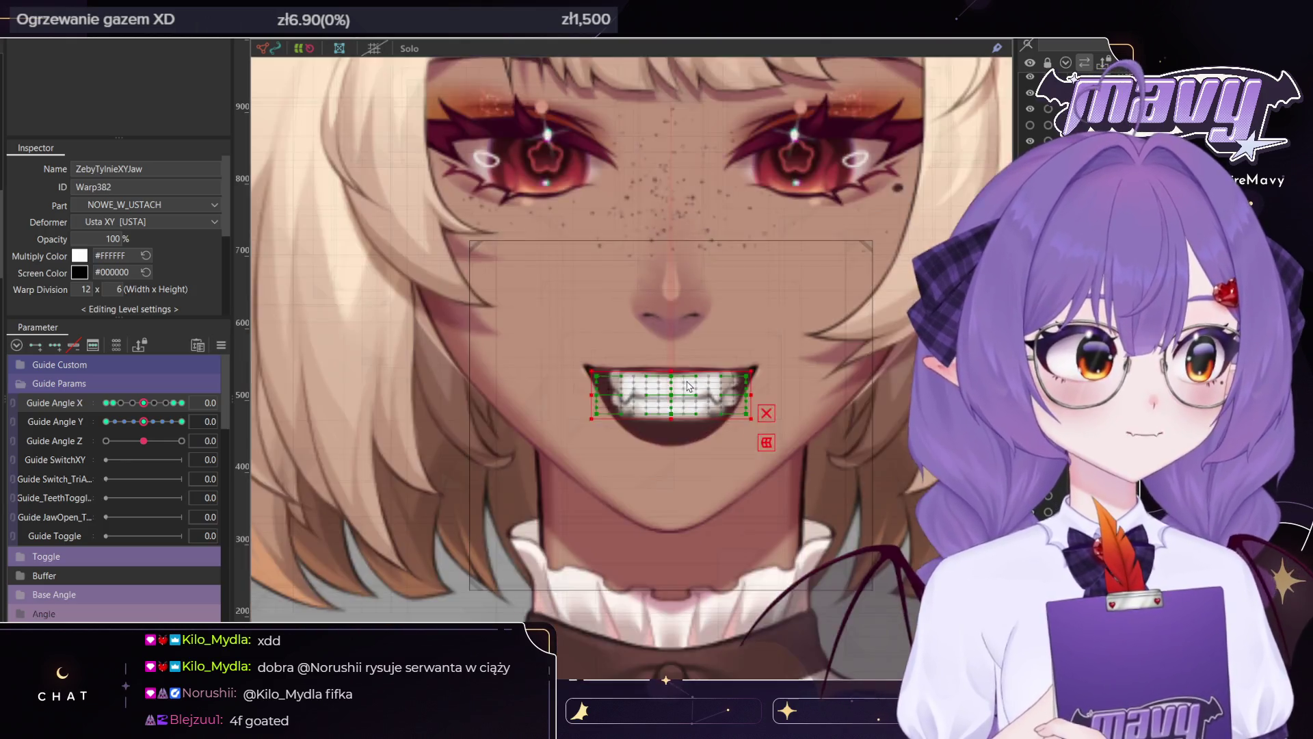
scroll(689, 386, up, 3)
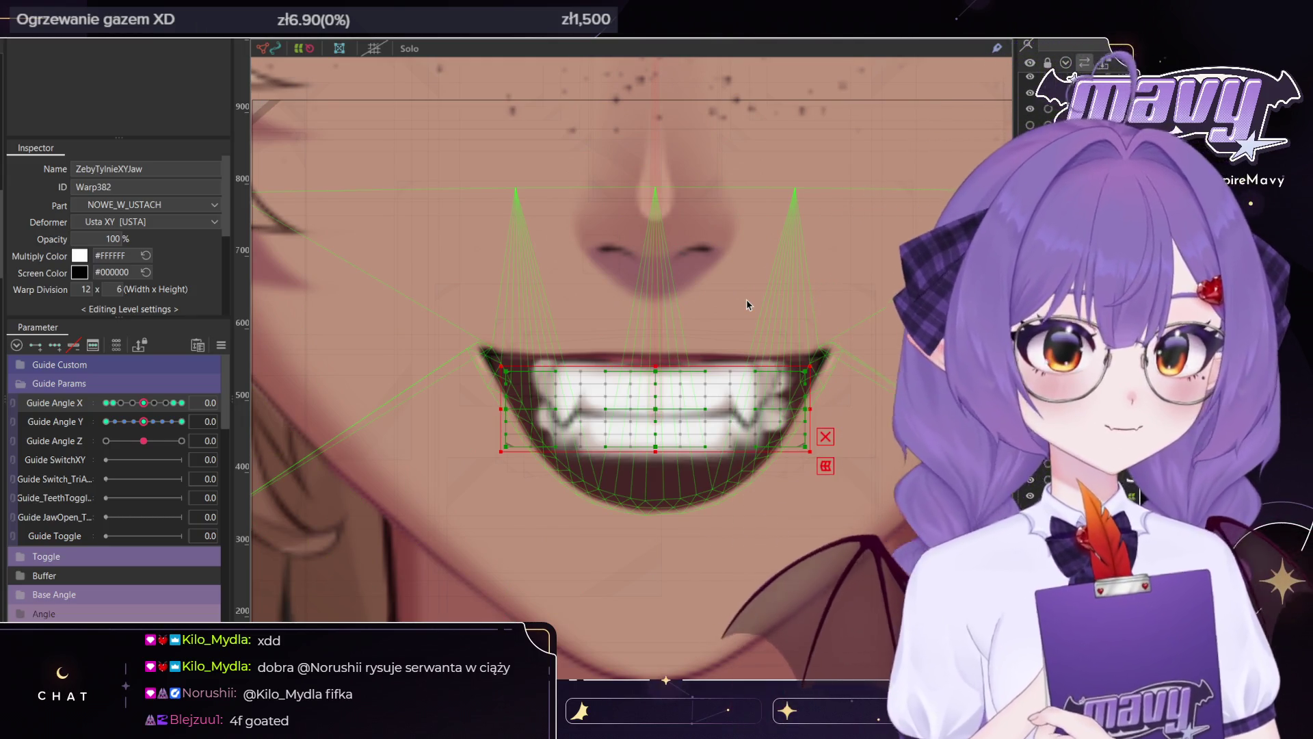
Turn the head to Guide Angle X 40 and pick the TYLNE_P teeth mesh
click(166, 402)
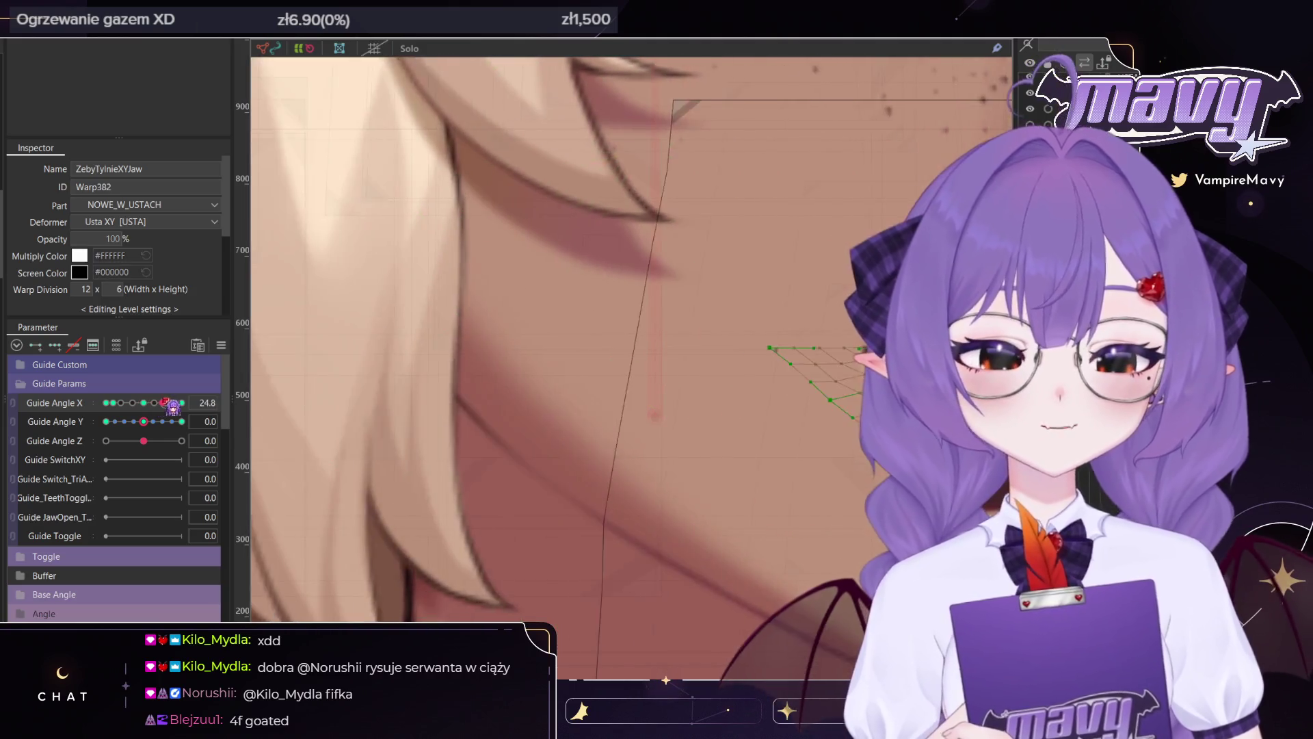
click(144, 403)
click(166, 403)
click(175, 403)
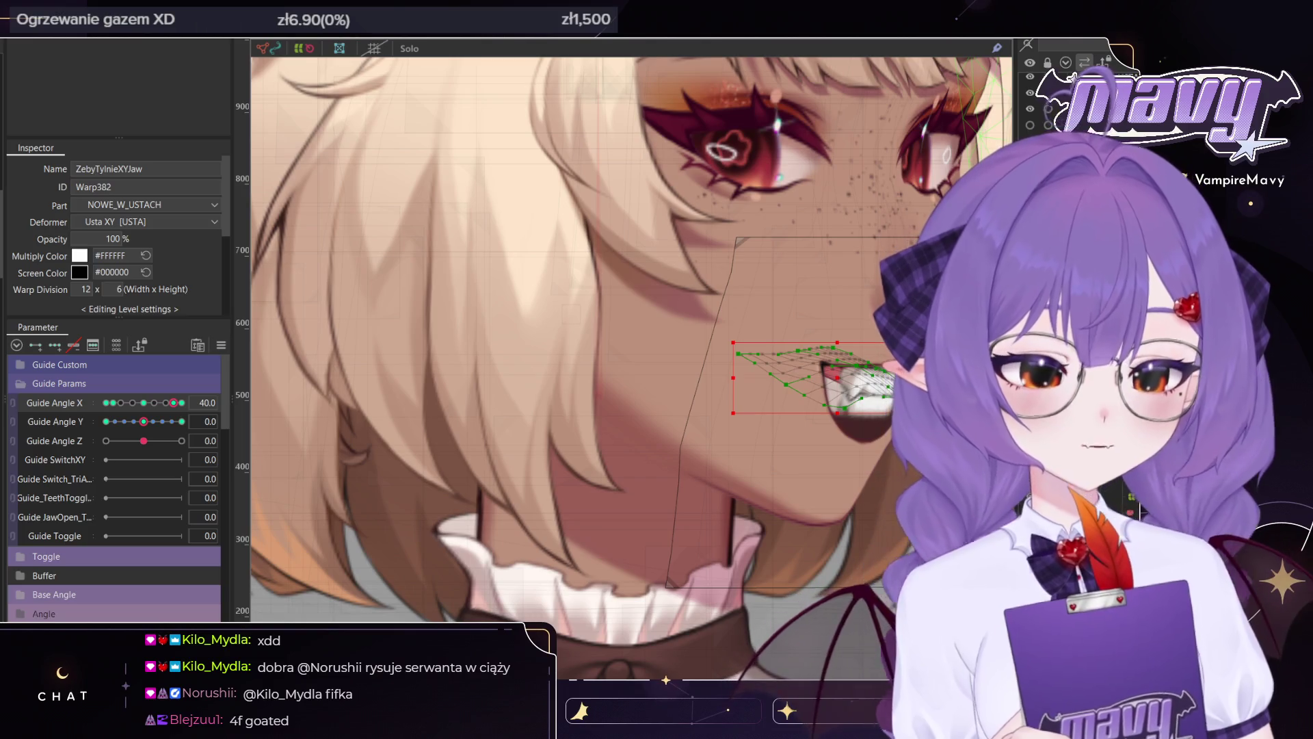
click(874, 368)
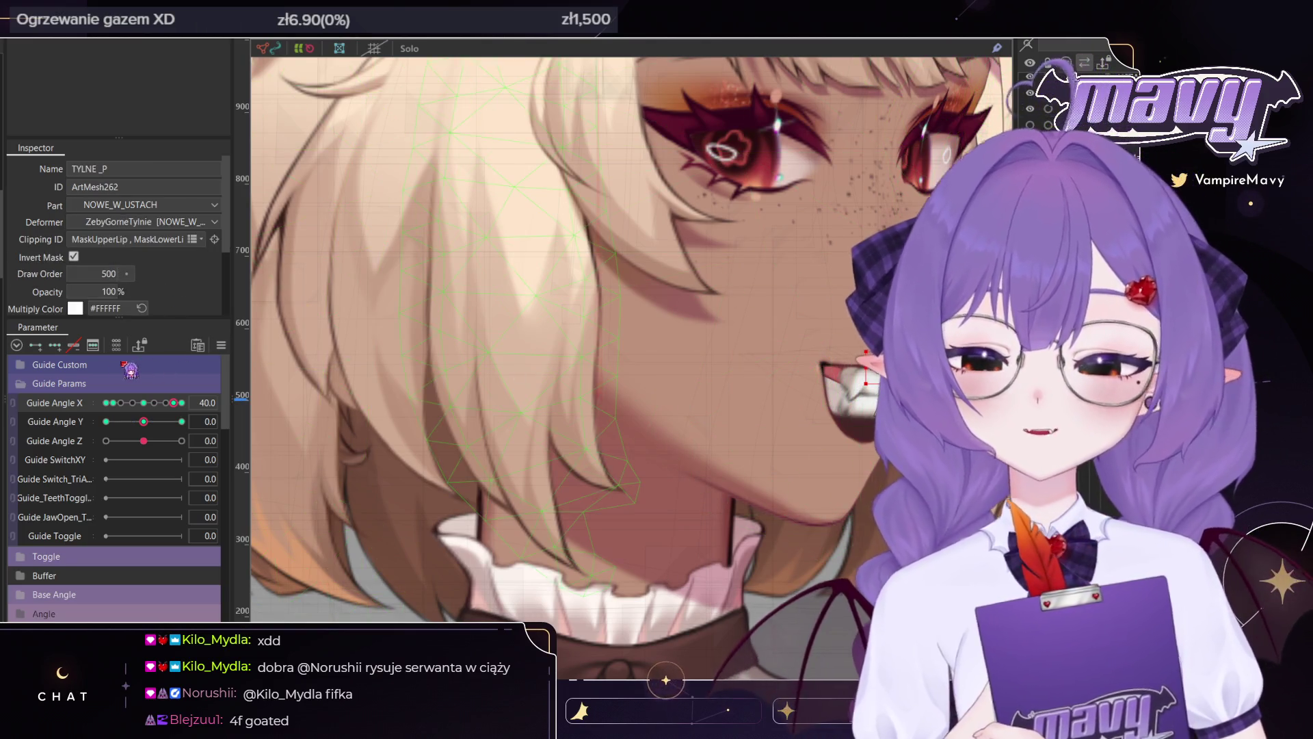
Select the ZebyGorneTylnie upper-teeth deformer with another teeth deformer, then zoom to the whole head
click(875, 369)
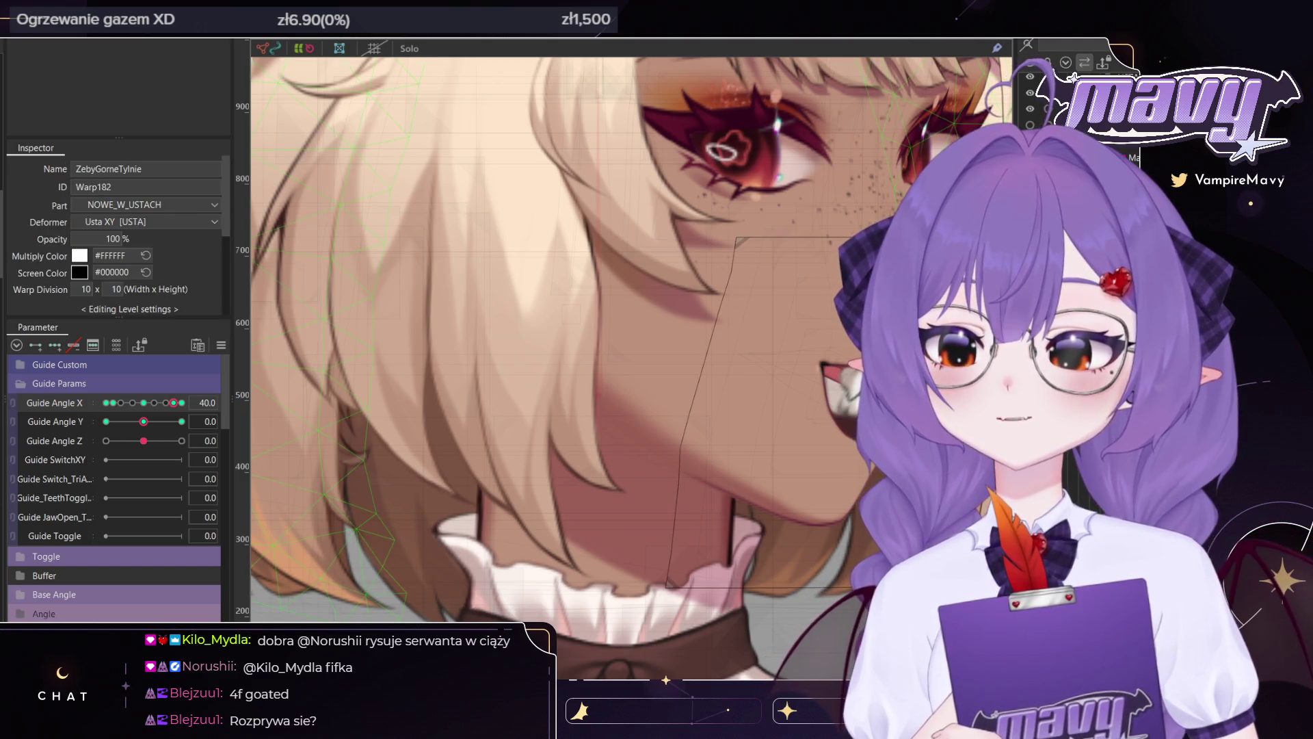
ctrl+click(875, 369)
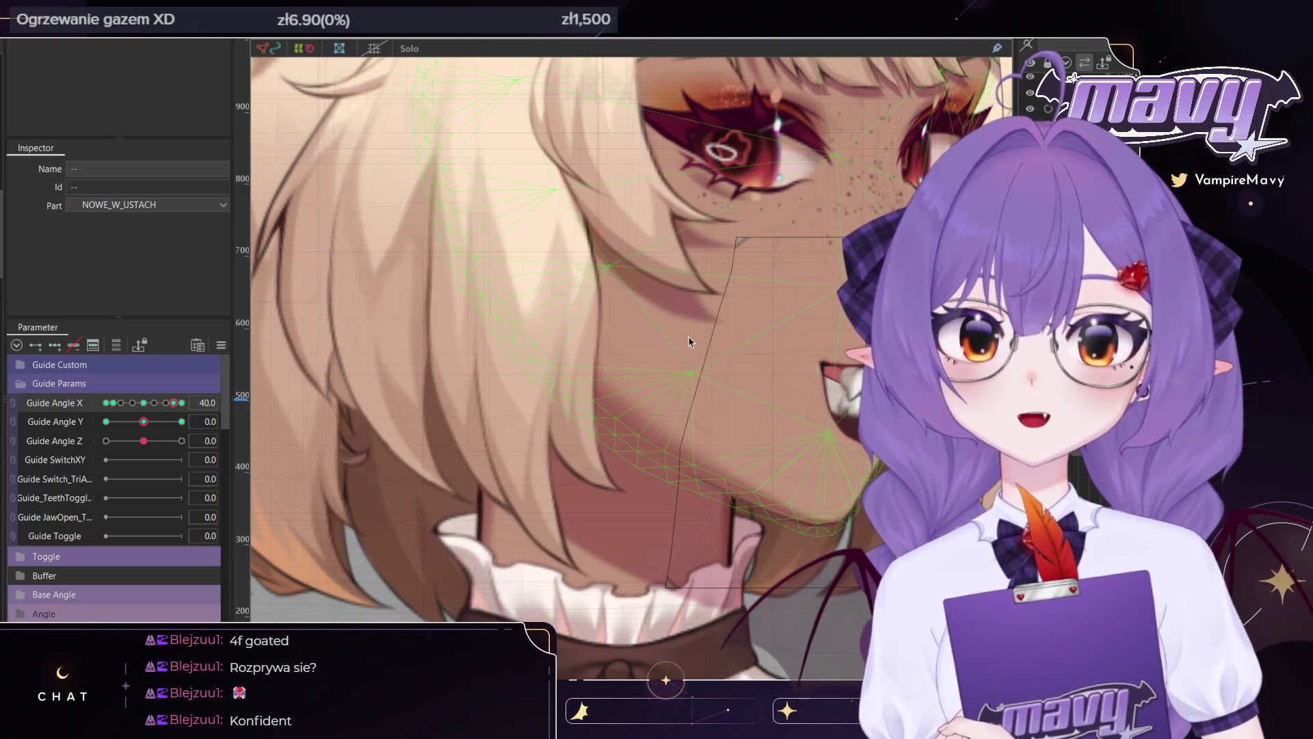
scroll(773, 367, down, 5)
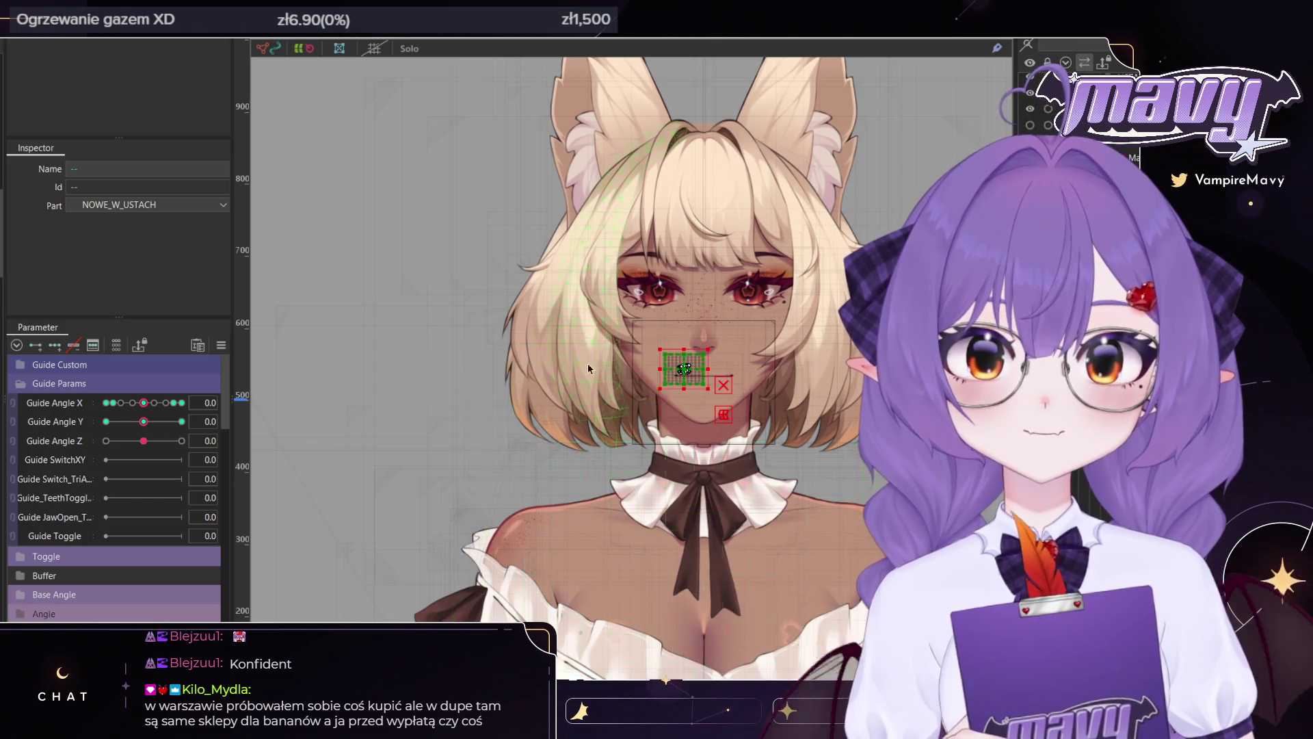
scroll(663, 287, up, 3)
scroll(664, 288, up, 2)
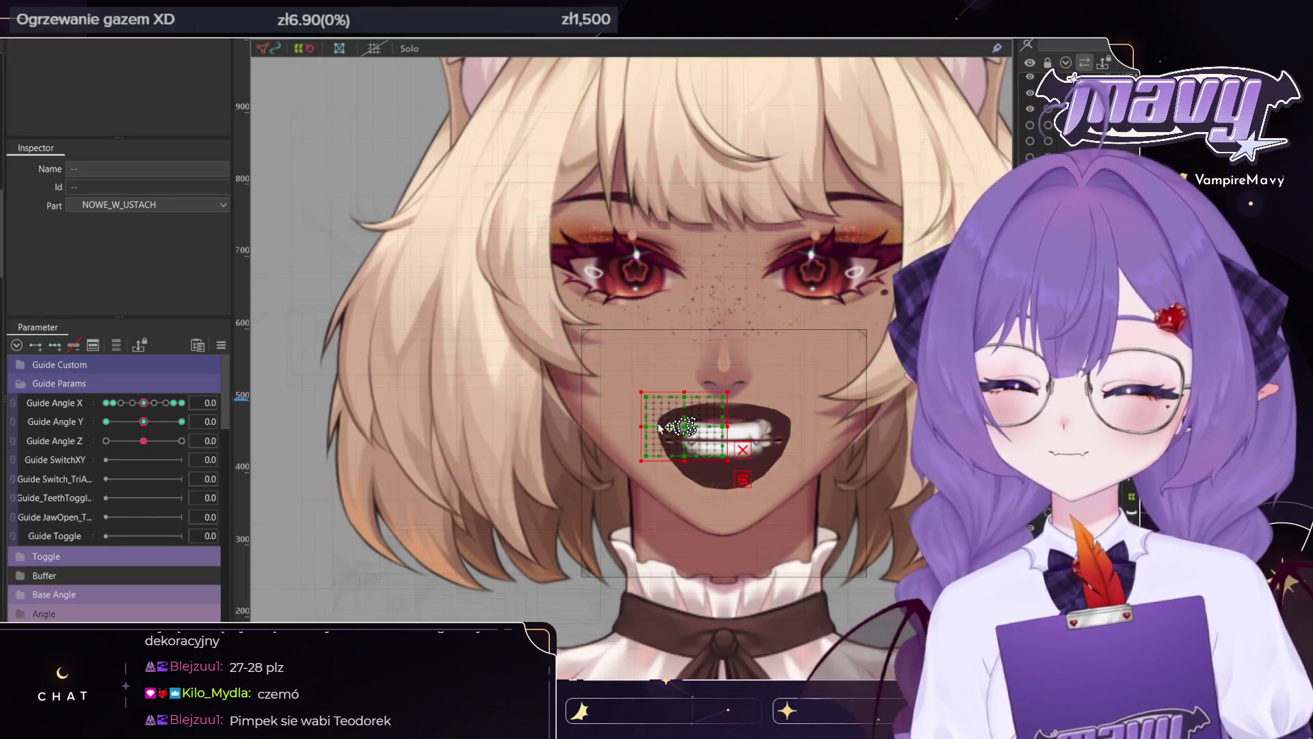
Filter parameters to the selection and preview Mouth X BL between -1.0 and 1.0
click(116, 345)
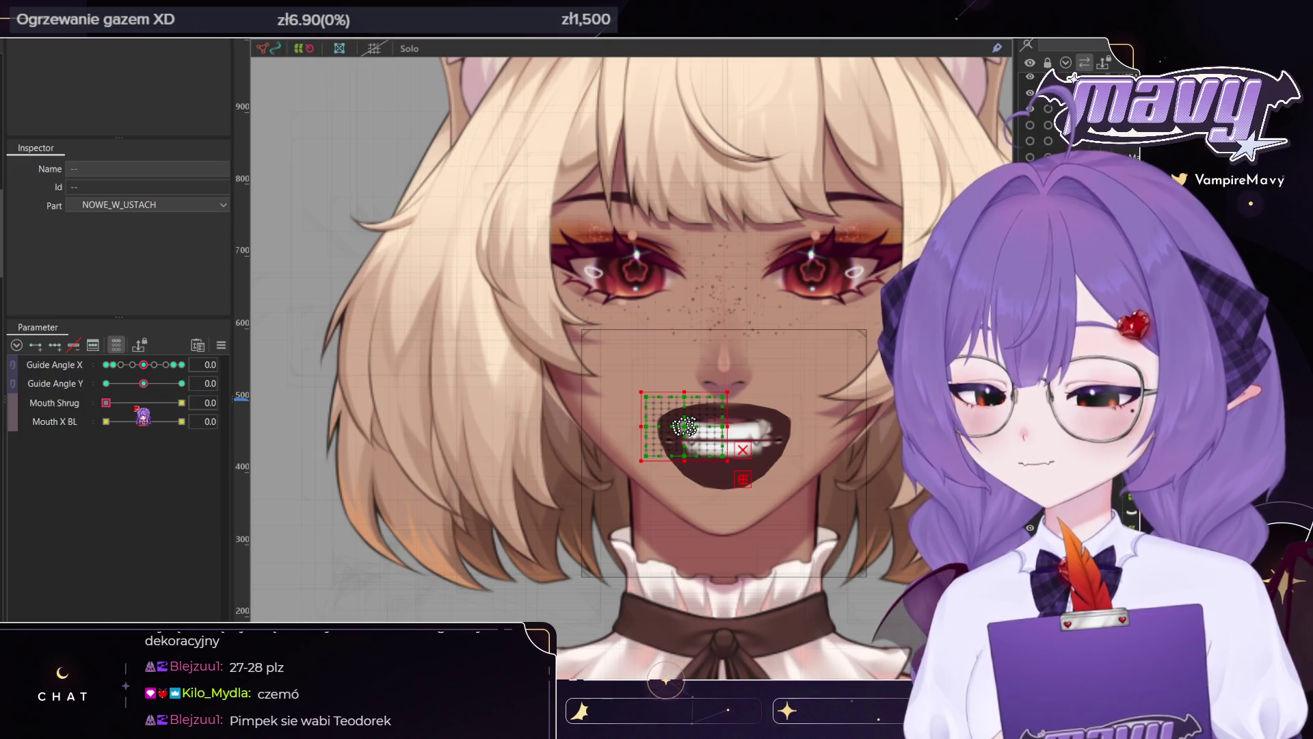
drag(144, 421, 233, 441)
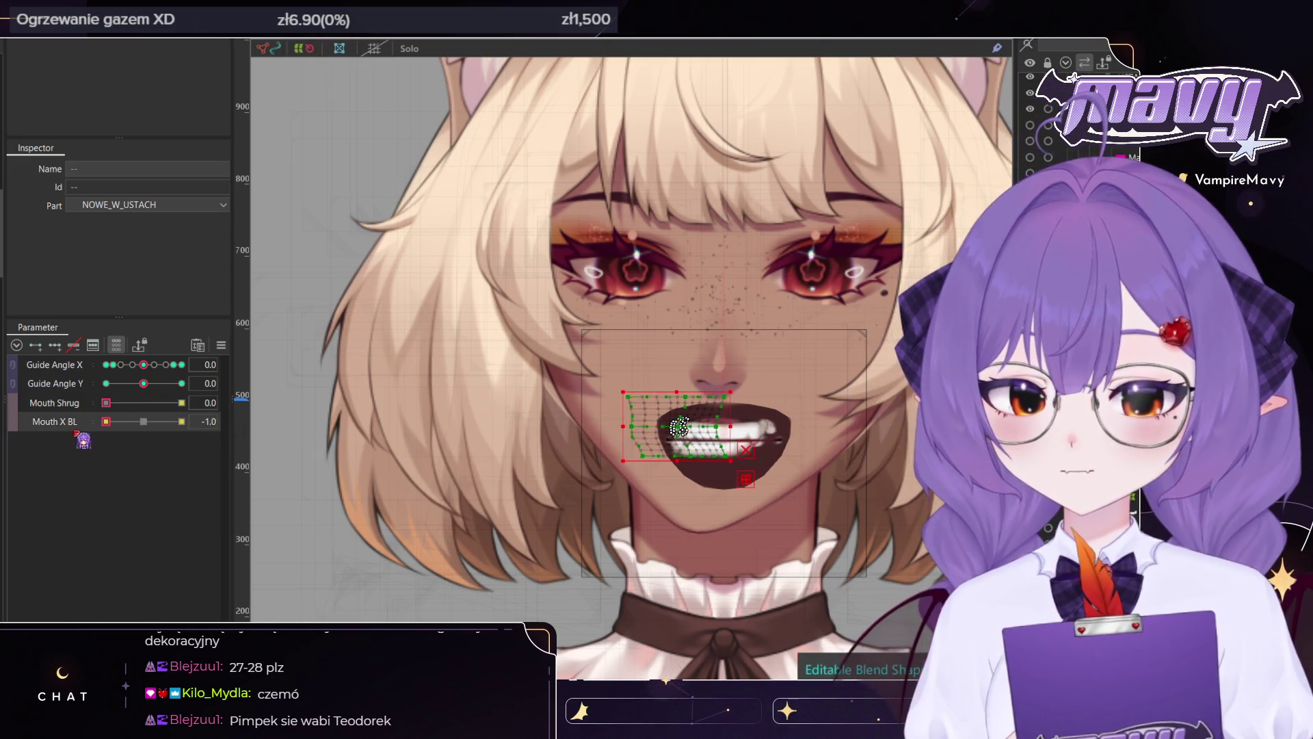
key(Tab)
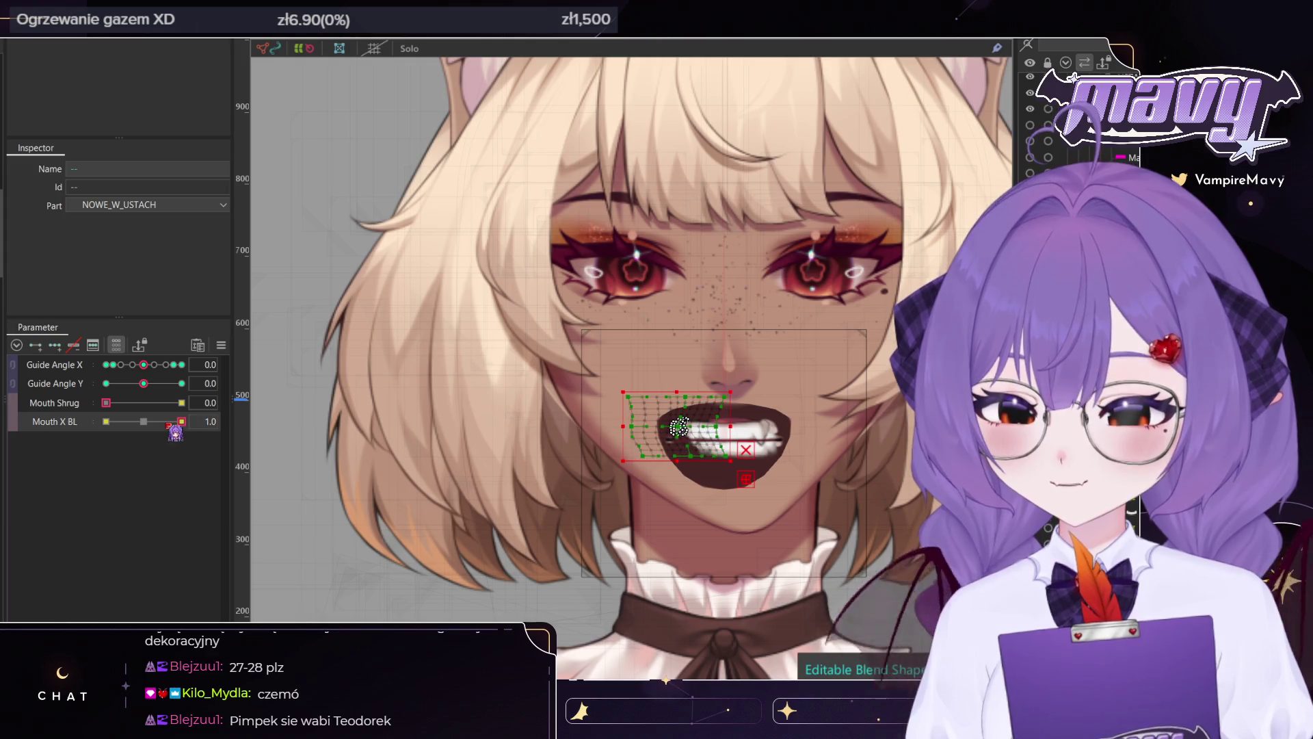
click(179, 423)
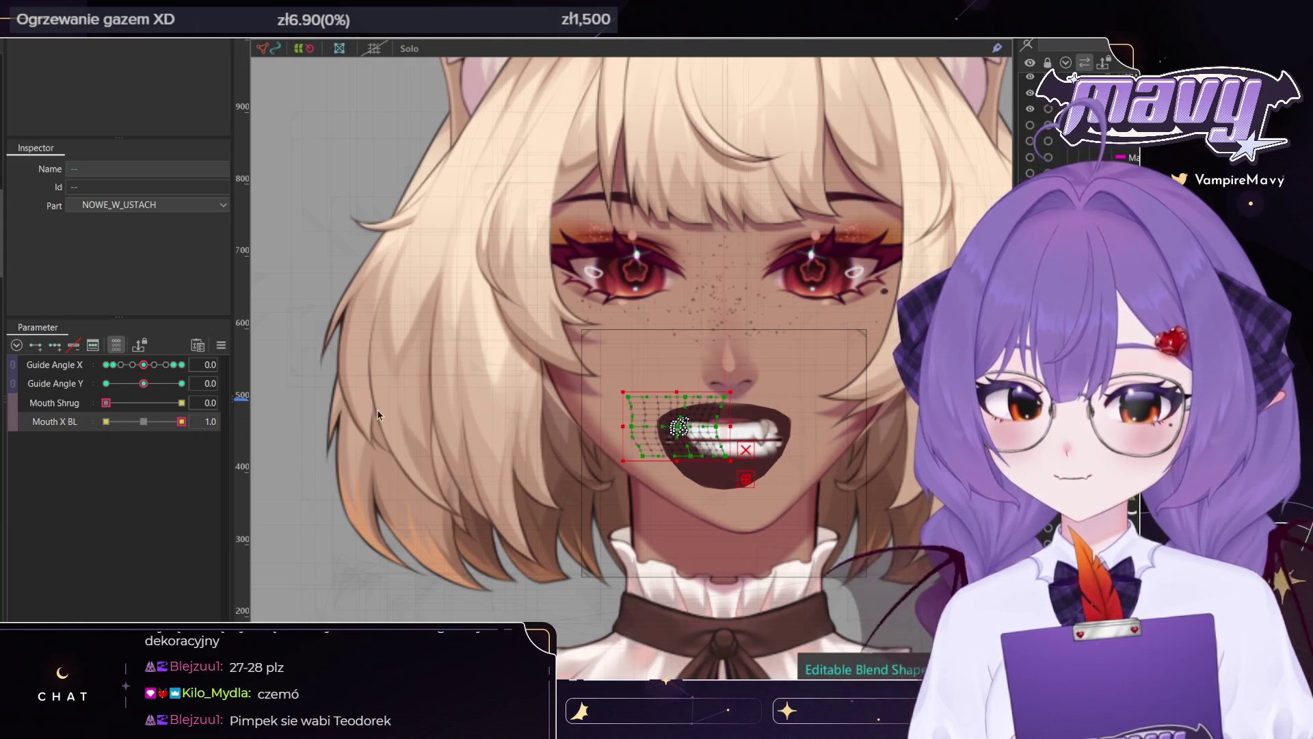
drag(130, 426, 140, 430)
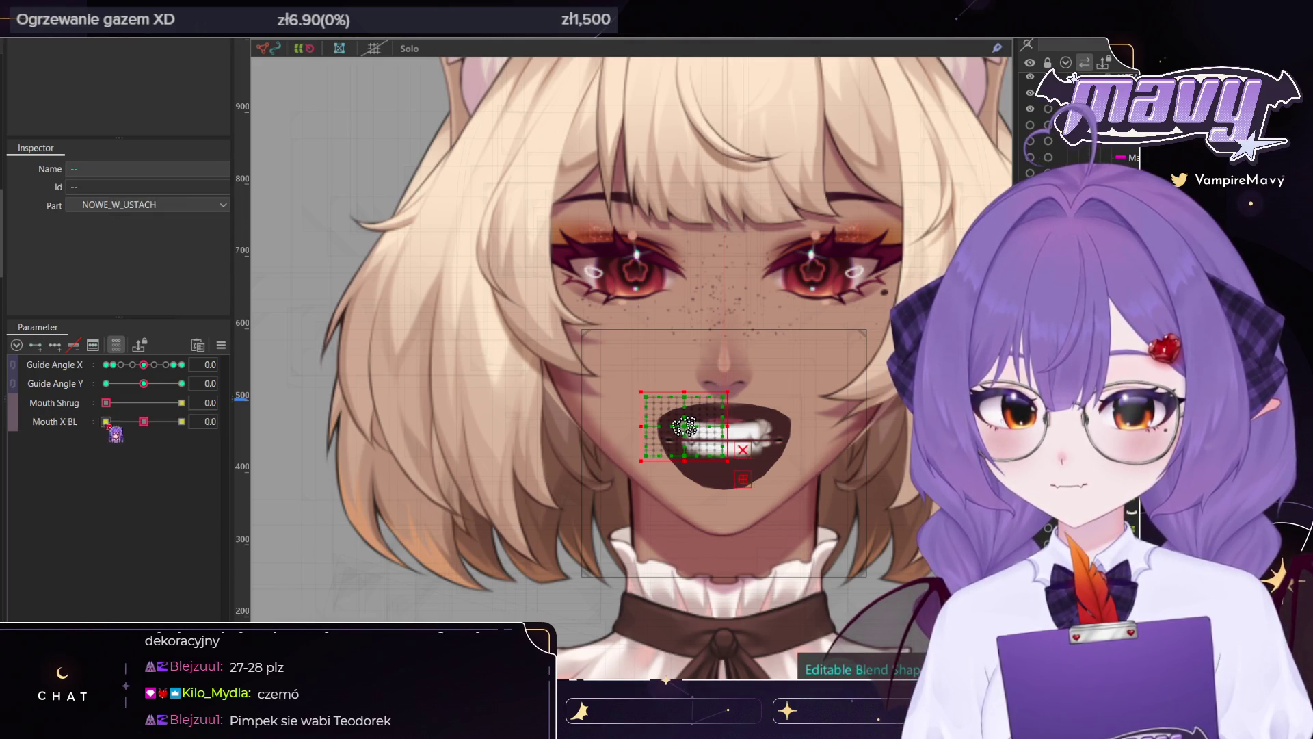
mouse_move(145, 437)
mouse_down()
mouse_move(61, 430)
mouse_move(182, 421)
mouse_up()
scroll(747, 442, up, 5)
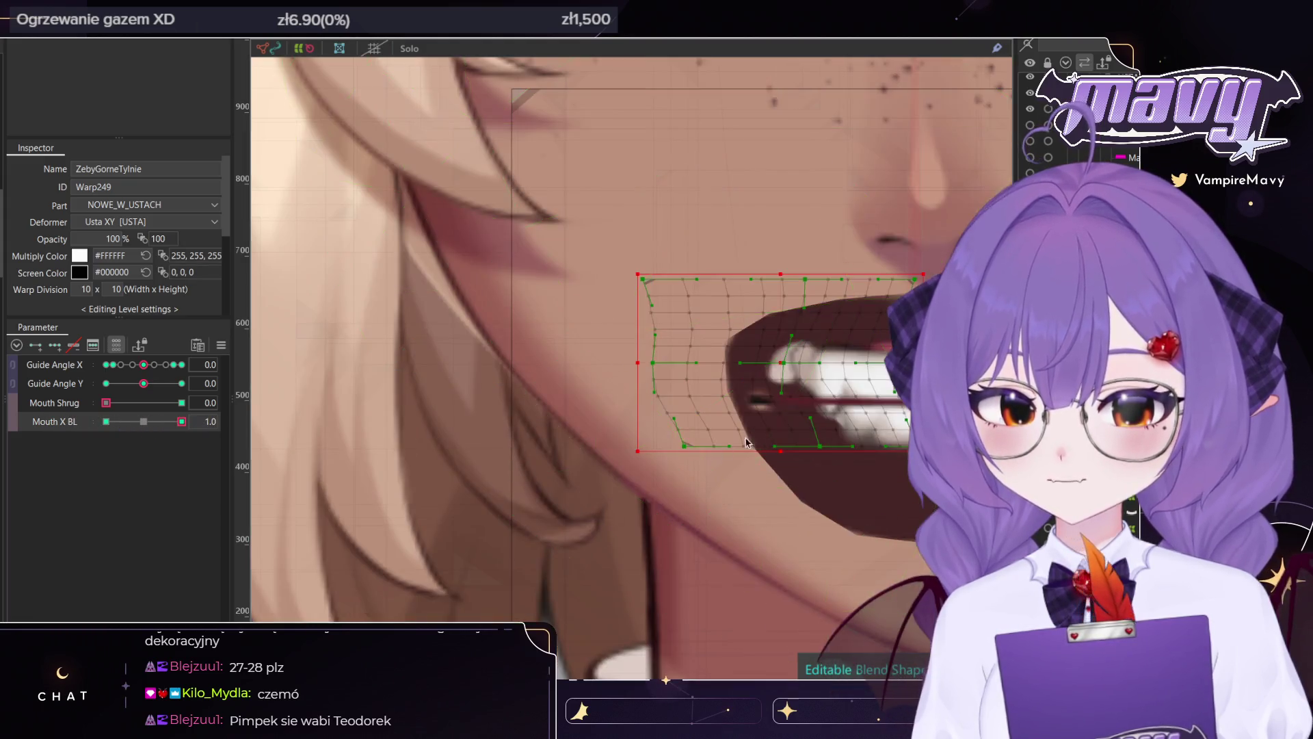
Sweep Mouth X BL to test it, return it to 0.0 and add keys at its ends
scroll(805, 406, down, 5)
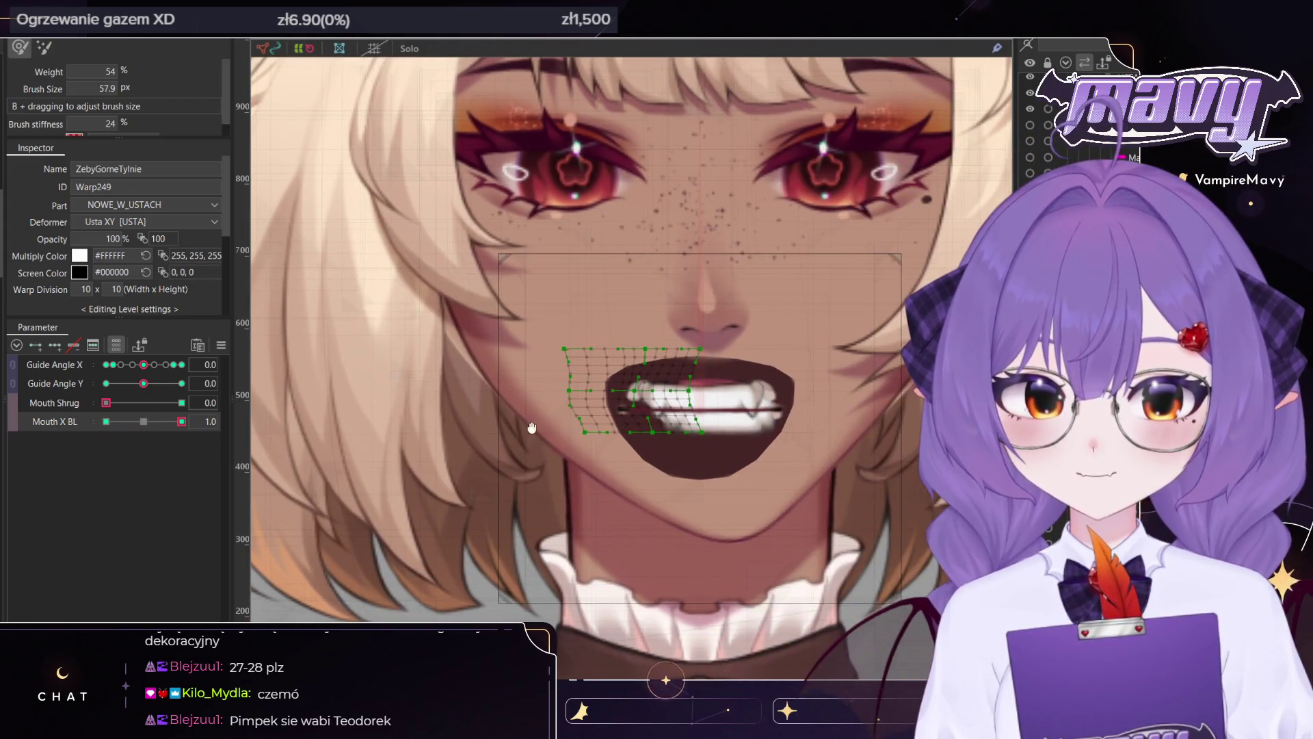
mouse_move(182, 428)
mouse_down()
mouse_move(4, 423)
mouse_move(181, 421)
mouse_up()
drag(643, 527, 638, 535)
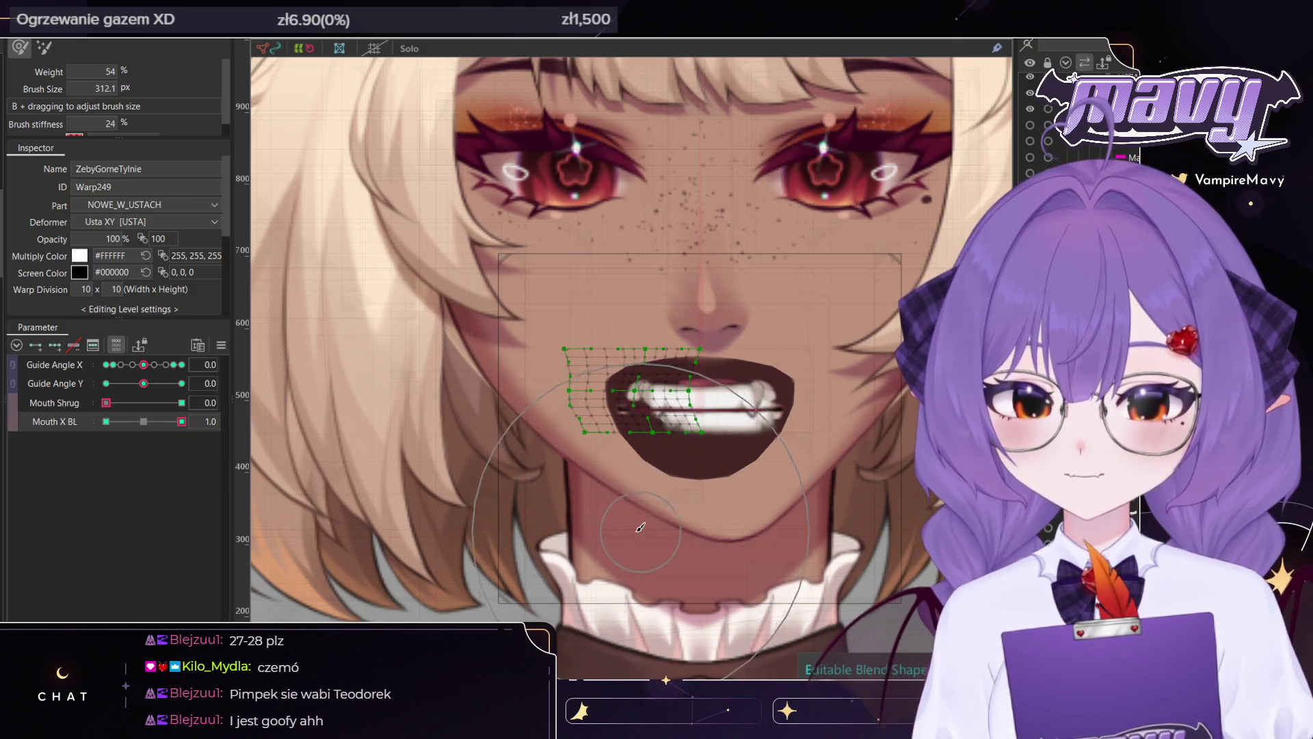
drag(182, 422, 136, 423)
click(66, 354)
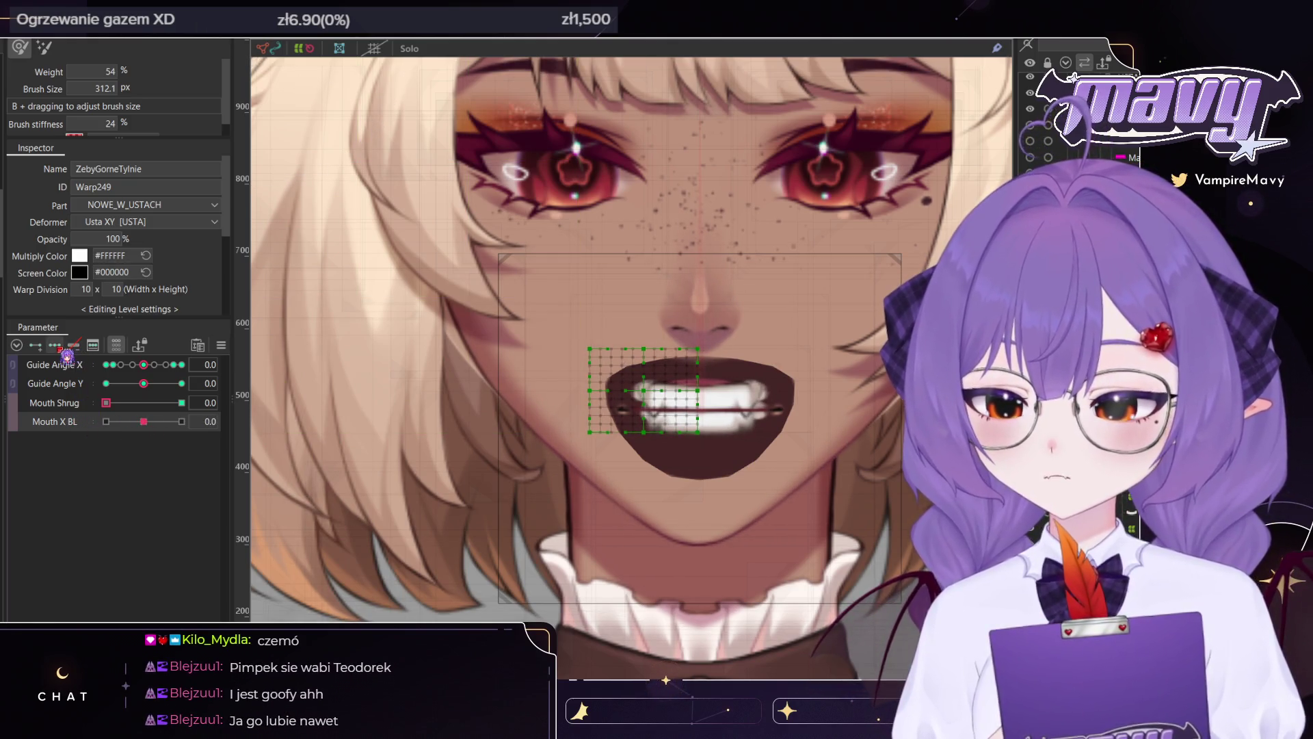
click(57, 346)
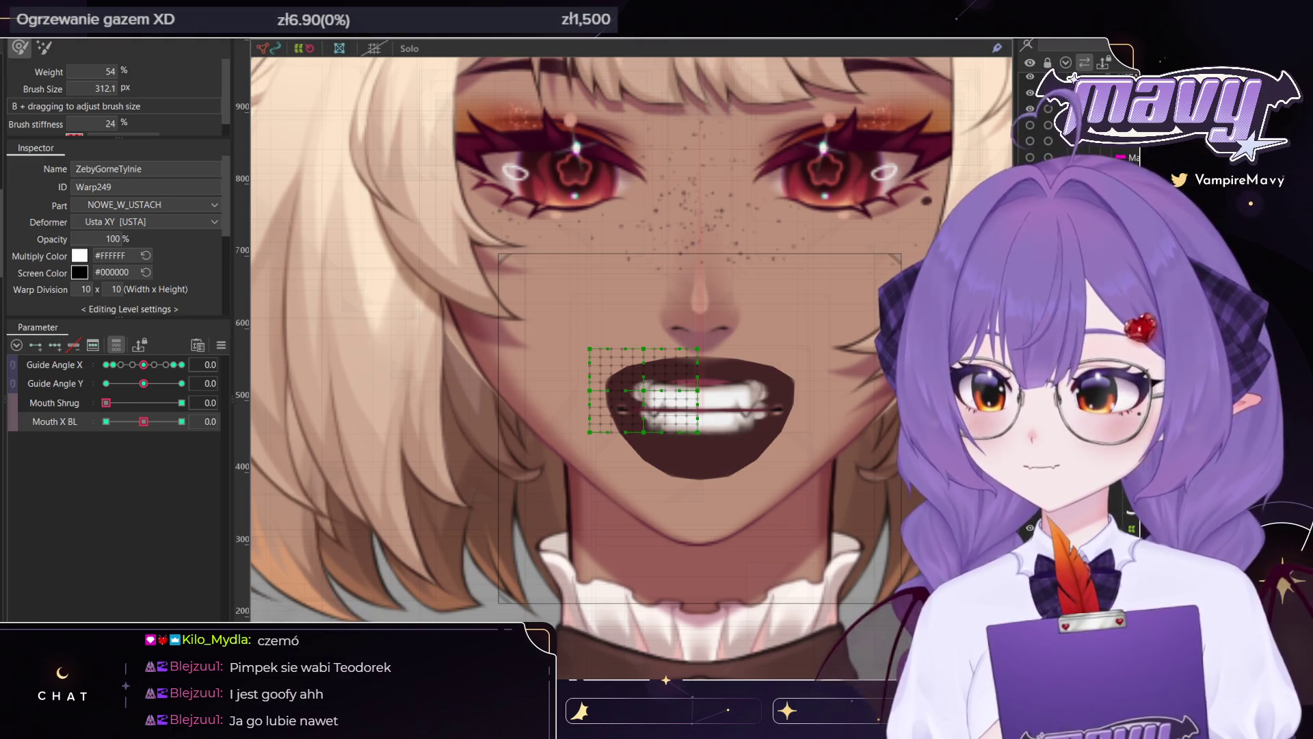
Select both teeth warps, set Mouth X BL to -1.0 and start the Temporary deform tool
click(753, 397)
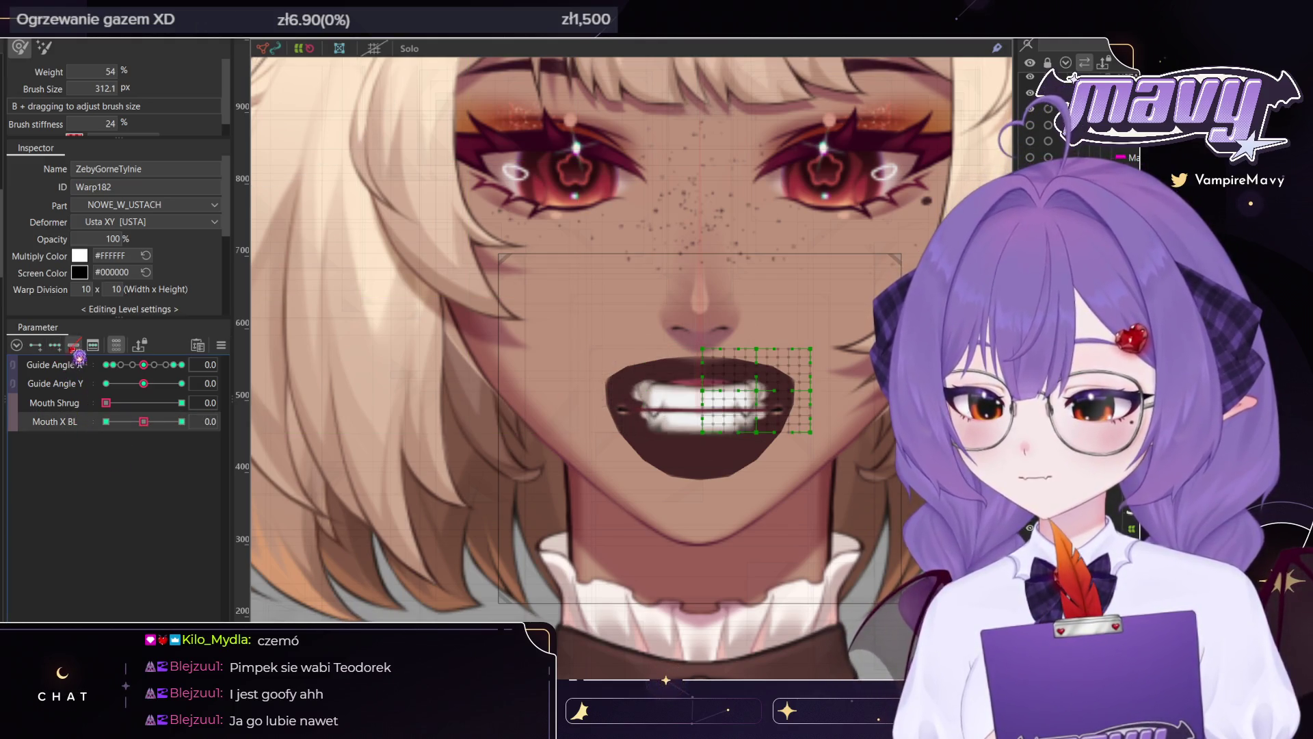
shift+click(670, 404)
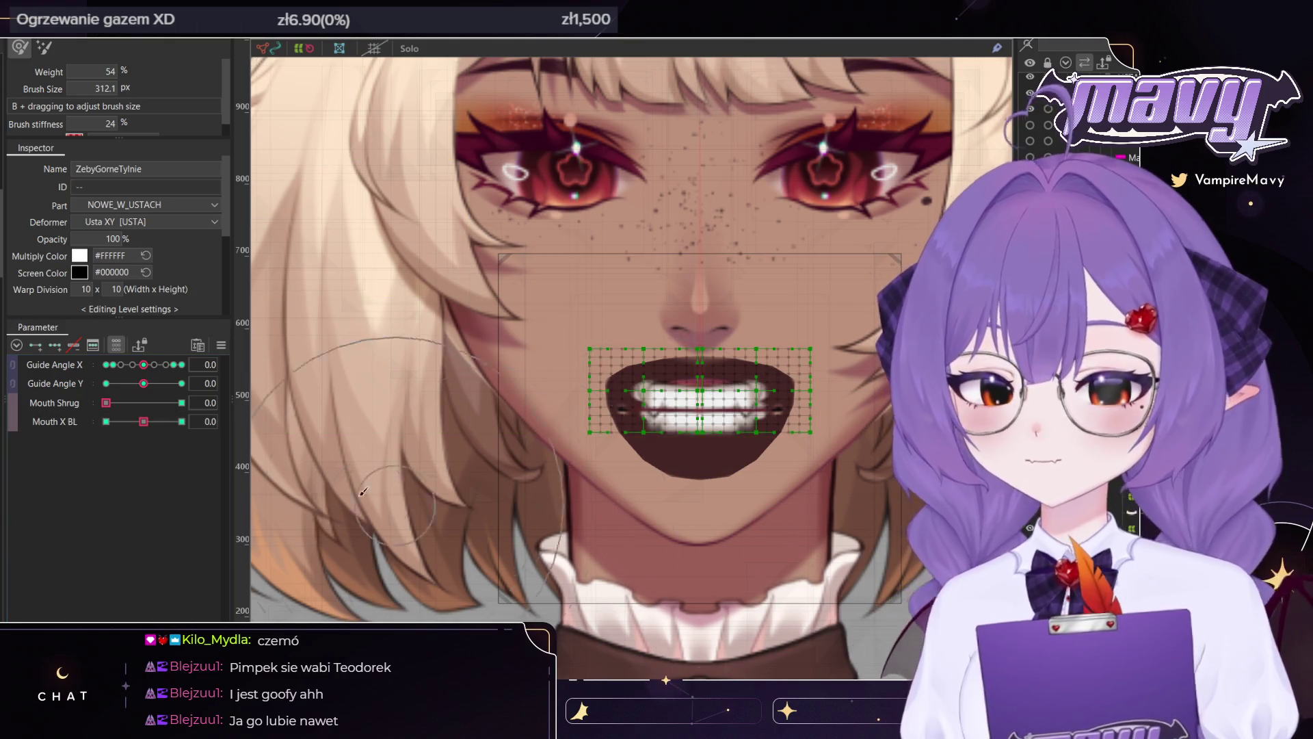
click(106, 421)
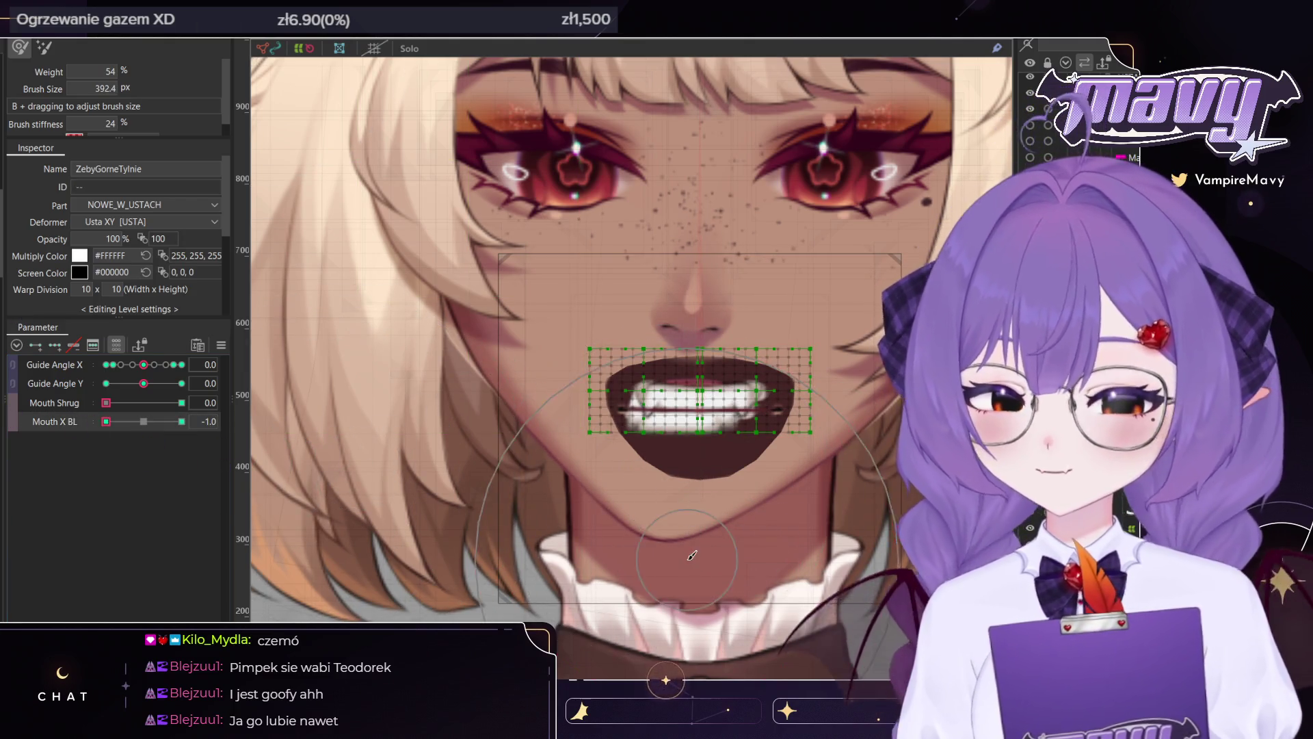
key(b)
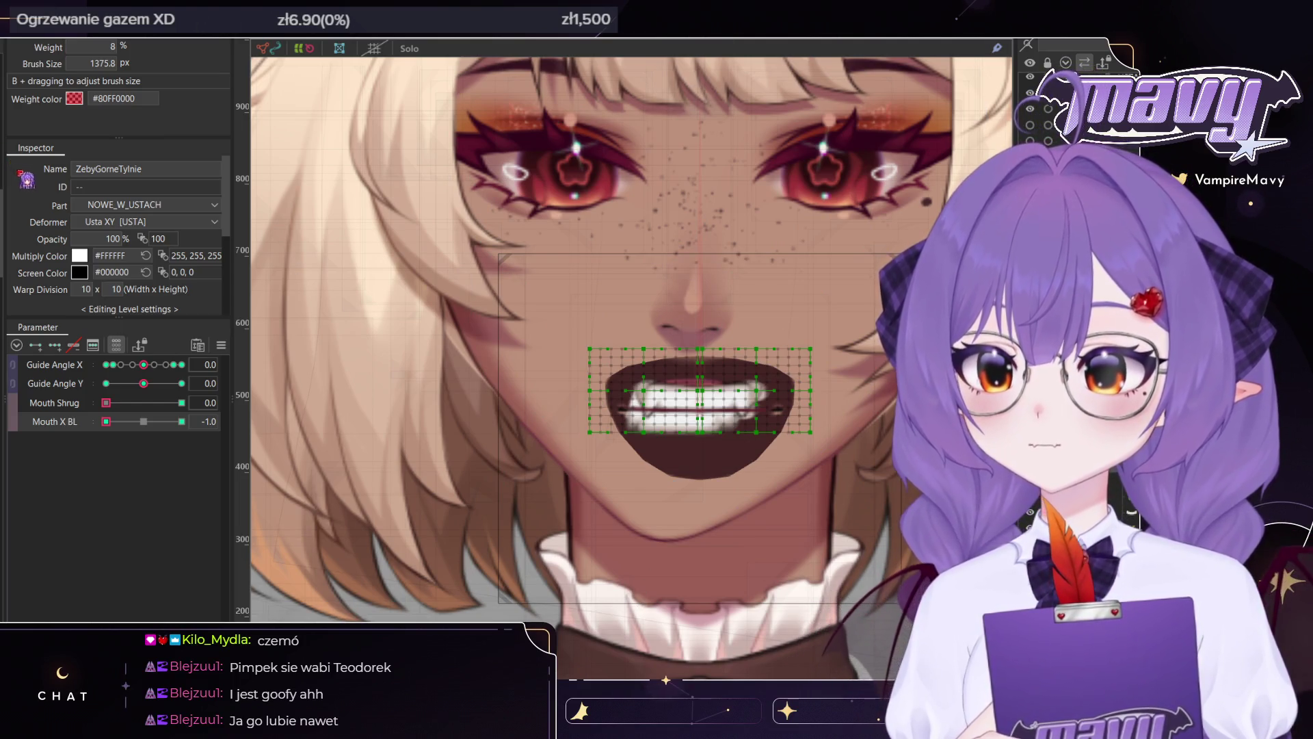
key(q)
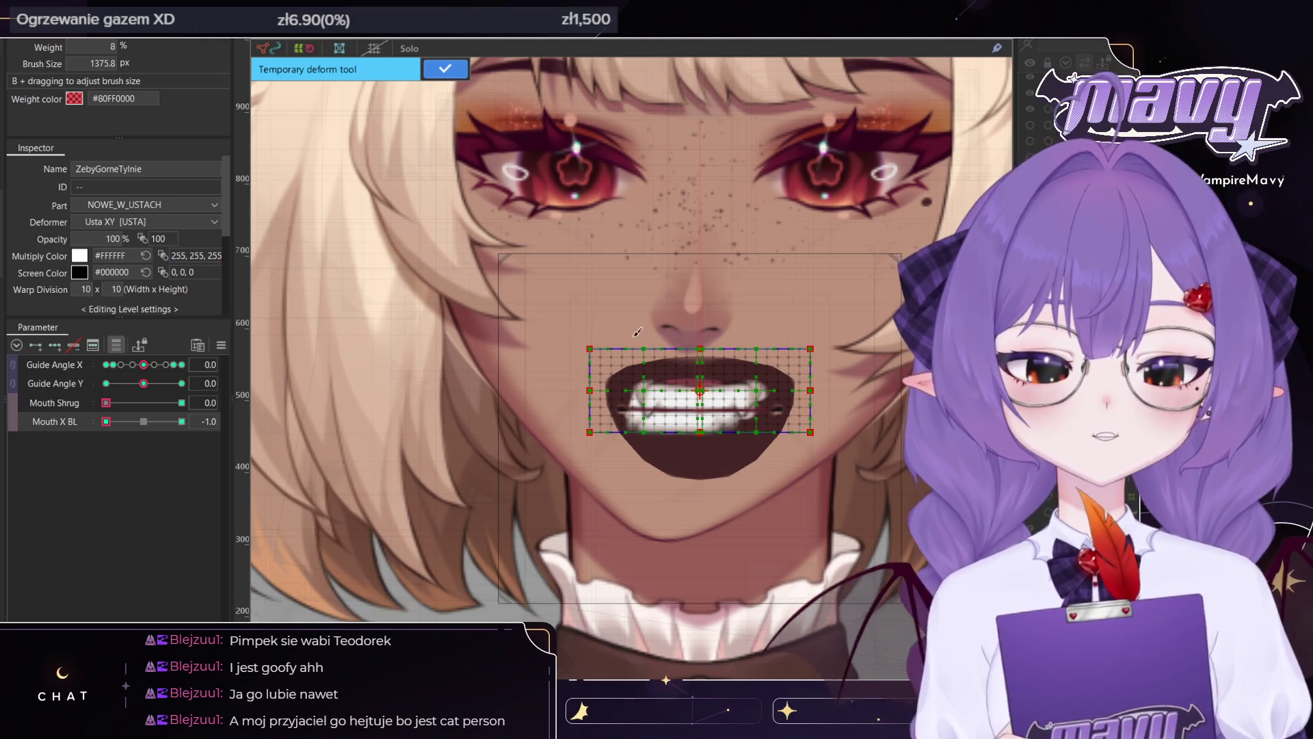
Skew the ZebyGorneTylnie teeth box left, check it at Mouth X BL 1.0, and apply
scroll(704, 453, up, 3)
scroll(704, 454, up, 2)
key(v)
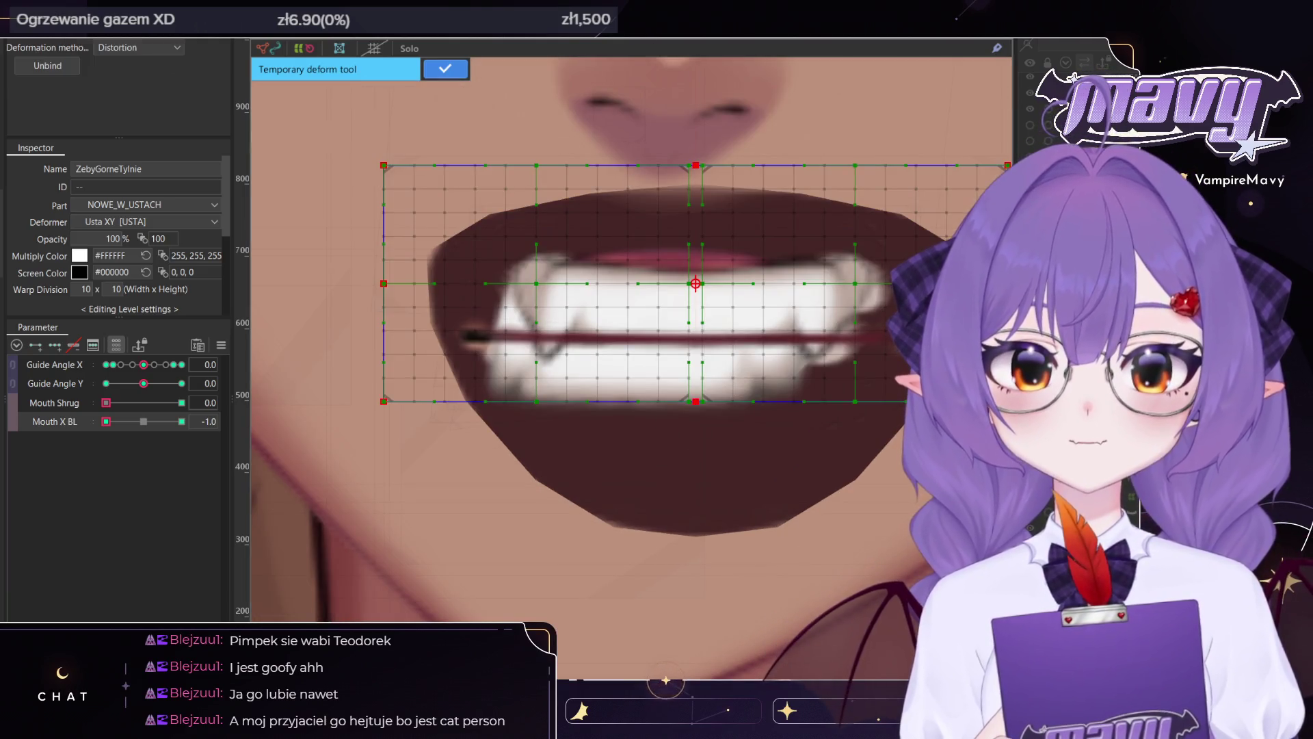
drag(698, 403, 676, 403)
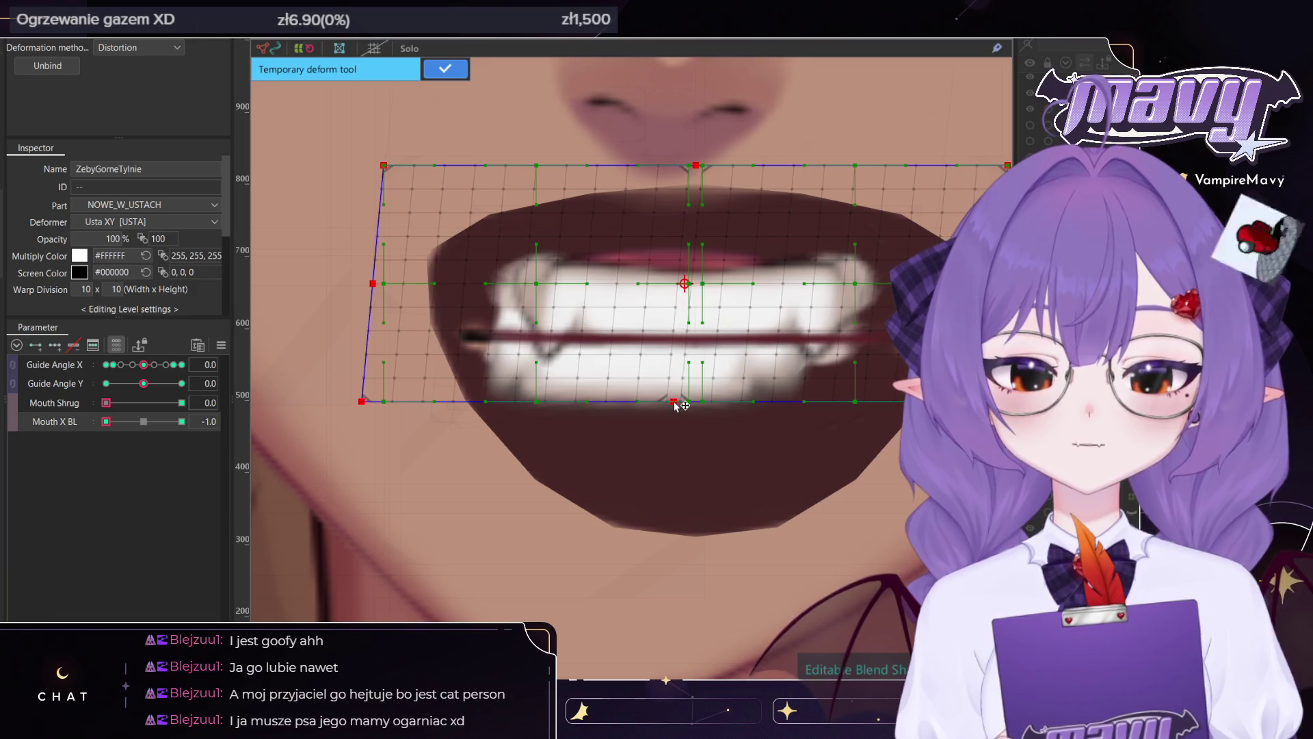
scroll(677, 402, down, 2)
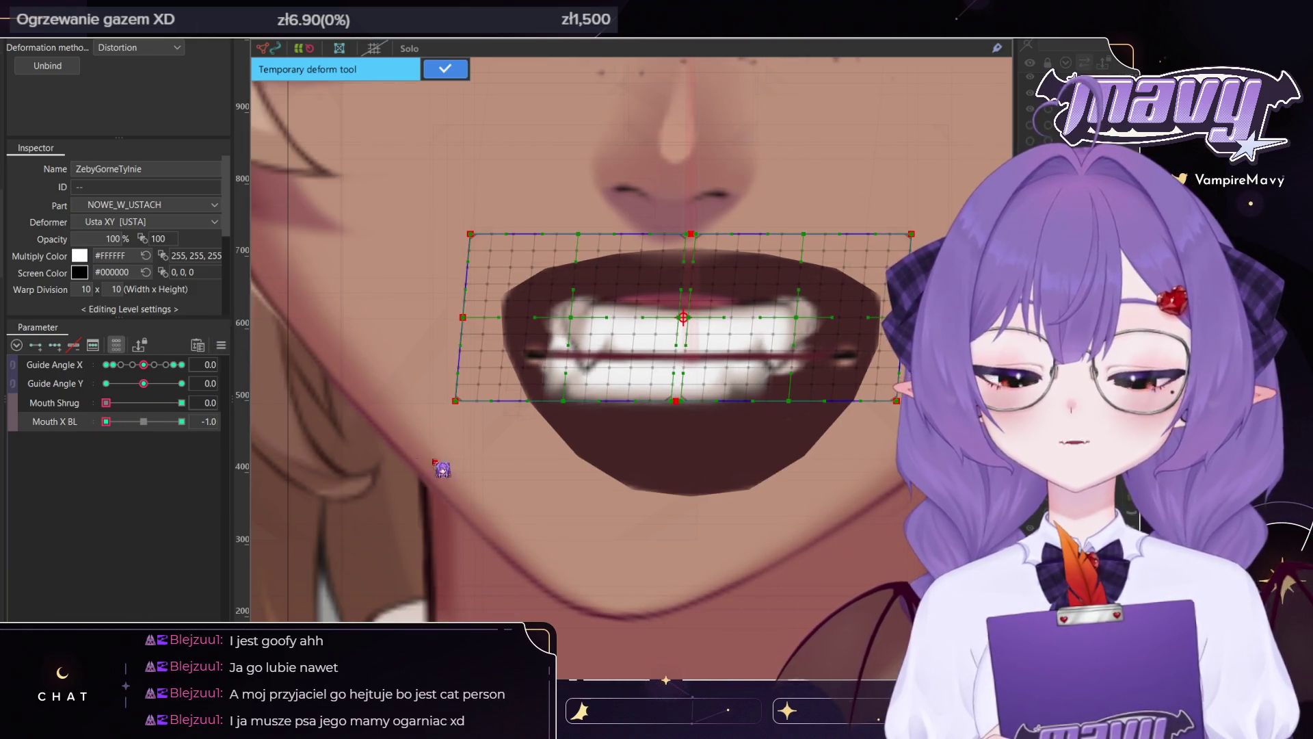
drag(110, 423, 222, 433)
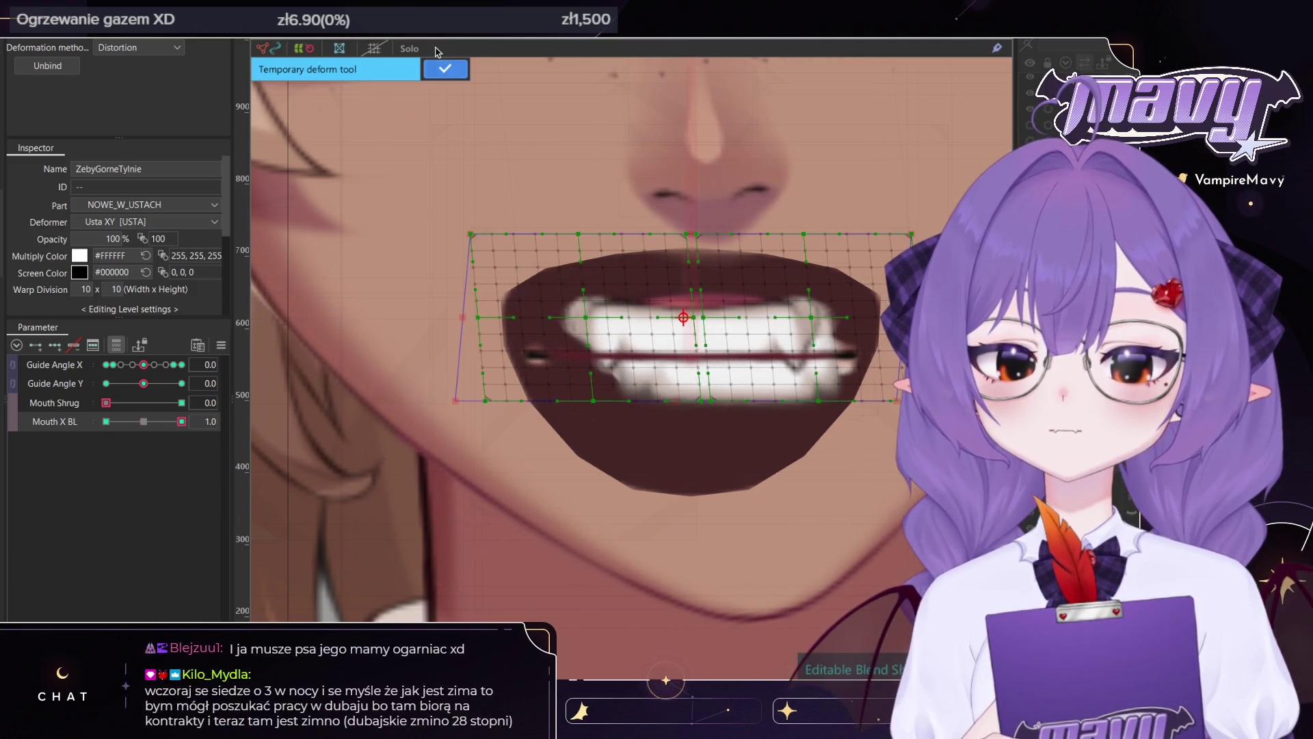
key(Return)
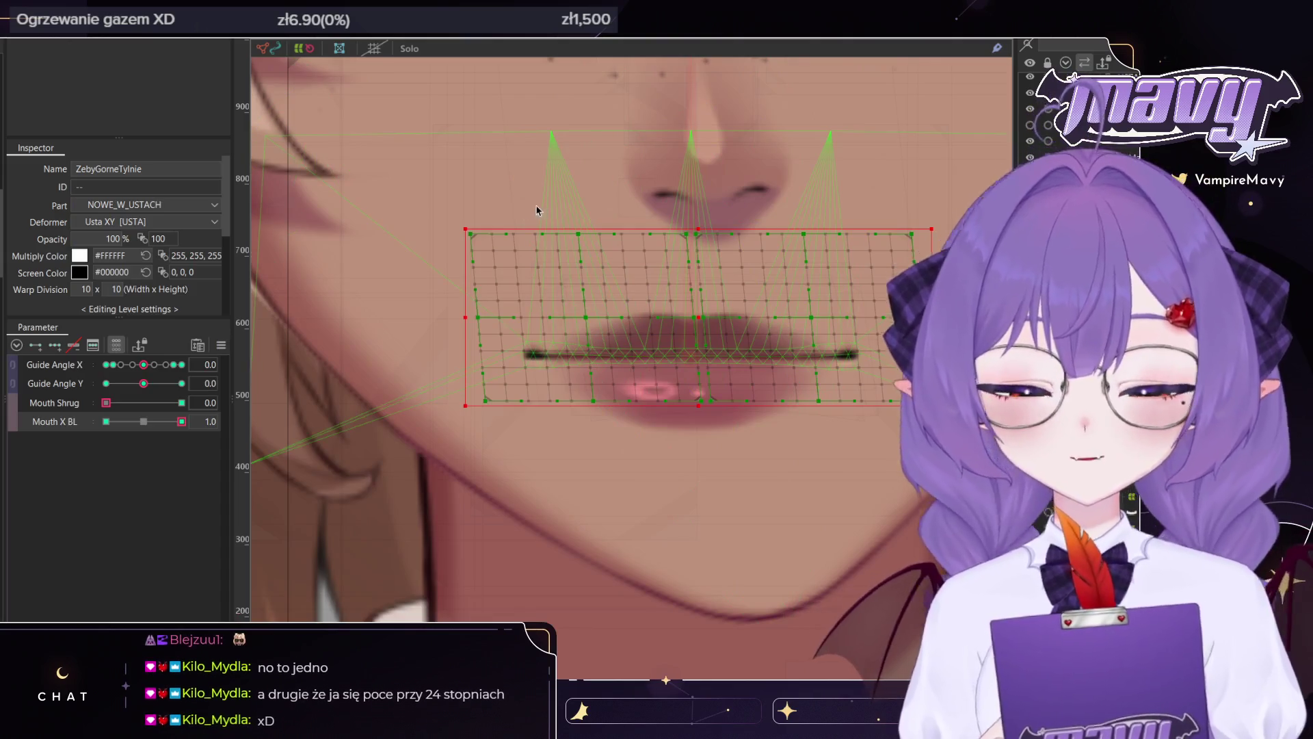
Deselect the mouth mesh and open the BANG1_P hair strand for mesh editing
scroll(585, 245, down, 3)
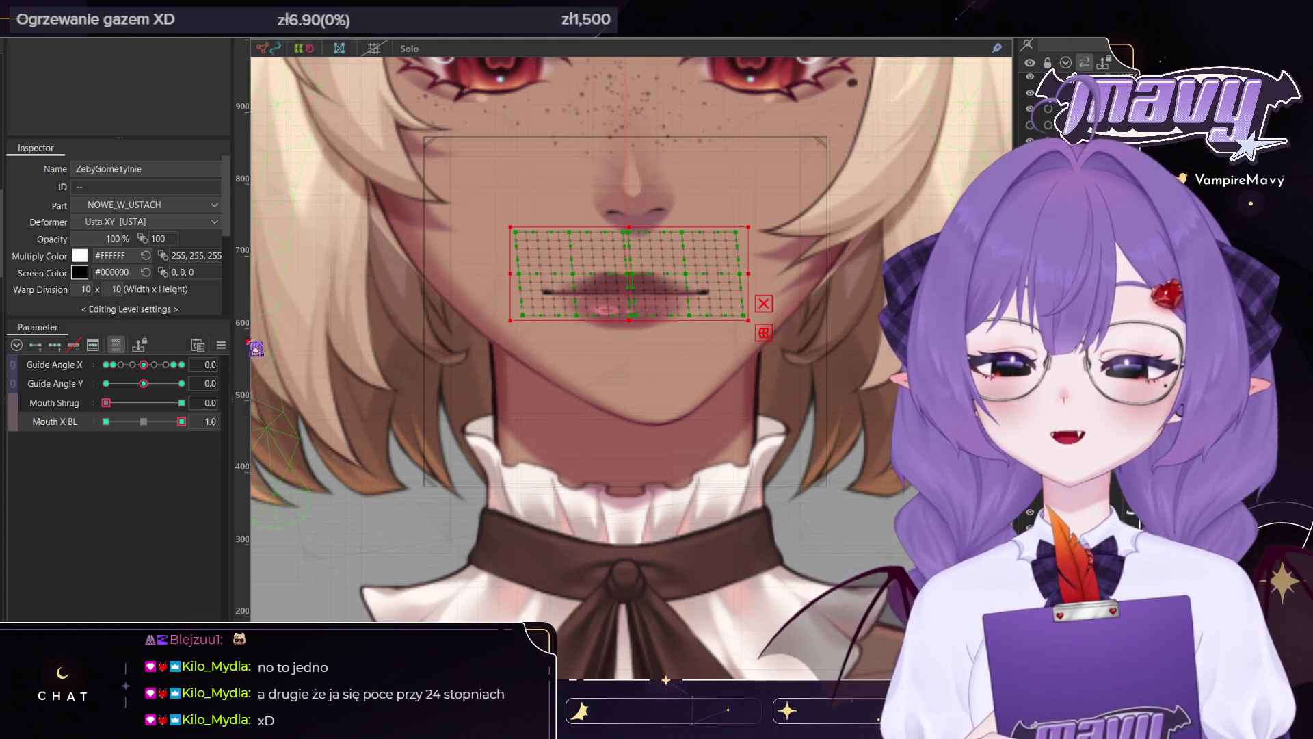
scroll(864, 295, down, 5)
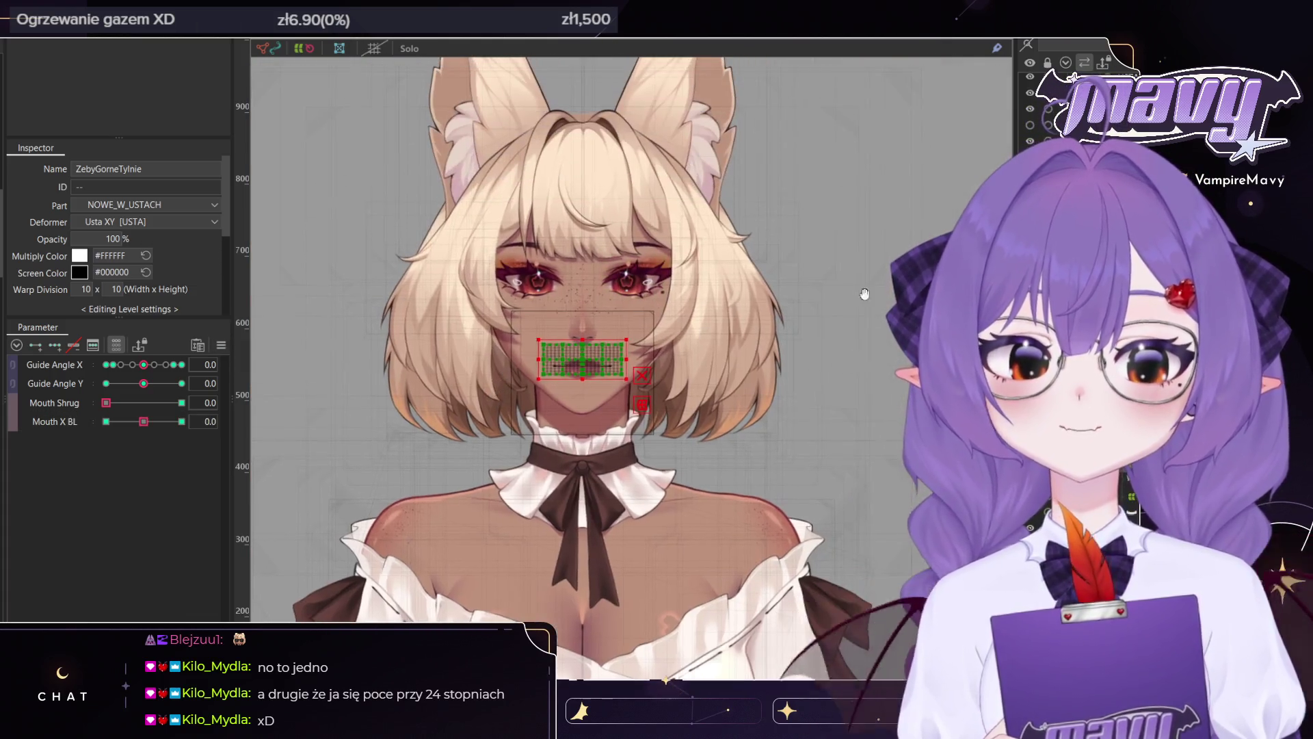
click(865, 294)
scroll(722, 334, up, 2)
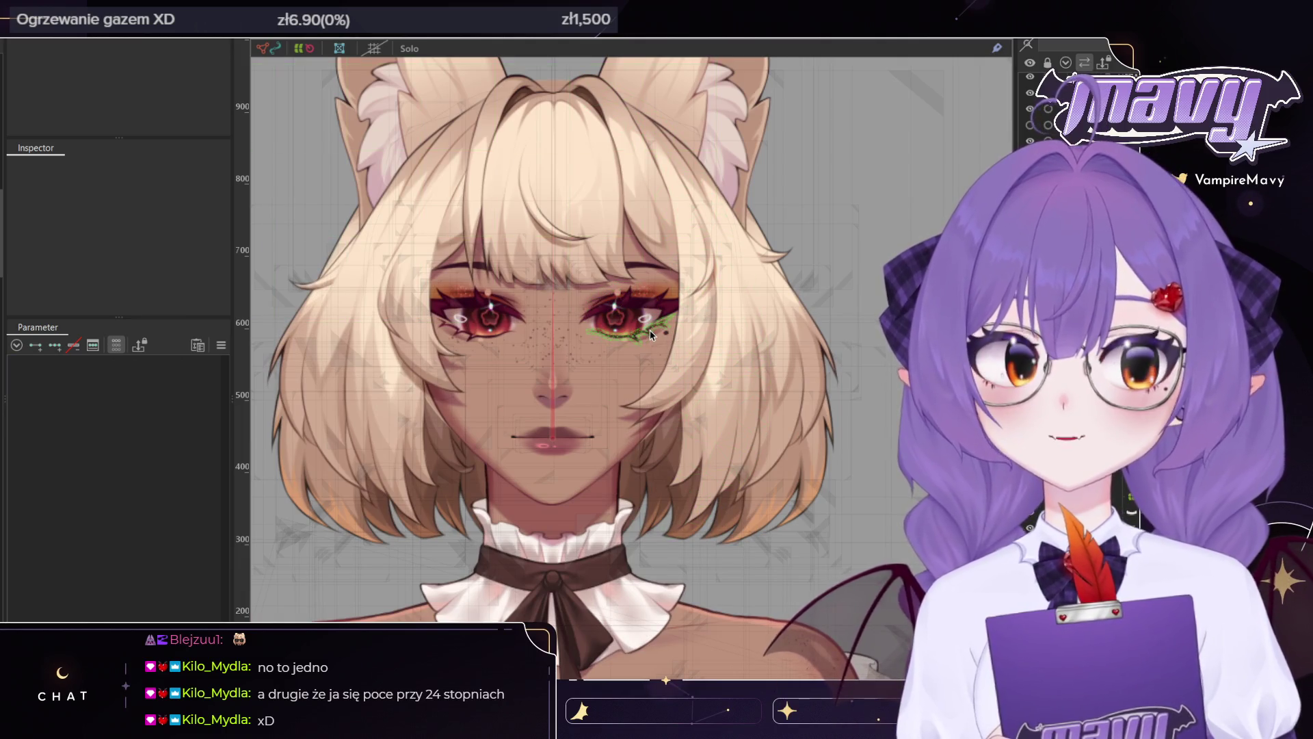
click(607, 301)
drag(734, 347, 736, 404)
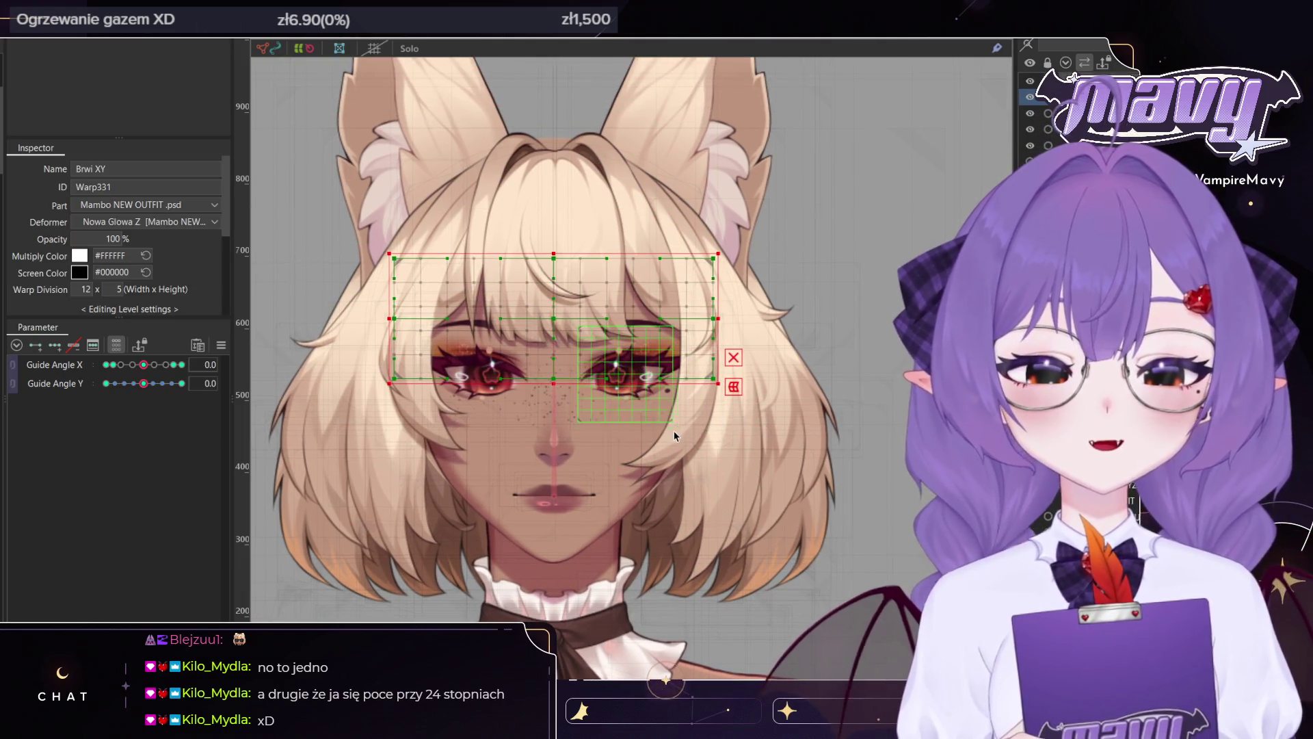
click(689, 432)
double_click(689, 432)
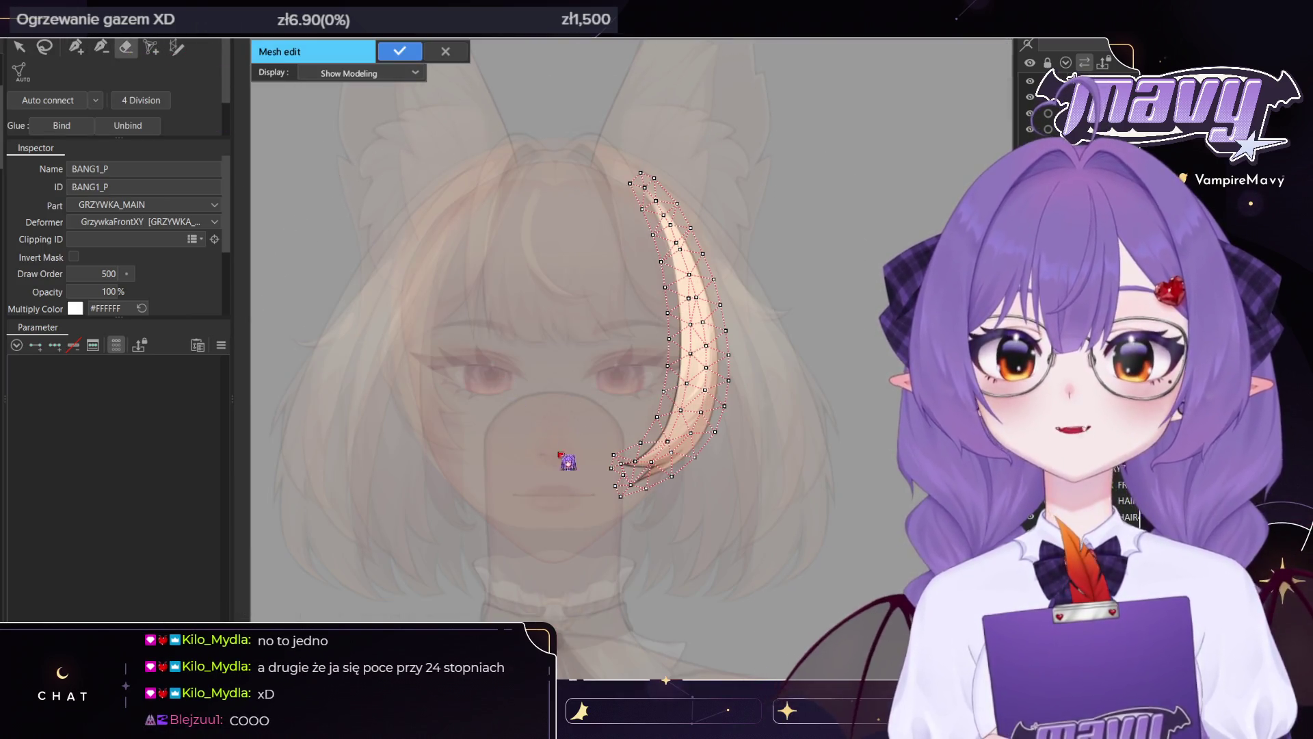
Try erasing the strand's lower mesh, undo it, and switch to placing new vertices
drag(622, 522, 602, 499)
key(ctrl+z)
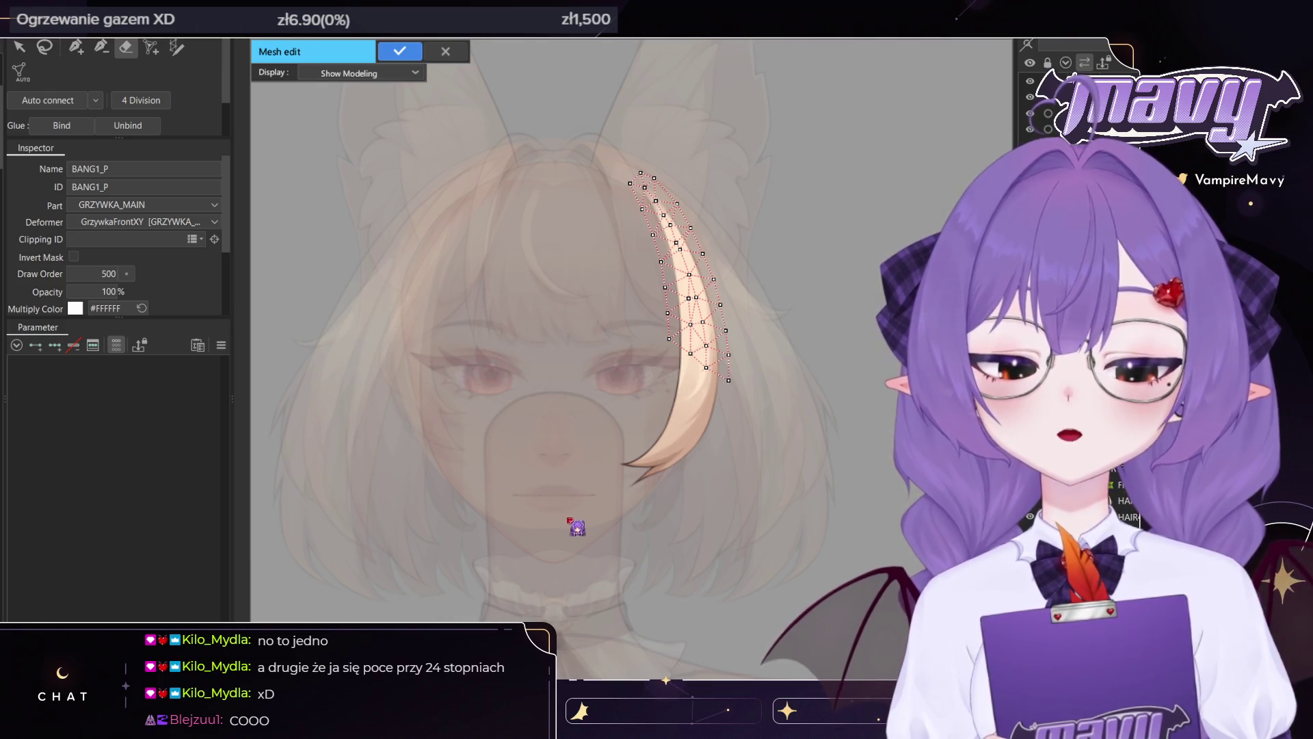
click(75, 49)
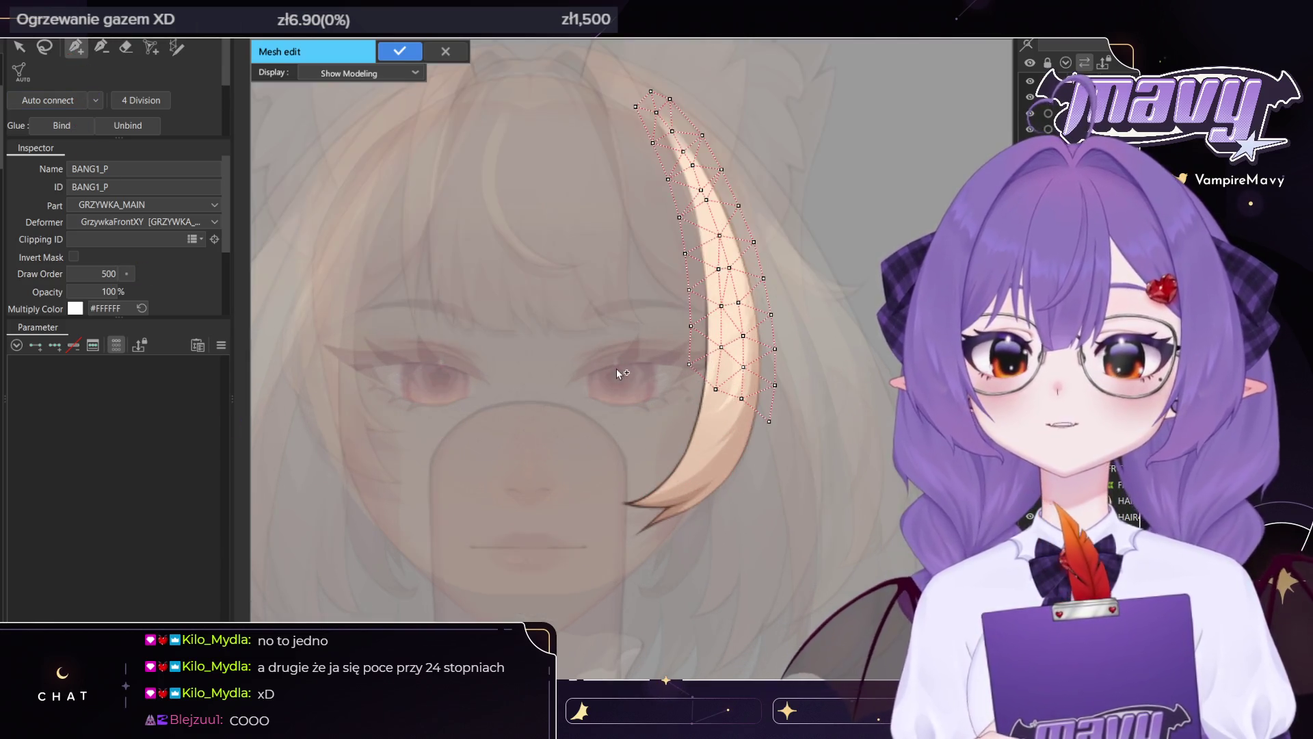
scroll(617, 367, up, 5)
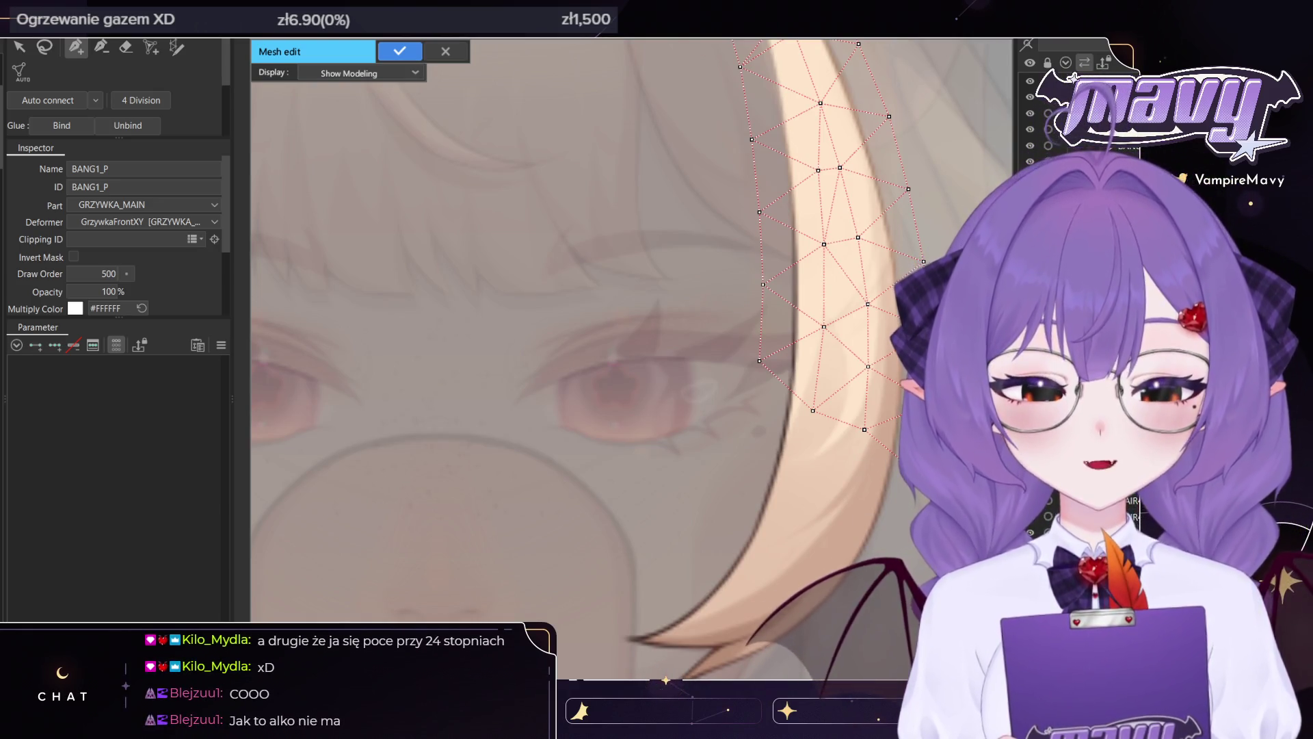
scroll(901, 477, down, 3)
Place vertices down BANG1_P's outer hair edge, replacing one misplaced point
click(900, 455)
click(881, 493)
click(862, 523)
click(838, 549)
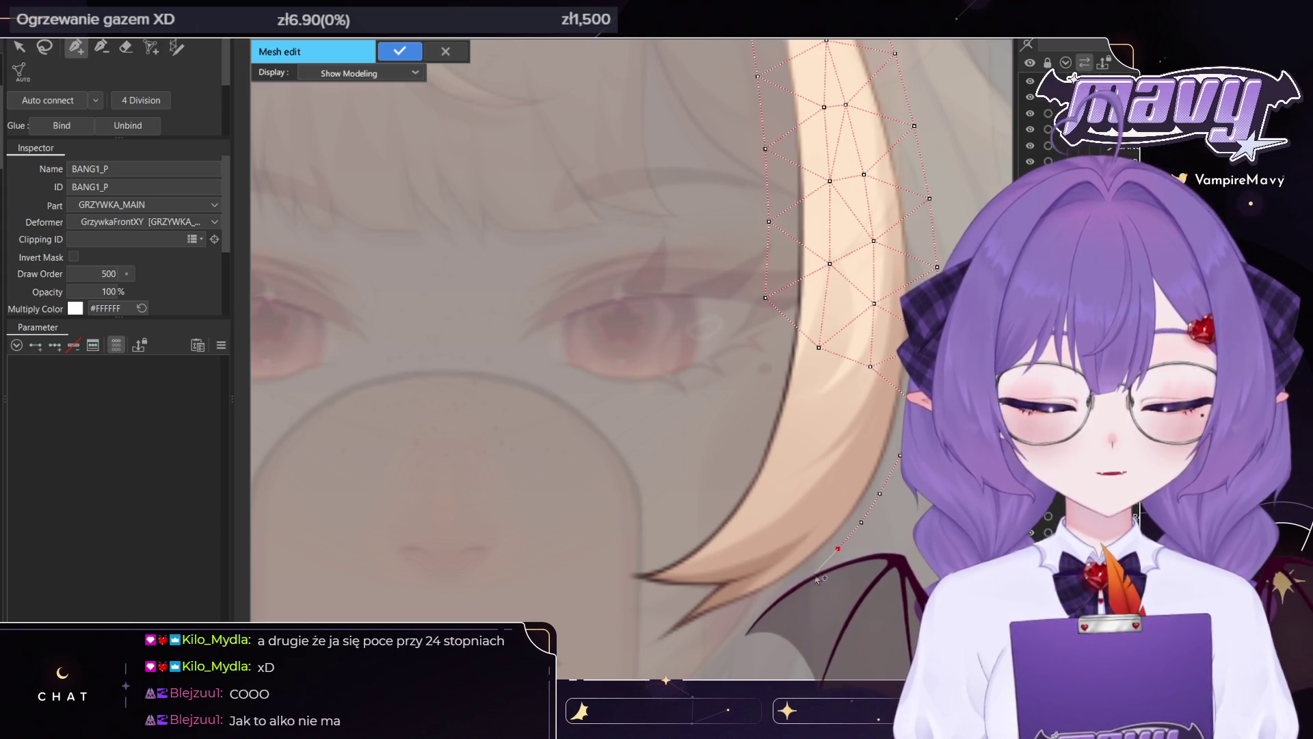
click(815, 573)
click(781, 594)
key(ctrl+z)
click(787, 586)
click(760, 600)
Continue the vertex line to the strand's tip and fine-tune the tip vertex
drag(734, 579, 742, 568)
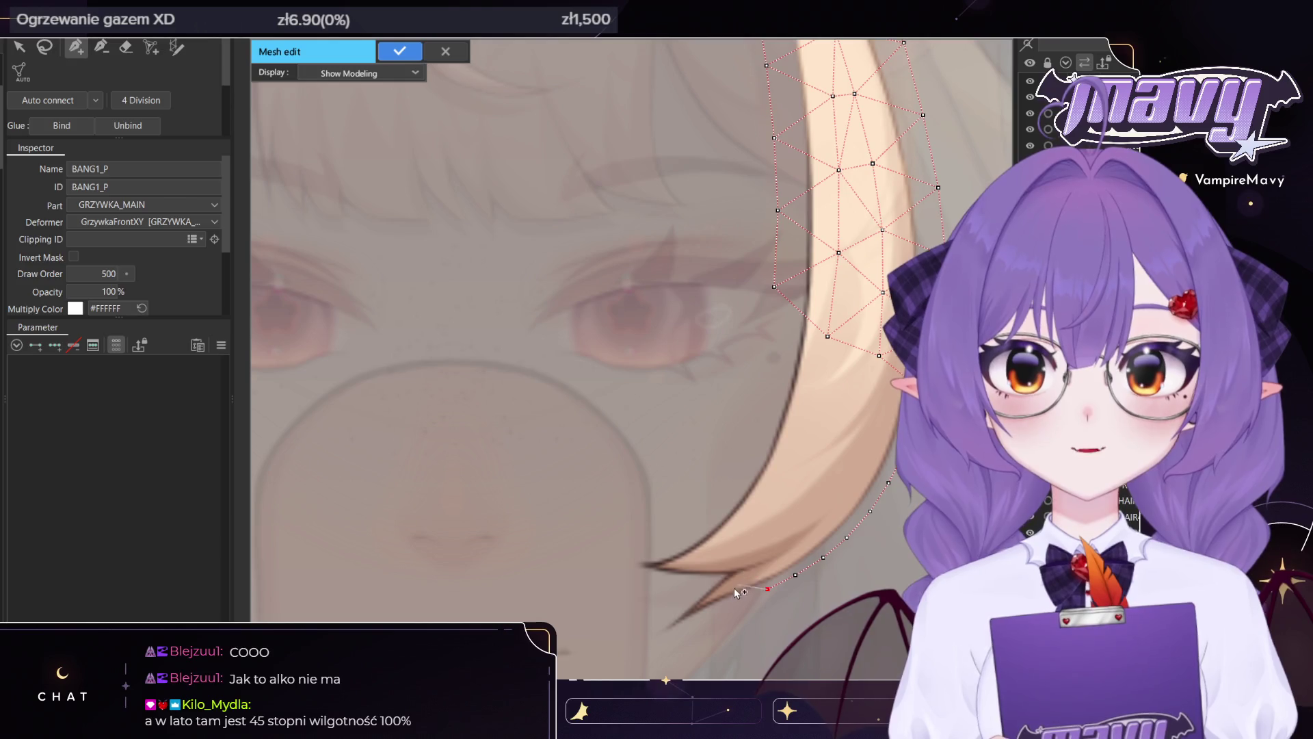
click(739, 601)
click(713, 611)
click(689, 626)
click(660, 643)
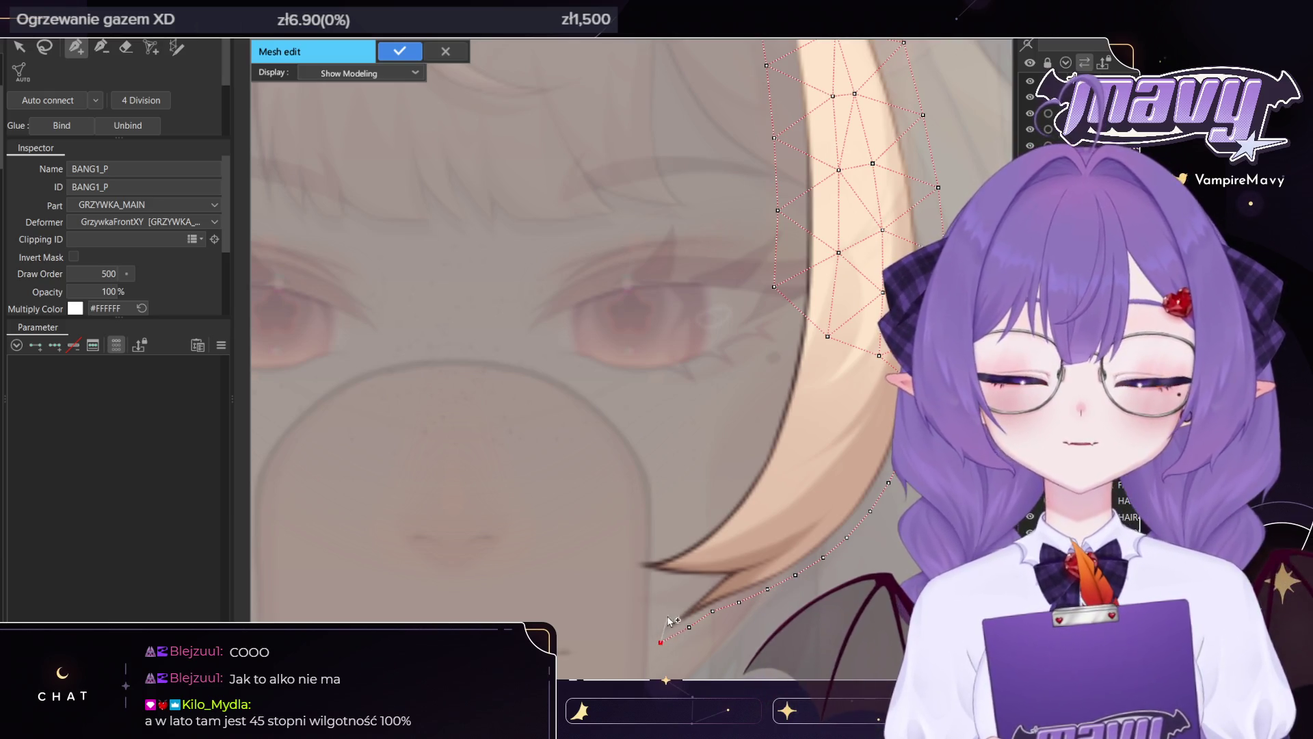
drag(661, 642, 668, 637)
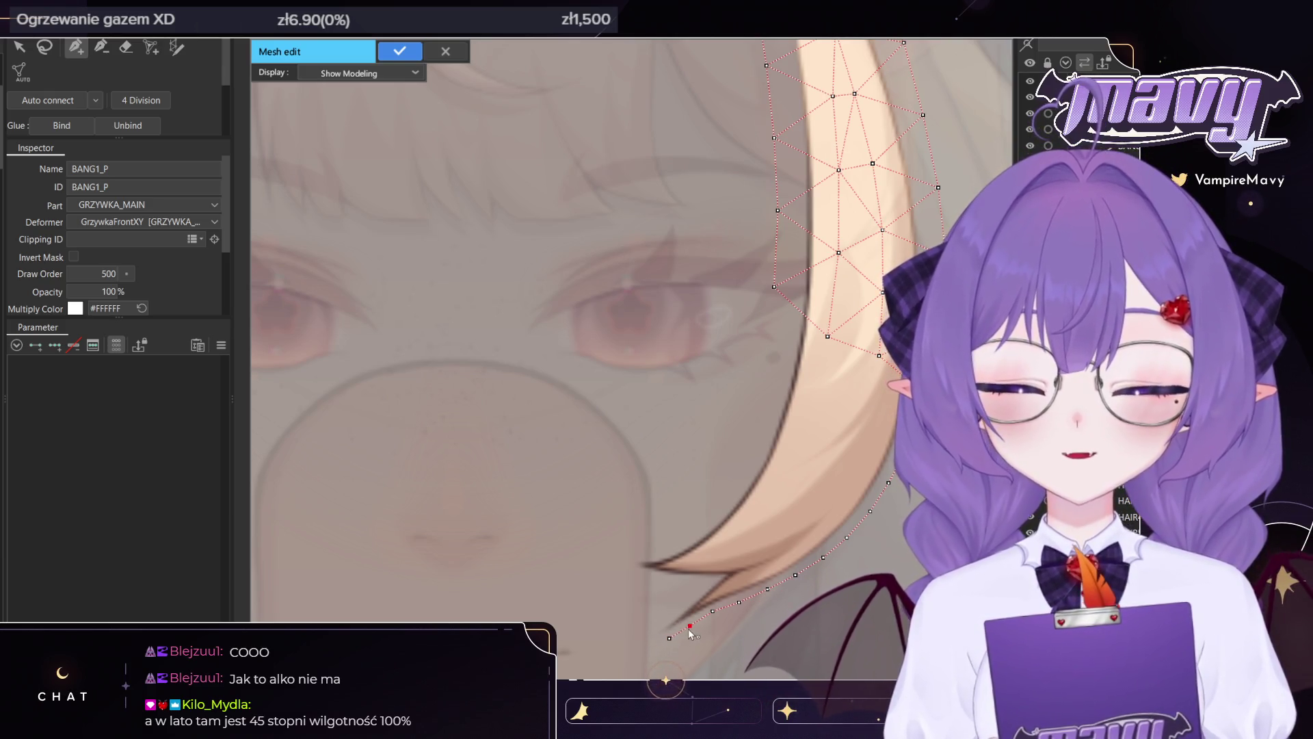
click(646, 644)
Trace vertices back up the strand's other edge and along its inner edge
click(658, 625)
click(677, 610)
click(698, 592)
click(714, 578)
click(688, 581)
click(656, 579)
click(621, 563)
click(644, 558)
click(675, 547)
click(700, 530)
click(729, 501)
click(753, 464)
Add vertices up toward the strand's top, including one on the upper edge
click(768, 424)
click(781, 370)
click(784, 328)
click(773, 288)
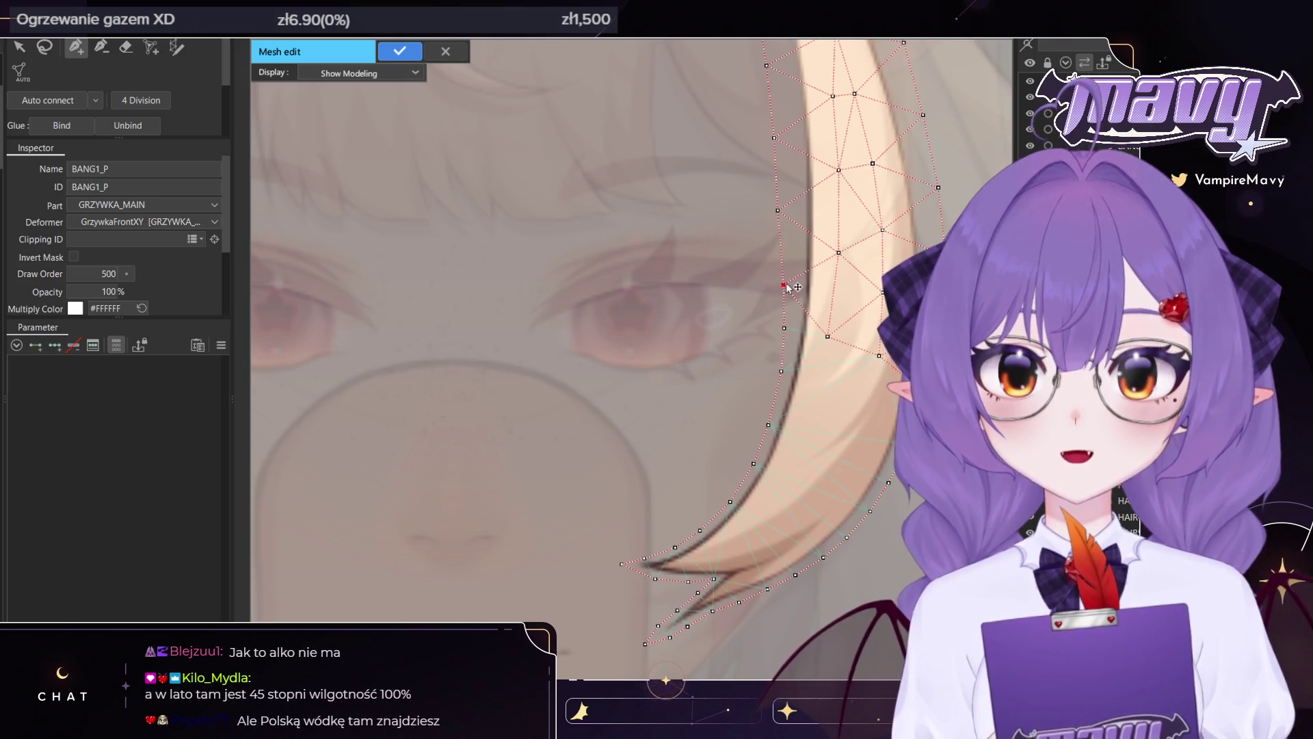
drag(792, 272, 796, 532)
click(777, 544)
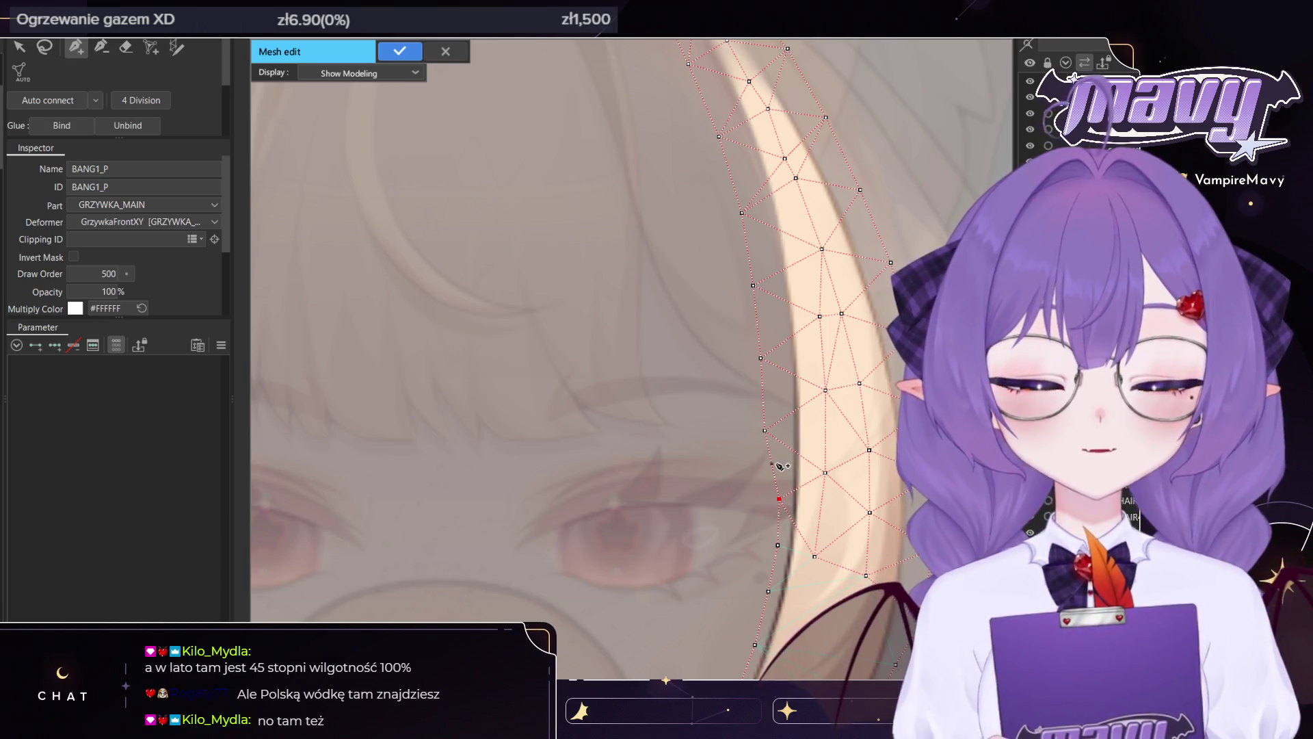
click(45, 47)
Delete six interior vertices running up the BANG1_P strand
scroll(399, 381, down, 3)
scroll(475, 379, down, 1)
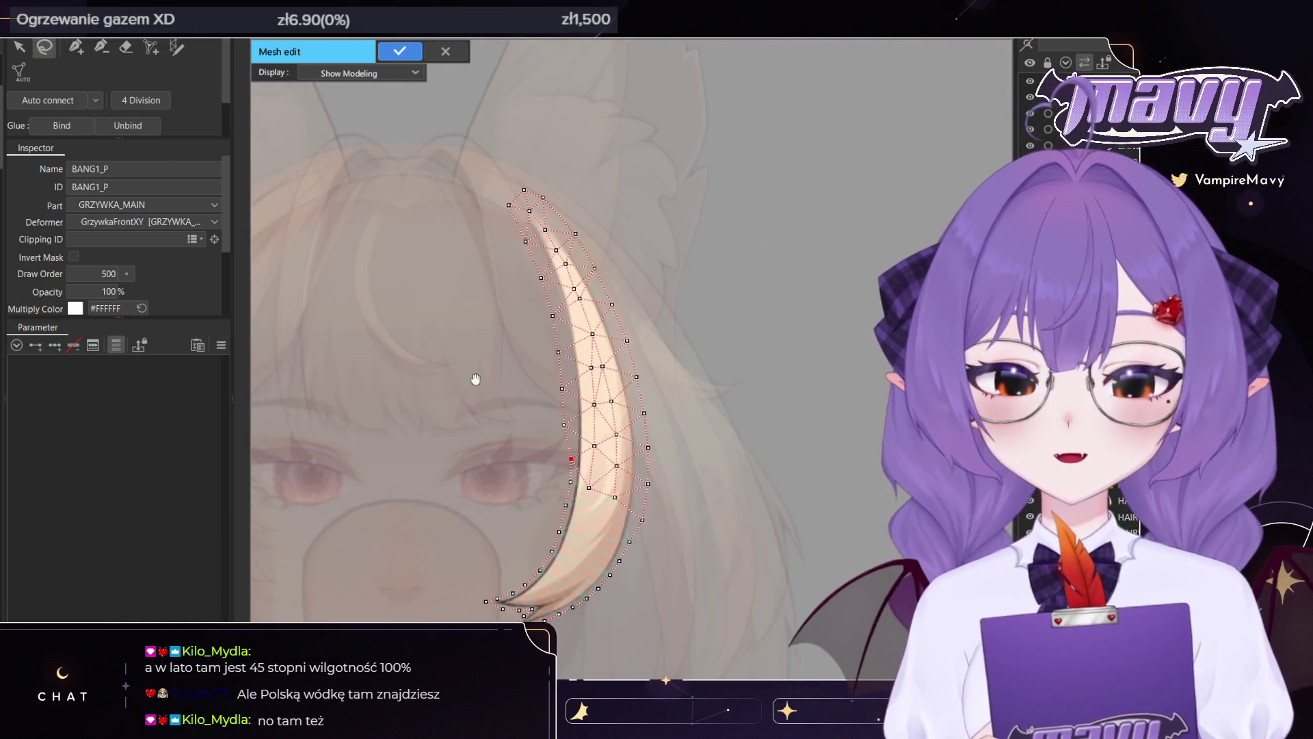
scroll(475, 378, up, 2)
click(101, 46)
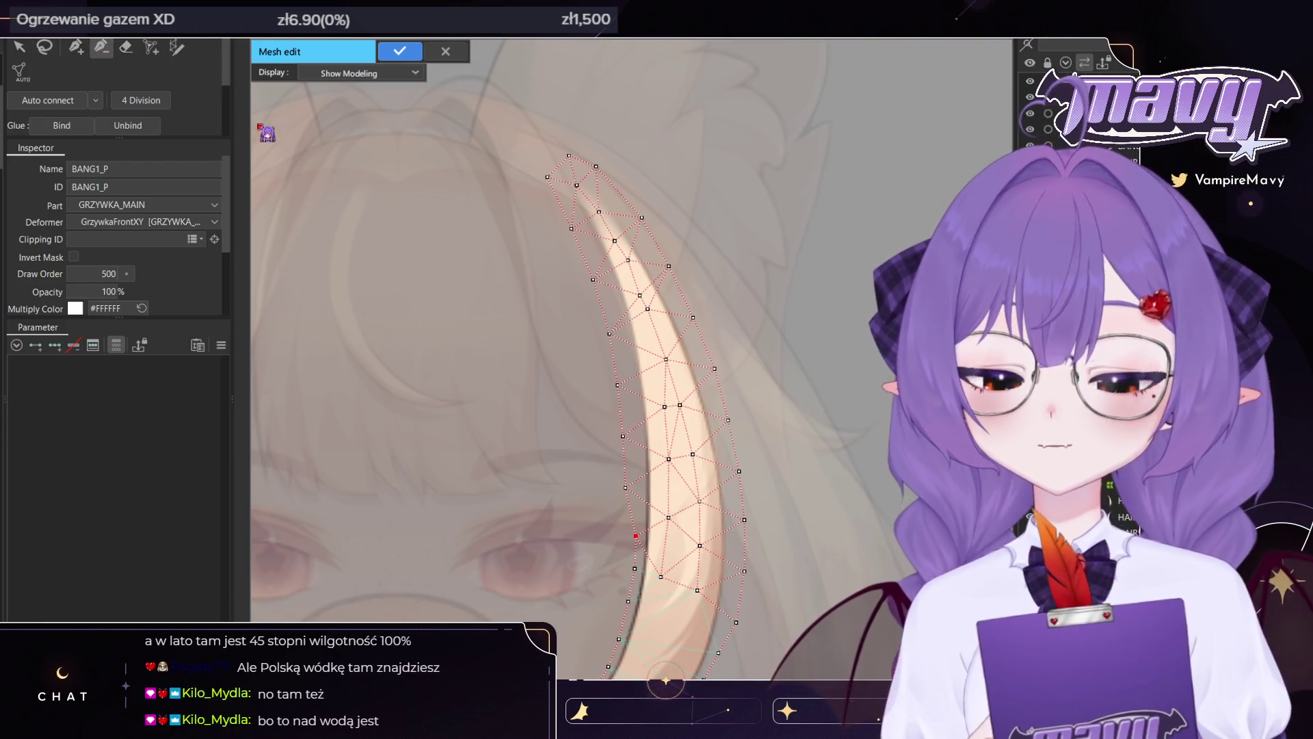
click(666, 359)
click(664, 407)
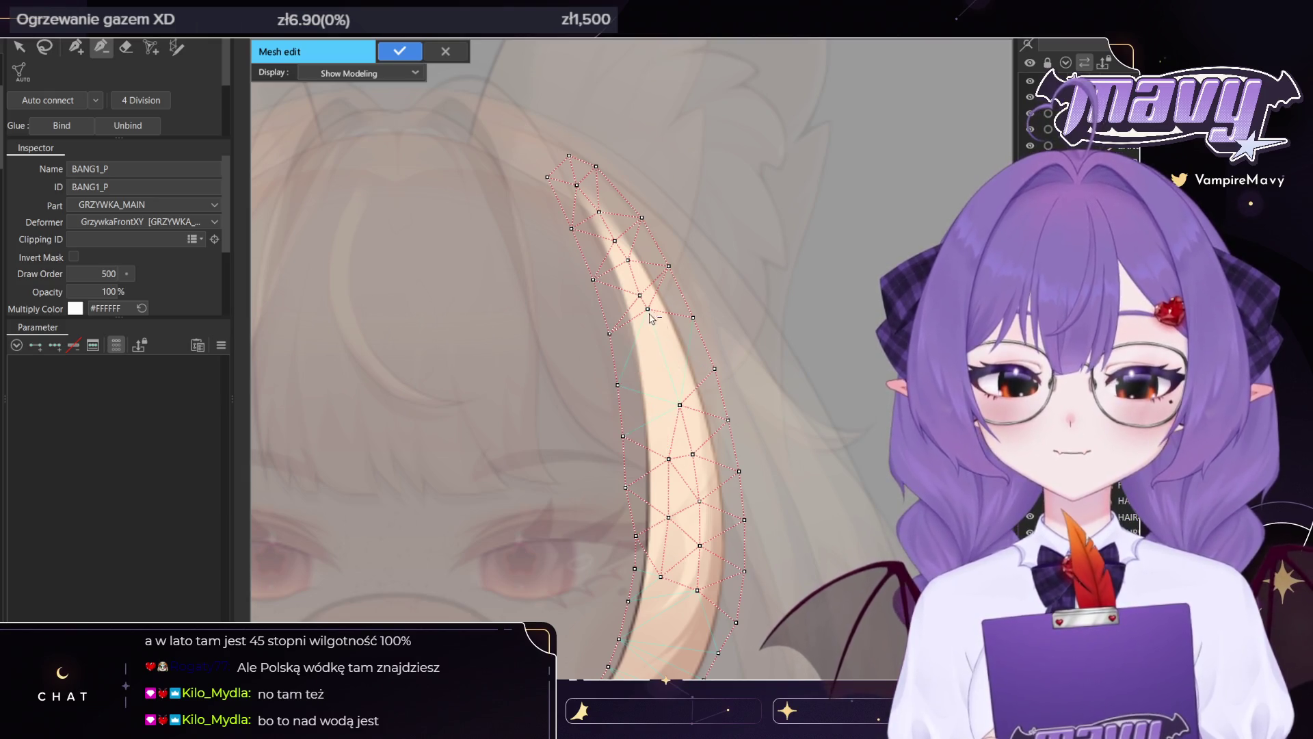
click(648, 308)
click(639, 295)
click(628, 260)
click(577, 184)
Lasso the strand's left edge vertices, move them inward, and fine-tune two middle vertices
click(44, 46)
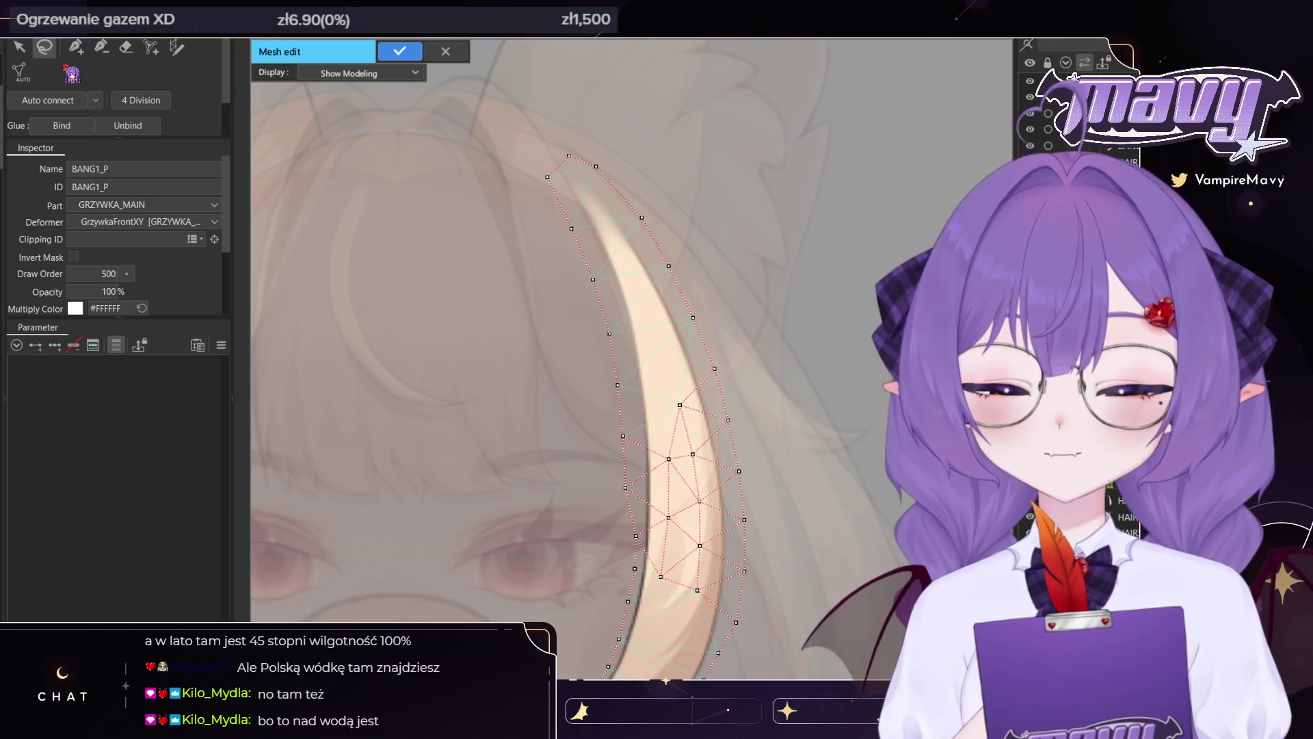
drag(636, 527, 575, 257)
mouse_move(636, 171)
mouse_down()
mouse_move(574, 170)
mouse_move(701, 383)
mouse_up()
click(266, 165)
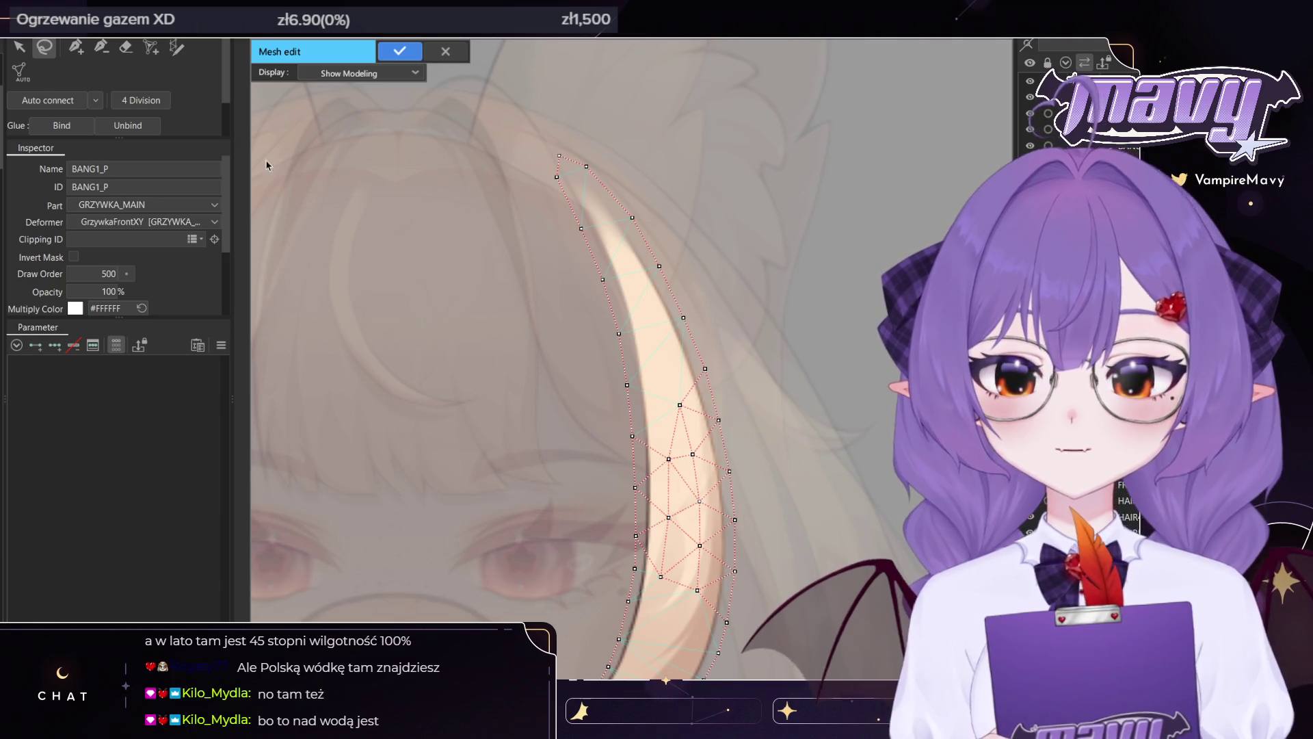
click(76, 47)
drag(668, 459, 662, 460)
drag(669, 518, 668, 512)
drag(662, 460, 665, 464)
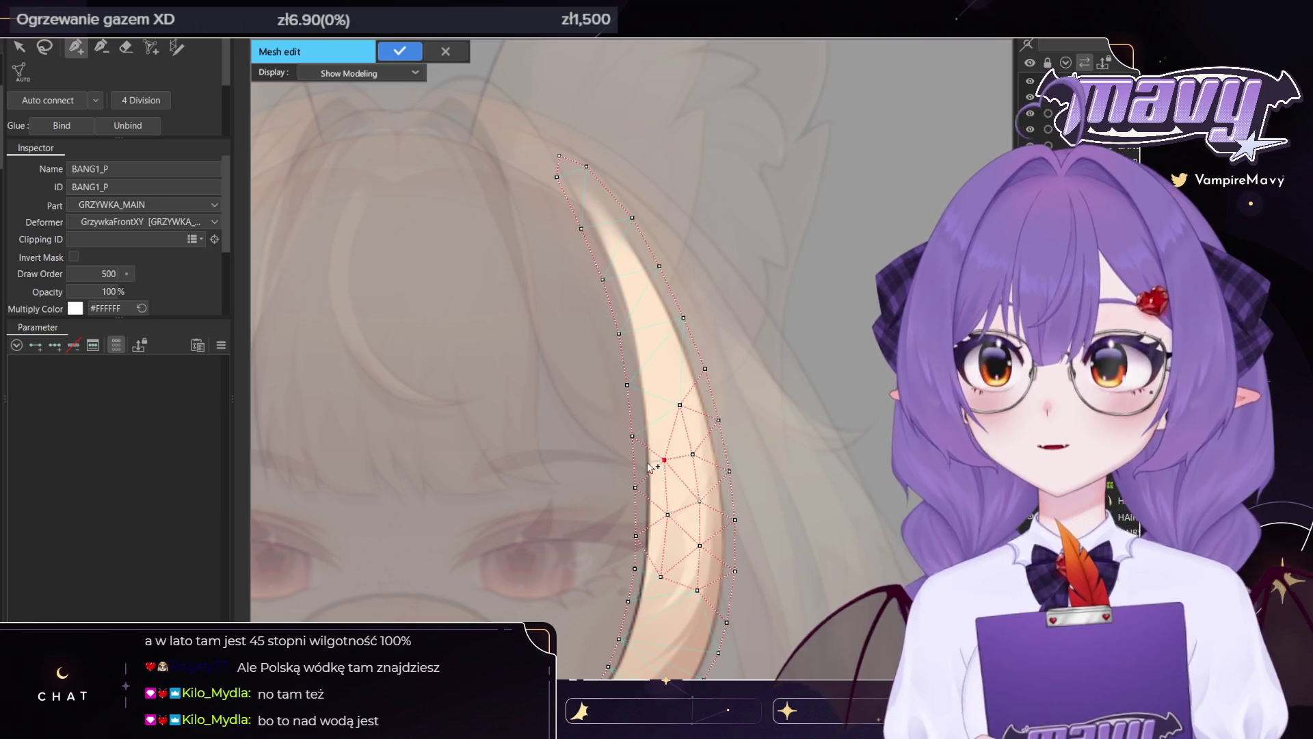
Chain new vertices up the strand's middle to its root, plus one on the outer top edge
click(659, 399)
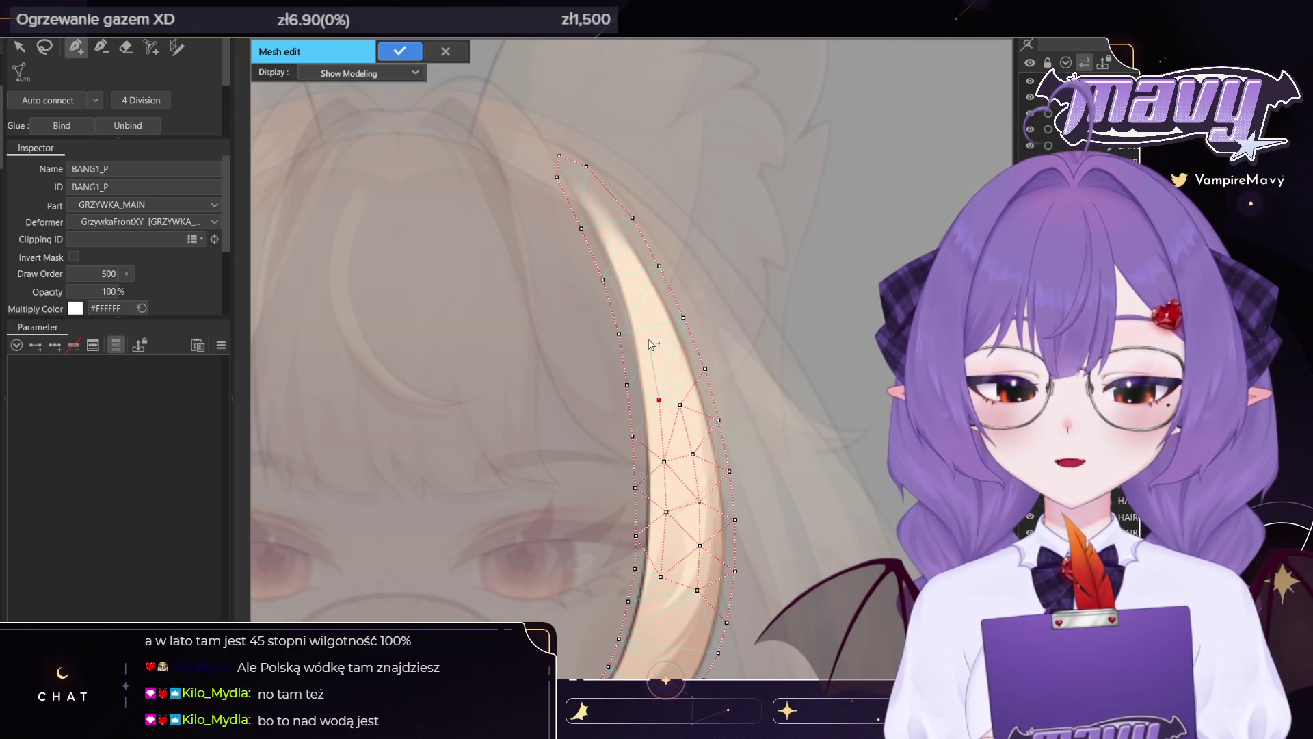
click(650, 345)
click(640, 293)
click(618, 242)
click(590, 200)
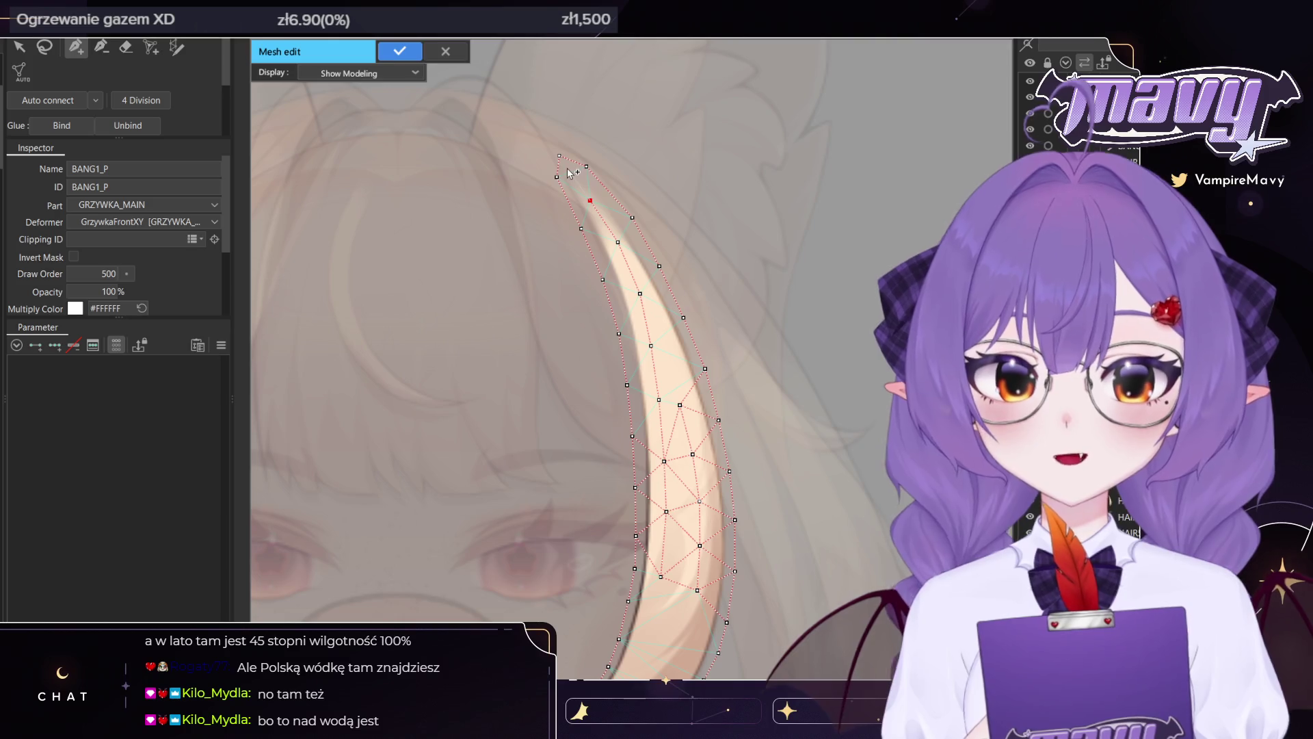
click(573, 174)
click(590, 200)
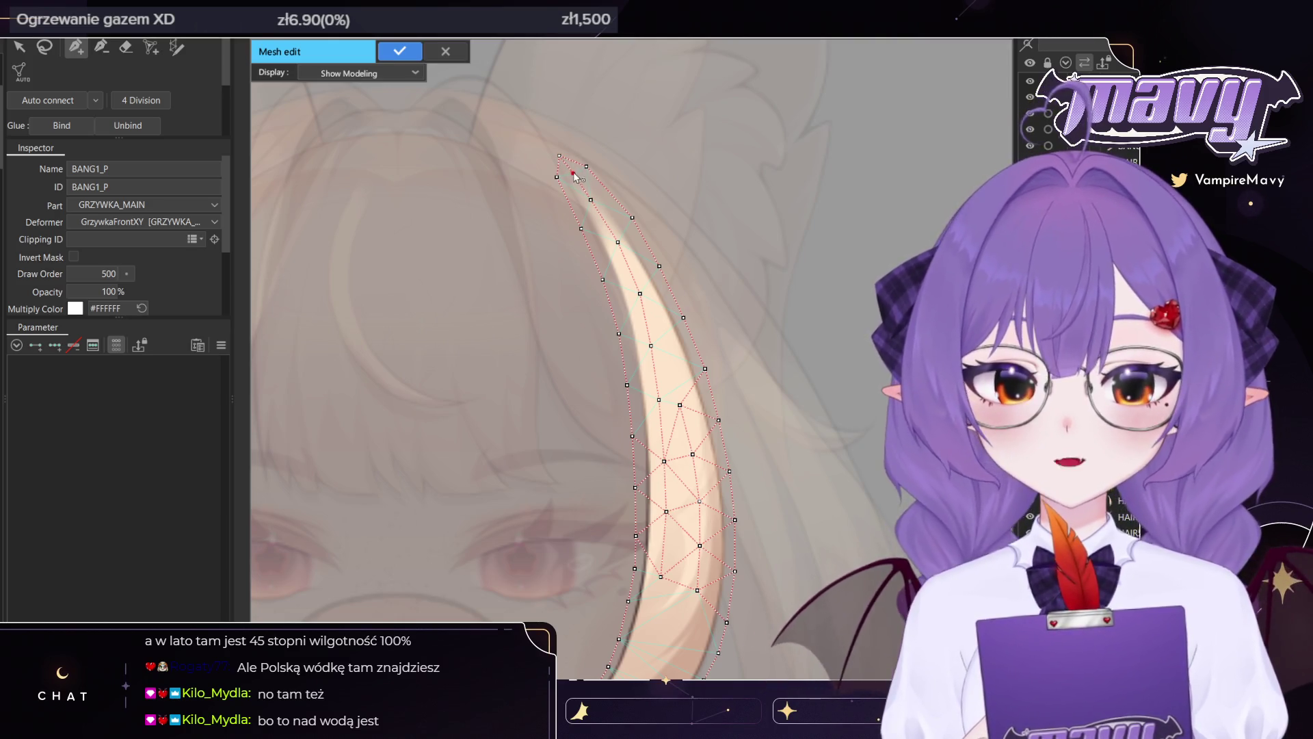
click(586, 166)
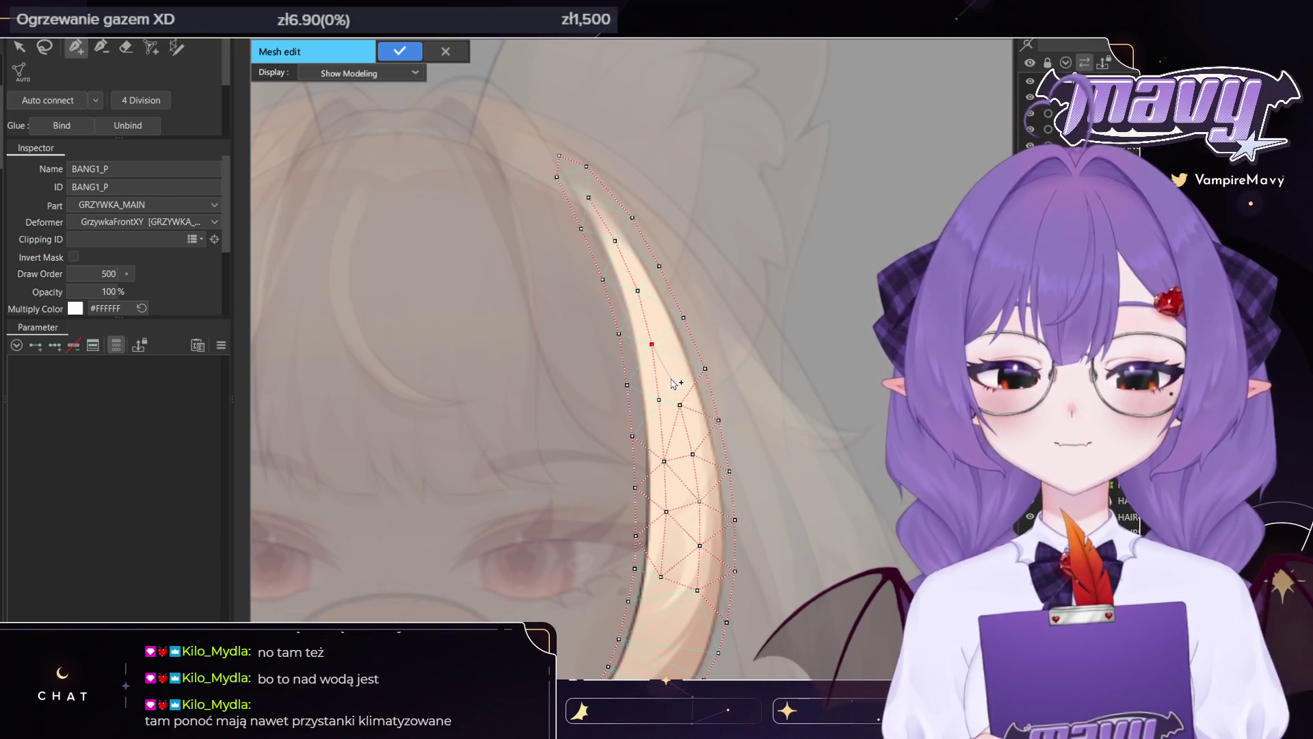
drag(681, 406, 745, 248)
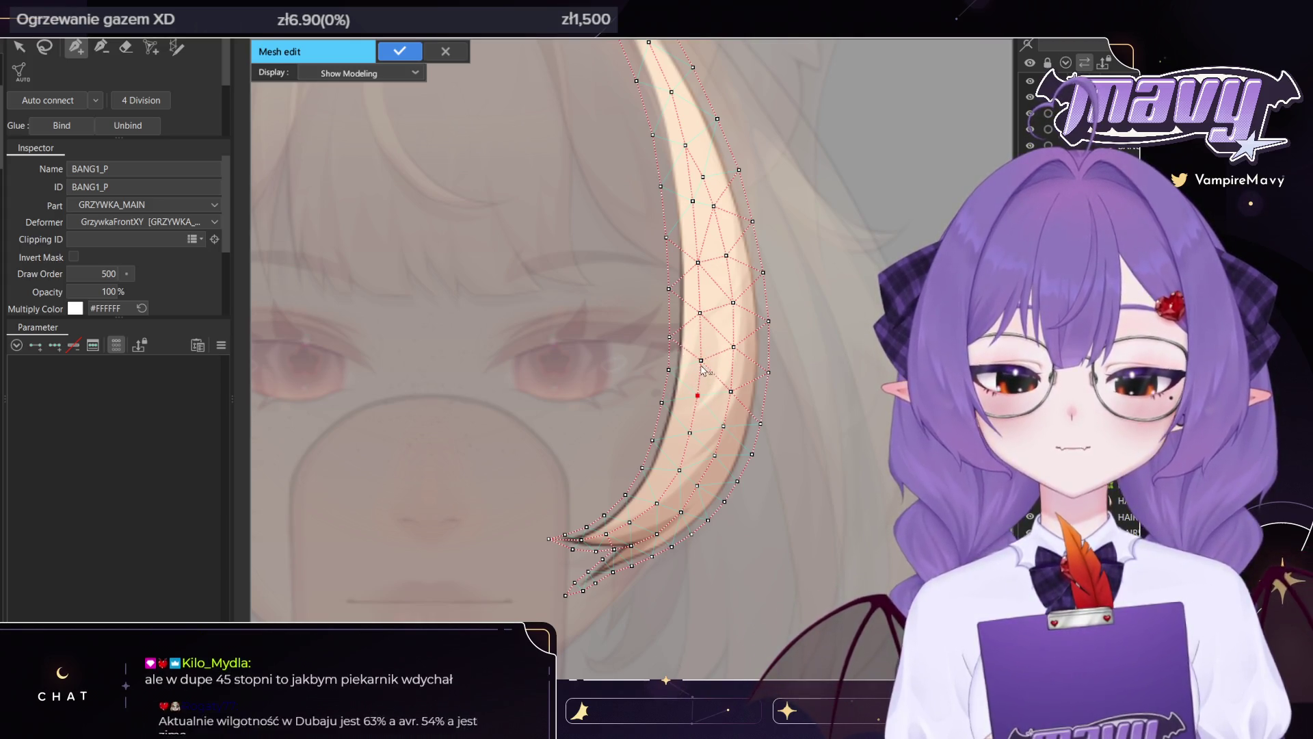
Select vertices on the middle line and near the tip, nudging an edge vertex slightly right
click(702, 359)
scroll(630, 236, down, 3)
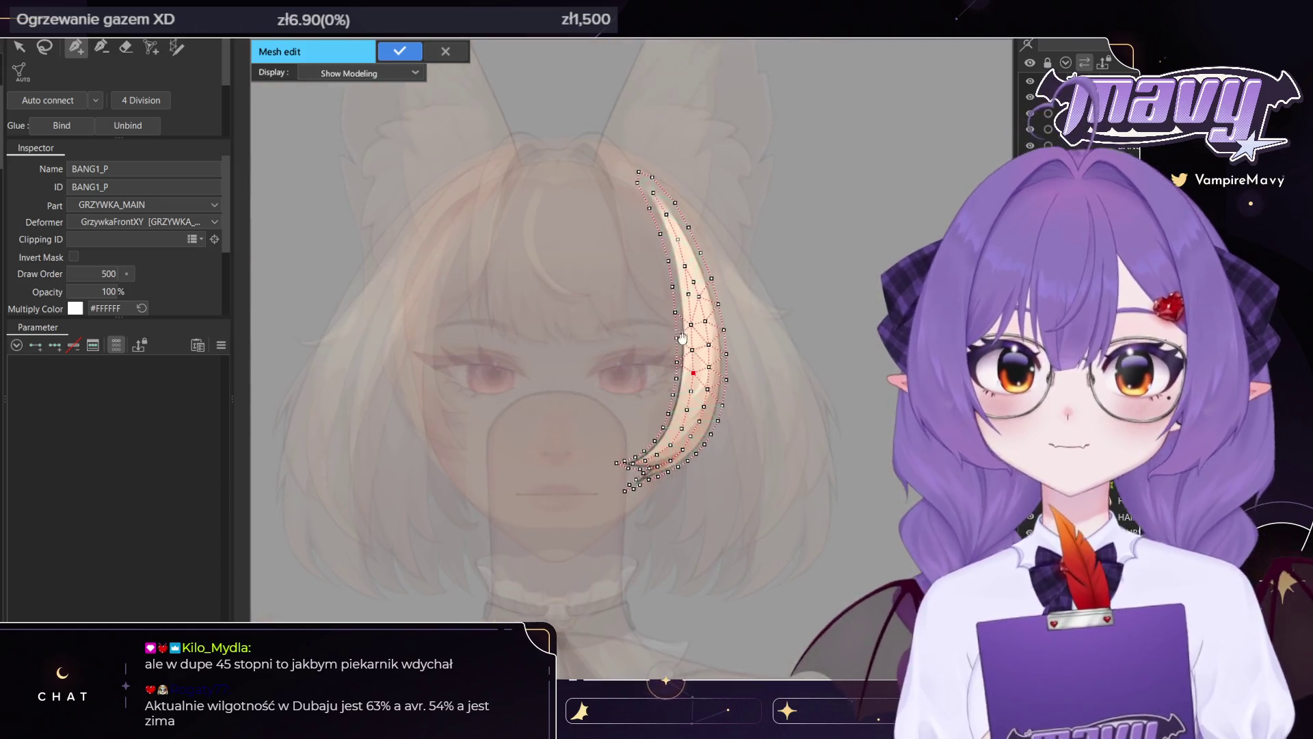
scroll(693, 232, up, 3)
scroll(692, 233, up, 2)
scroll(693, 250, up, 1)
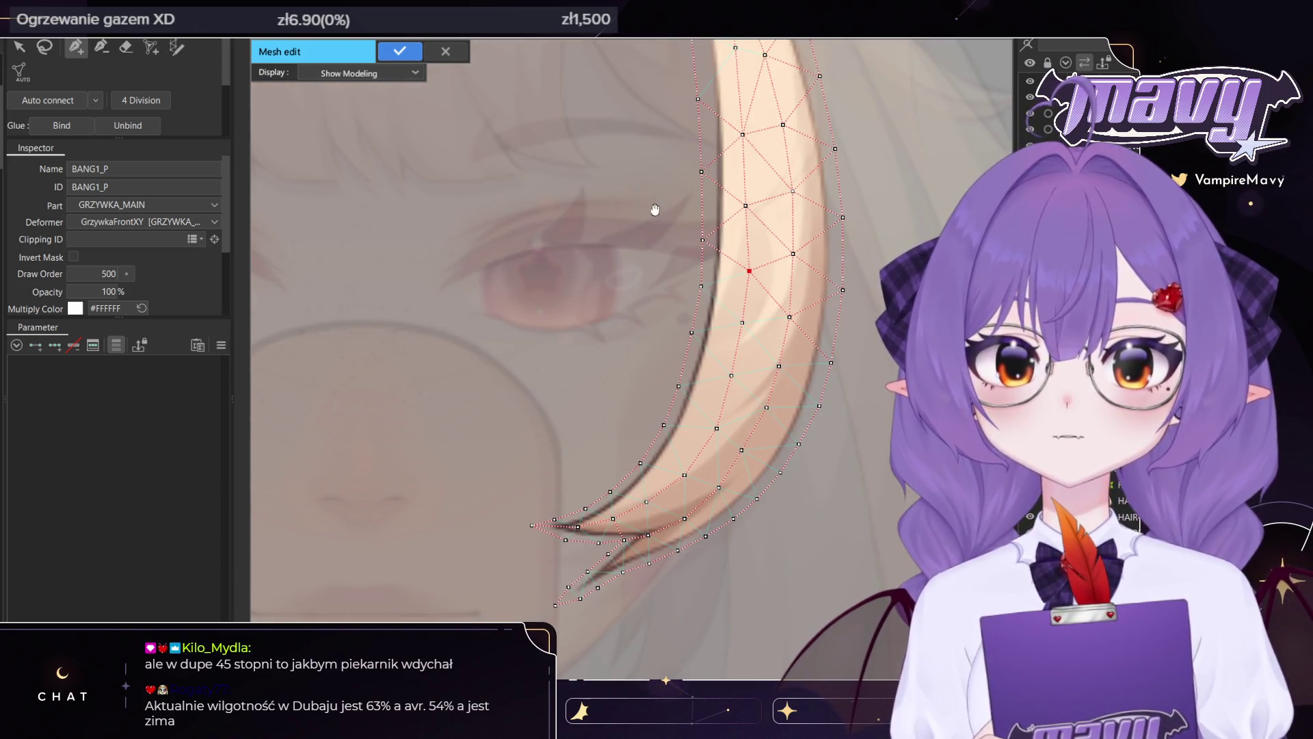
scroll(654, 210, up, 1)
scroll(639, 205, up, 1)
click(19, 46)
scroll(609, 341, up, 3)
click(805, 359)
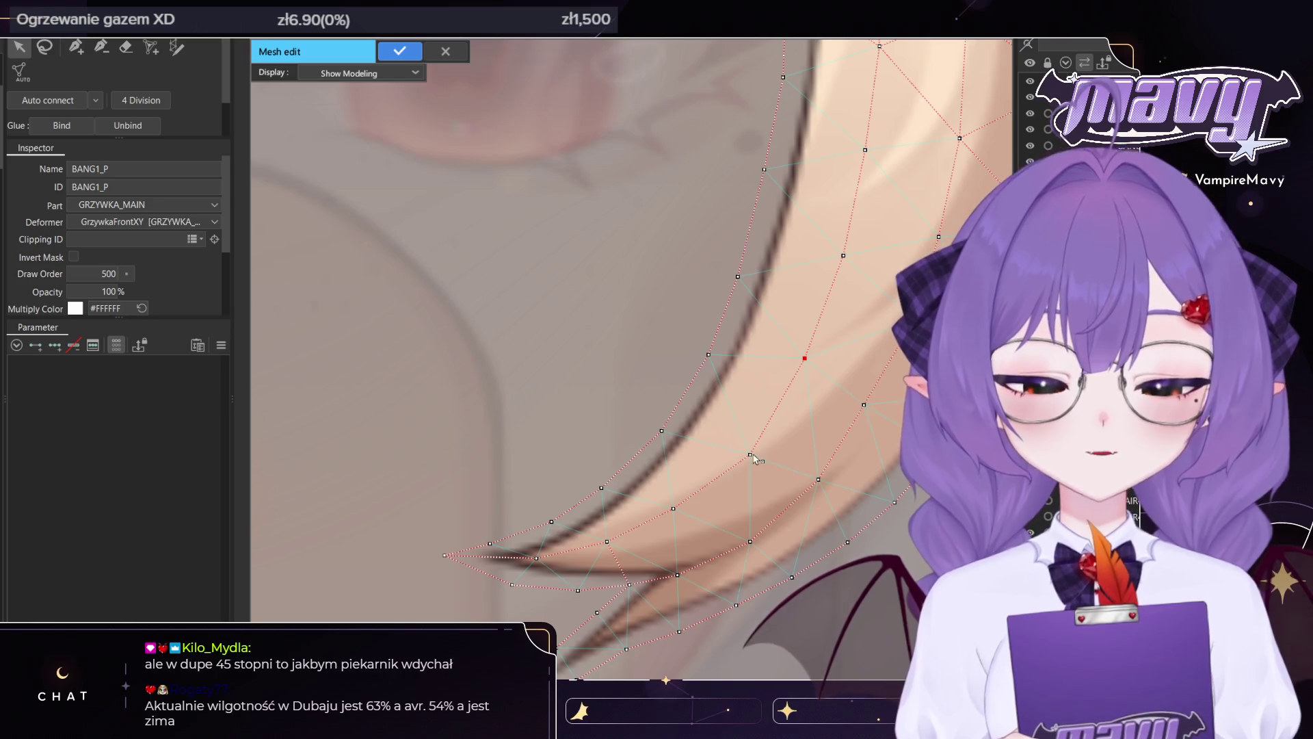
scroll(855, 427, down, 3)
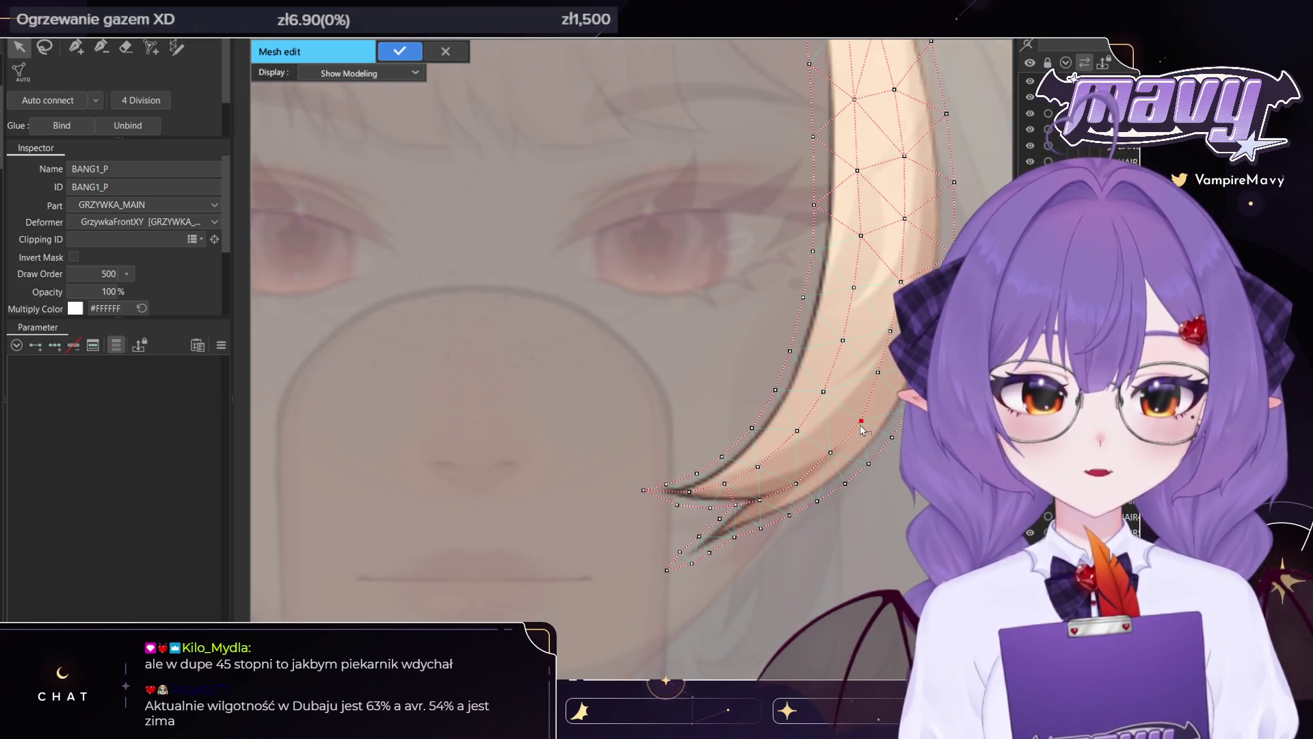
drag(855, 427, 821, 463)
drag(856, 367, 863, 366)
Apply the rebuilt BANG1_P mesh to return to the full-colour canvas
scroll(797, 486, down, 1)
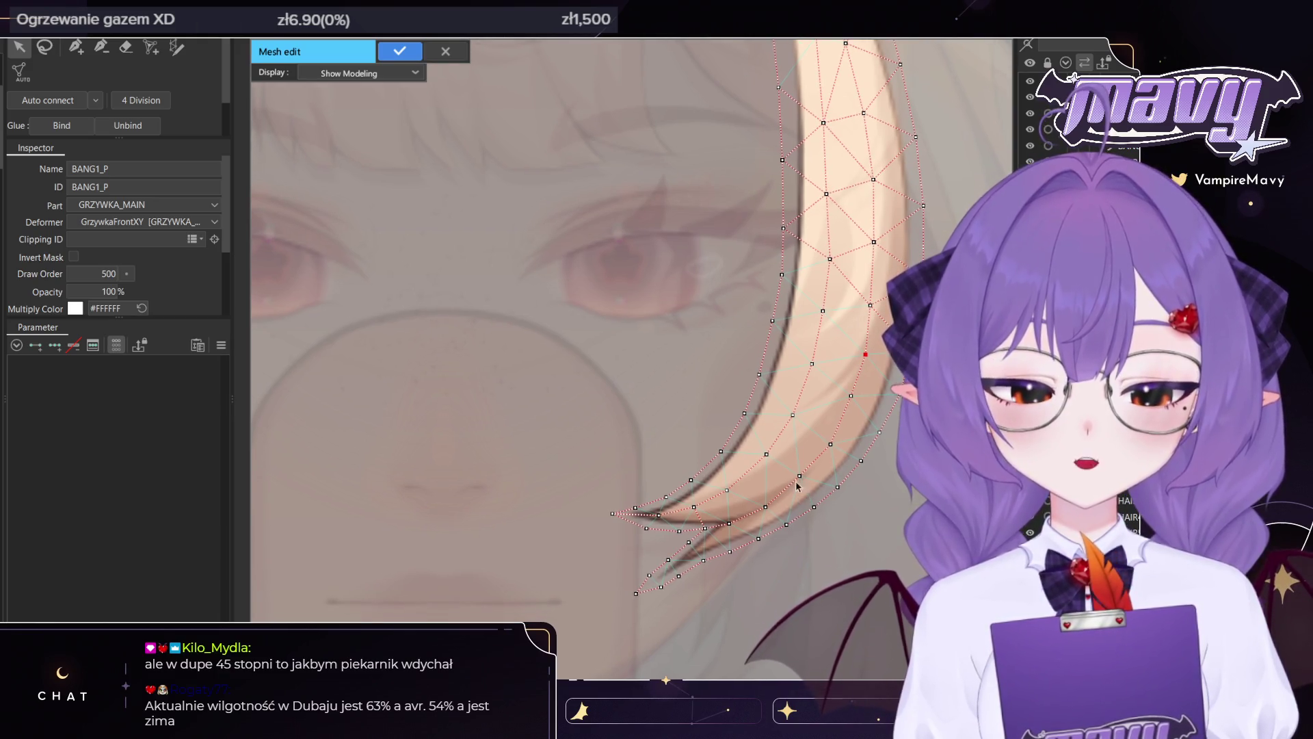
scroll(803, 484, down, 3)
scroll(786, 438, down, 1)
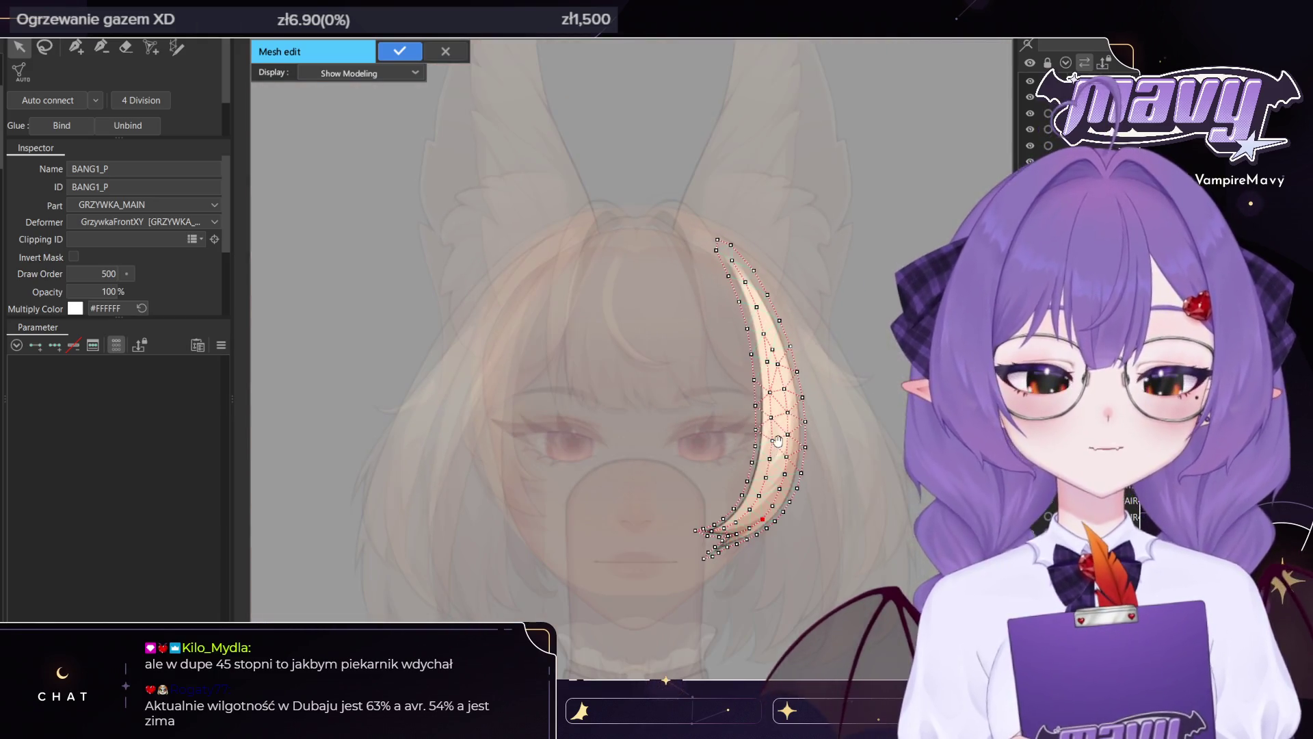
drag(781, 422, 753, 301)
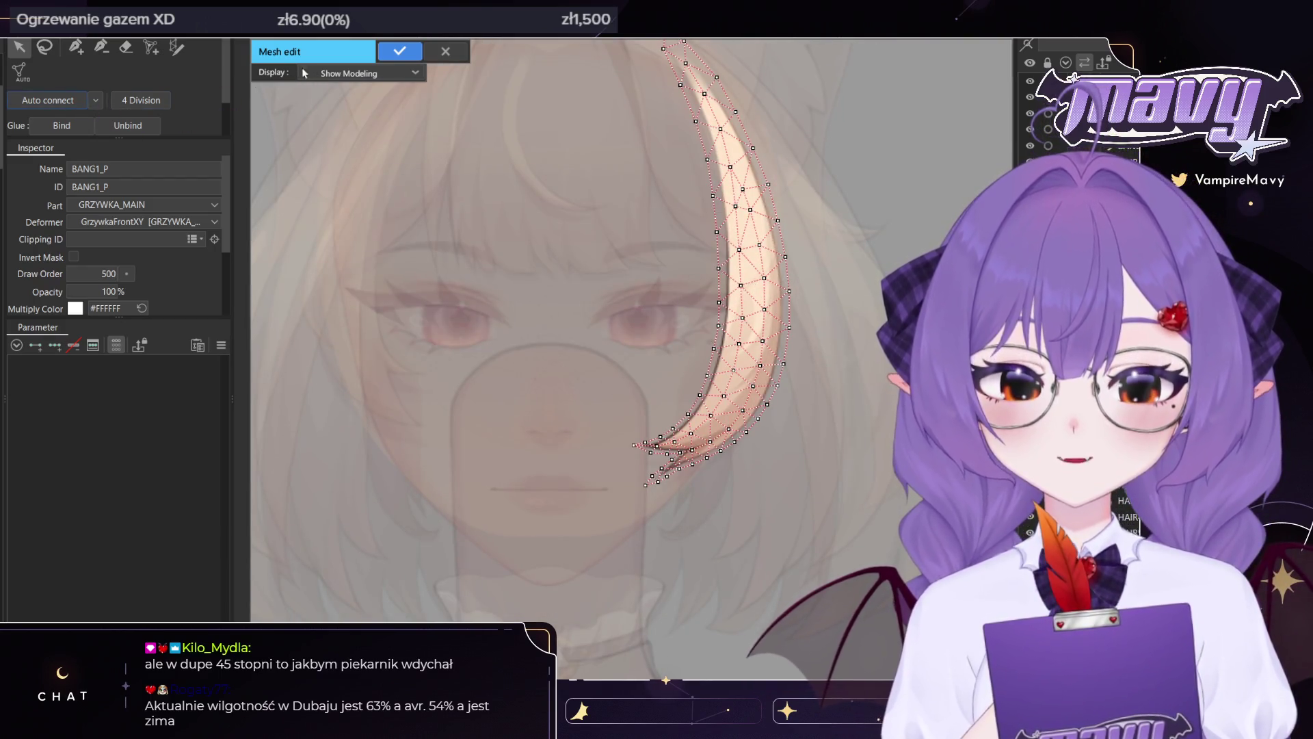
click(399, 53)
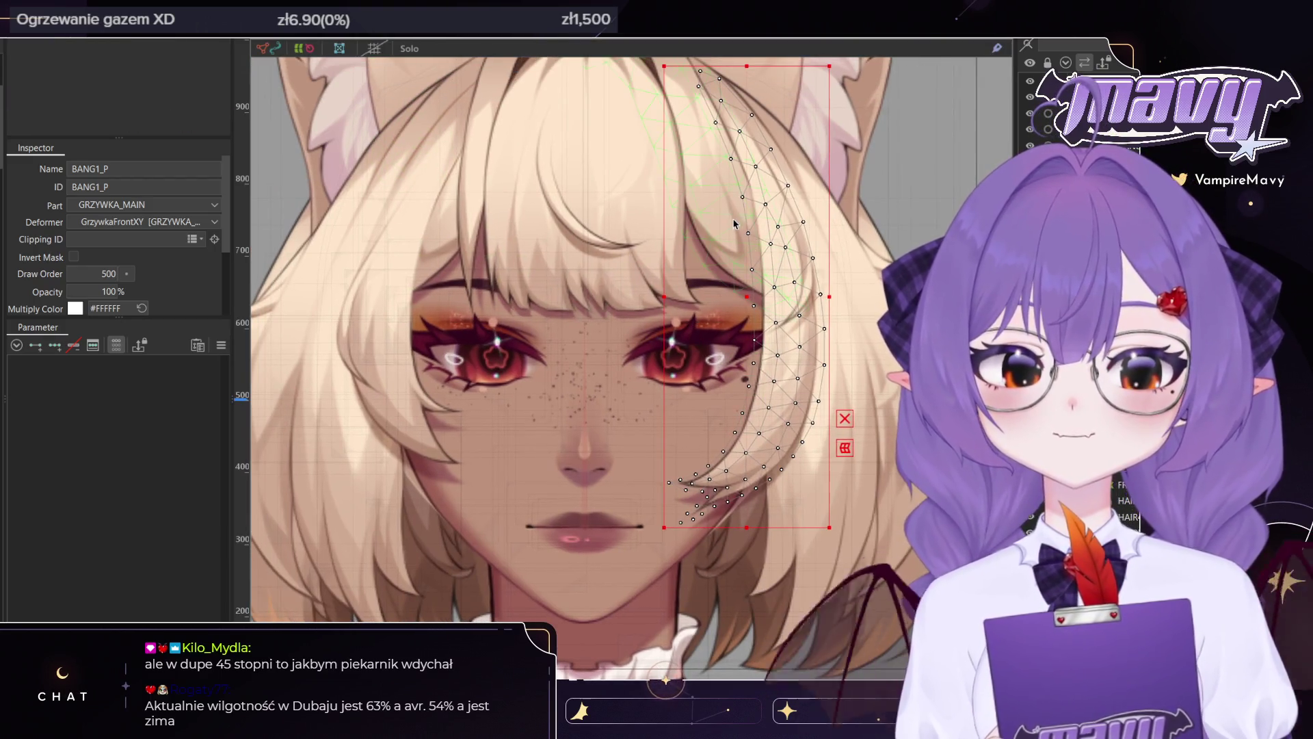
Open the GŁÓWNA_GRZYWKA fringe in mesh edit and erase its stray vertex outside the hair
drag(727, 217, 725, 273)
click(586, 235)
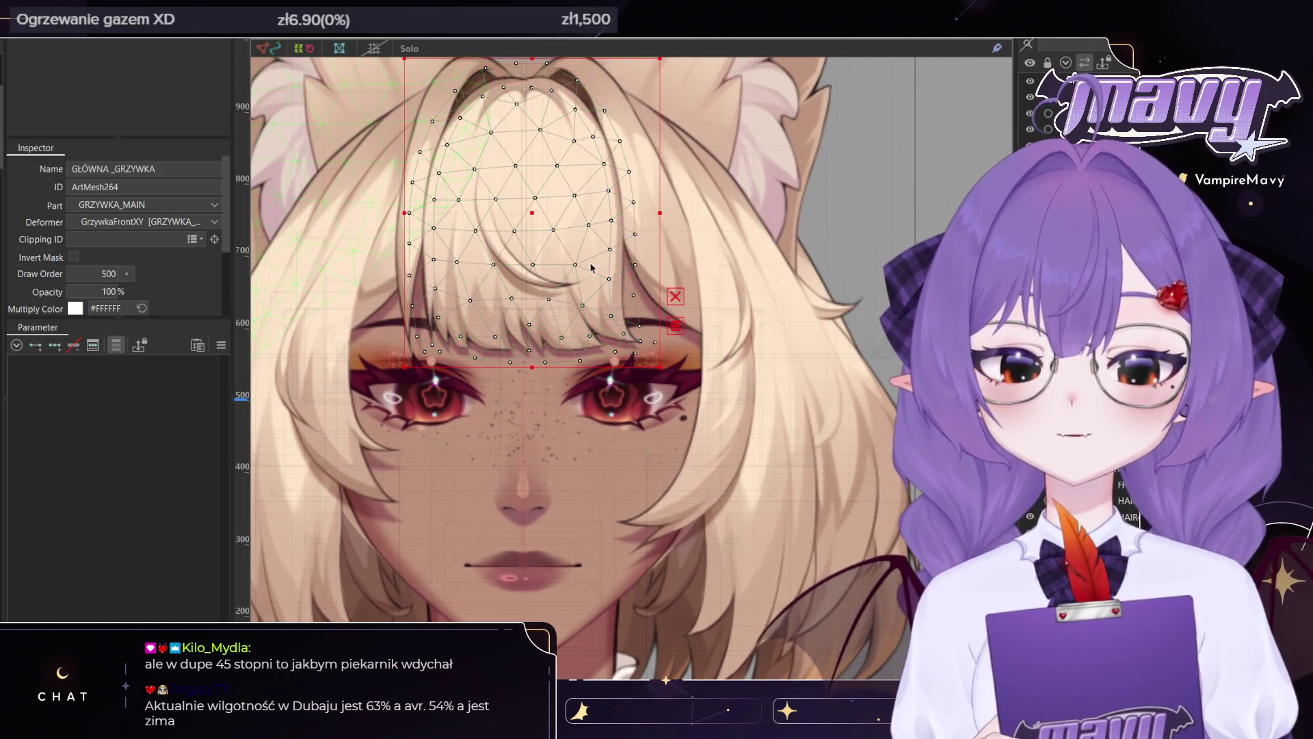
double_click(587, 235)
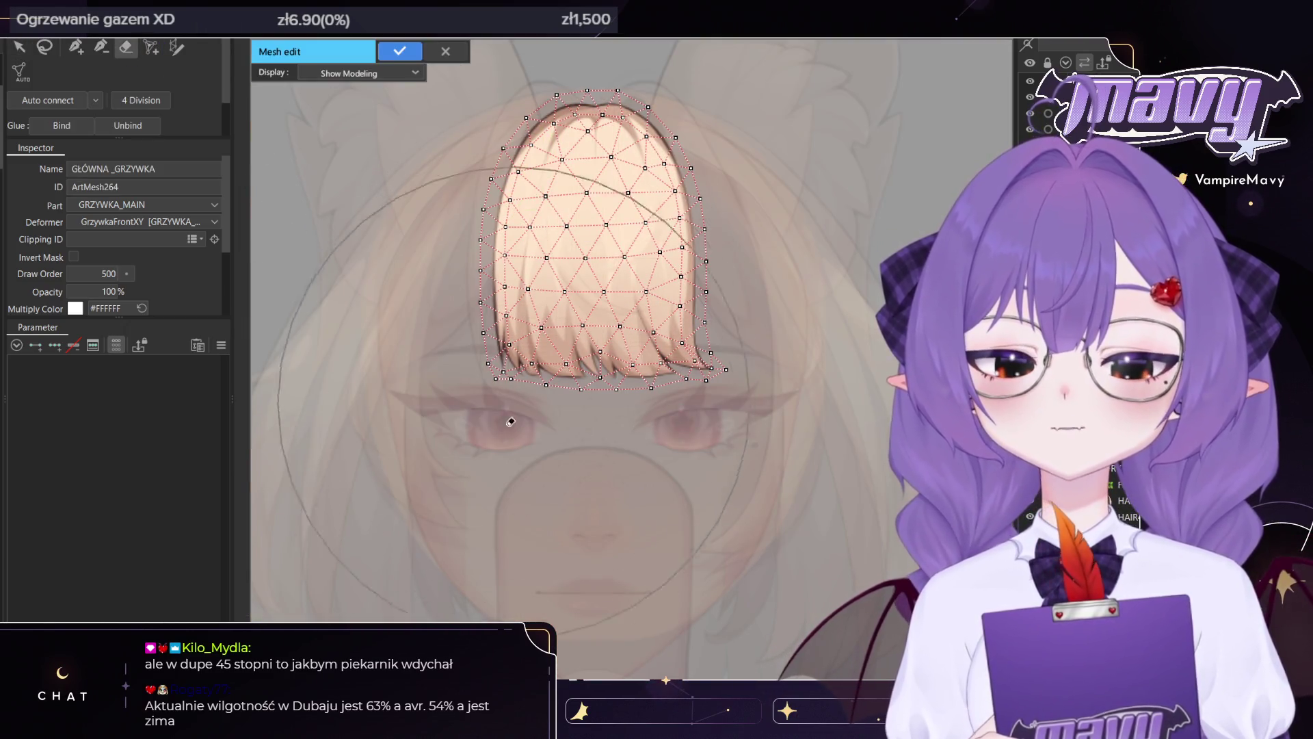
click(698, 542)
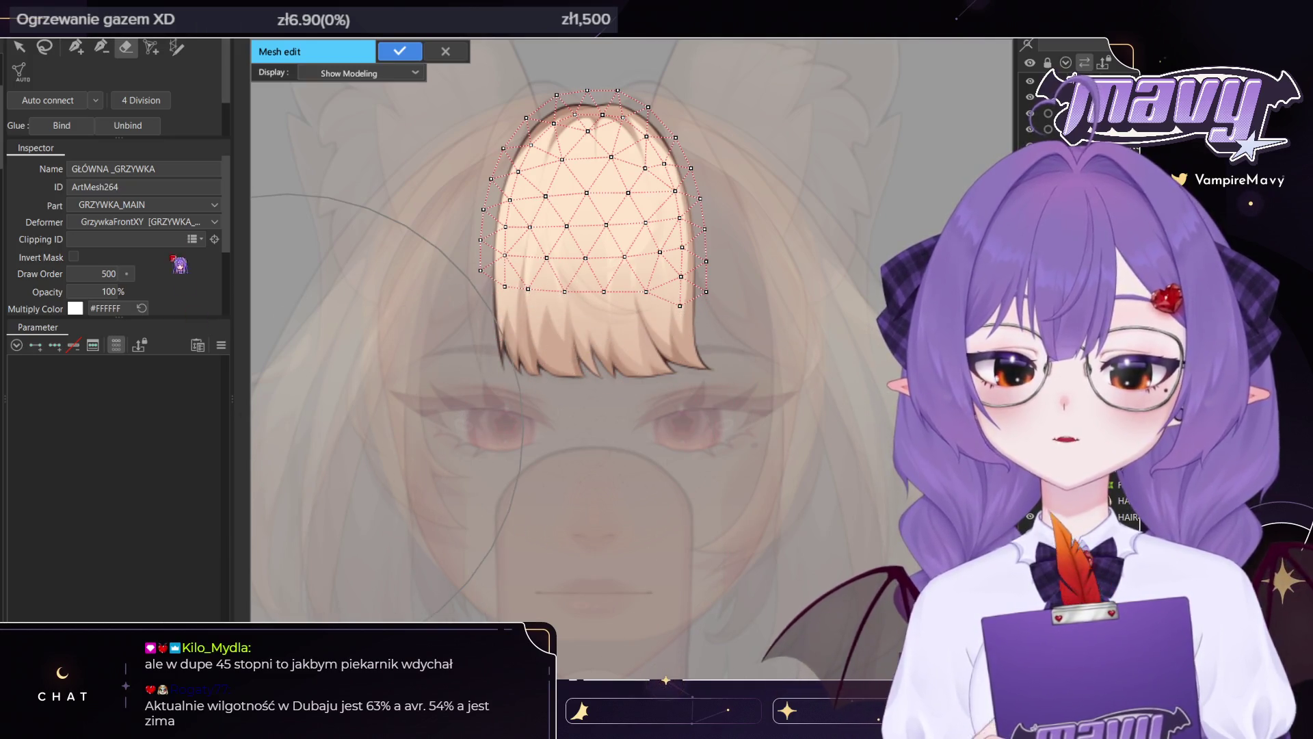
Start a new vertex outline on the fringe's left edge with the pen tool
key(p)
scroll(547, 353, up, 3)
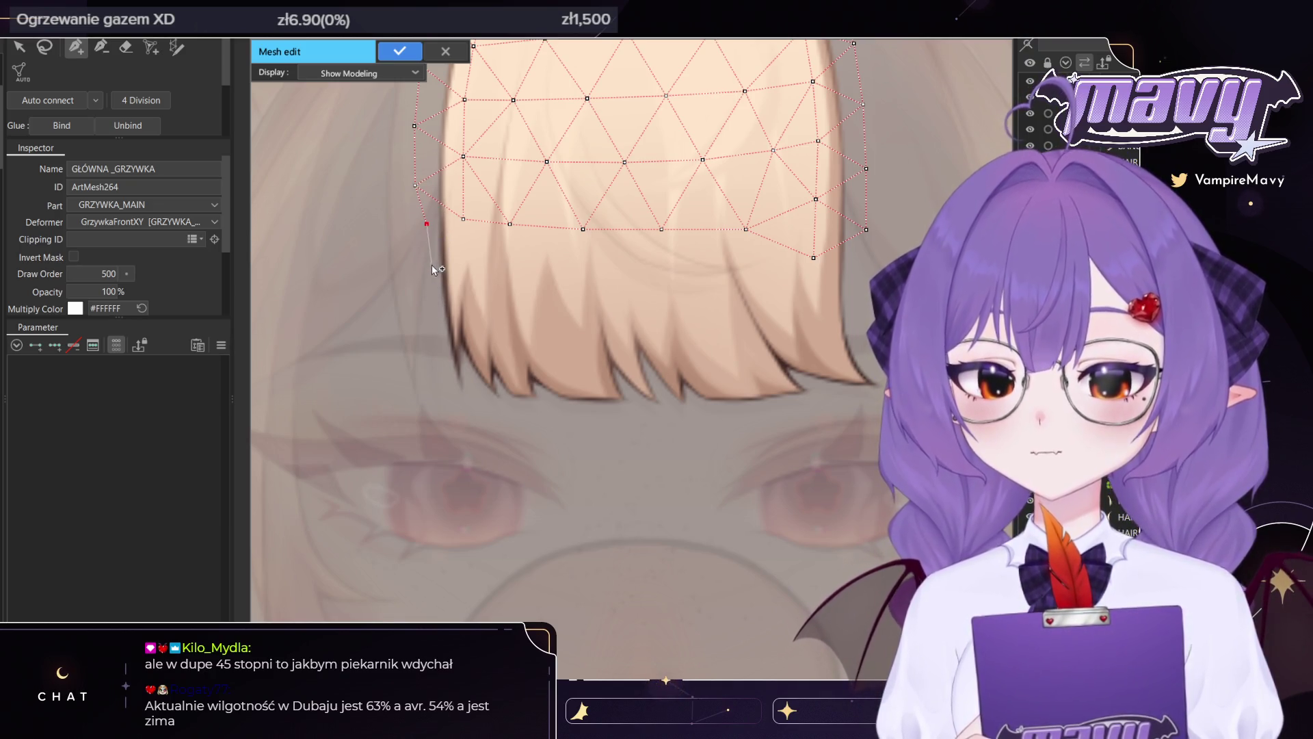
click(434, 296)
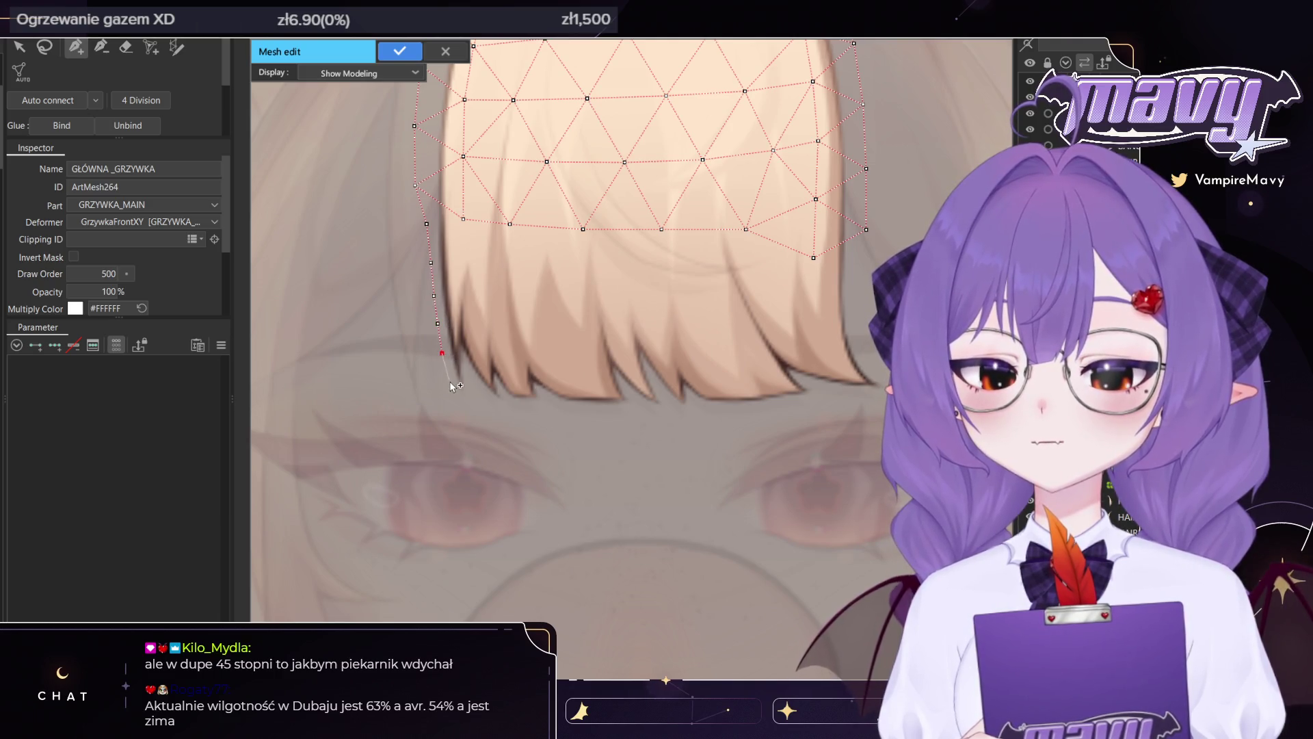
Trace vertices around the leftmost bang tips and along the fringe's lower edge
click(464, 411)
click(470, 390)
click(465, 365)
click(480, 387)
click(498, 407)
click(503, 393)
click(511, 410)
click(518, 404)
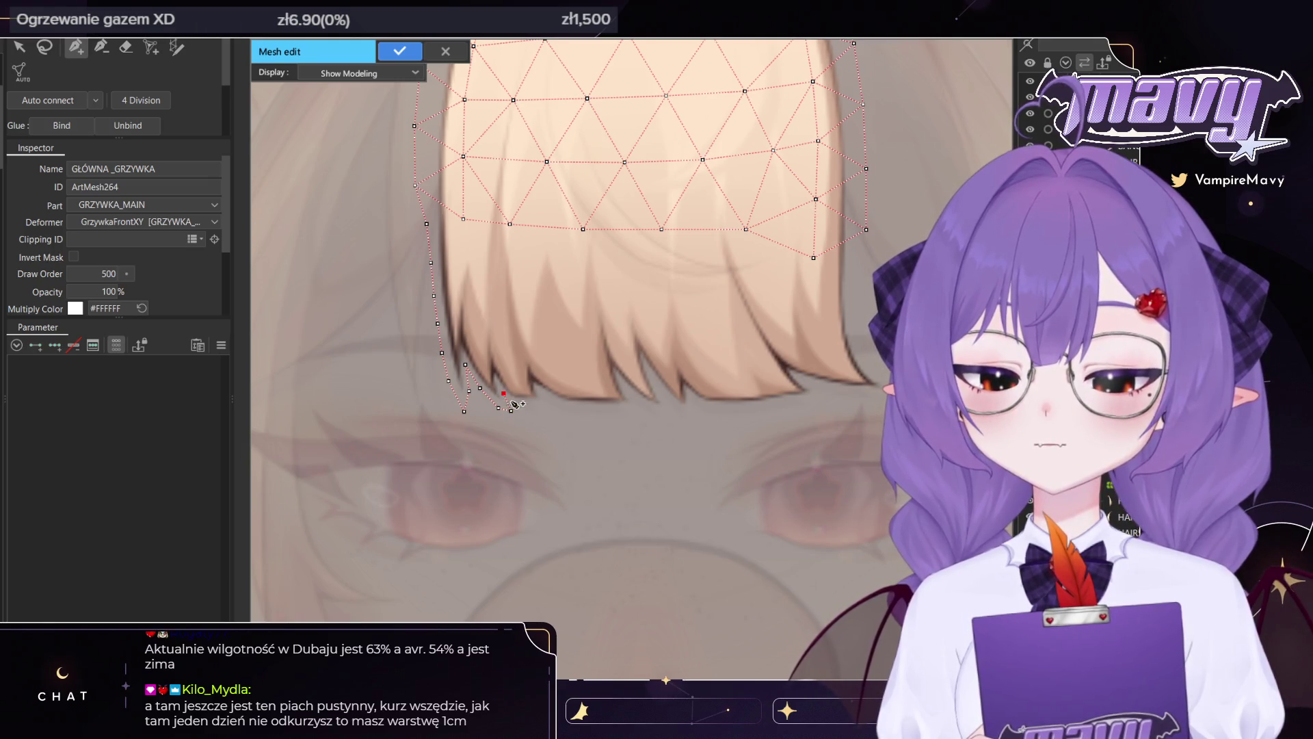
click(537, 391)
click(541, 402)
click(560, 401)
click(587, 404)
click(613, 405)
Continue the vertex chain through the middle bang notches and tips toward the right
click(636, 403)
click(626, 385)
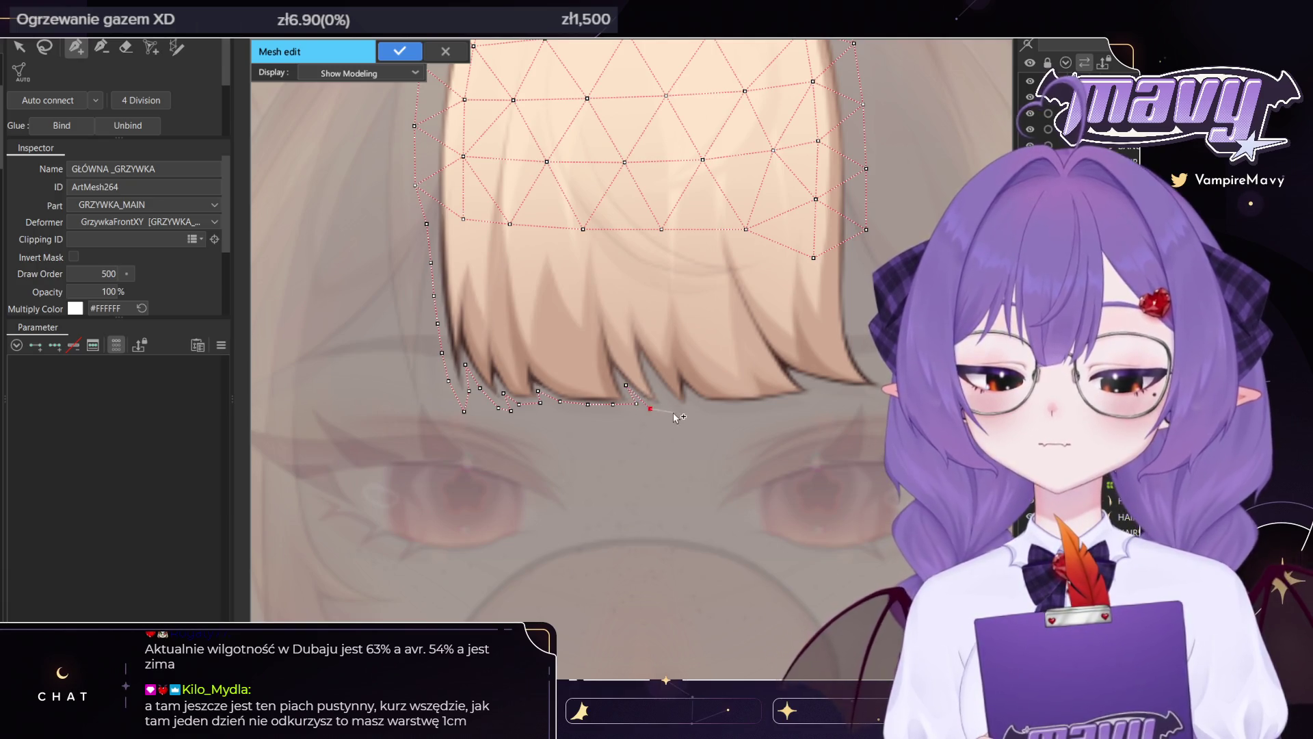
click(645, 404)
click(649, 373)
click(661, 394)
click(668, 411)
click(672, 397)
click(693, 400)
click(693, 414)
click(713, 408)
click(739, 407)
click(764, 406)
click(785, 404)
click(809, 400)
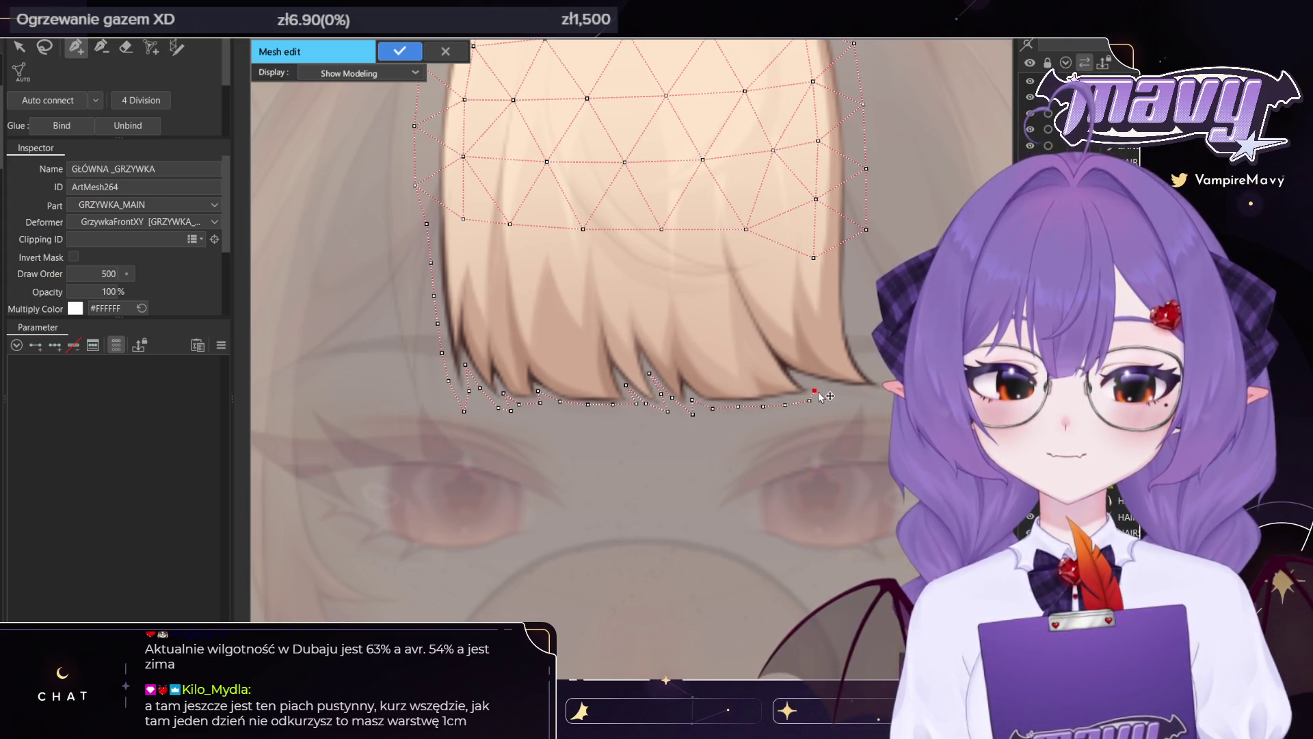
Outline the rightmost bang tip and run vertices up the fringe's right edge
click(822, 393)
click(806, 381)
click(828, 385)
click(850, 390)
click(874, 391)
click(875, 373)
click(857, 337)
click(853, 299)
click(851, 257)
click(852, 217)
drag(858, 219, 738, 489)
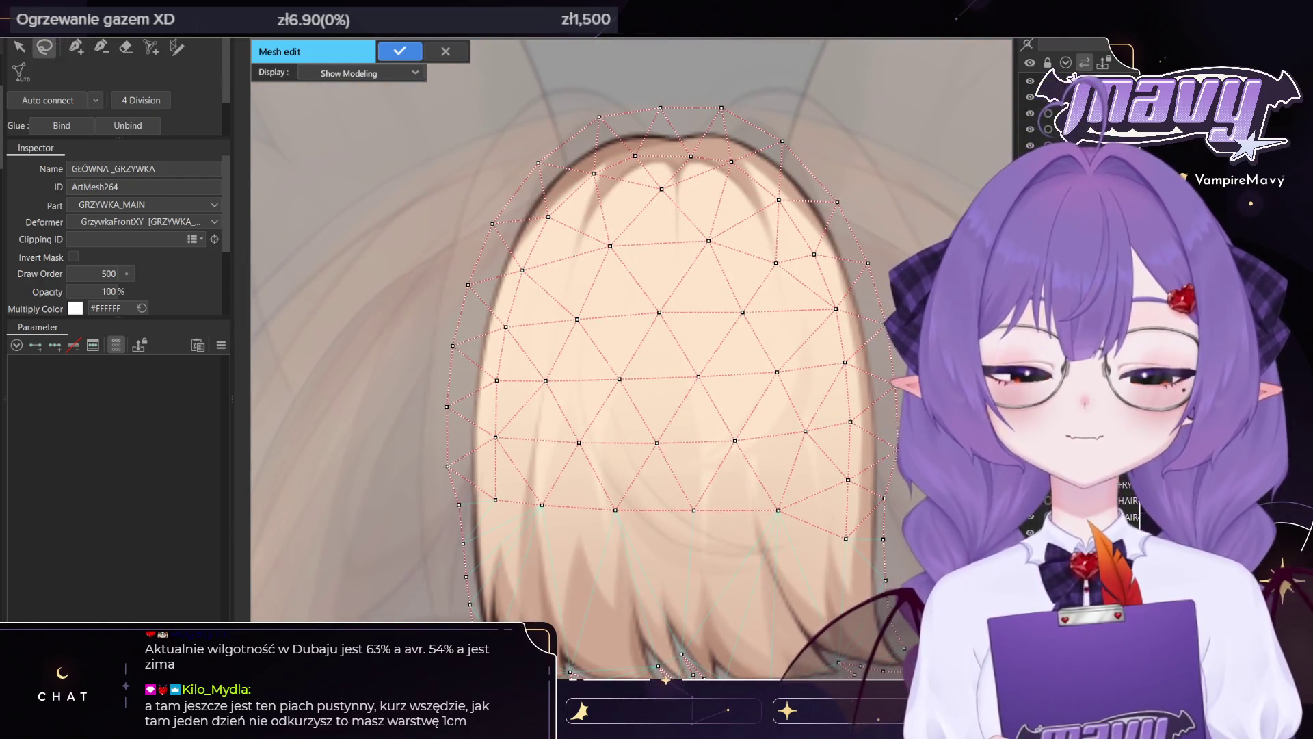
Pull the fringe's right, top and left edge vertices in onto the hair outline
mouse_move(752, 123)
mouse_down()
mouse_move(837, 293)
mouse_move(826, 293)
mouse_up()
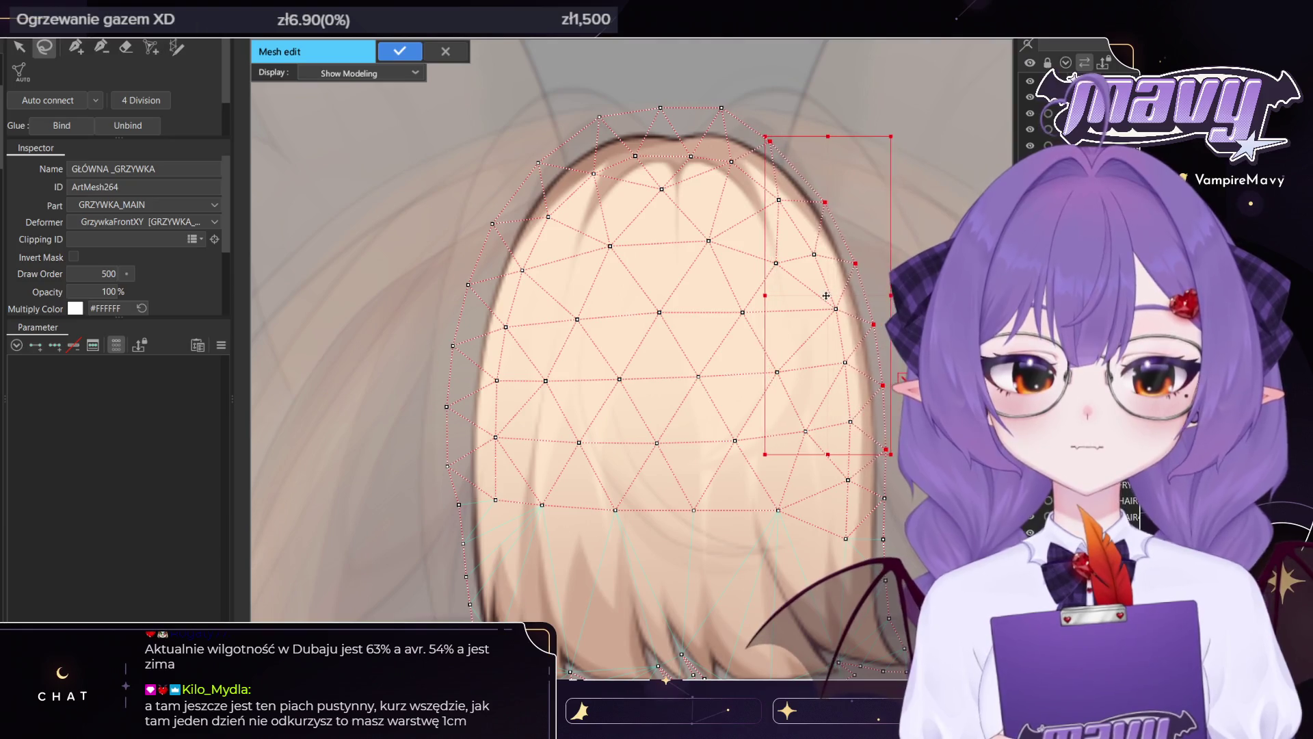
click(723, 112)
mouse_move(722, 113)
mouse_down()
mouse_move(606, 128)
mouse_move(556, 171)
mouse_move(551, 85)
mouse_up()
drag(505, 333, 509, 333)
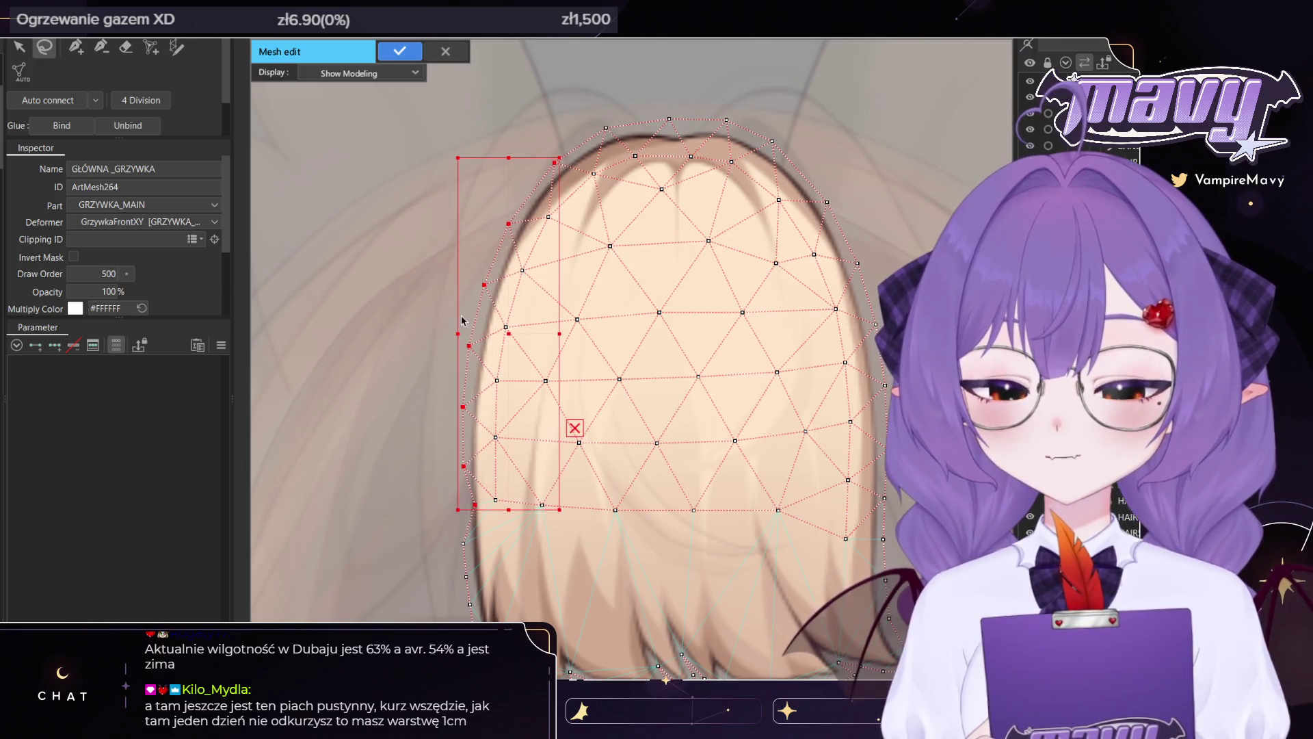
click(466, 505)
drag(466, 506, 444, 400)
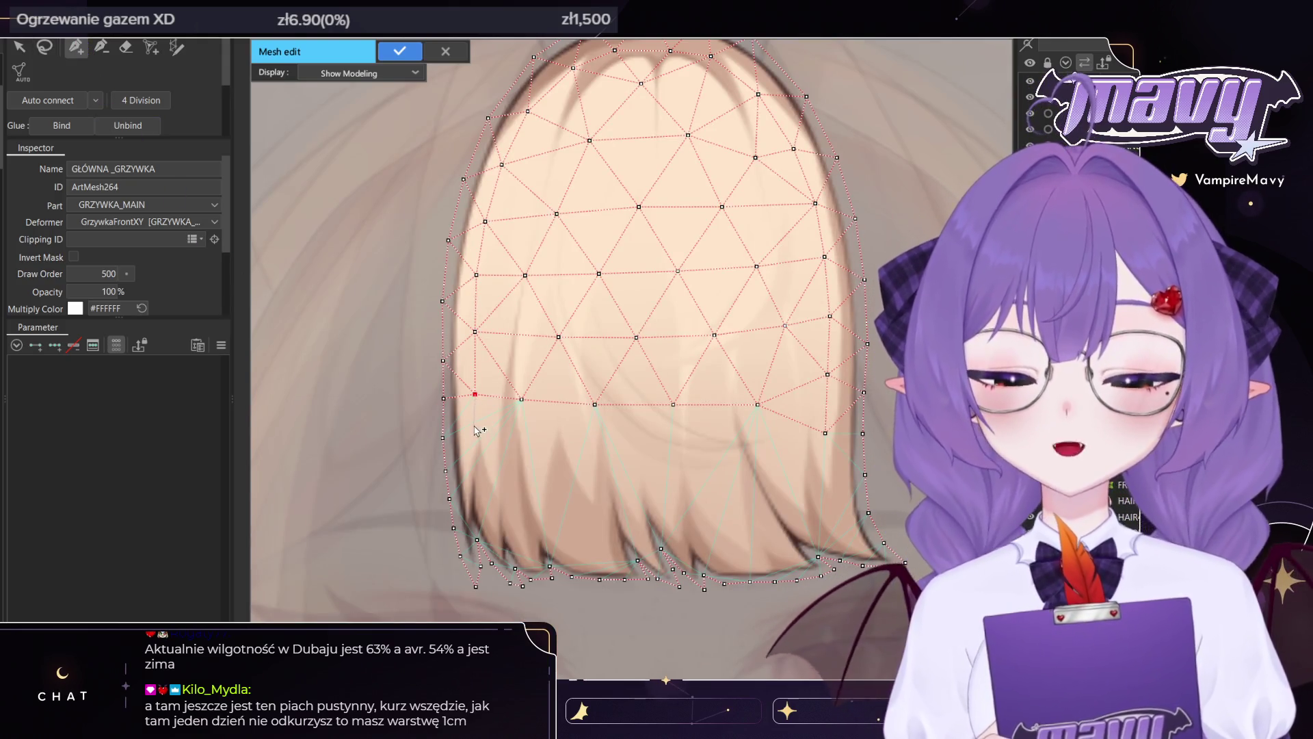
drag(520, 488, 555, 440)
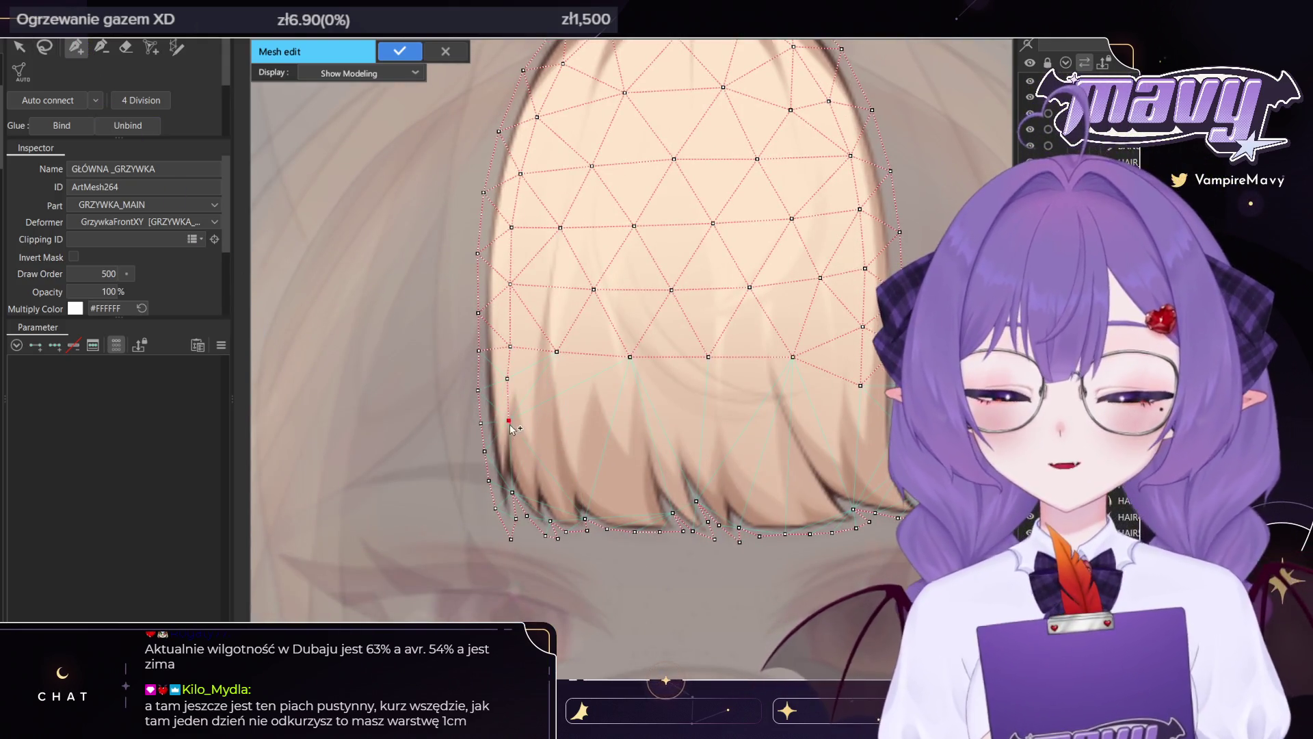
click(513, 491)
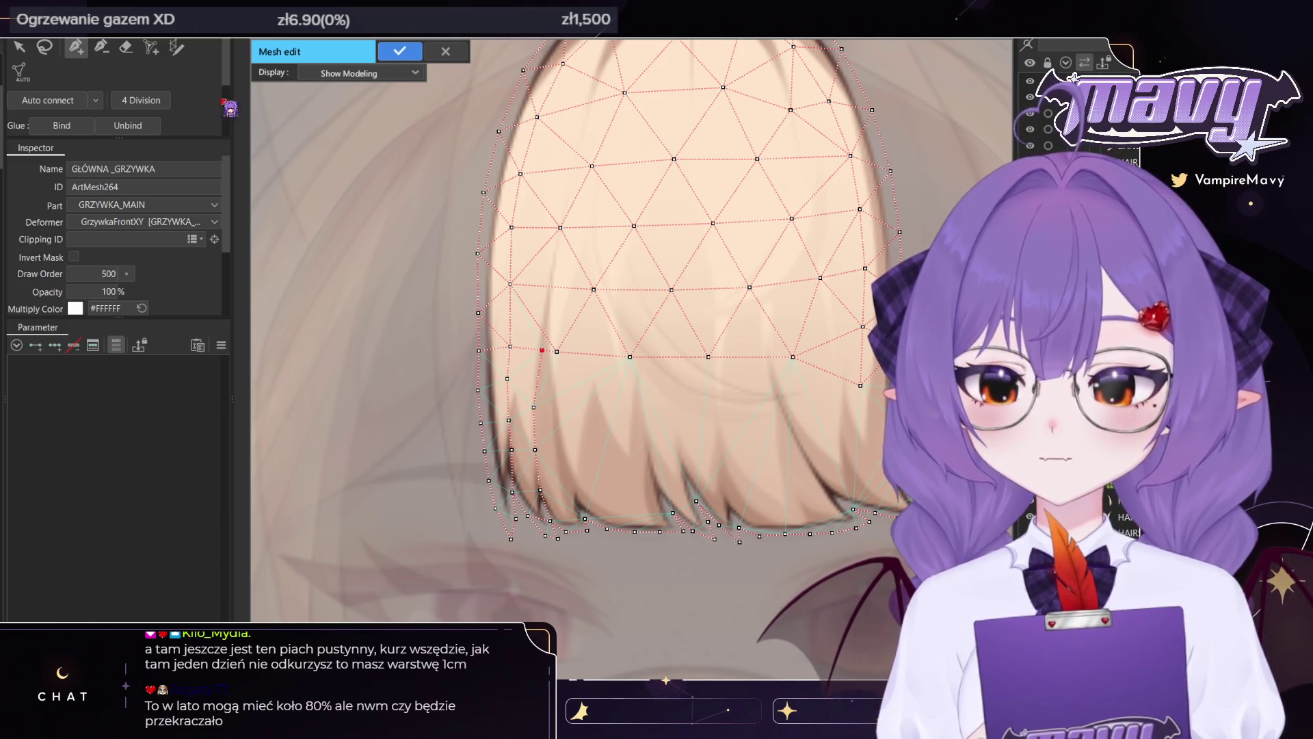
Delete three interior vertices from the fringe mesh
click(561, 228)
click(594, 289)
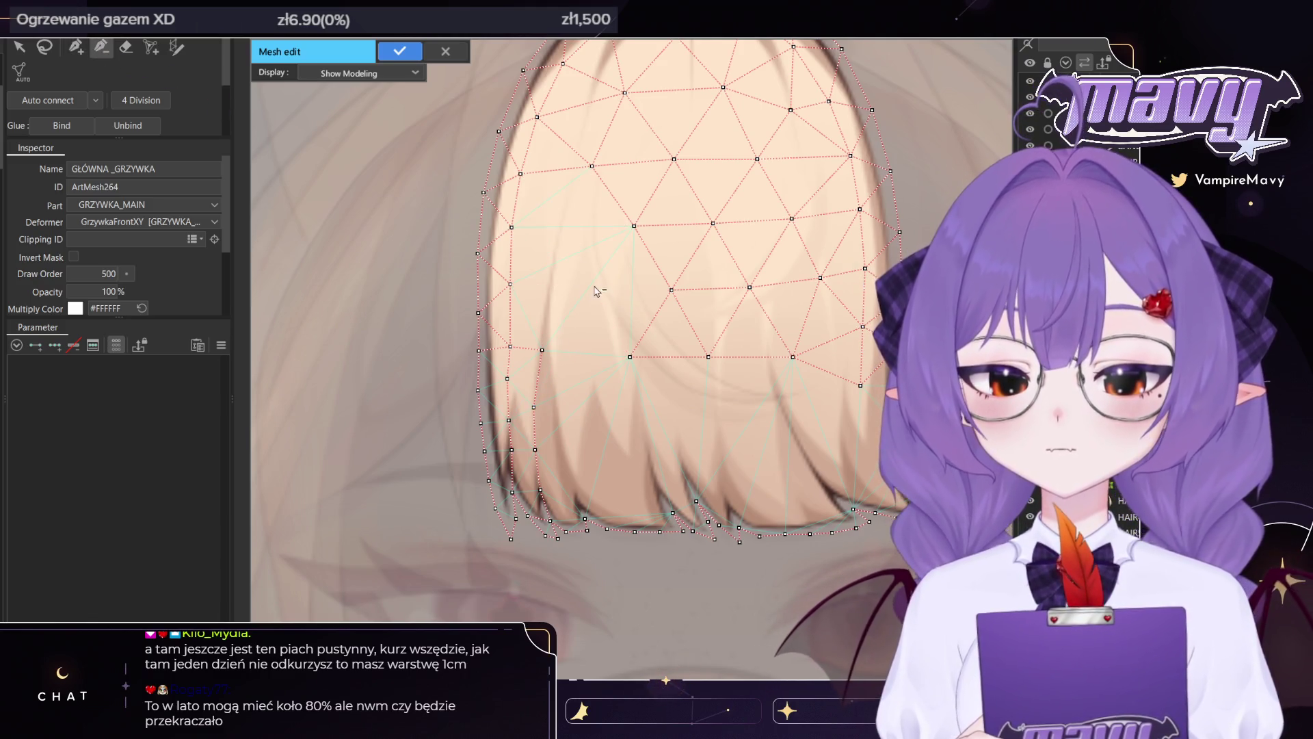
click(793, 357)
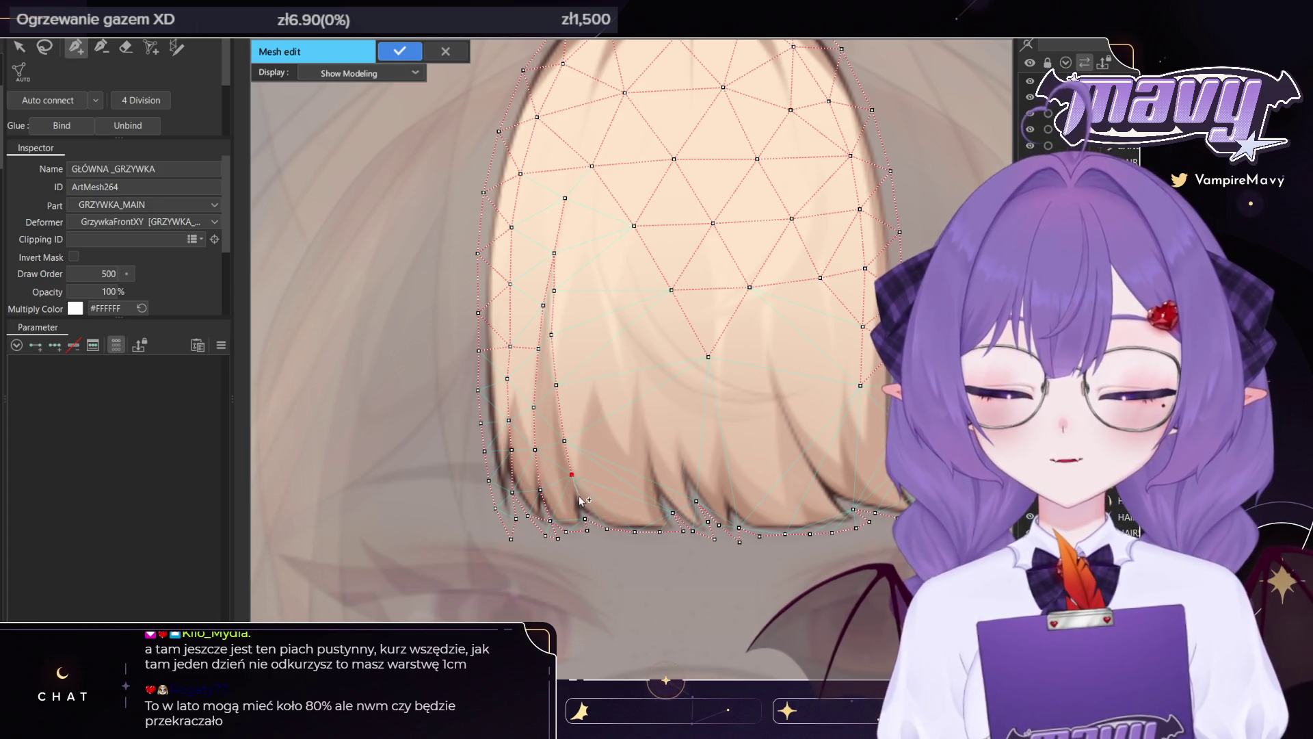
Add vertex lines running up the fringe's left strand tips
click(579, 496)
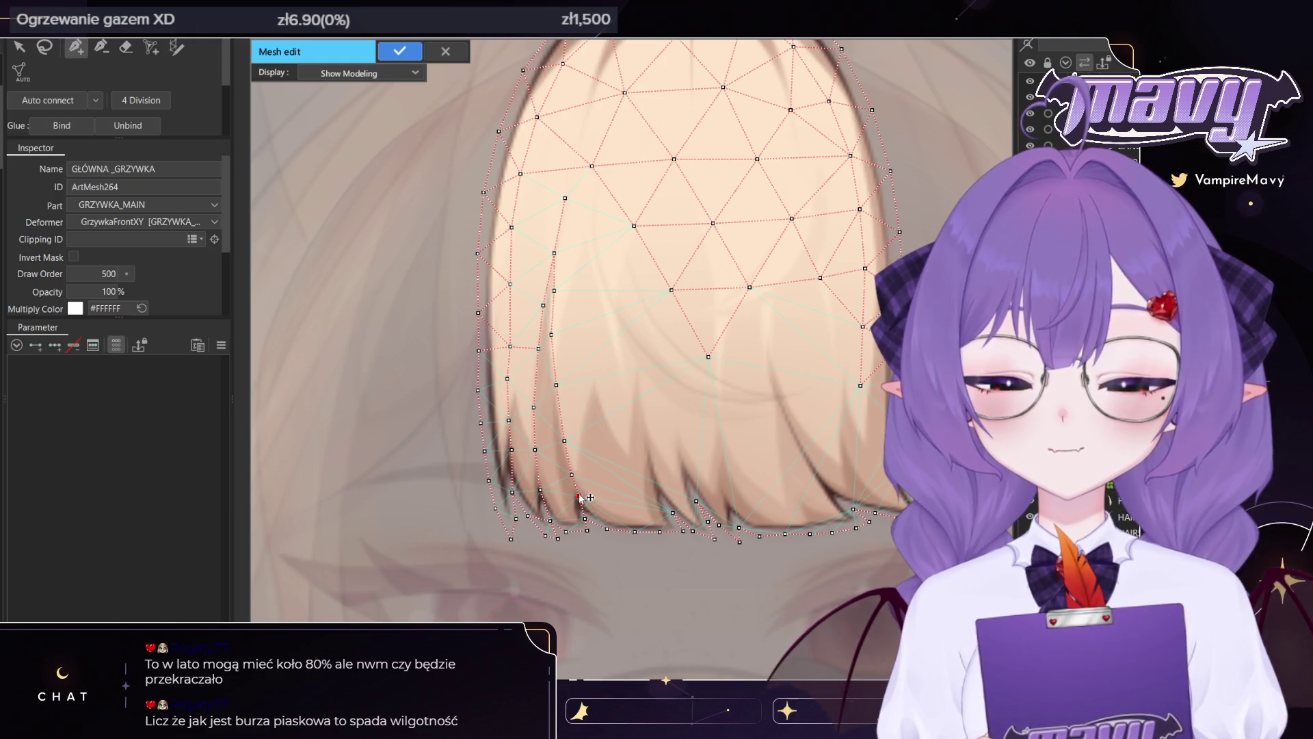
click(578, 453)
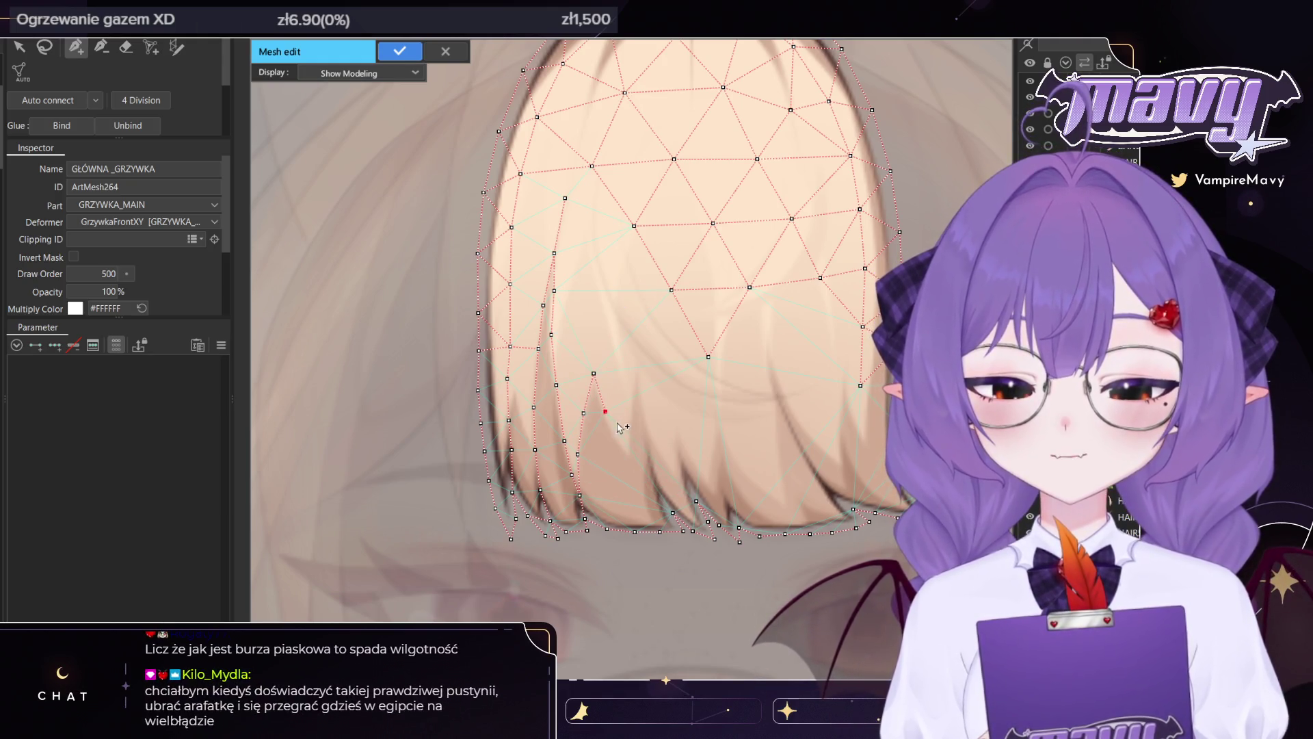
click(628, 452)
click(630, 411)
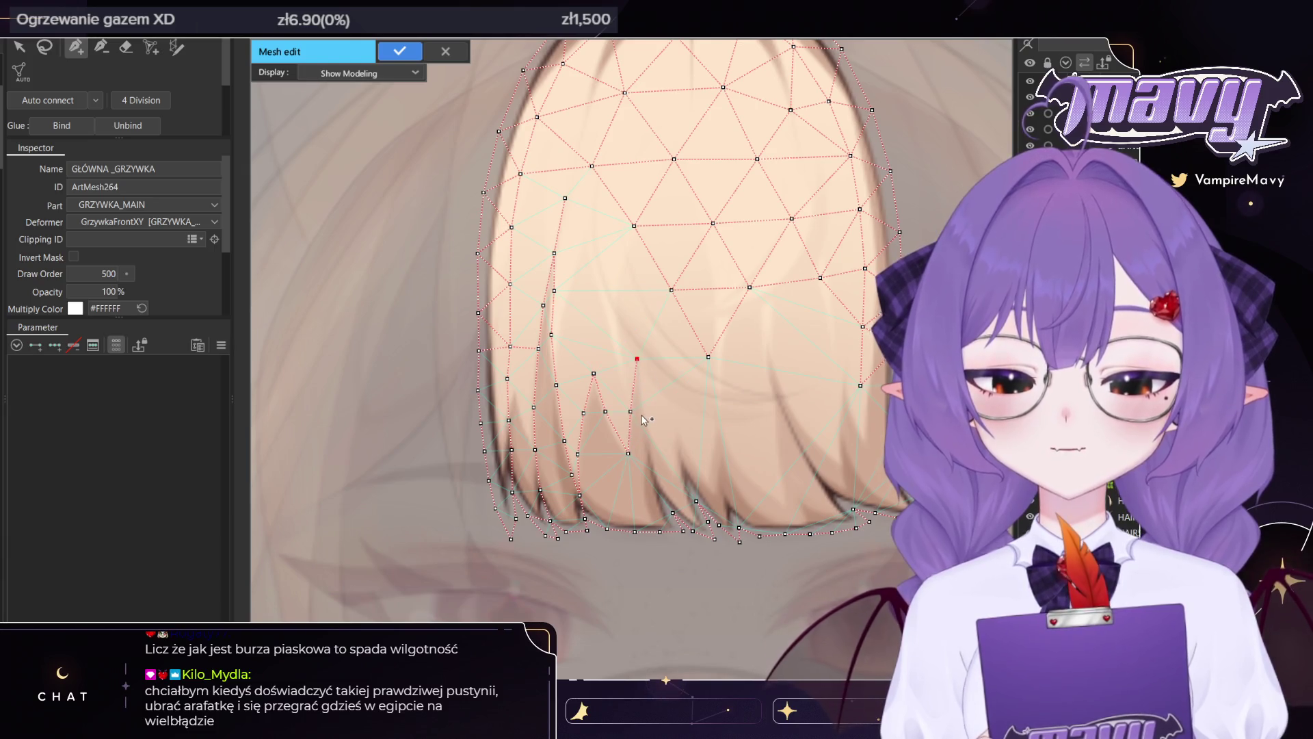
click(648, 510)
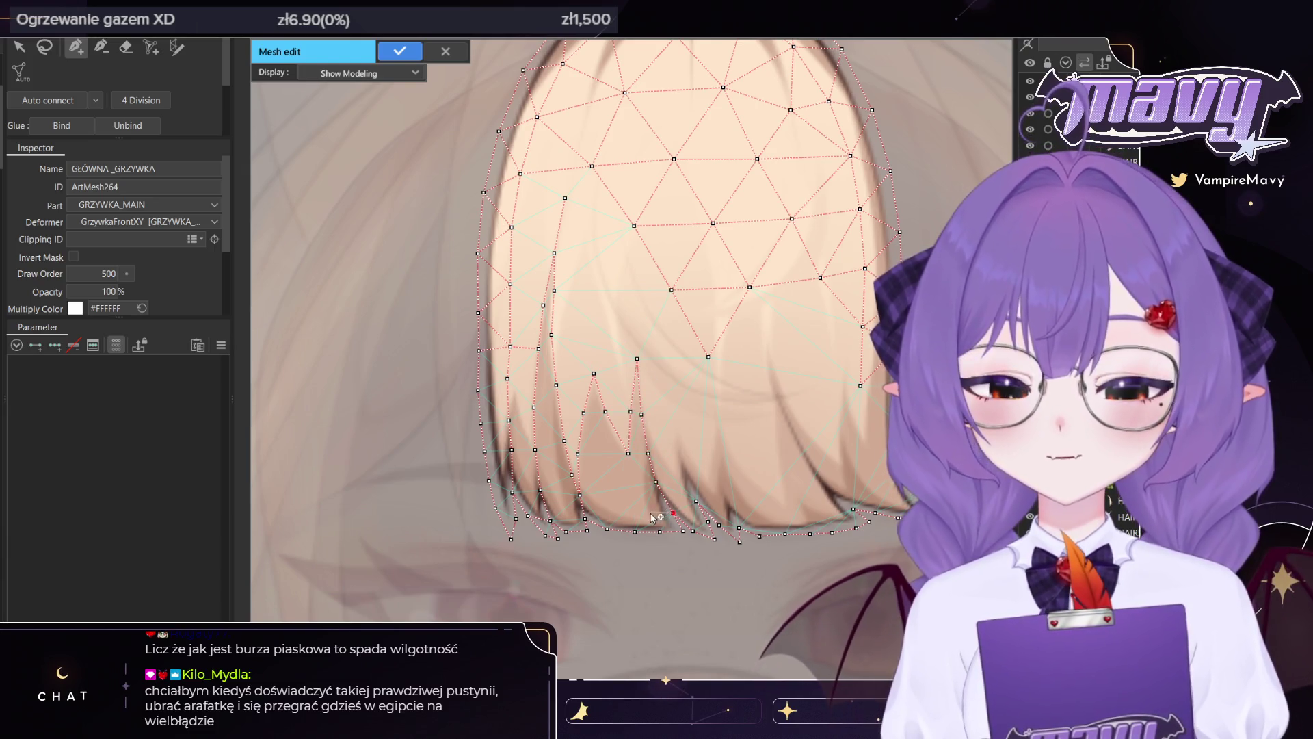
click(611, 506)
click(604, 468)
click(632, 486)
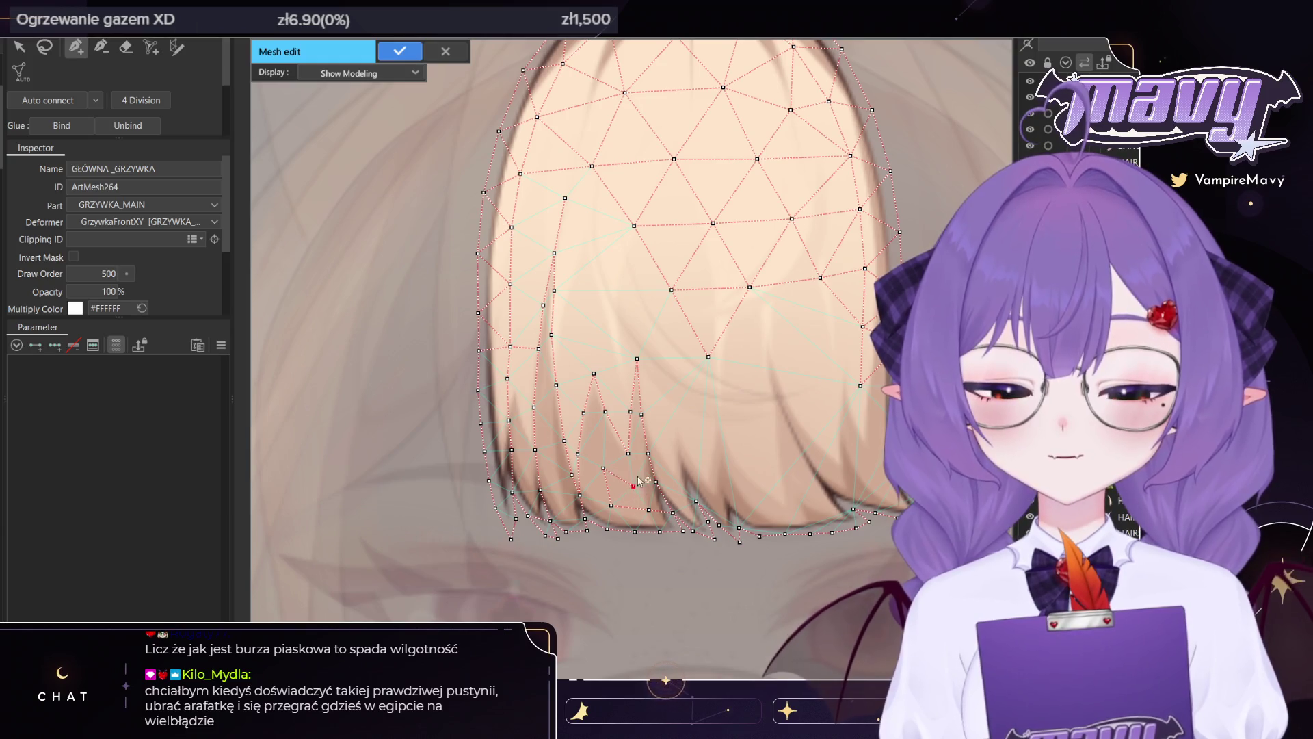
Add vertices along the middle strand tips and up a right-side strand
click(705, 464)
click(715, 427)
click(723, 460)
click(740, 488)
click(766, 511)
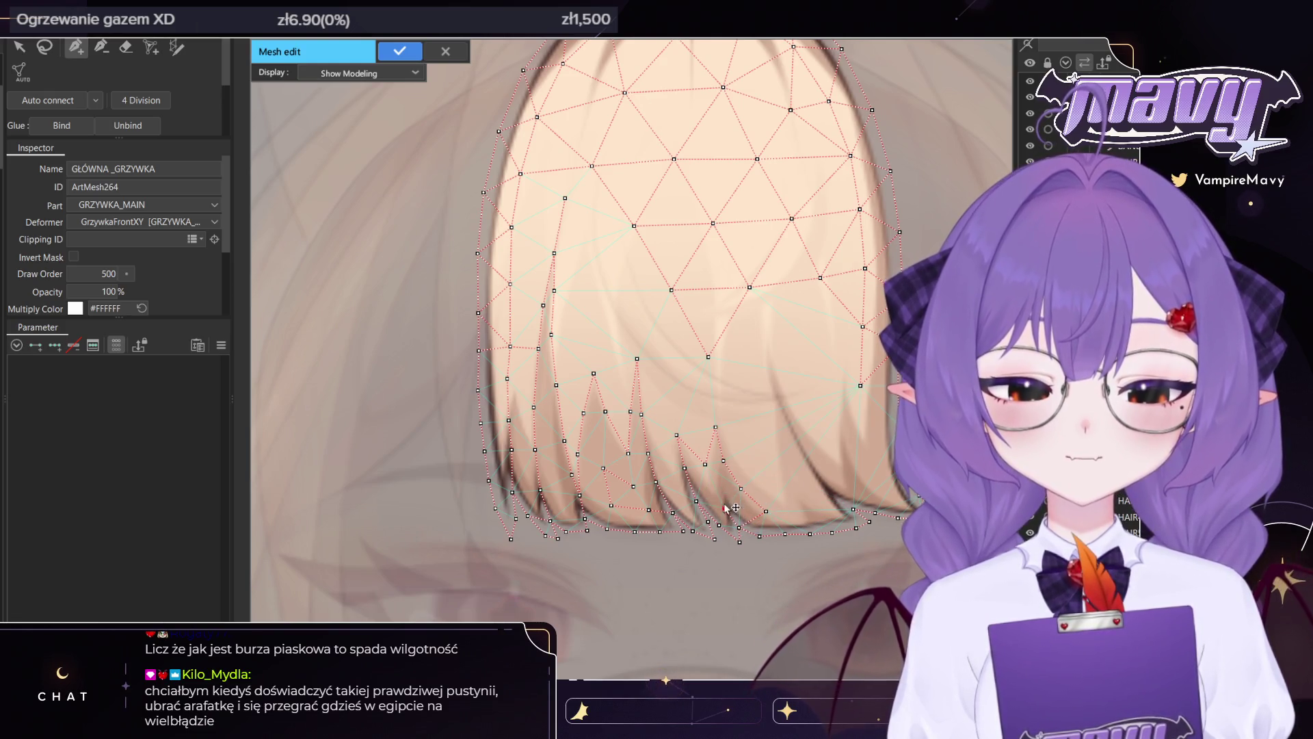
click(739, 525)
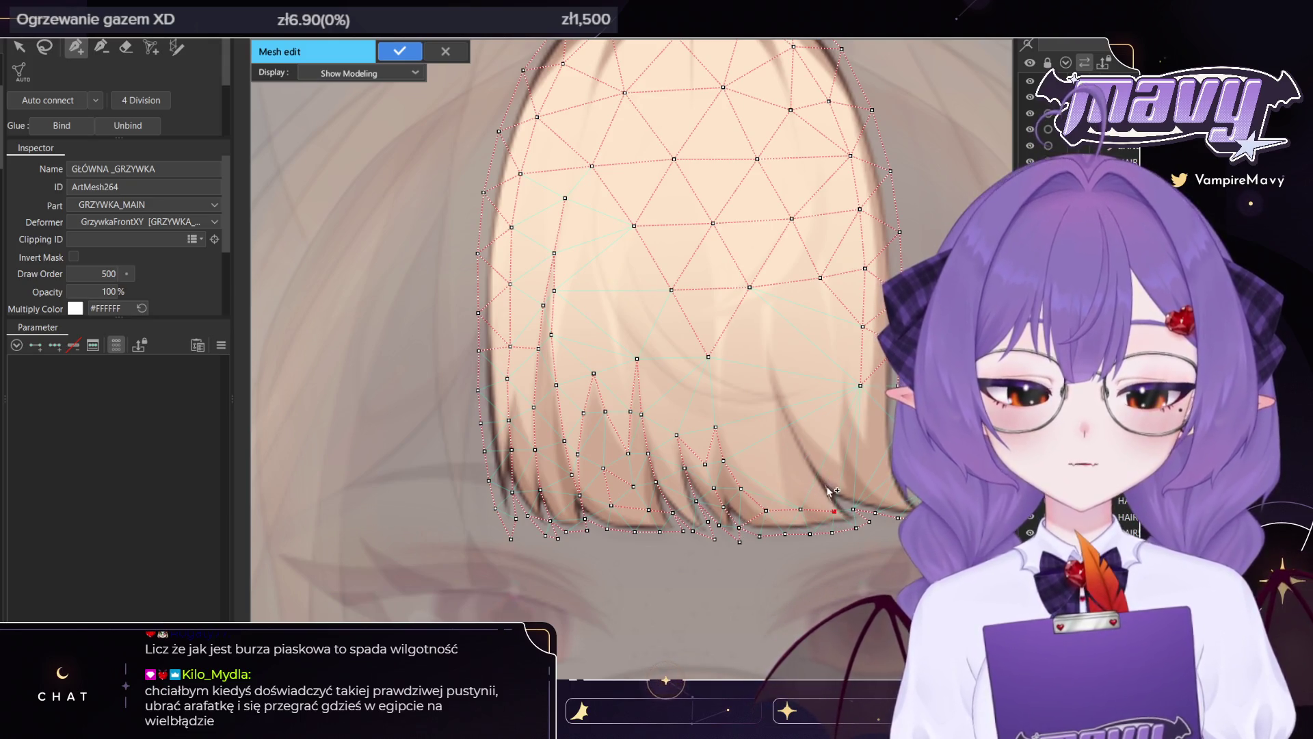
click(852, 509)
click(807, 460)
click(790, 431)
click(776, 390)
click(766, 343)
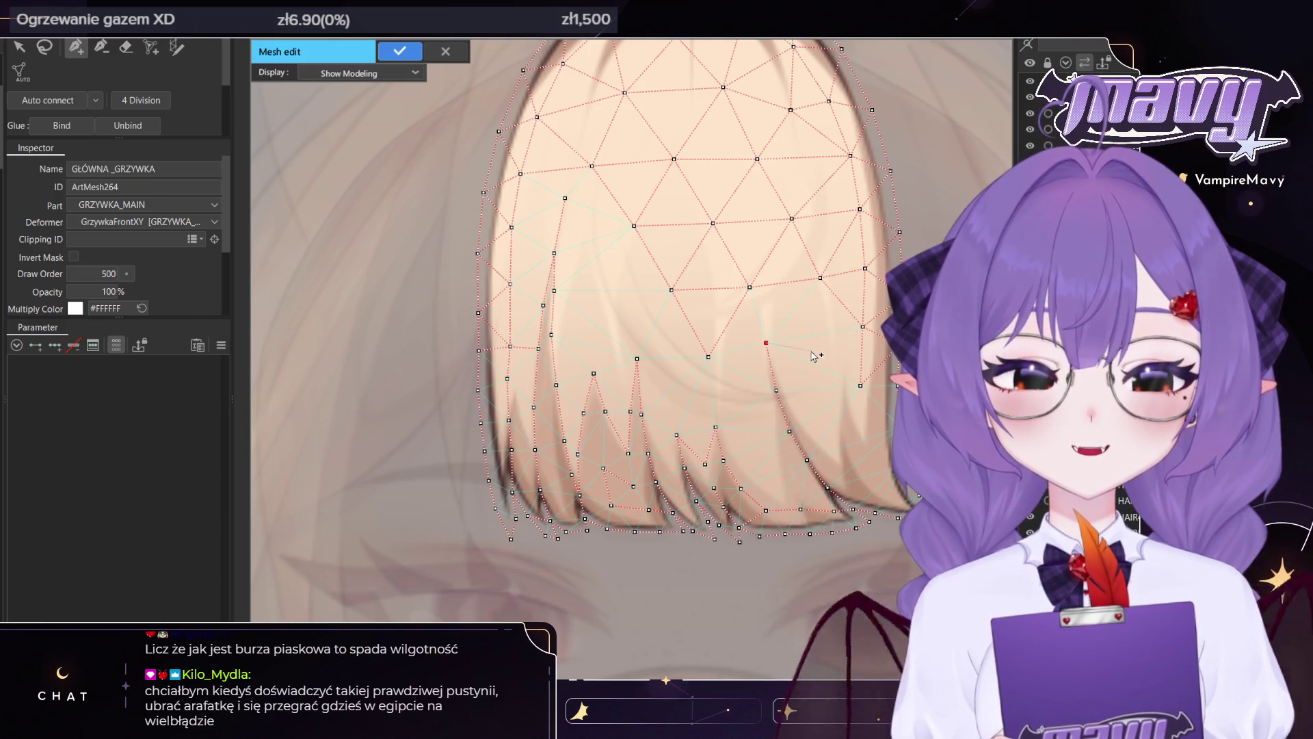
click(742, 392)
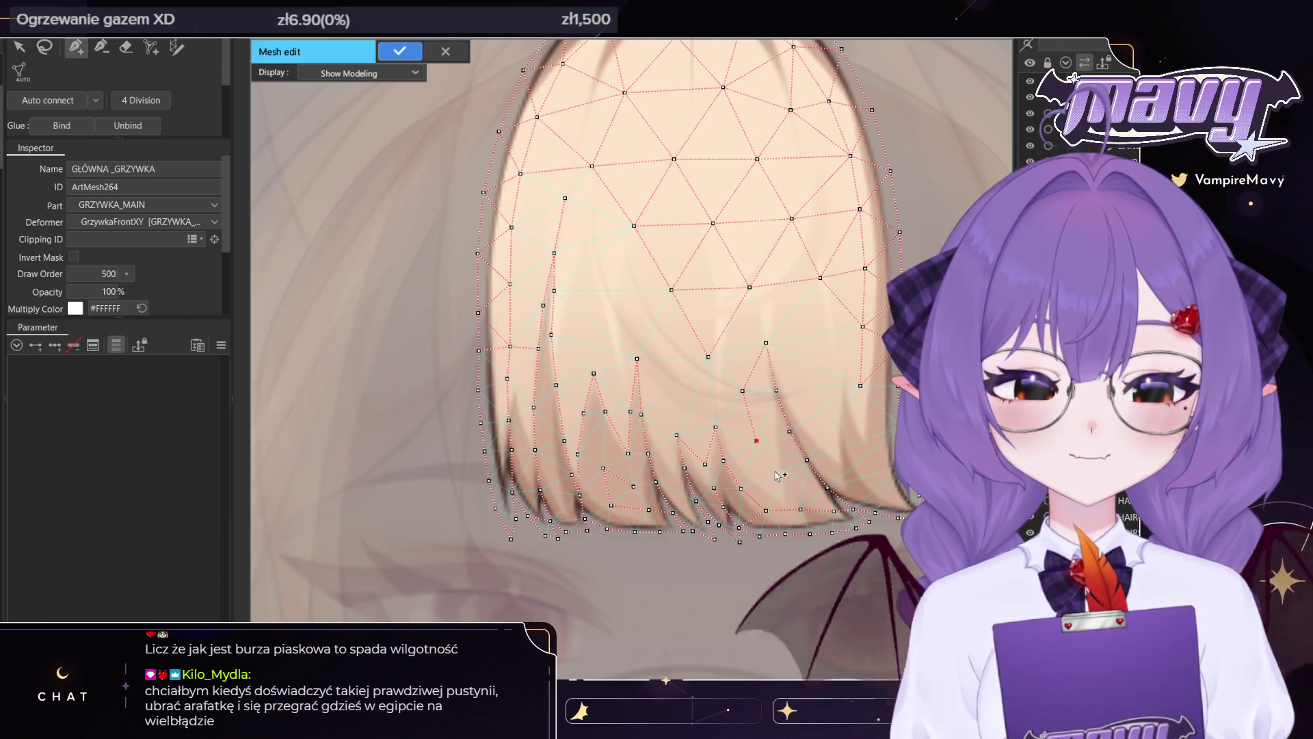
Add more fringe vertices up a left strand and inside the right part of the mesh
drag(829, 396, 771, 394)
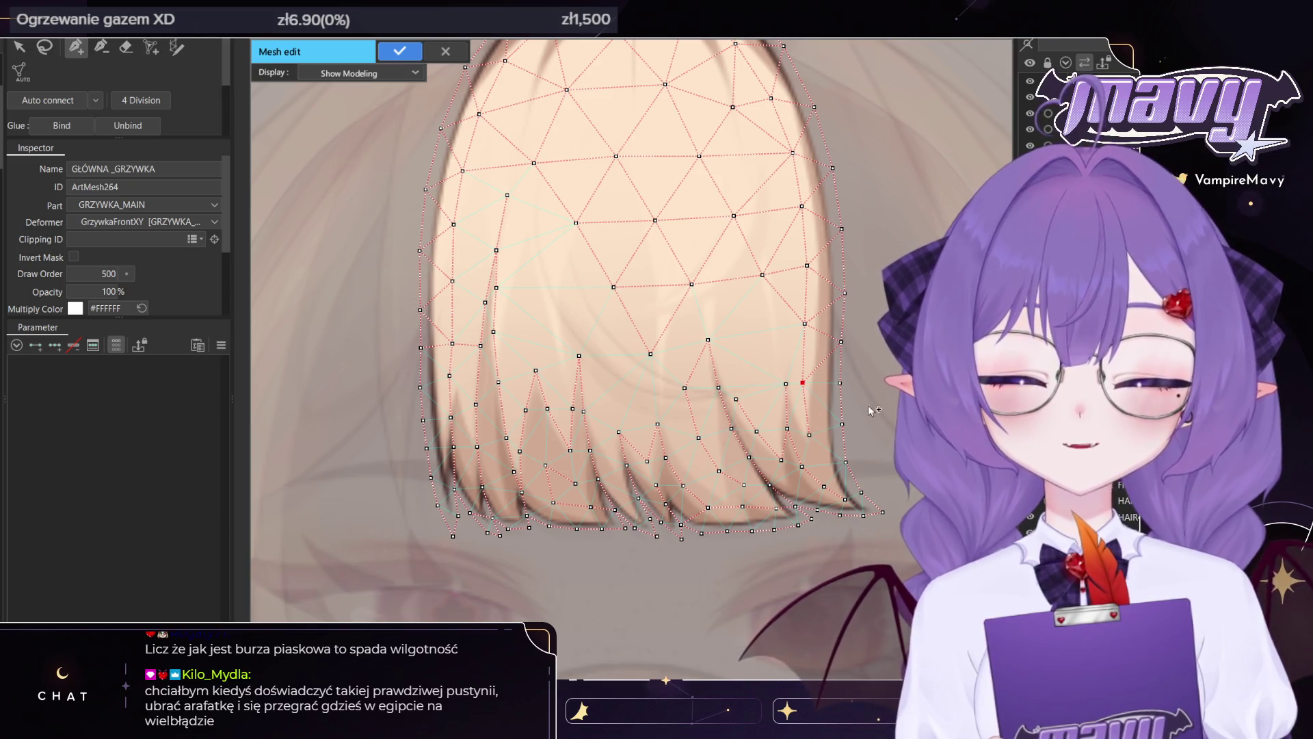
drag(804, 383, 808, 367)
click(807, 401)
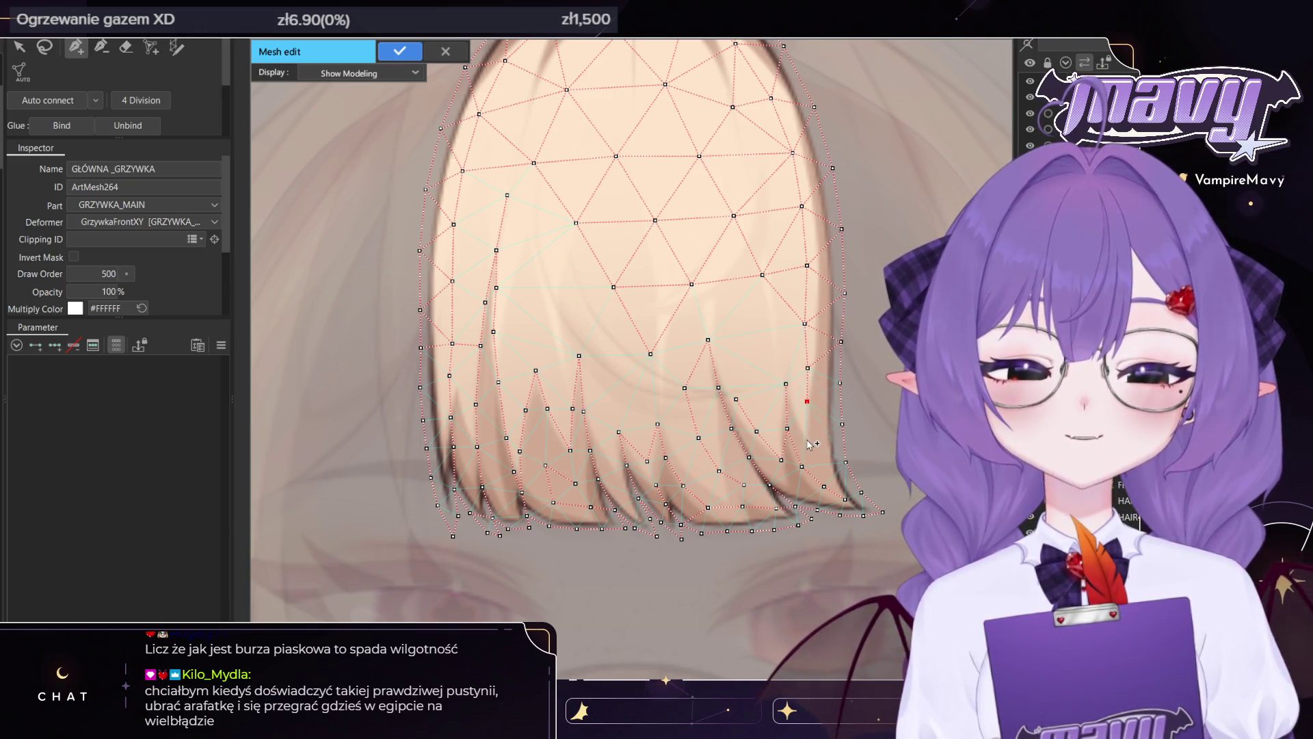
click(542, 319)
click(550, 244)
click(576, 222)
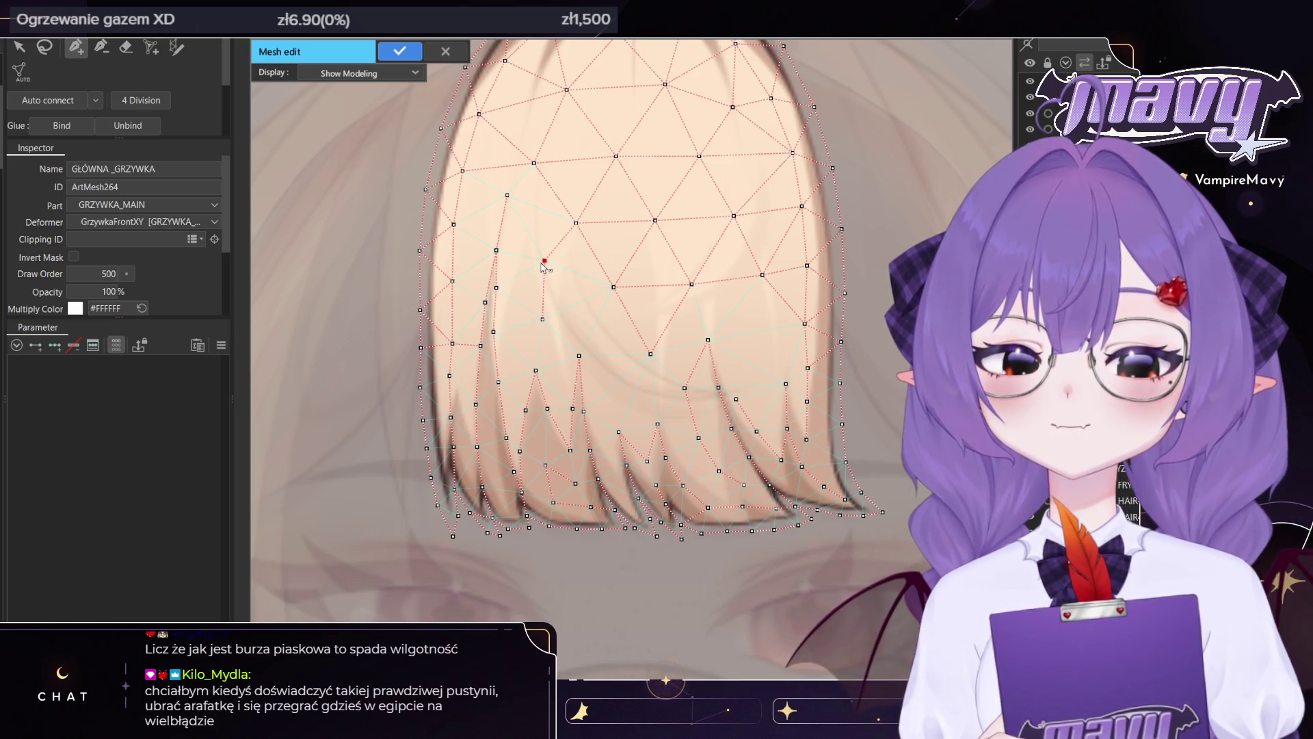
click(755, 333)
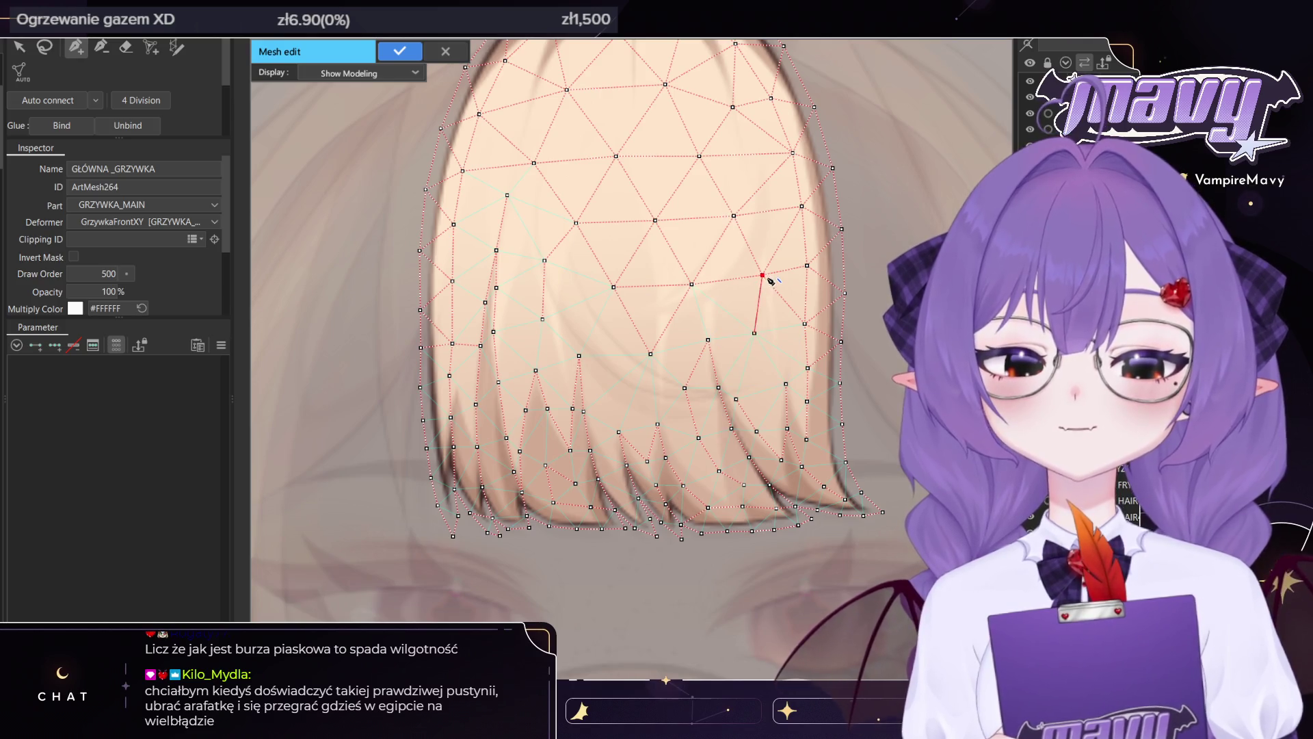
drag(771, 281, 785, 317)
click(770, 369)
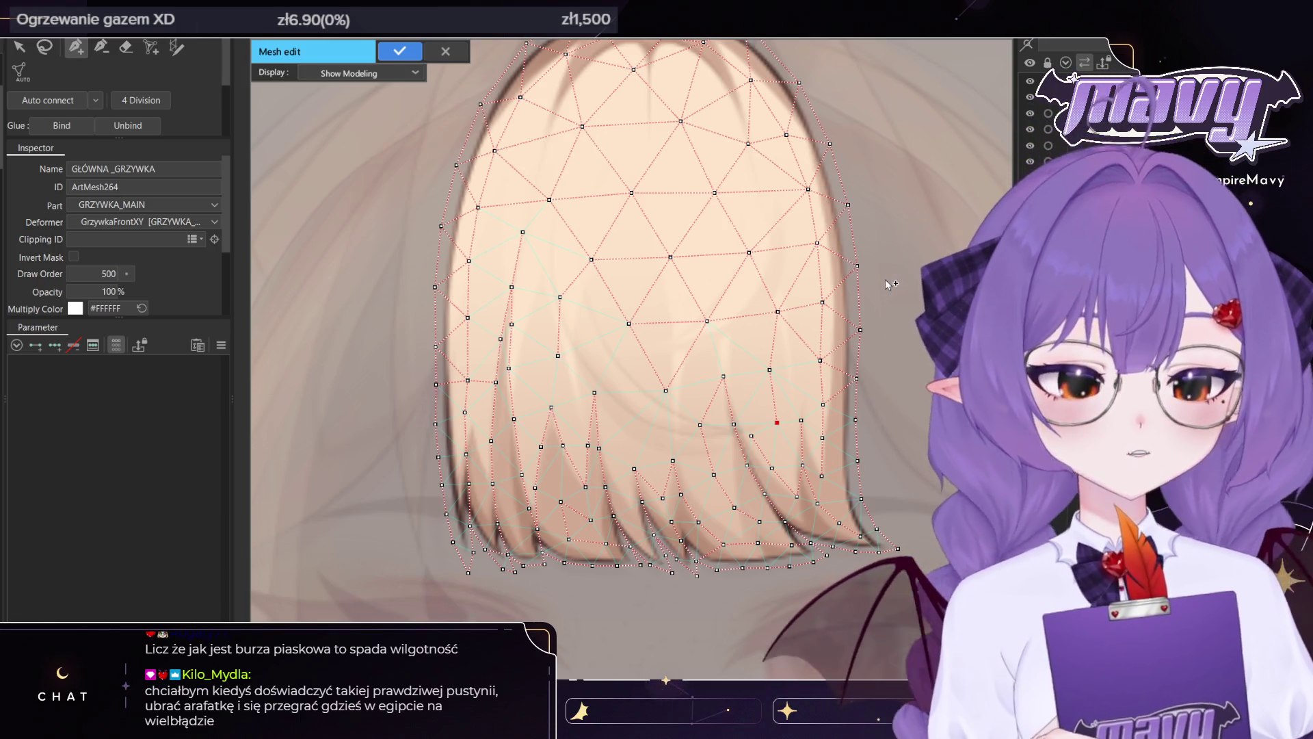
scroll(645, 337, up, 2)
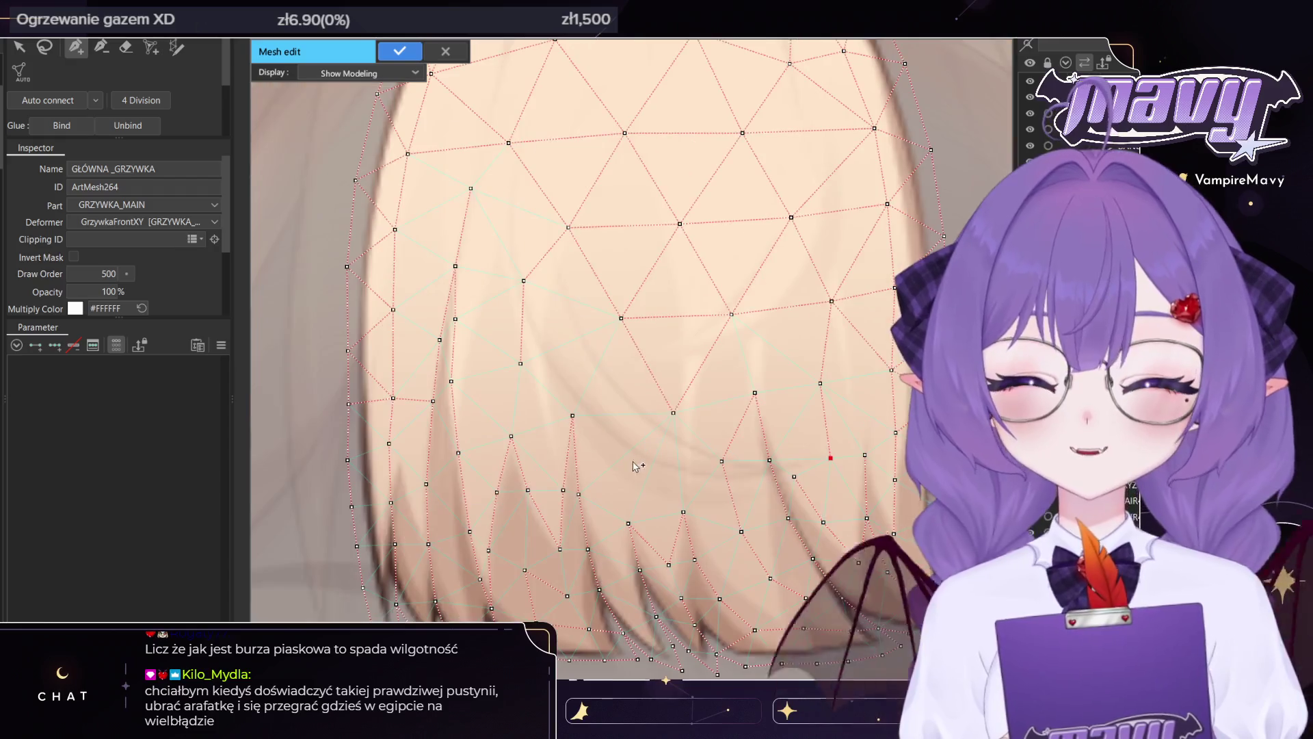
scroll(660, 469, down, 2)
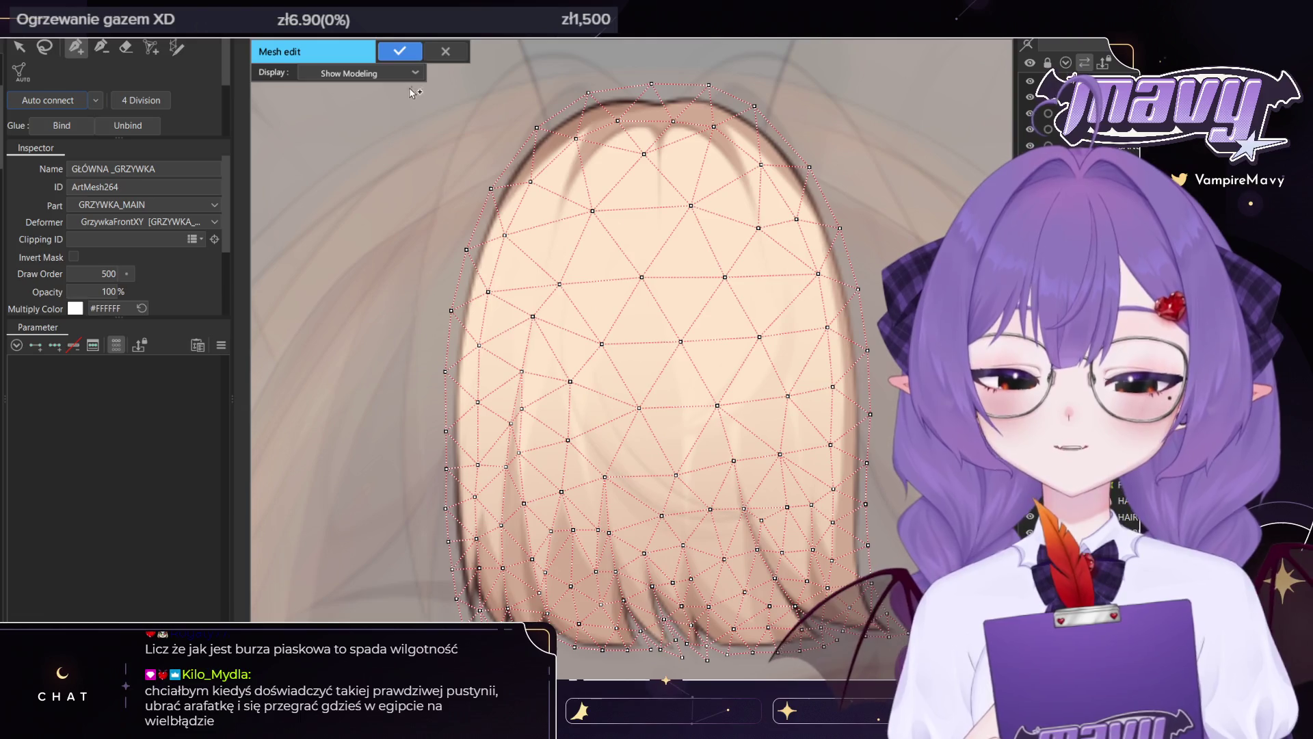
Apply and close the fringe mesh edit, then select the HAIR_UWU crescent piece
click(399, 51)
scroll(927, 455, up, 1)
scroll(629, 455, up, 1)
click(472, 136)
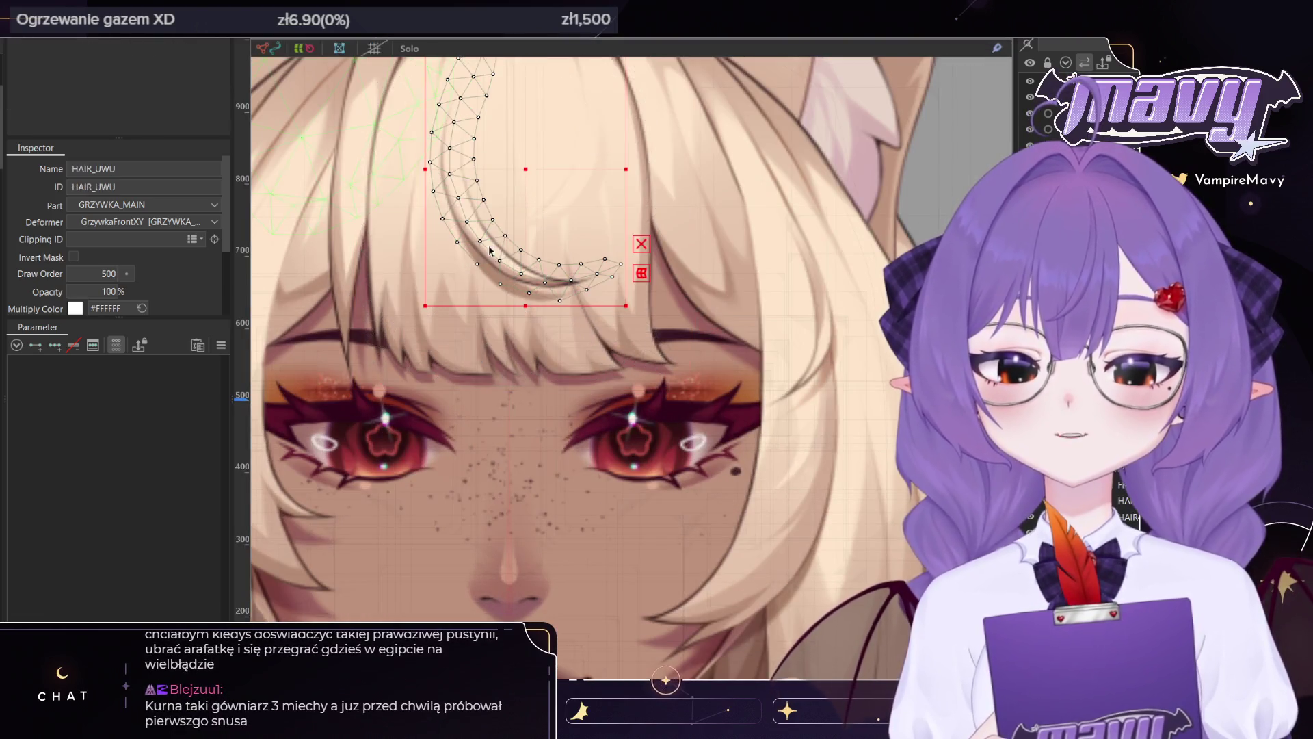
Select HAIR4_P, enter its mesh edit and erase the strand's lower mesh
click(869, 478)
drag(868, 478, 752, 129)
key(ctrl+e)
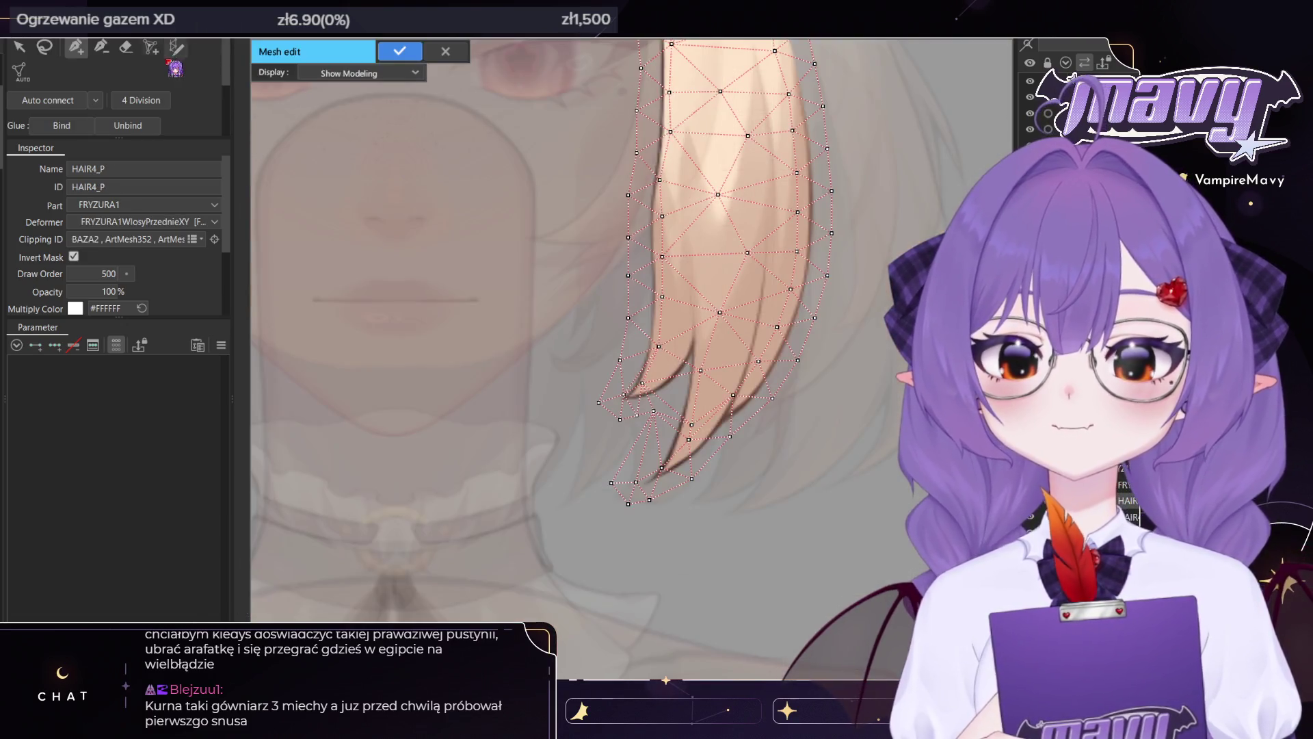
drag(526, 431, 616, 545)
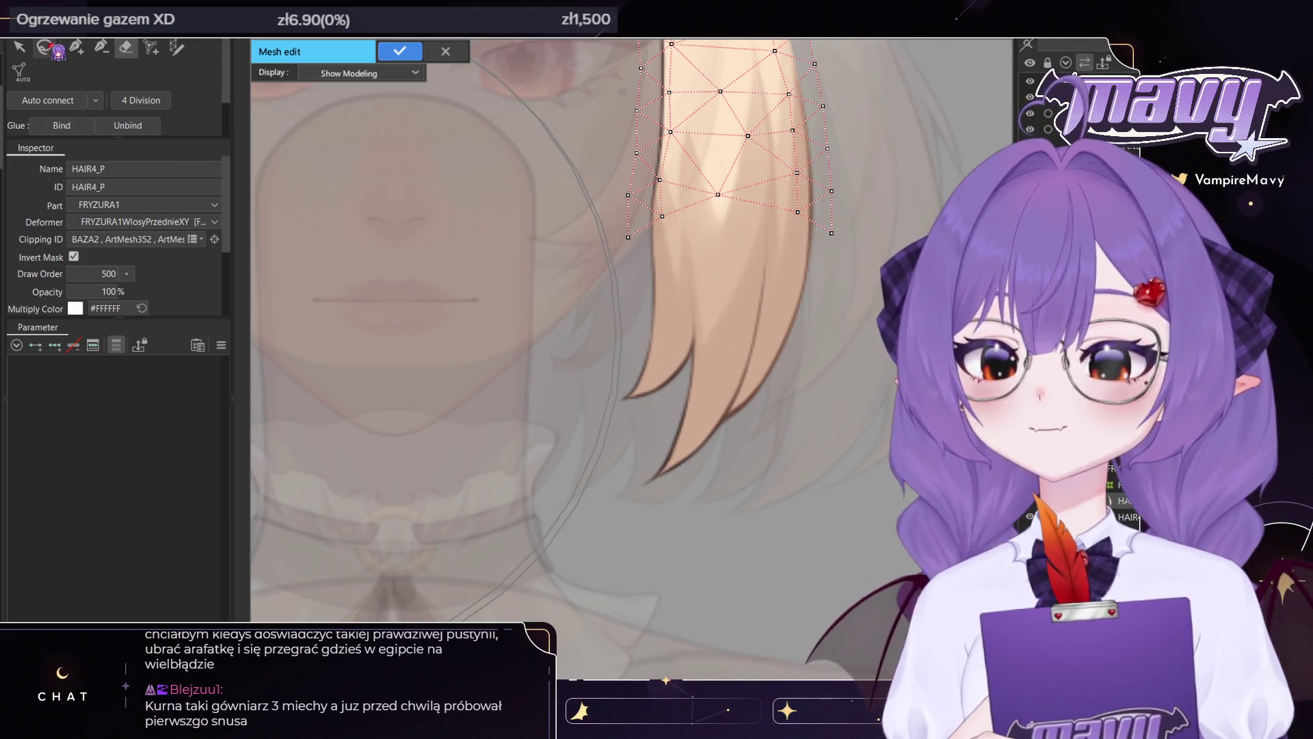
Begin placing new vertices down HAIR4_P's left edge with the pen tool
click(76, 47)
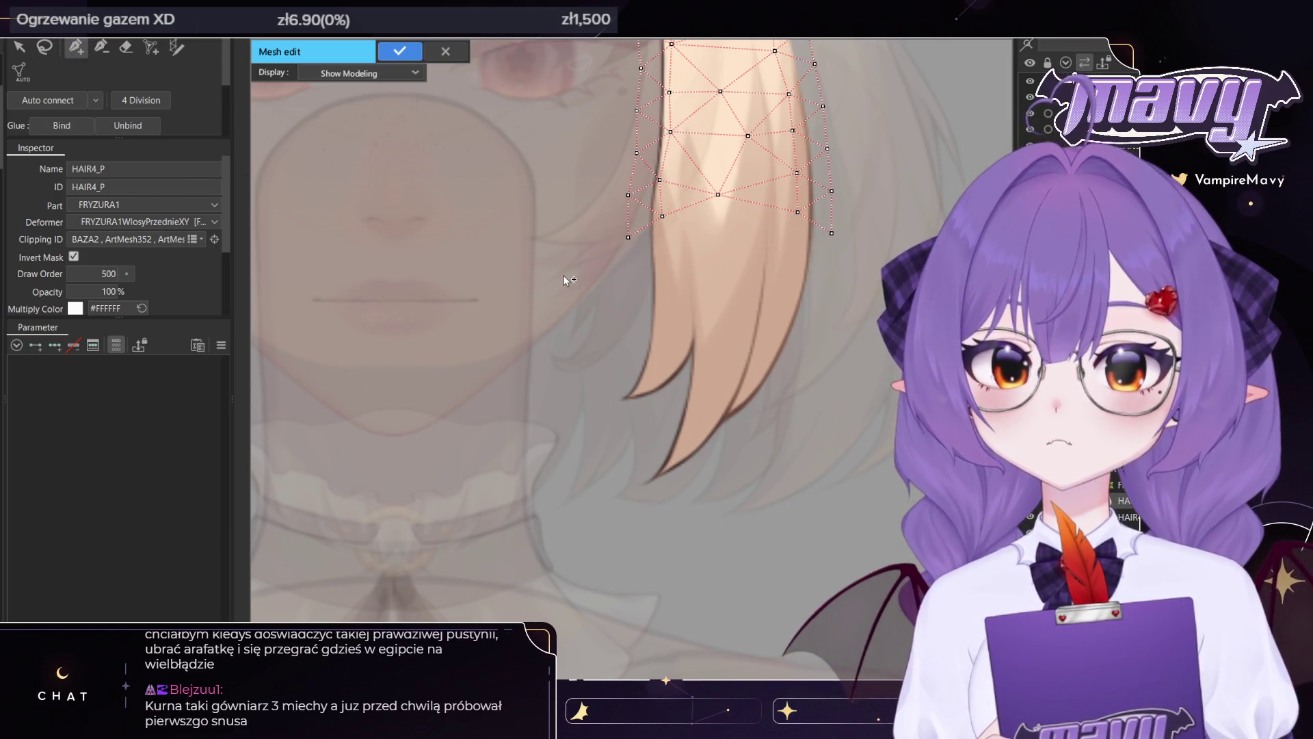
drag(563, 275, 620, 358)
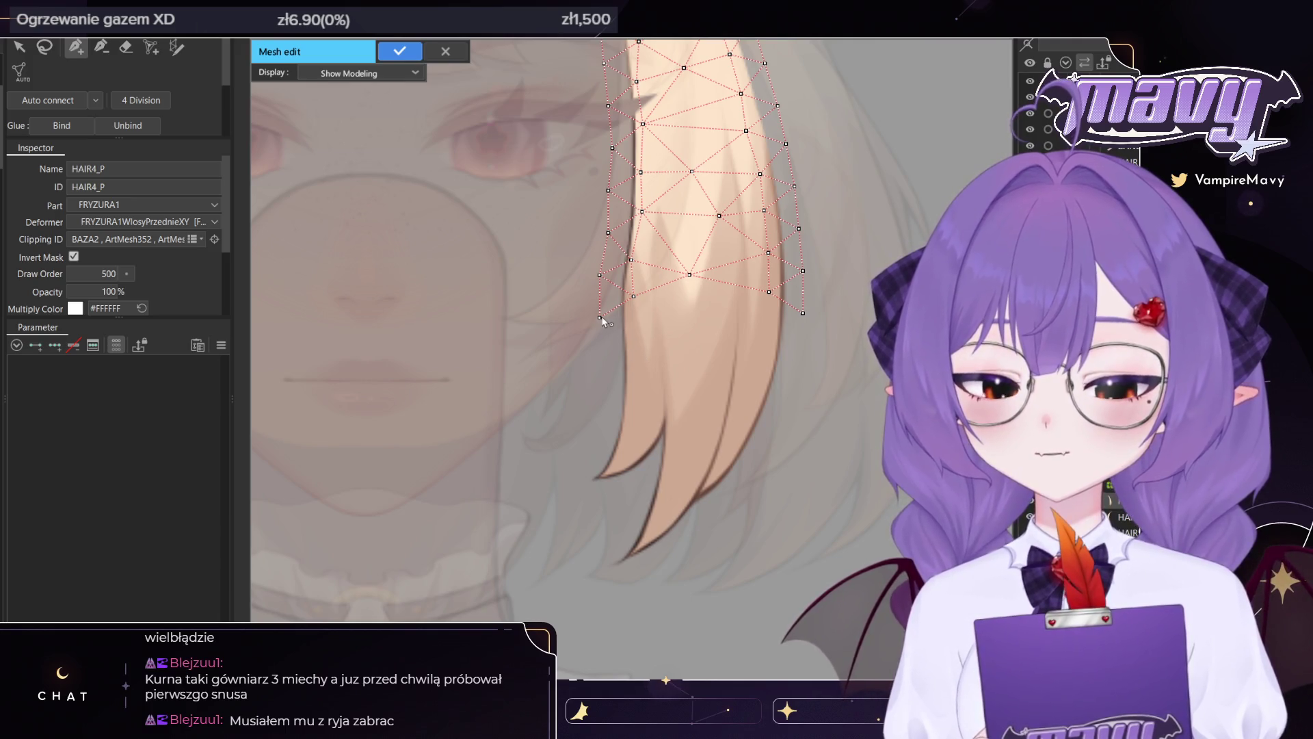
click(617, 388)
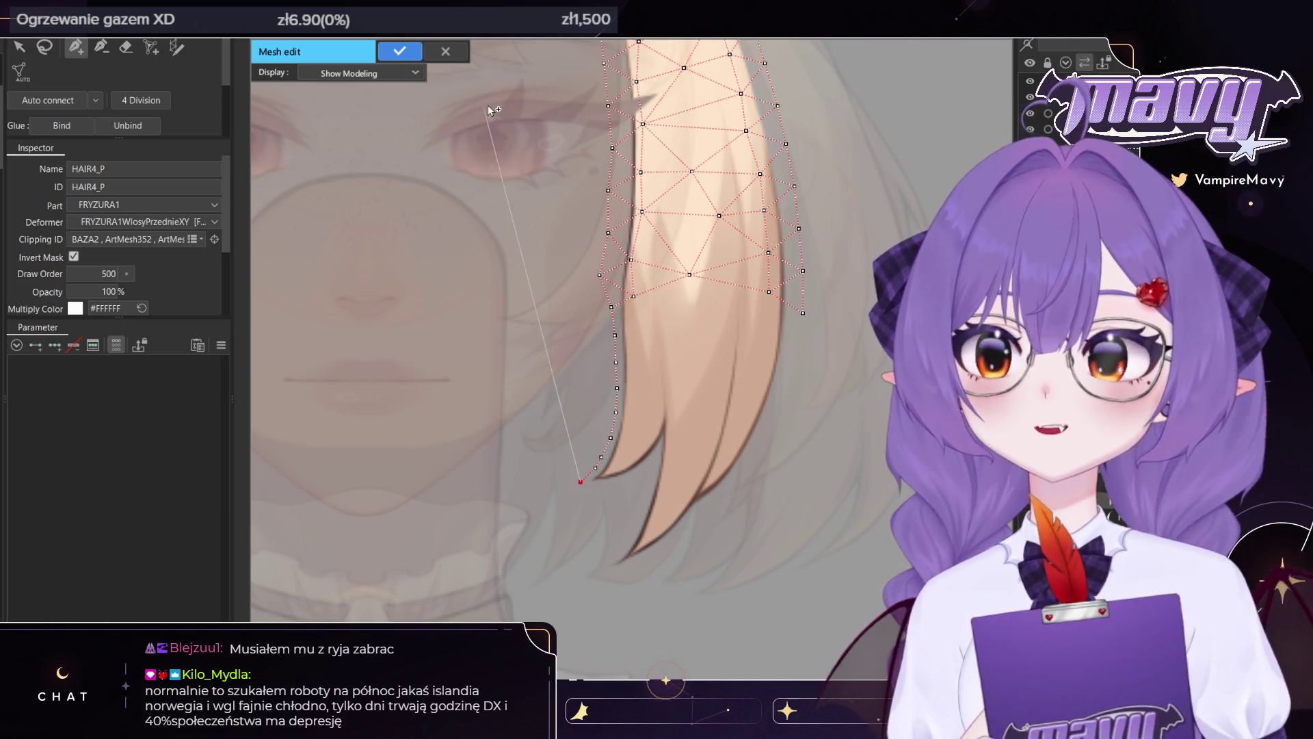
Place vertices around HAIR4_P's hair tip and down along the strand's edge
scroll(597, 256, up, 3)
drag(598, 256, 563, 109)
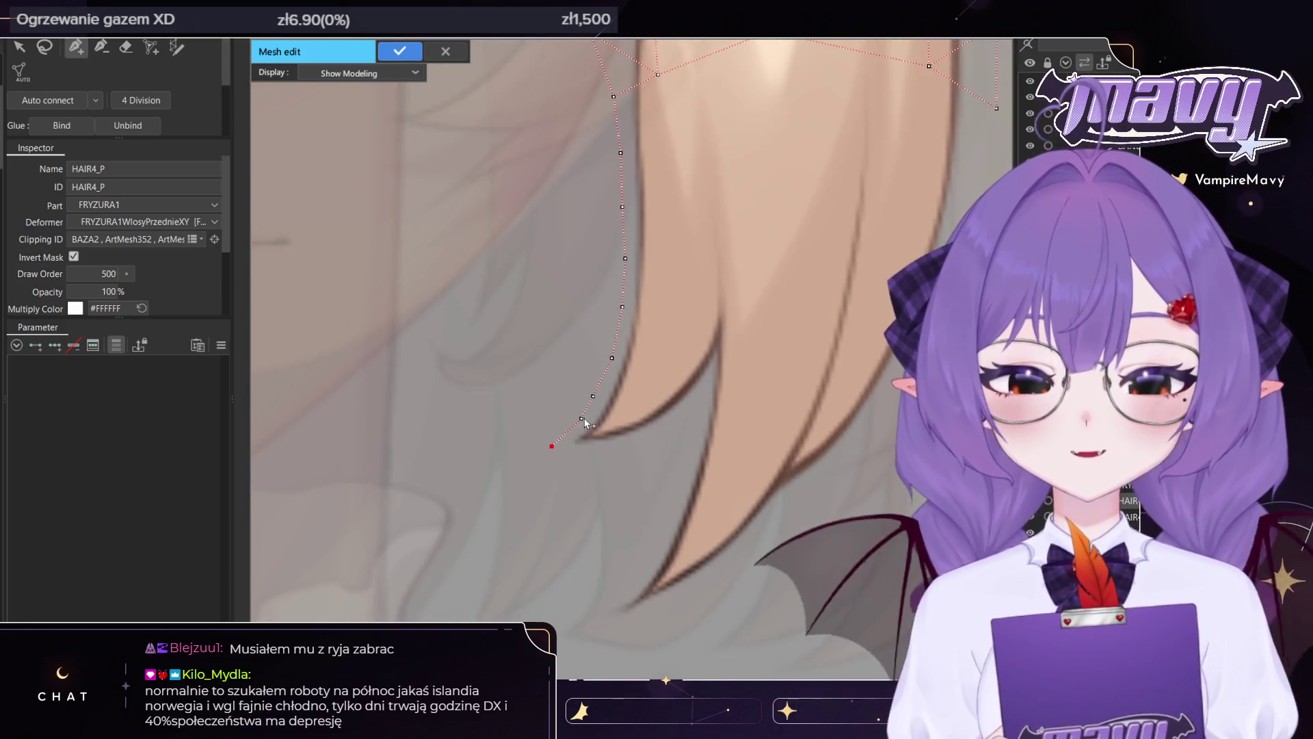
click(549, 446)
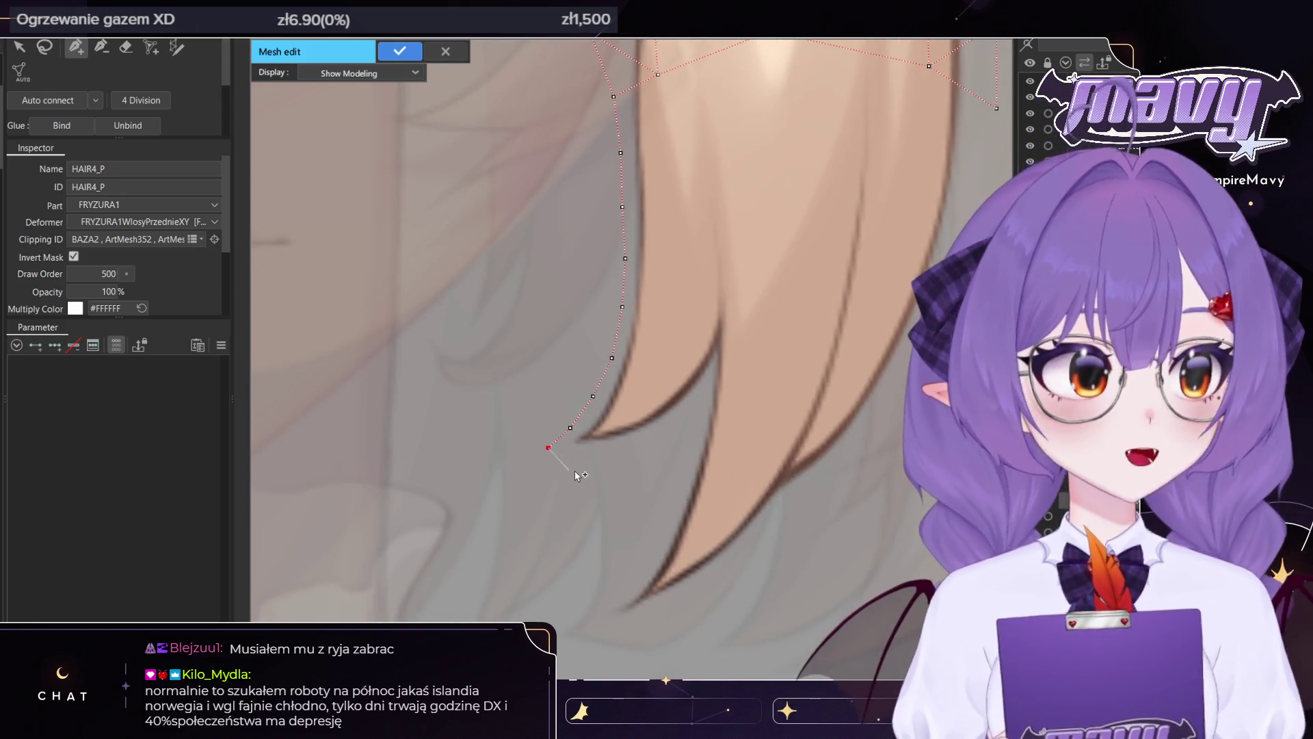
click(579, 452)
click(624, 449)
click(662, 434)
click(687, 408)
click(706, 379)
click(697, 423)
click(687, 470)
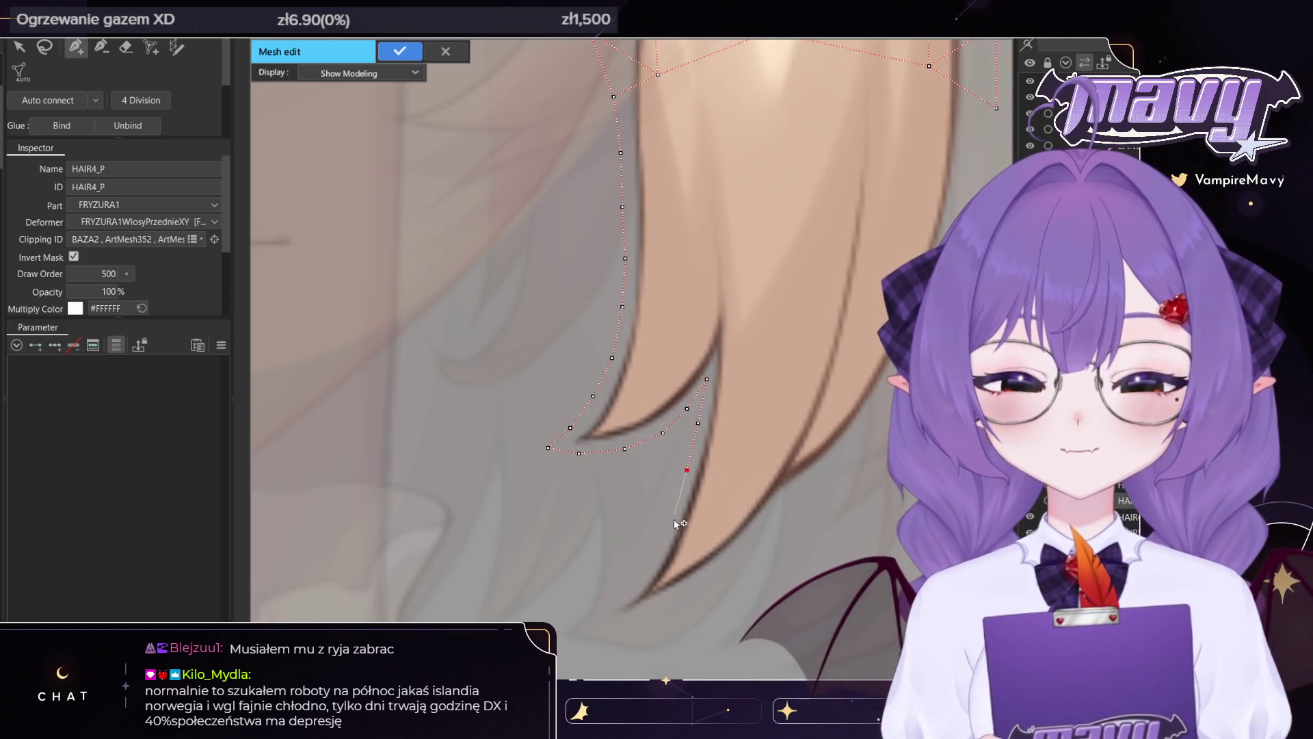
click(674, 511)
Run vertices from the lower strand tip up the right edge and close the outline to triangulate
click(622, 622)
click(669, 601)
click(713, 574)
click(761, 531)
click(798, 487)
click(848, 451)
click(879, 400)
drag(954, 196, 943, 219)
click(814, 452)
click(823, 404)
drag(846, 363, 823, 333)
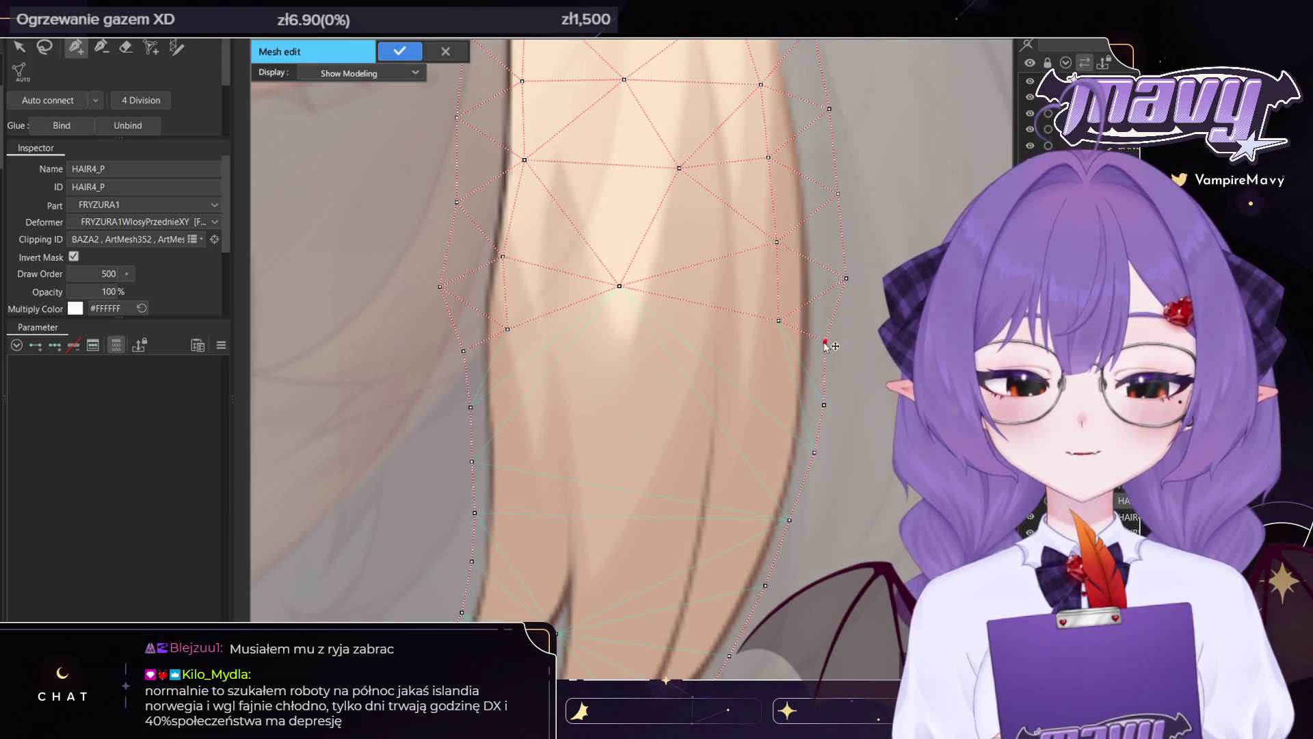
scroll(742, 436, down, 3)
scroll(742, 436, up, 4)
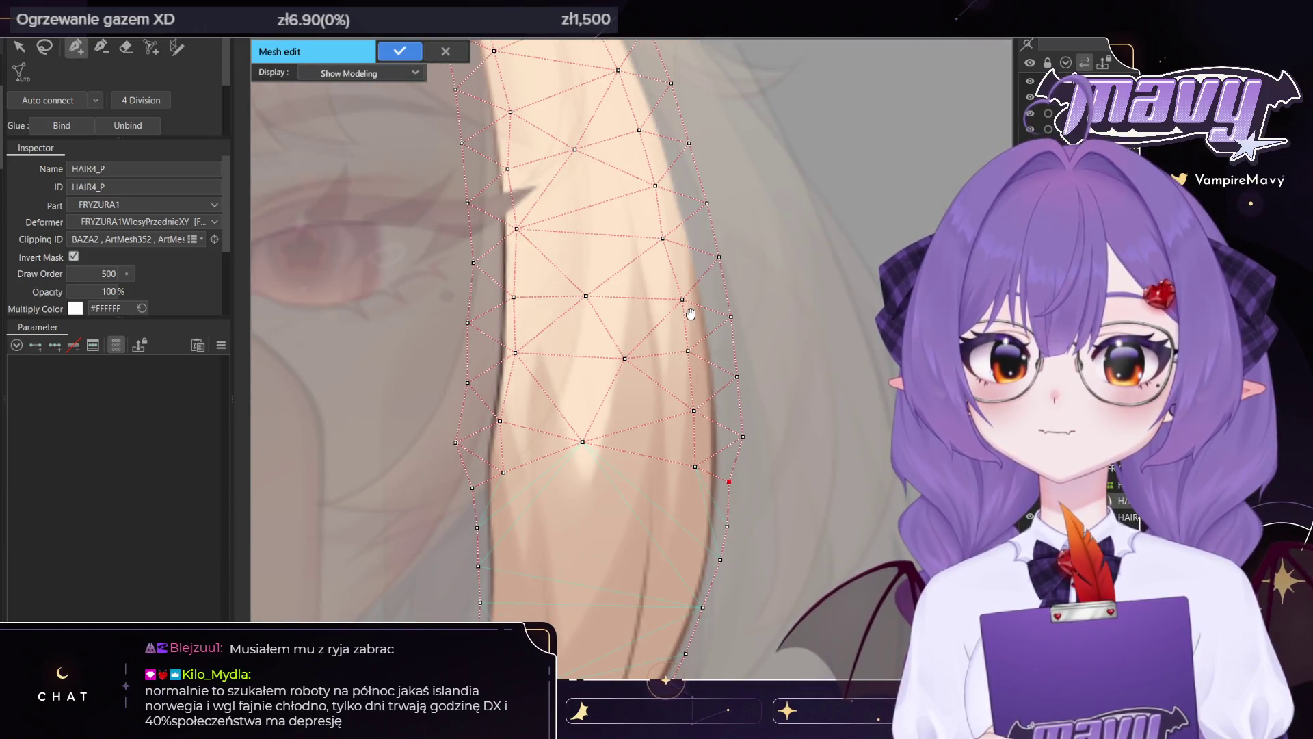
drag(691, 313, 696, 378)
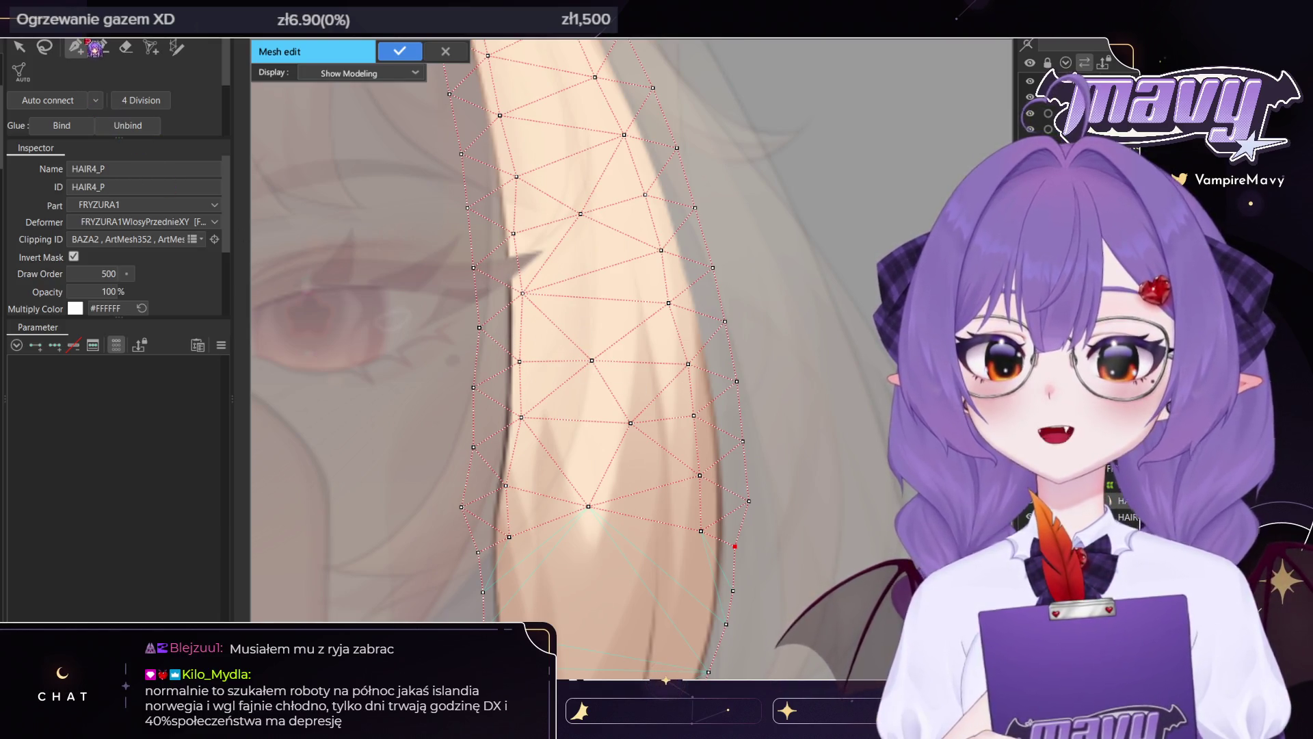
click(44, 47)
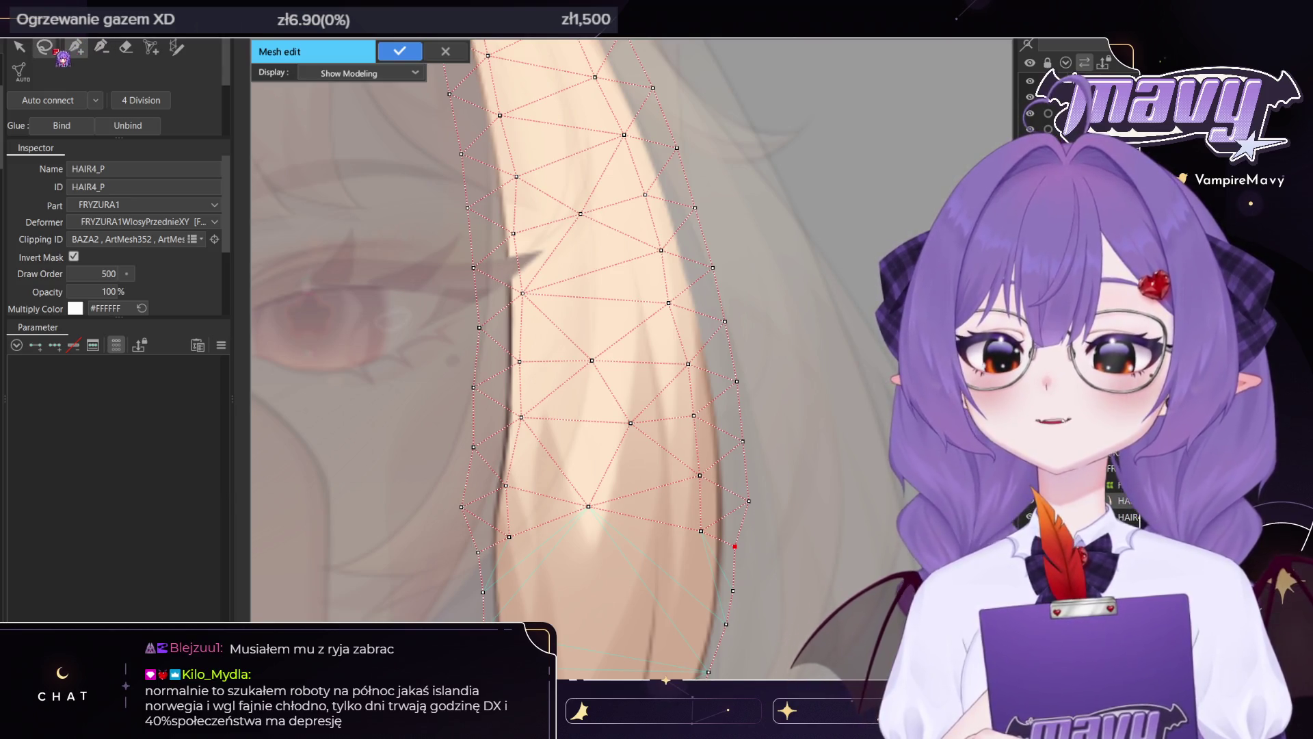
Select HAIR4_P's right-edge vertices and nudge them slightly left
scroll(601, 348, down, 3)
scroll(601, 347, up, 3)
scroll(602, 348, up, 4)
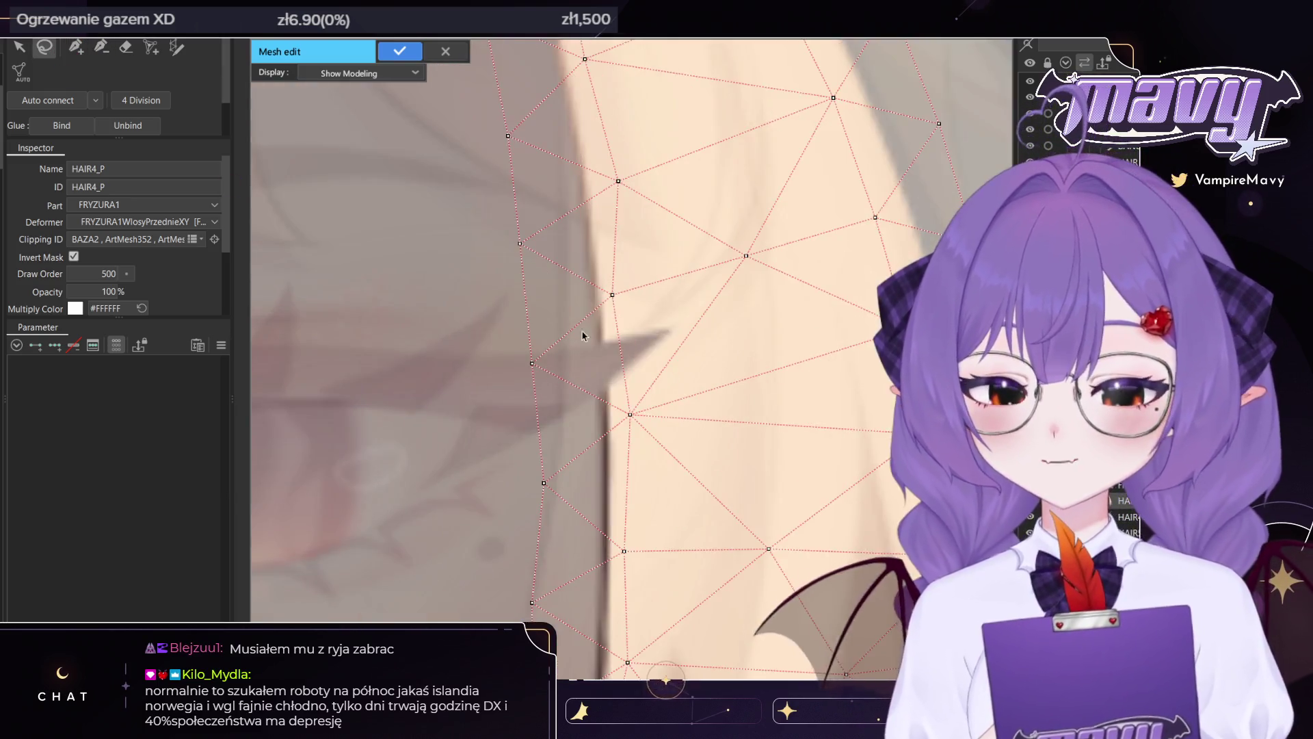
scroll(616, 367, down, 5)
scroll(611, 367, up, 3)
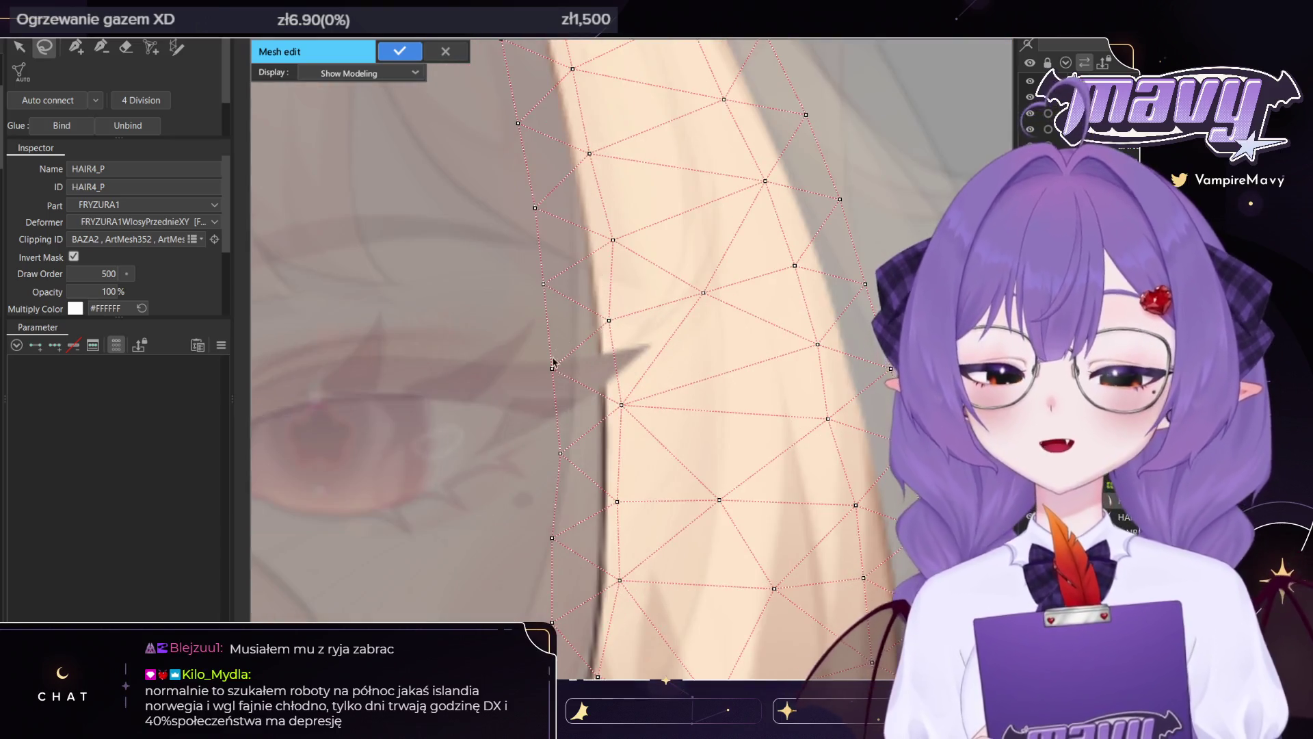
scroll(612, 460, down, 3)
scroll(609, 474, down, 2)
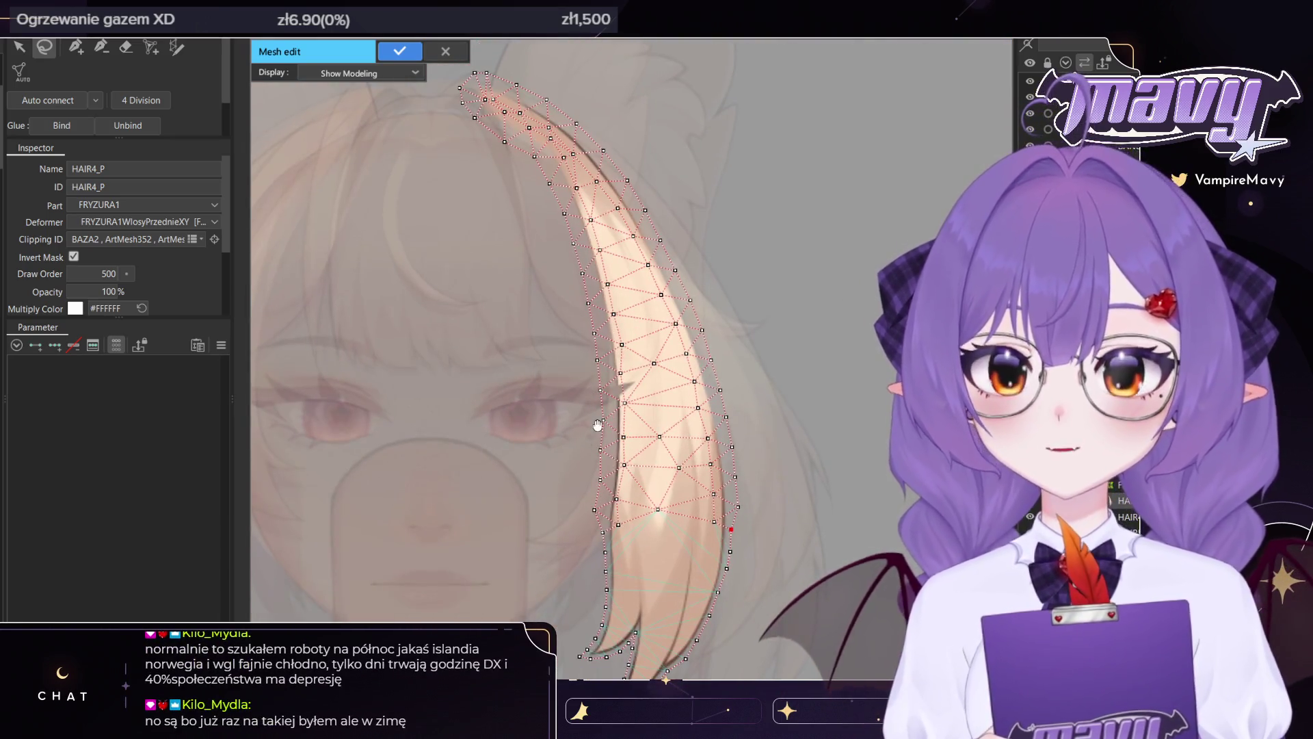
drag(608, 464, 612, 177)
click(613, 455)
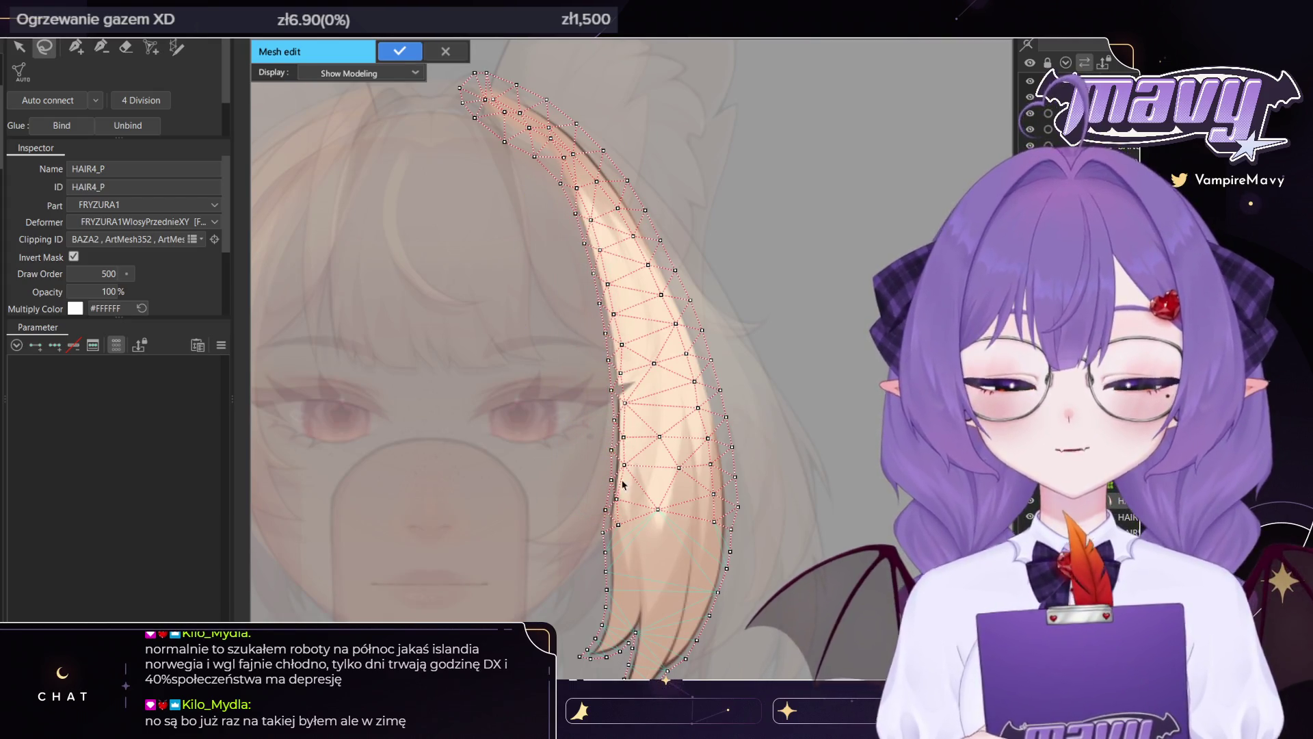
click(612, 418)
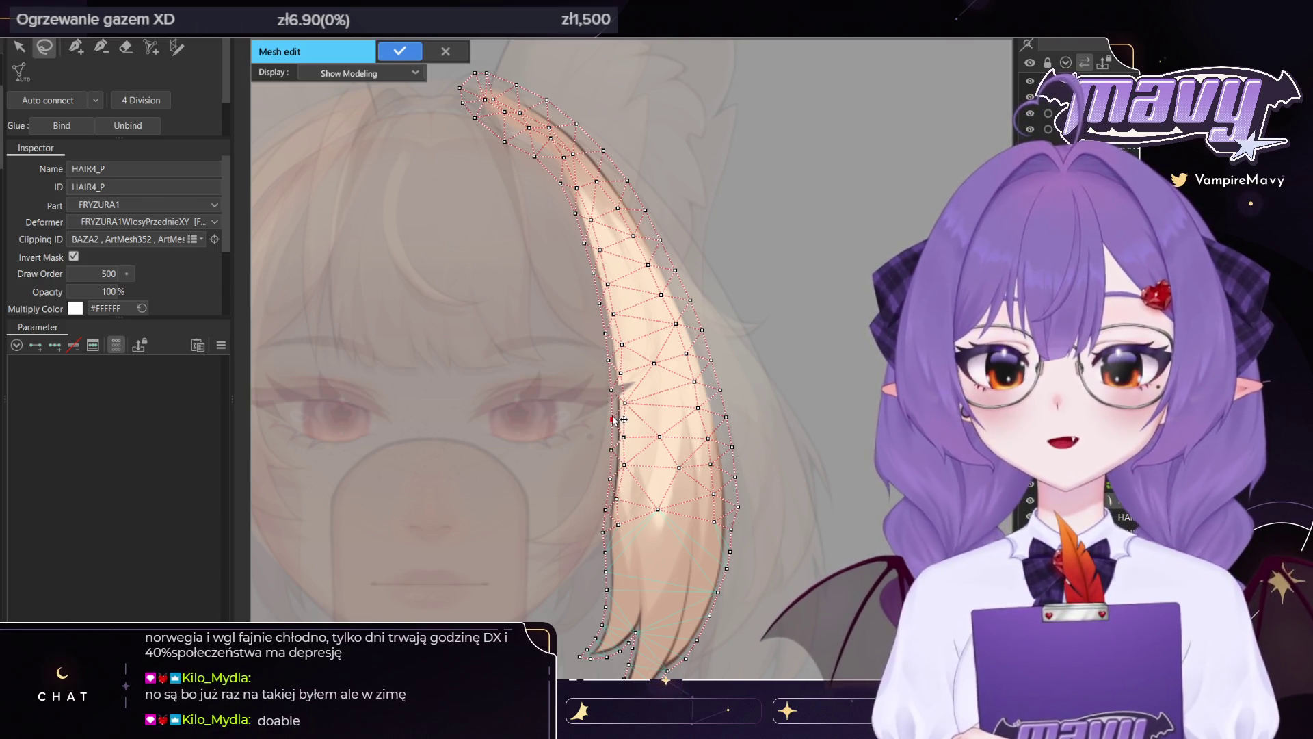
drag(761, 502, 640, 137)
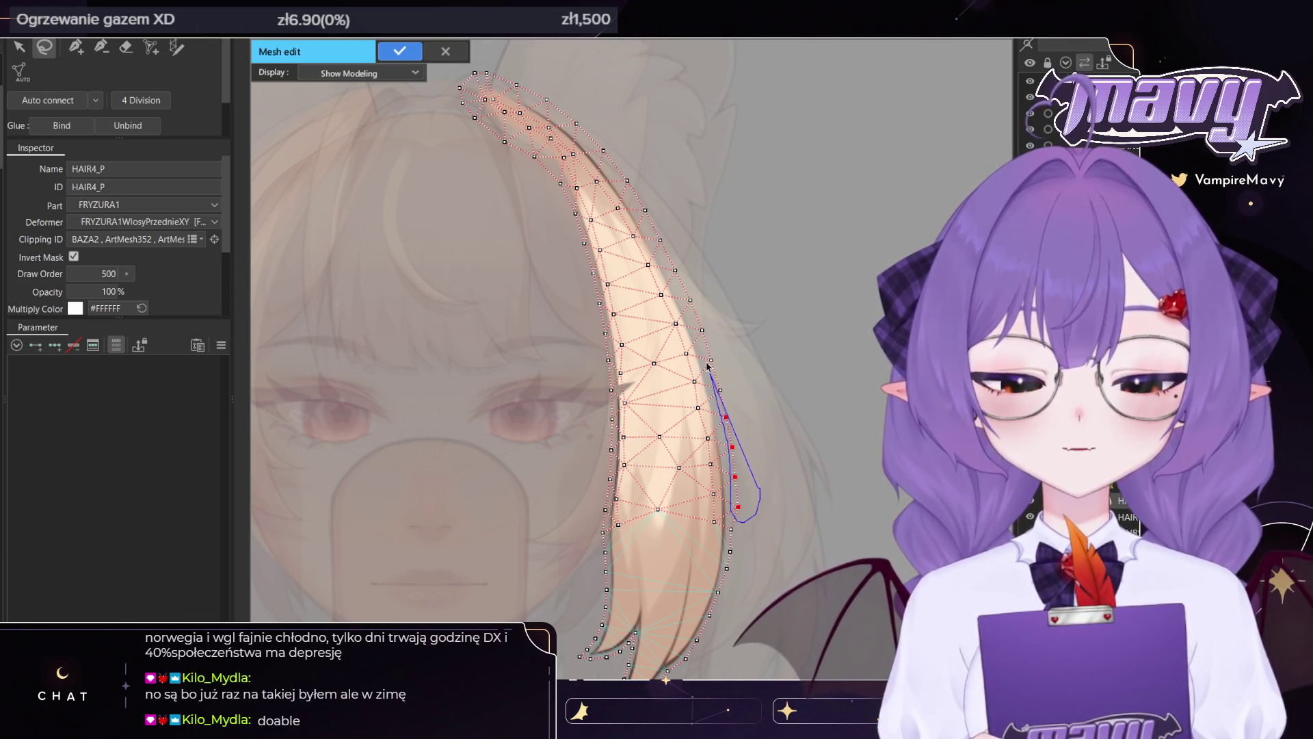
drag(715, 383, 709, 383)
click(777, 344)
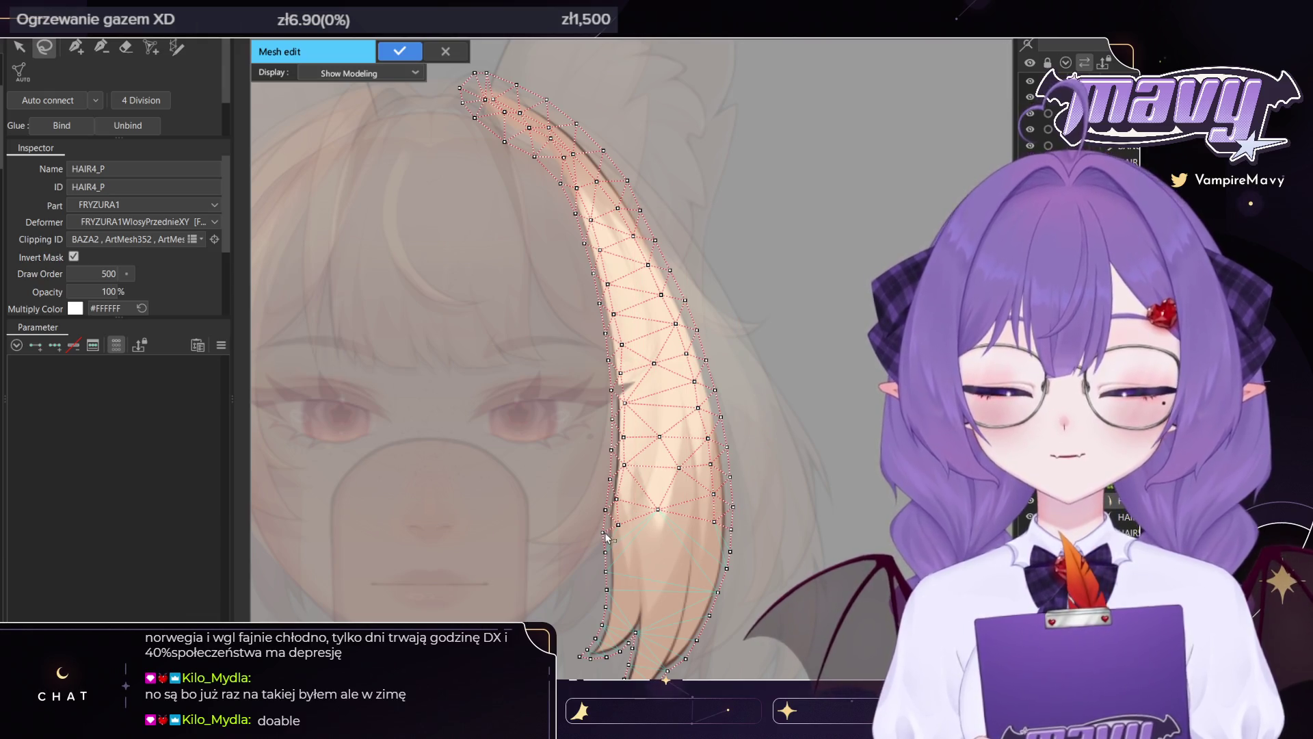
Pull the three top-edge vertices, including the top corner, onto the strand
scroll(662, 334, up, 3)
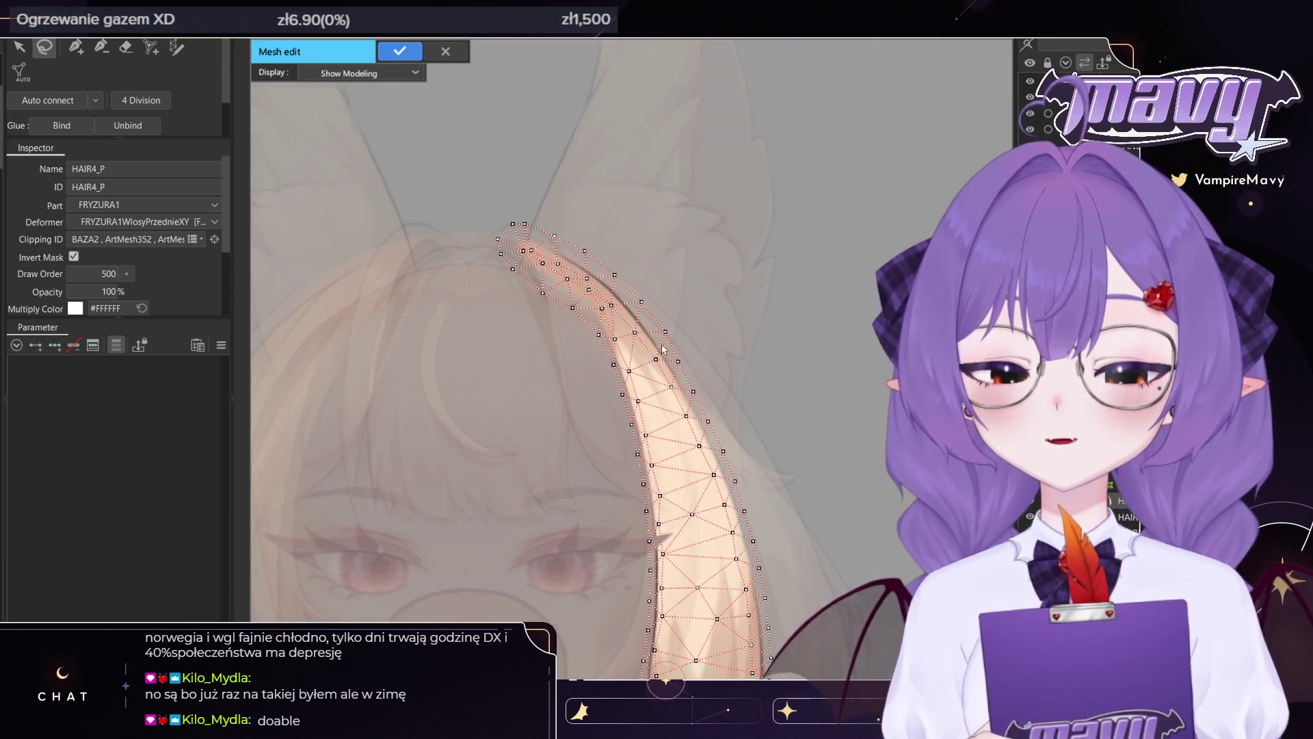
scroll(662, 334, down, 2)
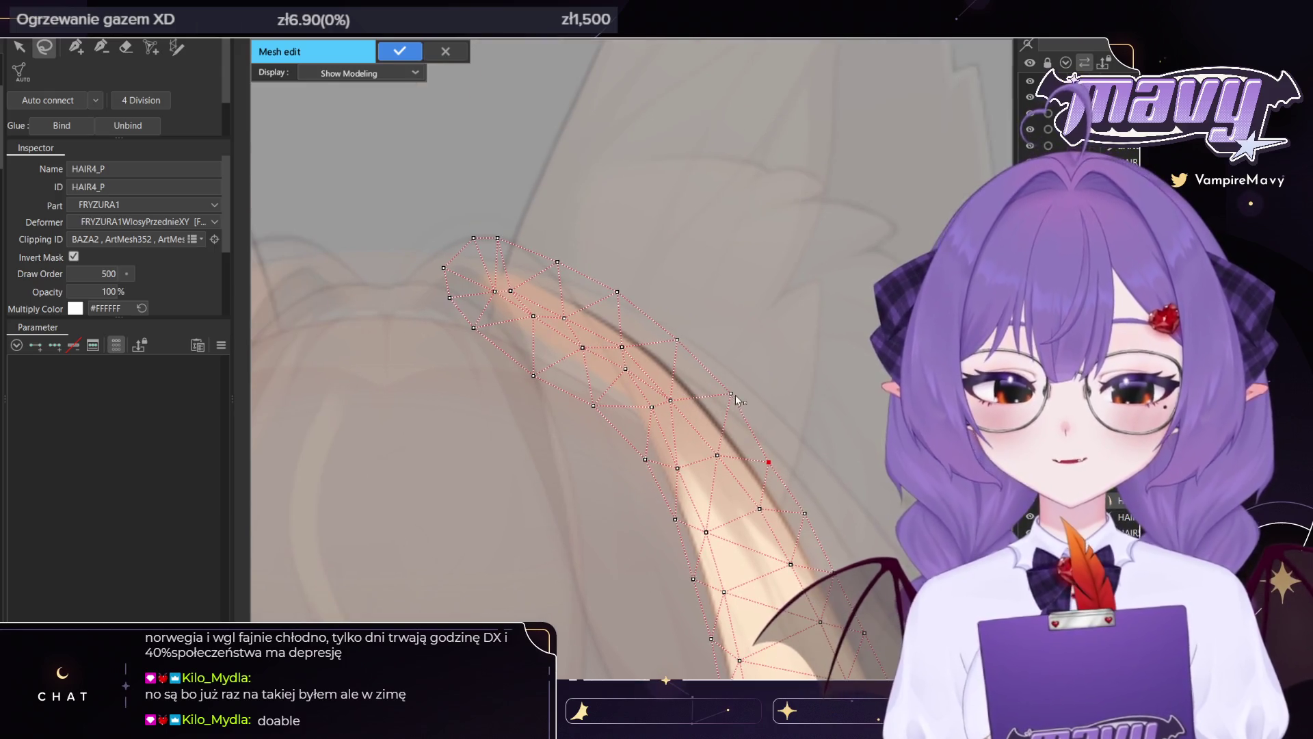
drag(614, 302, 611, 307)
drag(558, 261, 557, 277)
drag(497, 237, 505, 254)
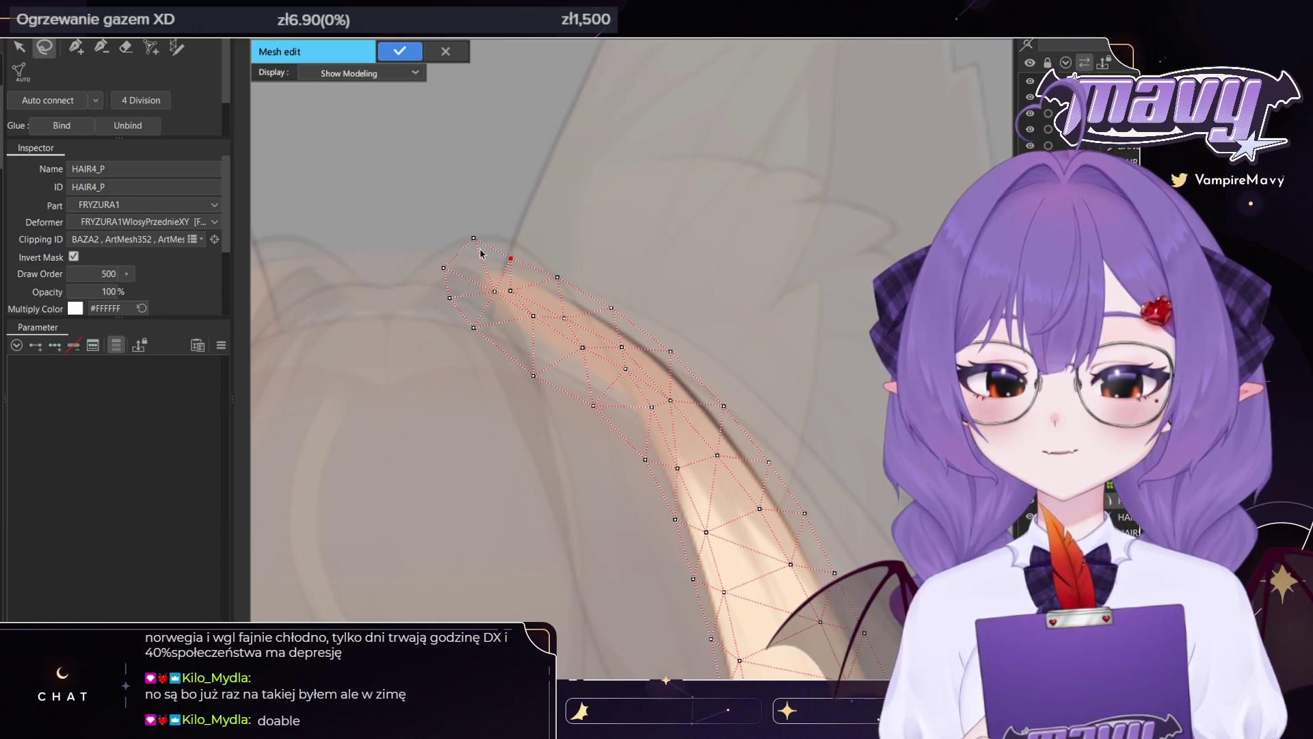
scroll(481, 258, up, 3)
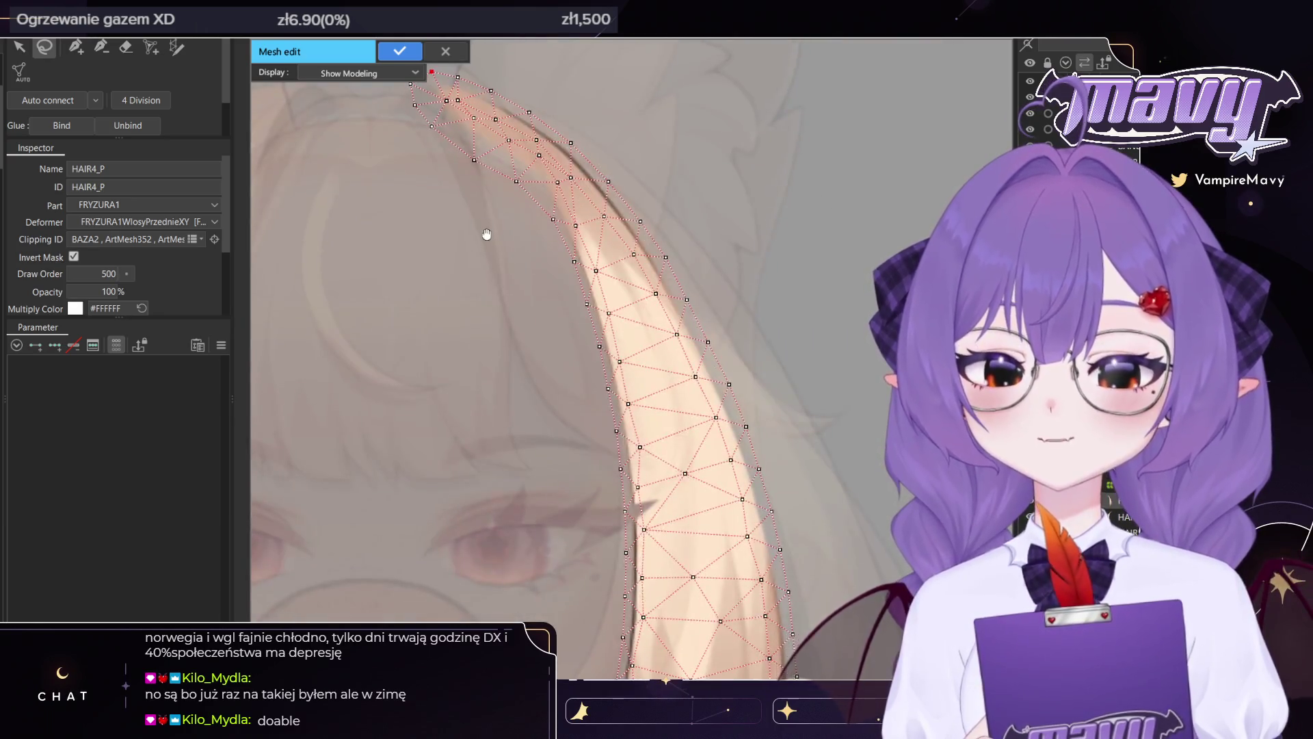
scroll(487, 232, down, 2)
scroll(599, 398, up, 3)
scroll(602, 616, up, 2)
Add a vertex on the hair tip and two vertices up the strand's interior
key(p)
click(645, 545)
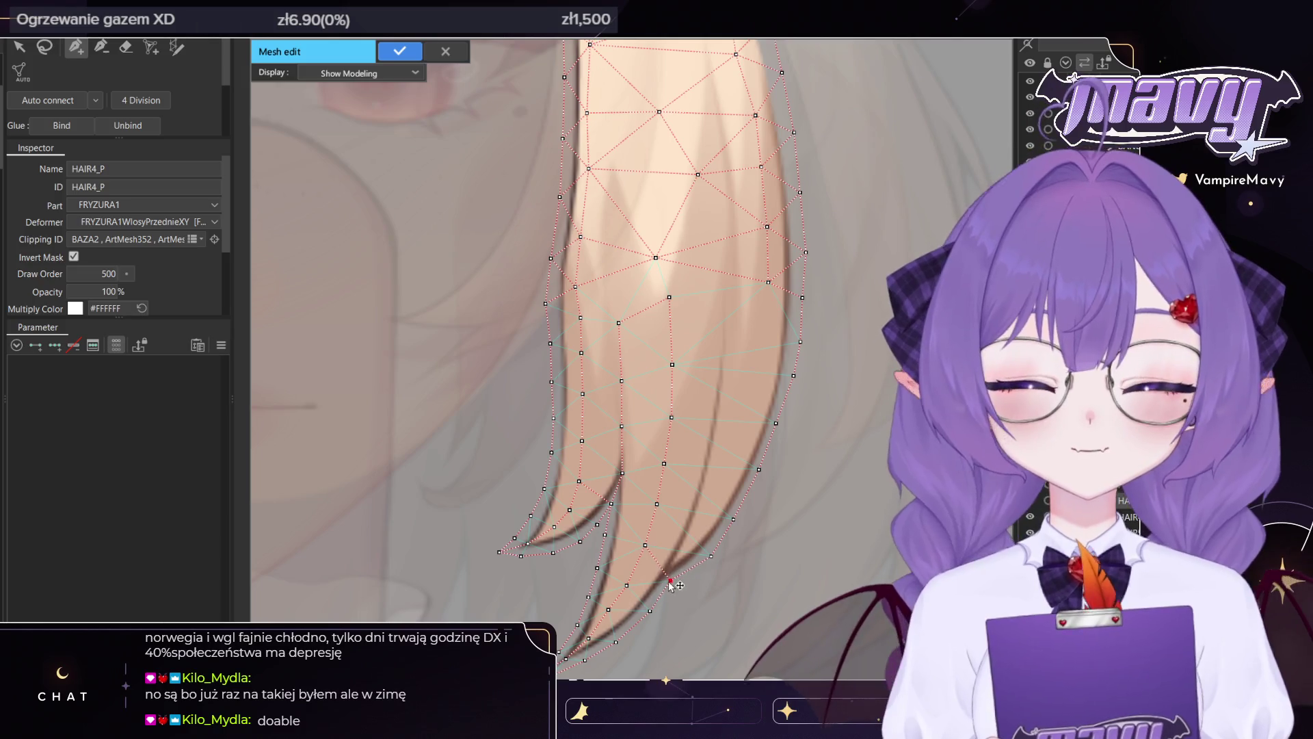
click(666, 572)
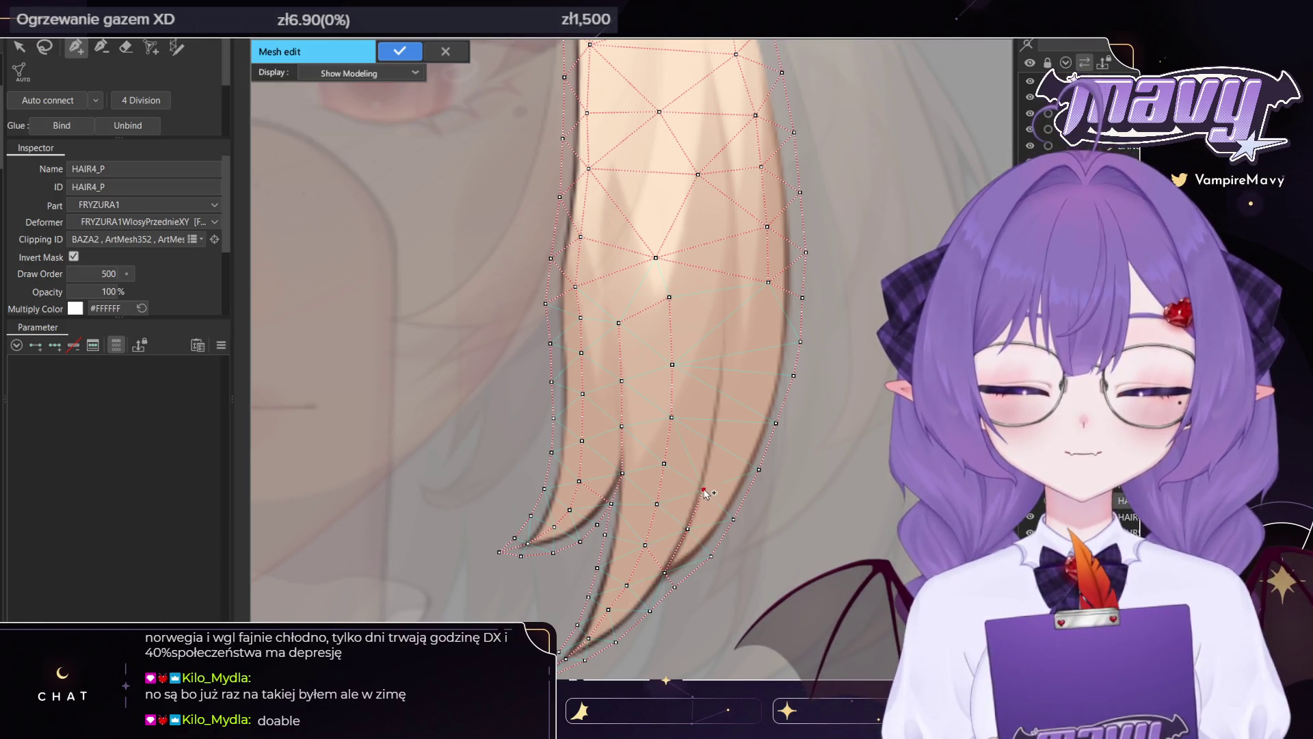
click(728, 328)
click(728, 274)
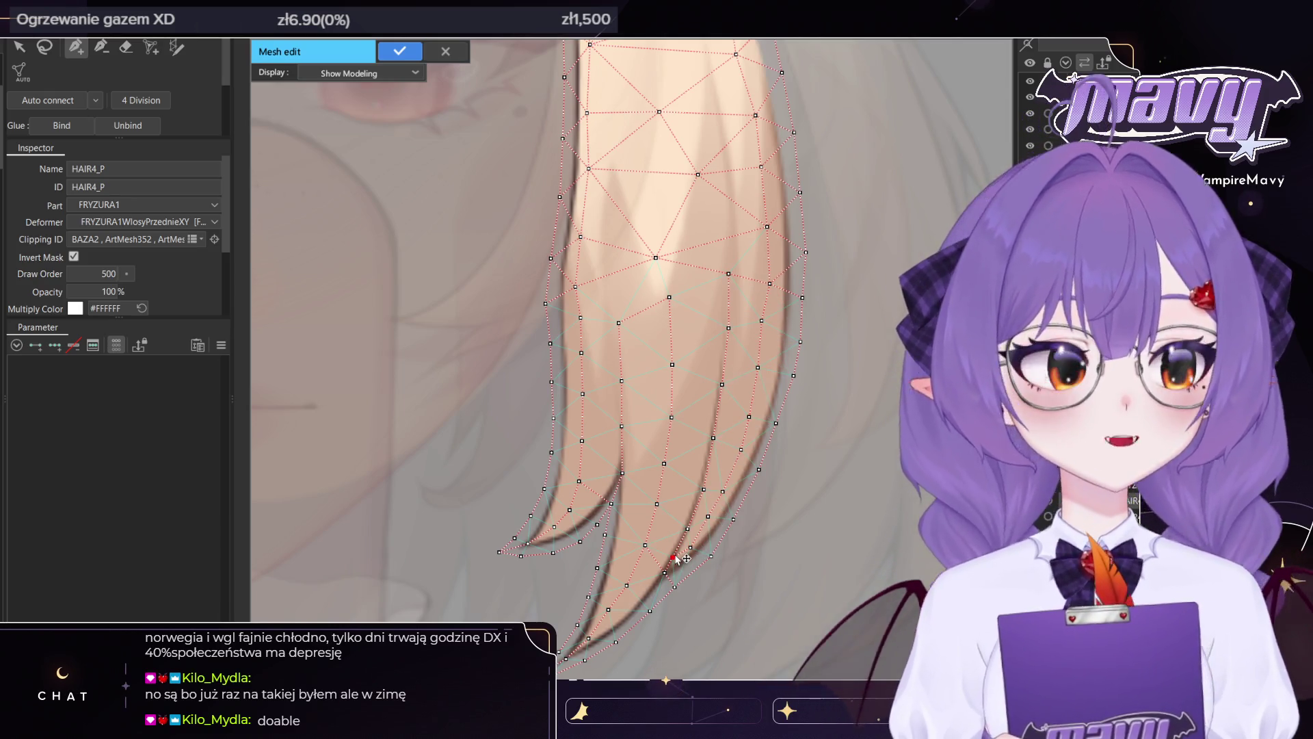
scroll(675, 558, down, 3)
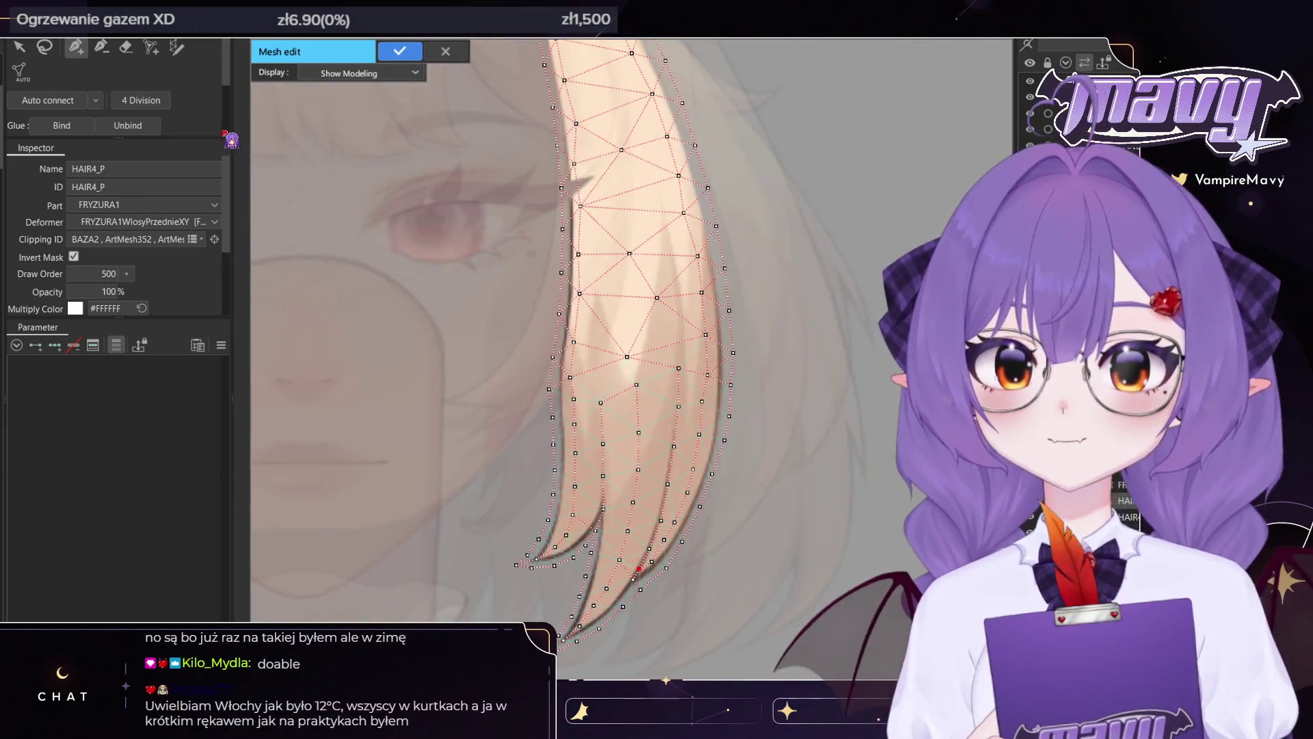
Delete the stray vertex inside the strand and add a replacement, undoing a misplaced one
click(101, 46)
scroll(545, 238, up, 3)
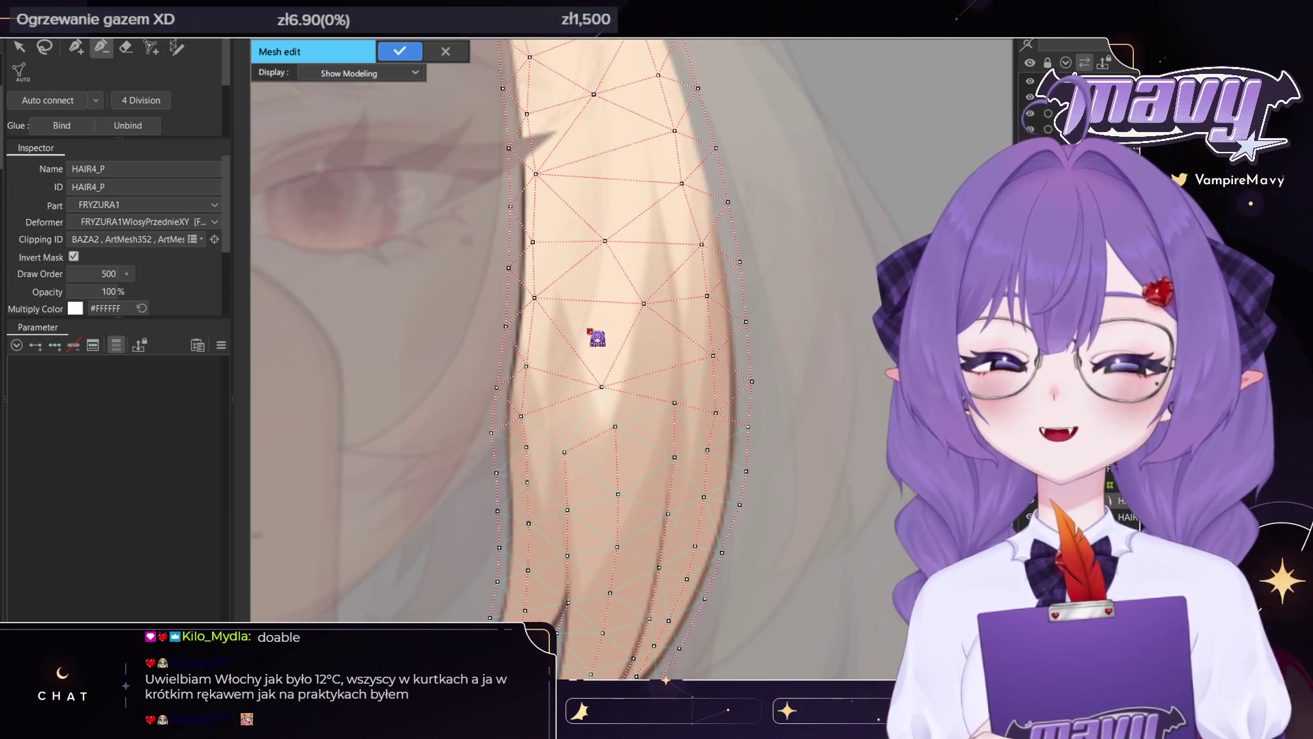
click(602, 385)
key(p)
click(615, 420)
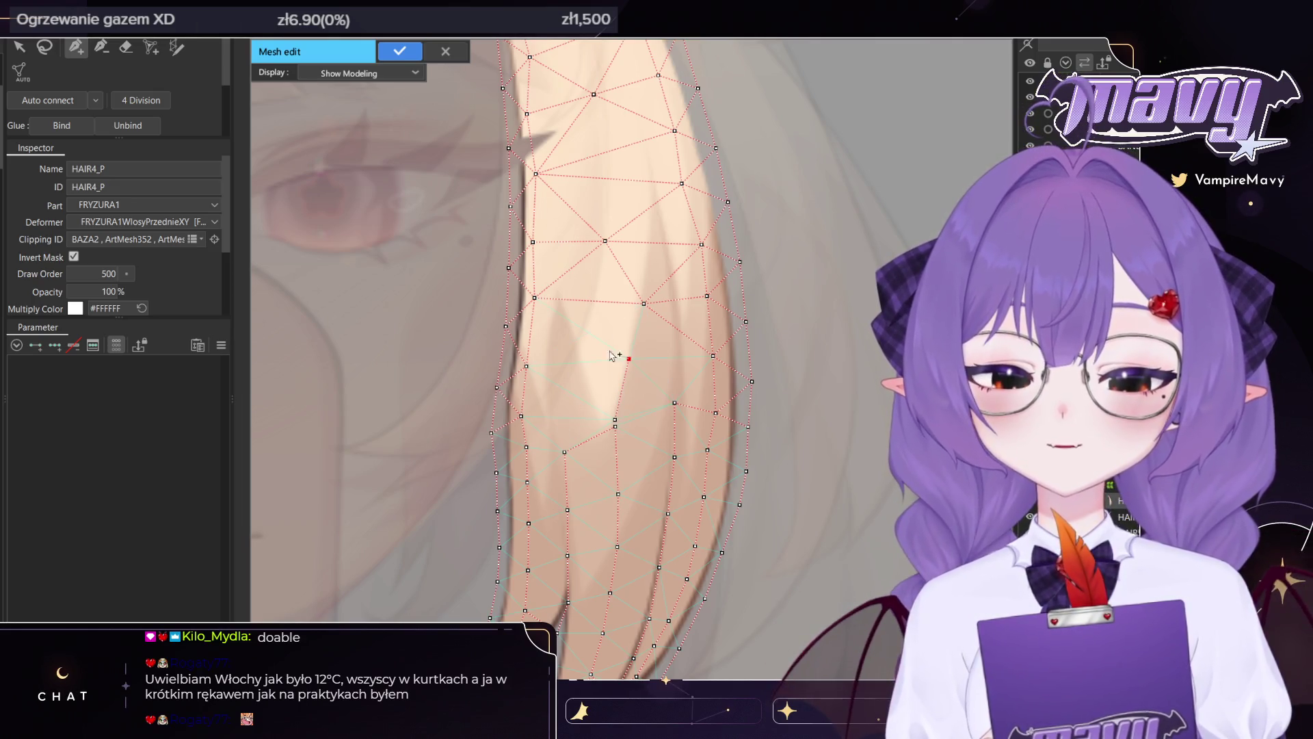
click(616, 426)
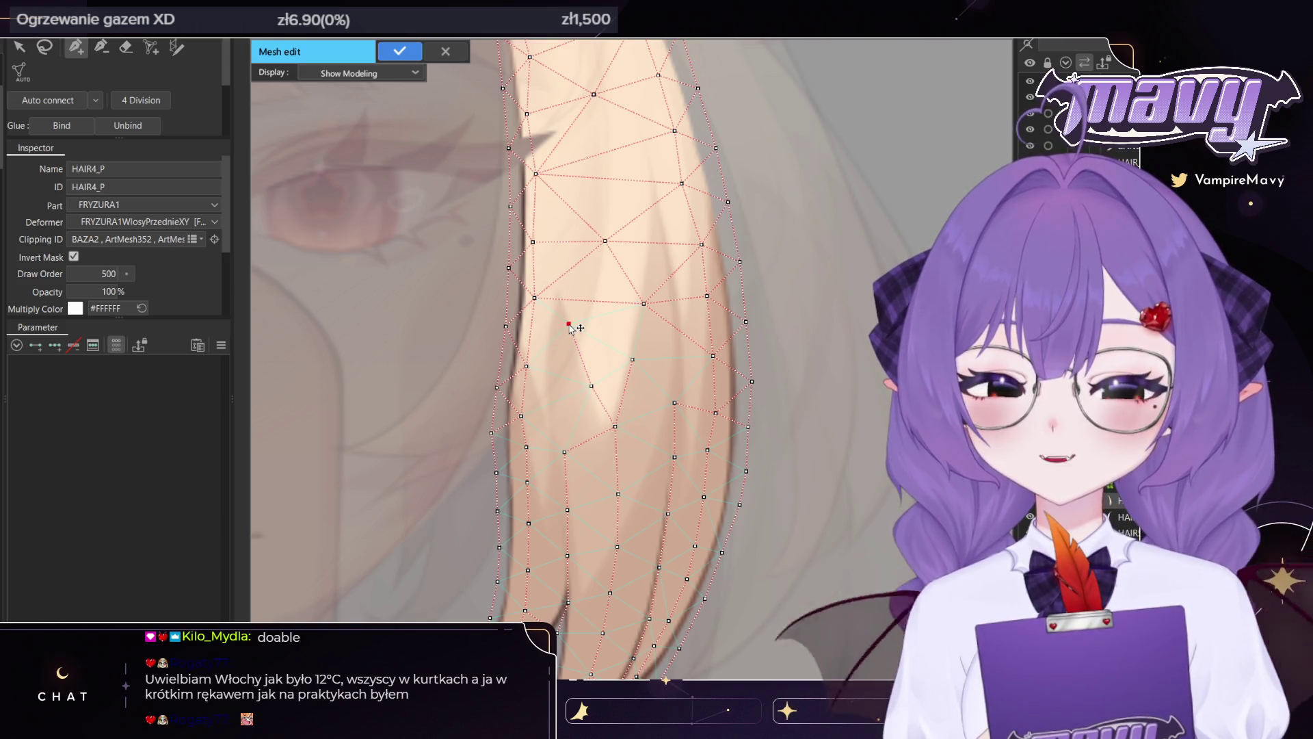
key(ctrl+z)
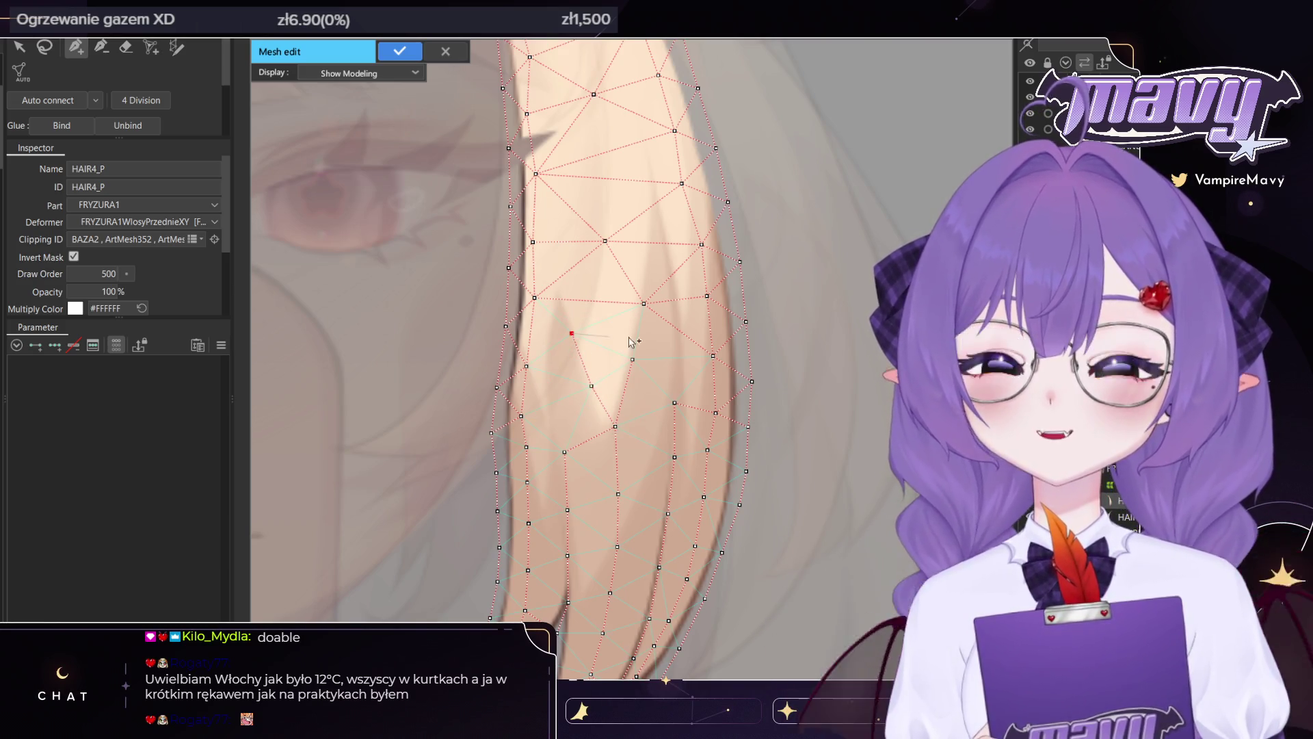
drag(554, 193, 588, 252)
click(101, 47)
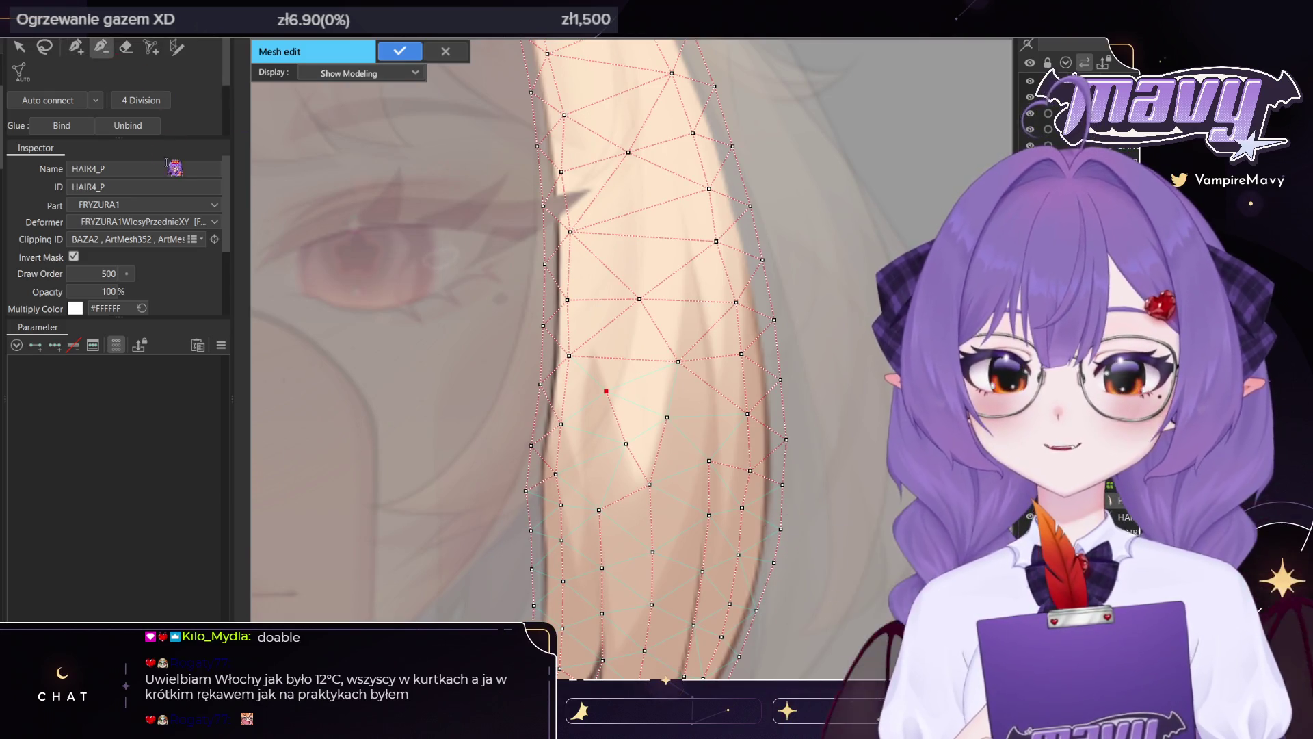
click(126, 47)
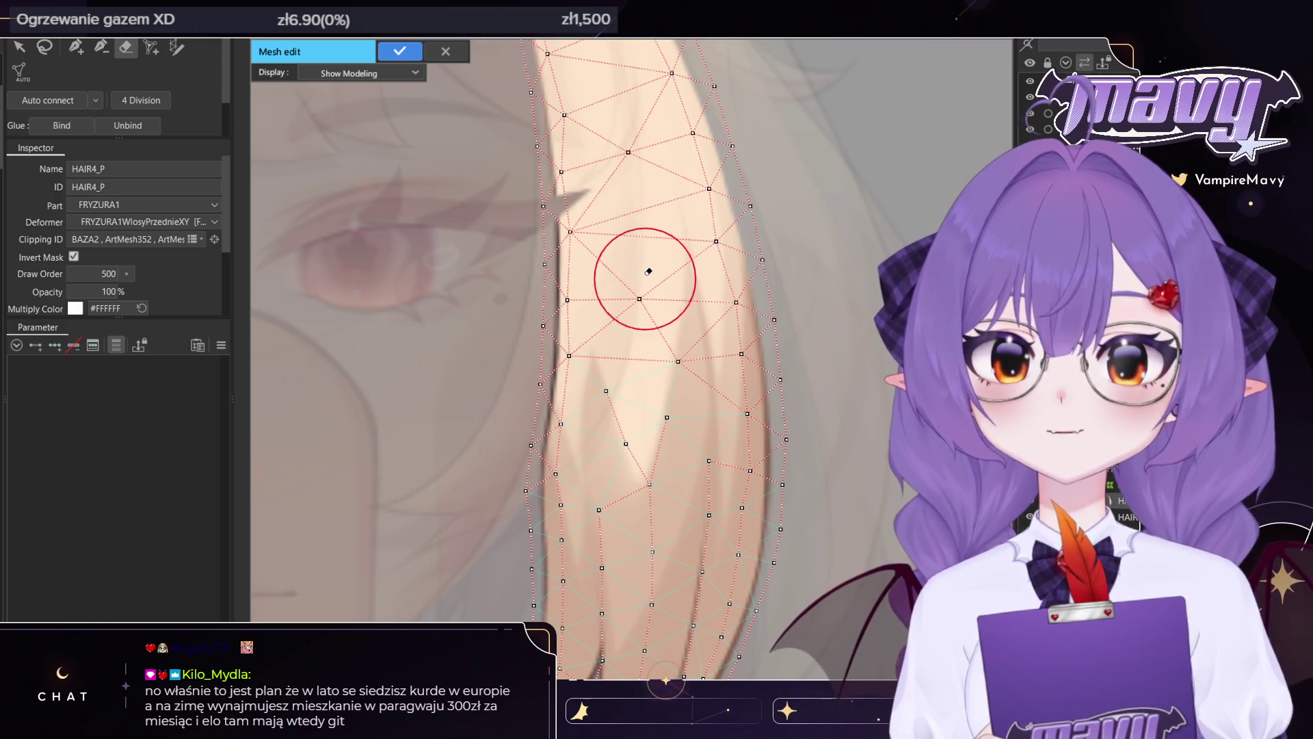
Shrink the eraser brush and erase the interior vertices along HAIR4_P
drag(627, 255, 600, 283)
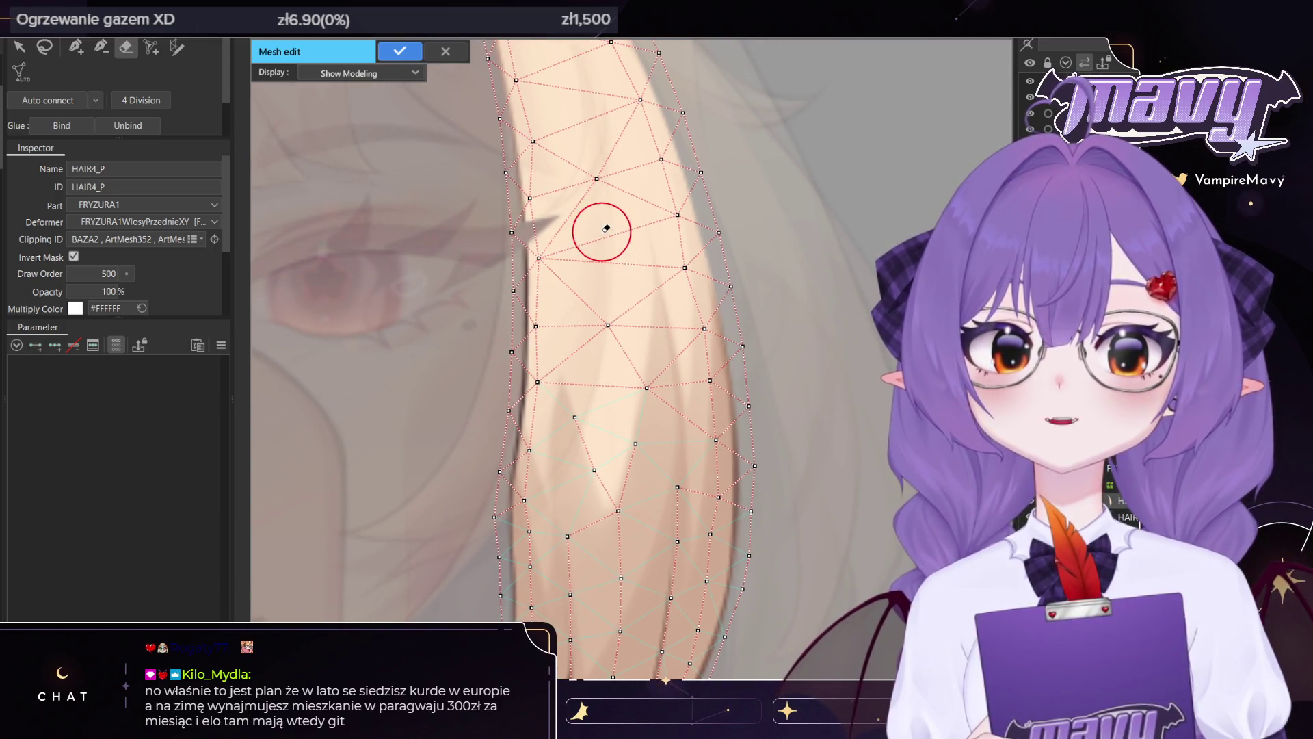
drag(596, 220, 599, 327)
mouse_move(649, 480)
mouse_down()
mouse_move(598, 264)
mouse_move(607, 346)
mouse_up()
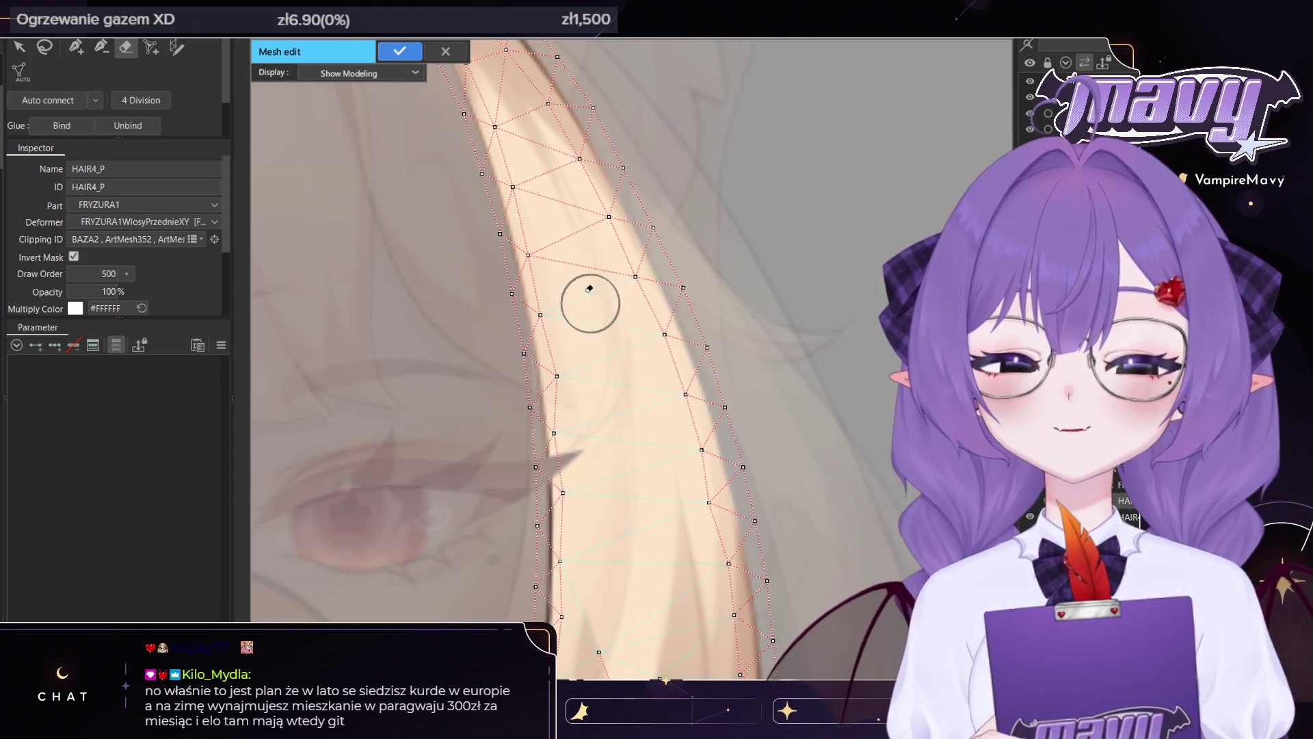
drag(536, 132, 573, 241)
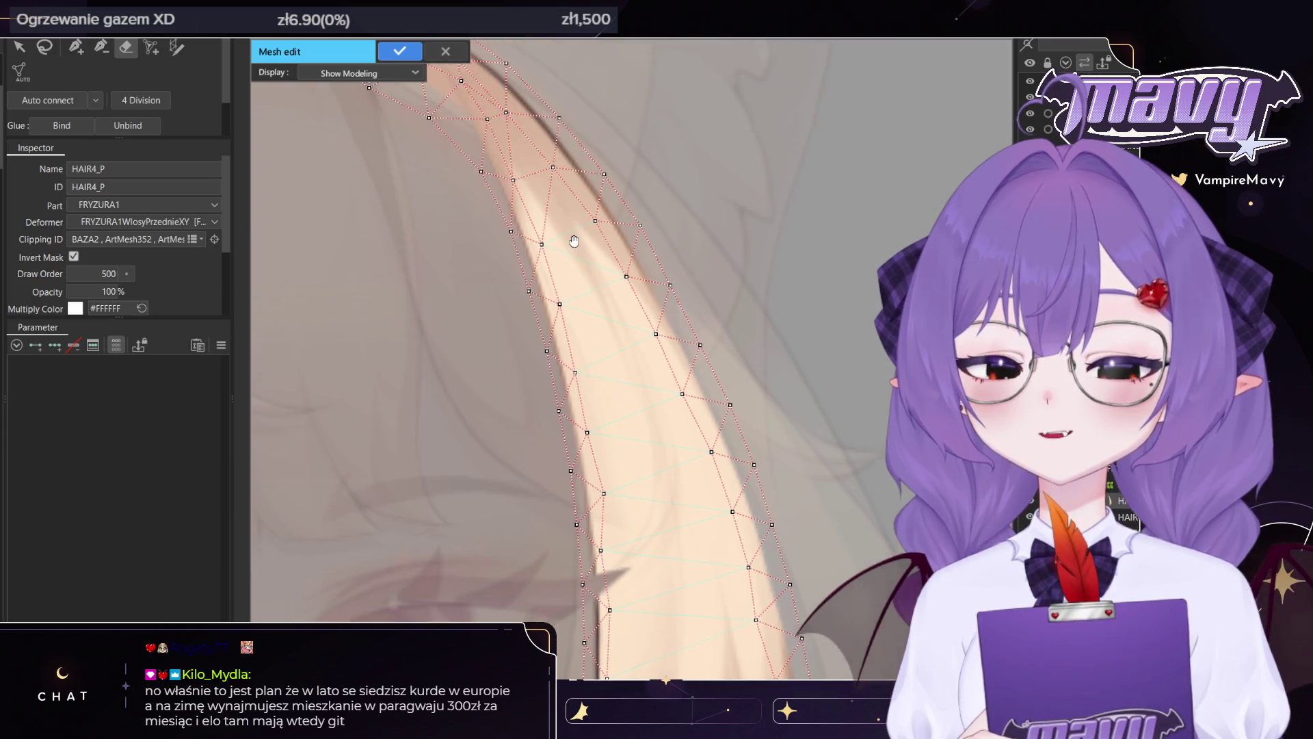
Place and adjust a line of vertices down the middle of the strand
click(76, 47)
mouse_move(619, 300)
mouse_down()
mouse_move(568, 268)
mouse_move(583, 213)
mouse_up()
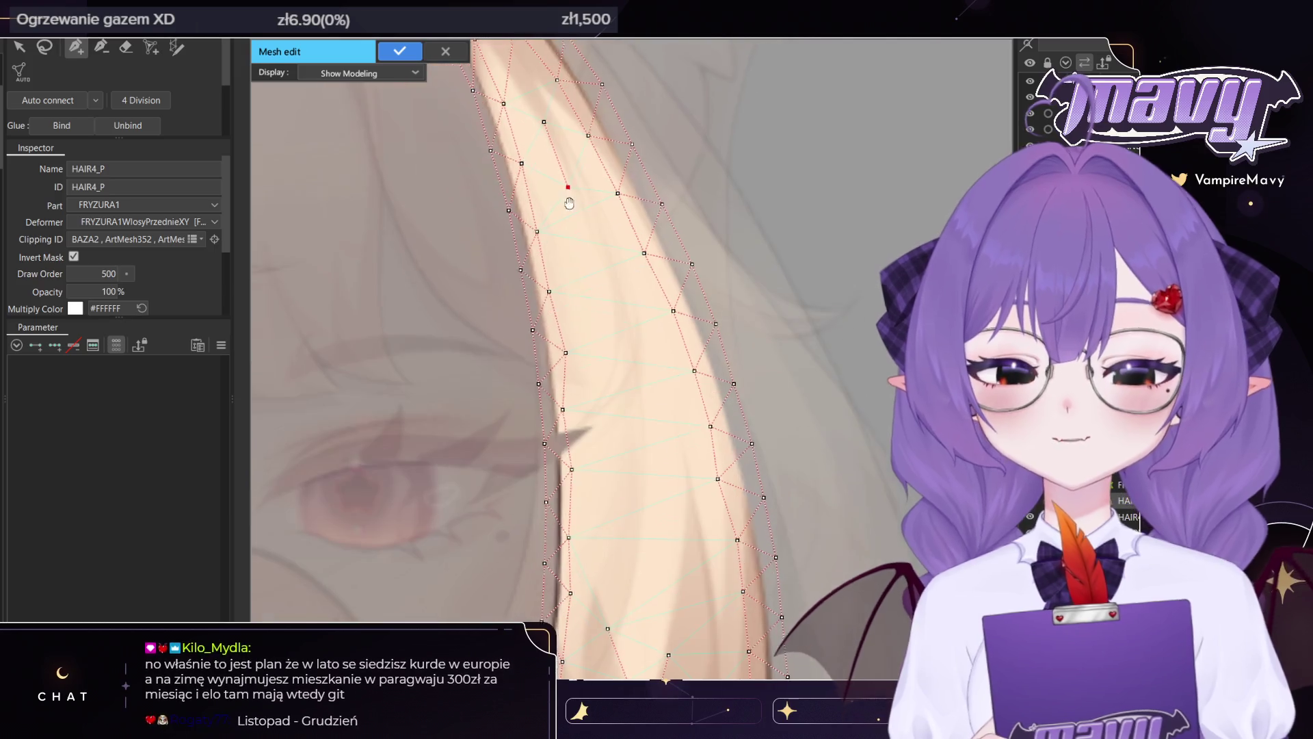
drag(609, 300, 611, 307)
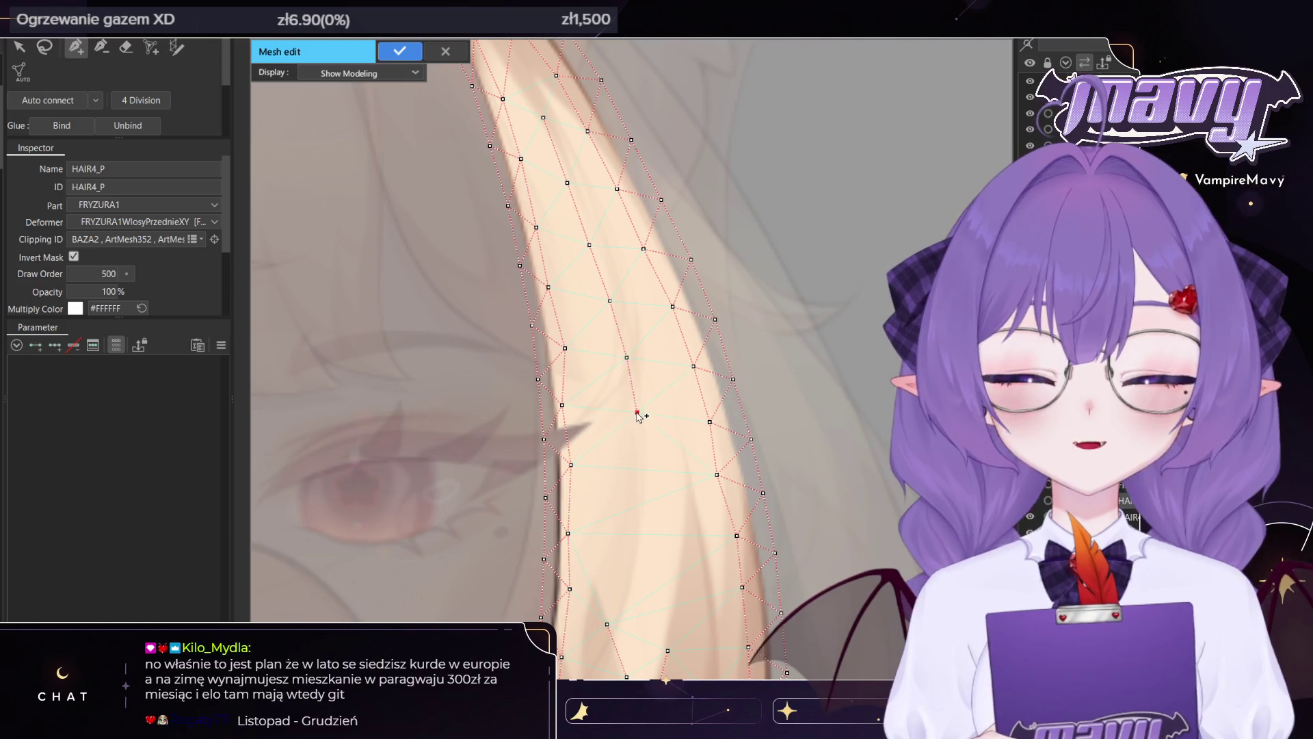
drag(637, 413, 648, 343)
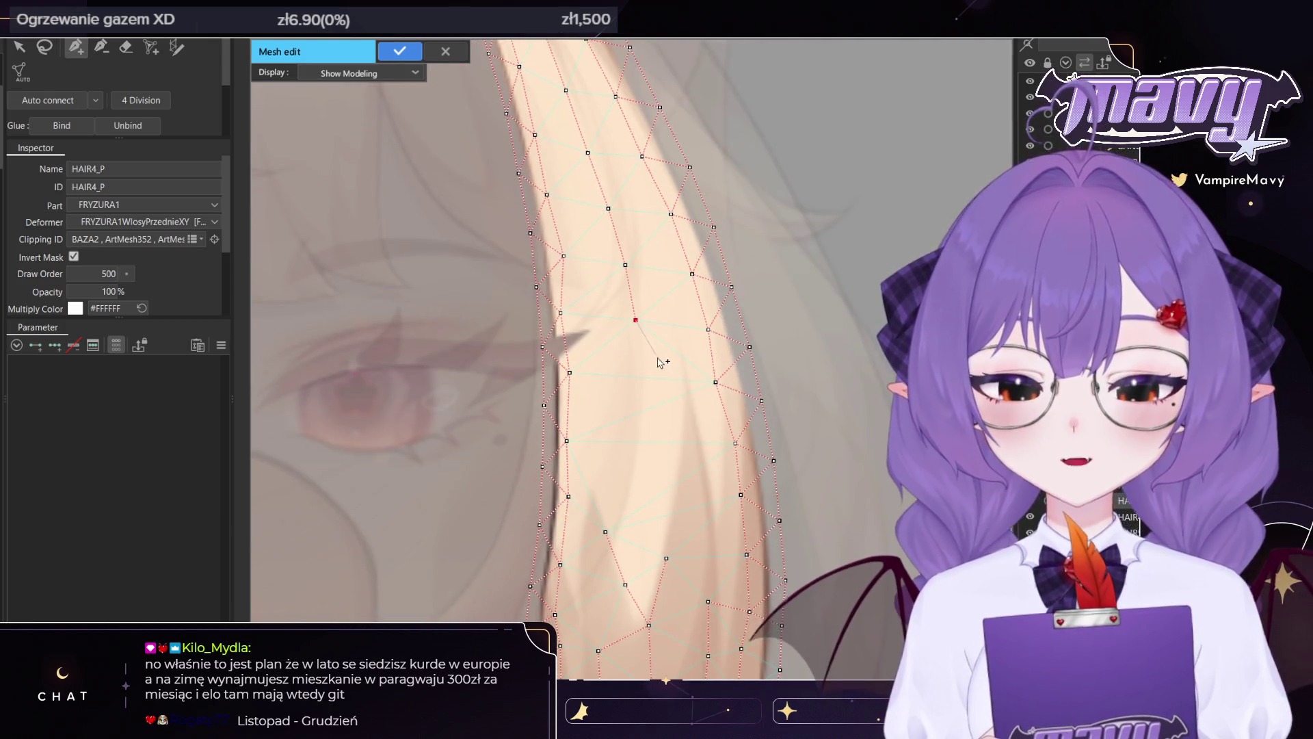
drag(655, 358, 631, 265)
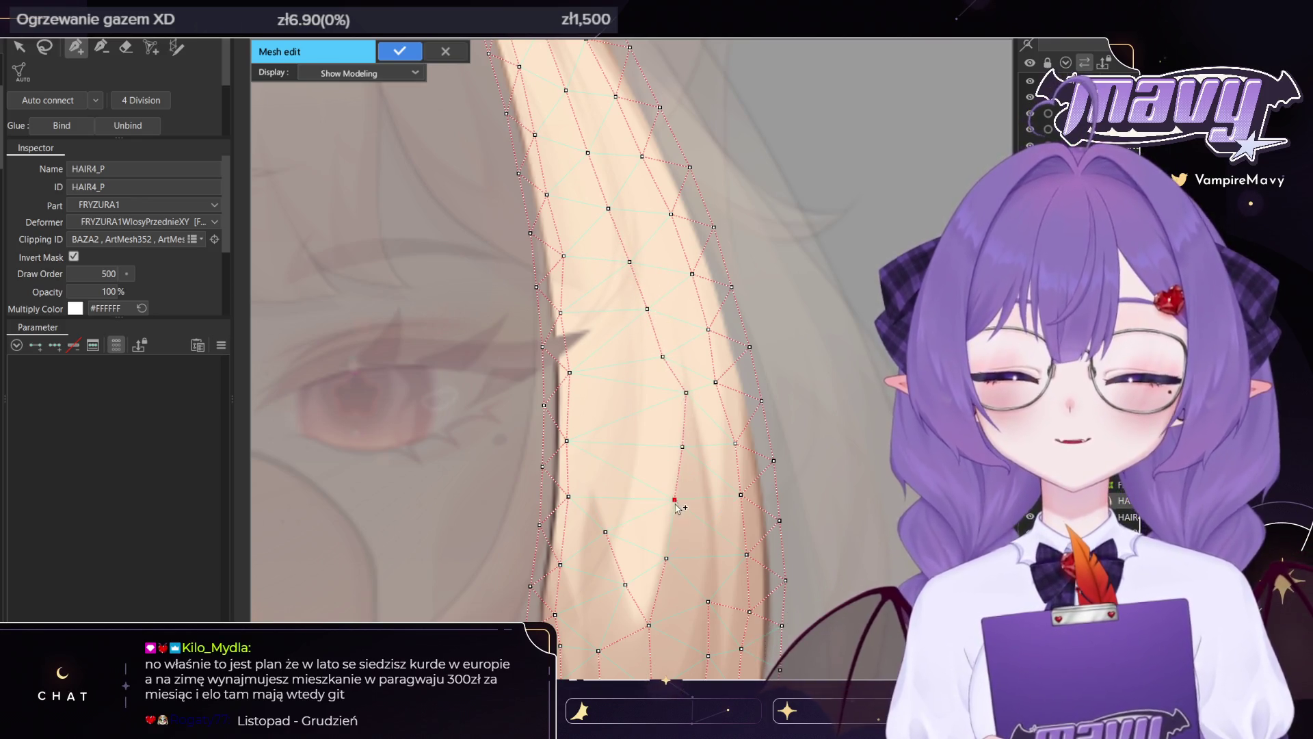
click(686, 393)
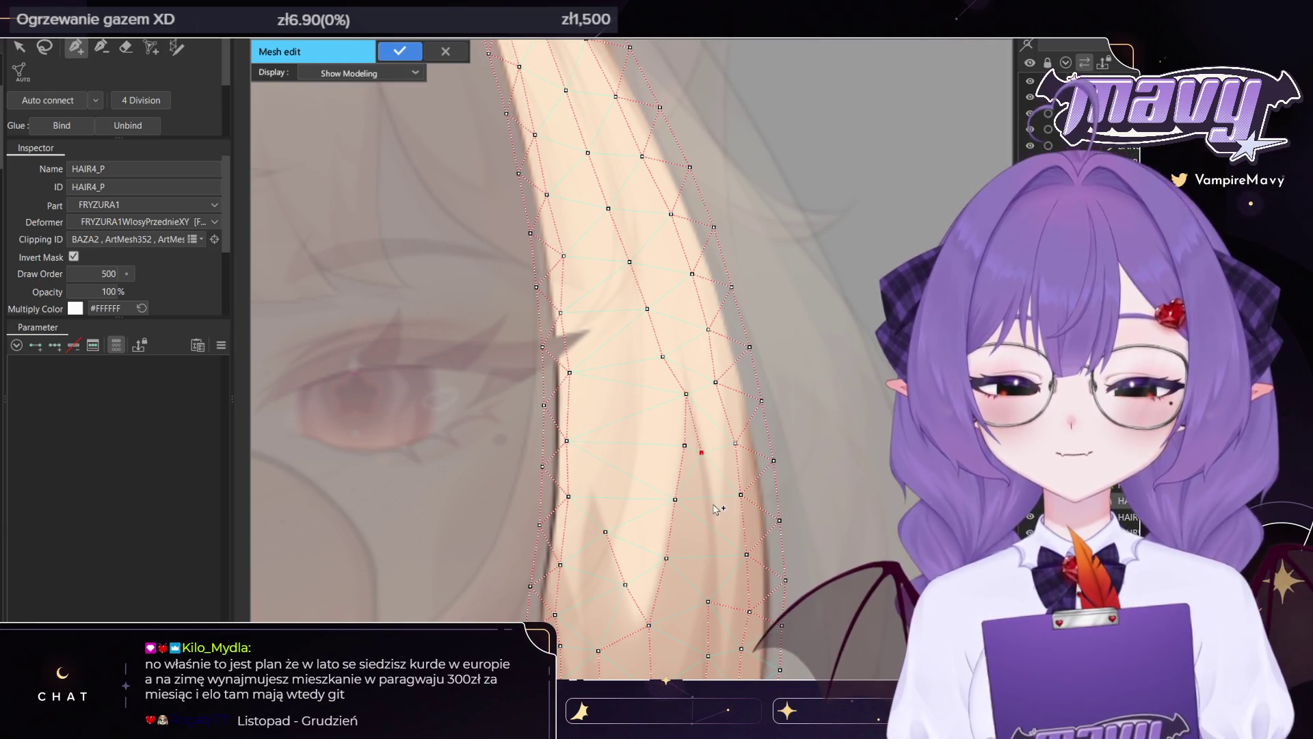
click(697, 426)
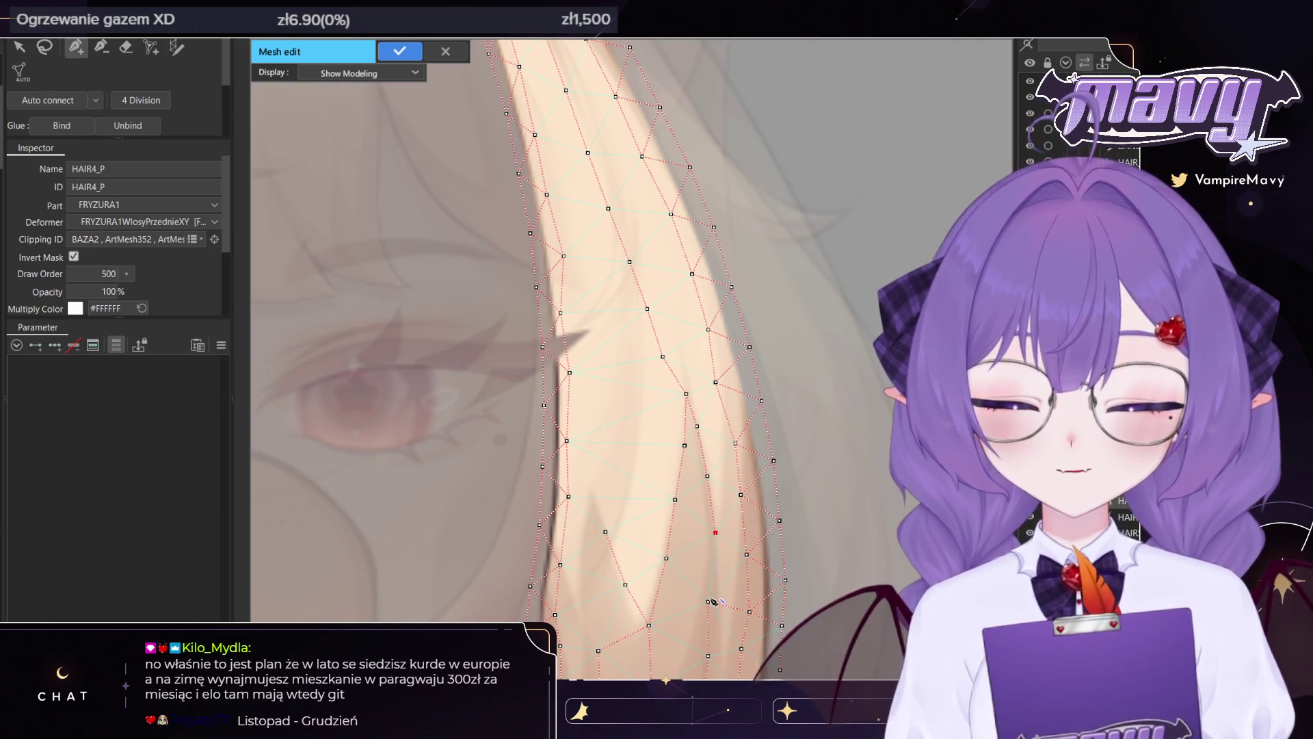
drag(718, 649, 701, 559)
click(695, 567)
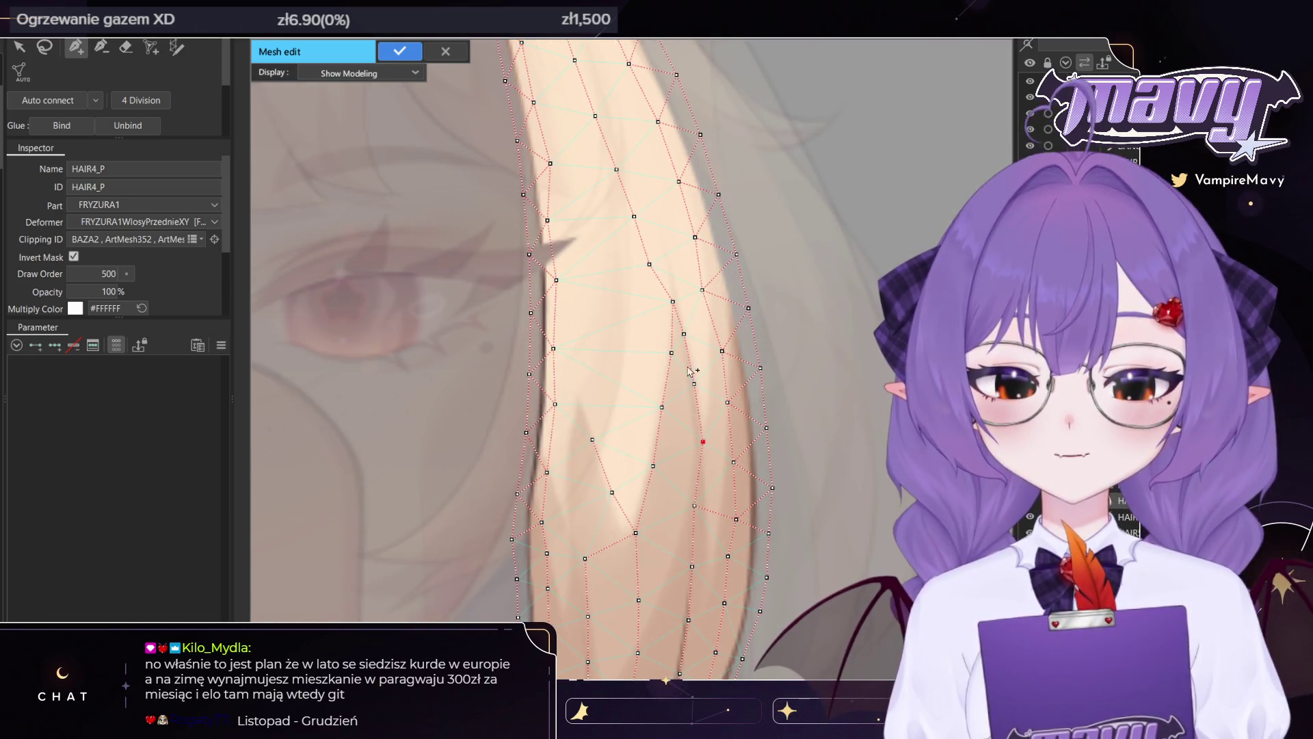
click(603, 374)
click(603, 312)
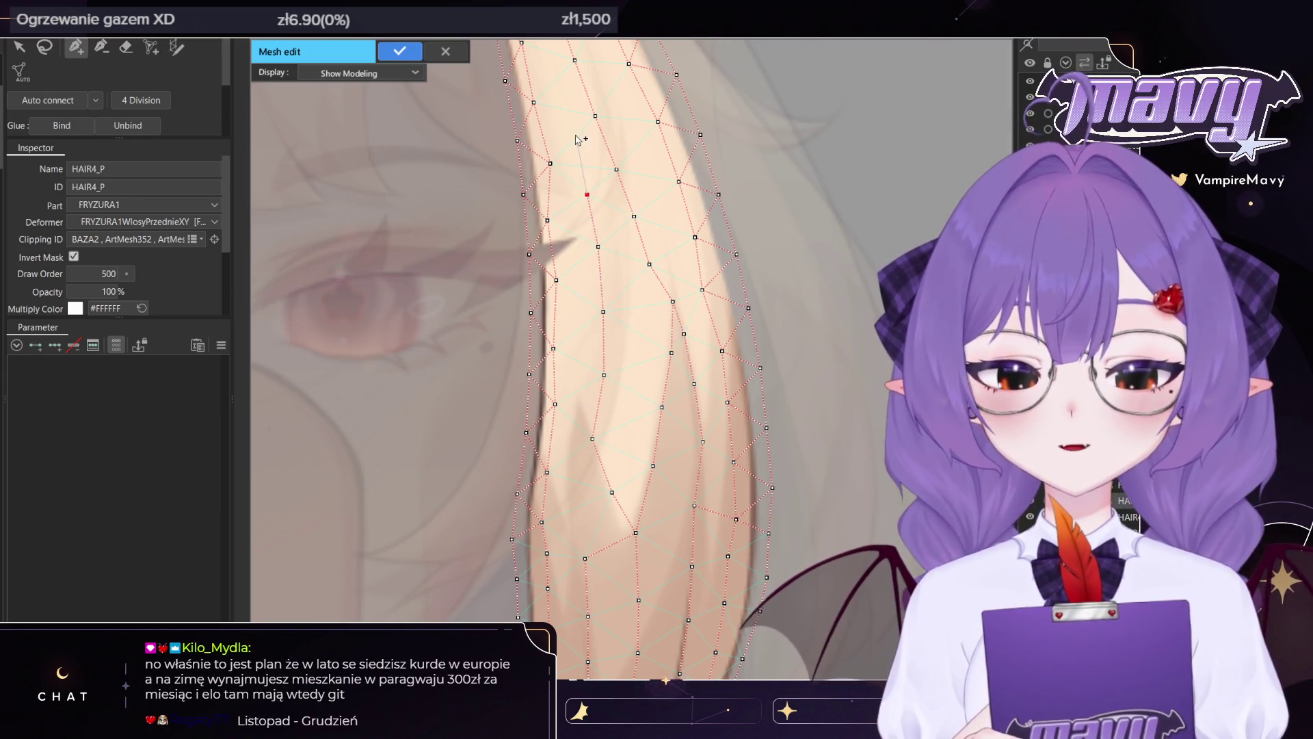
Auto-connect the vertices into triangles, apply the mesh, and select HAIR7_P
click(58, 102)
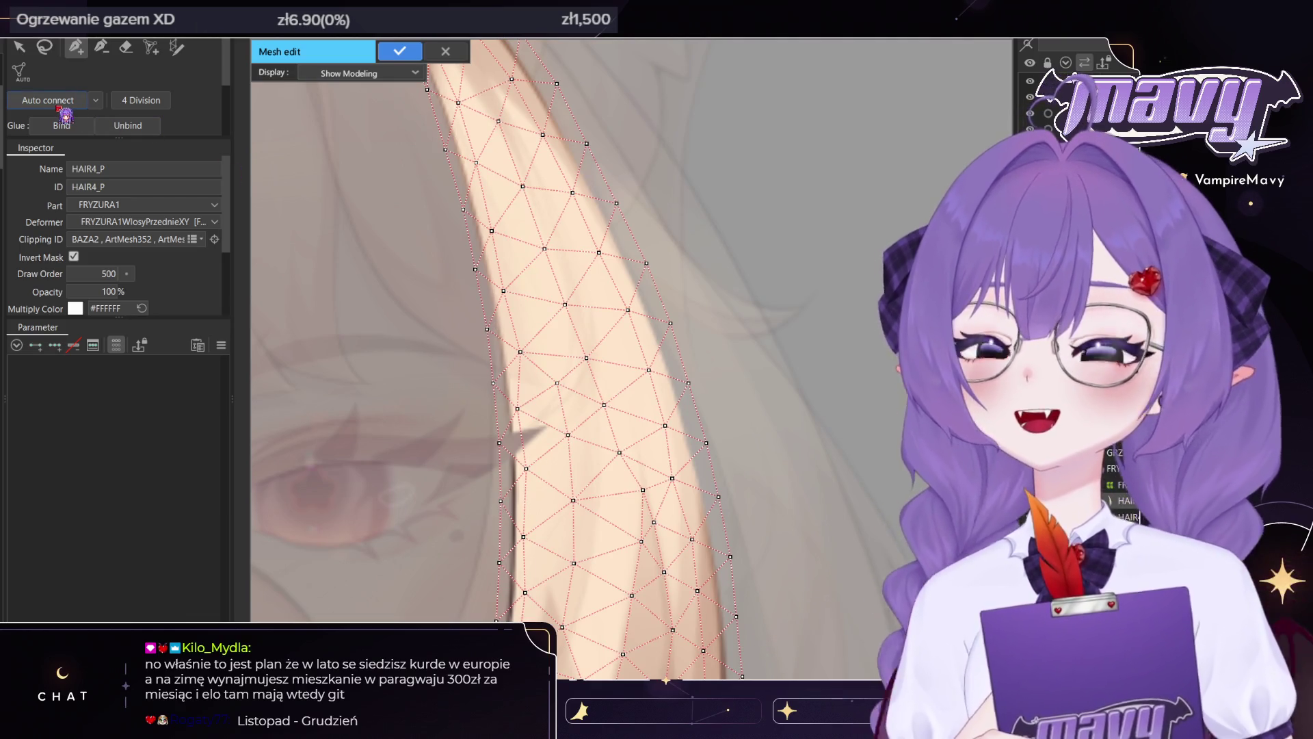
scroll(397, 206, down, 3)
scroll(400, 204, up, 2)
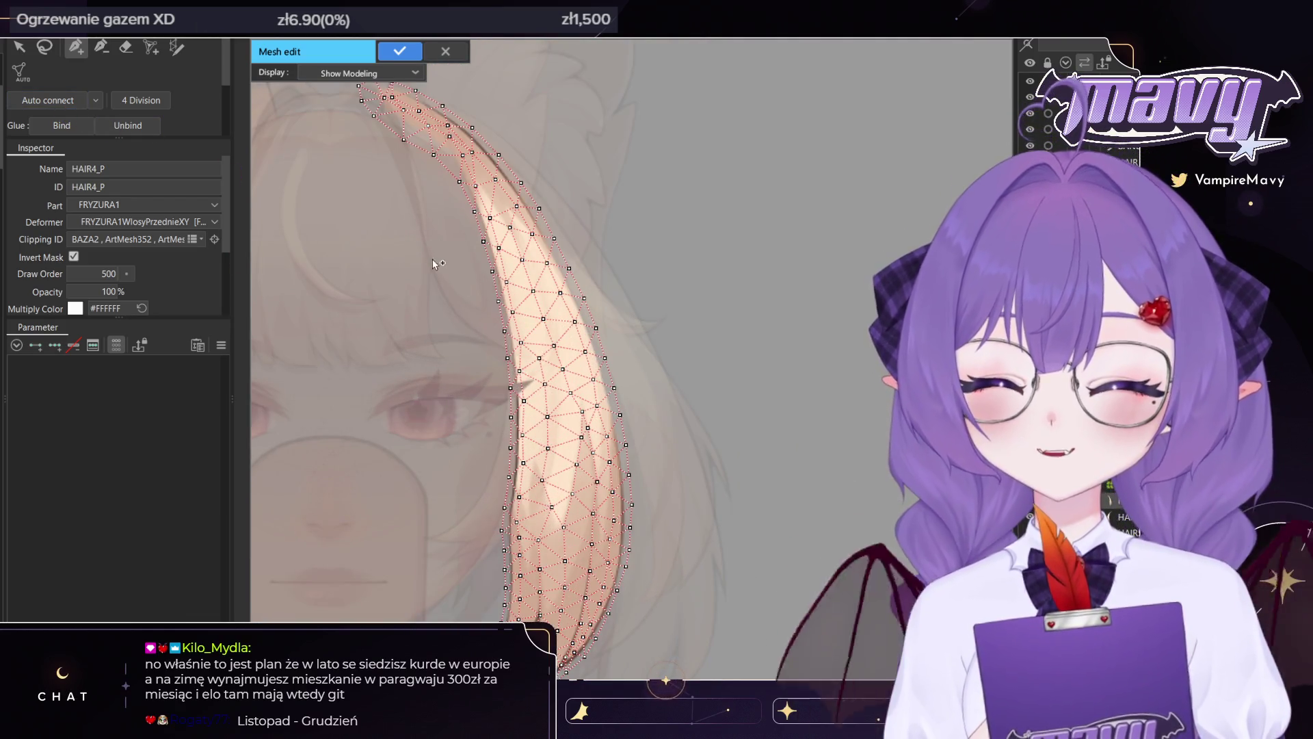
scroll(445, 225, down, 3)
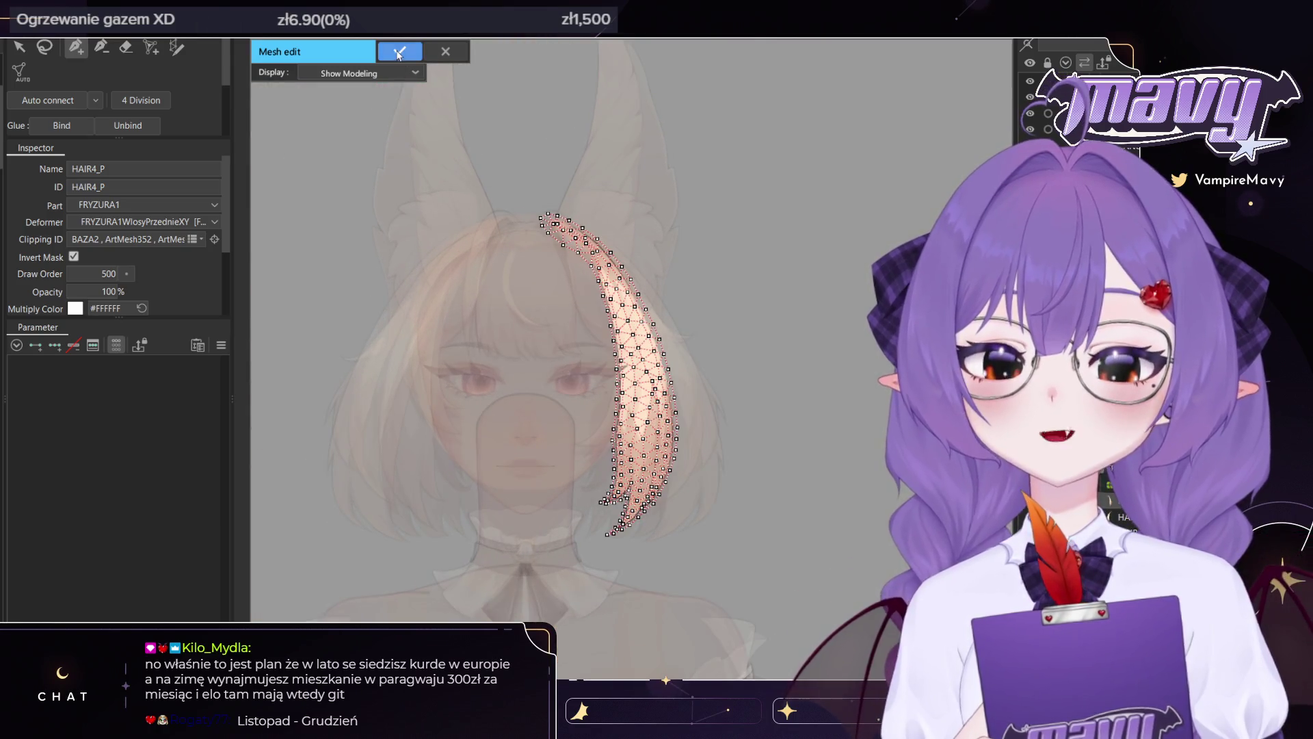
click(399, 51)
scroll(640, 362, up, 2)
click(692, 335)
click(688, 298)
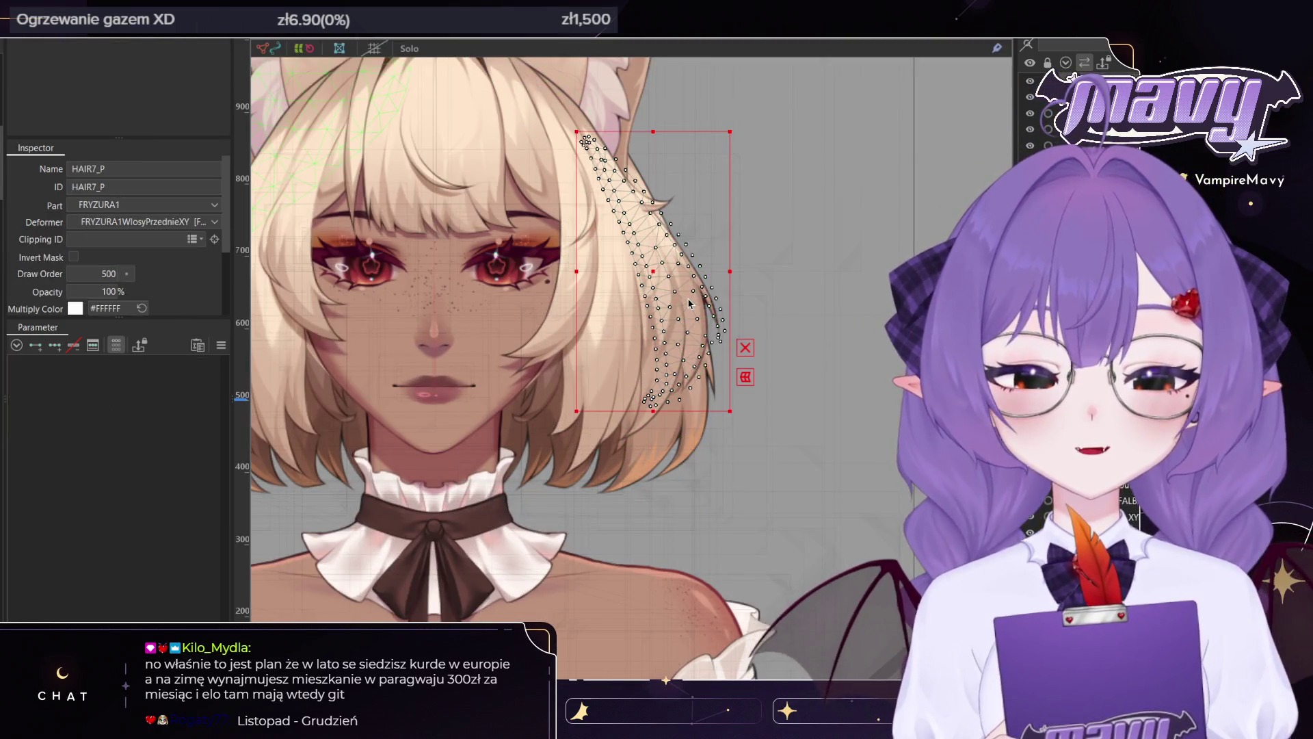
double_click(615, 205)
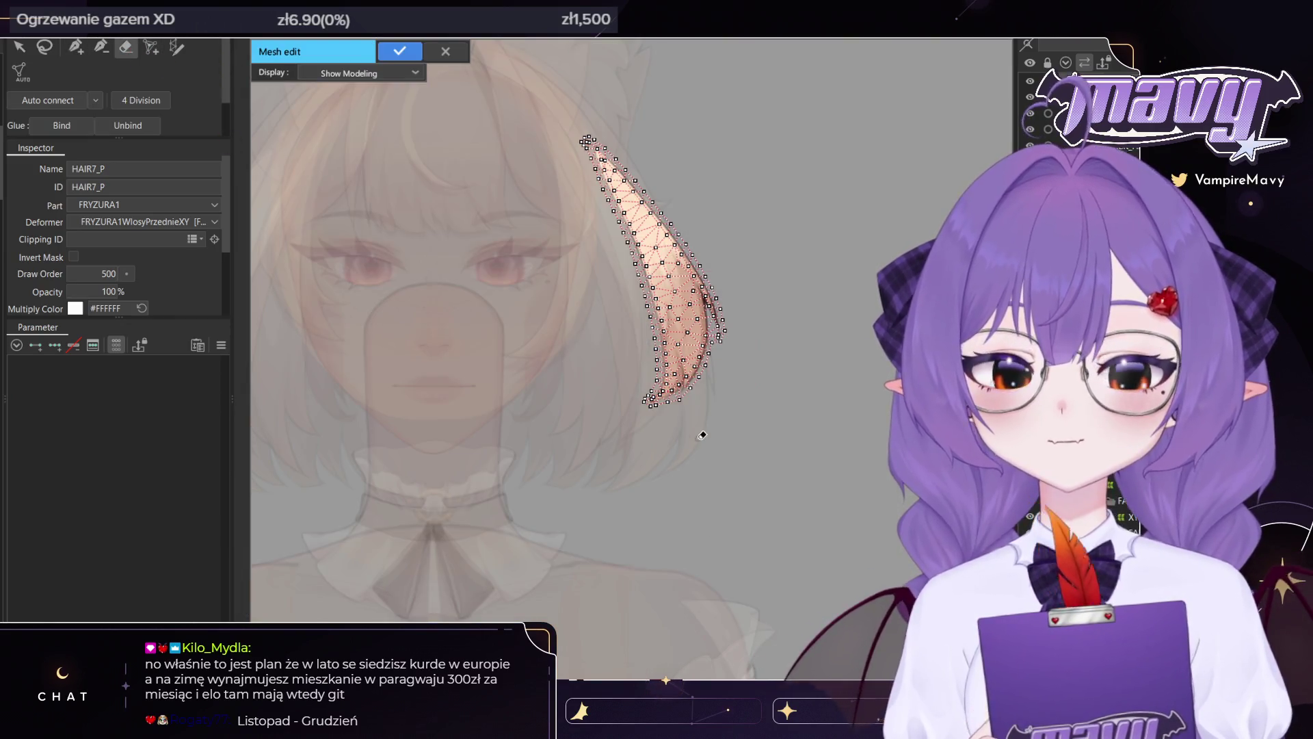
scroll(666, 376, down, 3)
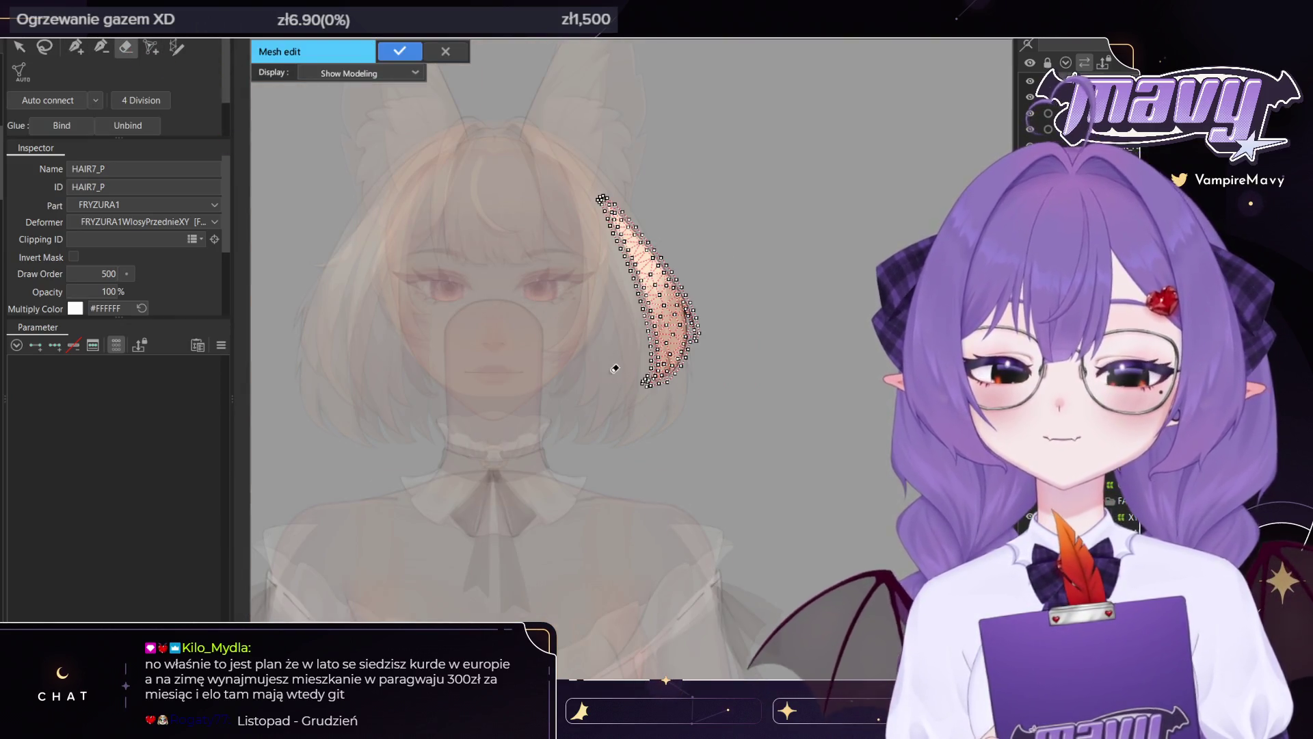
scroll(639, 439, down, 2)
key(b)
scroll(640, 439, up, 3)
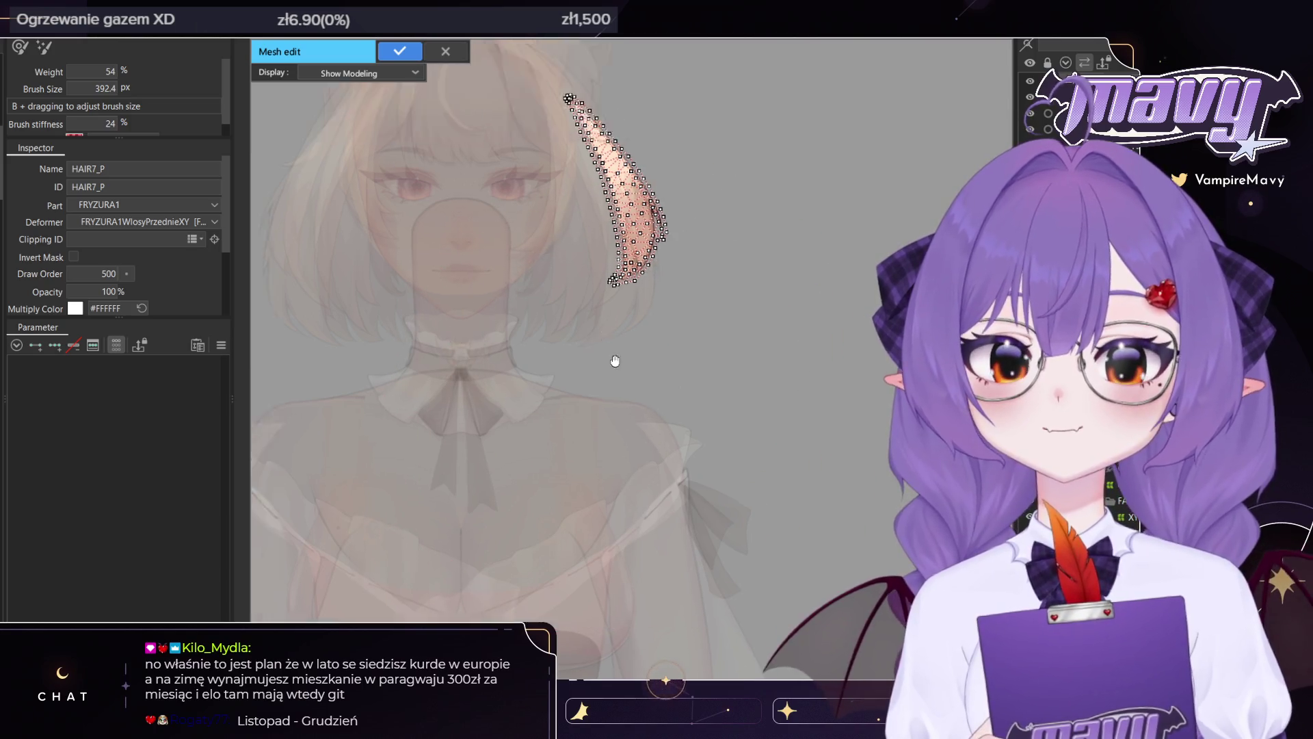
scroll(635, 413, up, 1)
scroll(607, 346, up, 1)
scroll(721, 448, up, 1)
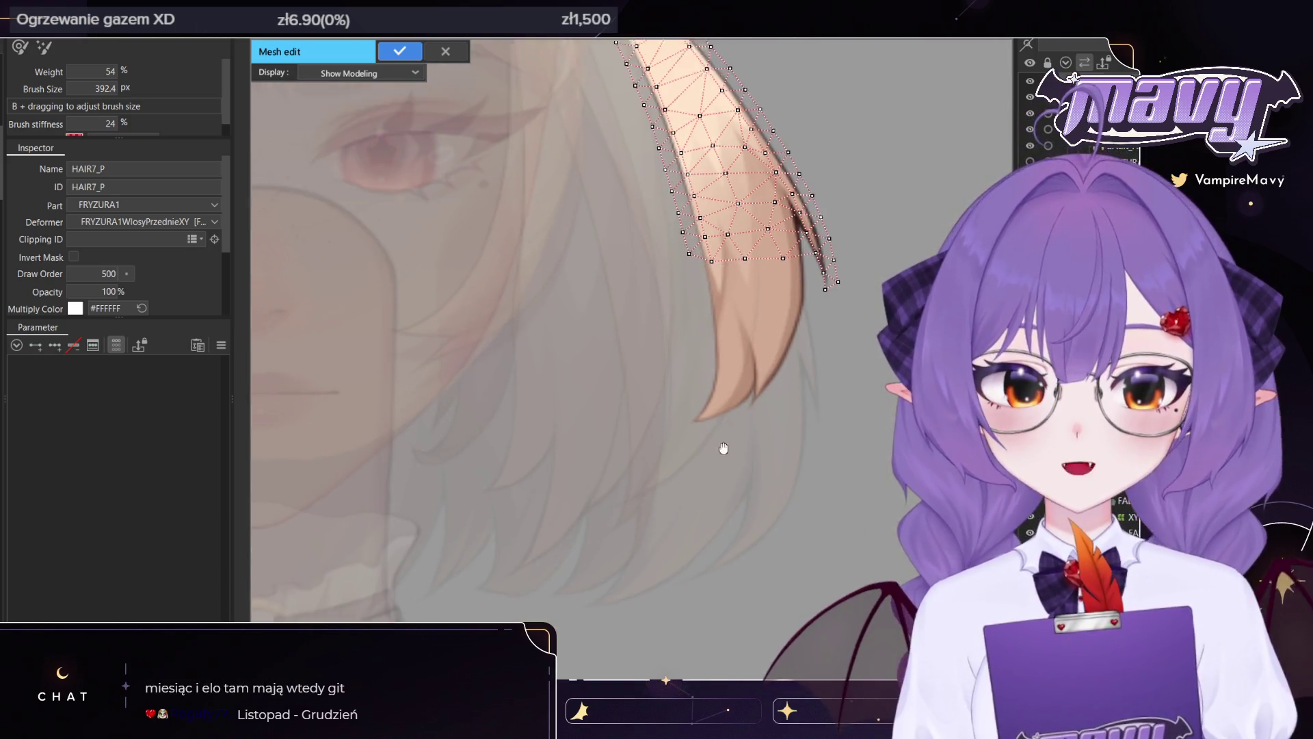
scroll(711, 450, up, 1)
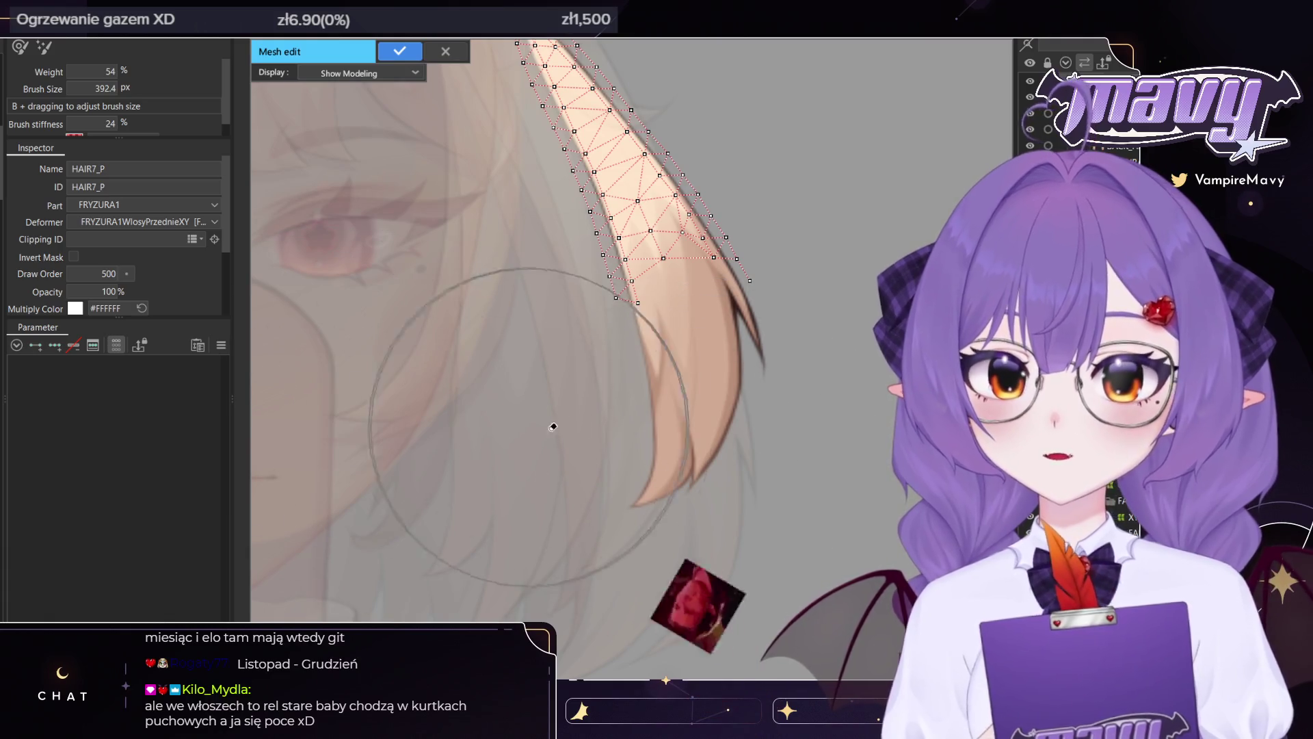
drag(641, 442, 641, 524)
drag(387, 284, 494, 530)
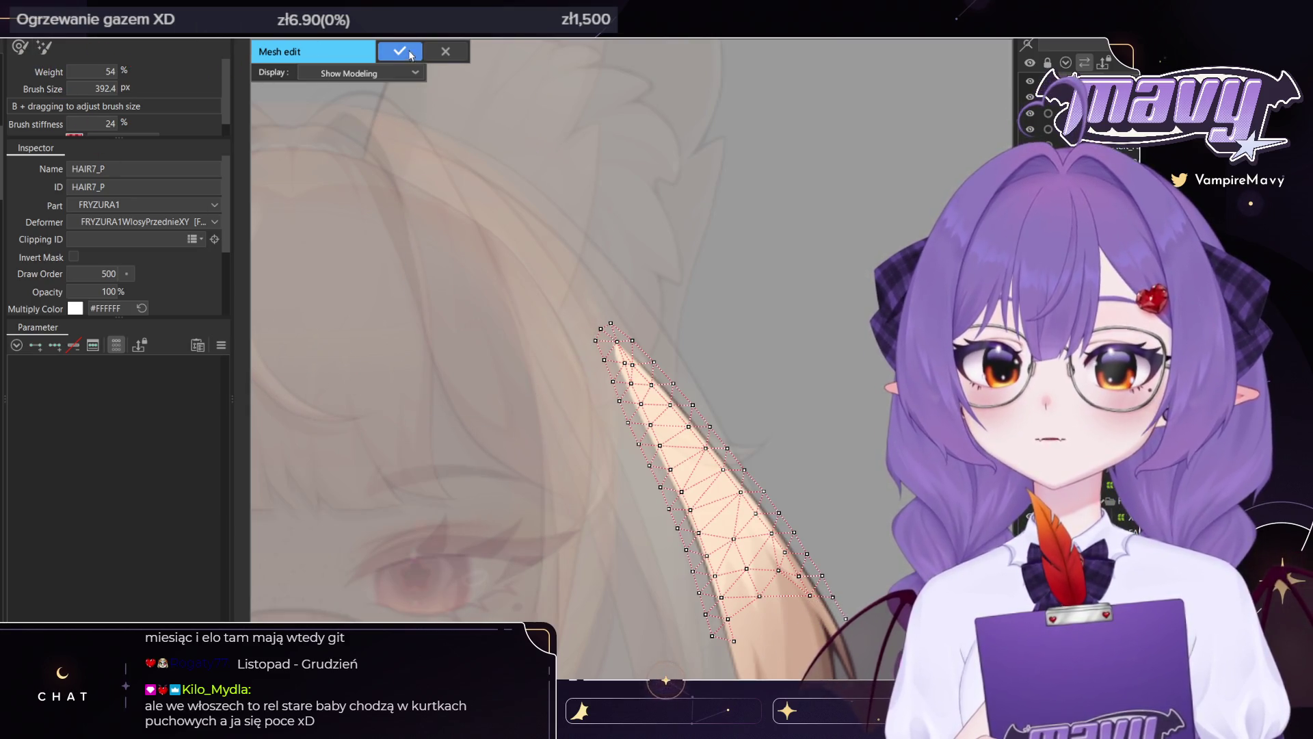
click(387, 58)
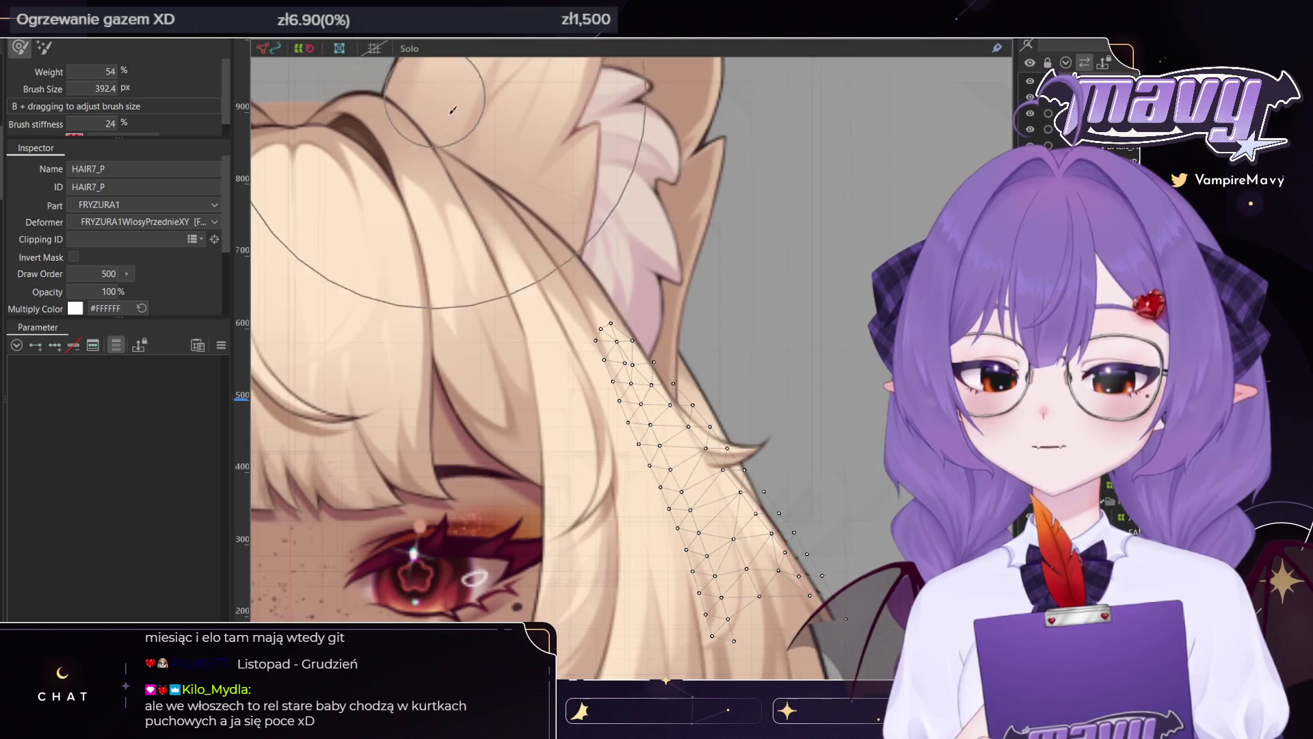
key(ctrl+m)
Show the part's own image and outline HAIR7_P's left edge downward
click(355, 74)
click(351, 114)
click(76, 46)
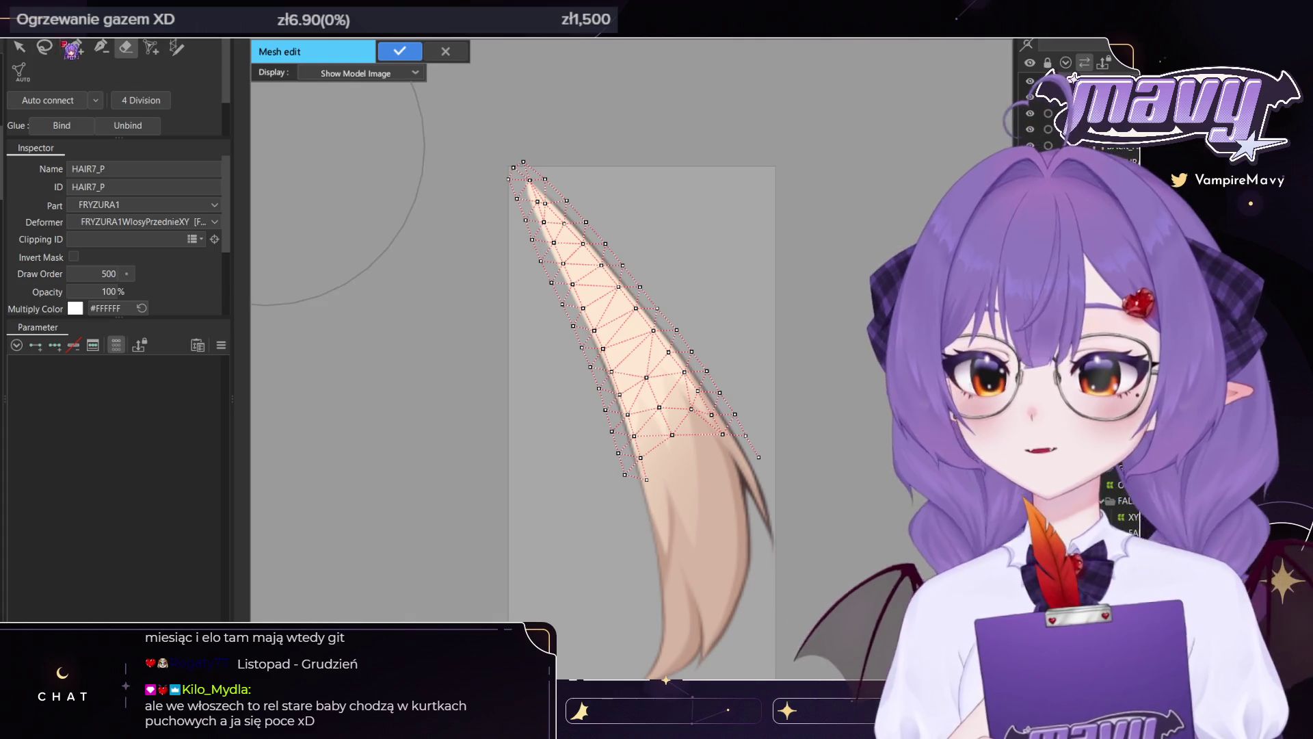
drag(552, 396, 497, 283)
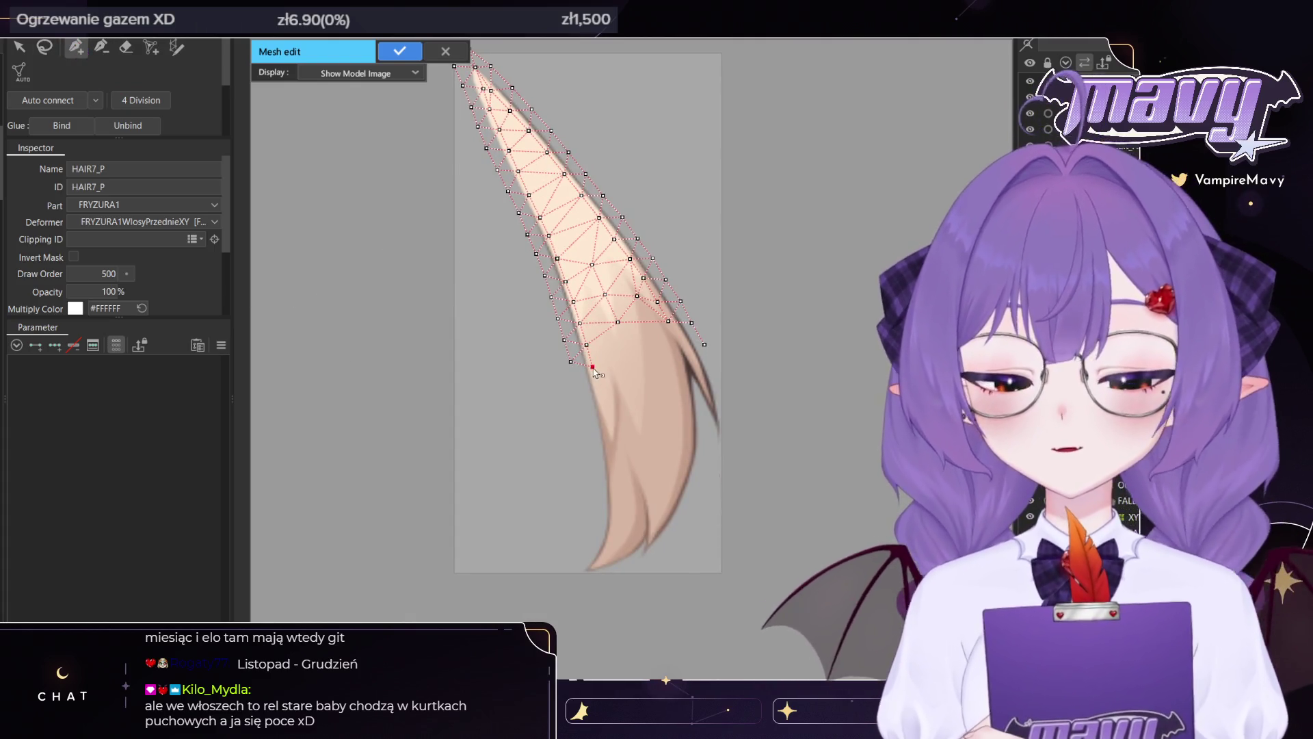
click(605, 418)
click(609, 443)
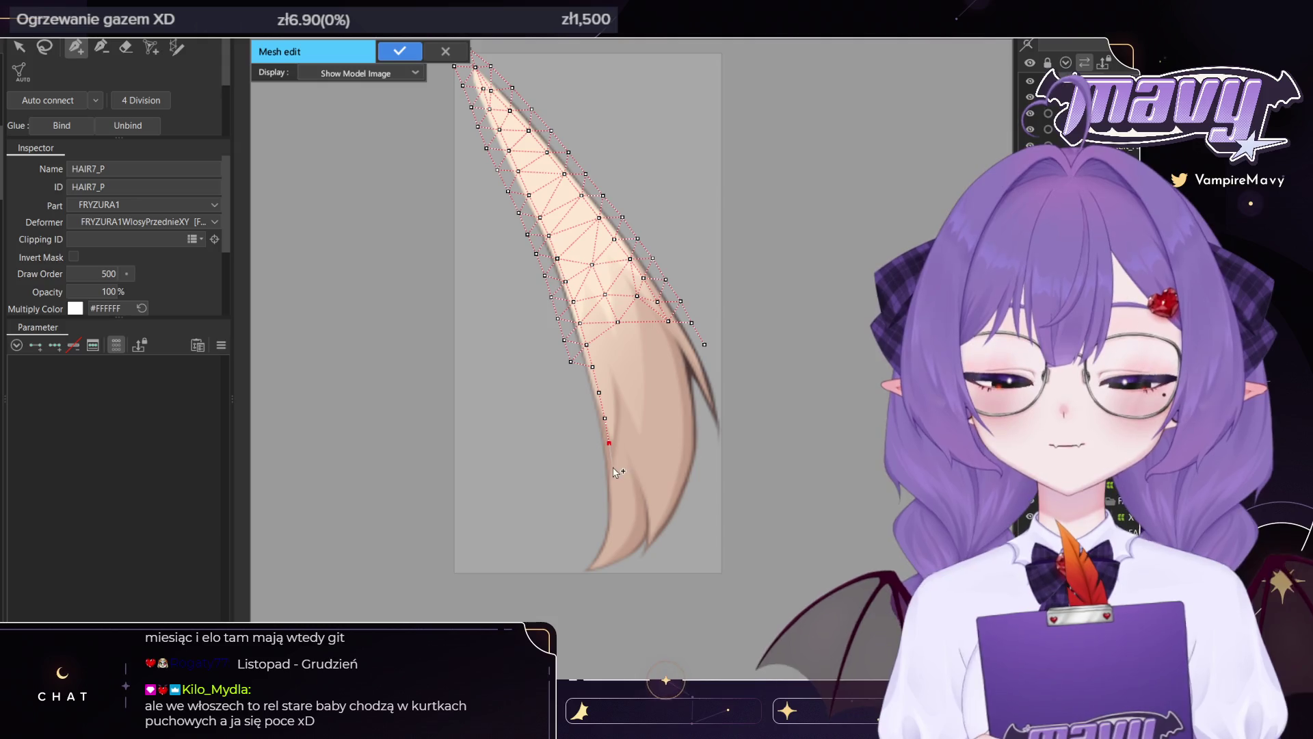
click(613, 487)
click(614, 509)
click(613, 530)
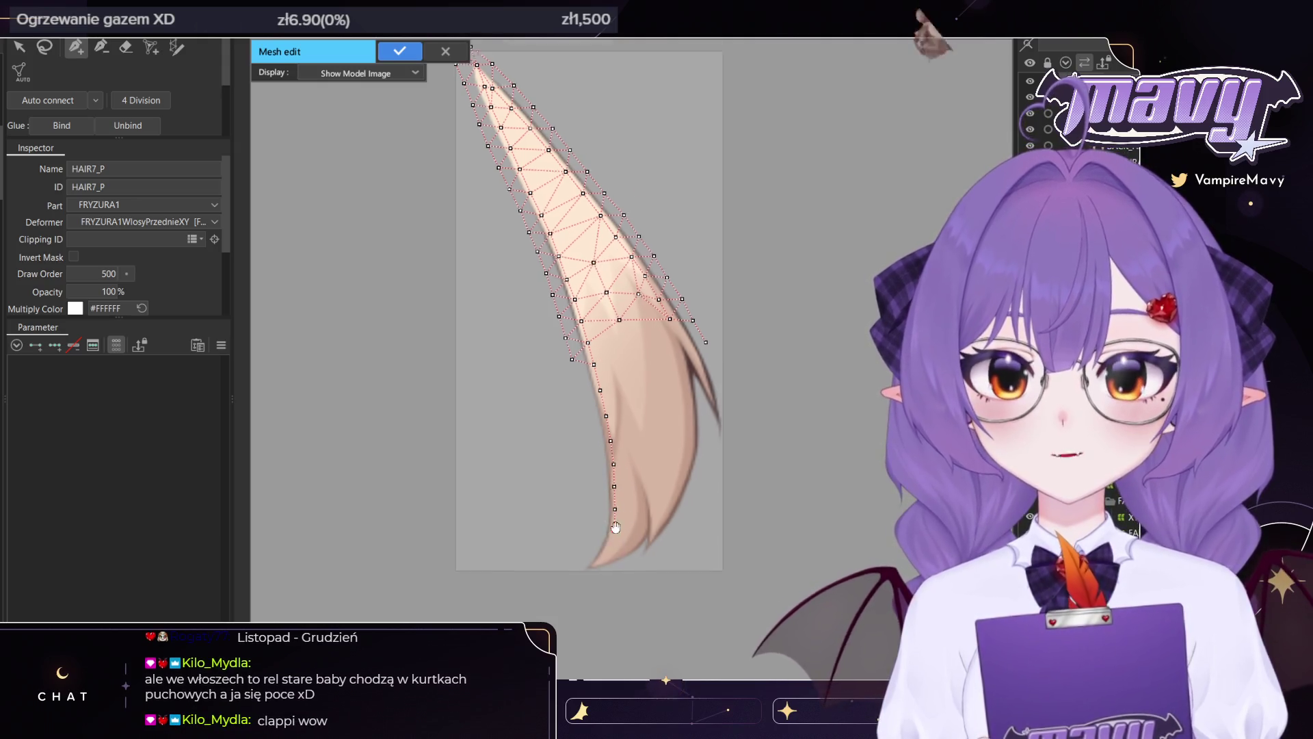
Trace the outline around the tip's point and up the right edge to an existing vertex
drag(605, 551, 613, 489)
click(615, 486)
click(606, 500)
click(596, 509)
click(617, 503)
click(629, 494)
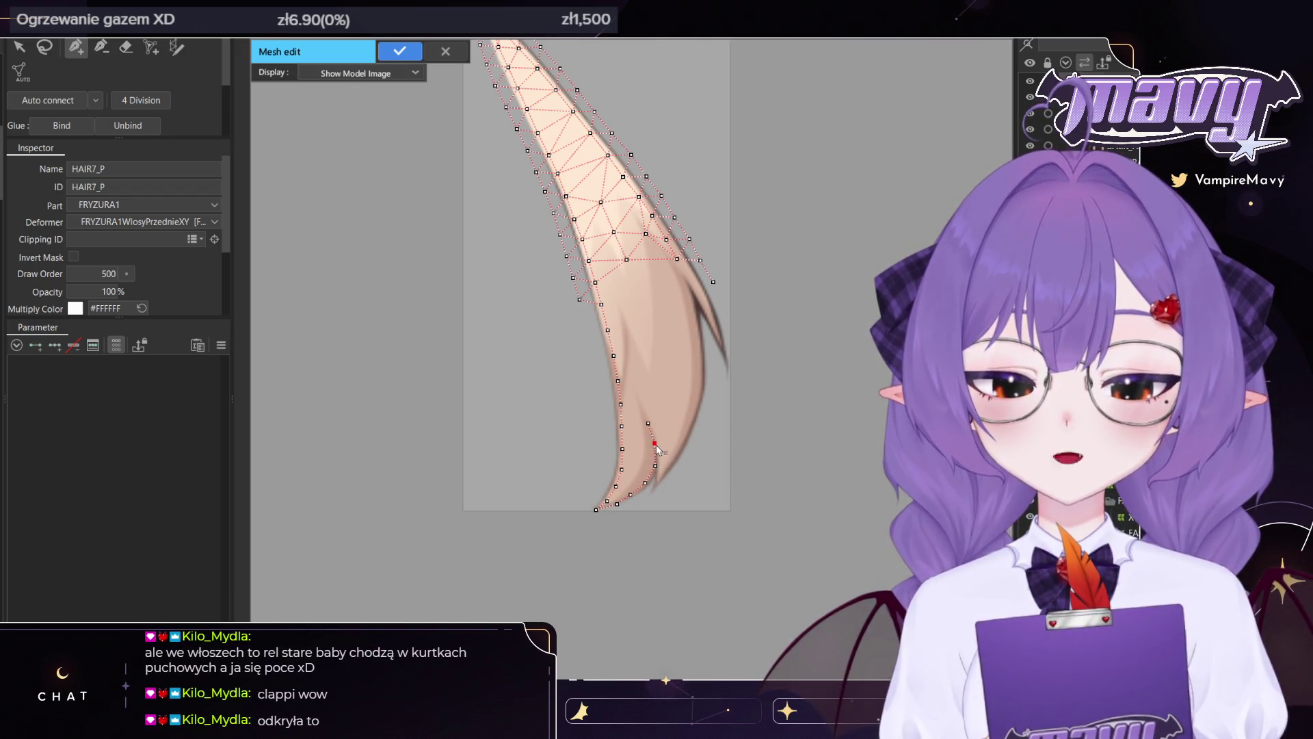
click(667, 475)
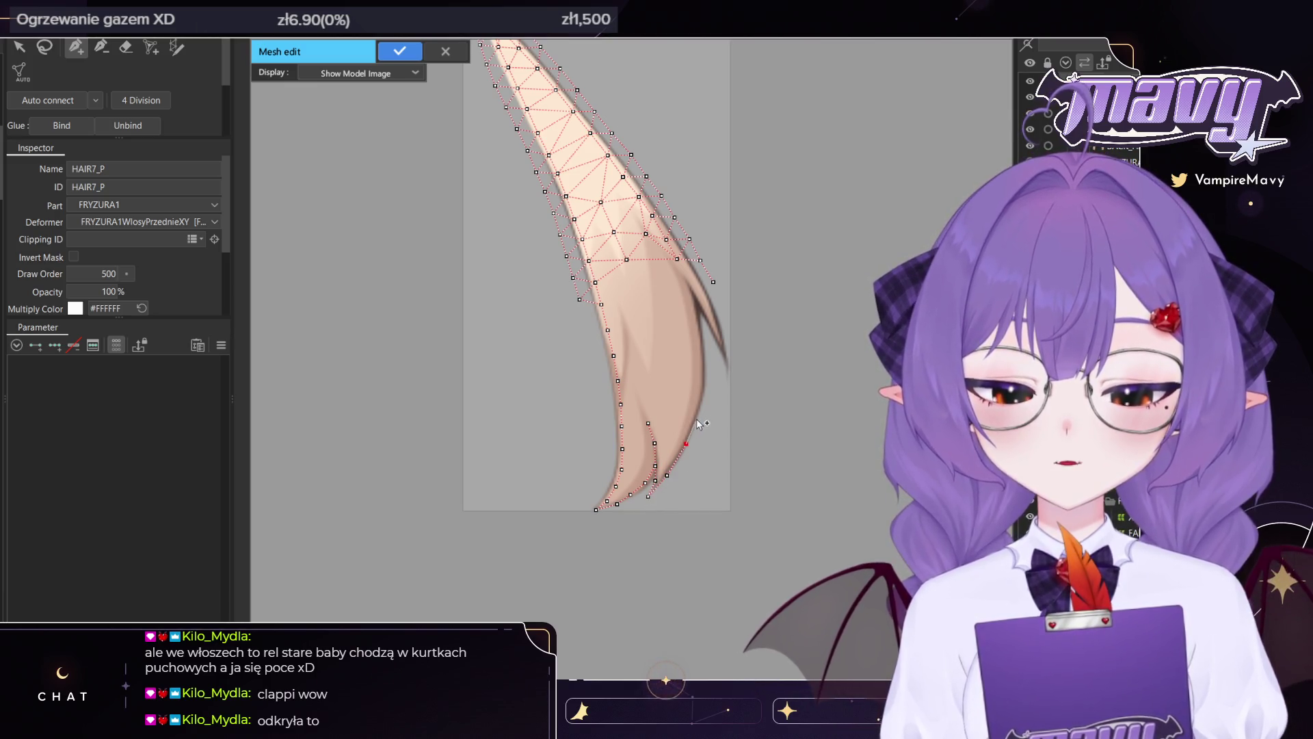
click(705, 347)
click(700, 309)
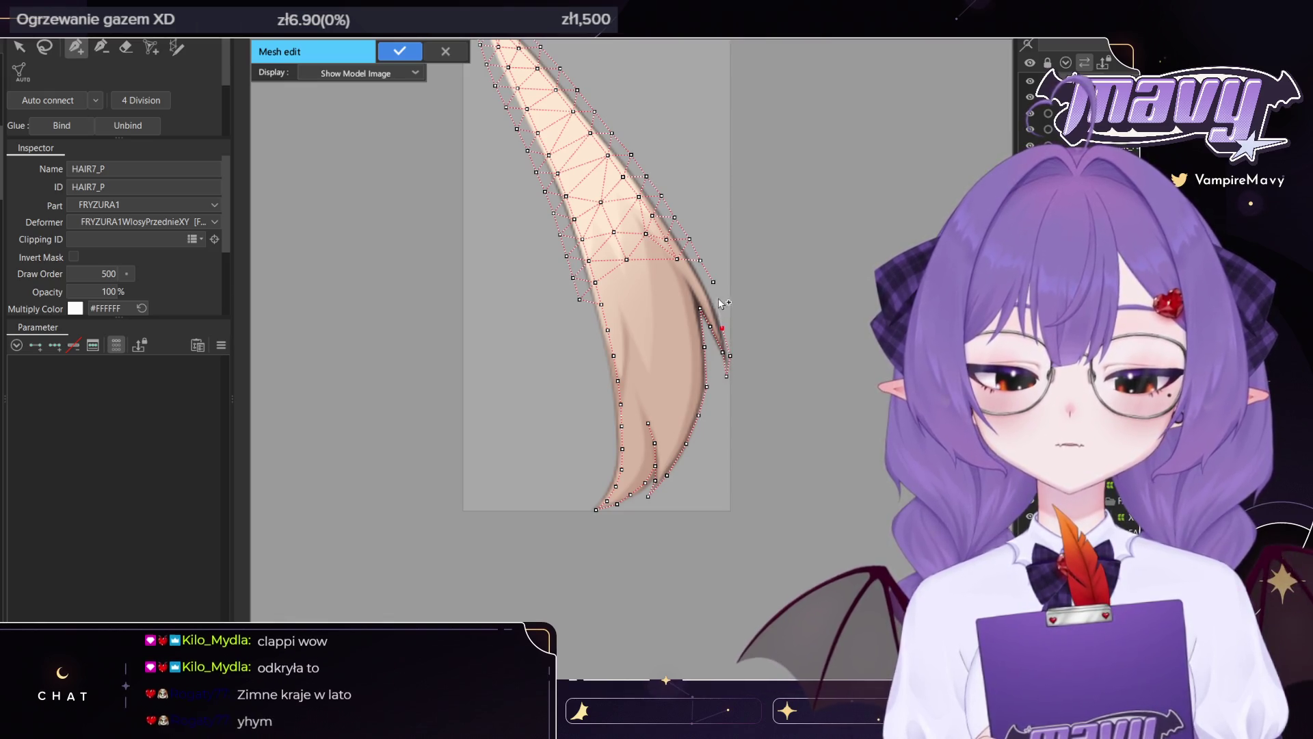
click(710, 295)
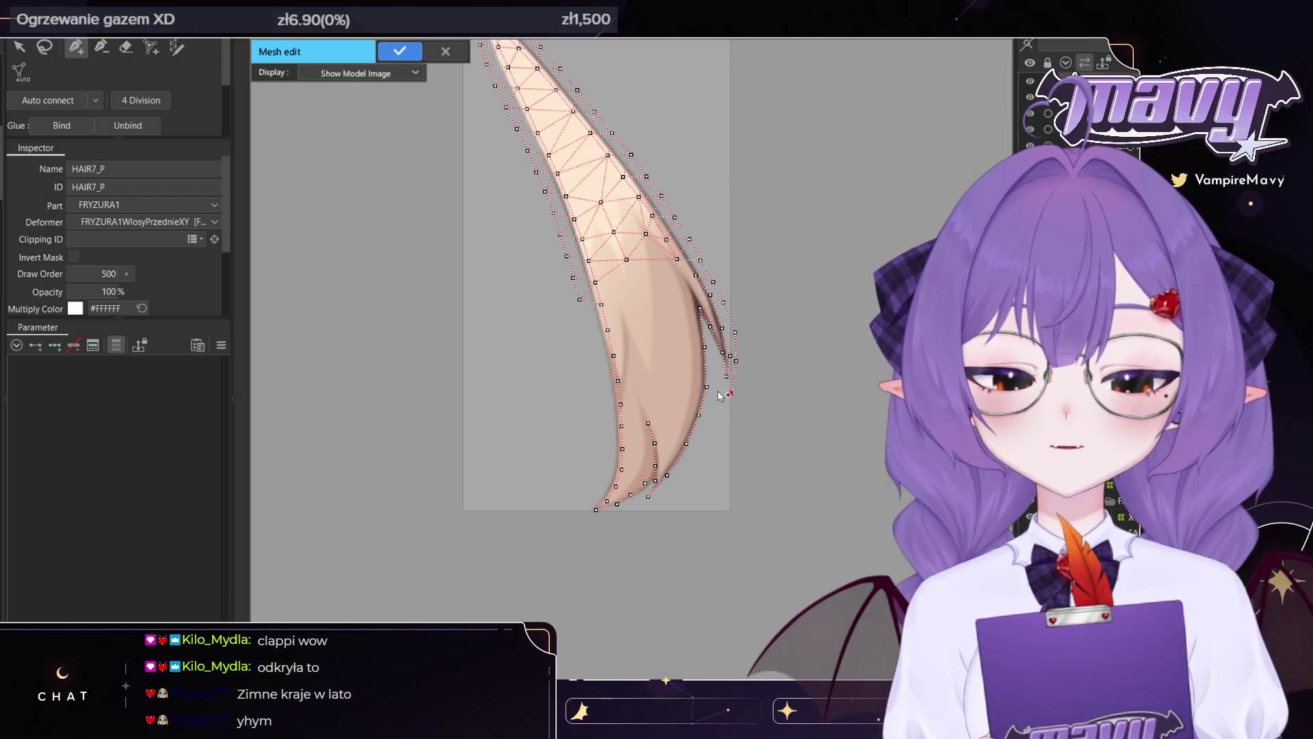
click(717, 370)
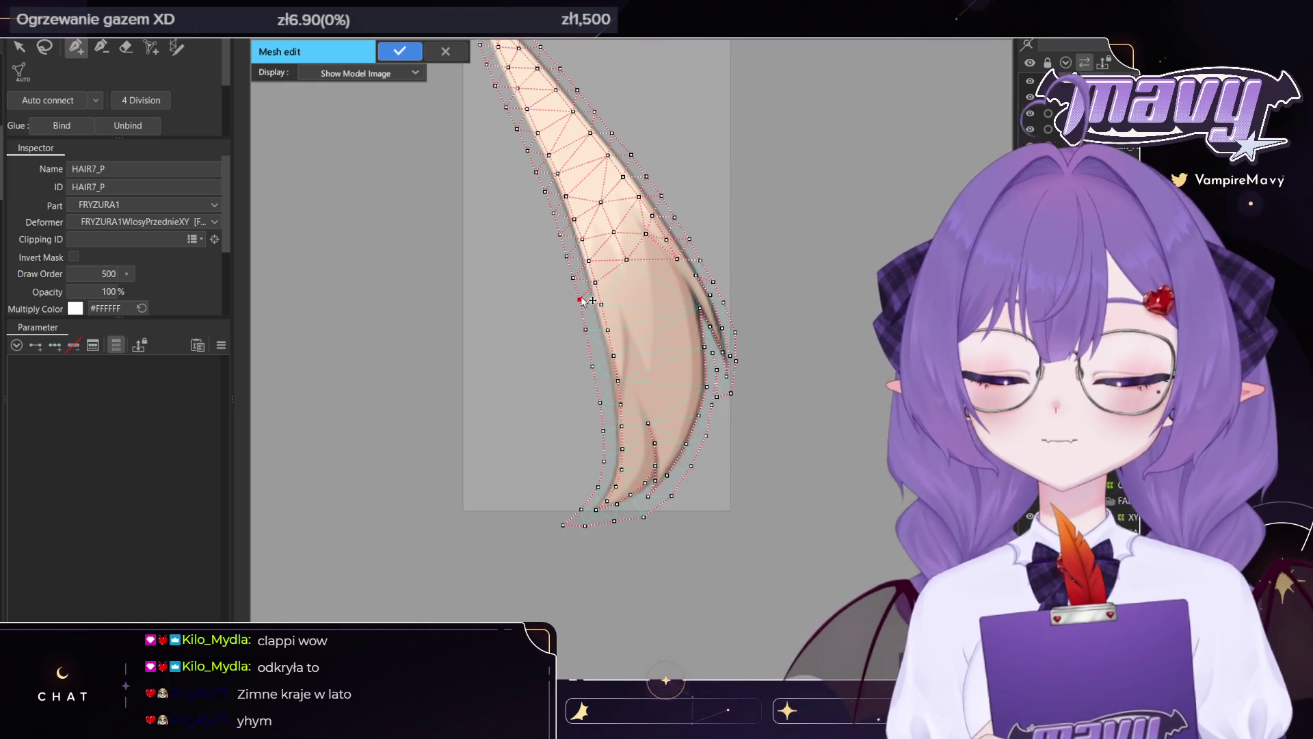
Add a left-edge vertex near the tip and two inner vertices, then apply the mesh
scroll(582, 301, up, 2)
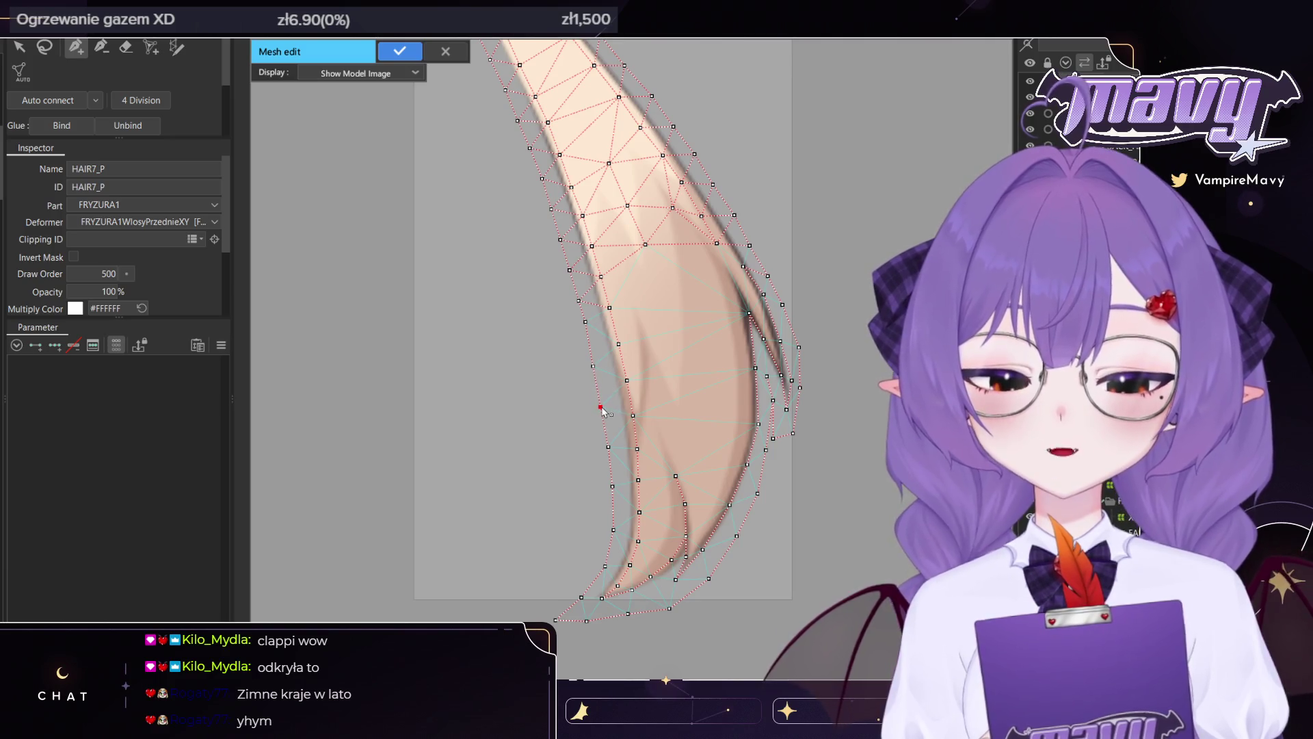
click(610, 463)
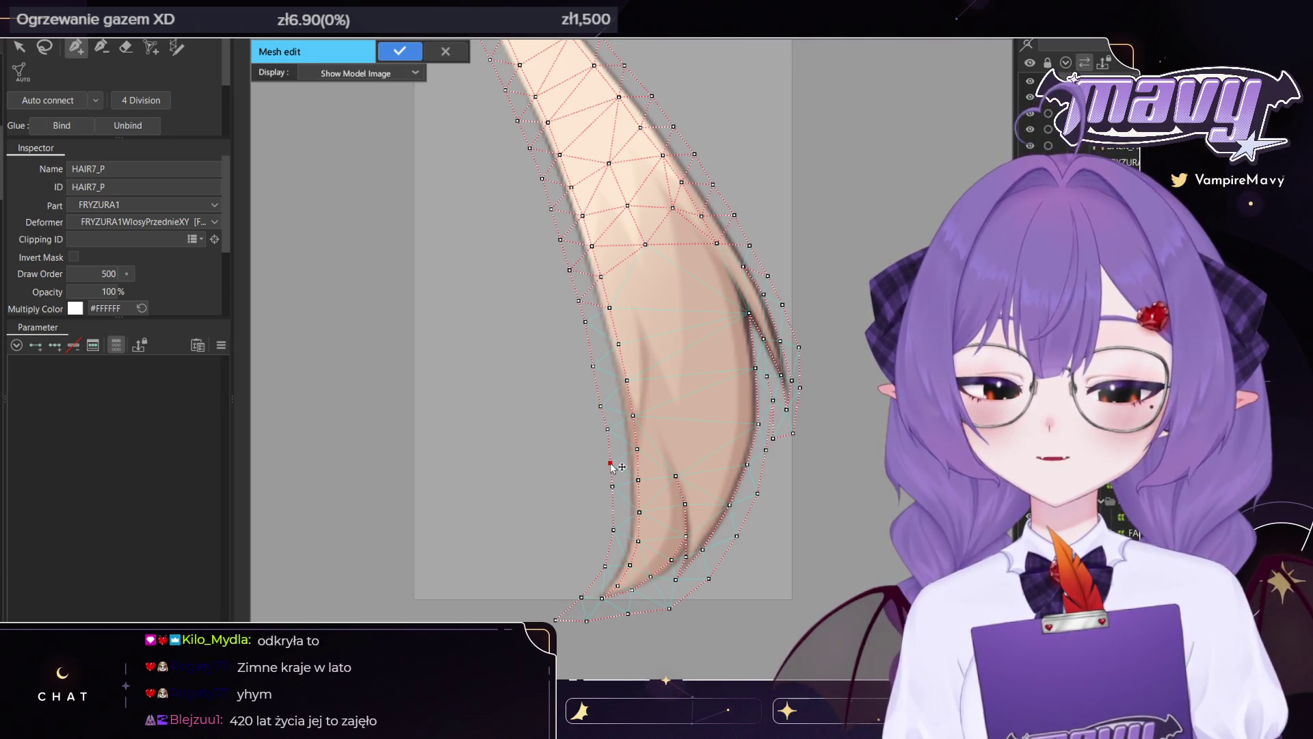
click(619, 508)
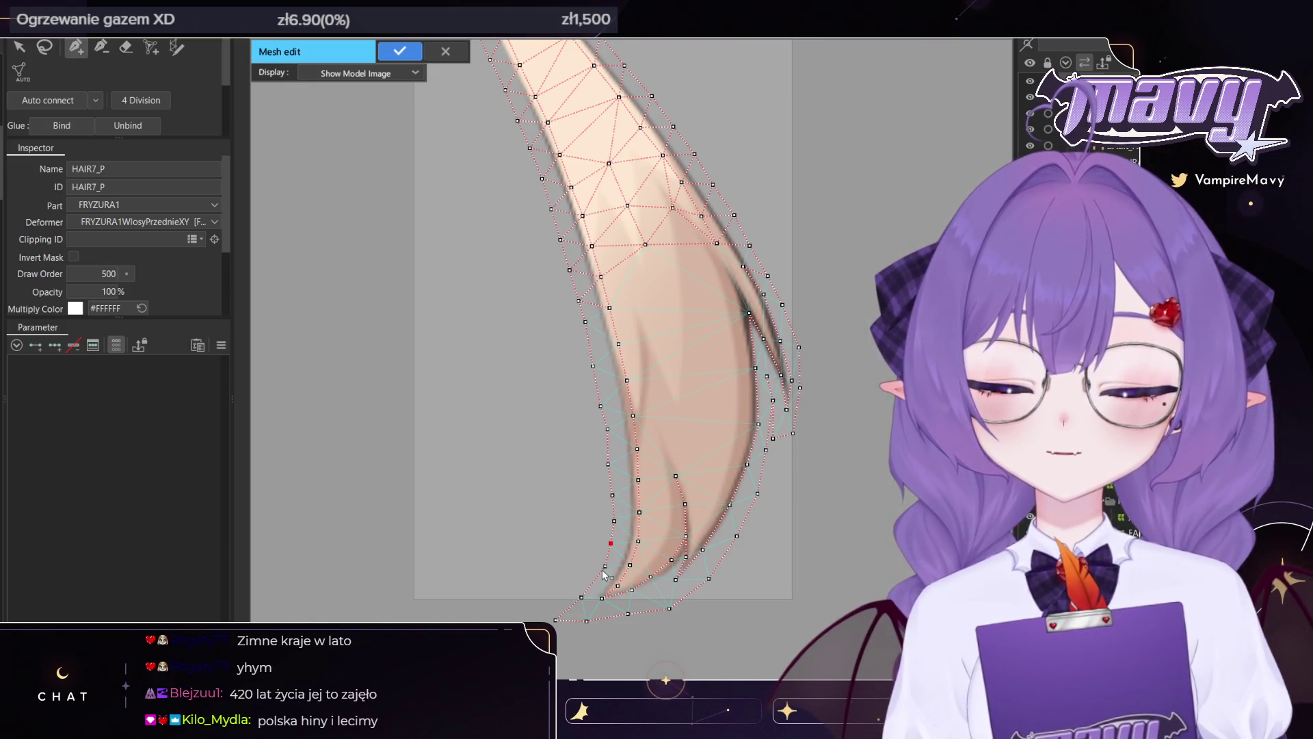
scroll(606, 568, down, 3)
scroll(583, 477, up, 2)
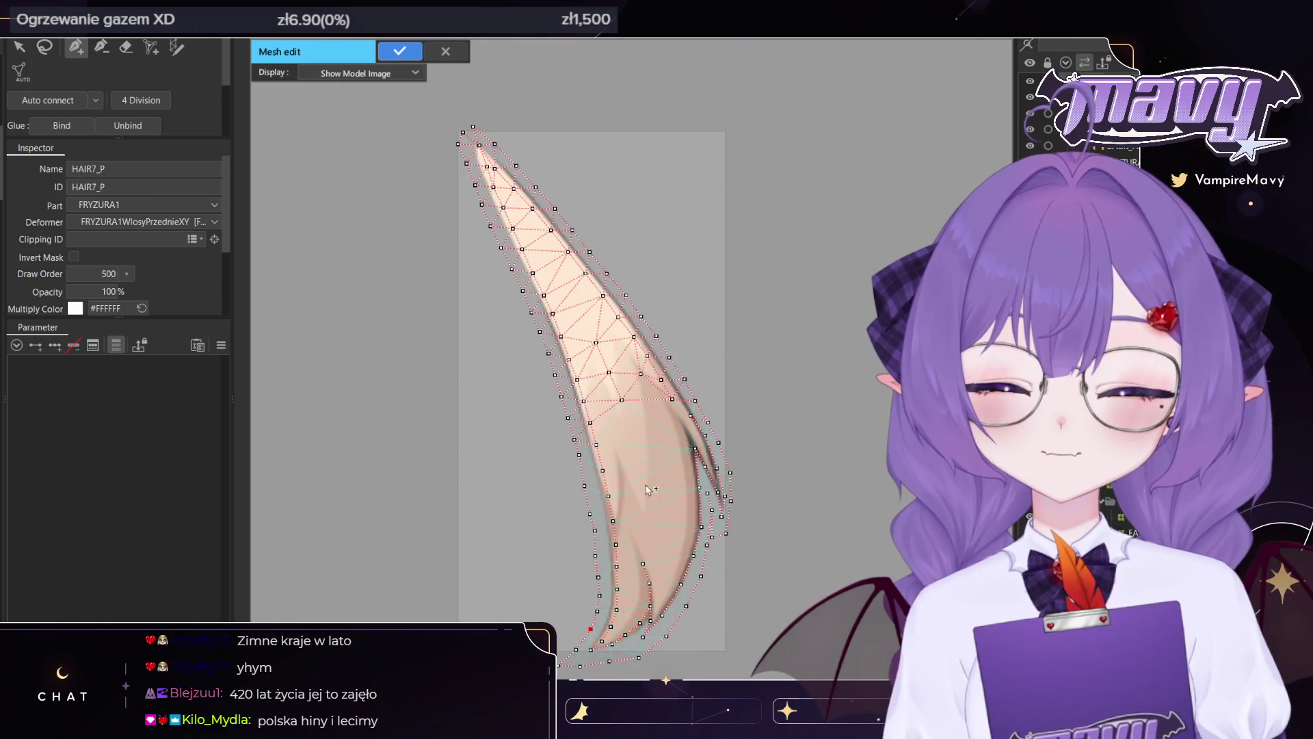
drag(593, 516, 615, 381)
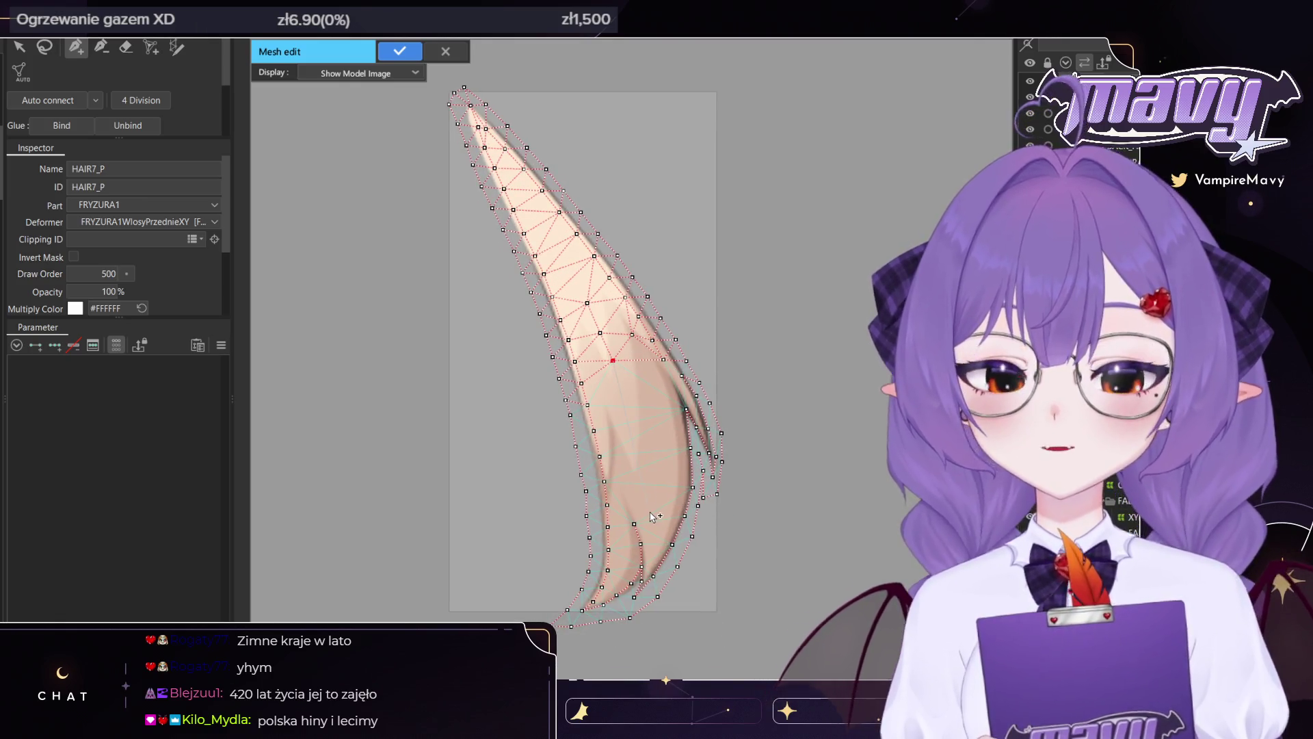
click(621, 390)
click(636, 454)
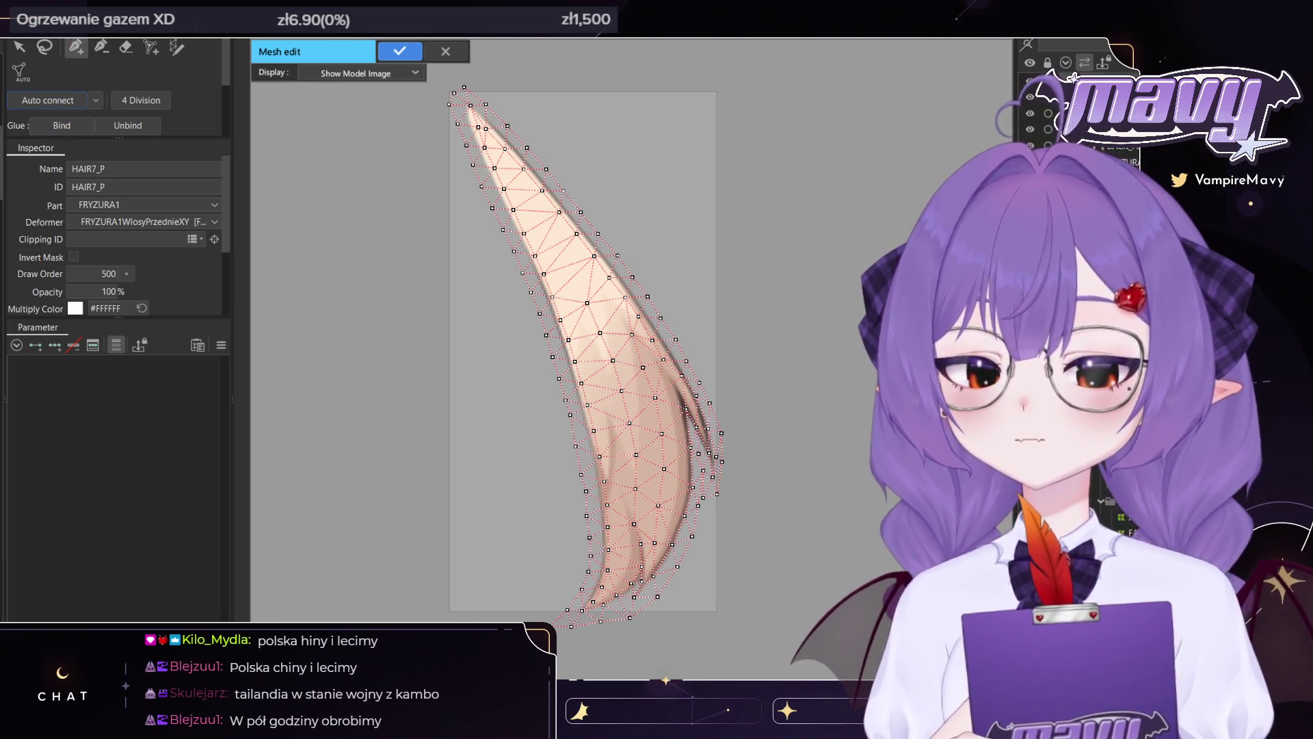
click(398, 49)
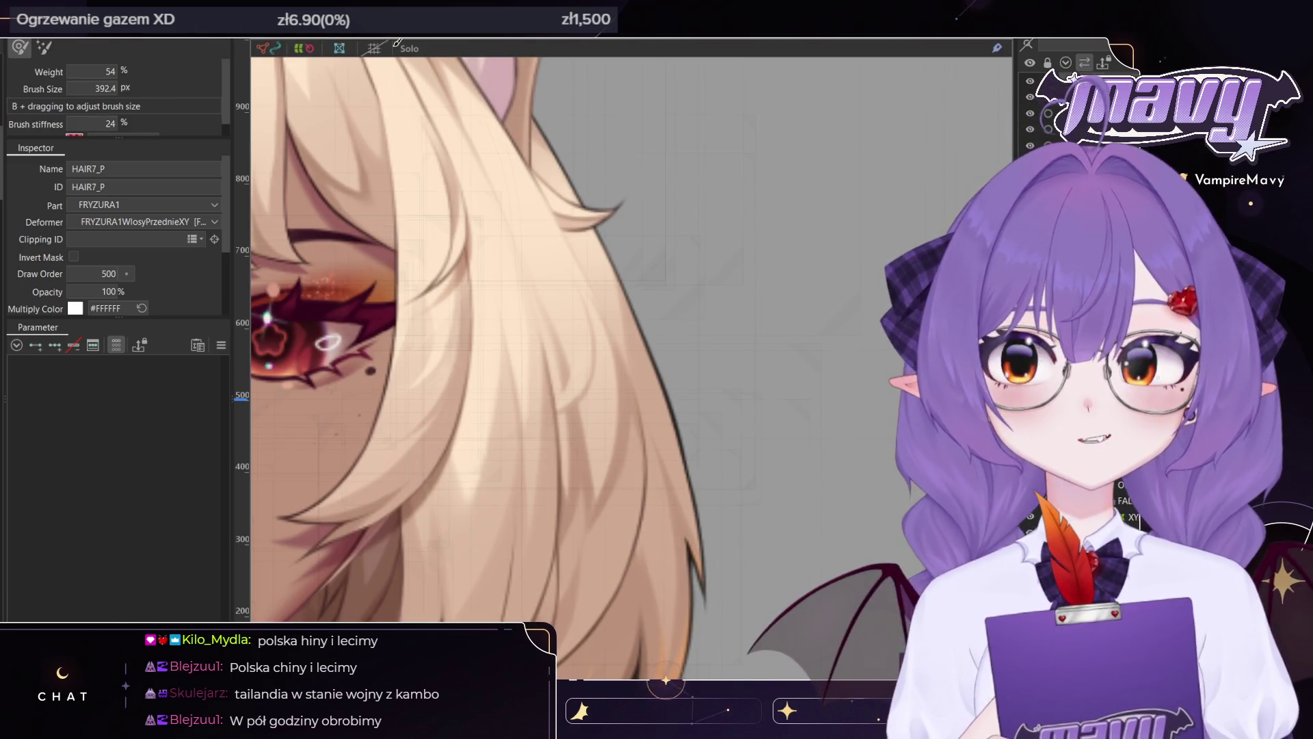
Select the BACK_HAIR1 mesh, centre the head, and open Mesh edit with Ctrl+E
scroll(644, 95, down, 3)
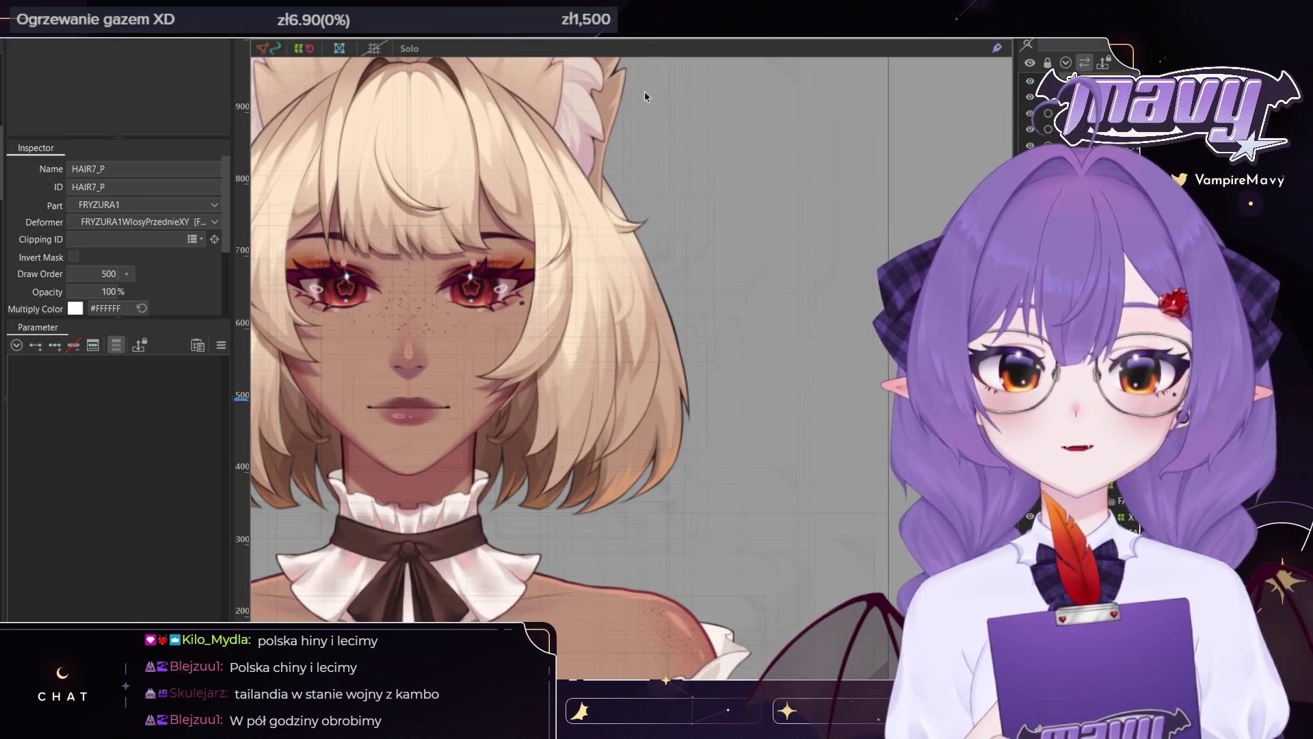
click(622, 488)
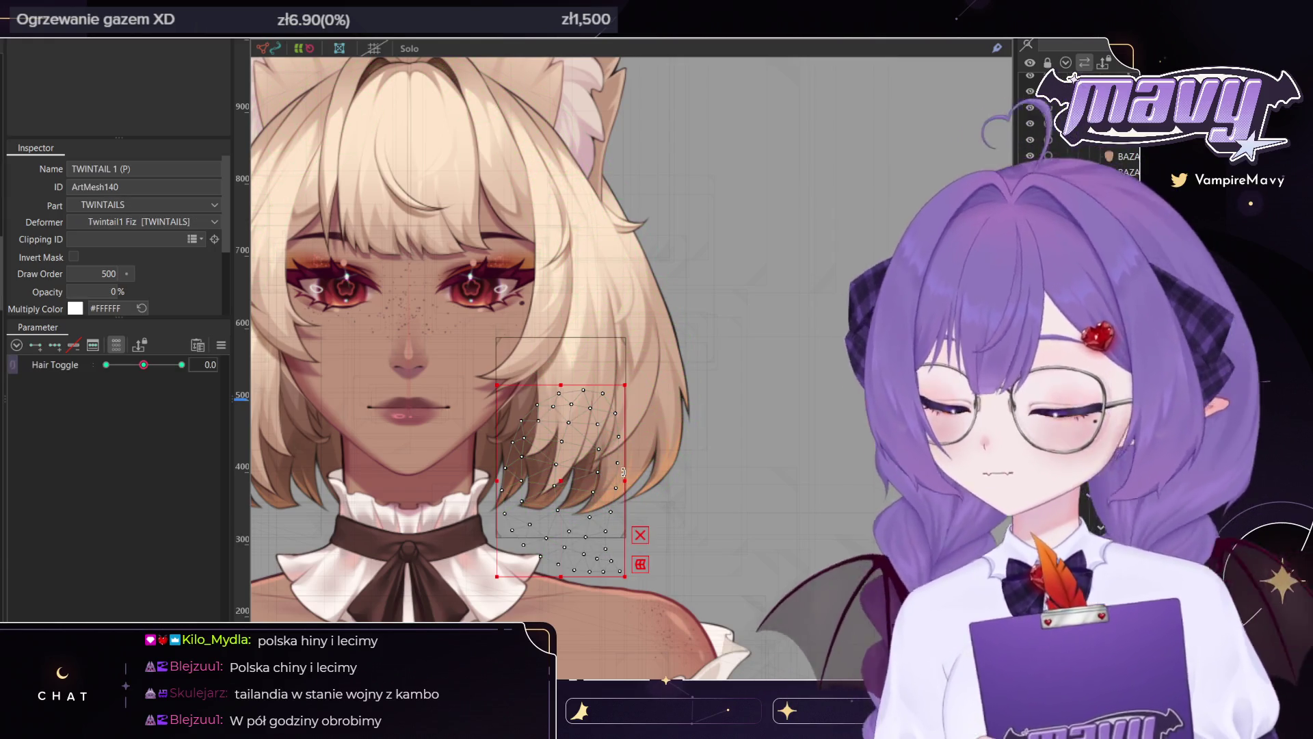
click(657, 444)
scroll(656, 426, down, 2)
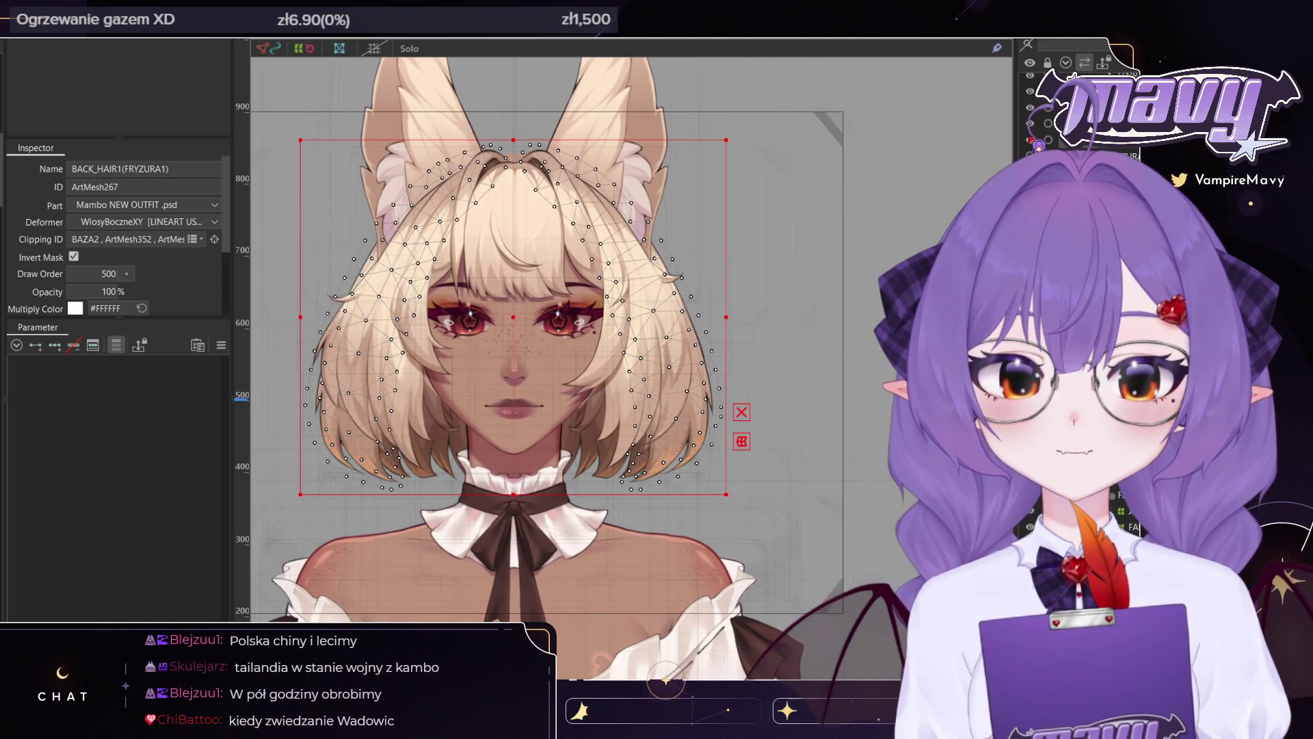
drag(519, 231, 609, 226)
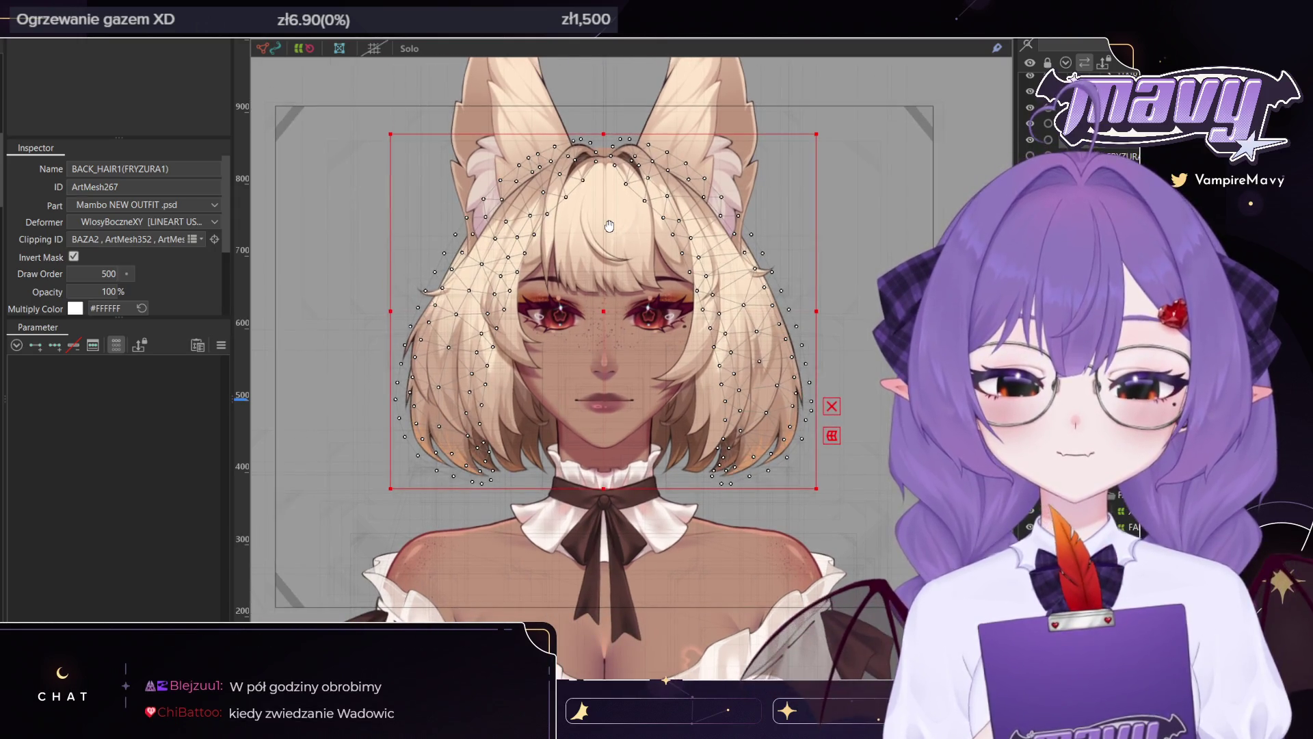
key(ctrl+e)
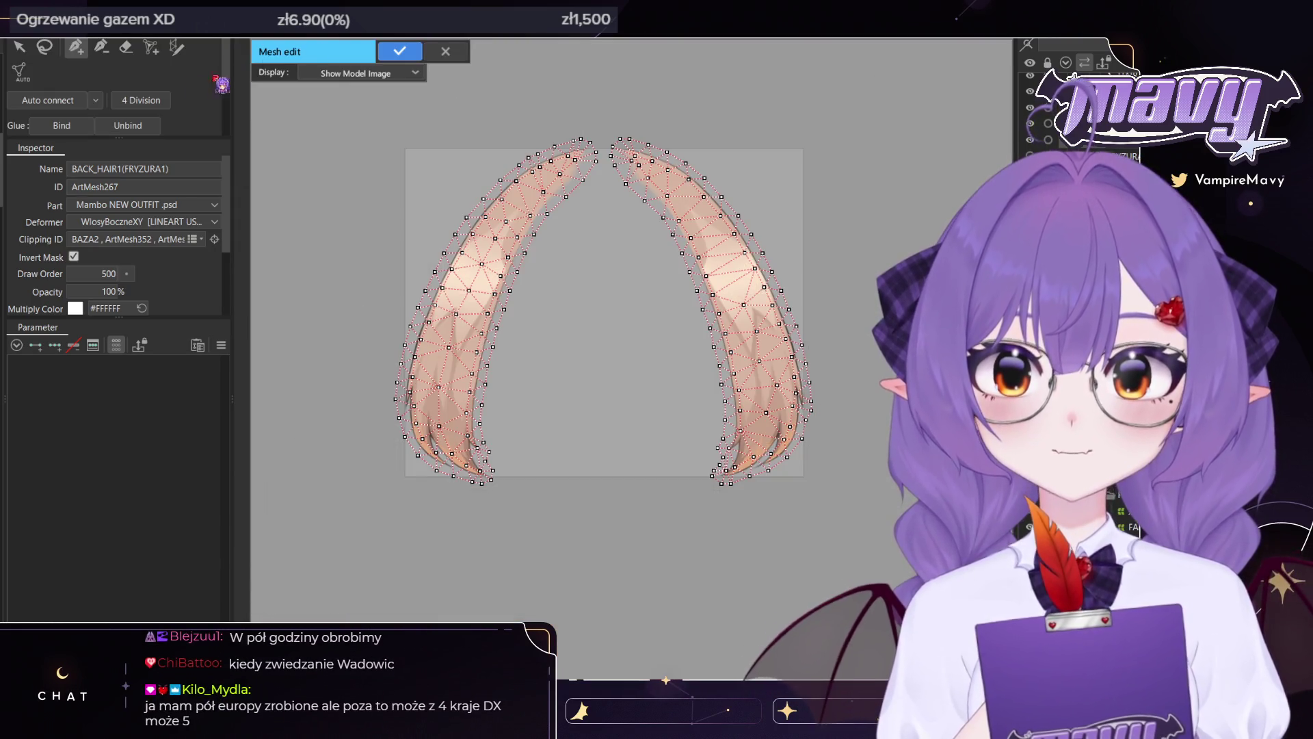
Brush away the lower vertices of both BACK_HAIR1 strands, apply, and reopen Mesh edit
click(123, 47)
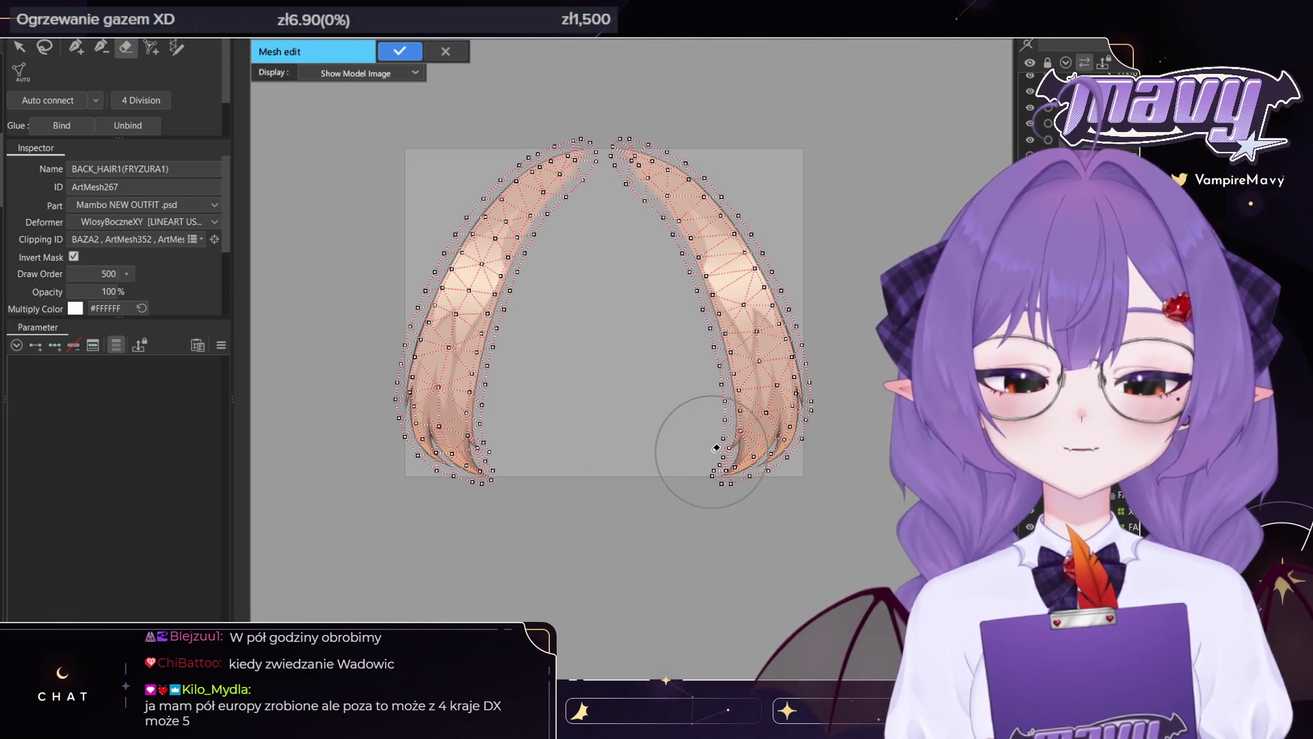
scroll(801, 460, up, 3)
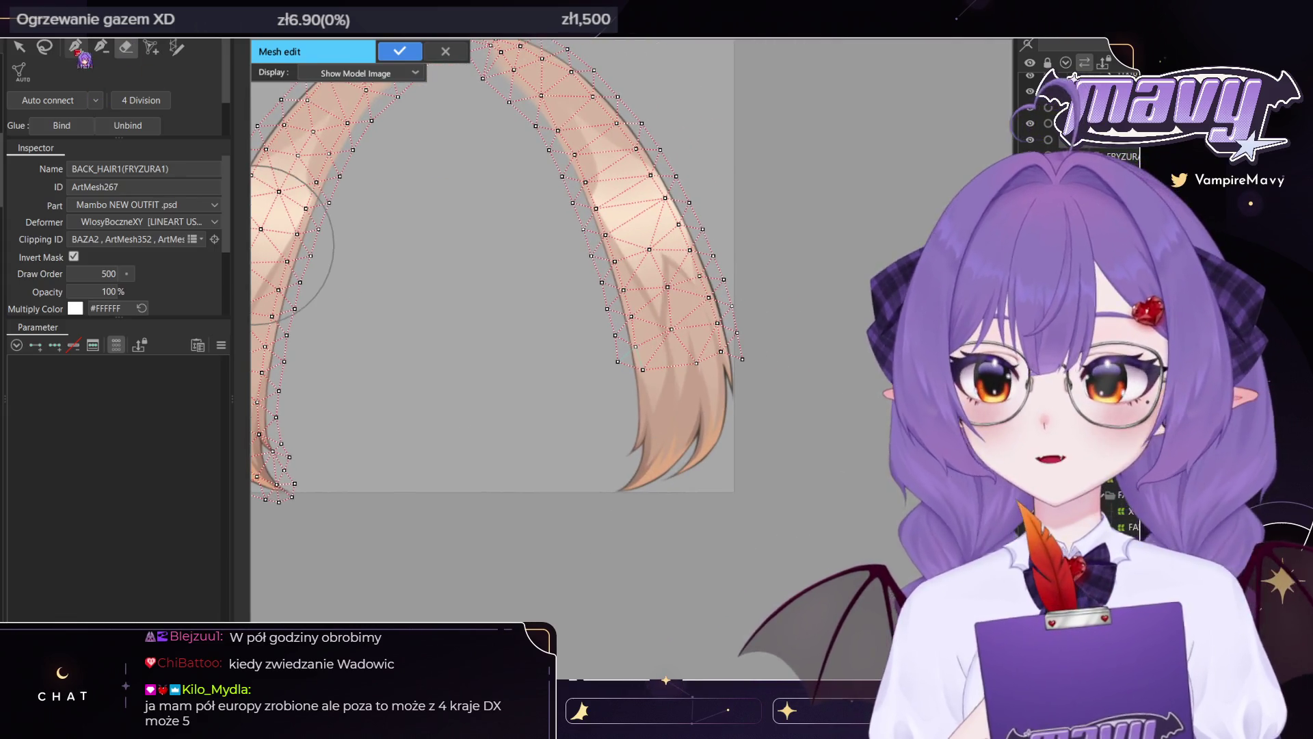
click(77, 48)
click(127, 51)
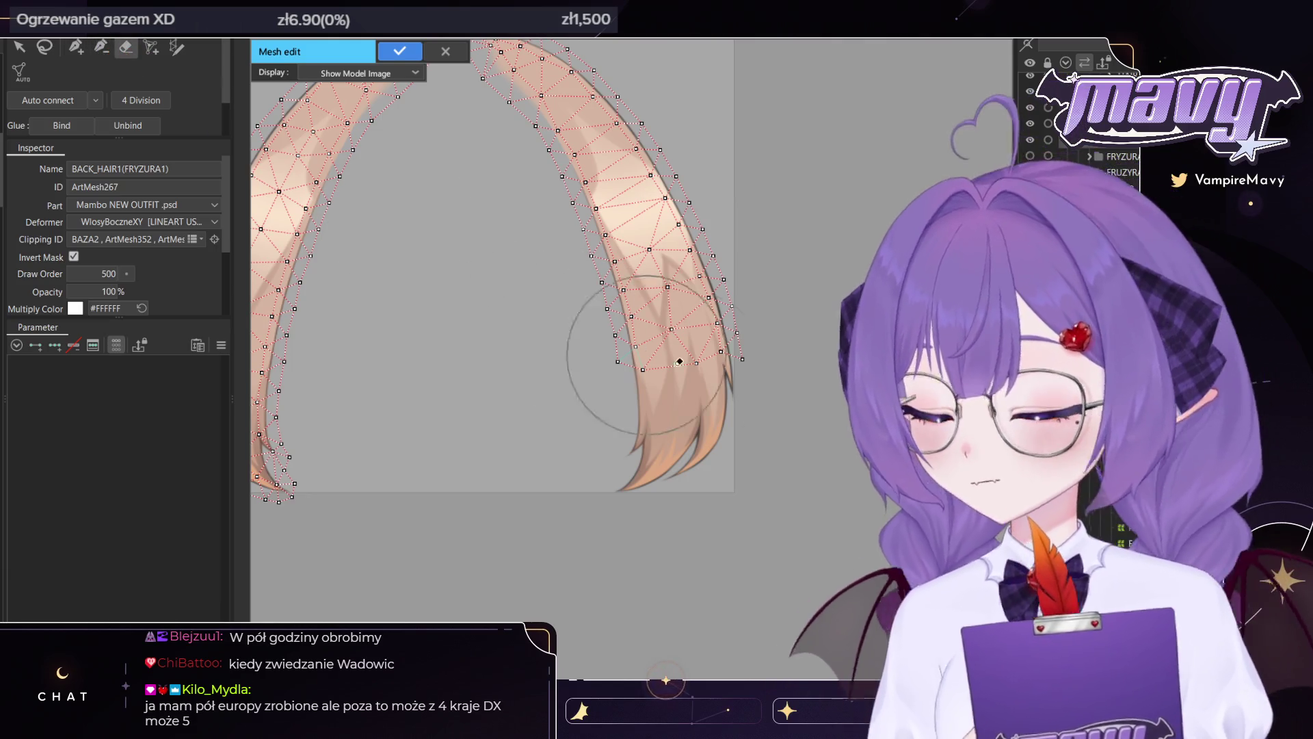
drag(670, 275, 685, 375)
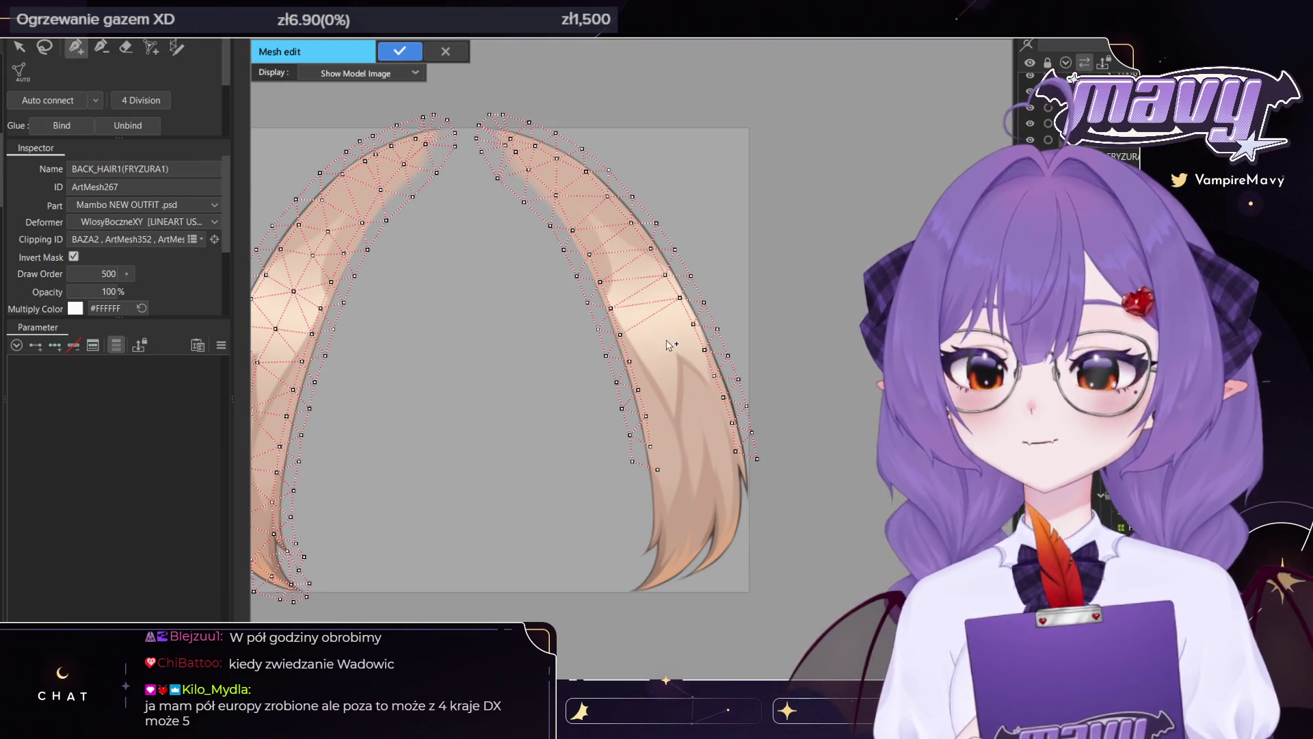
scroll(660, 369, down, 3)
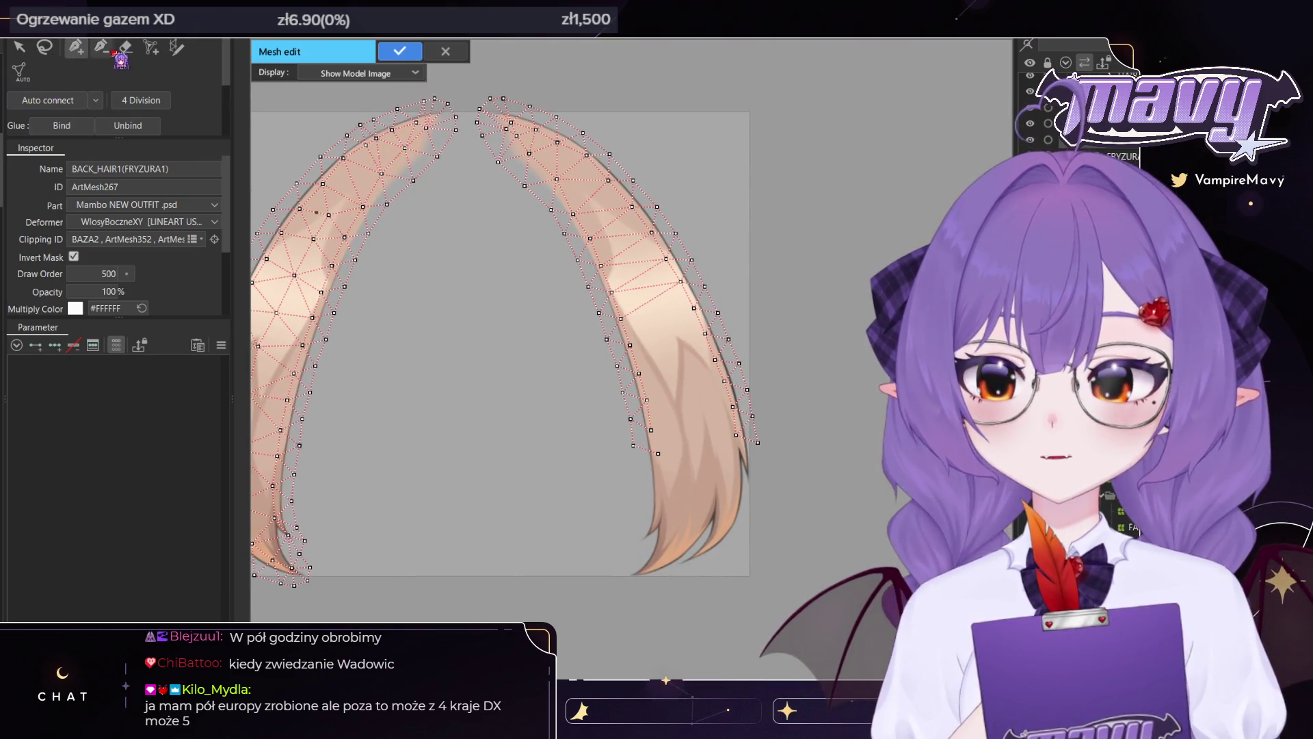
scroll(308, 198, down, 3)
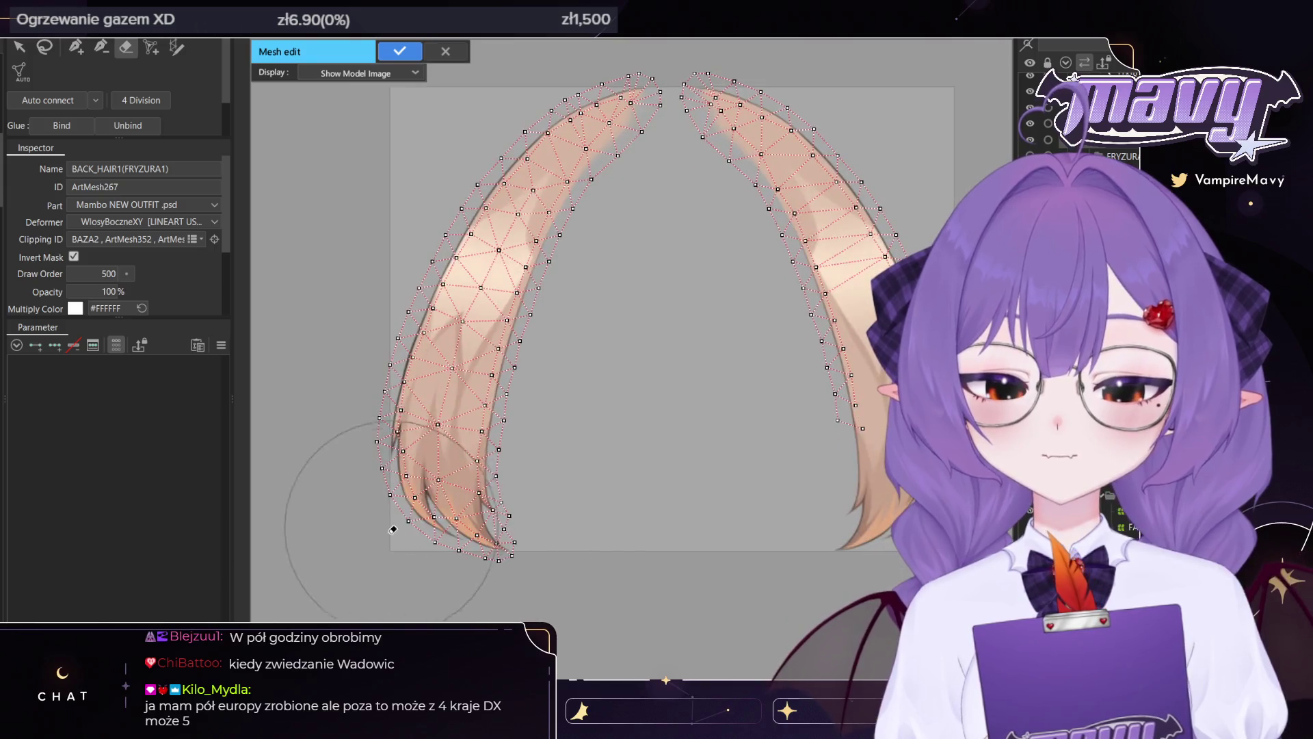
drag(352, 484, 623, 546)
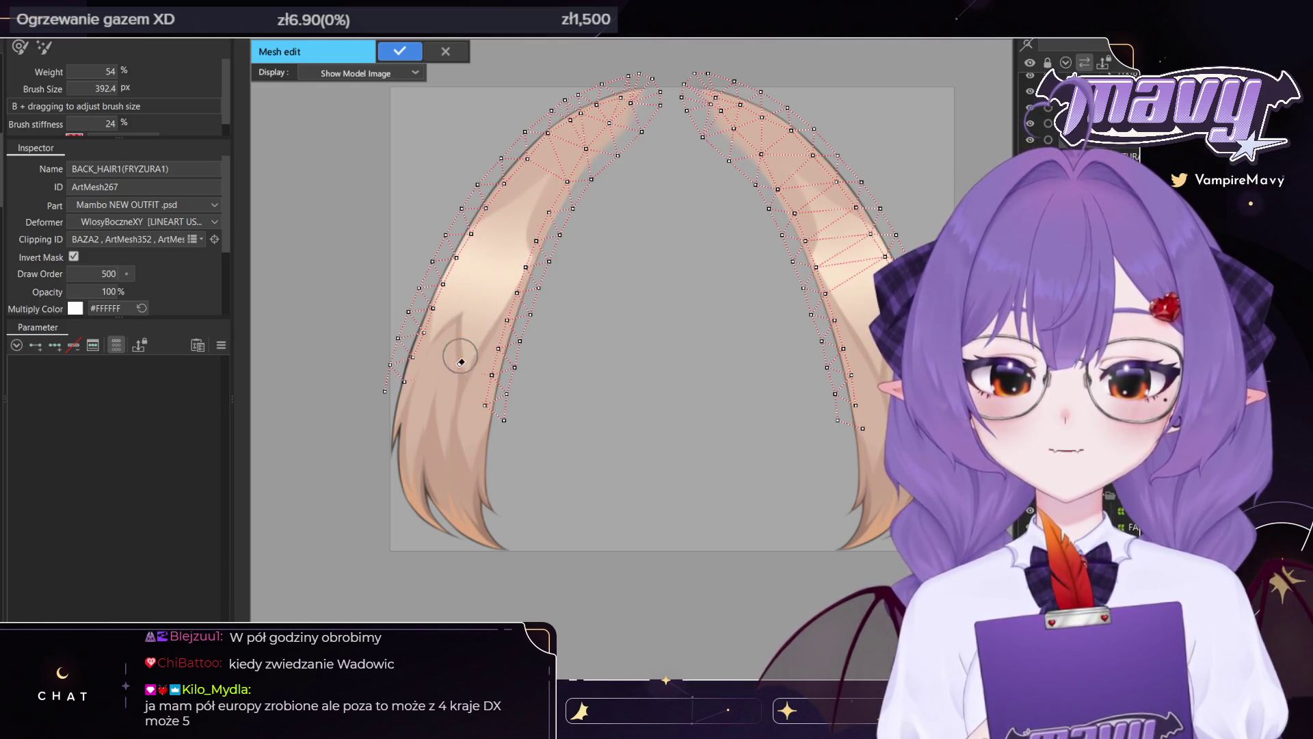
scroll(440, 427, down, 2)
drag(566, 437, 830, 499)
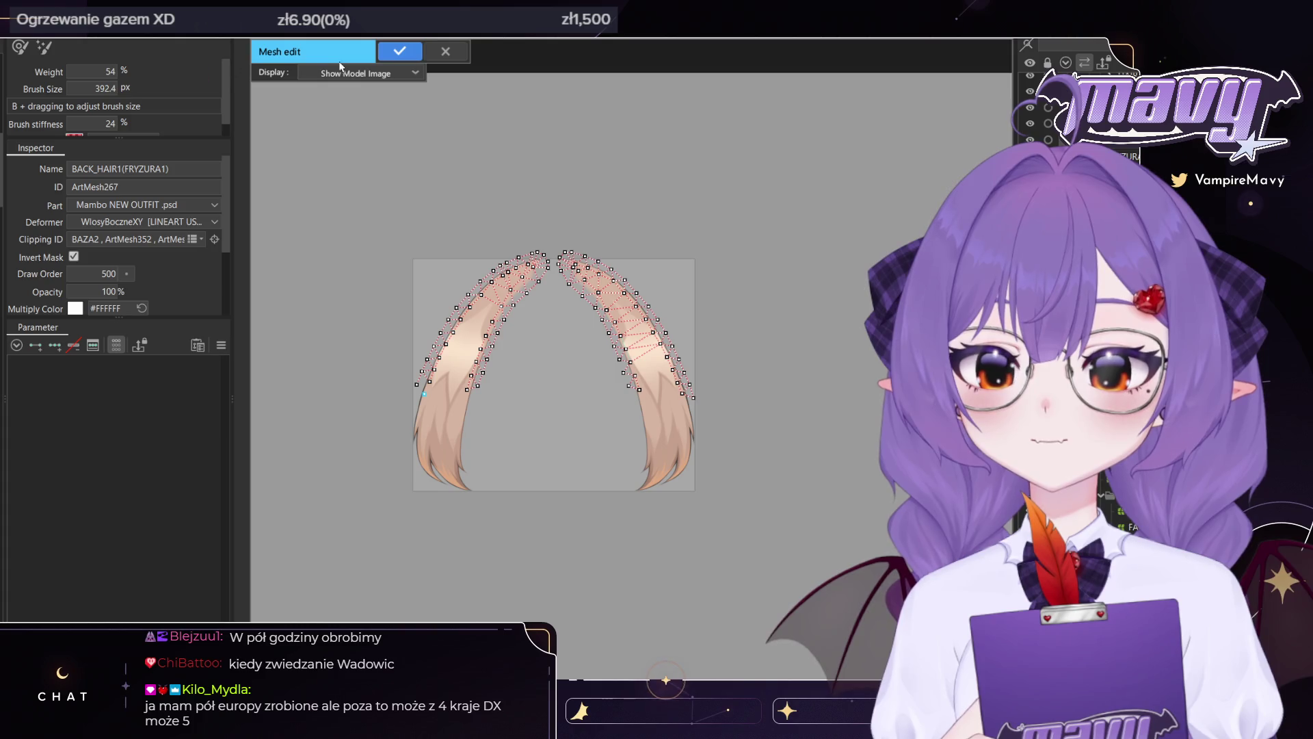
click(399, 51)
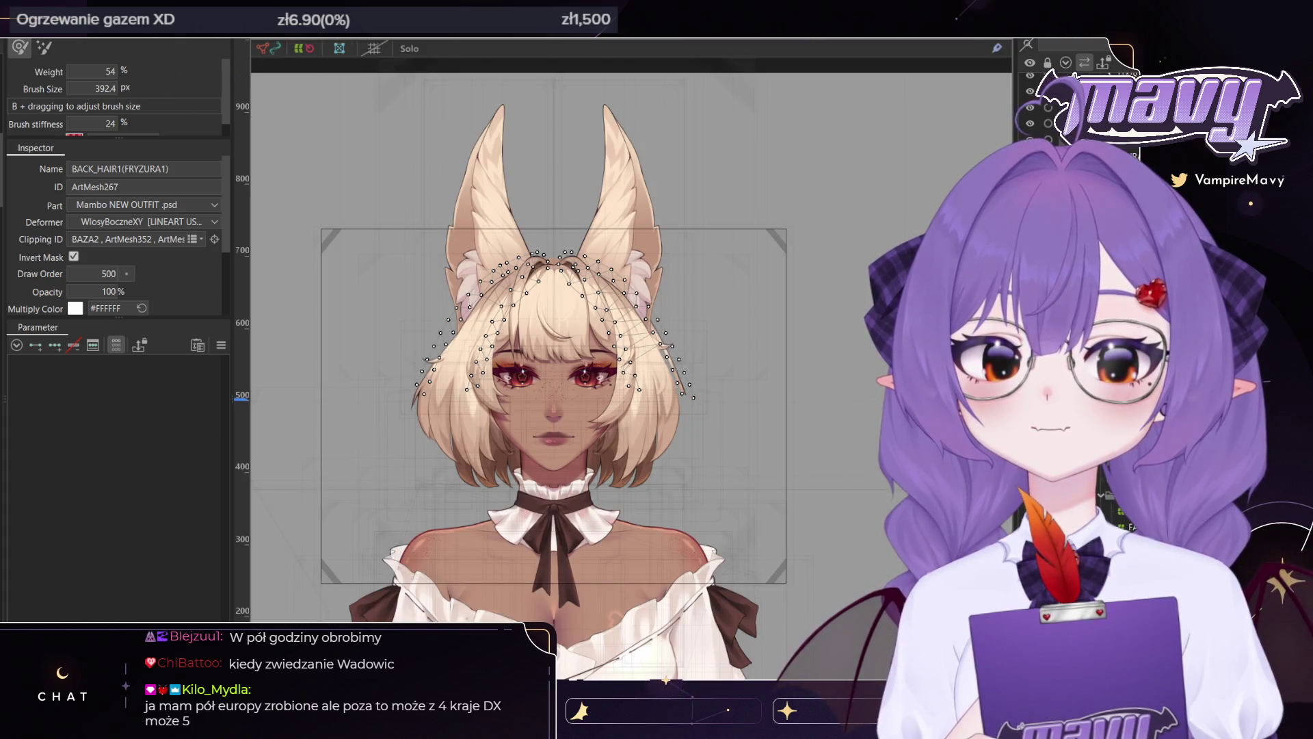
key(ctrl+e)
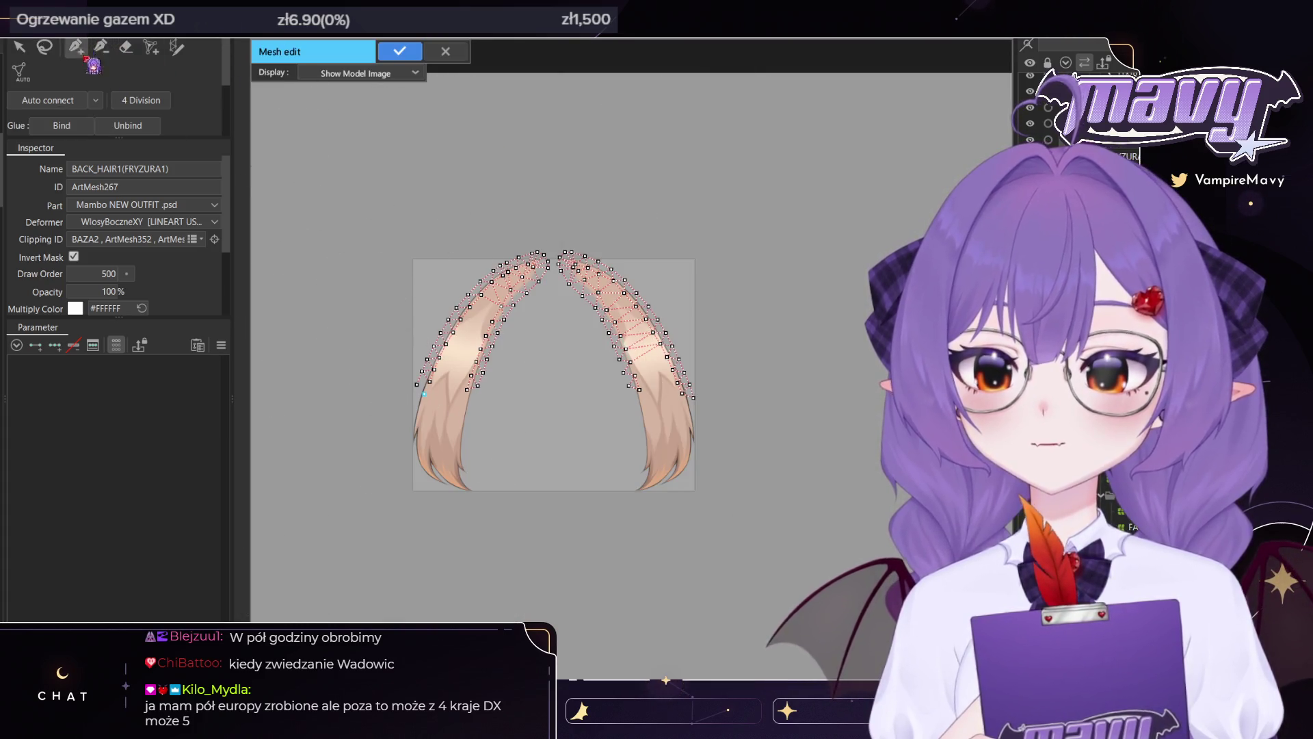
Trace new vertices down the right strand's outer edge
scroll(528, 351, up, 5)
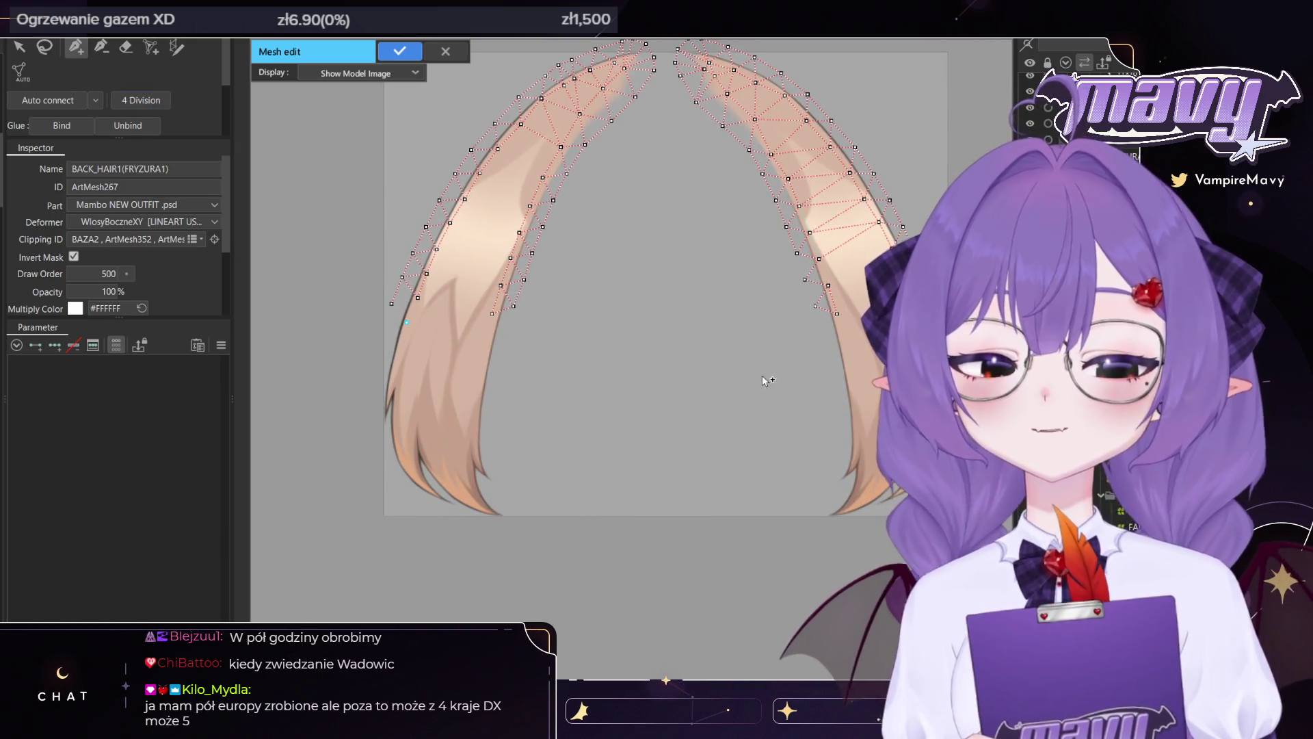
drag(766, 380, 659, 378)
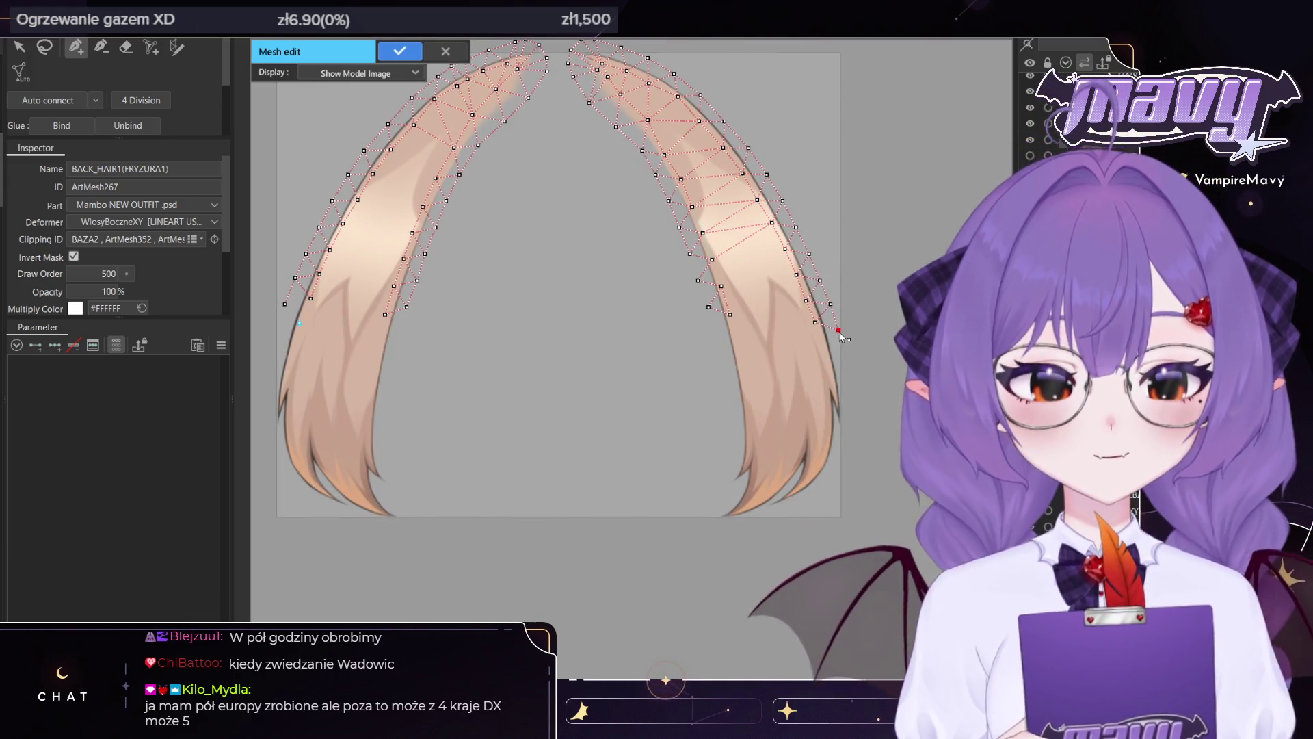
click(837, 350)
click(840, 372)
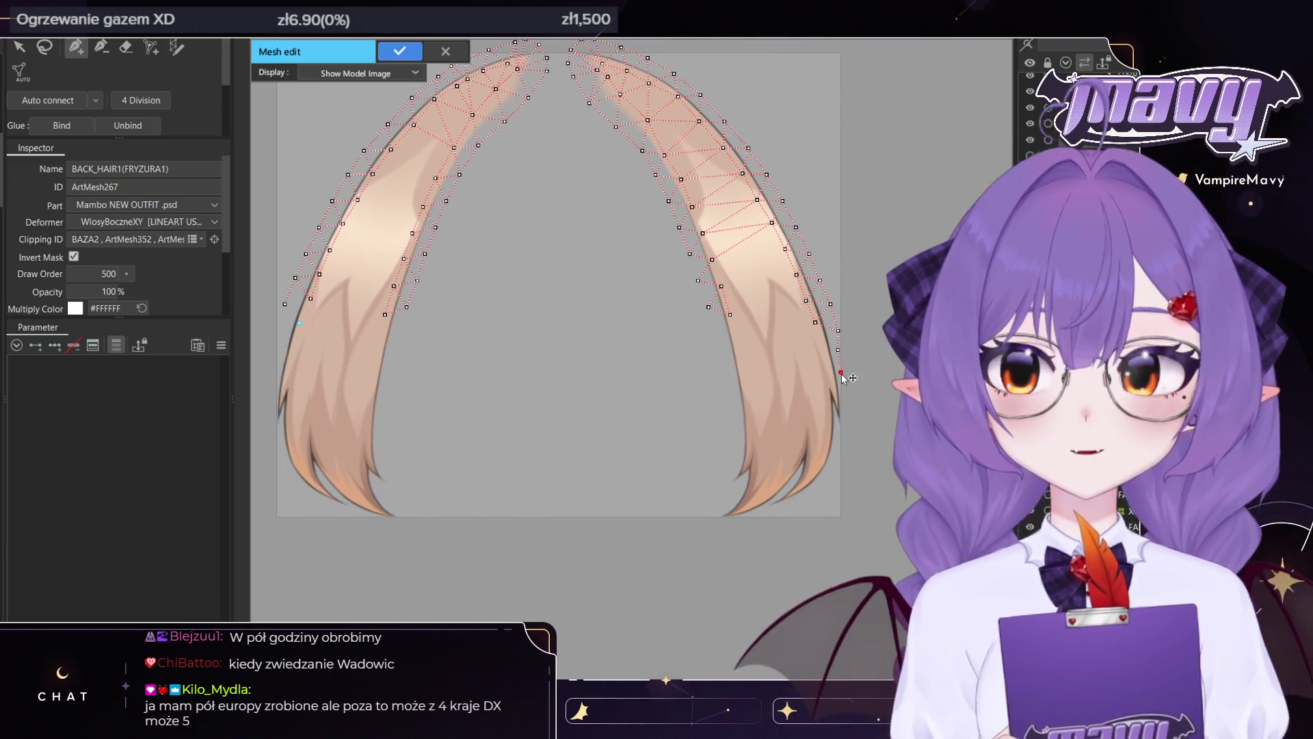
scroll(843, 377, up, 3)
click(842, 403)
click(844, 435)
click(848, 461)
click(844, 494)
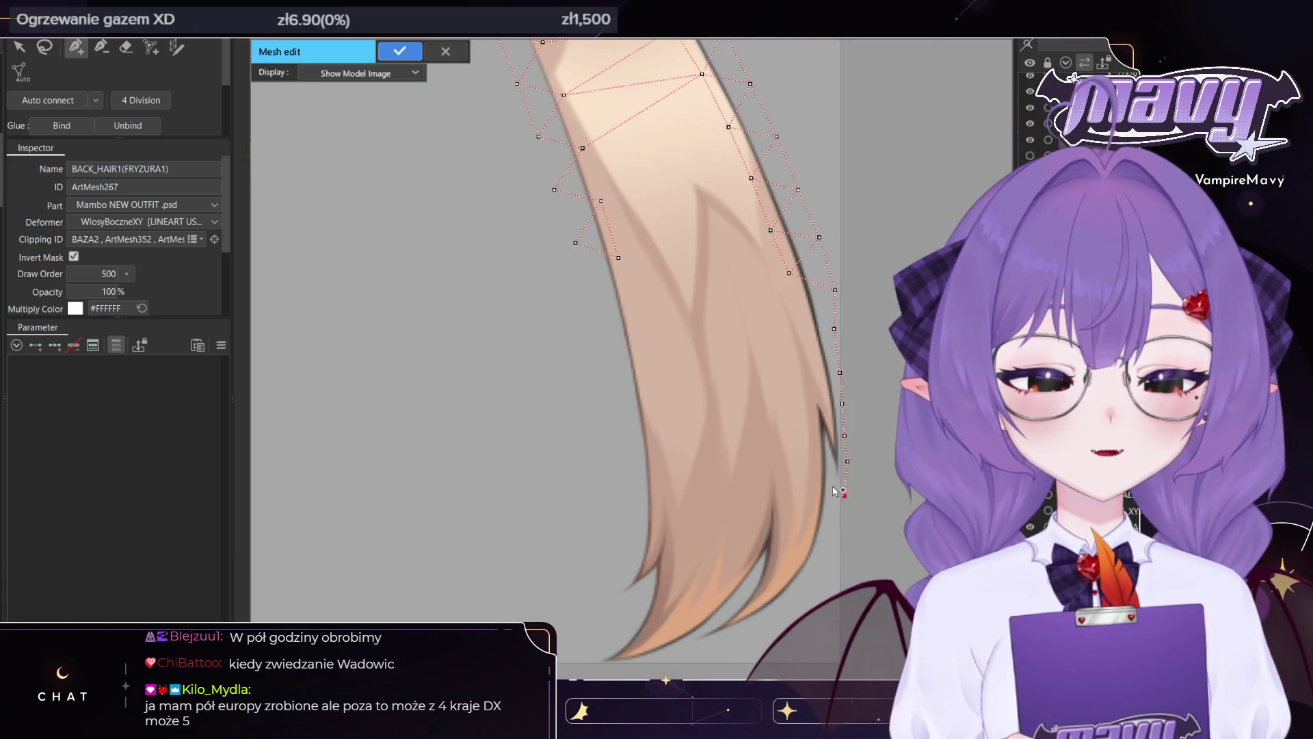
Add vertices down the inner hair tip
click(828, 457)
click(834, 479)
click(829, 493)
click(825, 527)
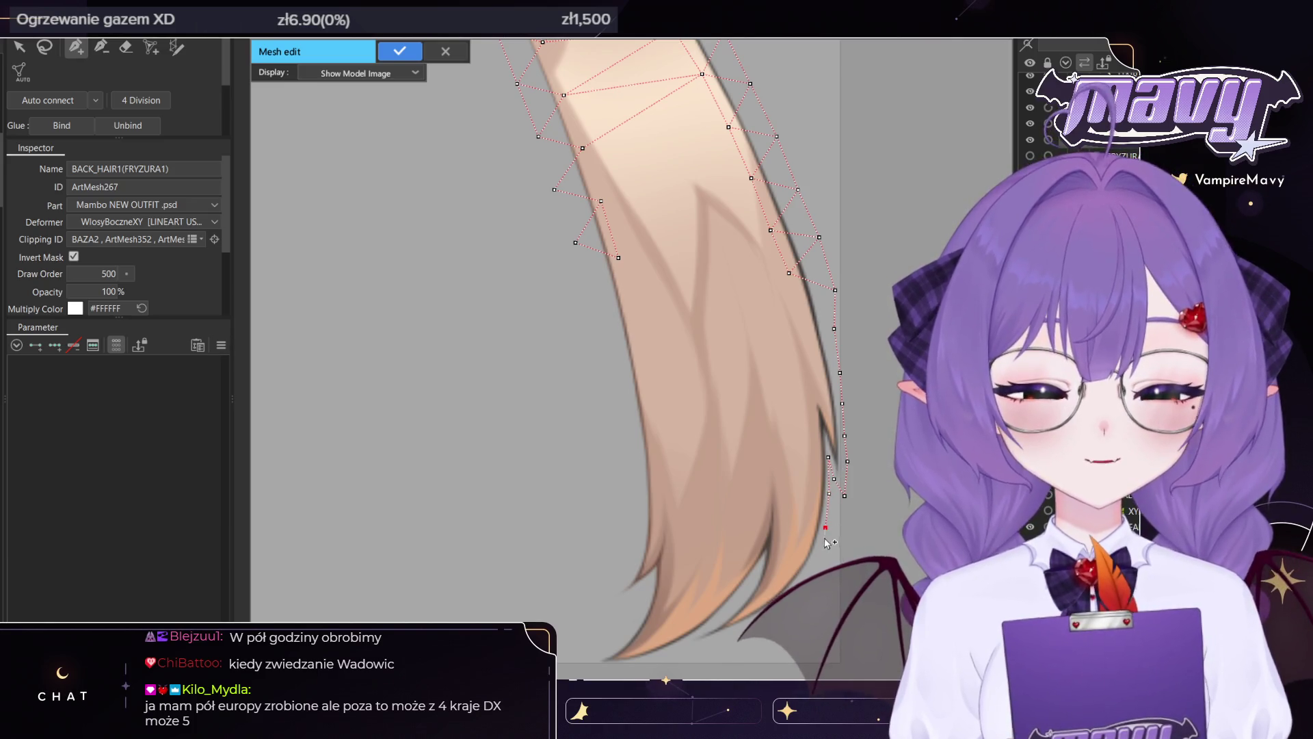
Place a row of vertices along the strand's lower tip to its end
drag(824, 542, 873, 429)
click(853, 464)
click(835, 483)
click(815, 501)
click(794, 514)
click(774, 522)
click(755, 528)
click(734, 531)
click(754, 517)
Add two lines of vertices up the inner hair edge
click(779, 503)
click(798, 481)
click(807, 462)
click(812, 445)
click(796, 467)
click(781, 487)
click(766, 502)
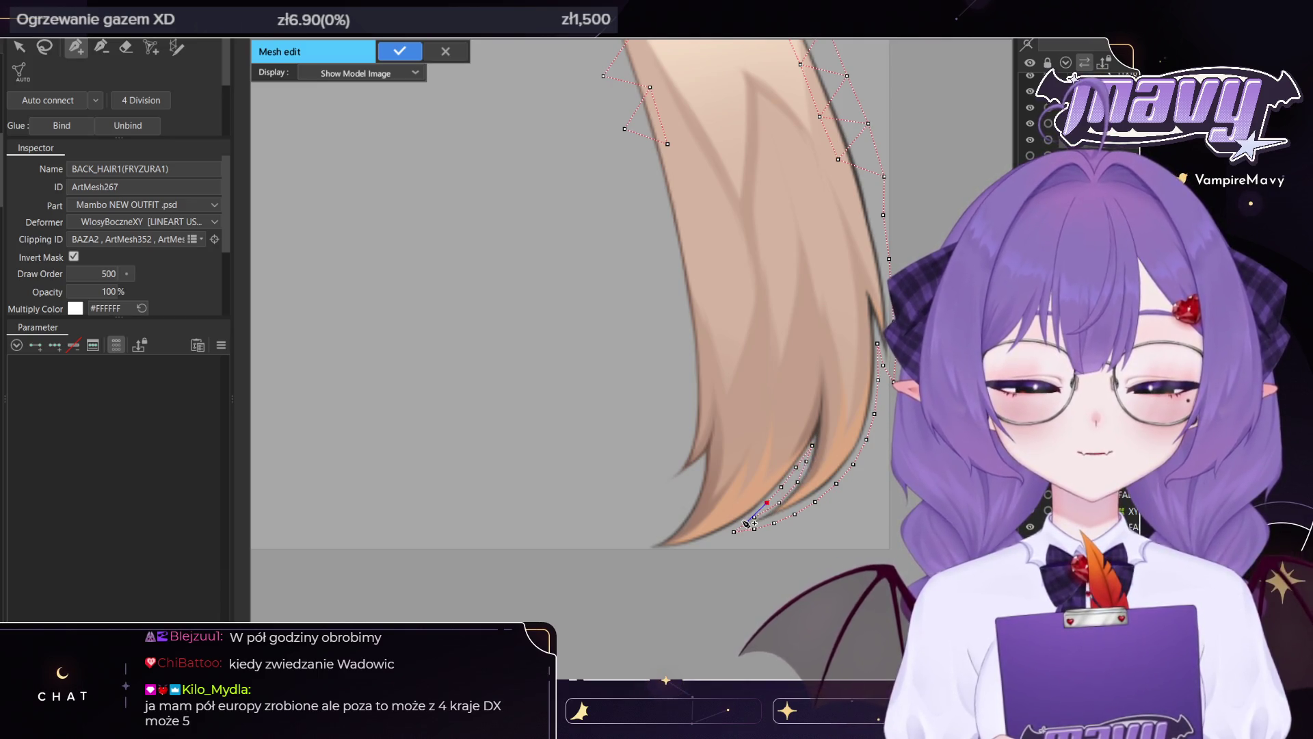
Extend the inner line to the tip's point and add vertices along the tip edge
scroll(756, 520, up, 5)
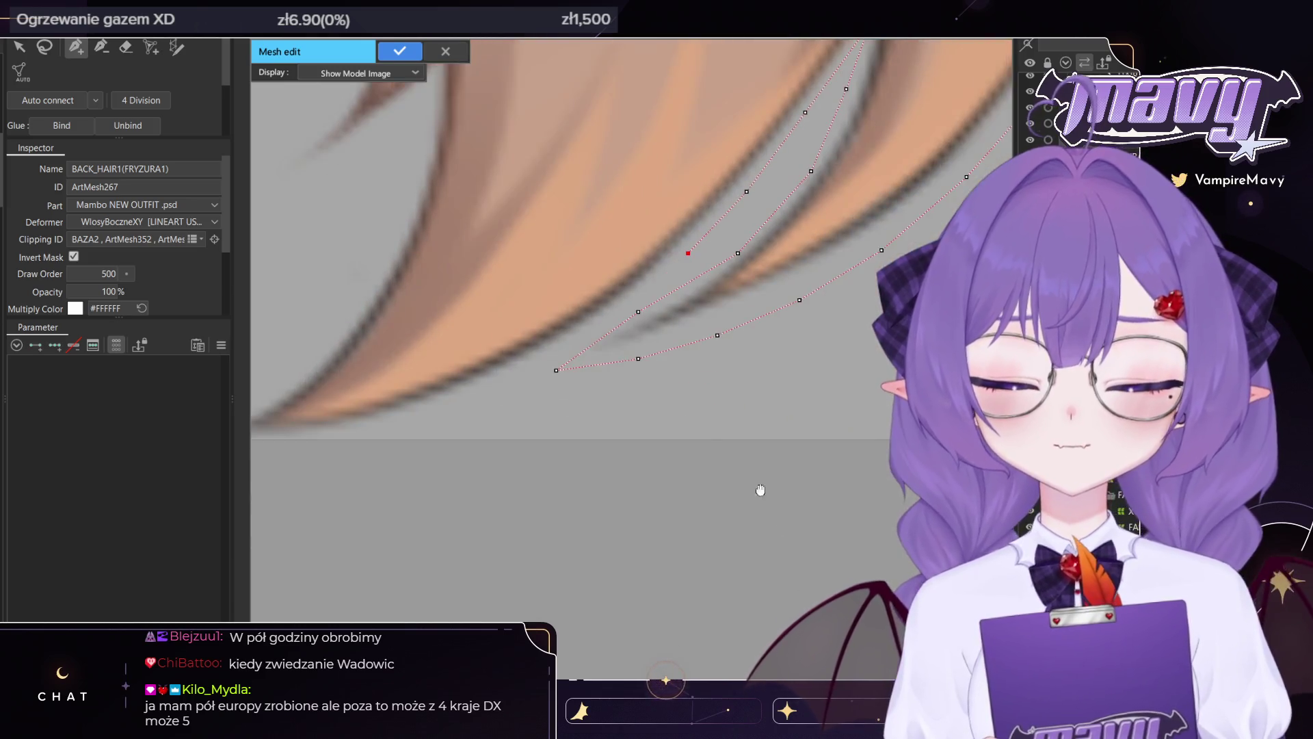
drag(760, 490, 845, 579)
click(694, 402)
click(610, 454)
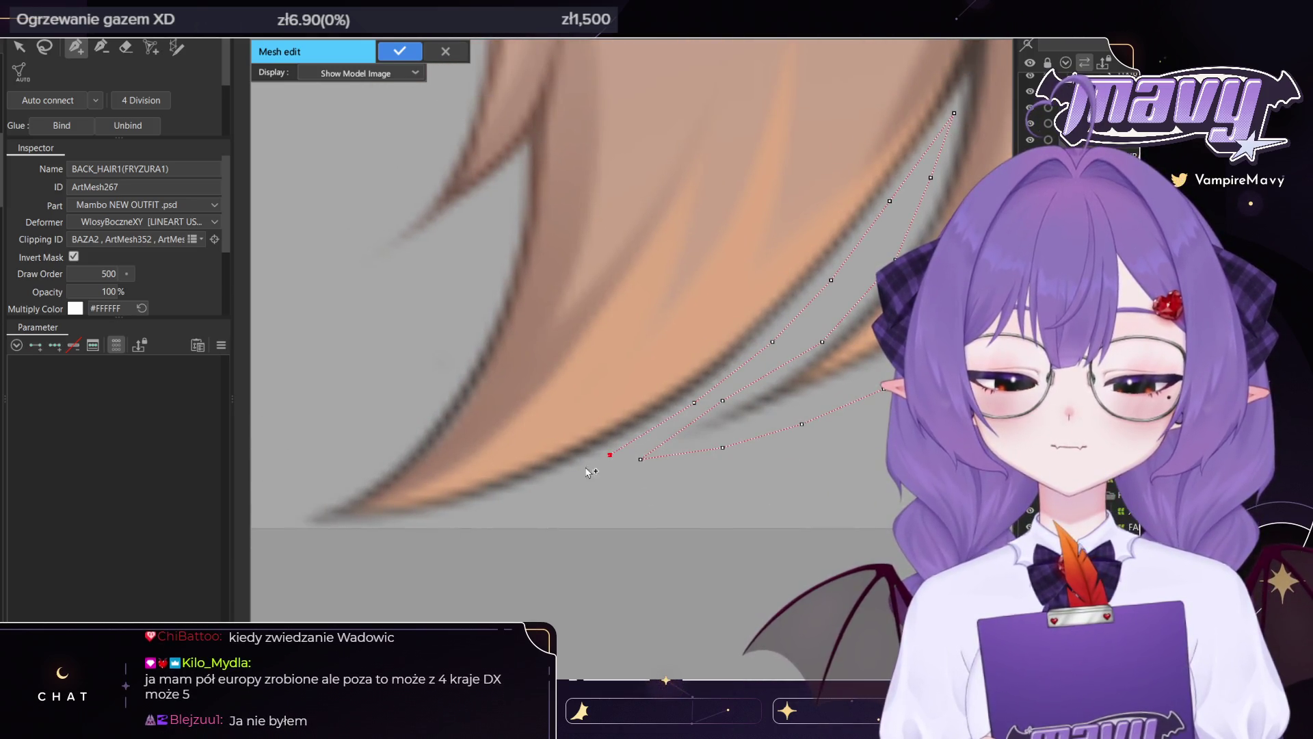
scroll(589, 471, down, 2)
scroll(714, 488, up, 2)
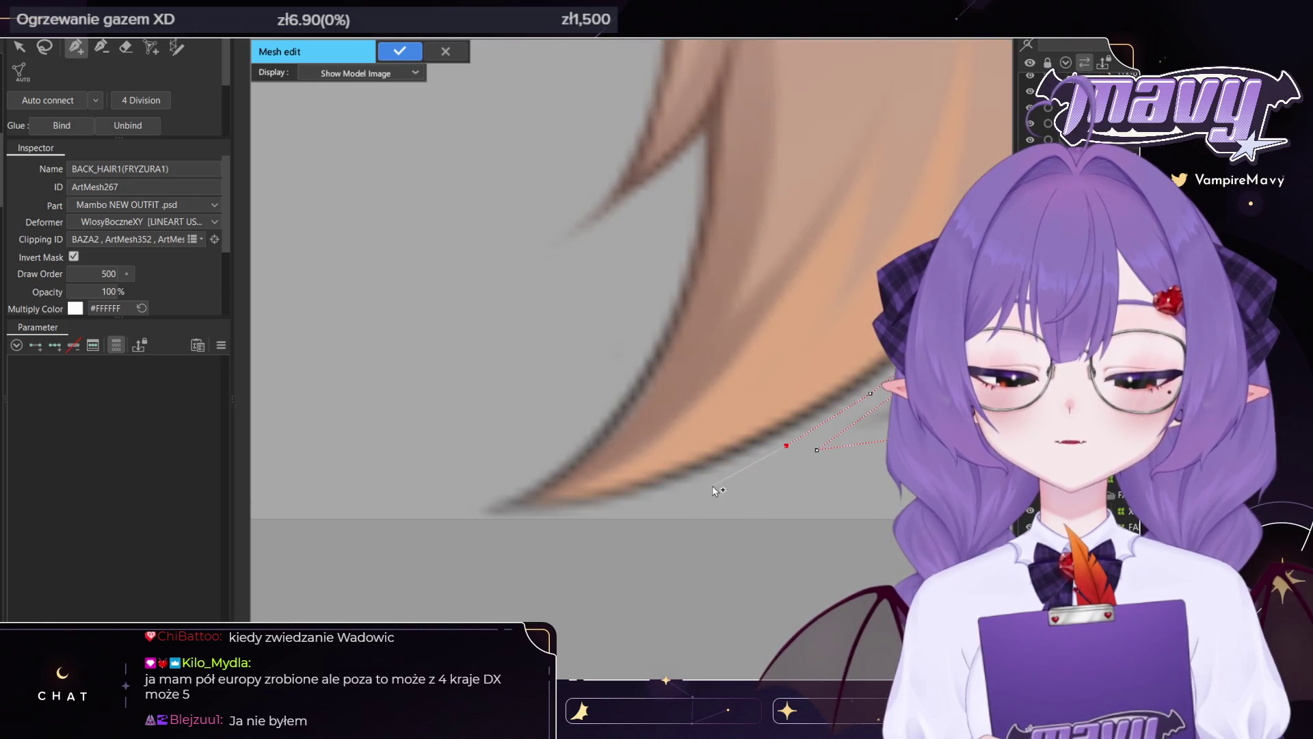
click(714, 489)
scroll(745, 537, down, 2)
click(755, 544)
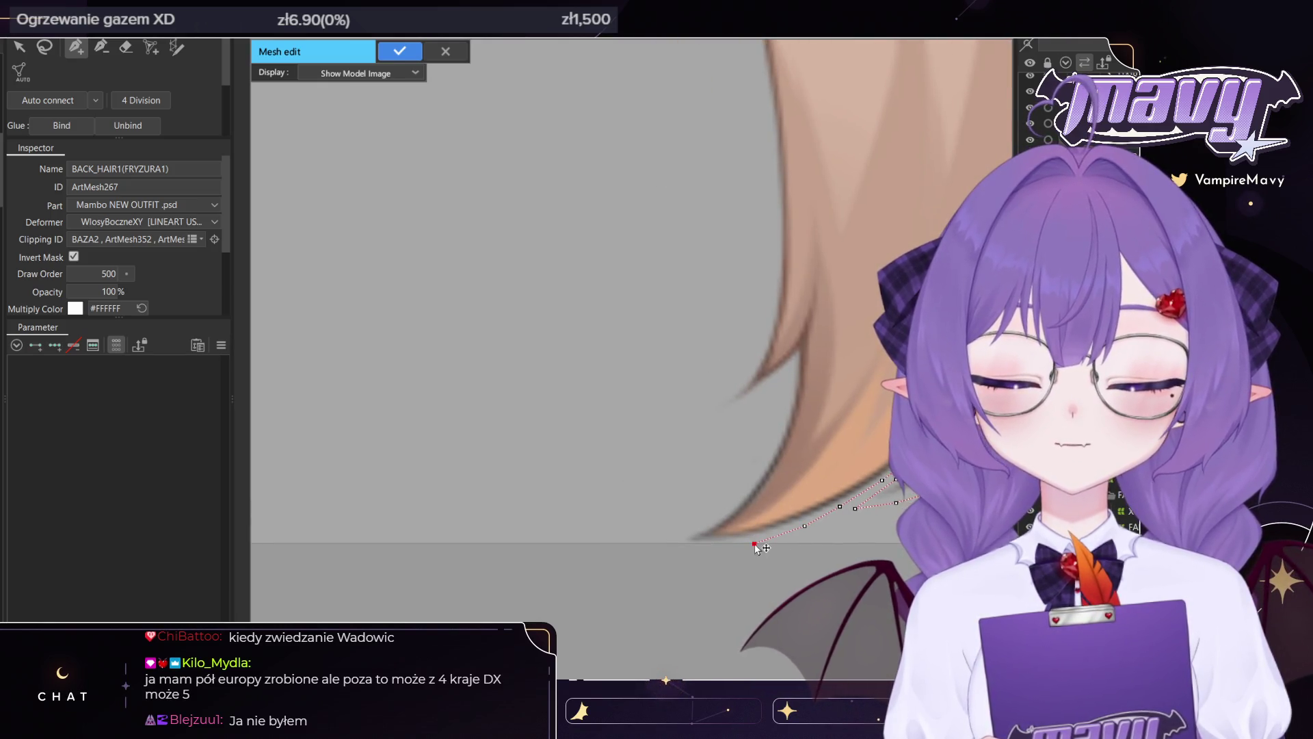
click(706, 547)
click(657, 544)
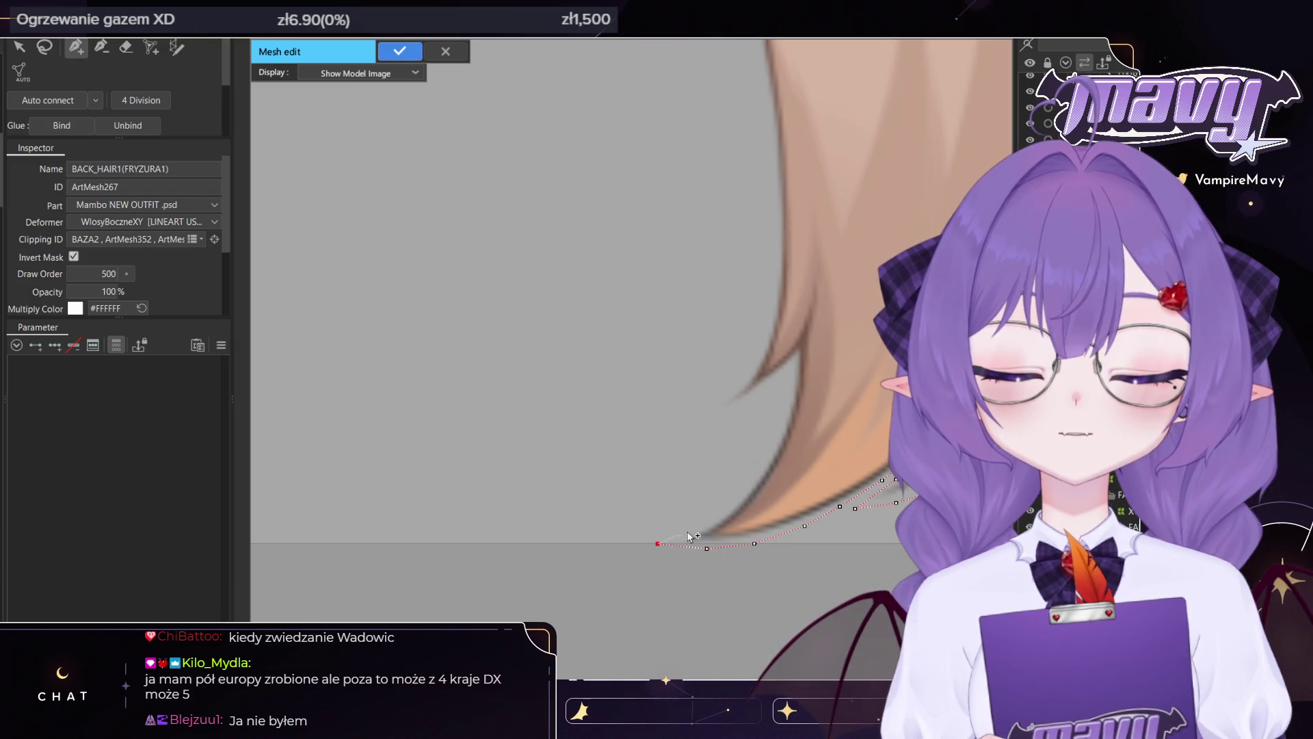
Add vertices at the bottom hair tip and up along its edge
scroll(737, 532, down, 2)
click(710, 625)
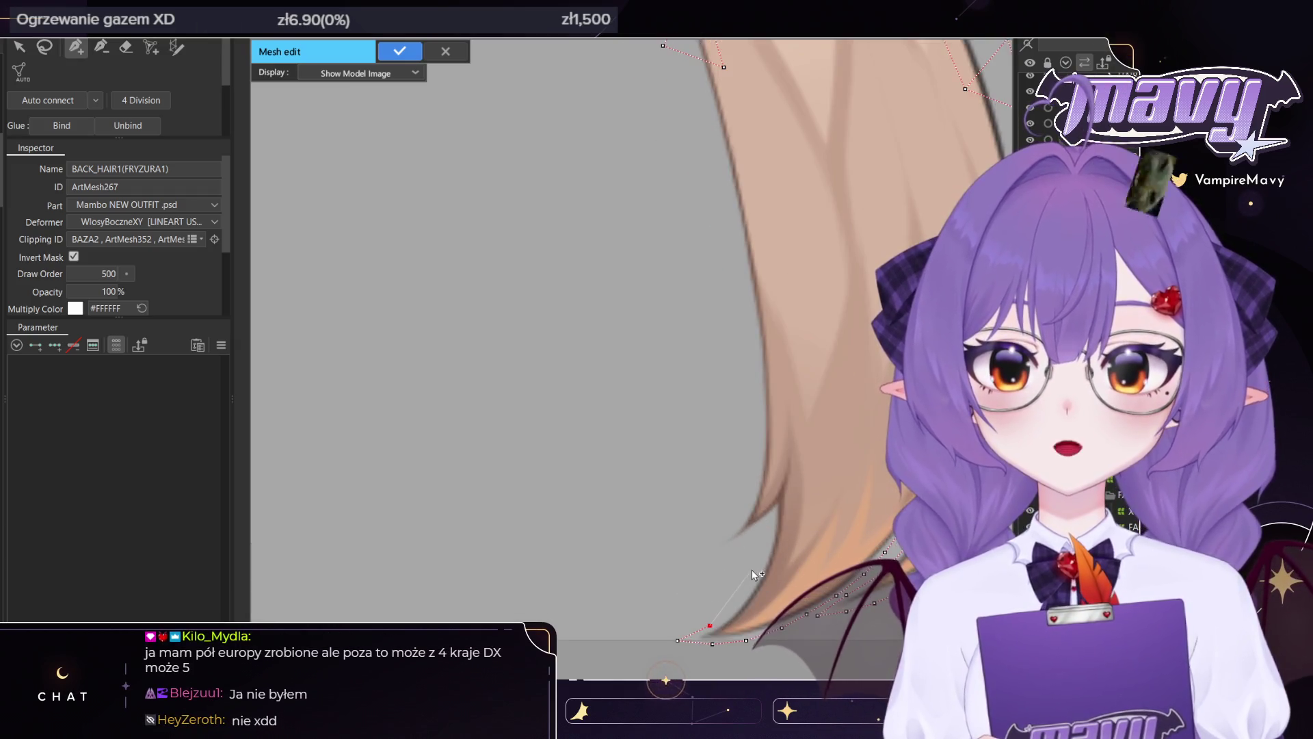
click(733, 605)
click(750, 582)
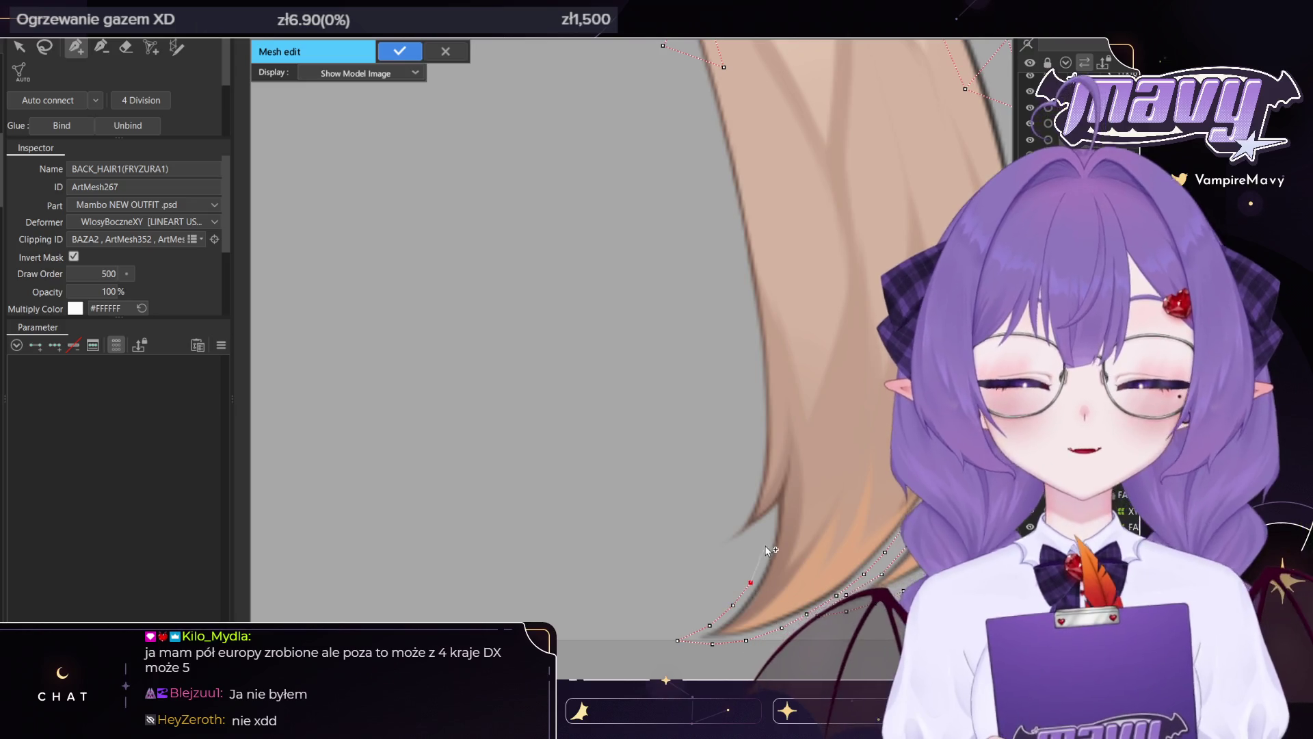
click(766, 545)
click(772, 517)
click(752, 536)
click(720, 552)
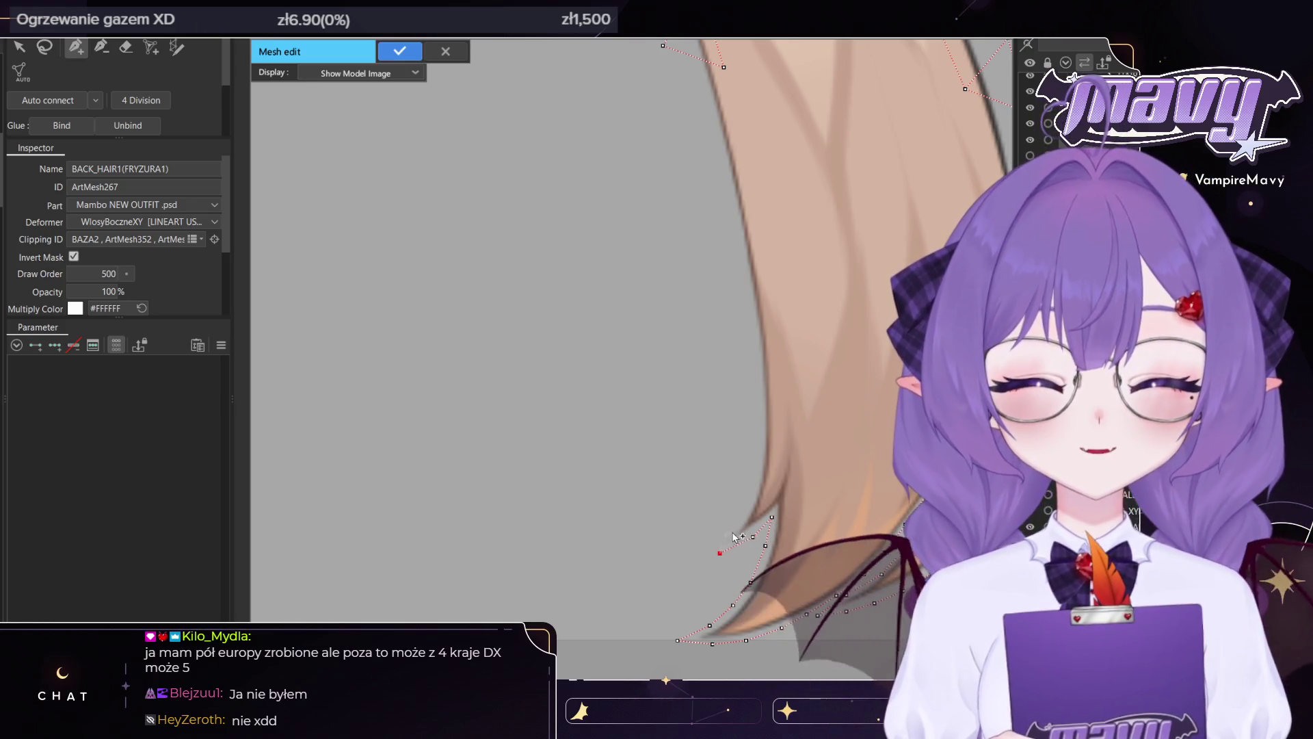
click(733, 547)
click(730, 527)
click(748, 497)
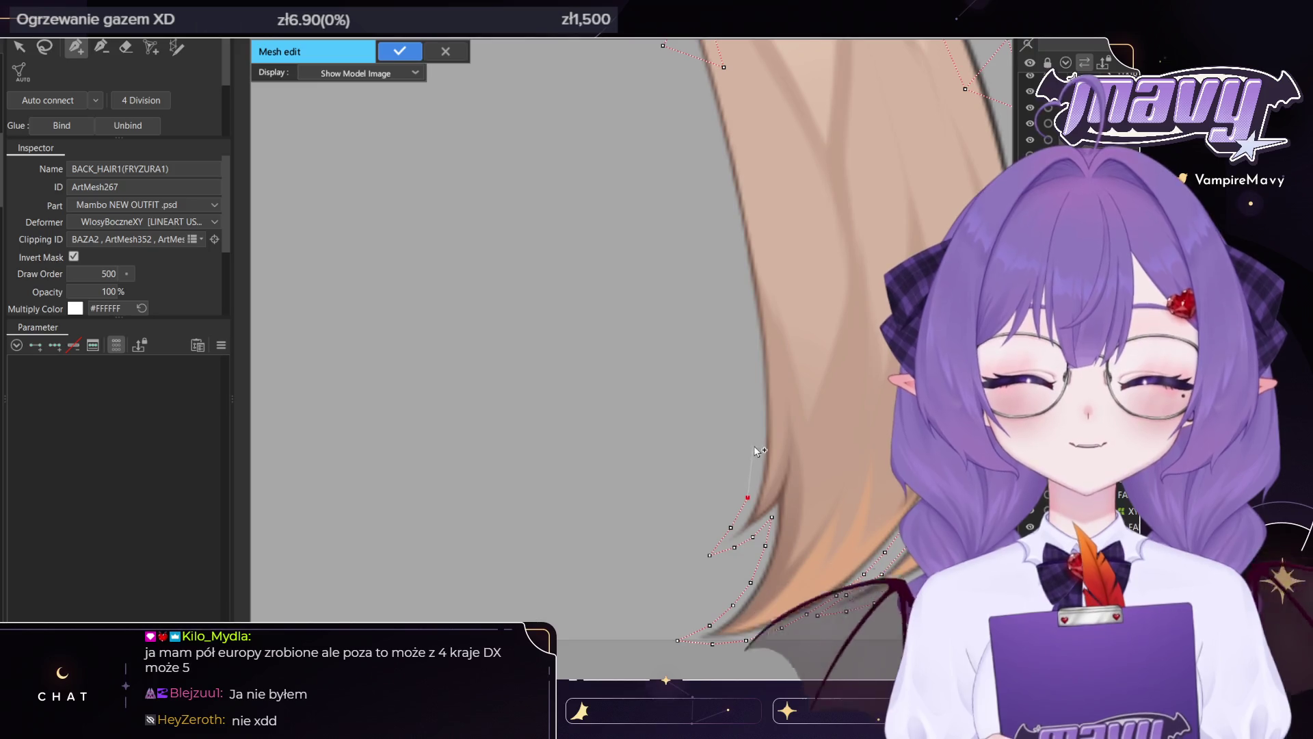
Extend the right strand's edge with vertices running upward
scroll(702, 508, down, 5)
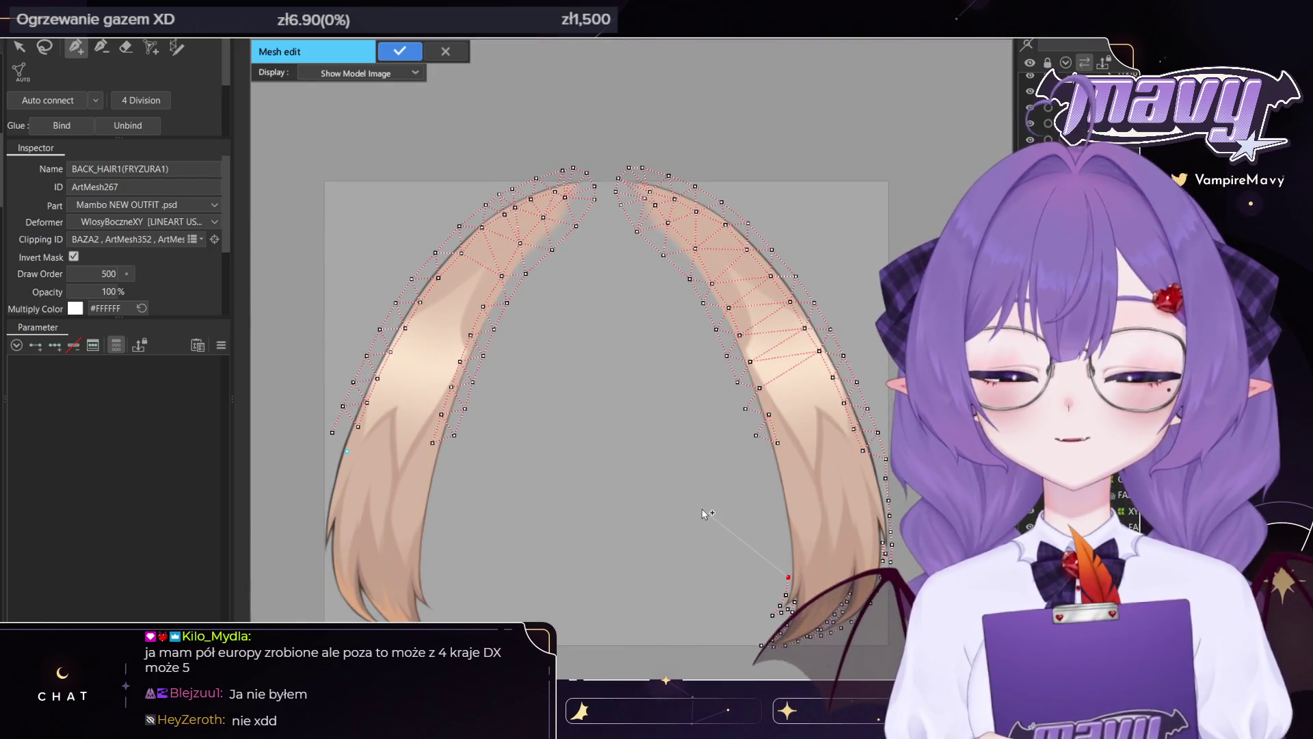
click(788, 555)
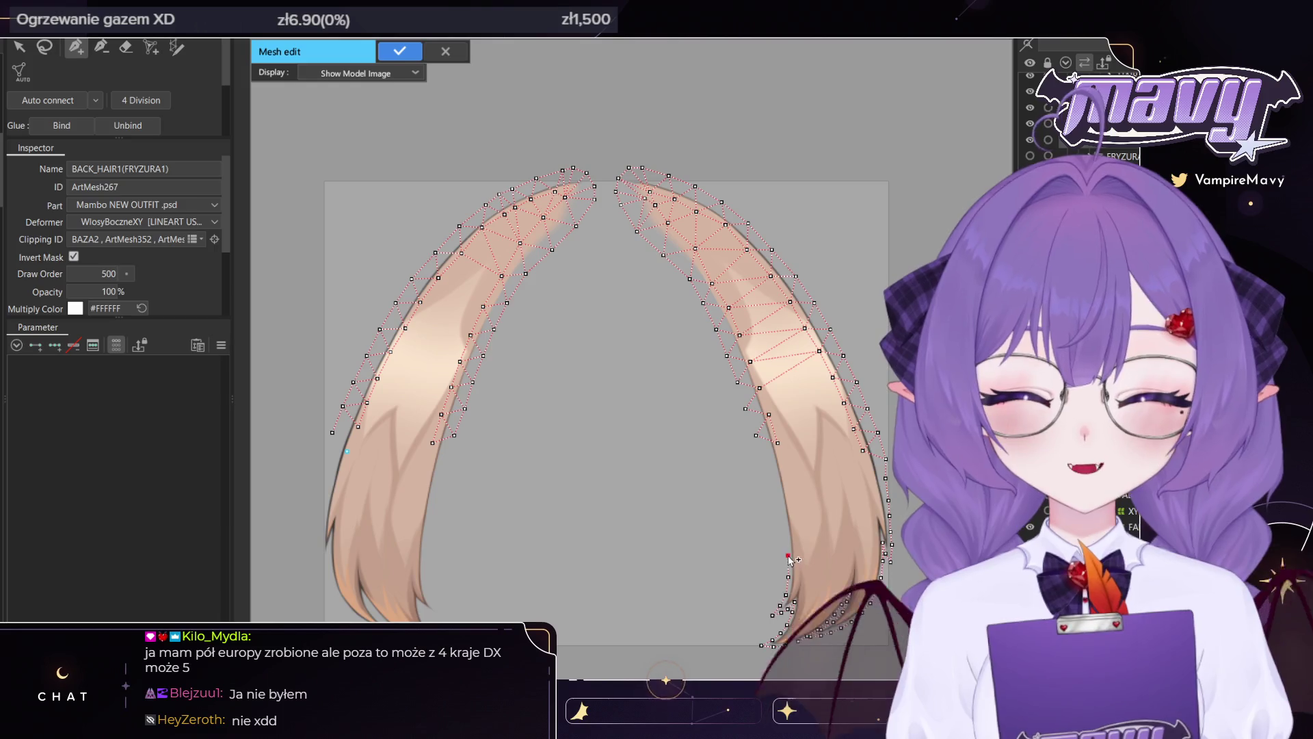
click(785, 532)
click(782, 508)
click(774, 479)
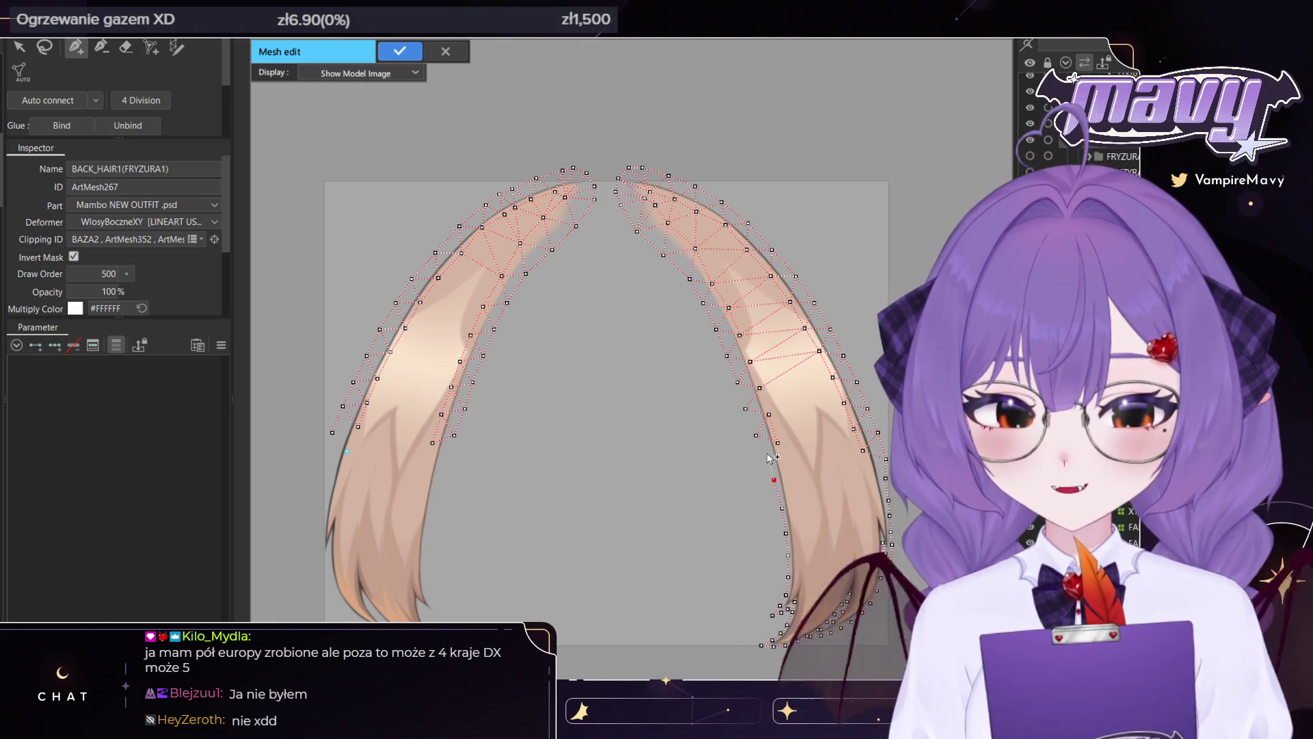
click(766, 453)
click(737, 382)
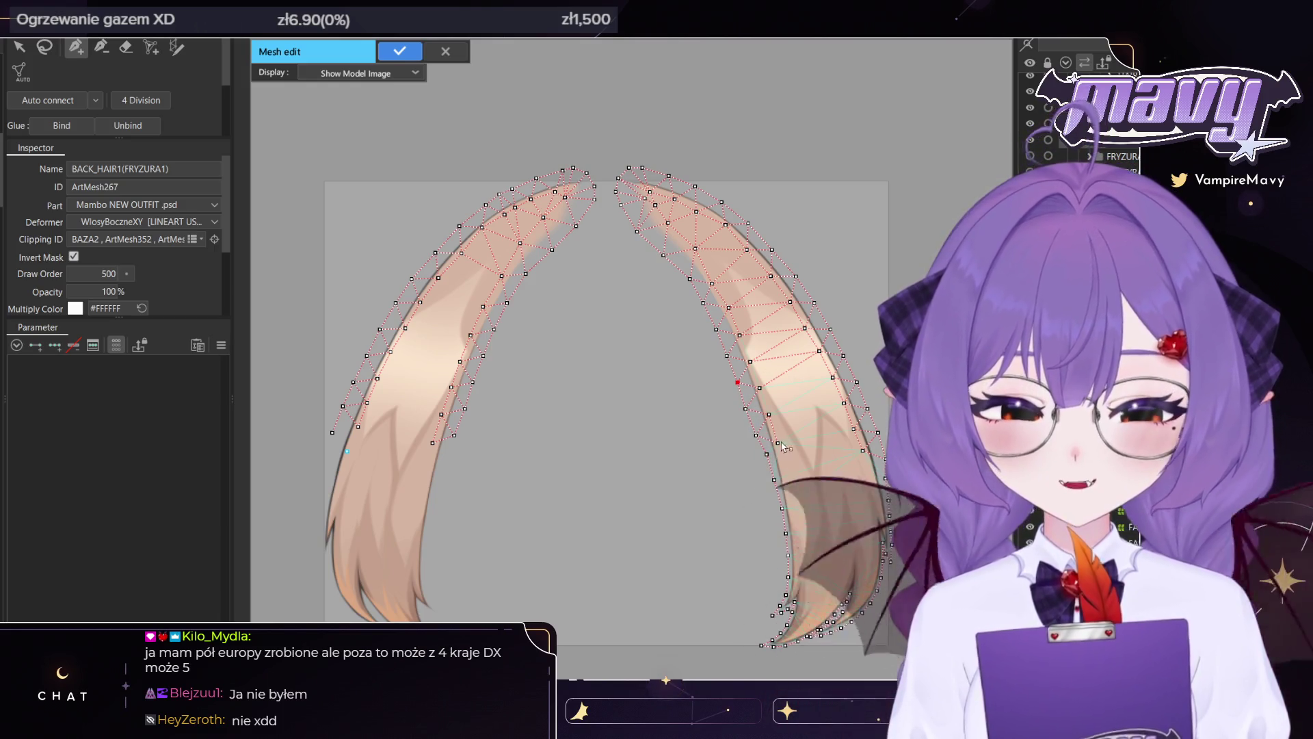
Add an interior line of vertices down the right strand toward the tip
click(786, 465)
click(795, 489)
click(799, 516)
click(802, 542)
click(803, 561)
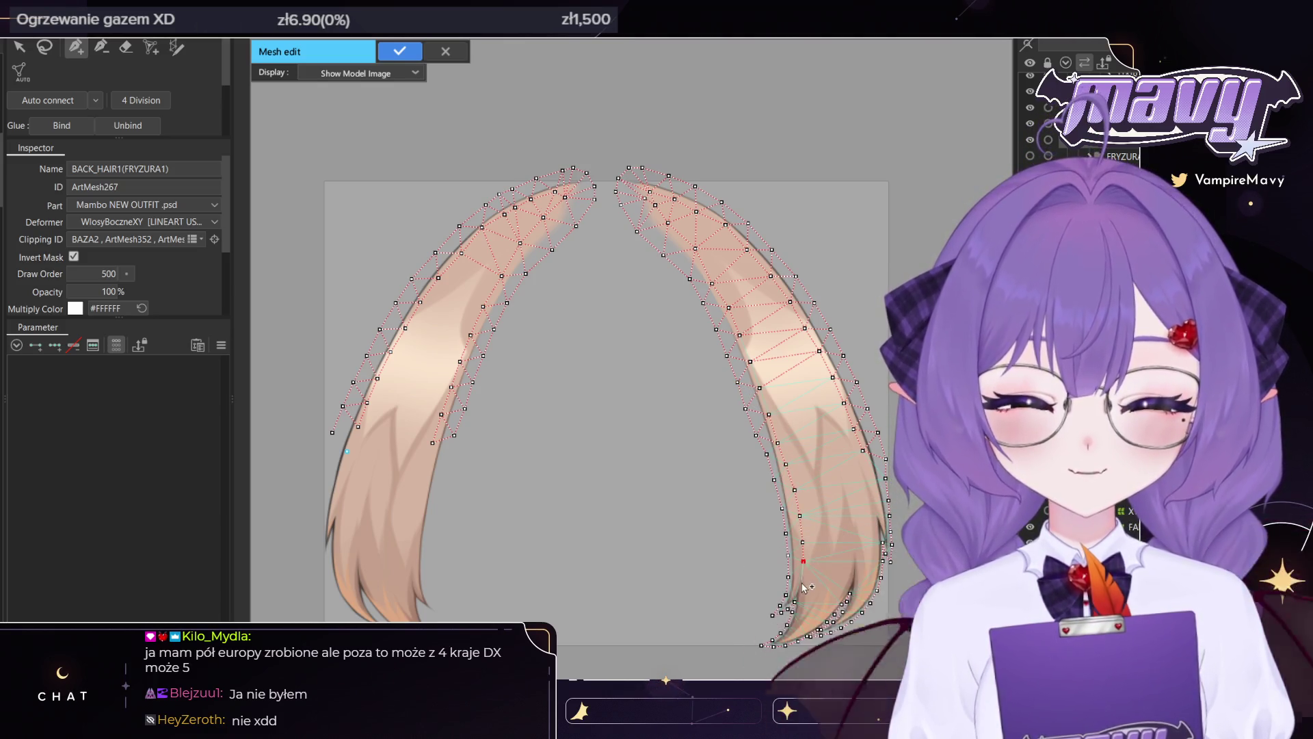
scroll(854, 587, up, 3)
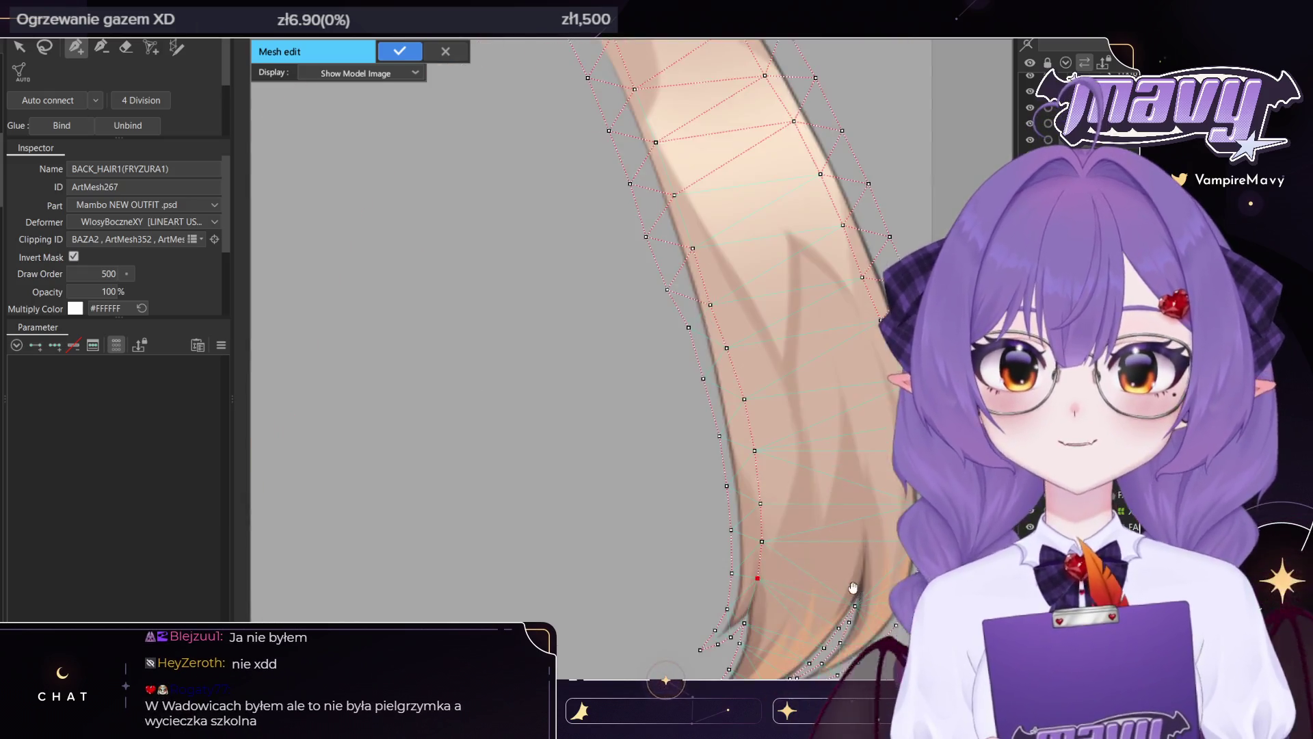
drag(853, 587, 856, 489)
click(755, 507)
click(746, 525)
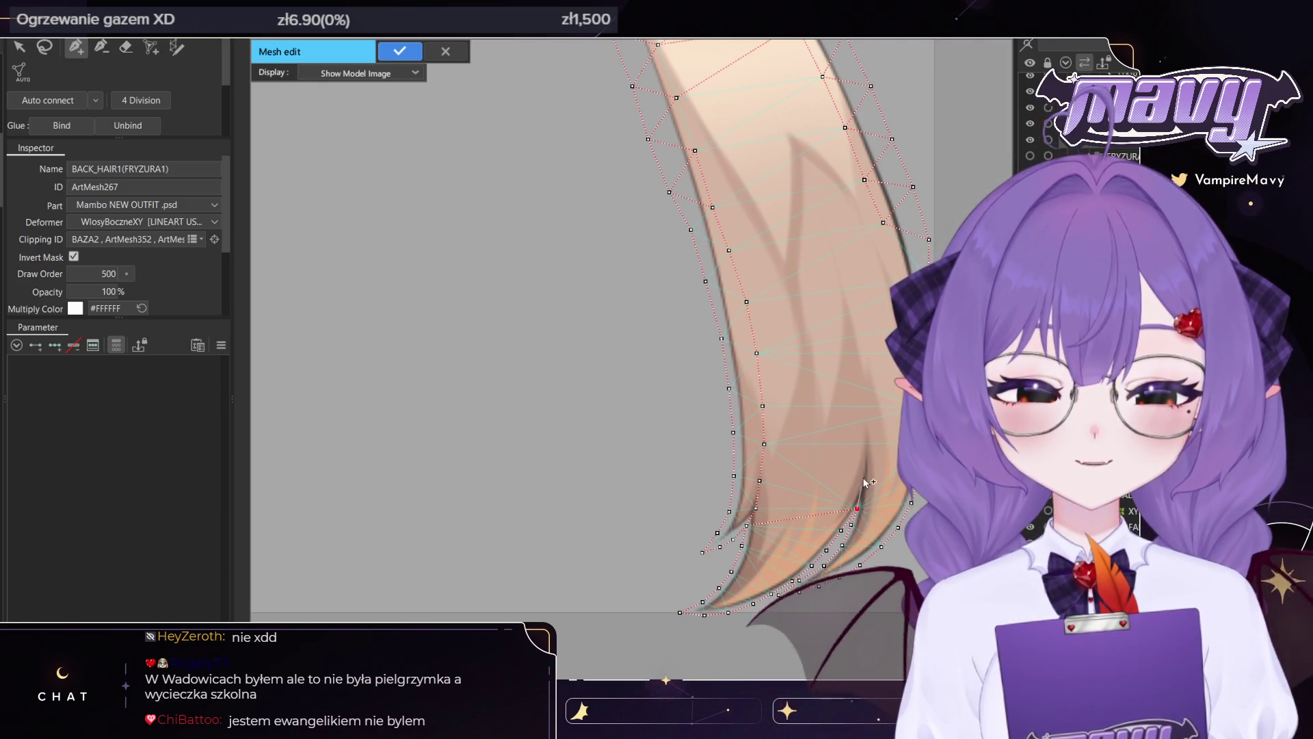
Extend the interior line up toward the strand's top and into its notch
scroll(867, 411, up, 2)
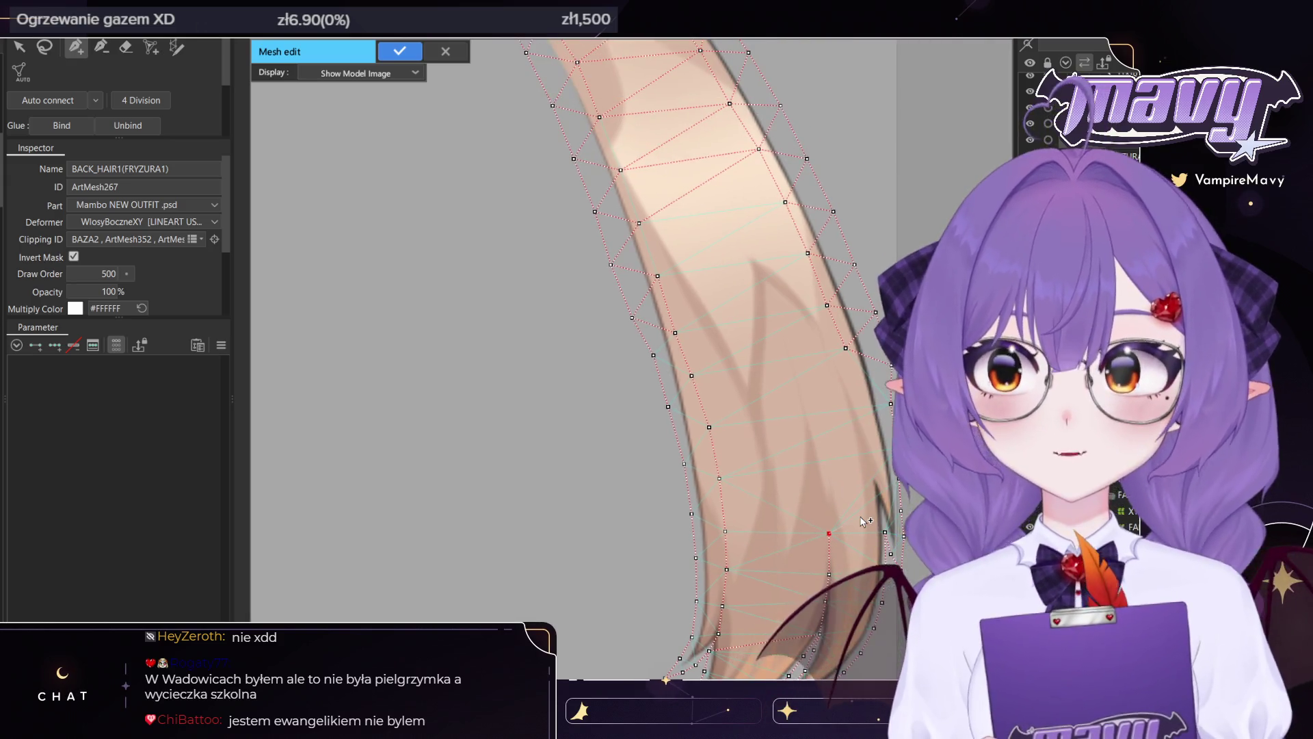
click(800, 391)
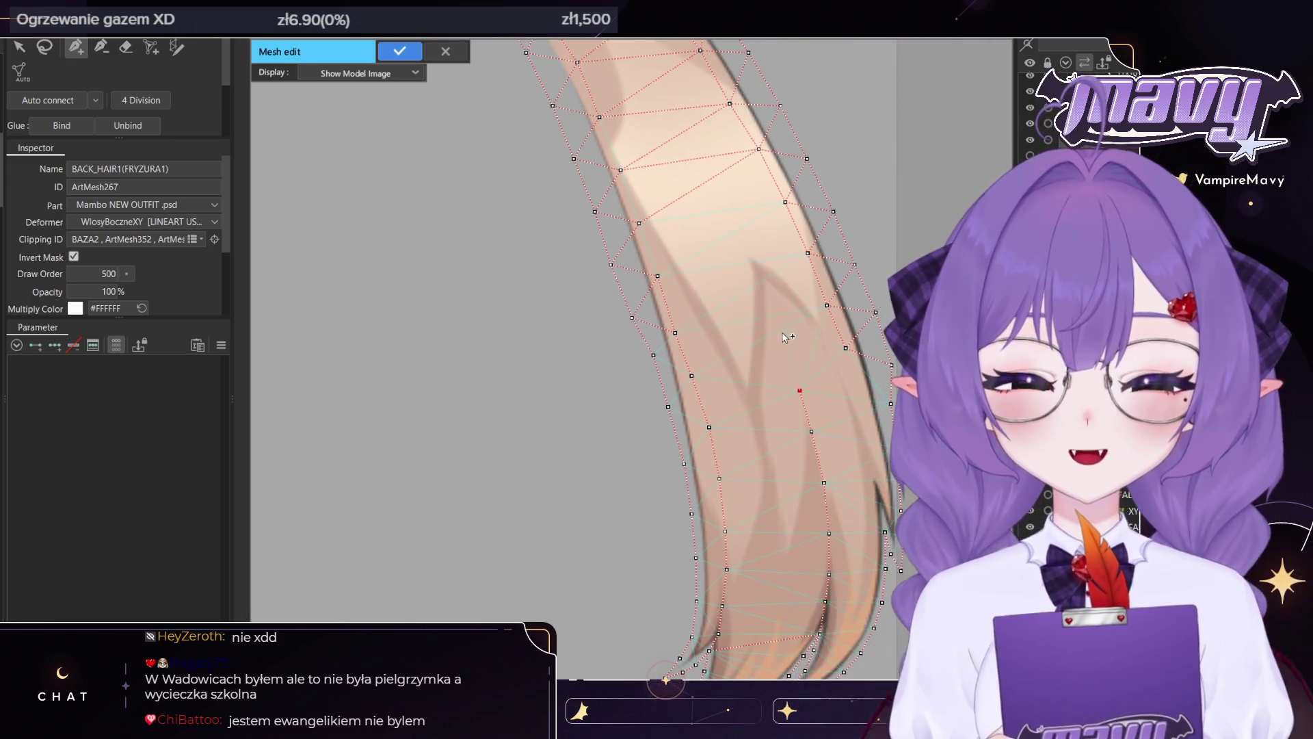
click(757, 302)
click(751, 353)
click(719, 331)
click(692, 279)
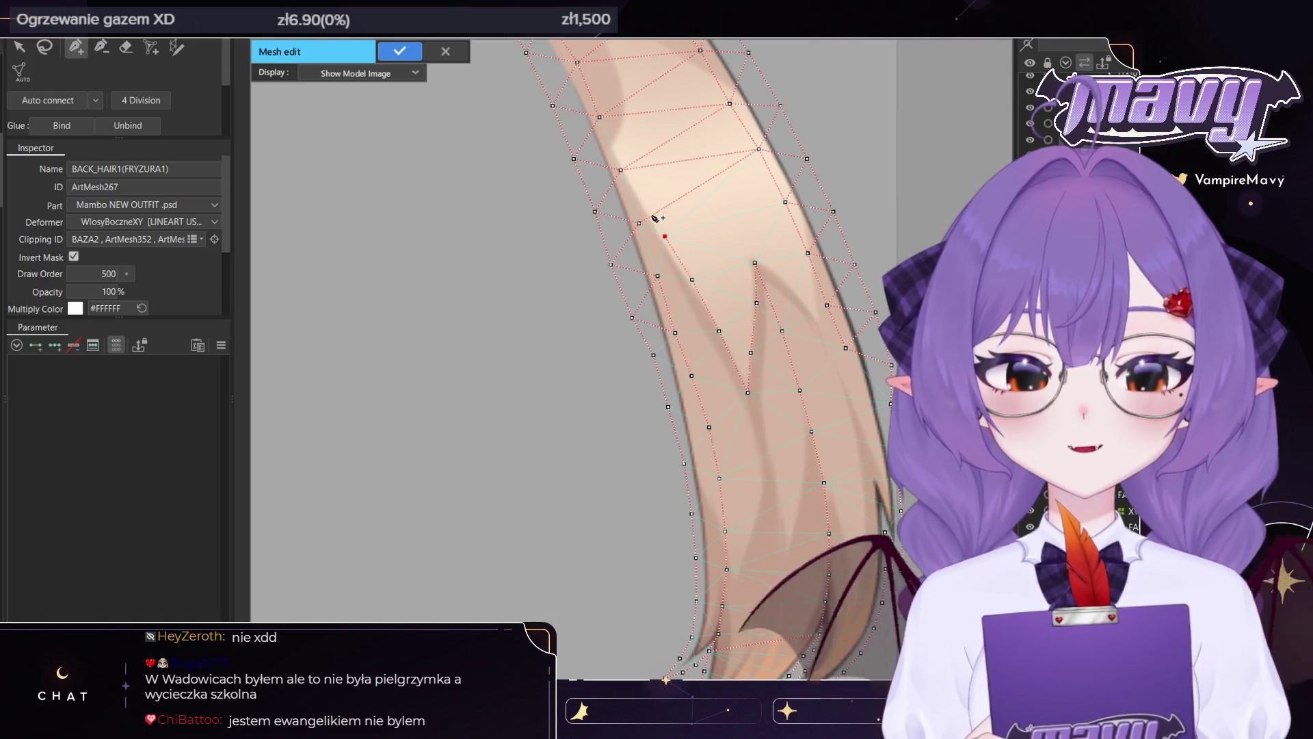
click(620, 171)
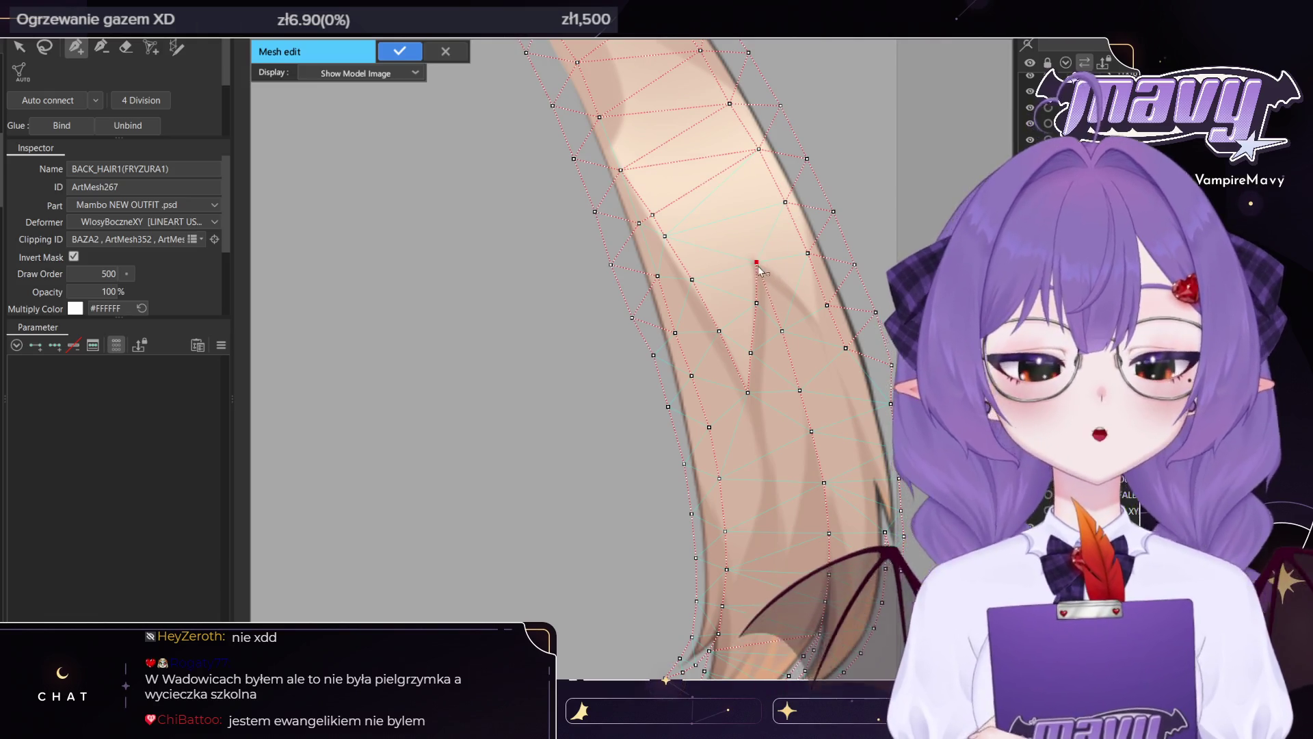
click(776, 274)
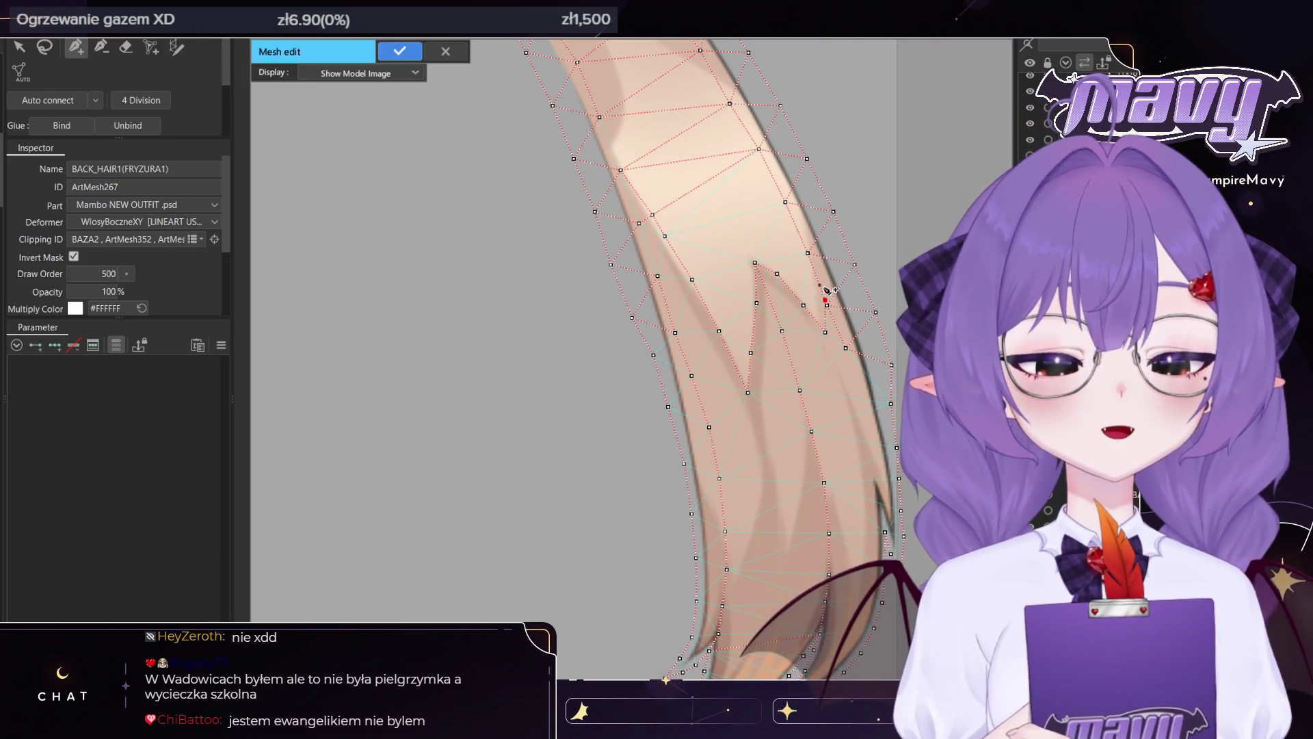
Connect to existing vertices and fill gaps on the outer edge, bottom tip and interior
drag(851, 361, 829, 318)
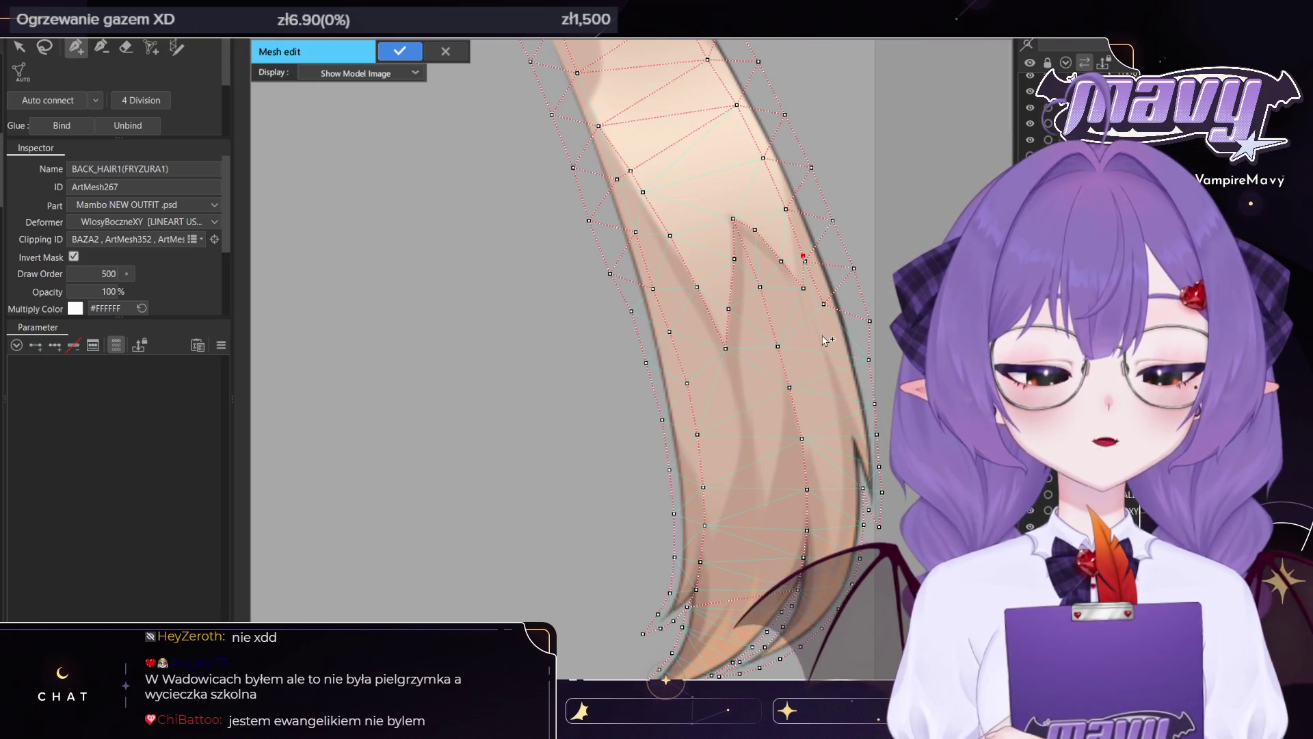
click(803, 288)
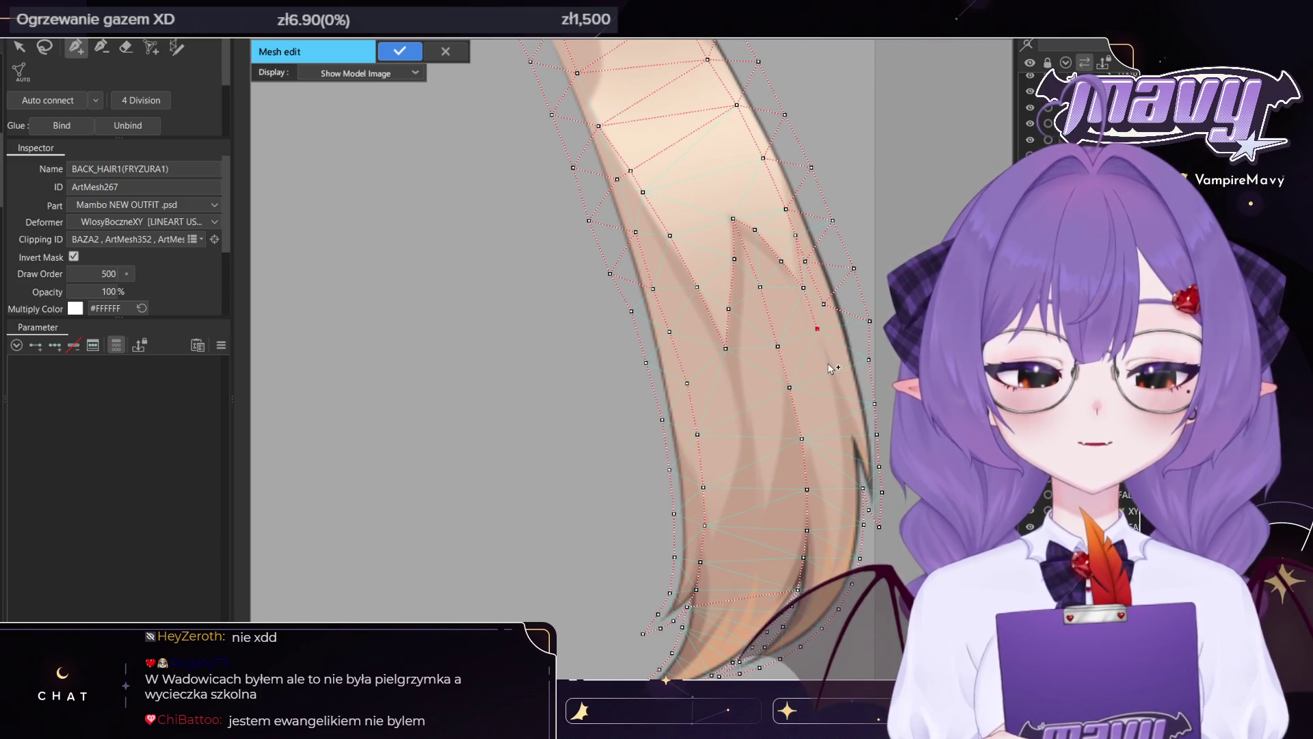
click(848, 440)
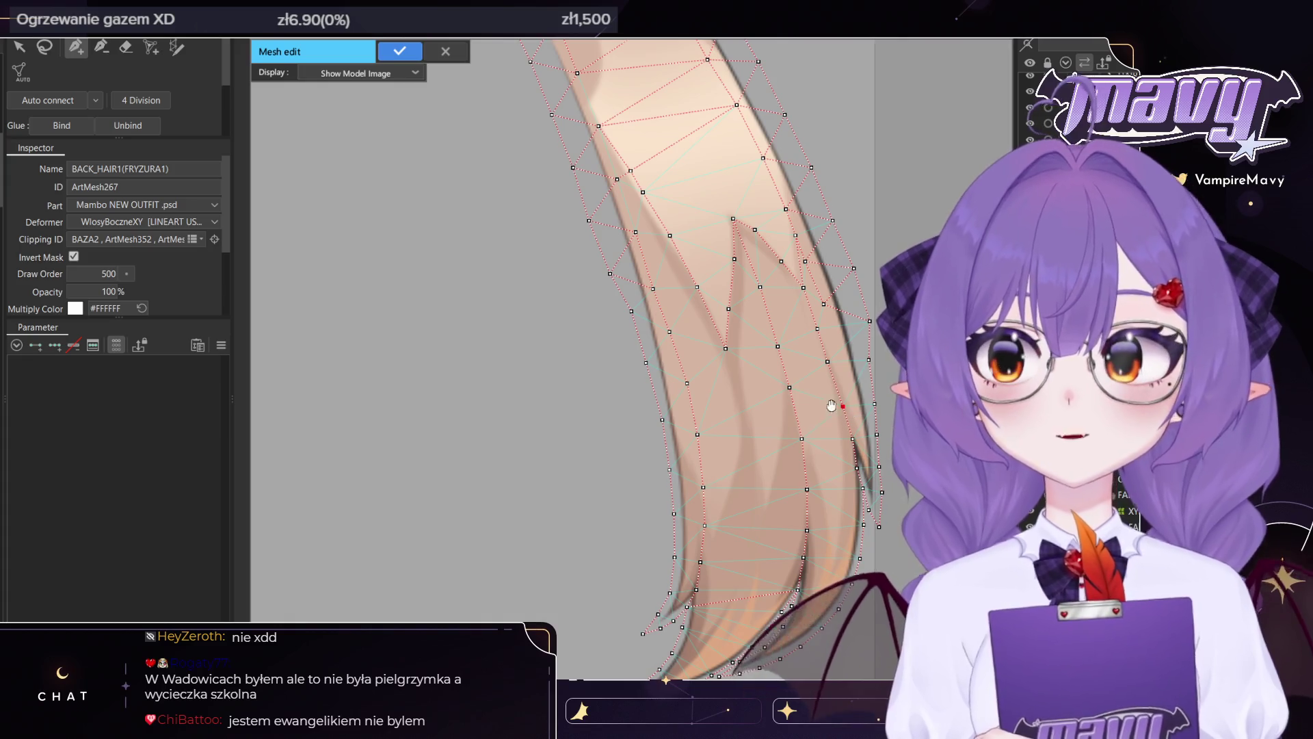
drag(845, 410, 876, 361)
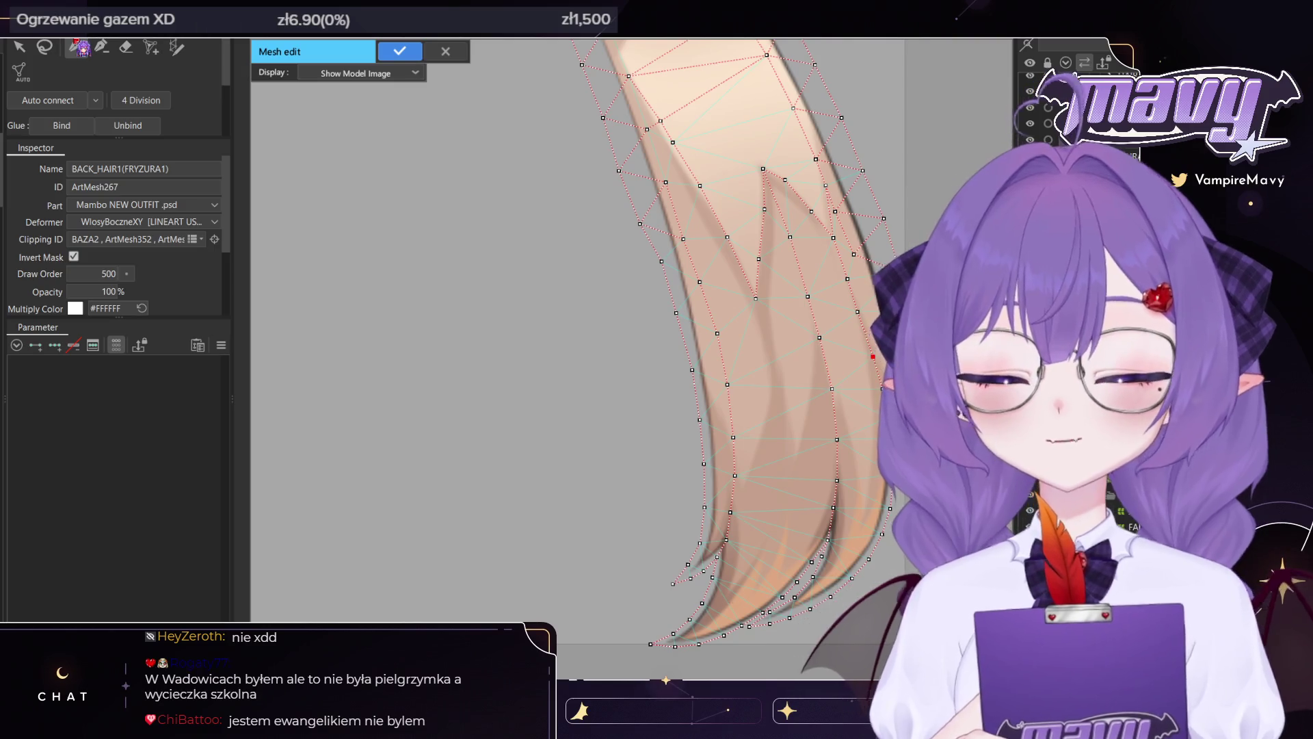
click(77, 46)
click(709, 626)
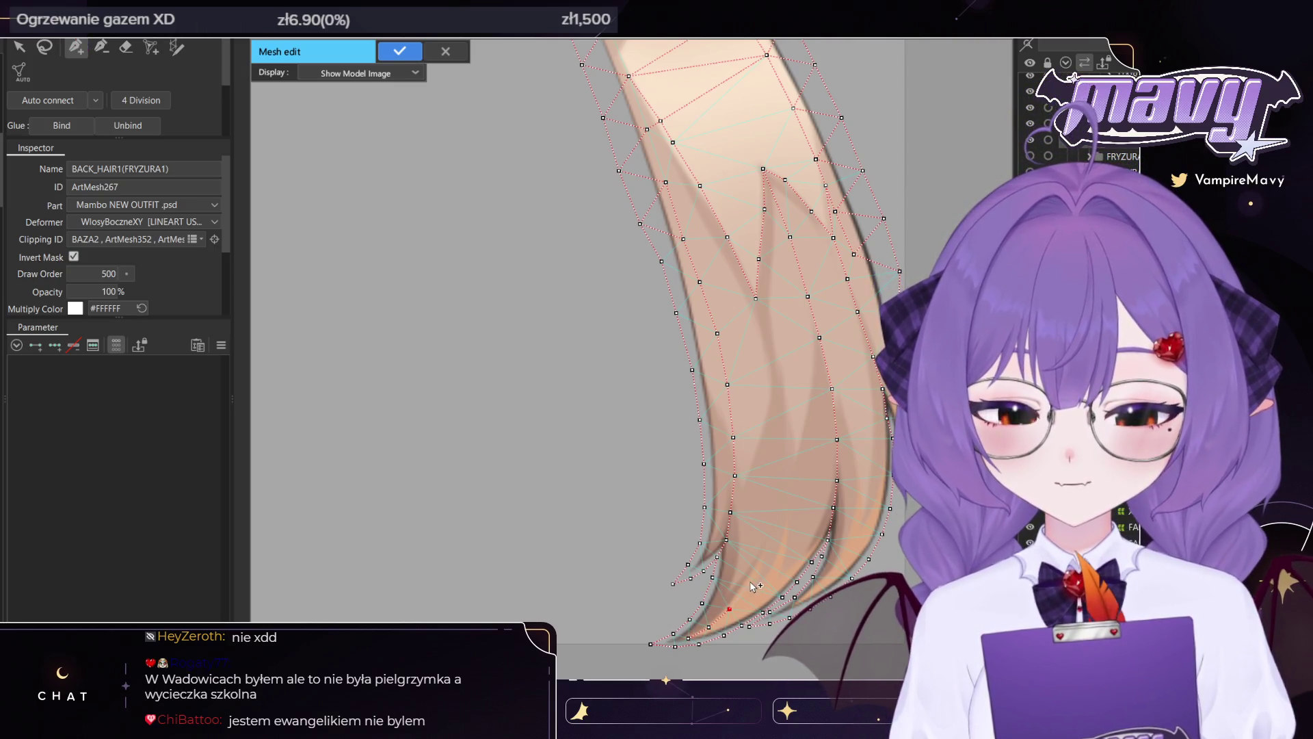
click(780, 509)
click(789, 464)
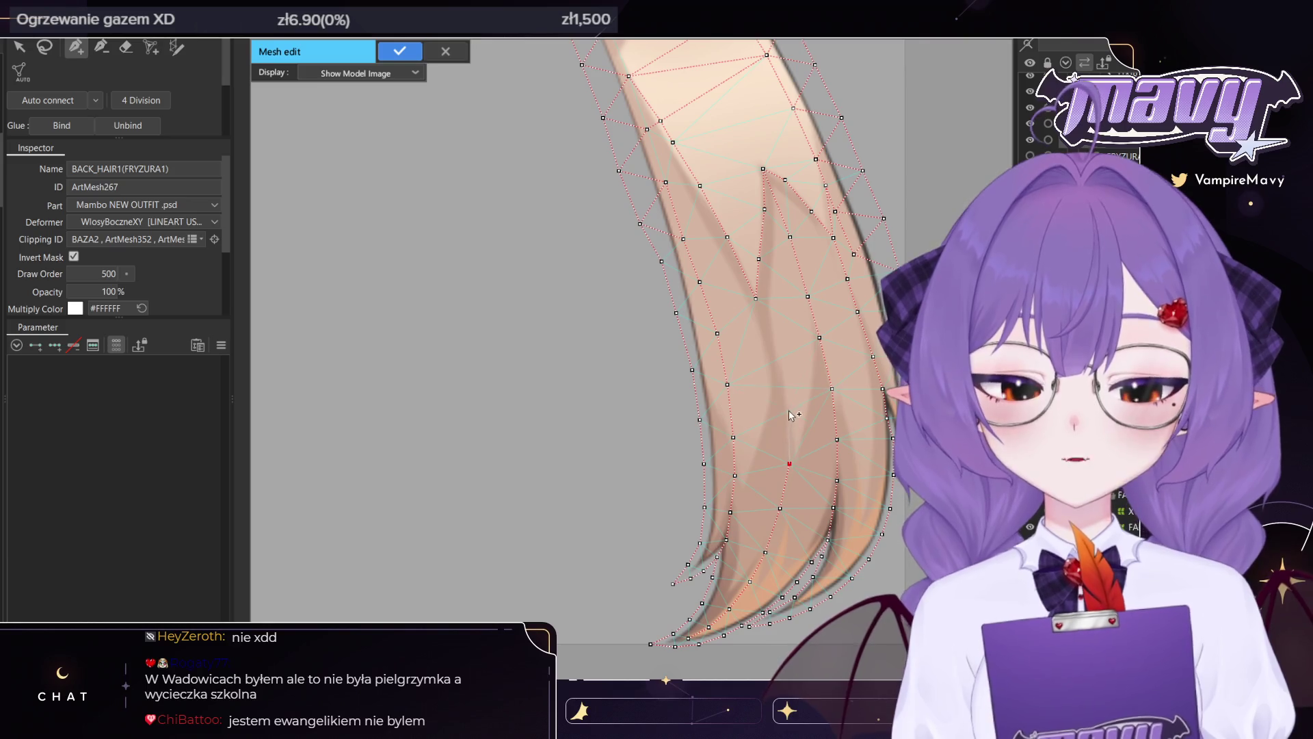
Nudge an upper vertex slightly down and recentre both hair strands in view
drag(756, 293, 756, 299)
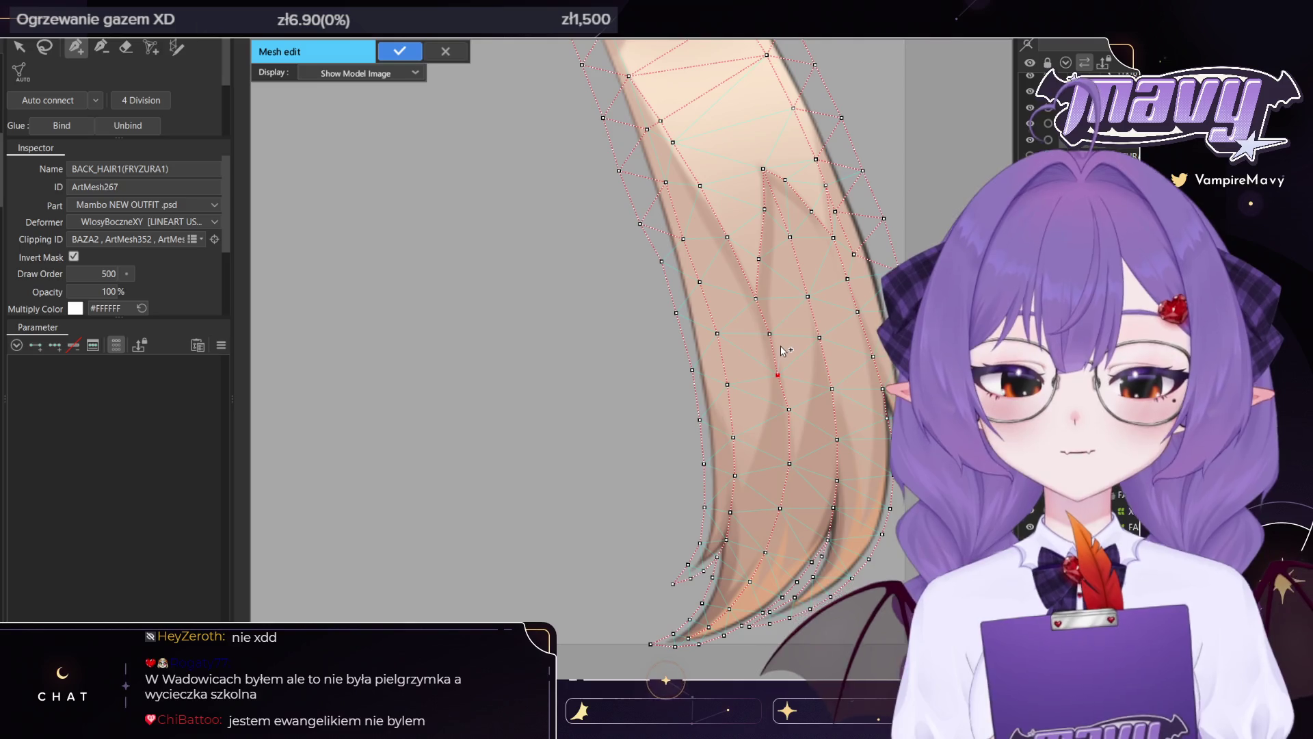
drag(782, 350, 859, 643)
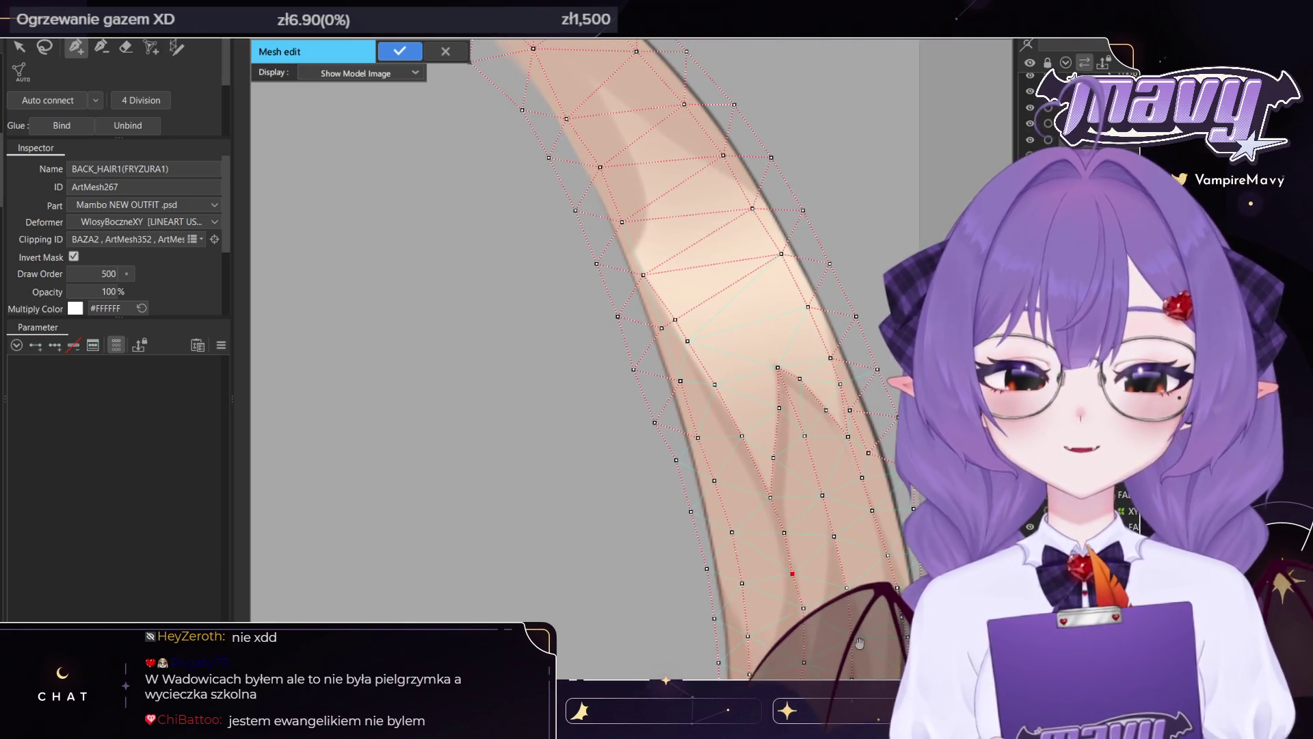
scroll(549, 350, down, 5)
scroll(551, 342, up, 2)
scroll(554, 335, down, 1)
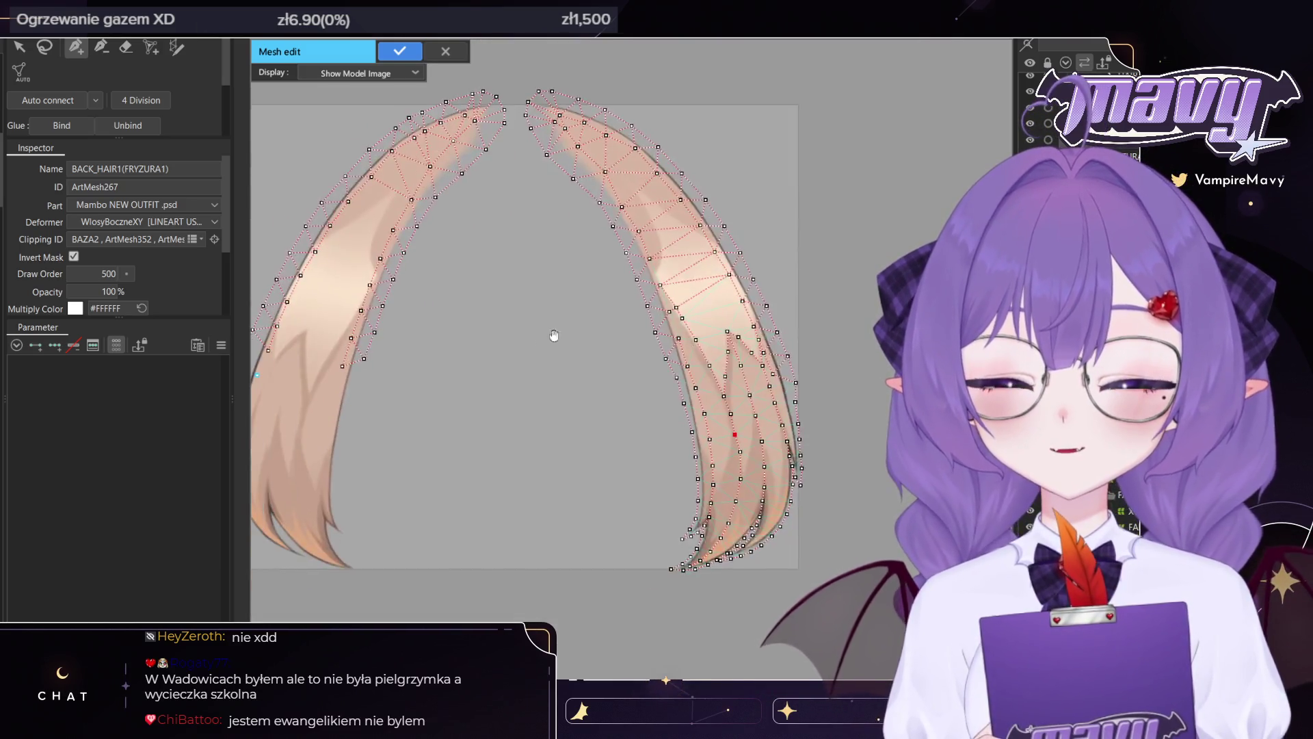
drag(554, 335, 608, 326)
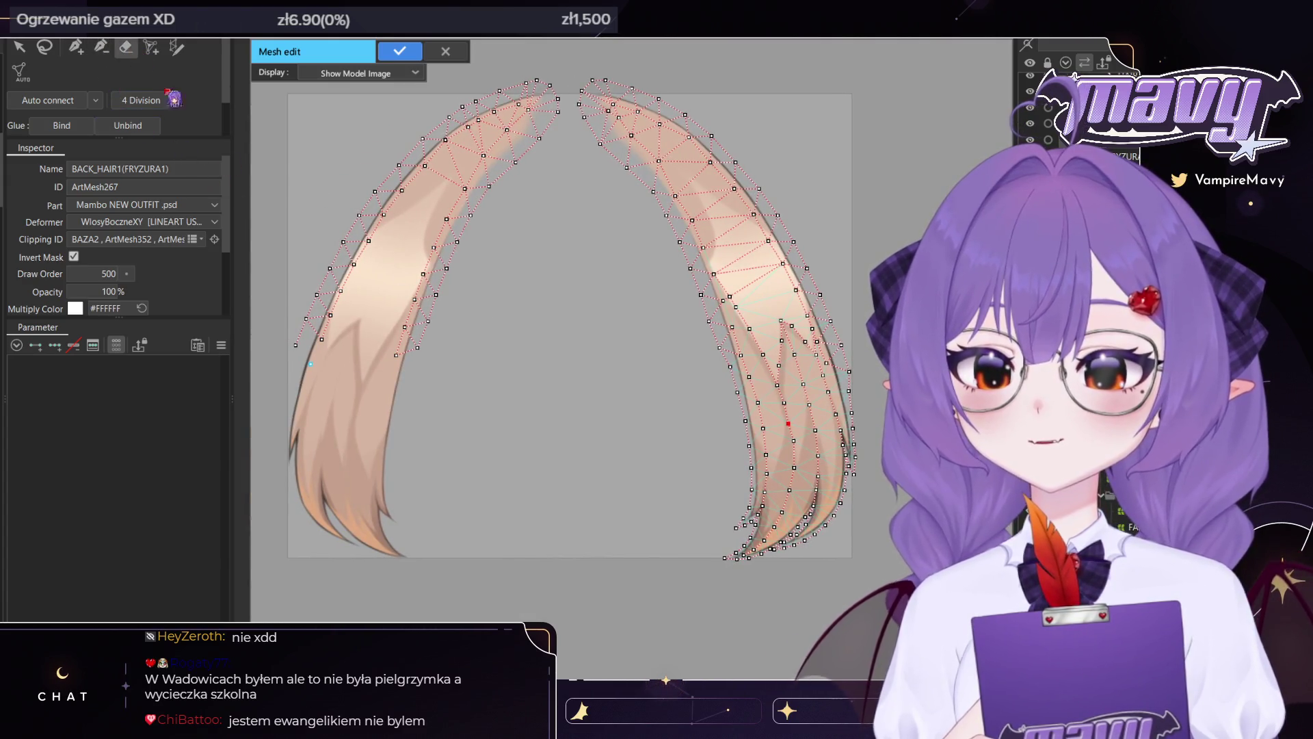
Erase the left strand's vertices and the right strand's old inner vertices
drag(346, 223, 428, 277)
drag(479, 342, 417, 220)
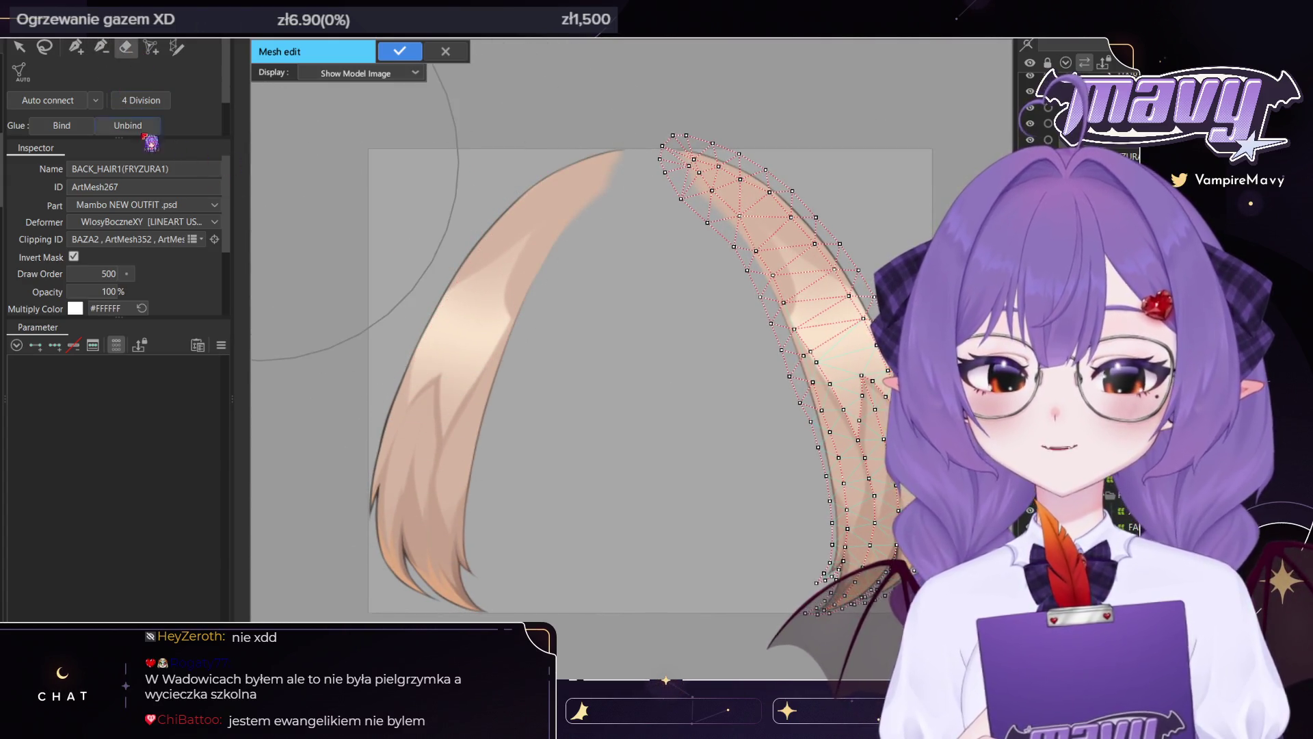
click(79, 44)
click(126, 47)
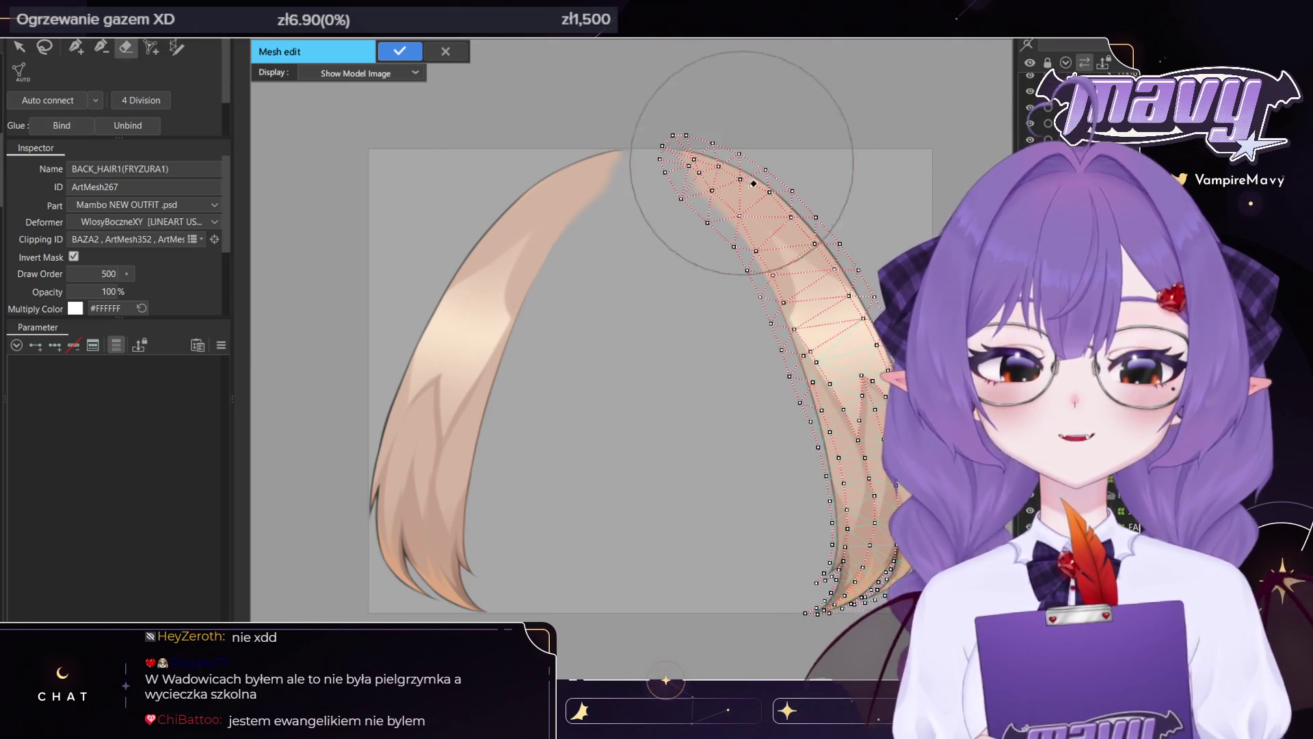
drag(775, 245, 644, 257)
scroll(683, 244, up, 3)
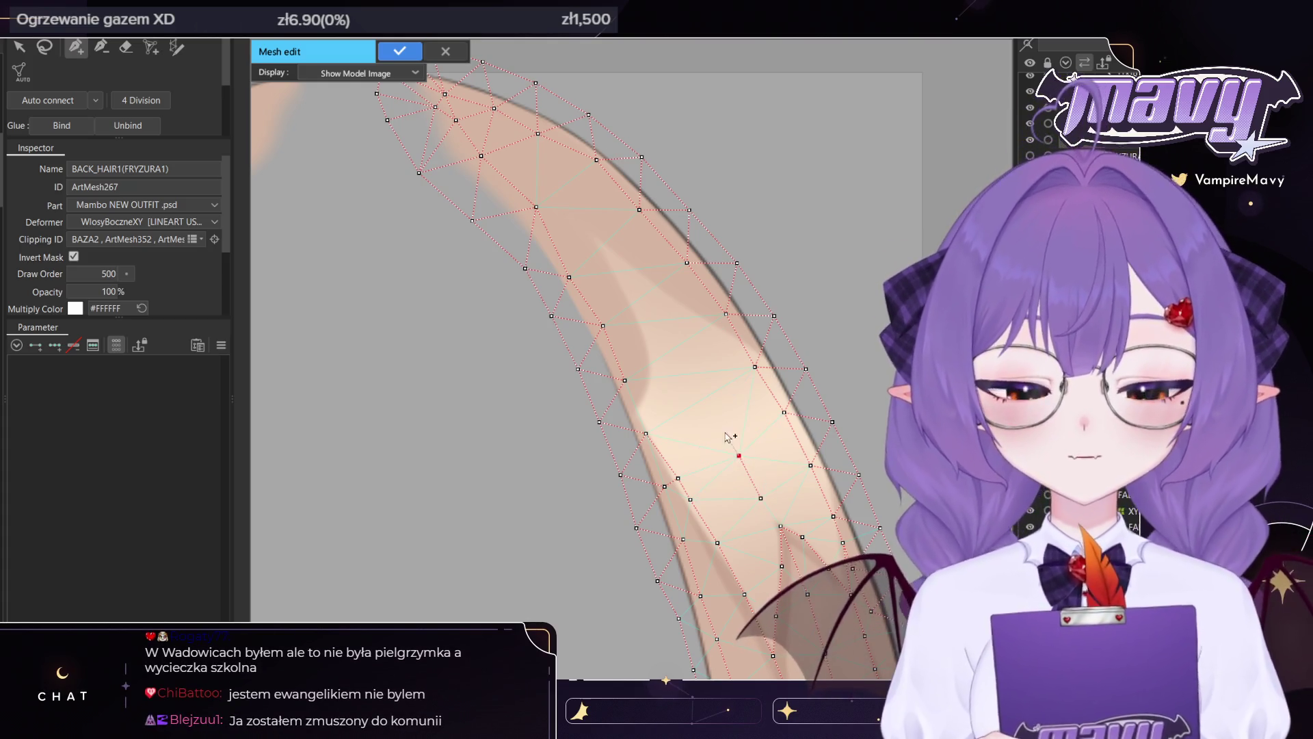
Place a vertex line down the right strand's middle, auto-connect and apply
click(739, 454)
click(661, 315)
click(632, 269)
click(599, 222)
click(555, 180)
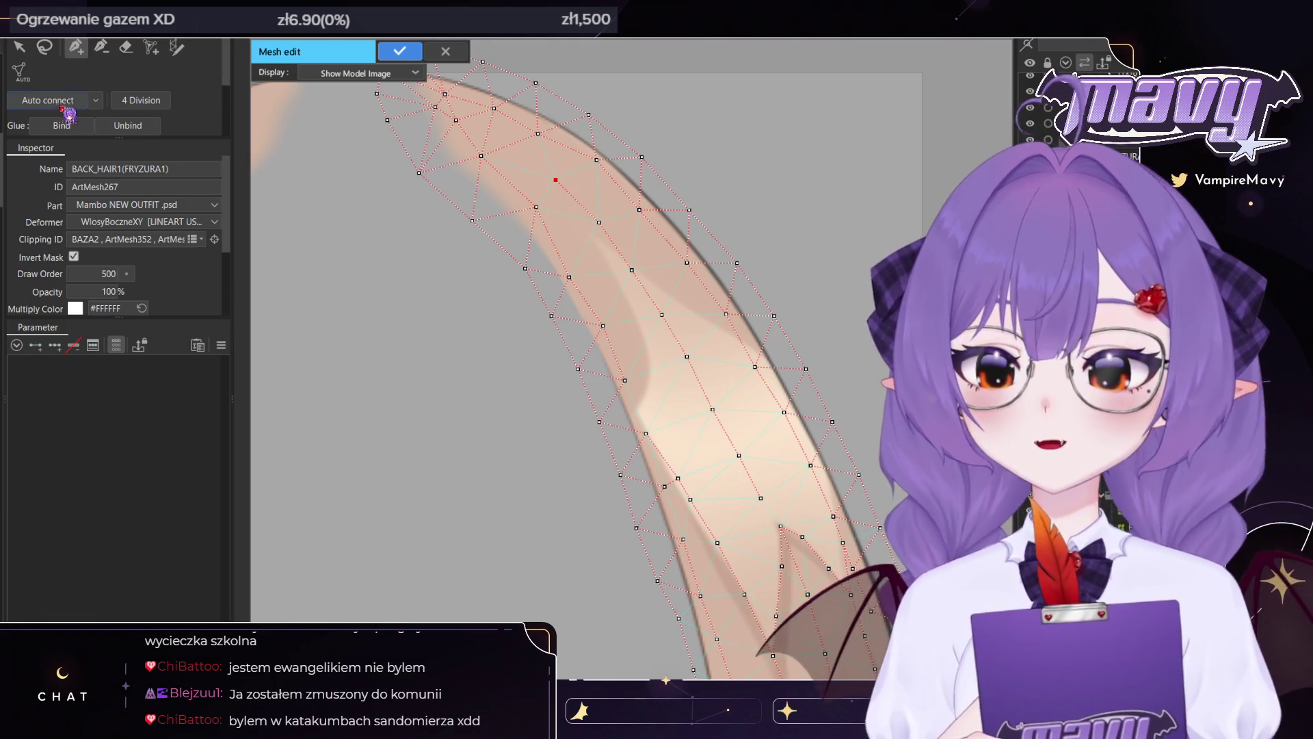
click(62, 104)
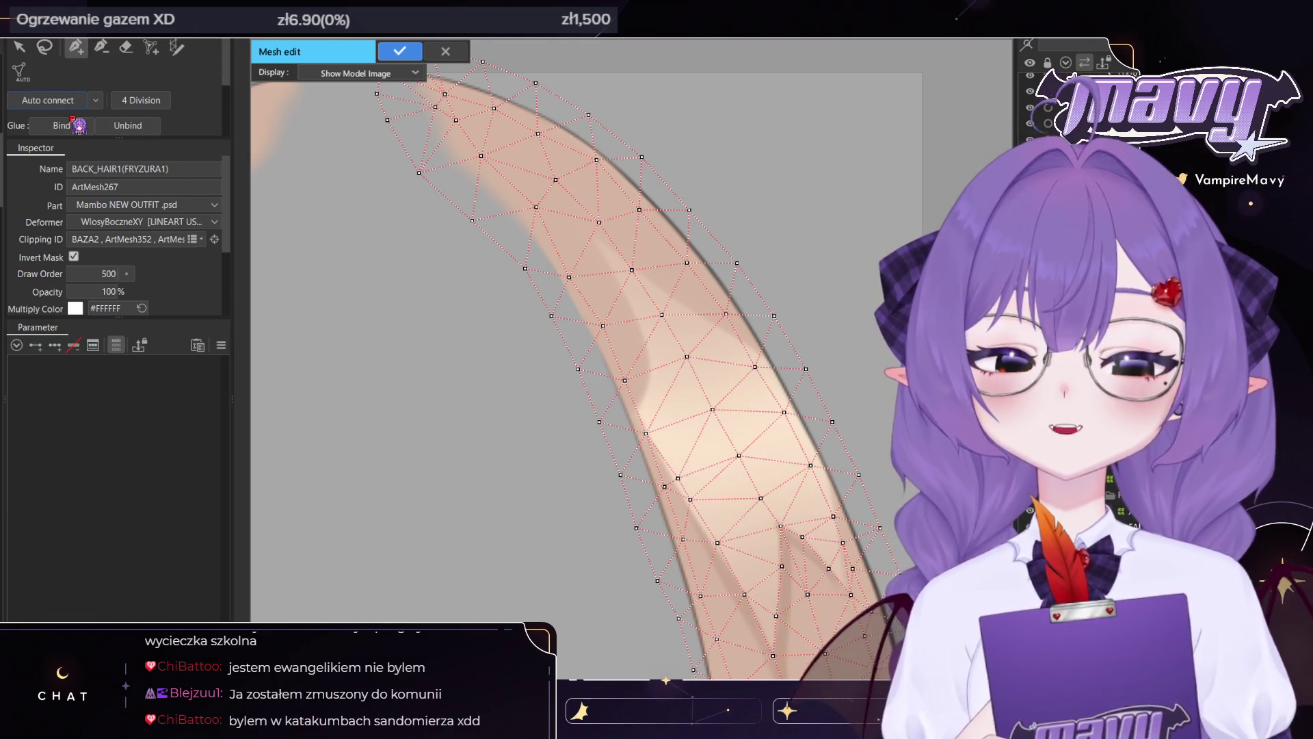
click(399, 51)
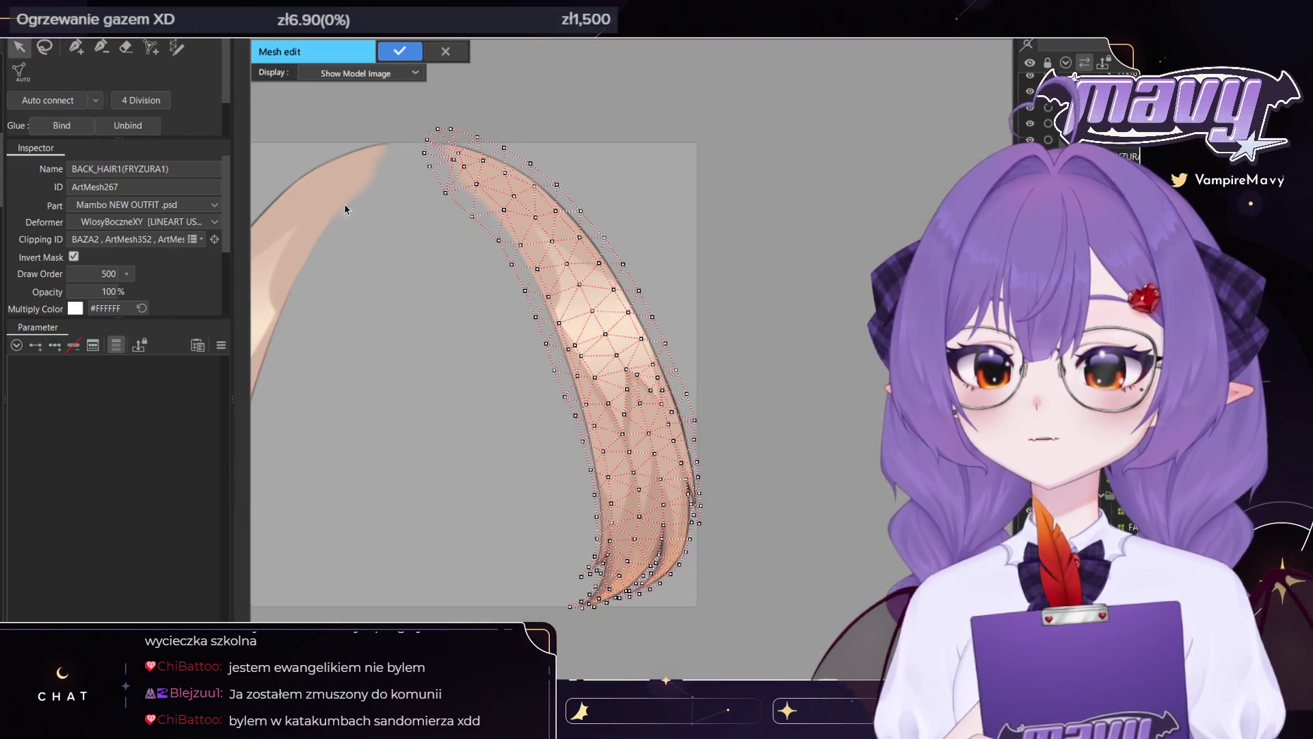
Mirror all strand vertices onto the left strand with Ctrl+Shift+H and confirm the mesh edit
scroll(345, 209, down, 3)
drag(449, 132, 722, 662)
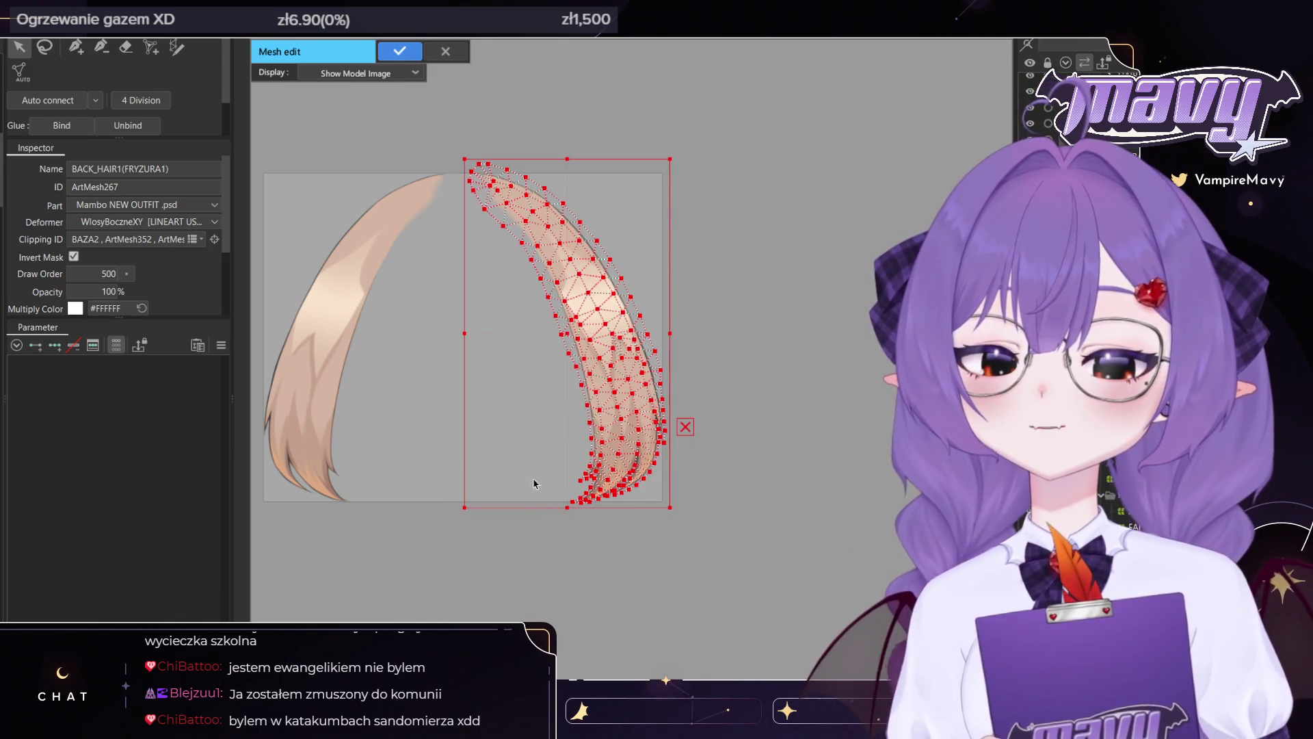
key(ctrl+shift+h)
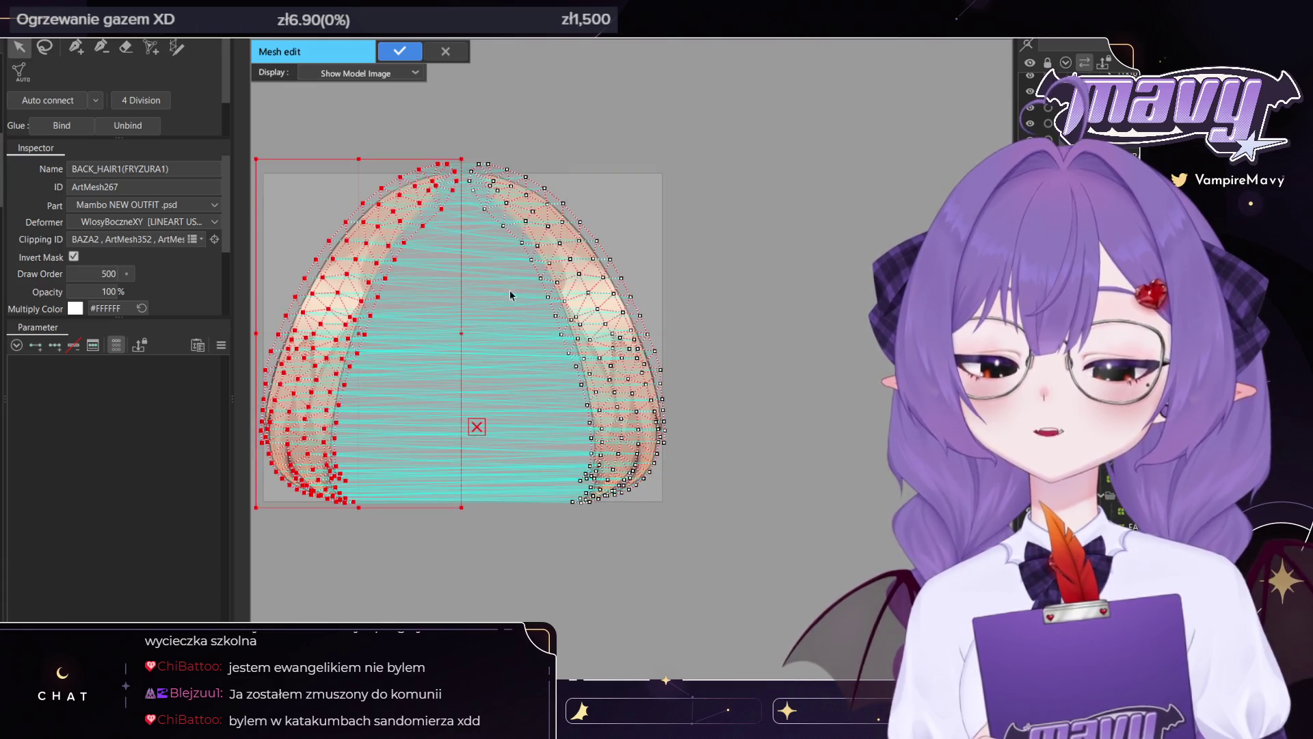
click(508, 509)
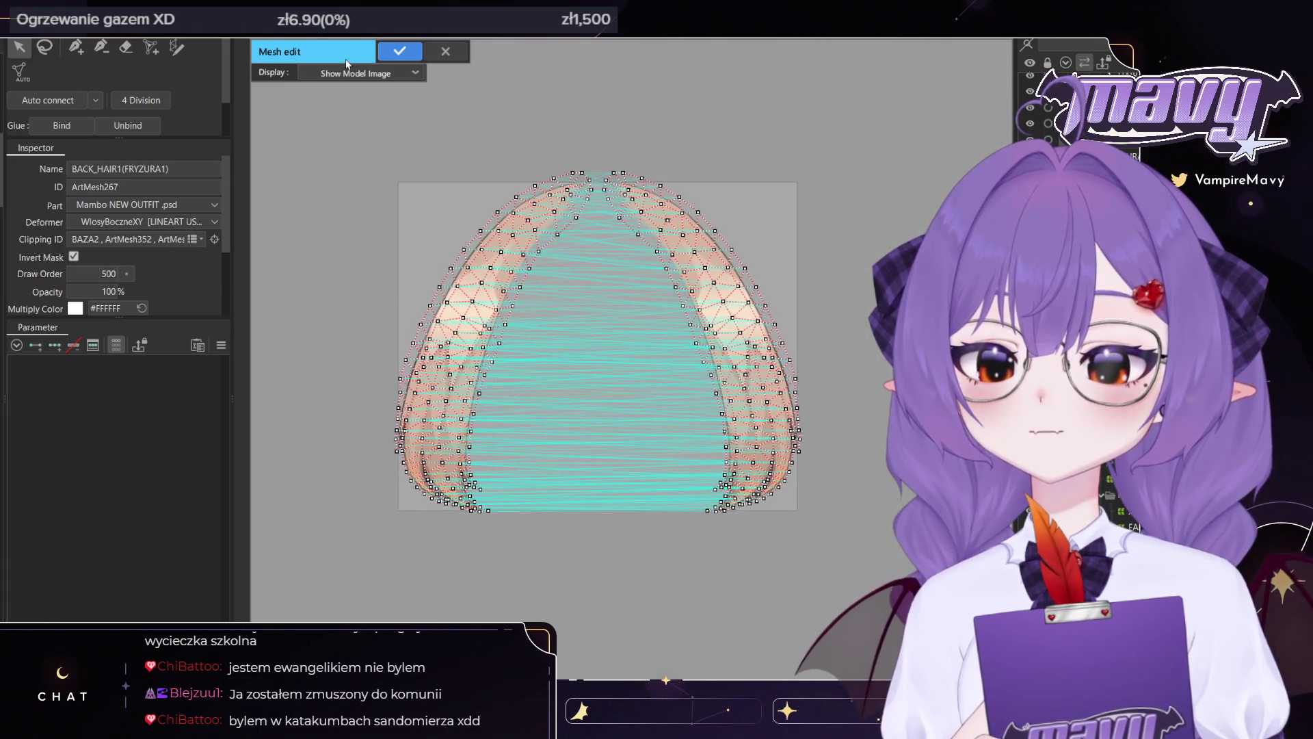
click(400, 51)
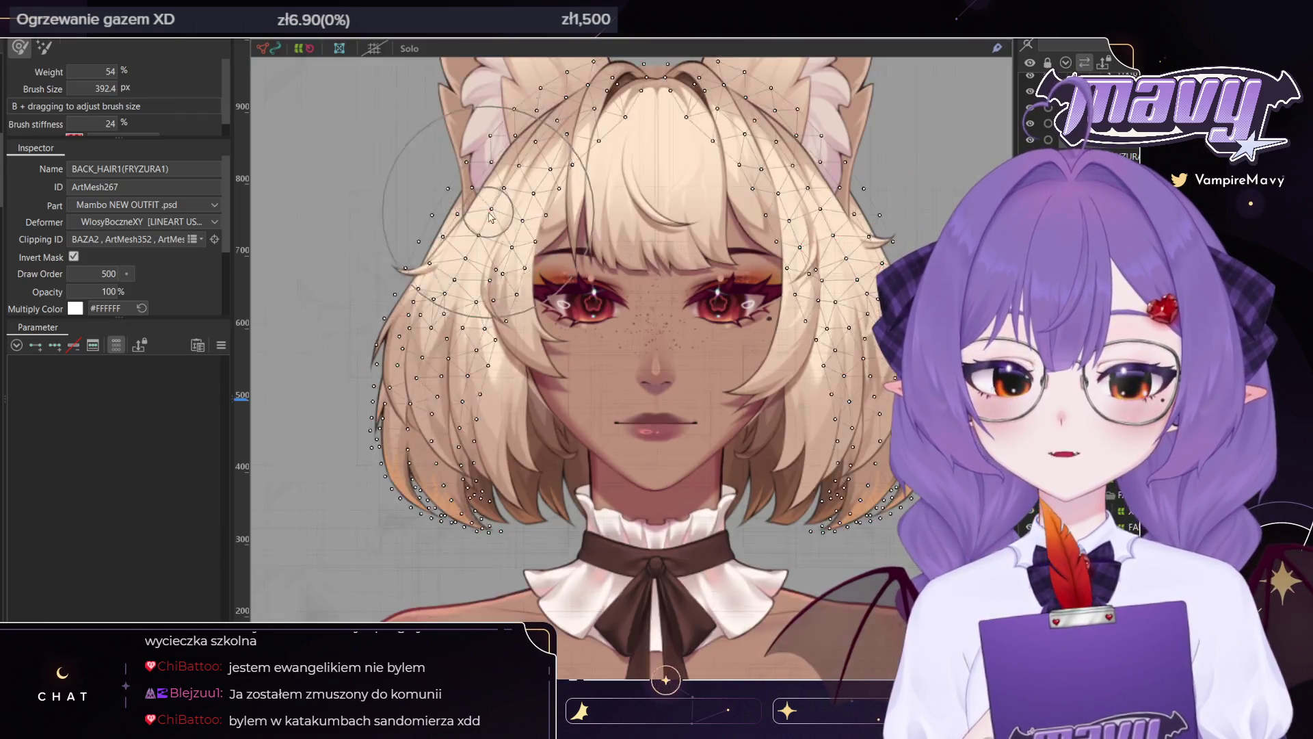
scroll(490, 218, down, 2)
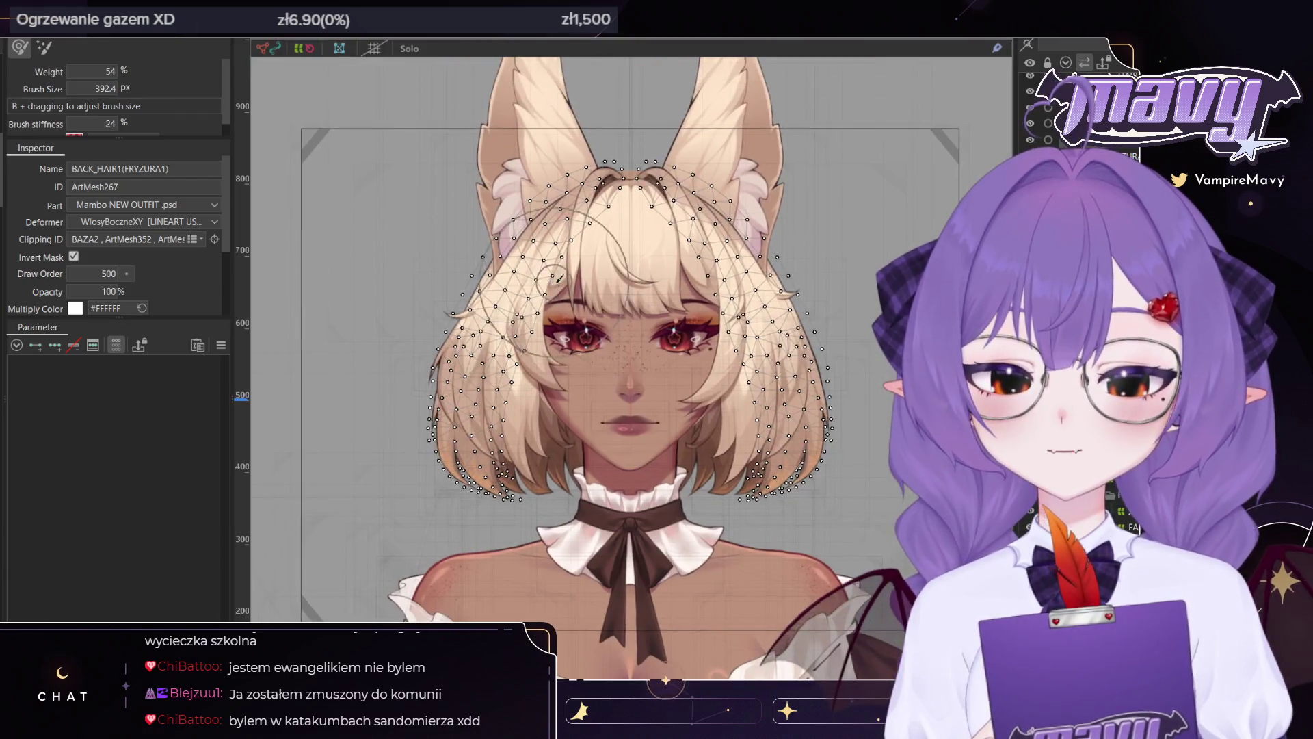
Switch from the brush back to the part selection tool (V)
scroll(601, 280, up, 5)
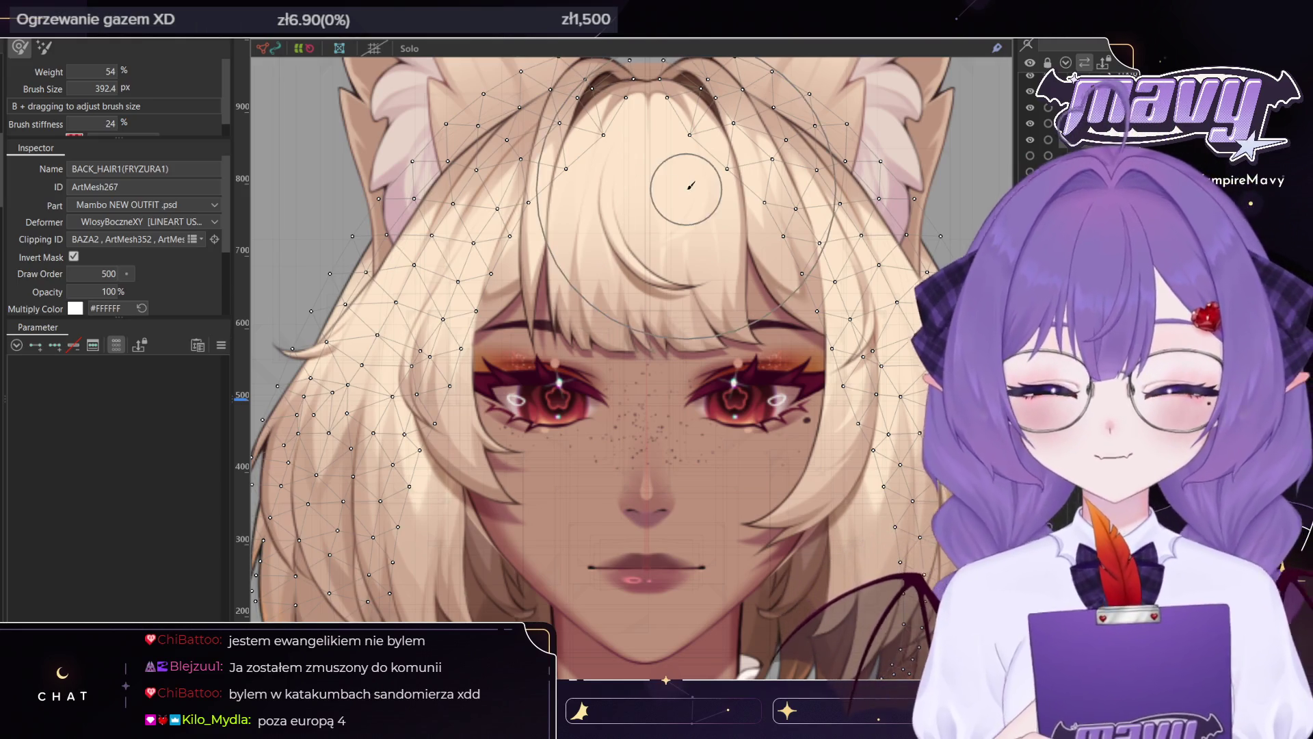
scroll(651, 414, down, 3)
scroll(721, 507, up, 2)
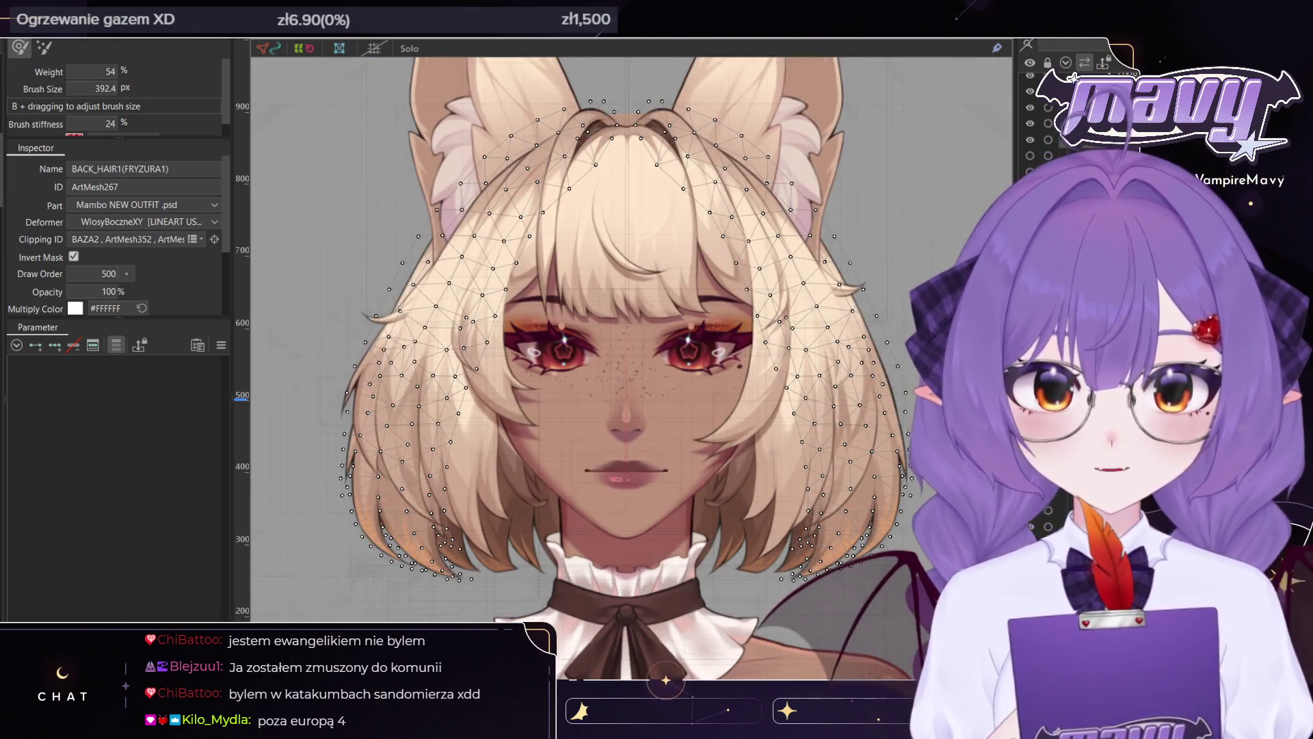
key(v)
scroll(750, 567, up, 2)
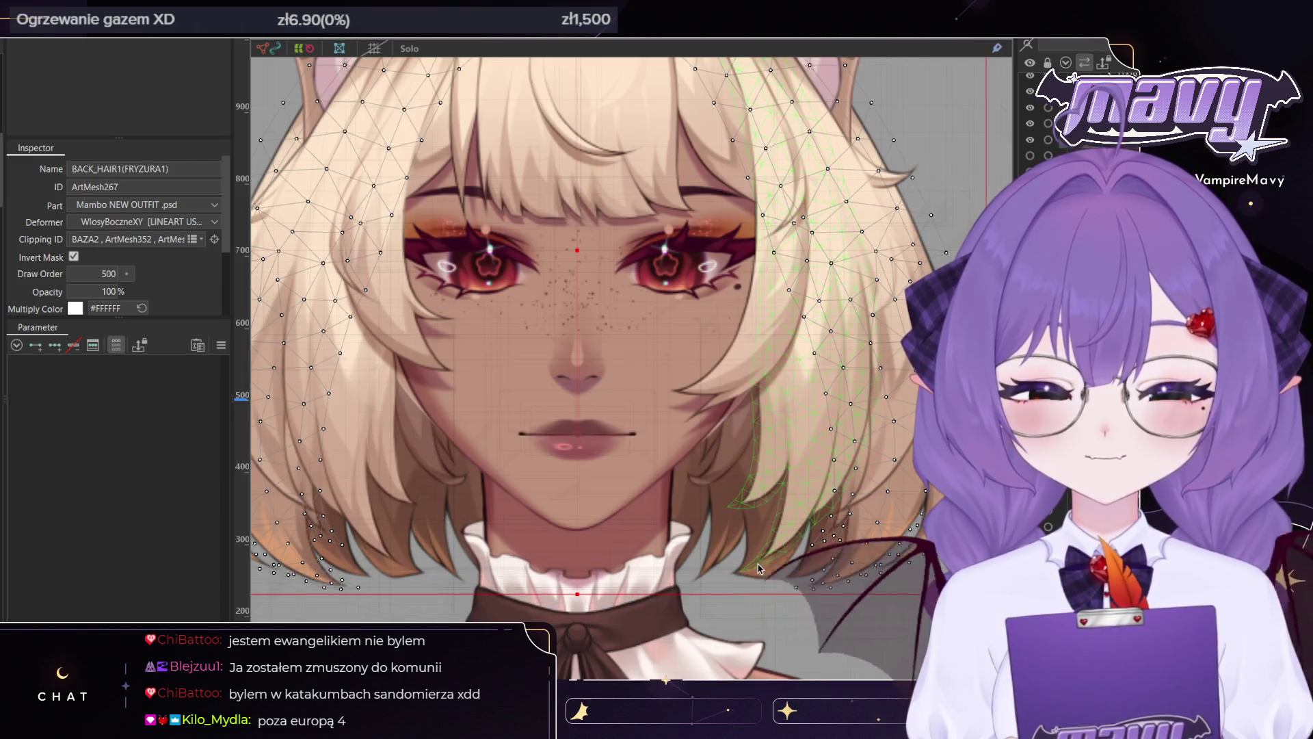
scroll(700, 566, down, 2)
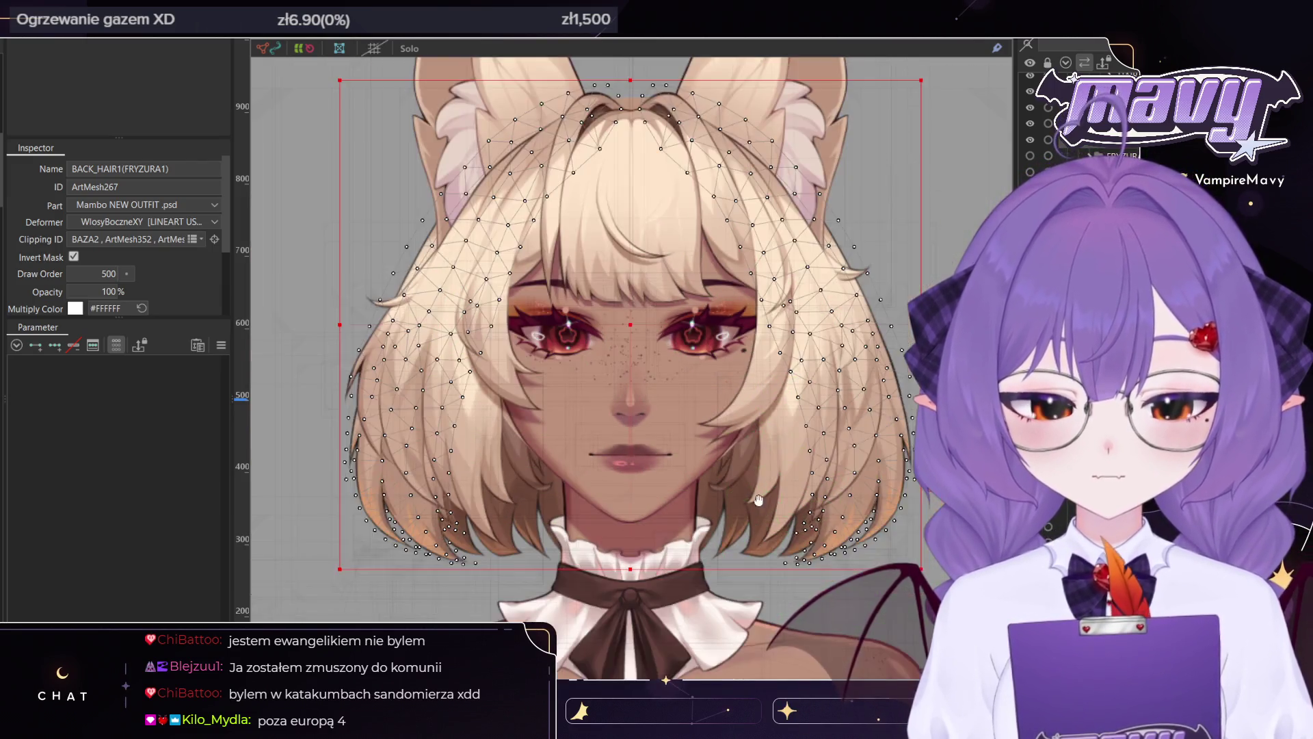
scroll(701, 566, down, 1)
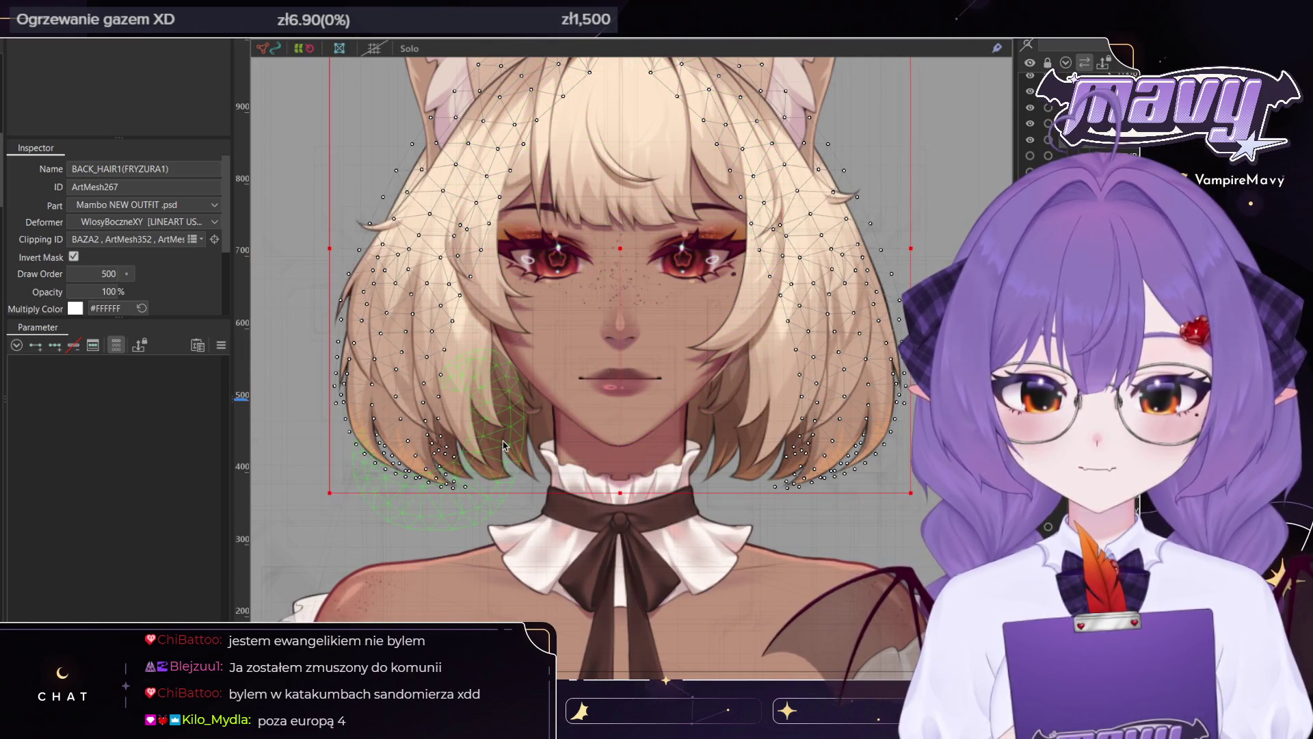
scroll(733, 320, up, 2)
scroll(734, 320, up, 1)
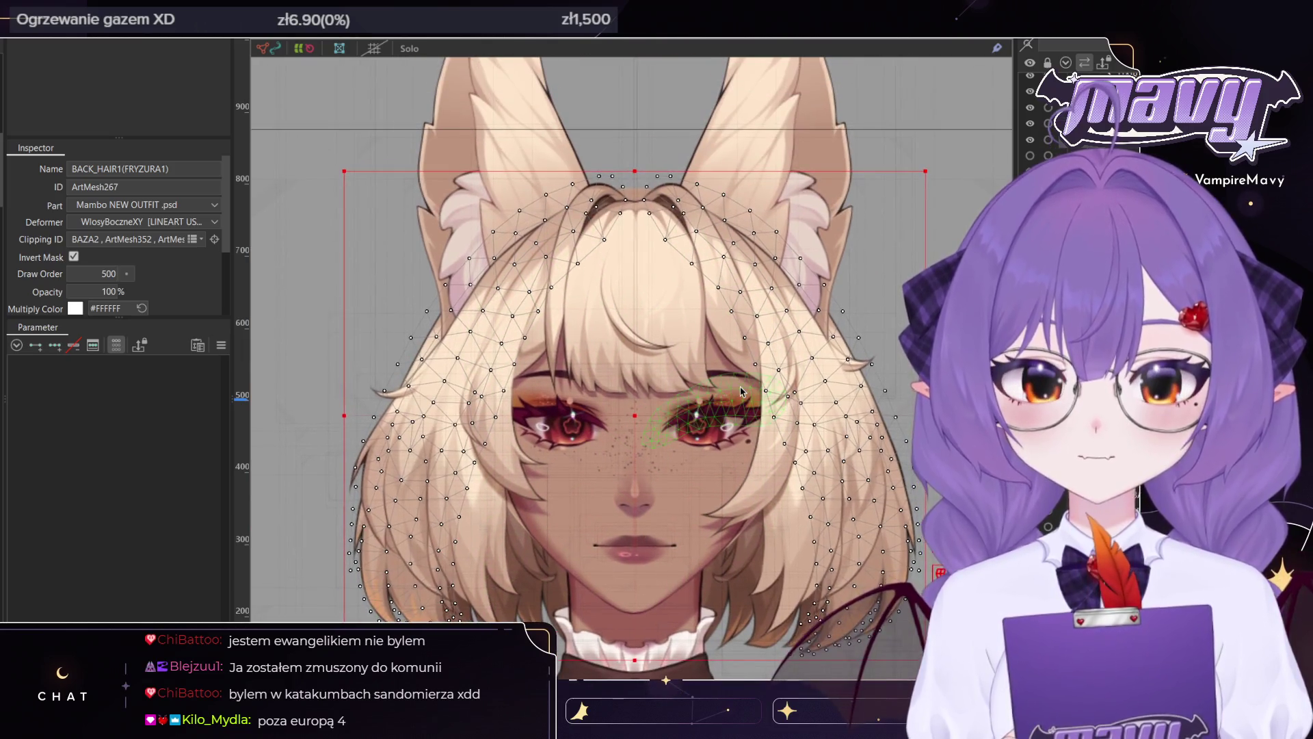
Click through the VENT_P, VENT_L, HAIR_UWU3 and HAIR_UWU2 strands, then deselect
click(727, 329)
click(551, 339)
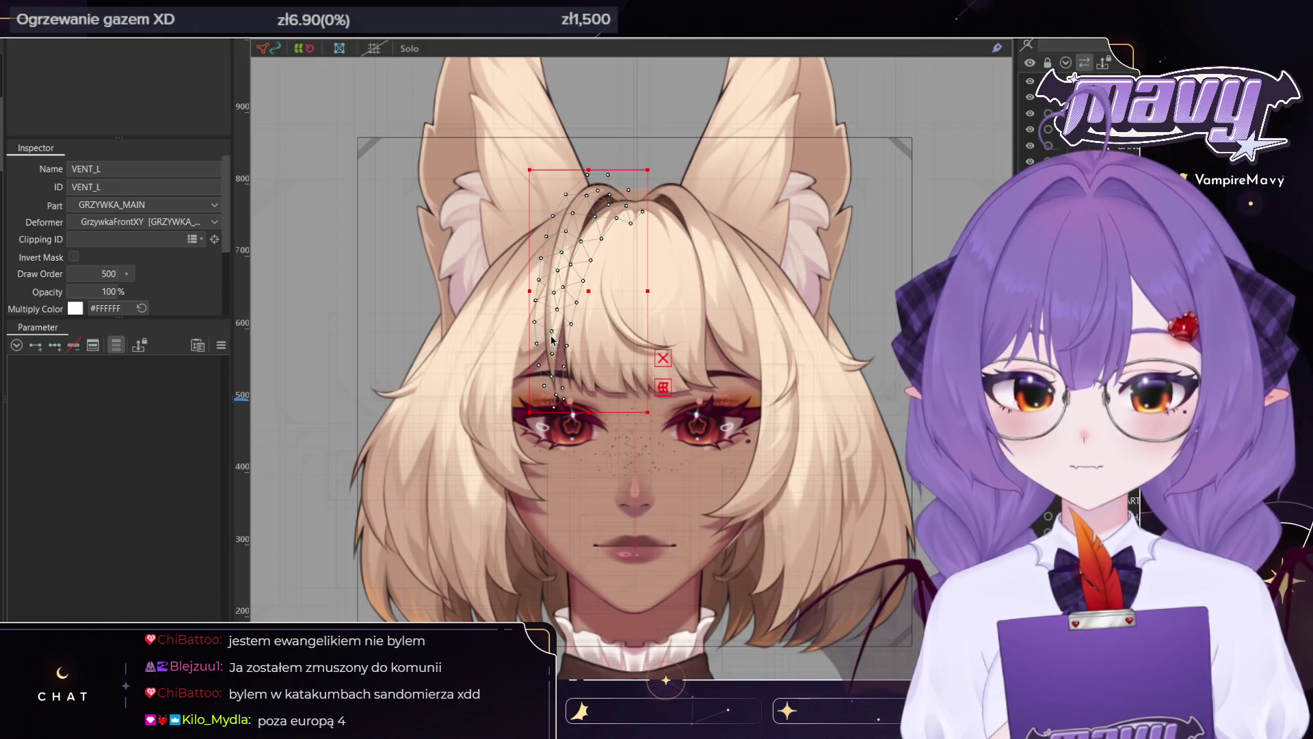
click(466, 406)
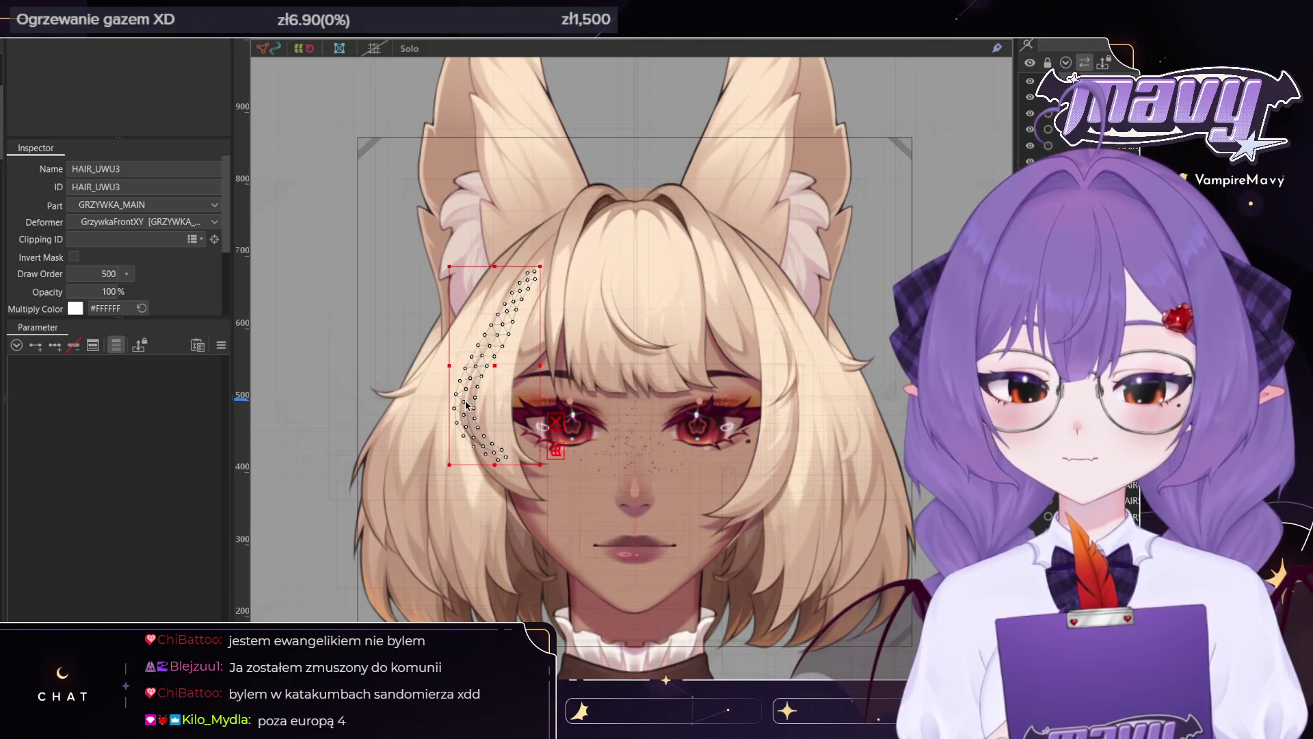
click(794, 355)
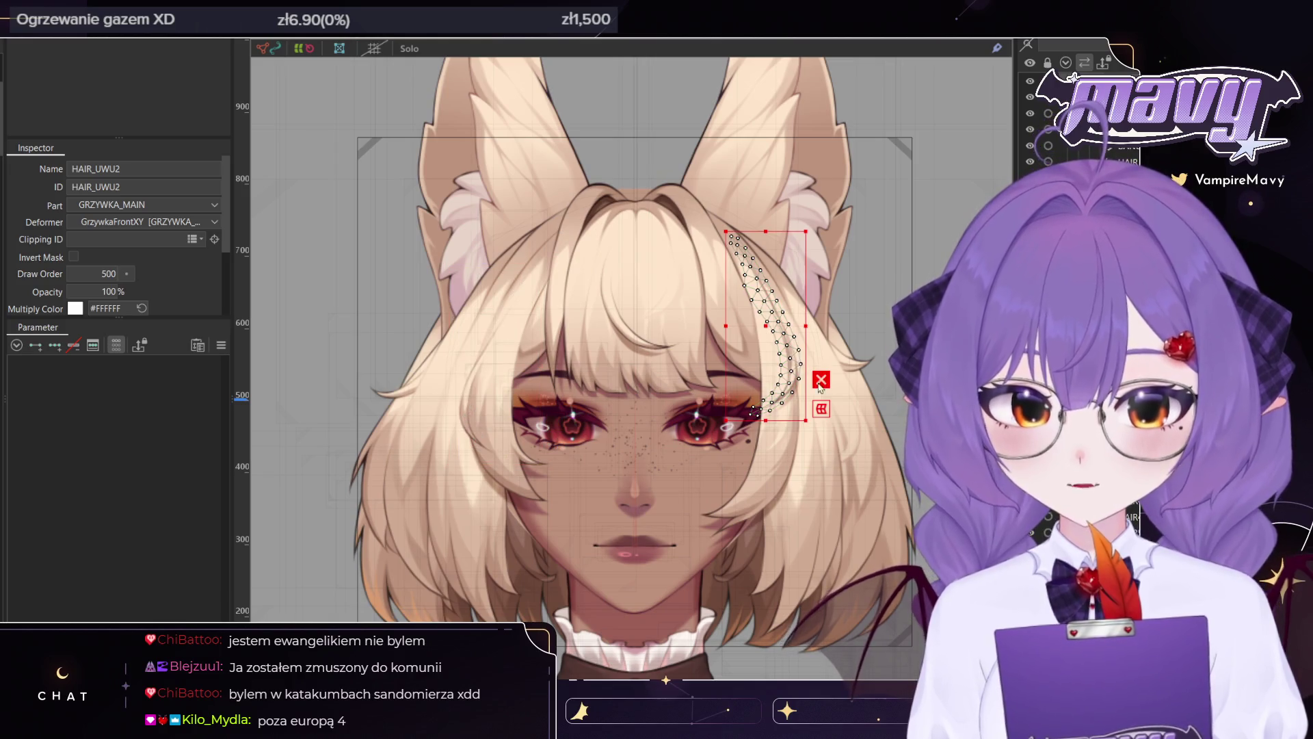
key(Escape)
scroll(754, 410, down, 3)
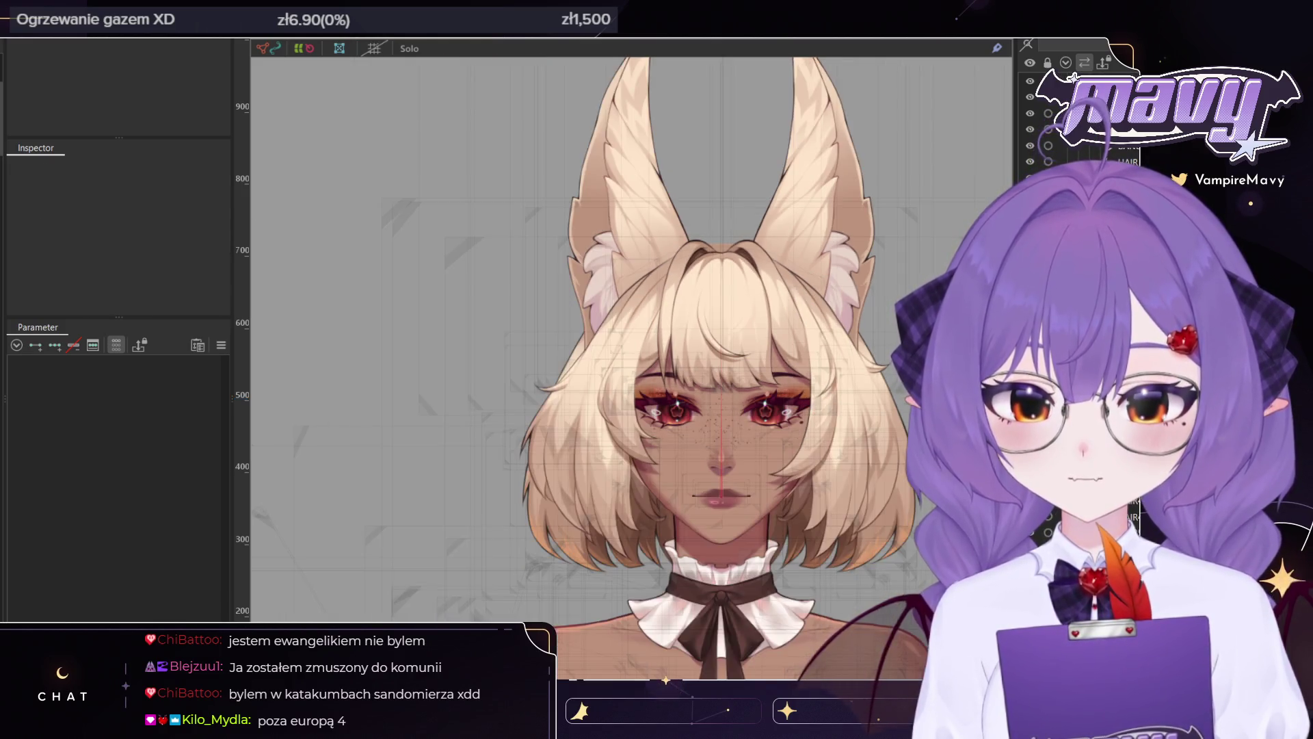
scroll(533, 481, up, 3)
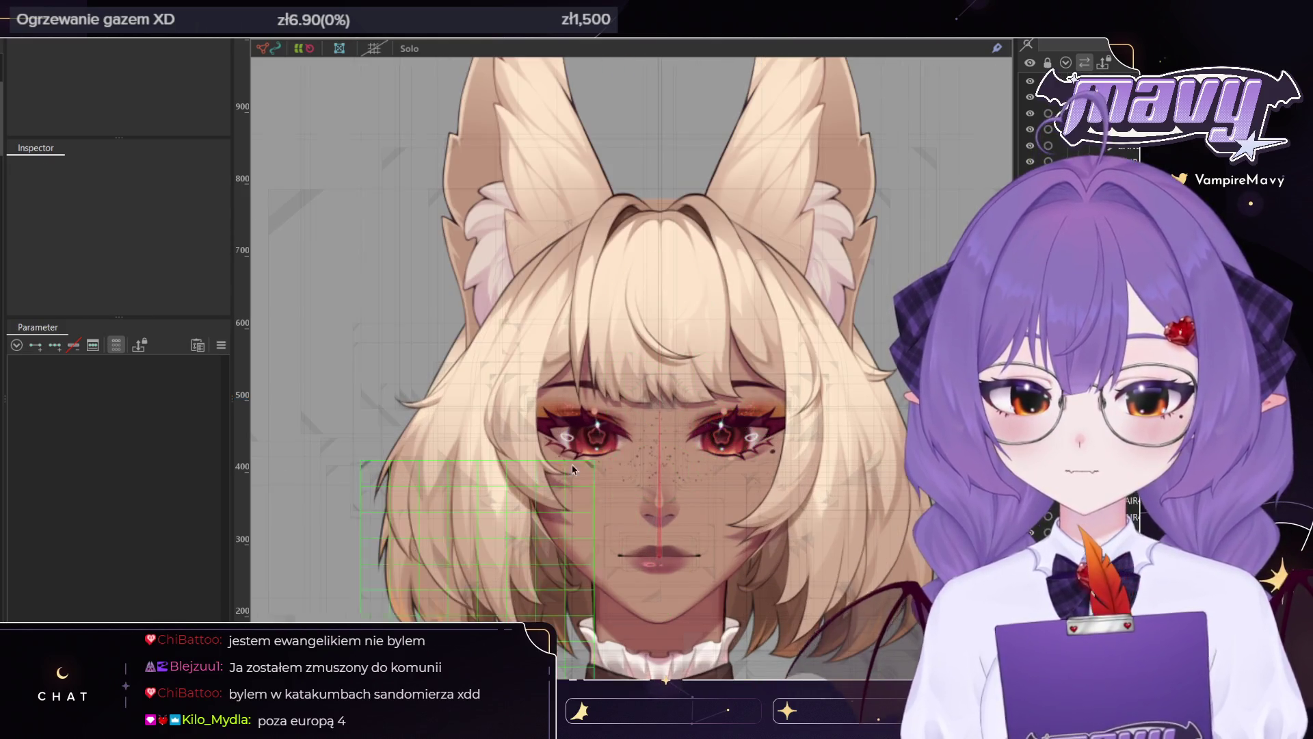
Select BANG2_L, enter its mesh edit and erase the vertices around its lower tip
click(532, 480)
click(533, 359)
drag(534, 359, 506, 283)
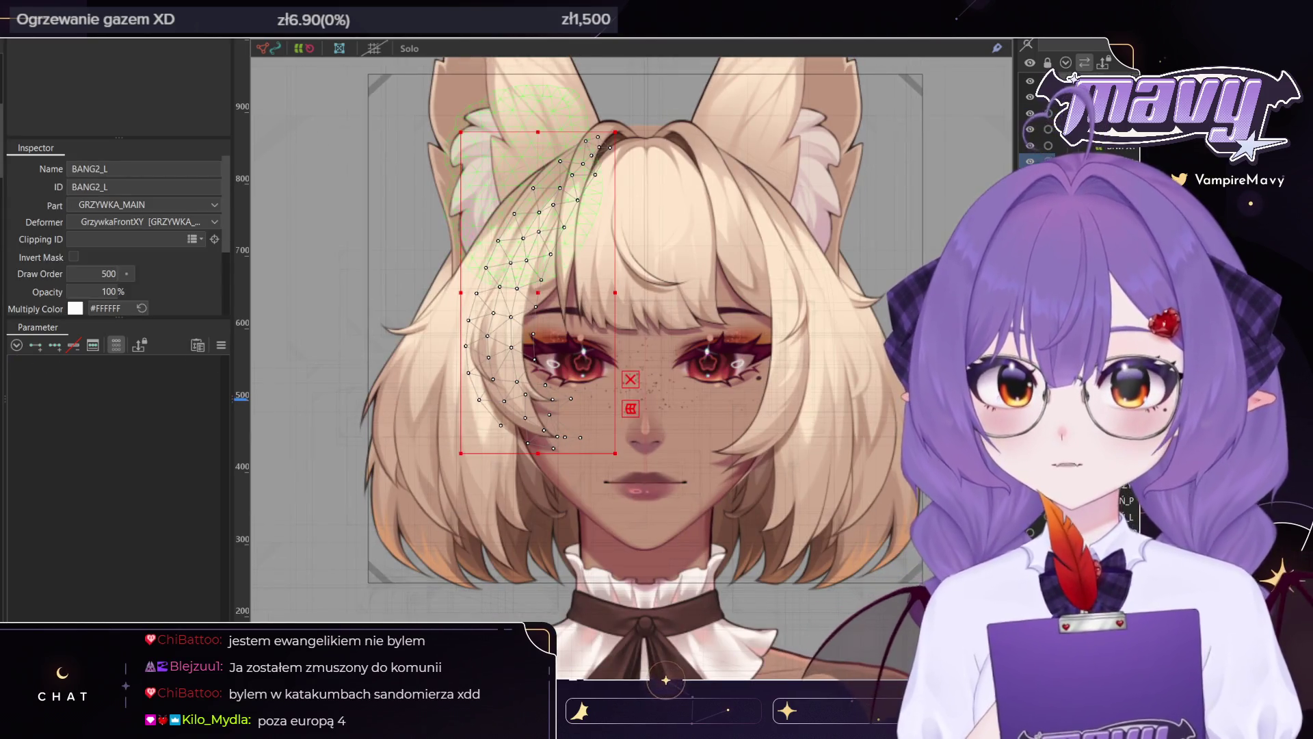
double_click(548, 438)
drag(561, 346, 595, 372)
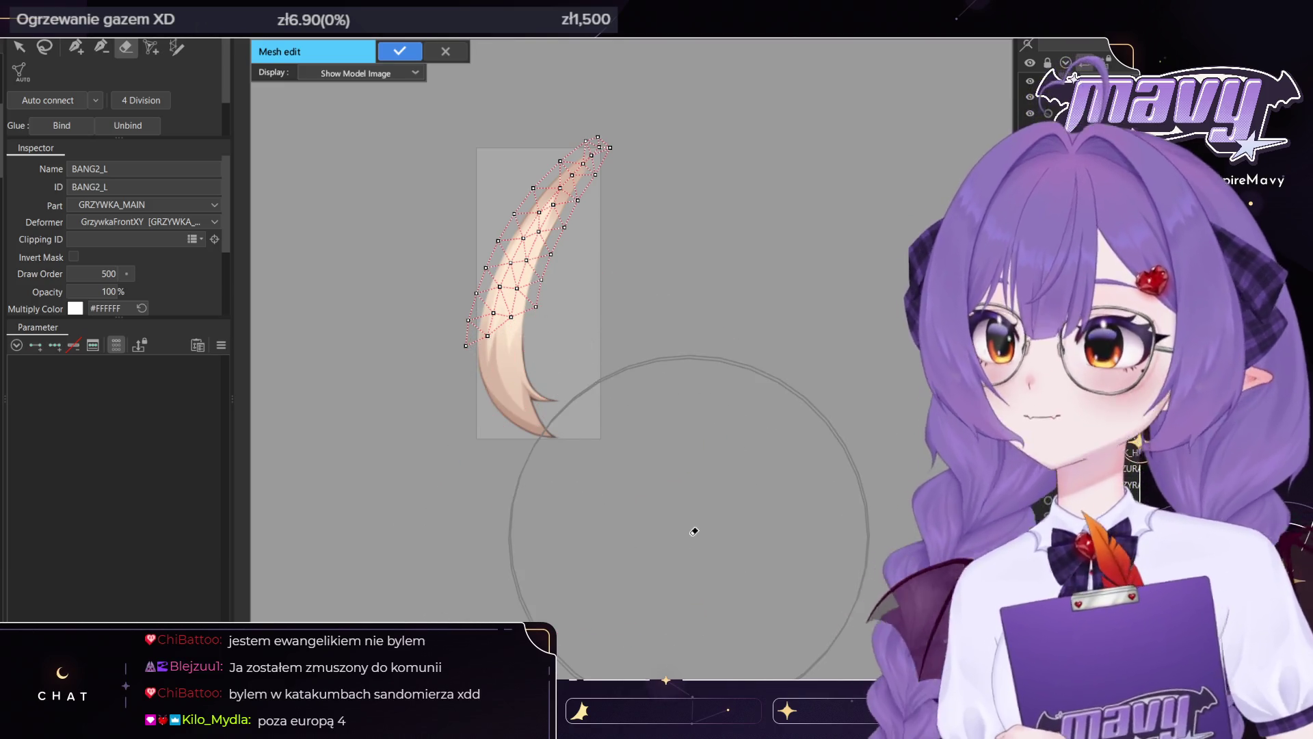
Add vertices down BANG2_L's edge and around its tip, undoing the three misplaced tip vertices
click(76, 46)
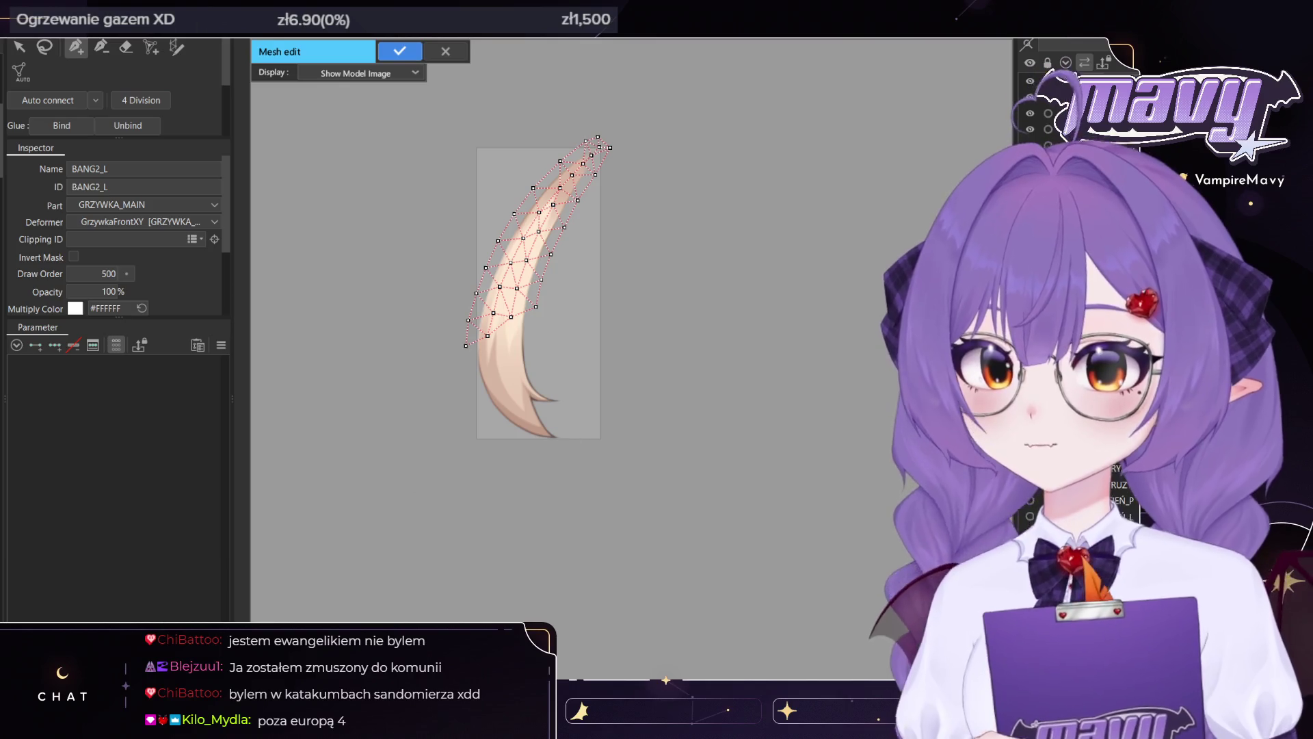
scroll(484, 293, up, 5)
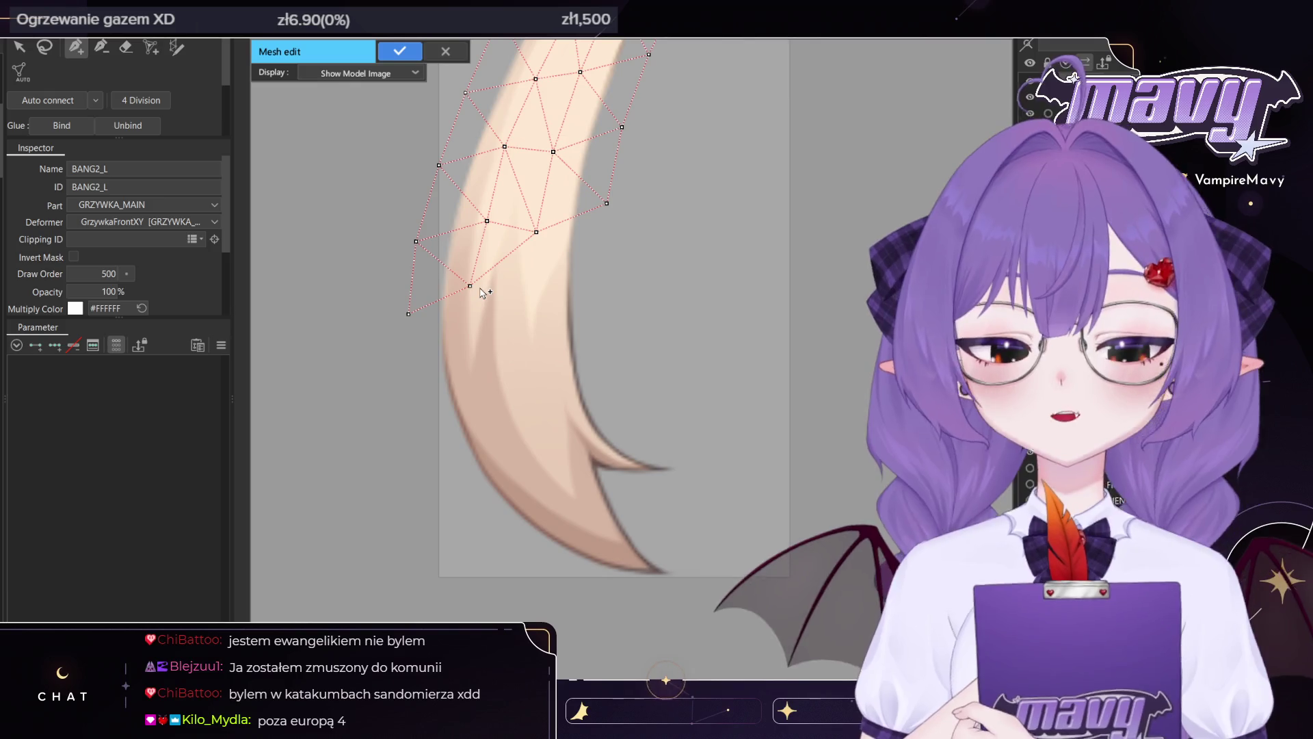
click(586, 250)
click(580, 292)
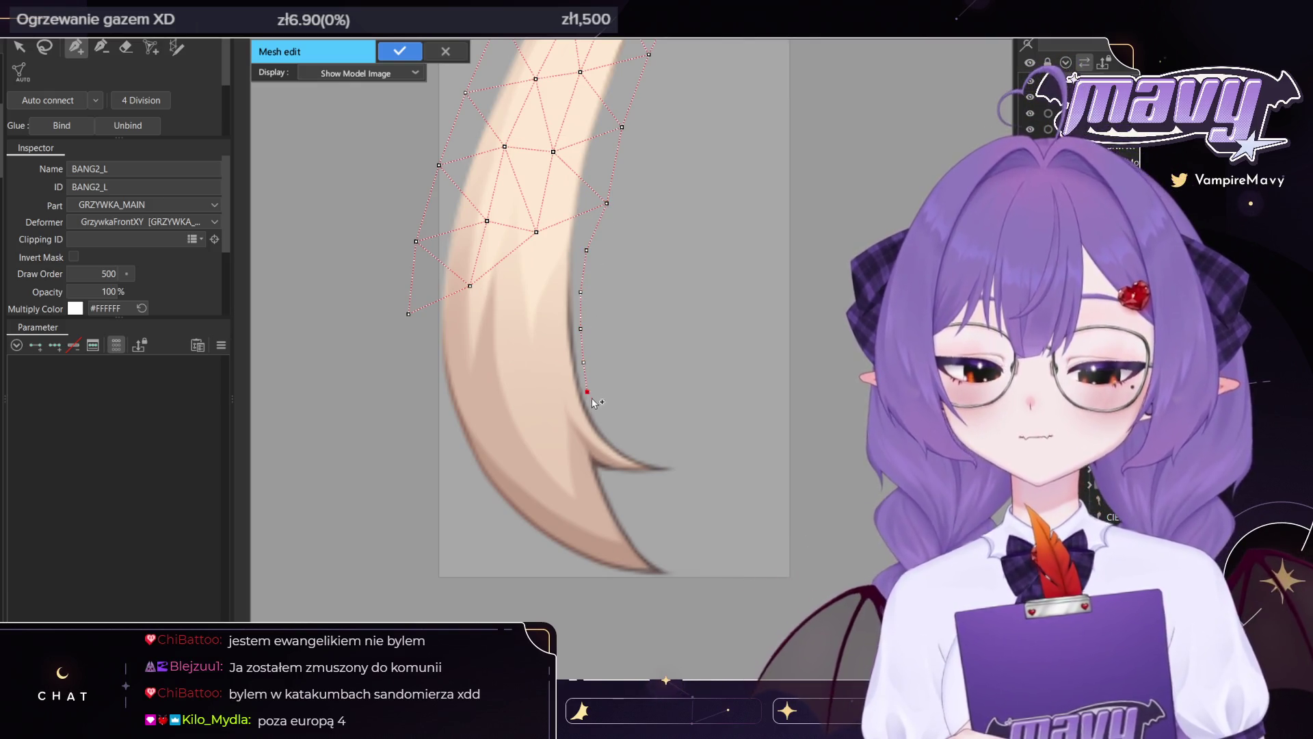
click(636, 449)
click(662, 457)
click(693, 465)
click(671, 478)
click(634, 481)
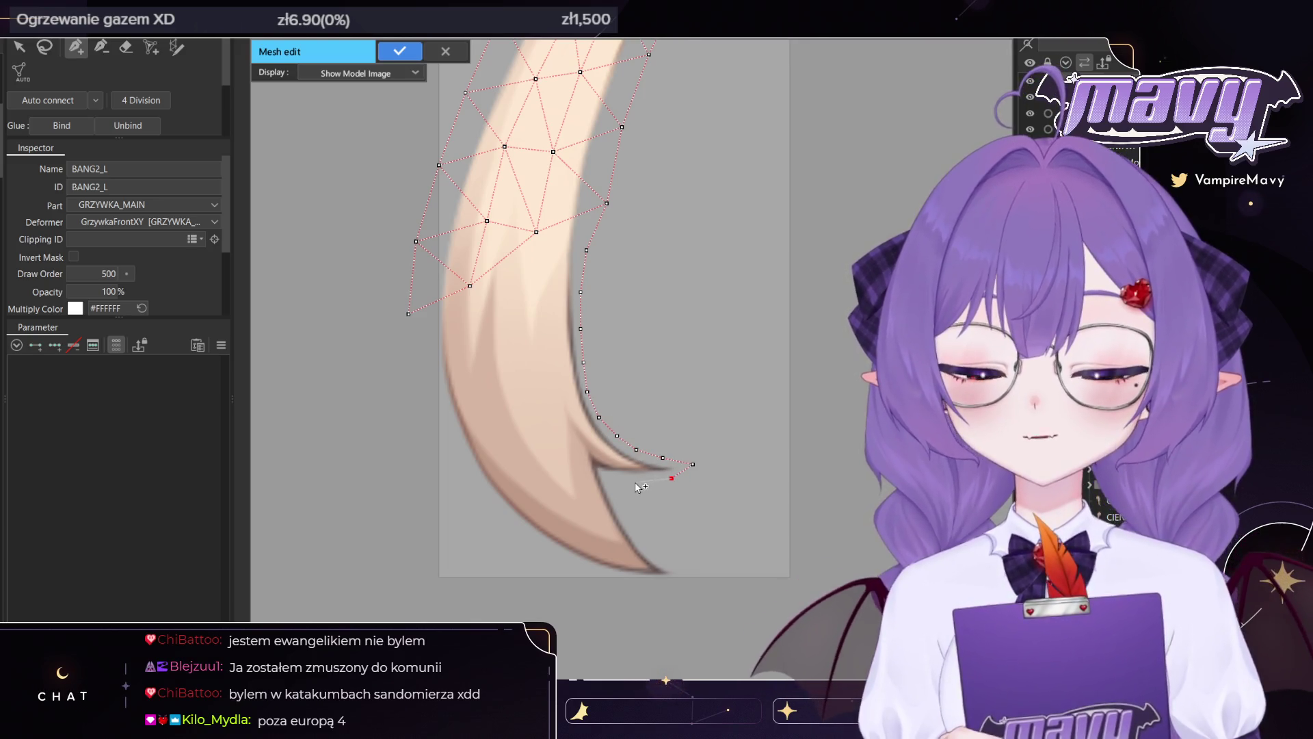
click(603, 474)
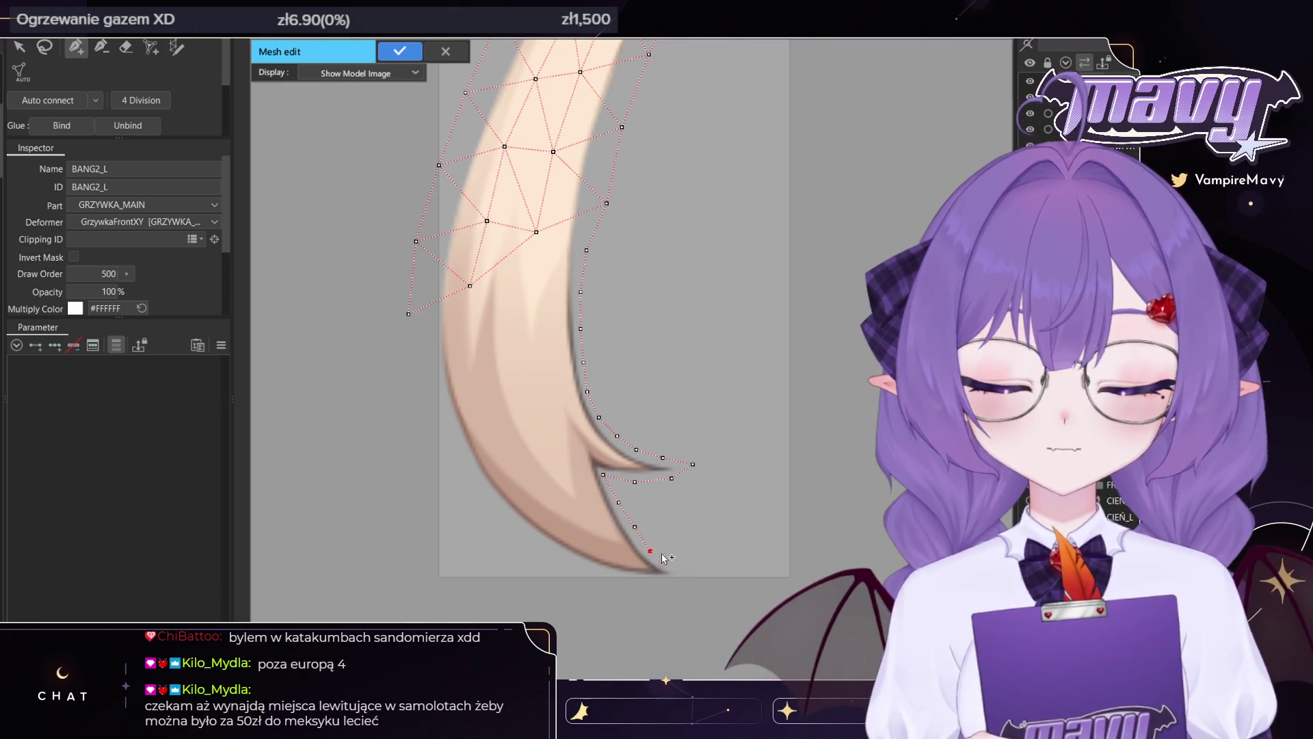
key(ctrl+z)
key(ctrl+z)
key(ctrl+z)
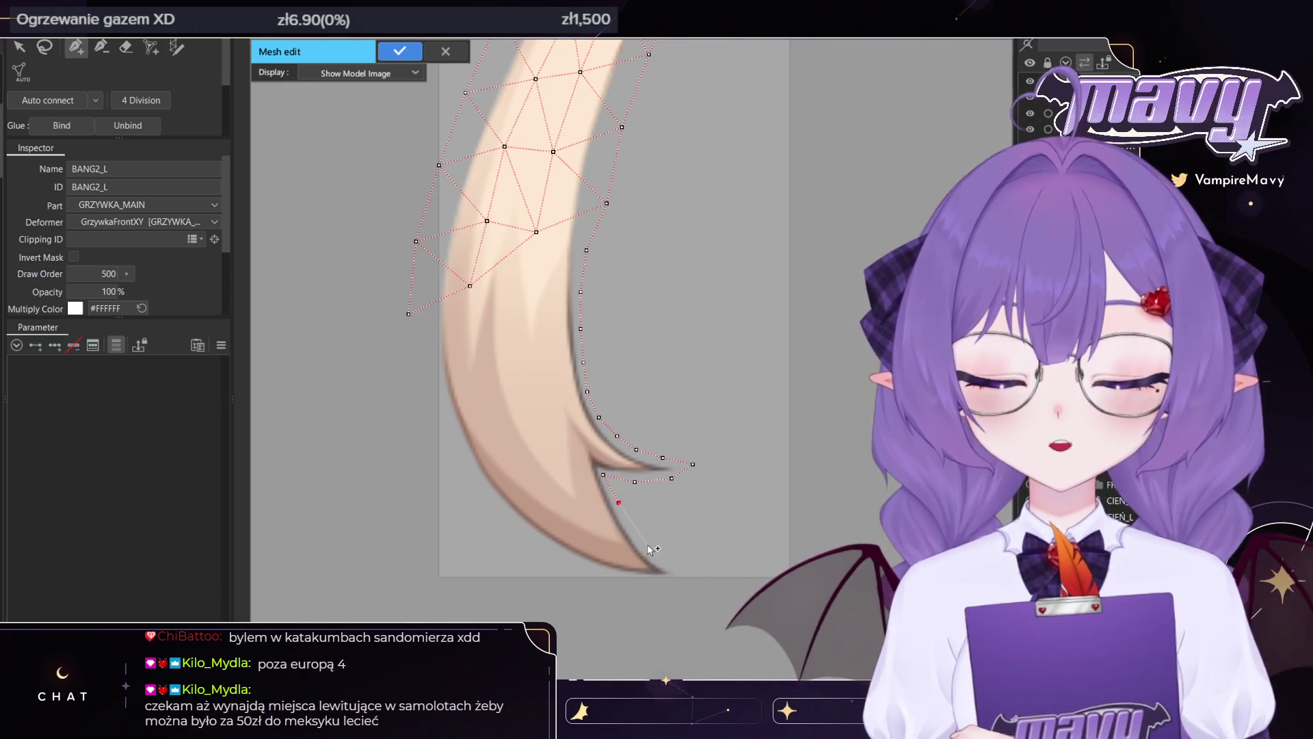
Trace new vertices to the bang's point and back along its lower edge, then pan upward
click(633, 524)
click(667, 561)
click(693, 576)
click(667, 581)
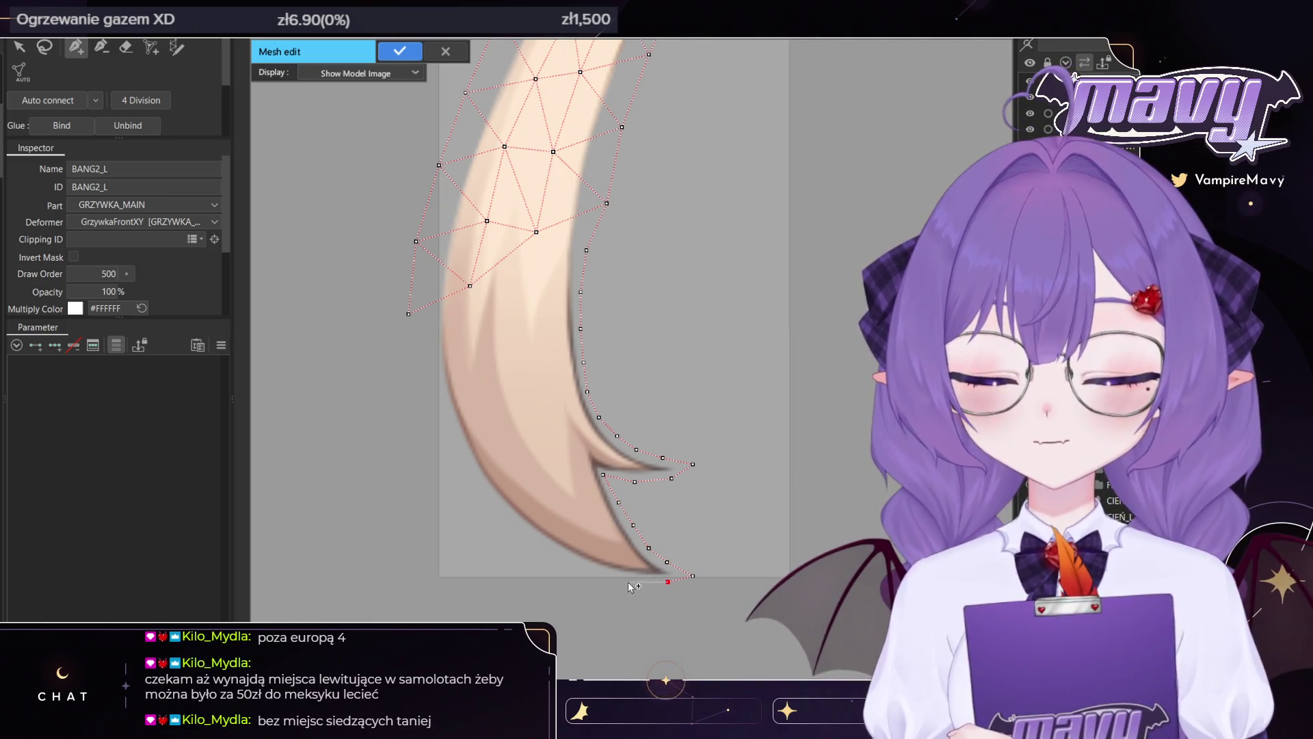
click(555, 555)
click(521, 530)
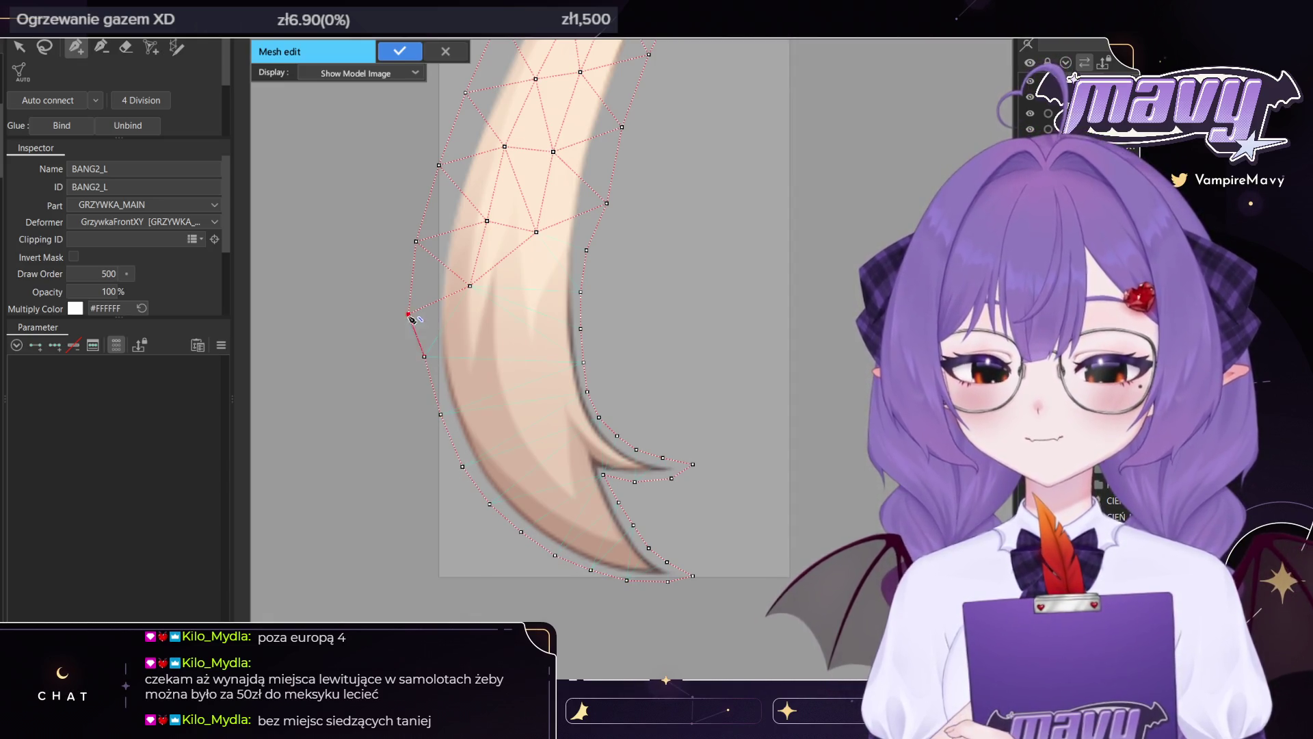
drag(472, 274, 474, 402)
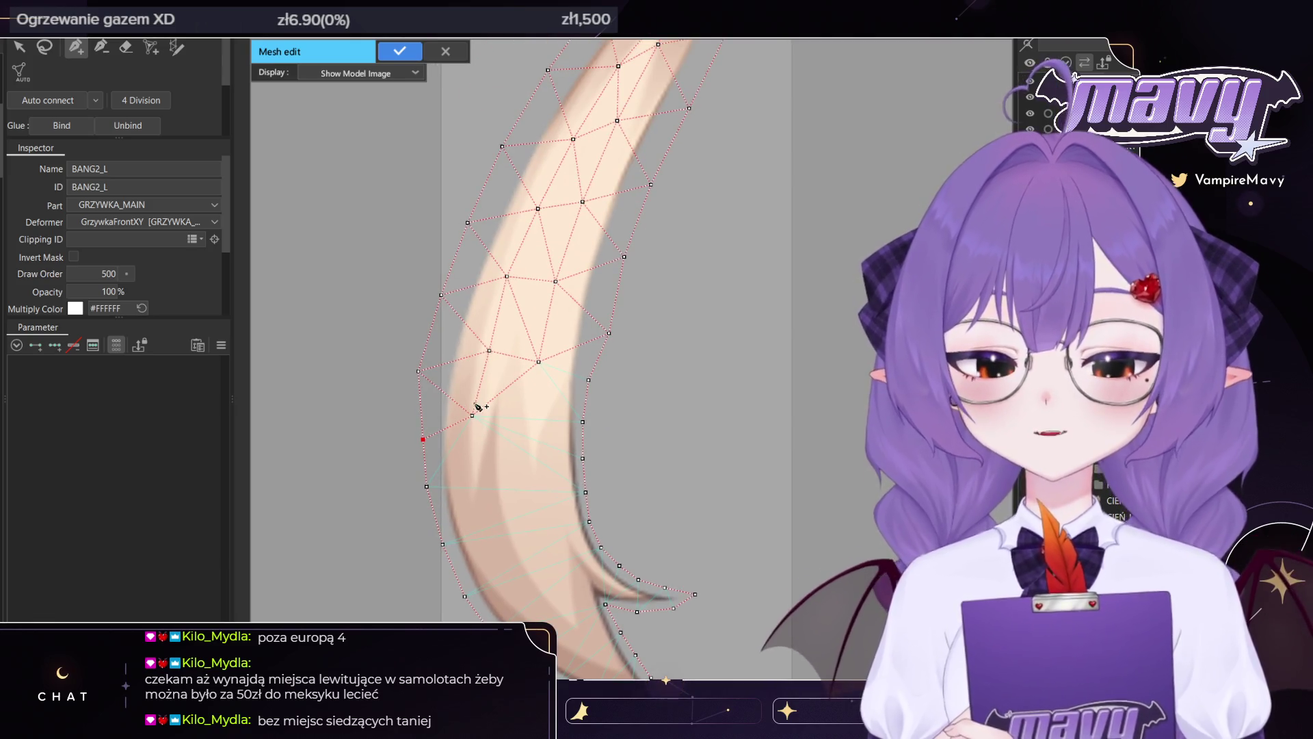
Lasso-select the vertices near the bang's top tip and shift them onto the strand
scroll(622, 251, down, 3)
key(l)
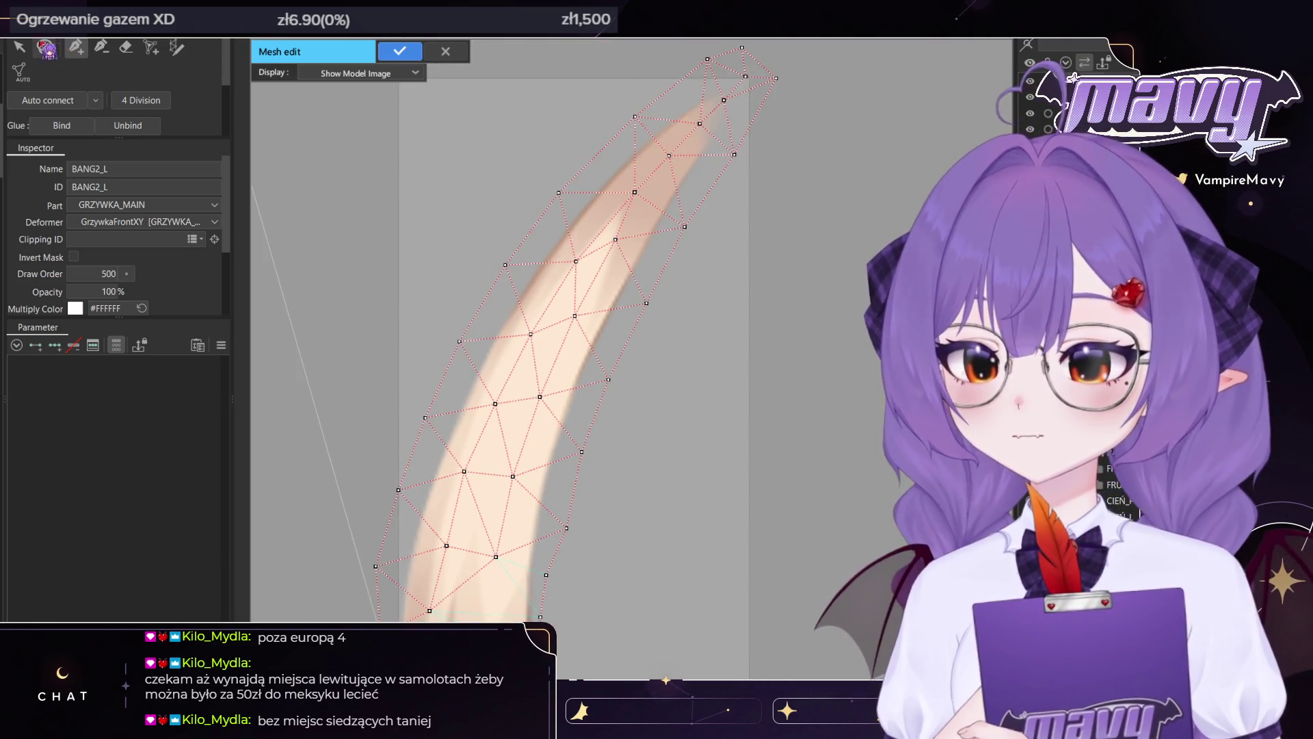
scroll(549, 243, up, 3)
mouse_move(802, 56)
mouse_down()
mouse_move(516, 414)
mouse_move(796, 65)
mouse_up()
drag(603, 333, 617, 333)
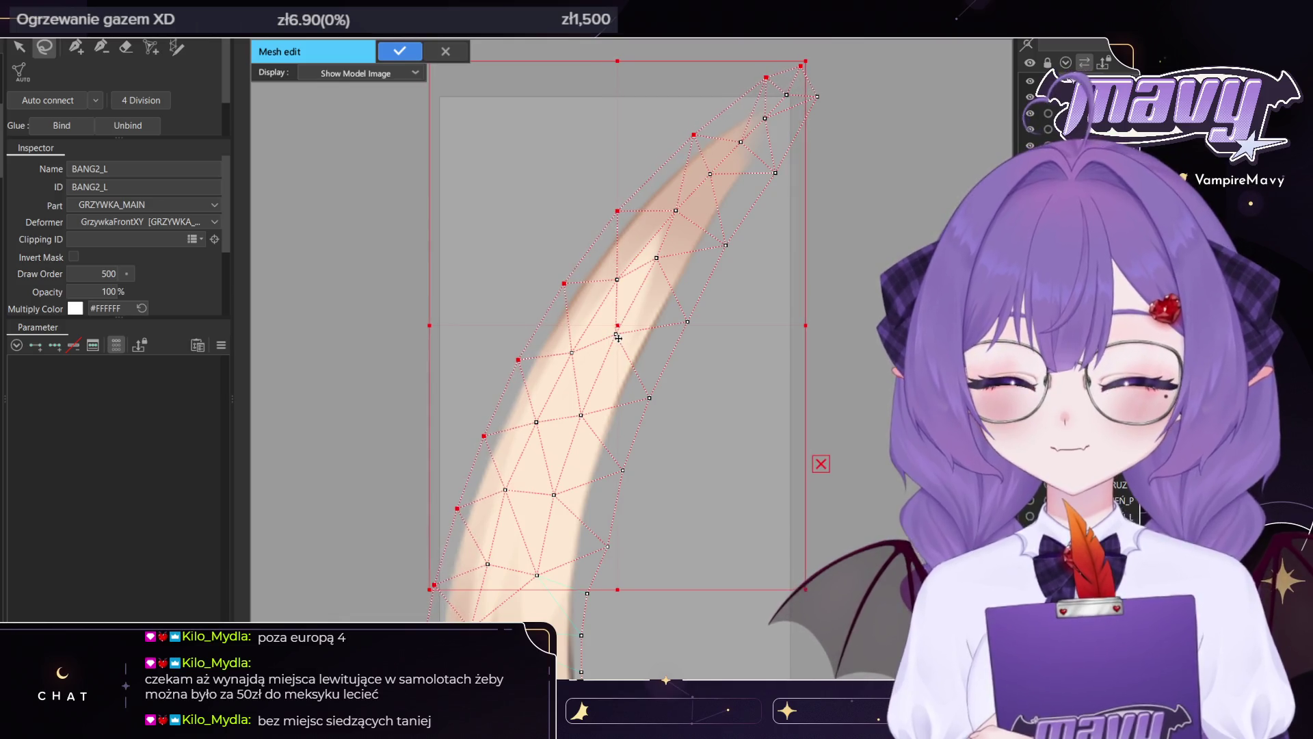
drag(763, 77, 742, 100)
drag(797, 66, 788, 79)
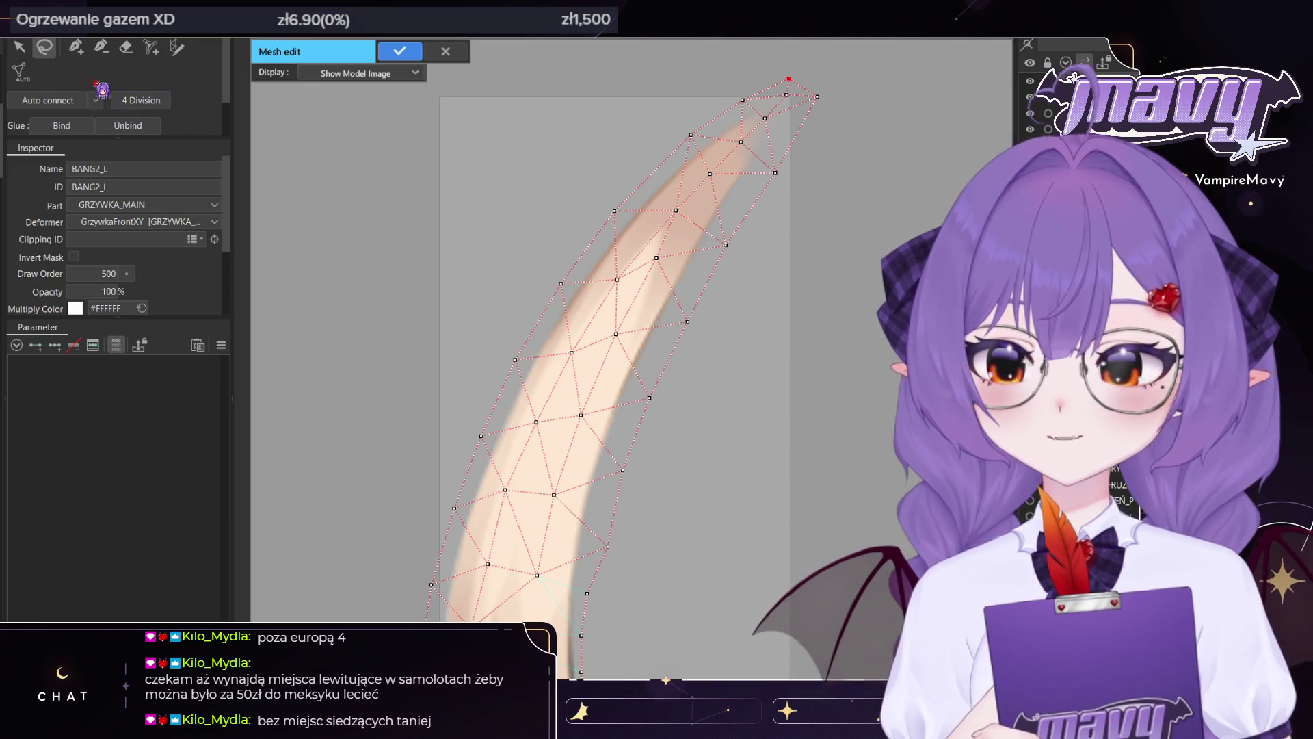
Pull the right-edge vertices in toward the strand and rearrange the tip vertices
drag(864, 126, 598, 565)
drag(683, 359, 671, 359)
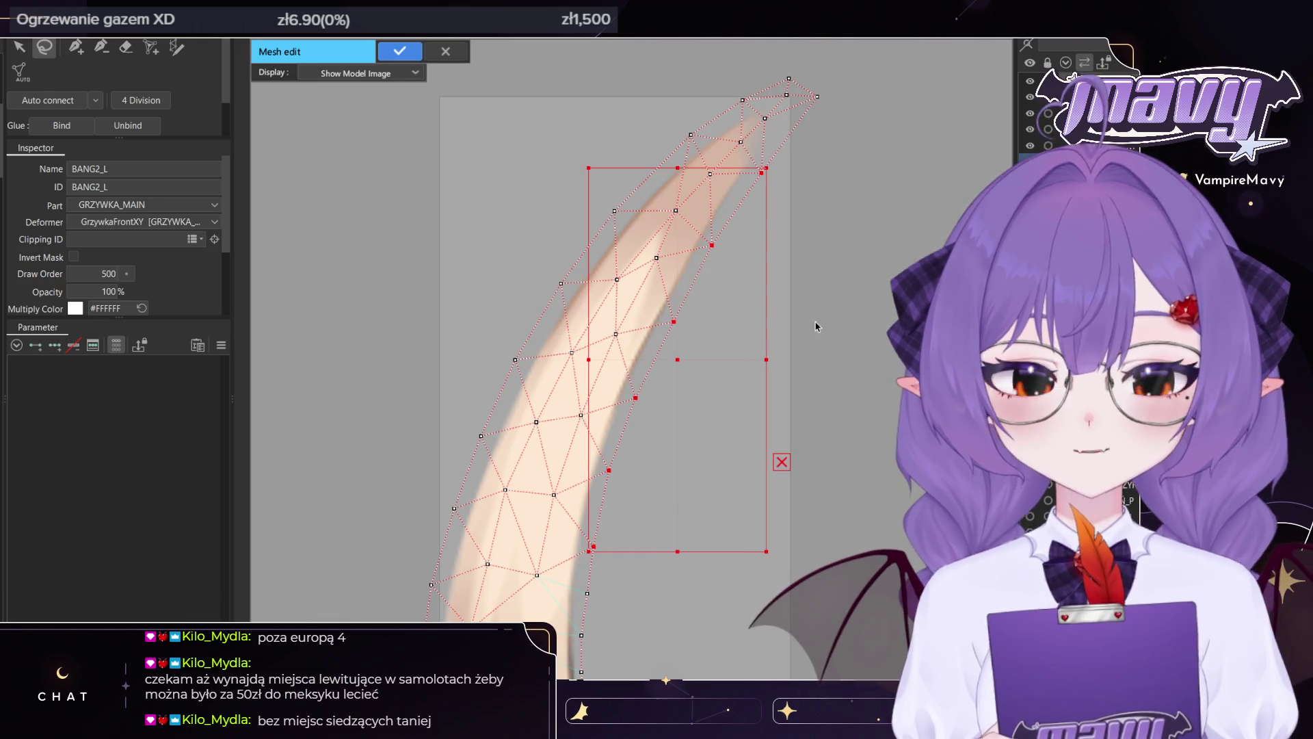
click(816, 97)
drag(817, 96, 801, 124)
click(786, 94)
scroll(827, 91, down, 2)
scroll(771, 197, up, 3)
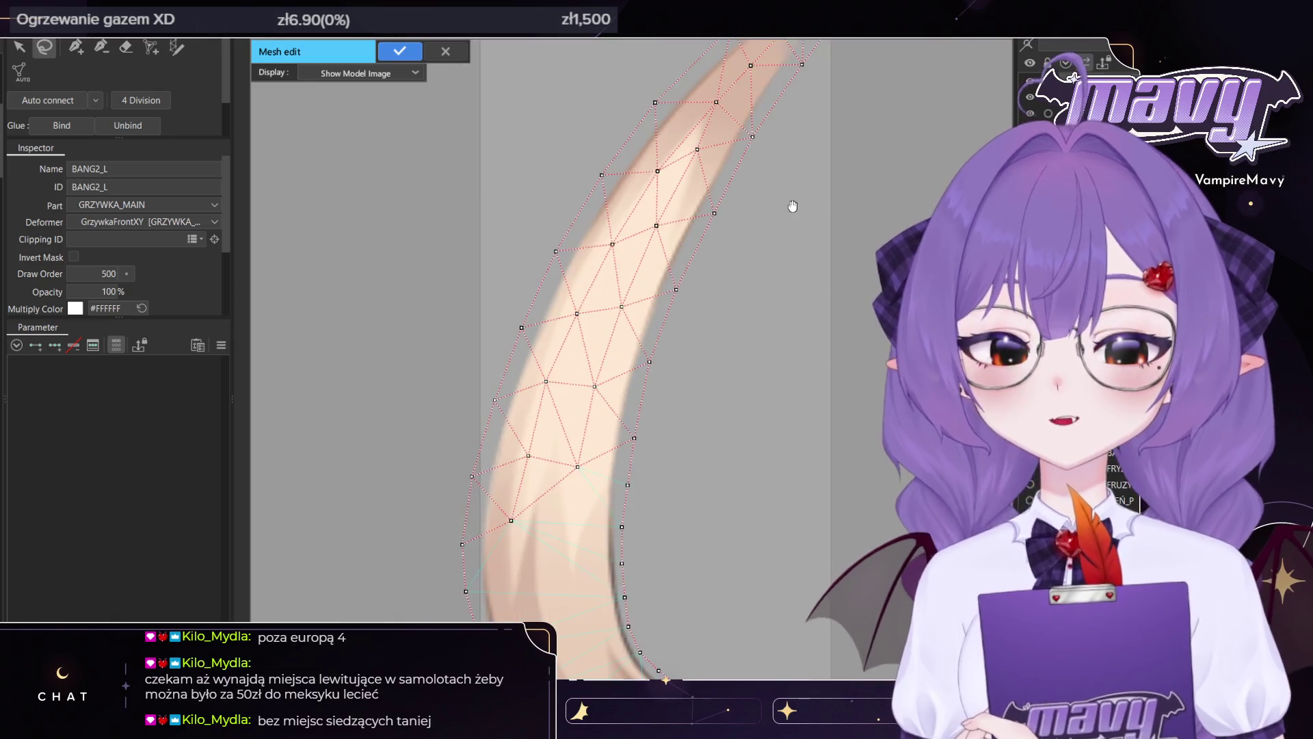
scroll(772, 197, down, 3)
Add vertices along the bang's lower part and lower edge toward its tip
key(p)
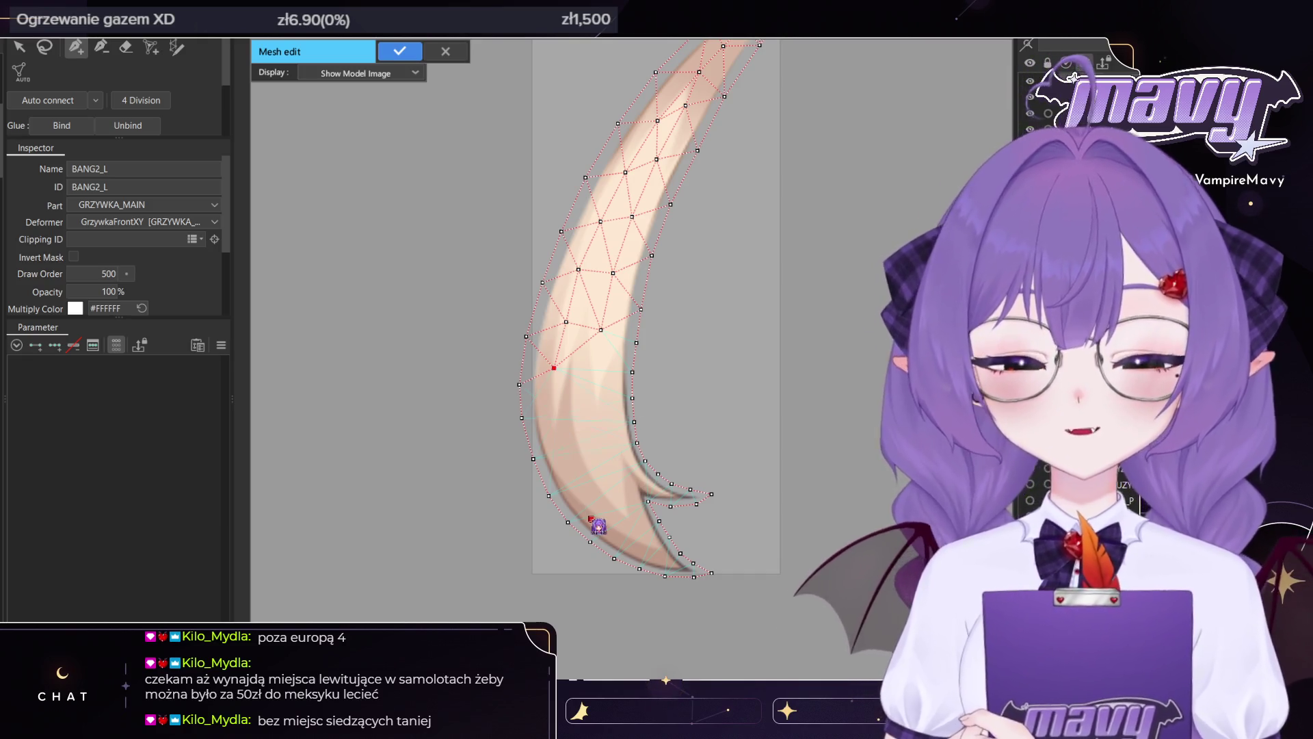
click(554, 415)
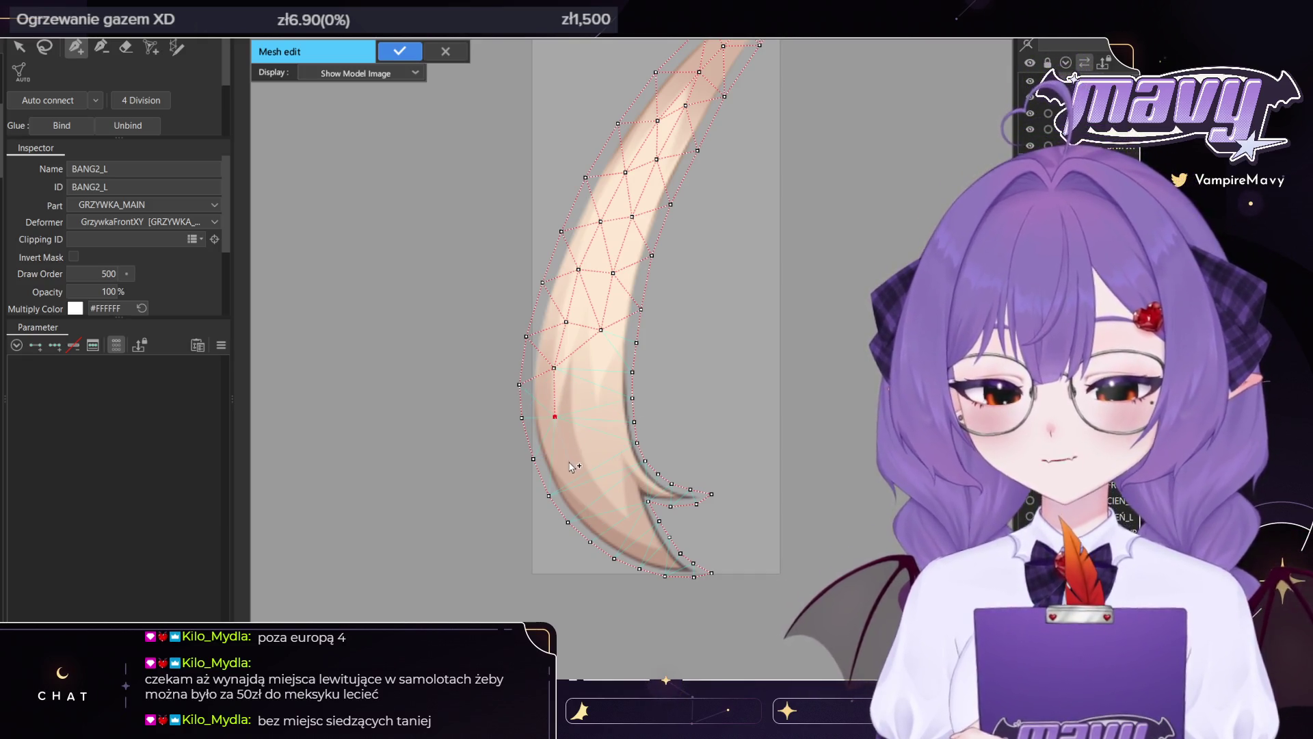
click(587, 499)
click(613, 524)
click(636, 542)
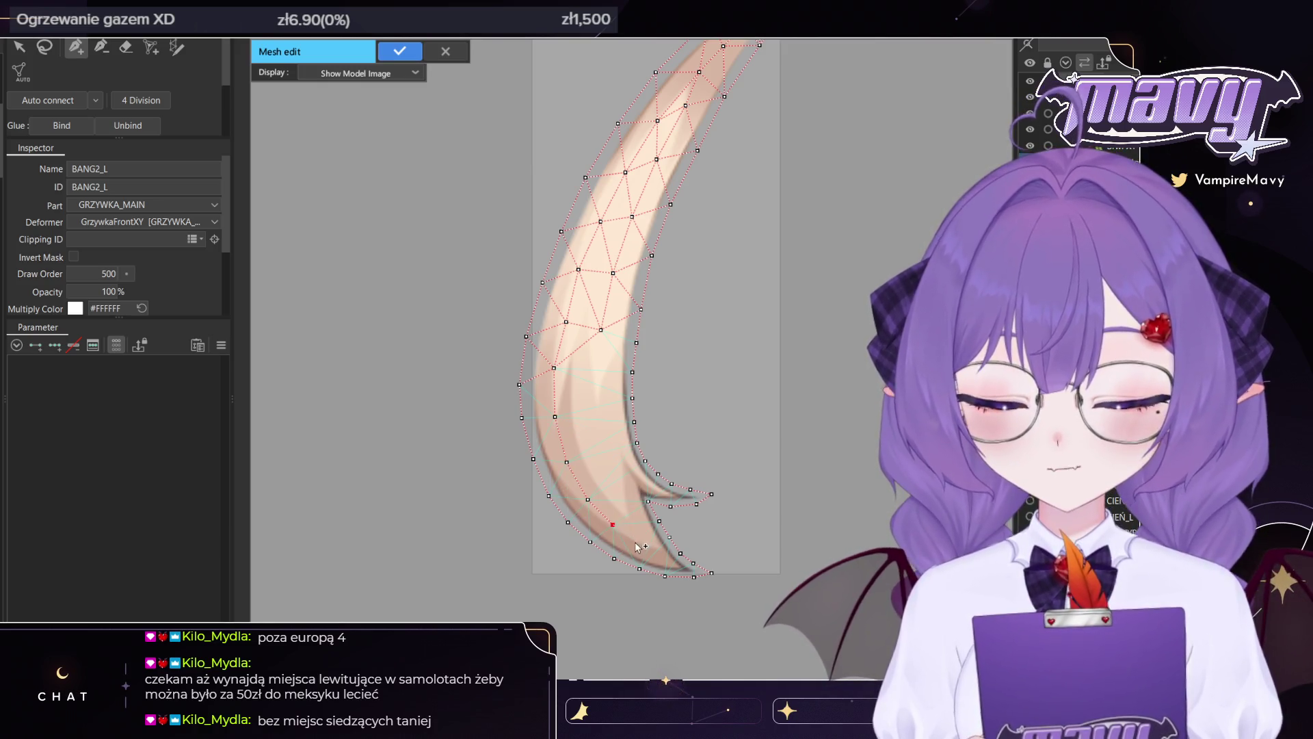
click(660, 554)
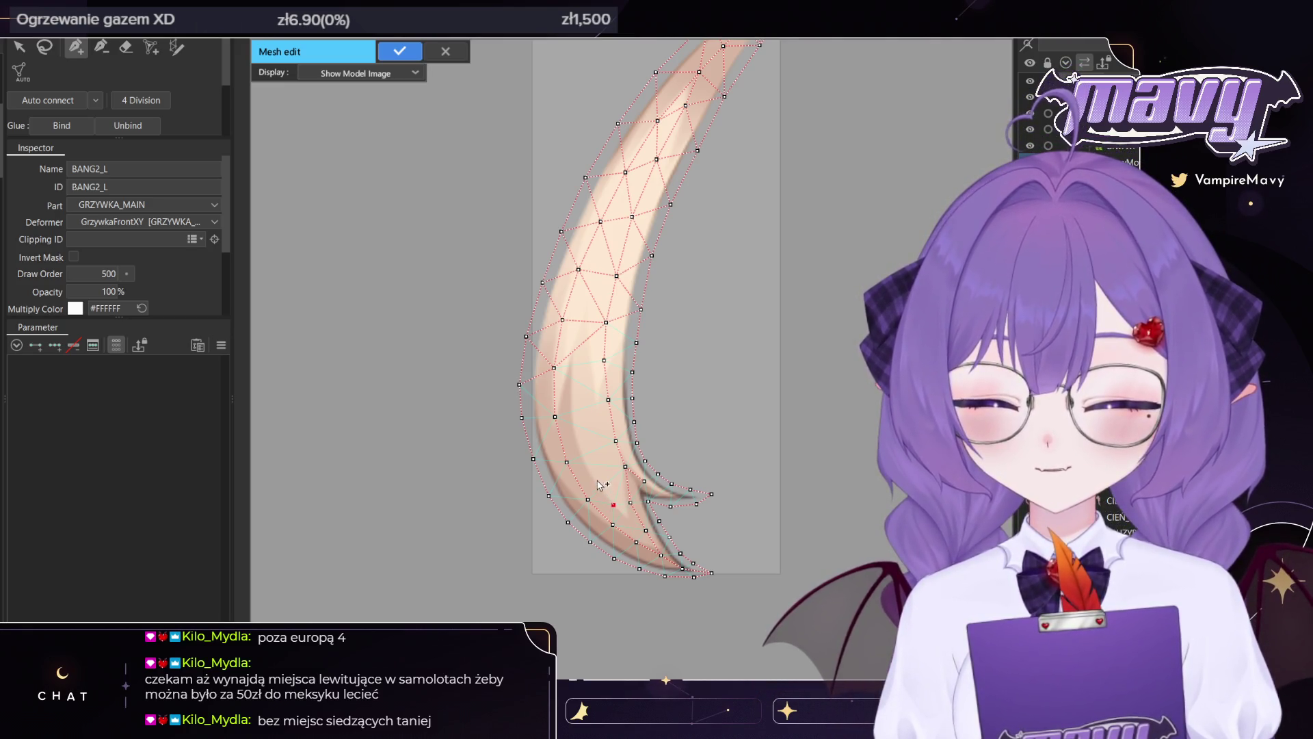
Add a five-vertex chain up the strand's middle, auto-connect the mesh and apply the edits
click(592, 474)
click(579, 441)
click(572, 406)
click(572, 371)
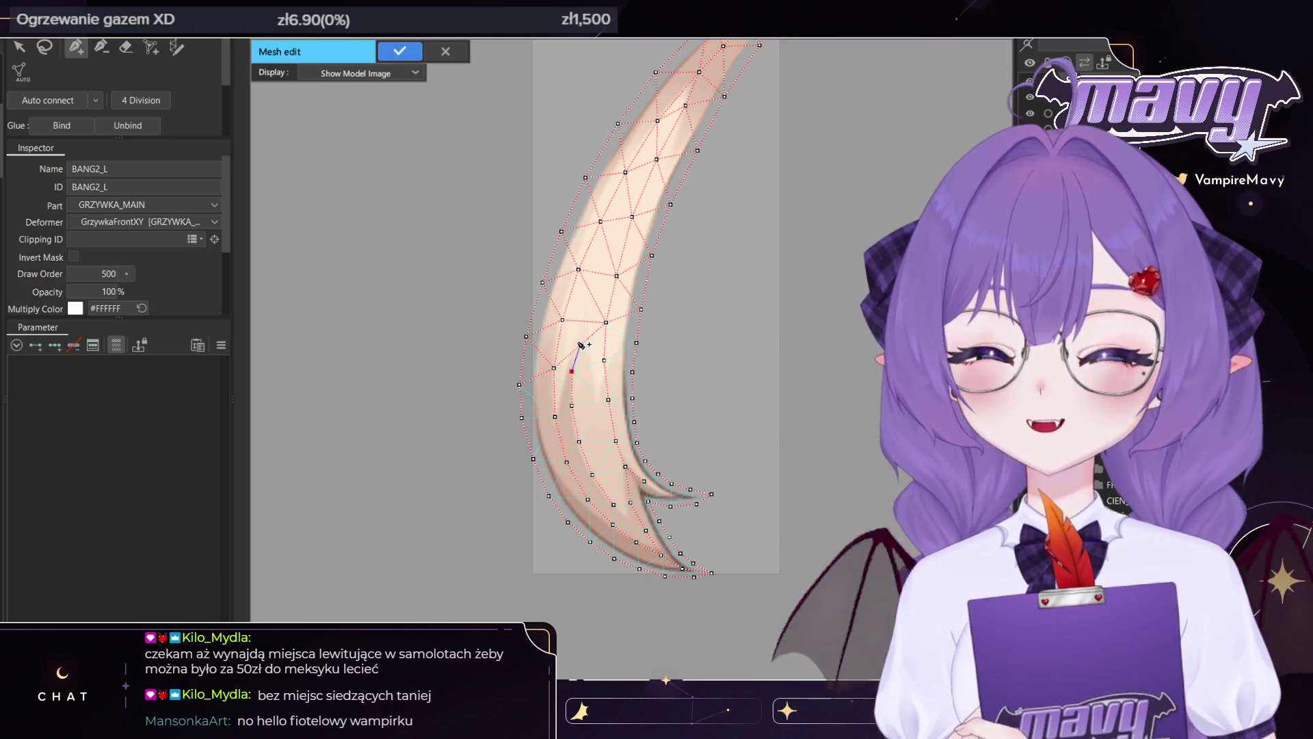
click(578, 338)
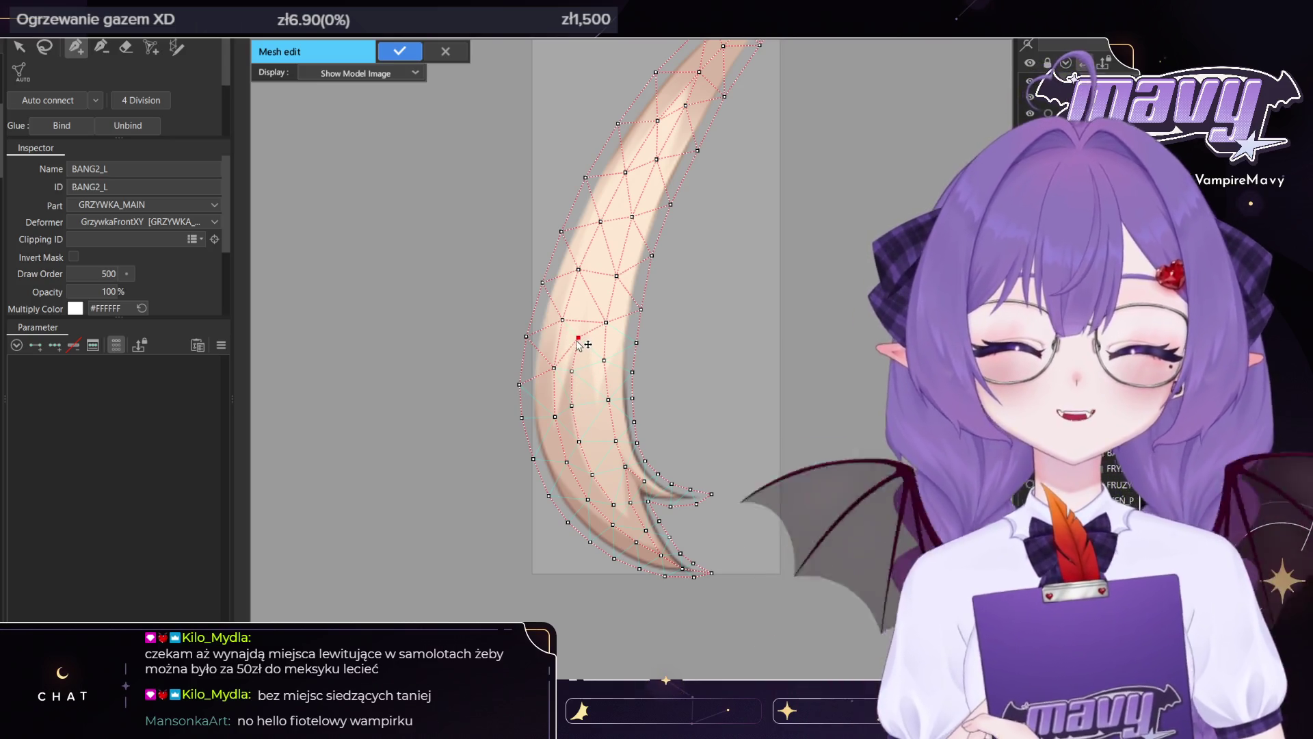
click(52, 103)
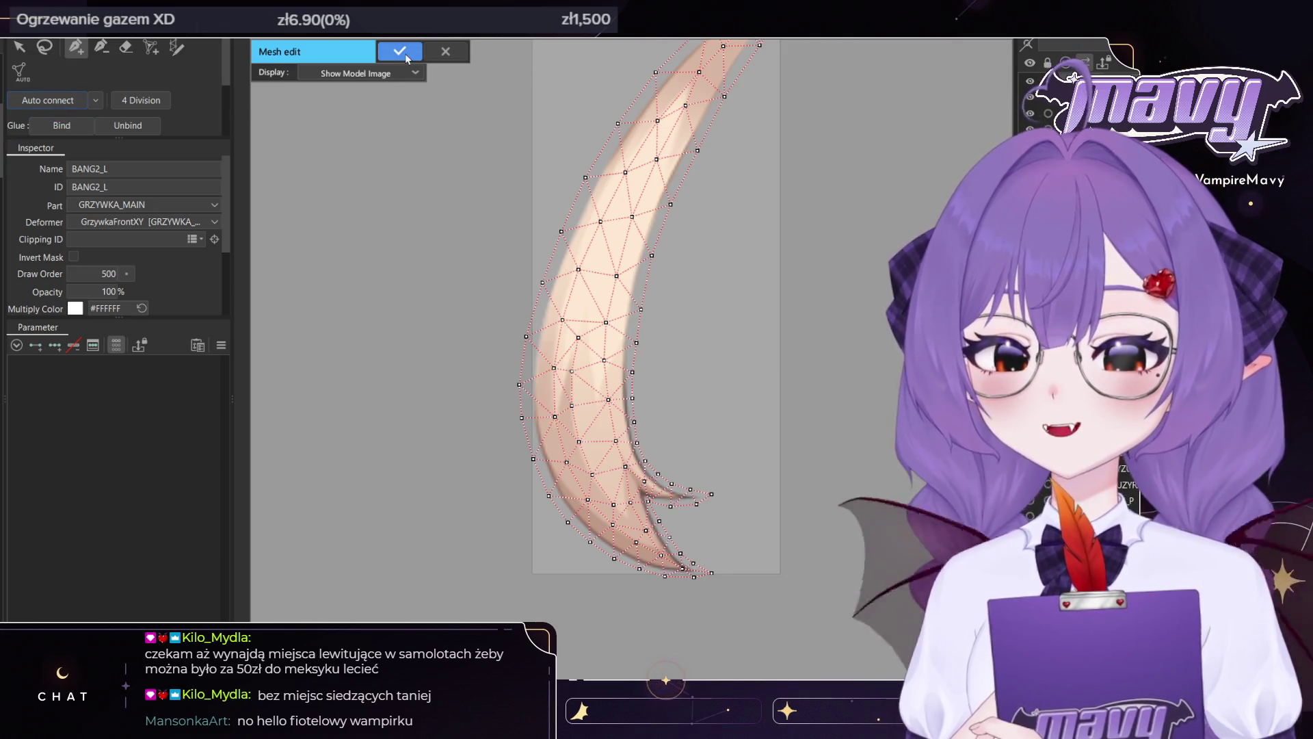
click(405, 55)
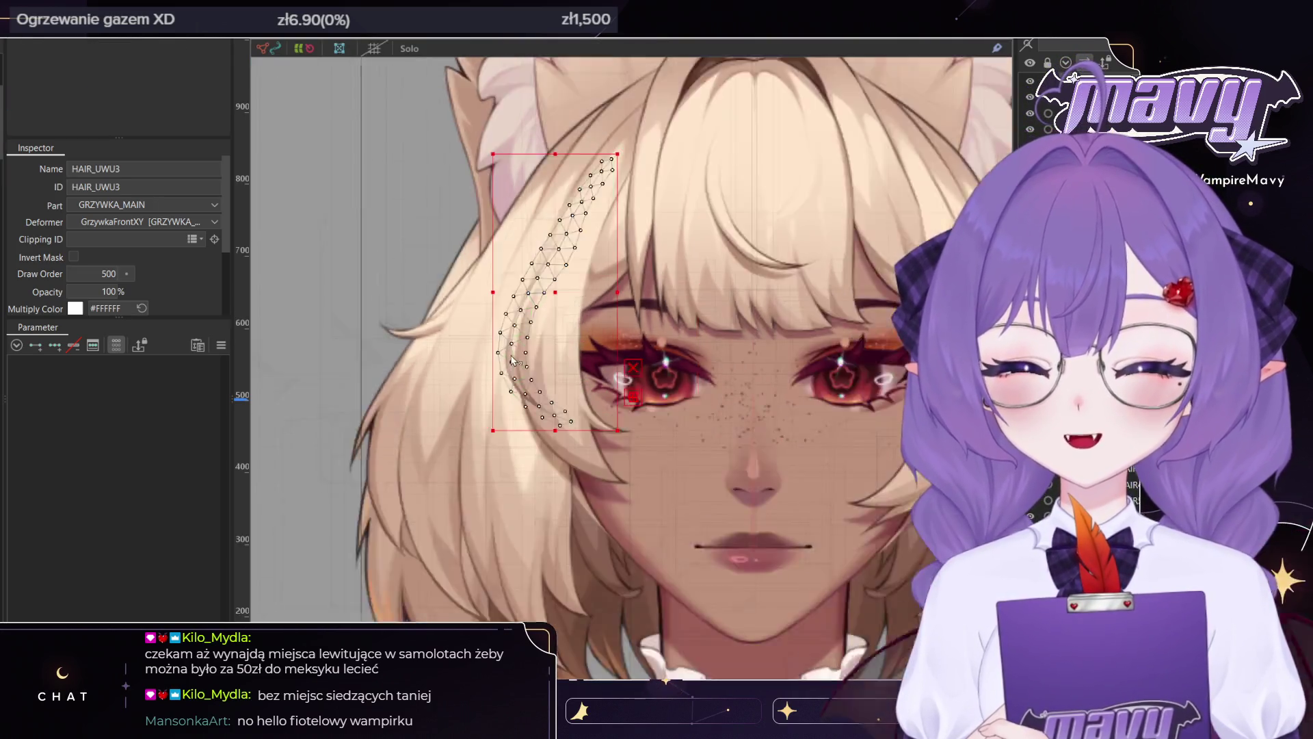
Zoom out past HAIR4_L, select the right side strand HAIR5_P and enter its mesh editing
scroll(511, 361, down, 2)
click(438, 507)
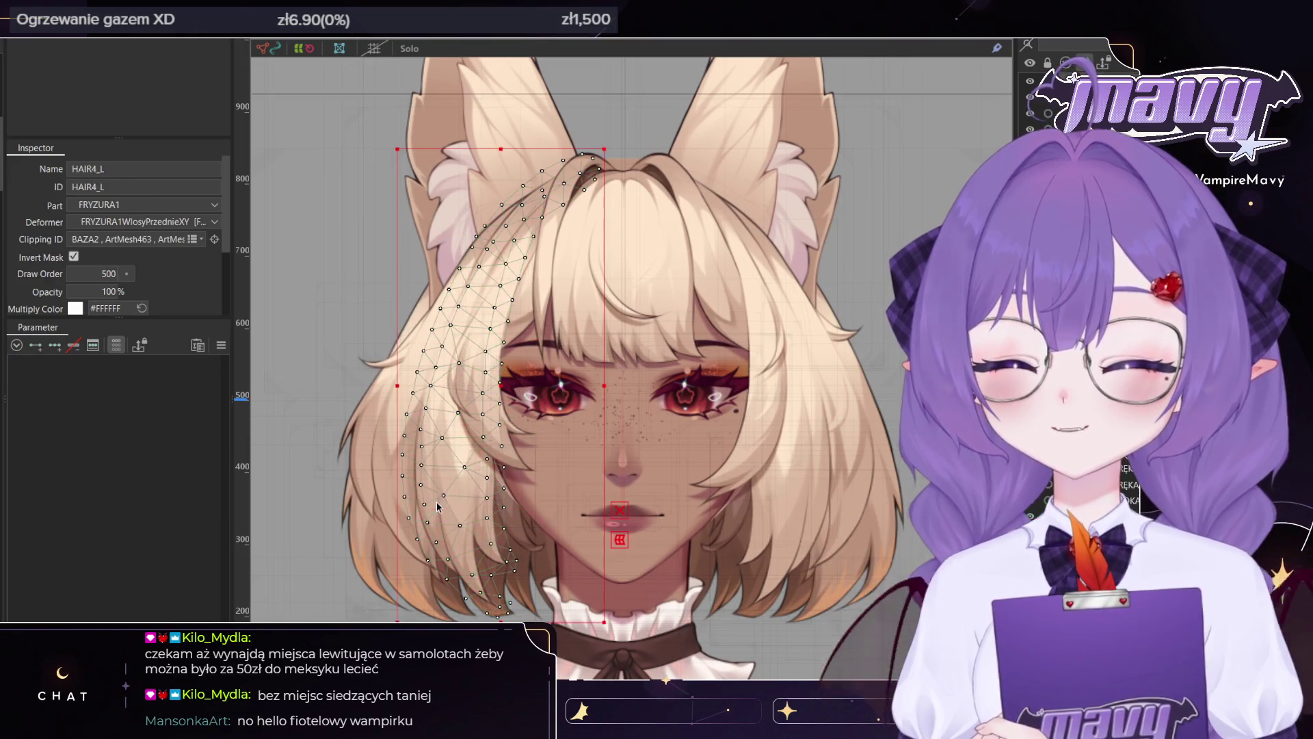
drag(438, 506, 423, 447)
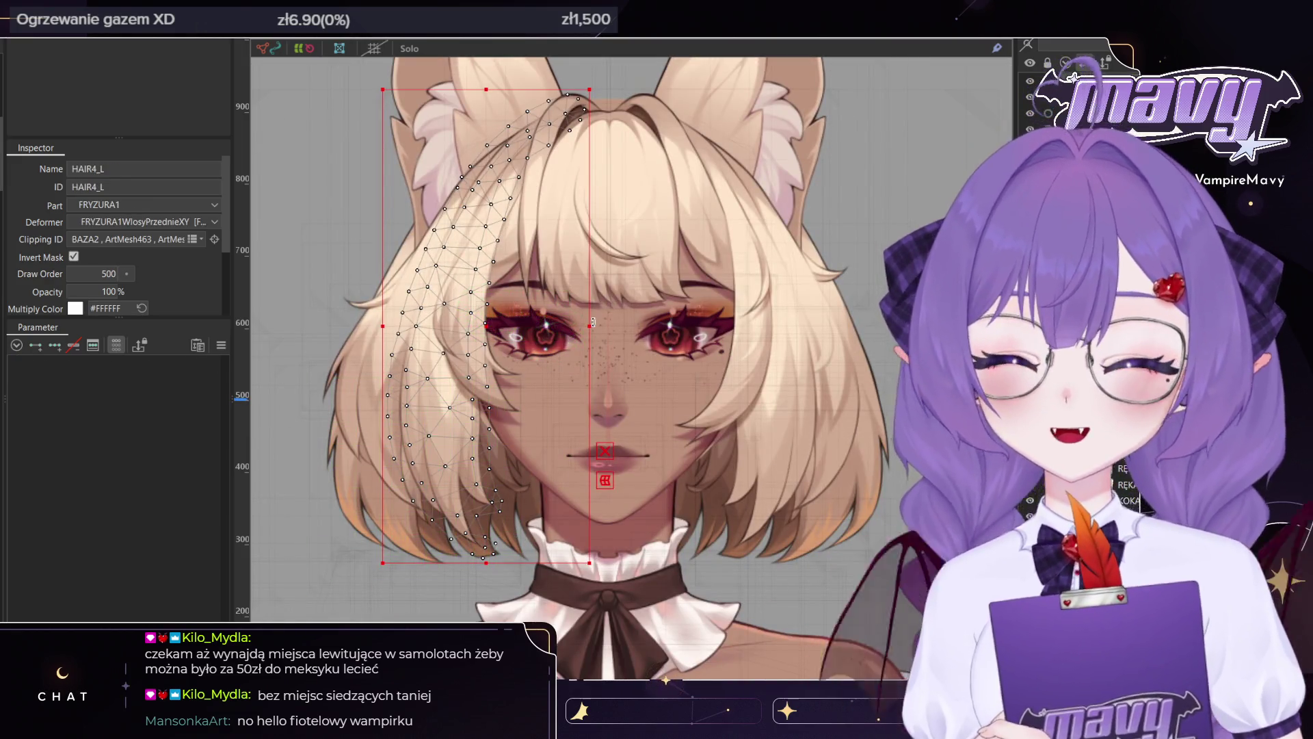
click(823, 449)
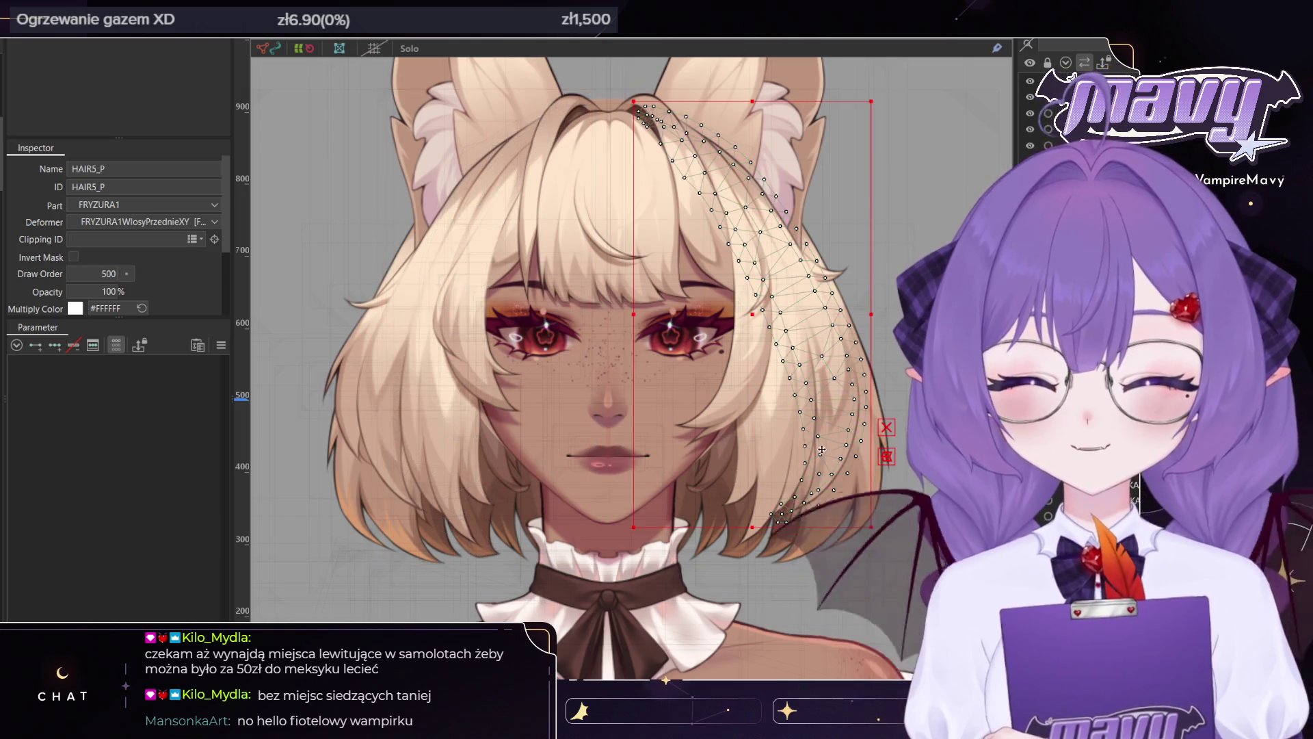
scroll(822, 449, up, 3)
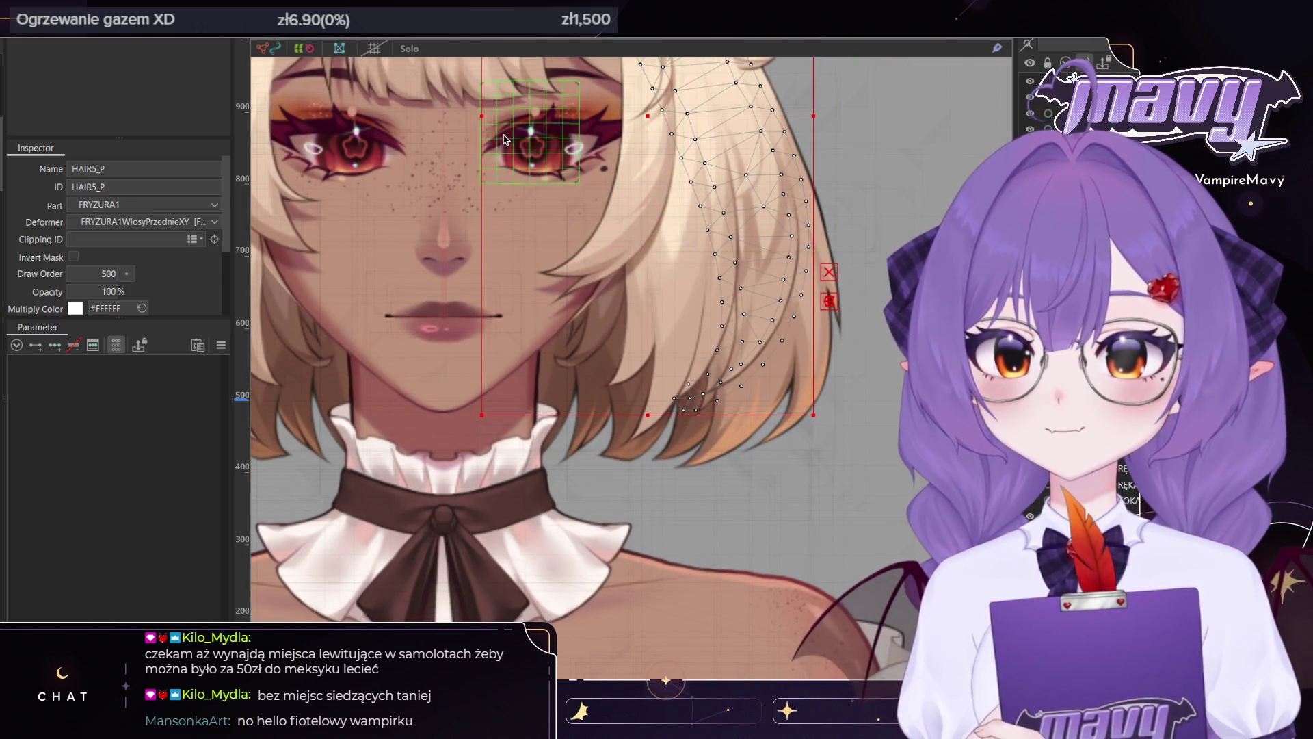
key(ctrl+e)
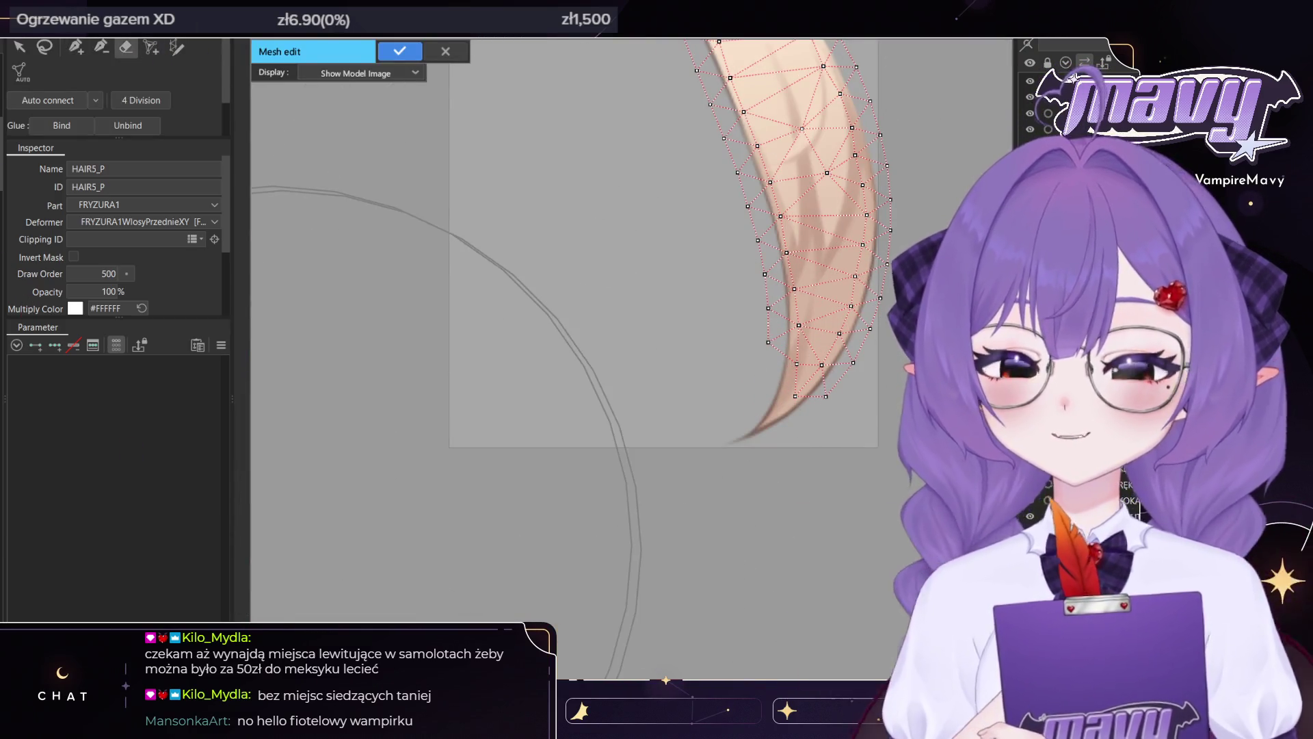
Bring HAIR5_P's tip into view and nudge its bottom-left vertex onto the strand edge
key(p)
scroll(809, 344, up, 2)
drag(809, 344, 681, 377)
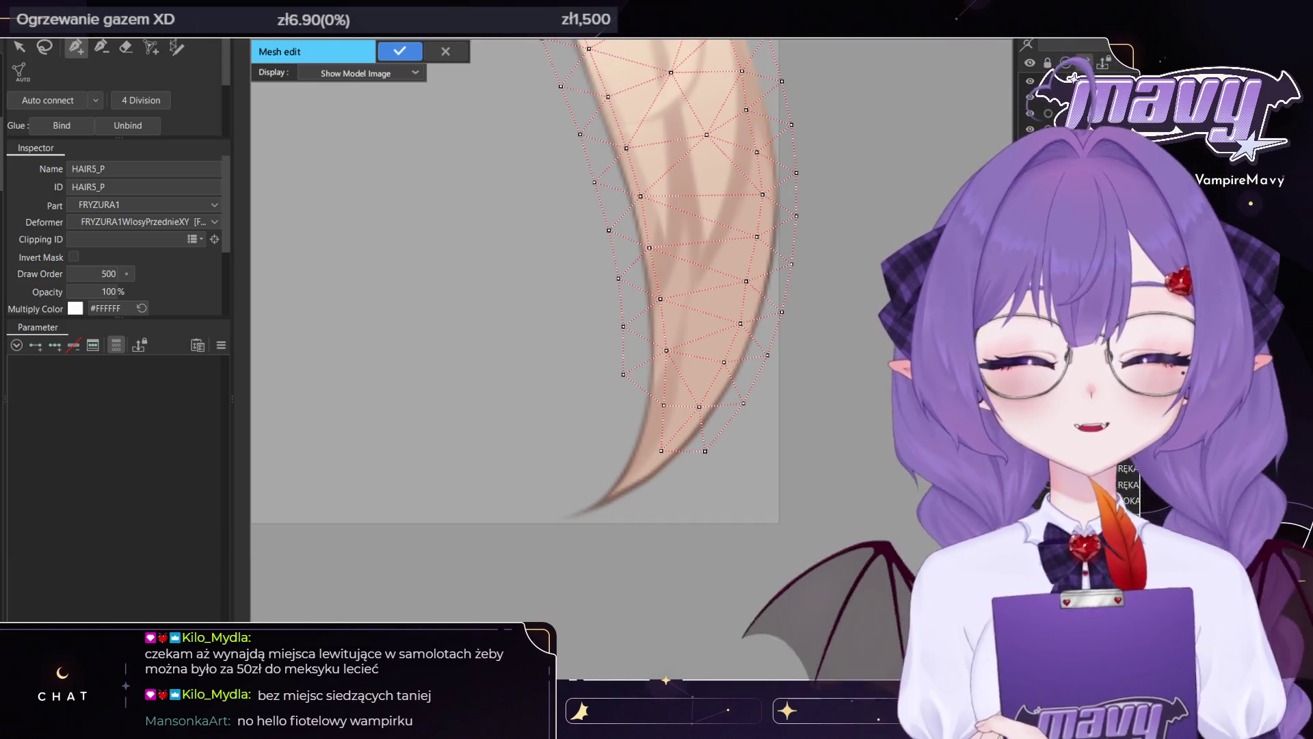
drag(661, 450, 655, 446)
Add vertices around the hair tip, up its left edge and on the tip's right side
click(623, 484)
click(588, 509)
click(548, 525)
click(576, 500)
click(604, 466)
click(621, 417)
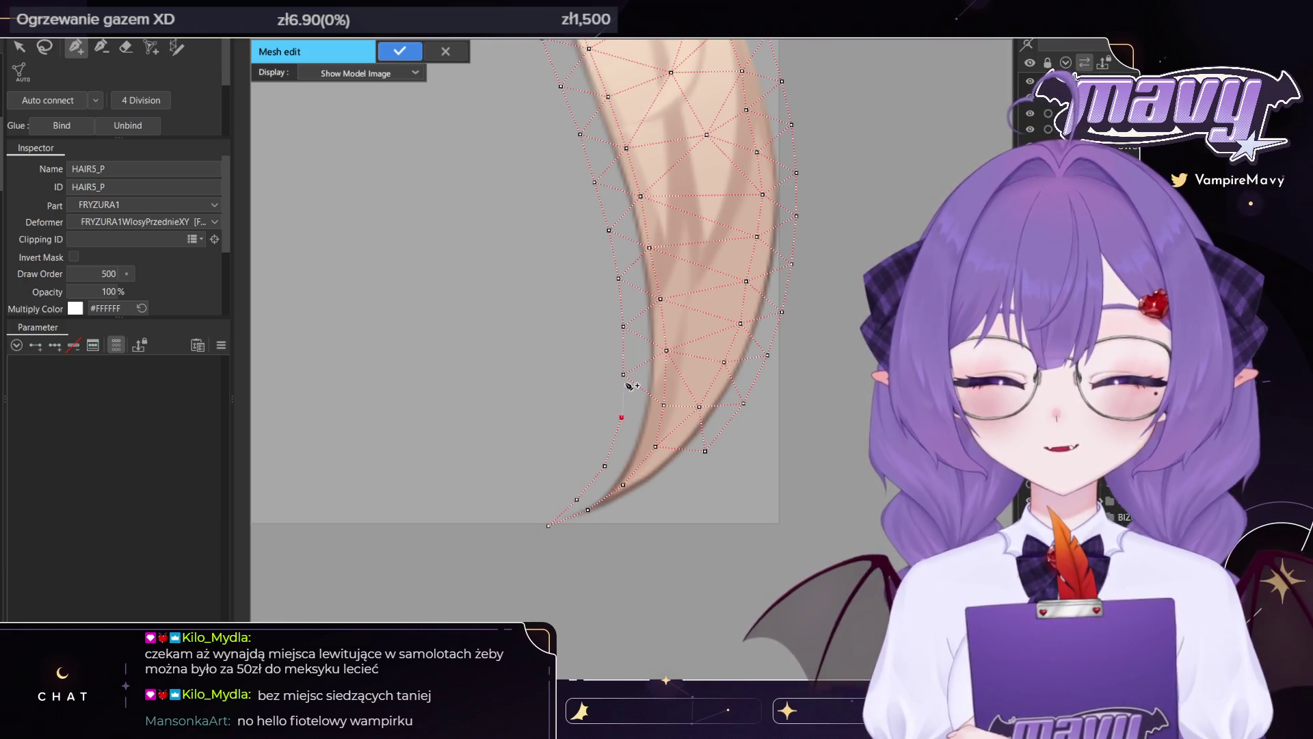
click(592, 525)
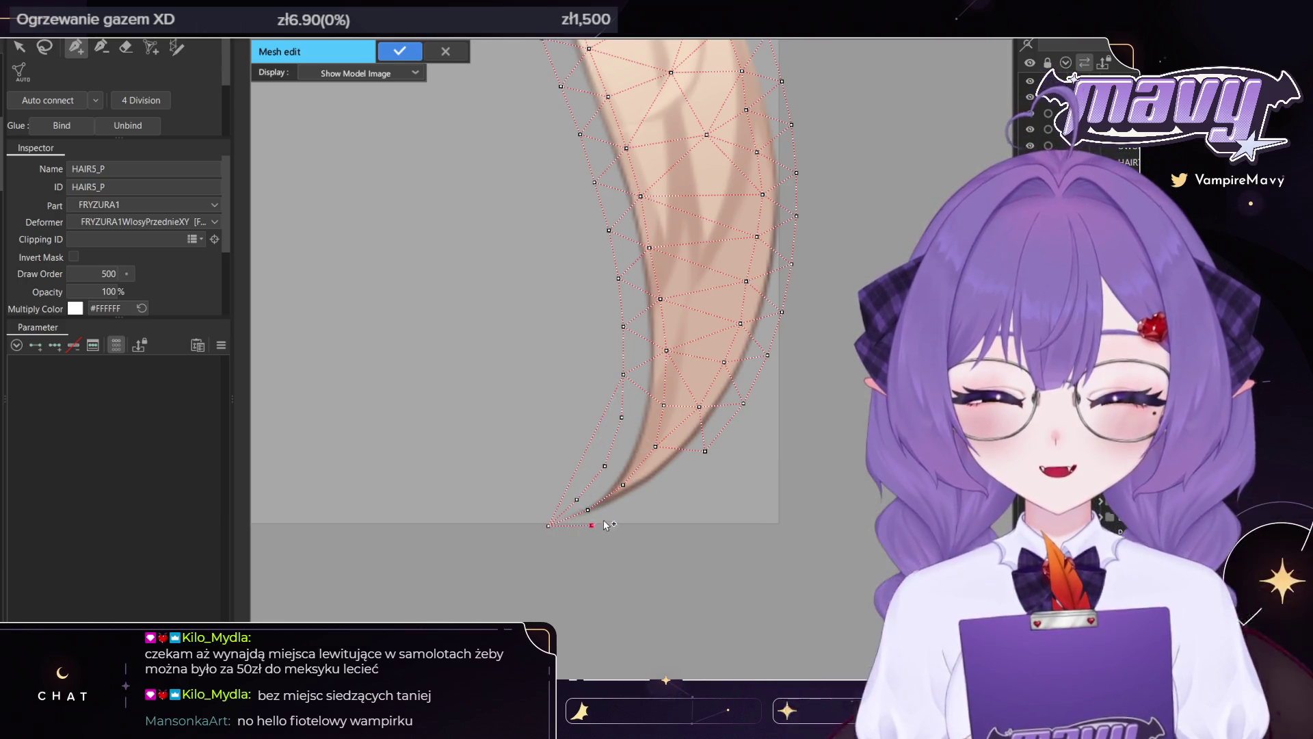
click(671, 487)
click(705, 450)
Switch vertex editing mode, view the strand's upper part, and apply the mesh edits
click(101, 46)
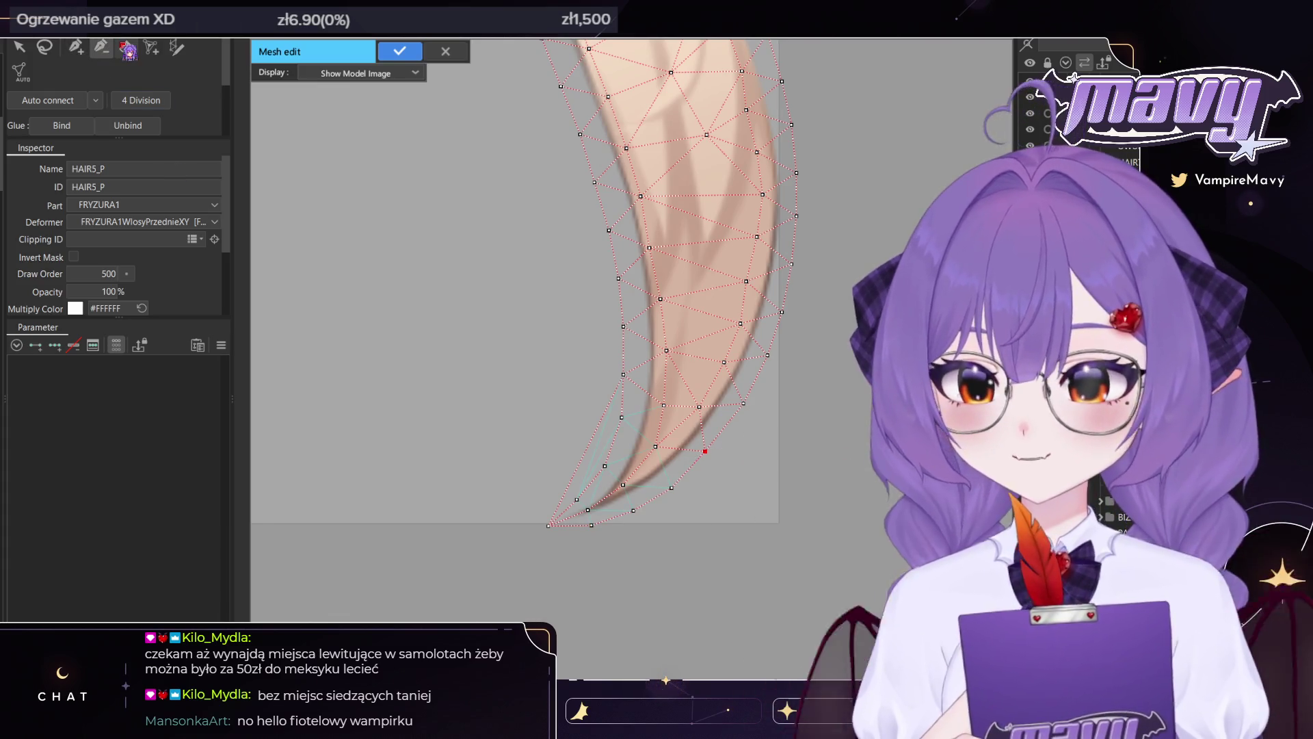
scroll(603, 448, down, 2)
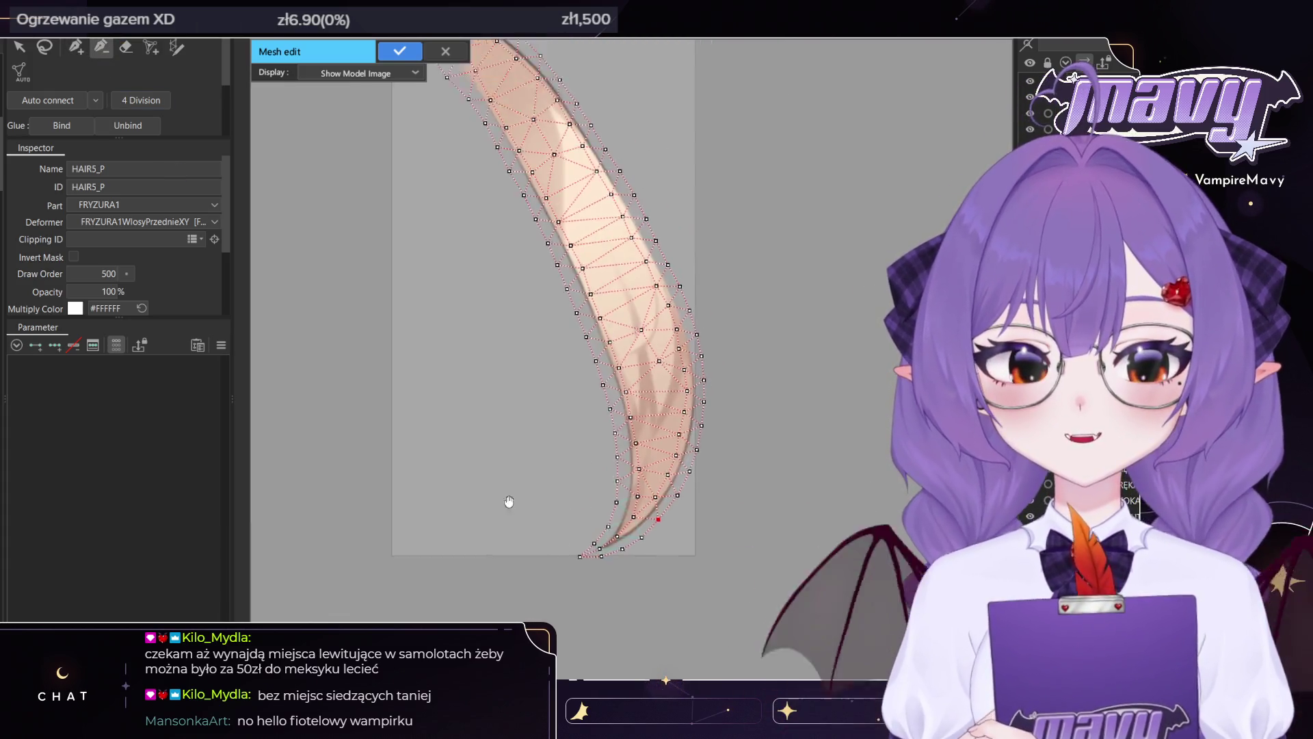
scroll(507, 504, up, 3)
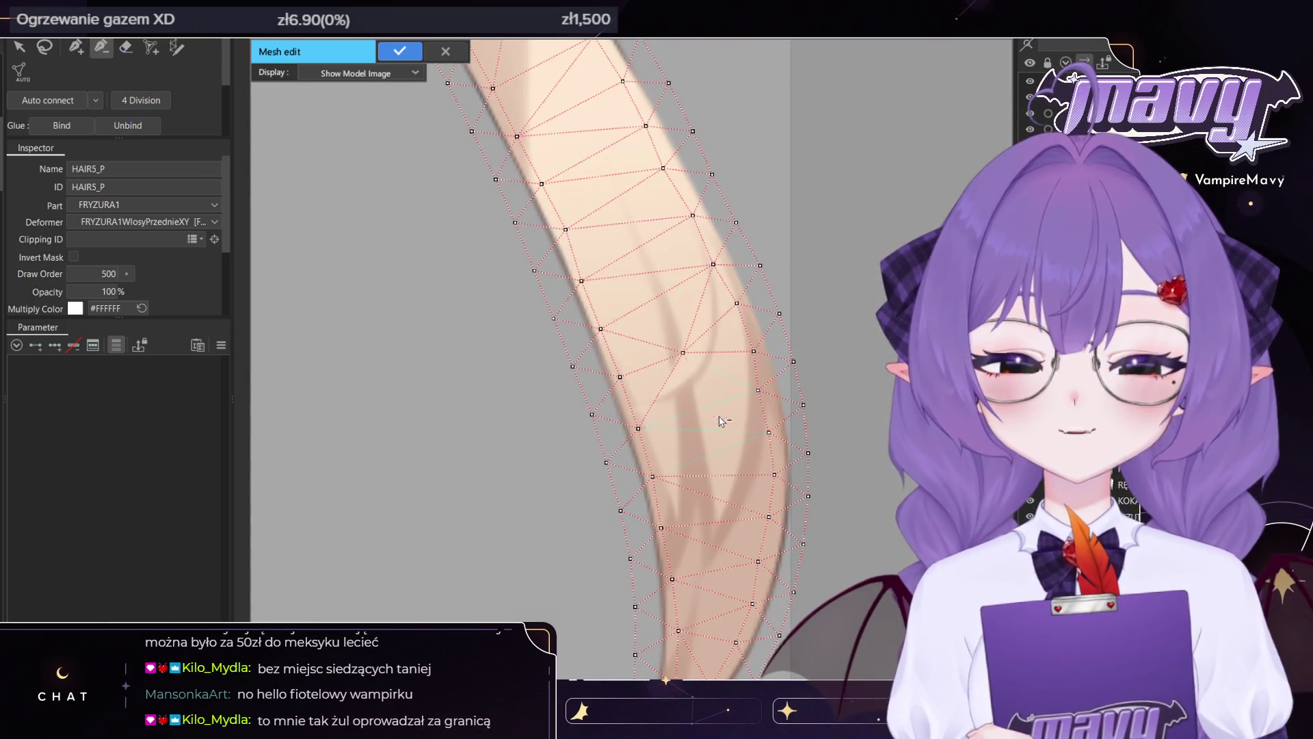
scroll(683, 353, down, 2)
scroll(326, 194, up, 2)
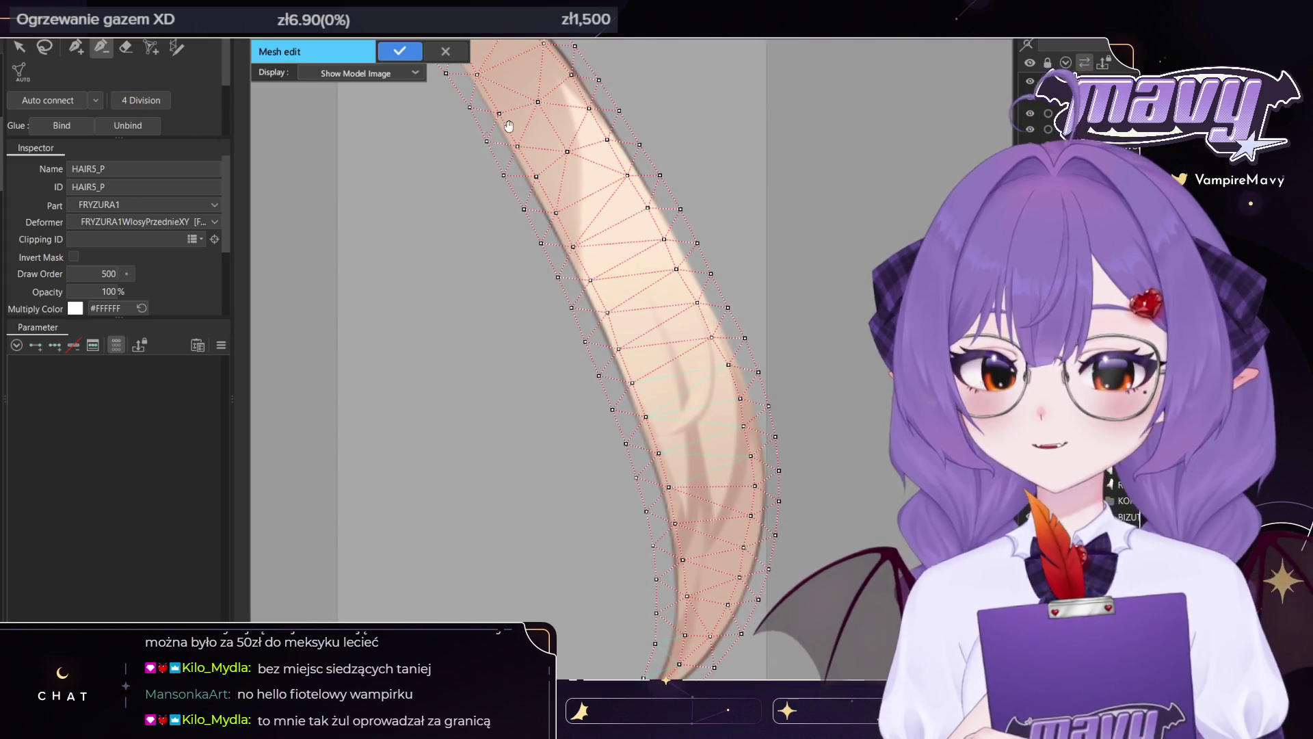
drag(508, 126, 663, 352)
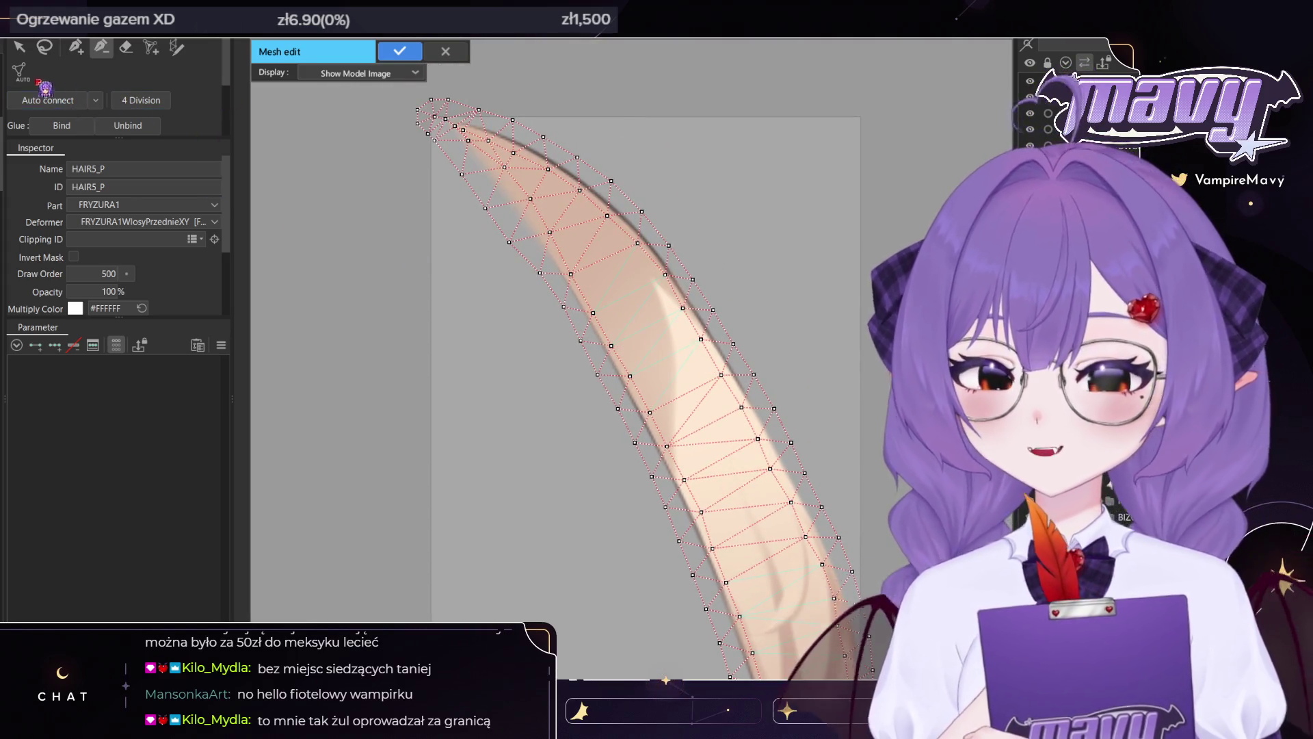
click(399, 52)
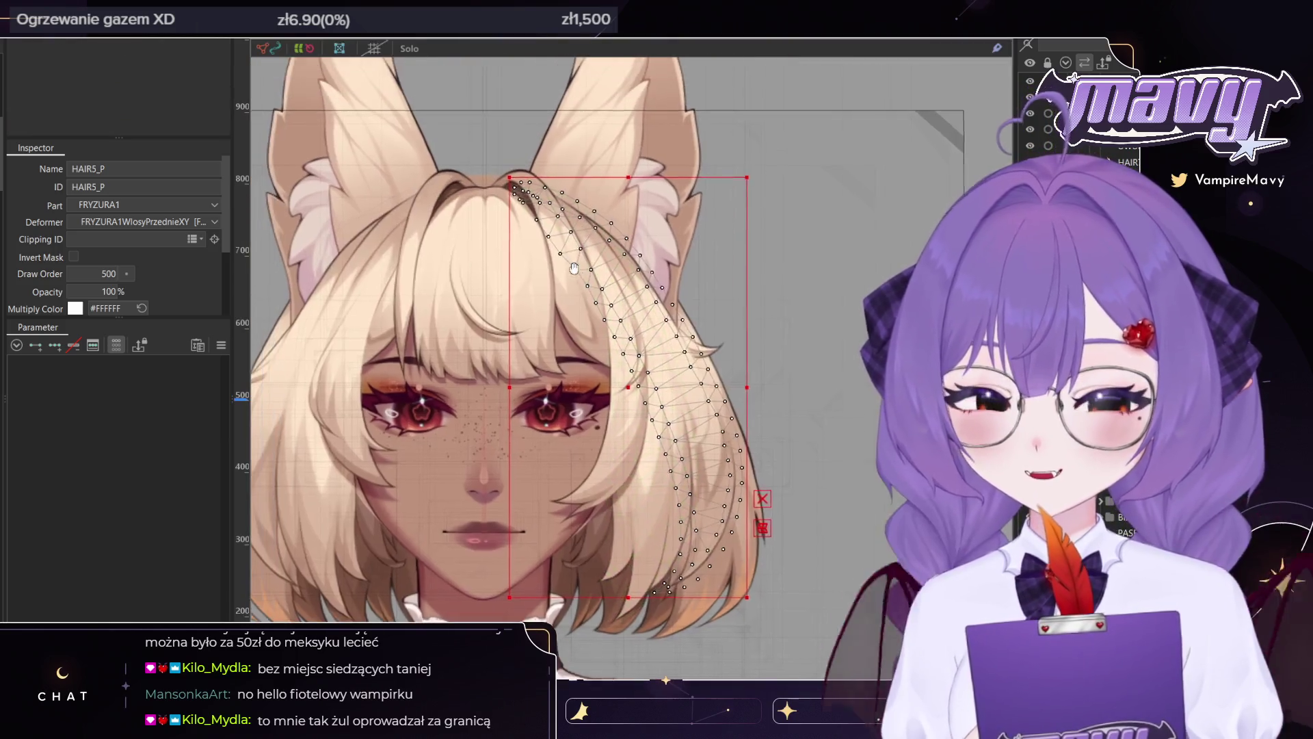
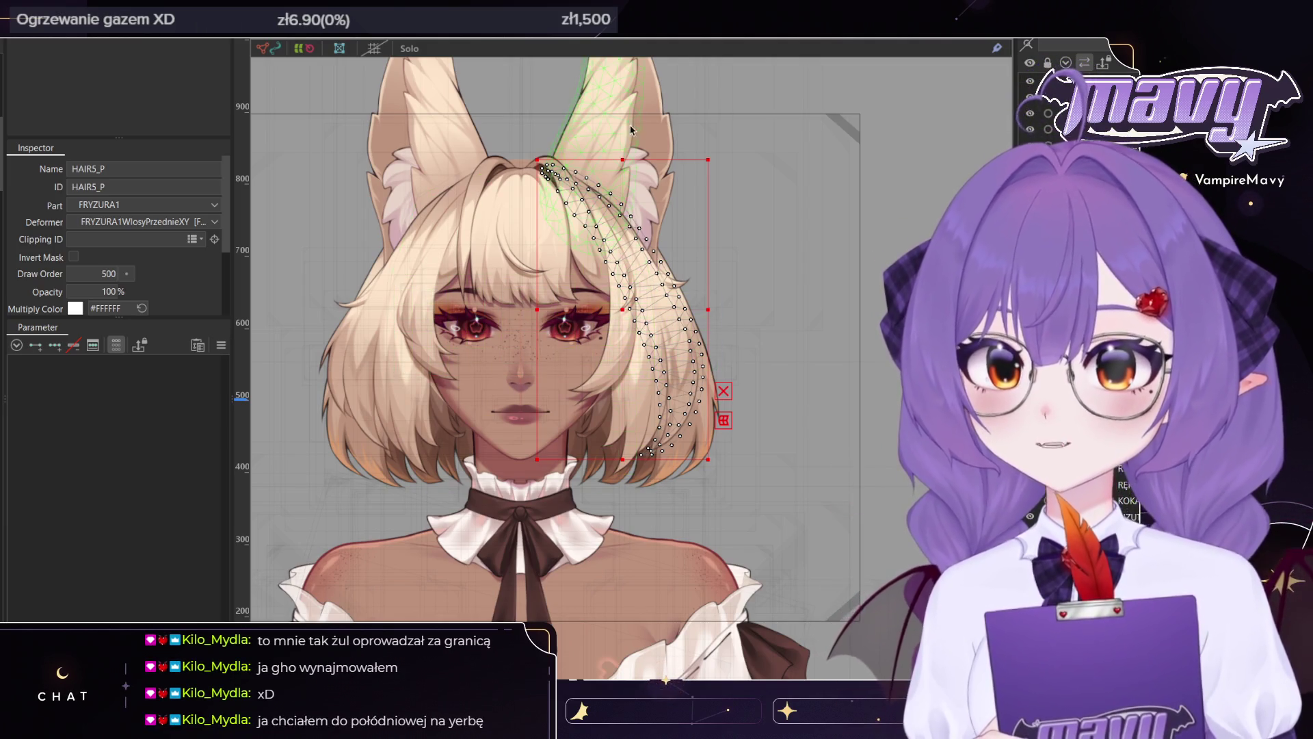
Zoom in on the bangs and select the hair meshes, narrowing to HAIR_UWU2
scroll(636, 323, up, 3)
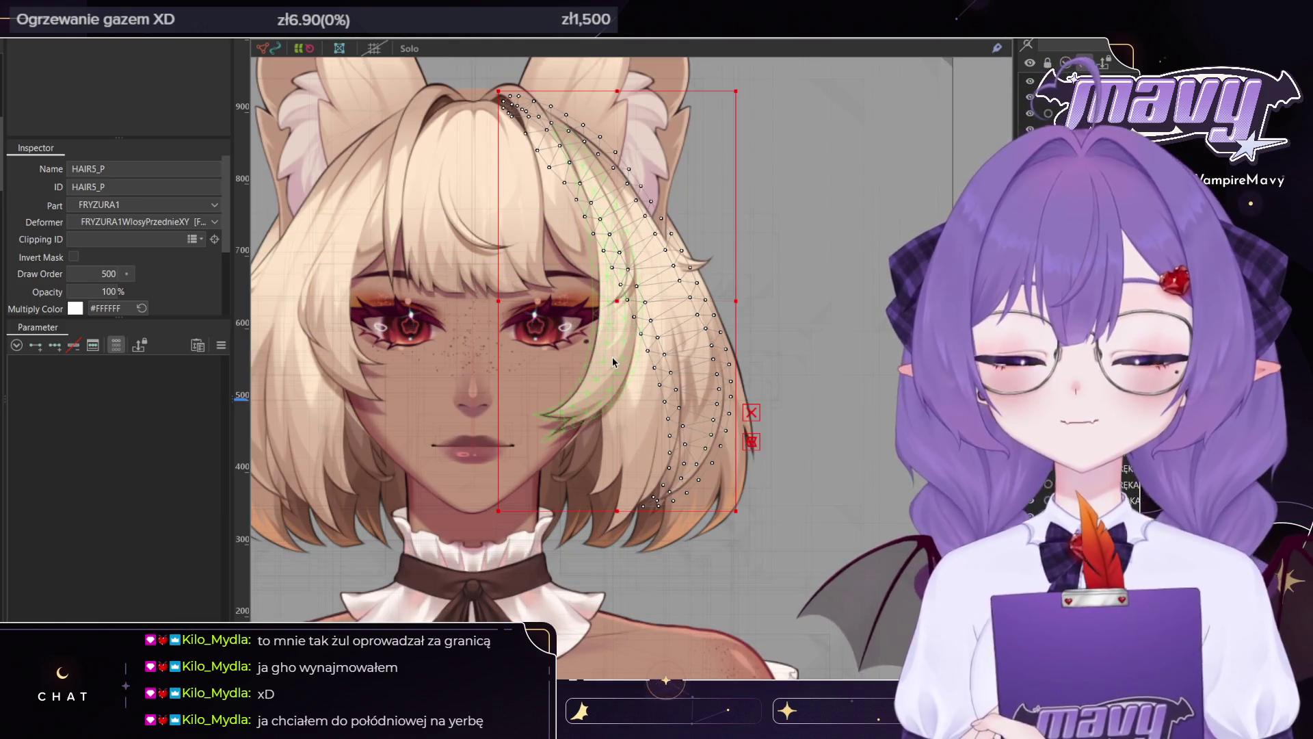
ctrl+click(612, 356)
ctrl+click(622, 449)
drag(616, 219, 639, 293)
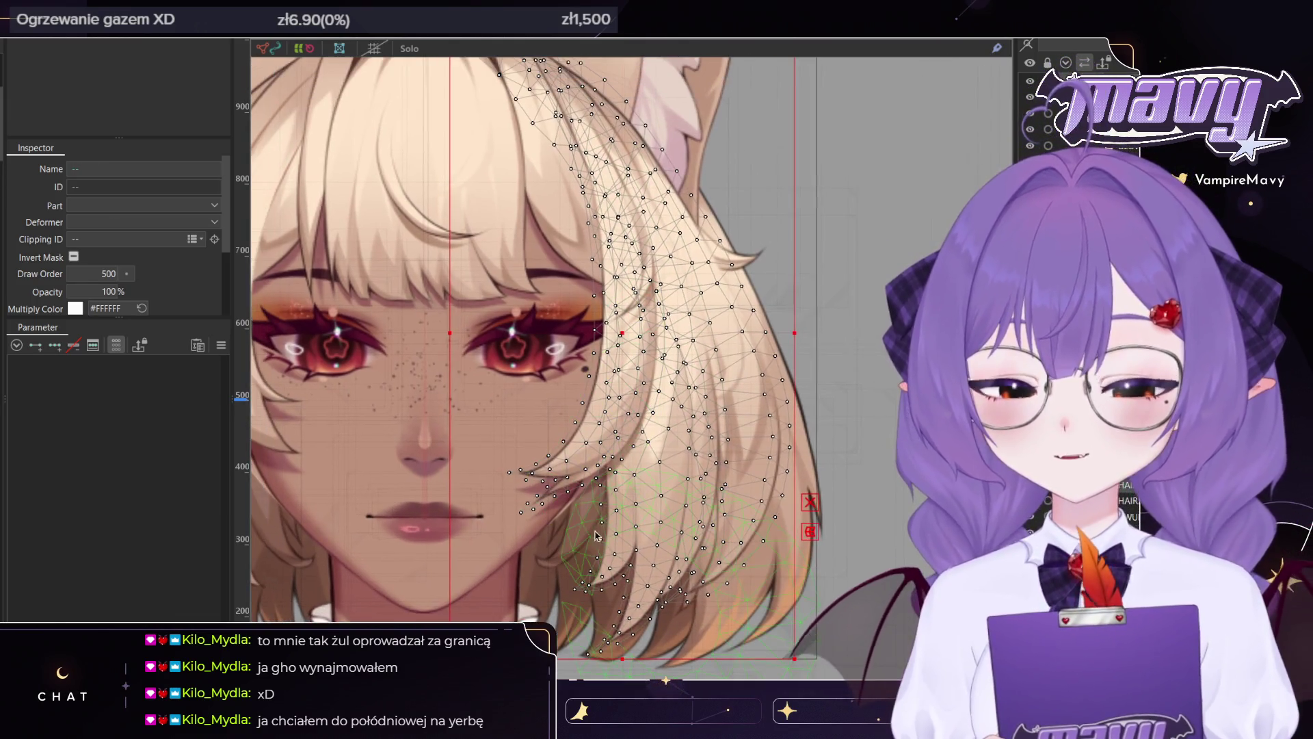
scroll(650, 277, up, 2)
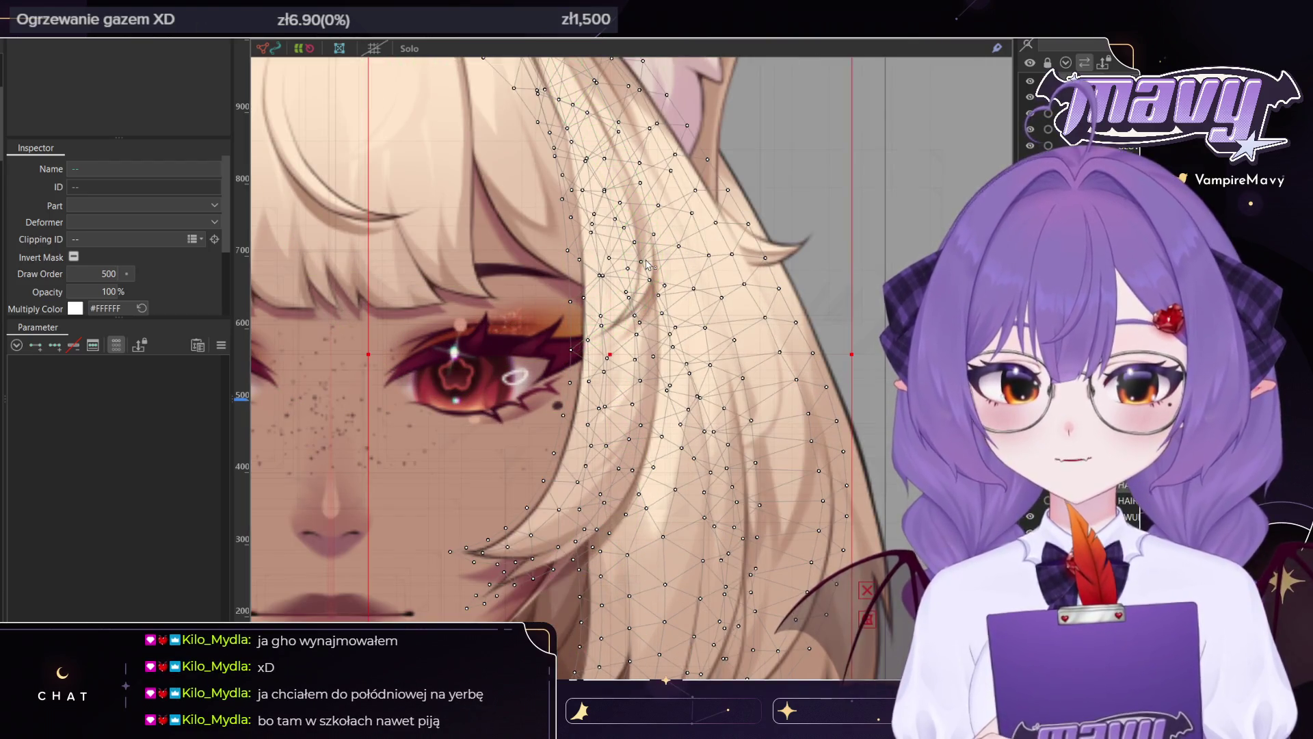
click(649, 265)
scroll(647, 329, down, 3)
scroll(645, 385, up, 1)
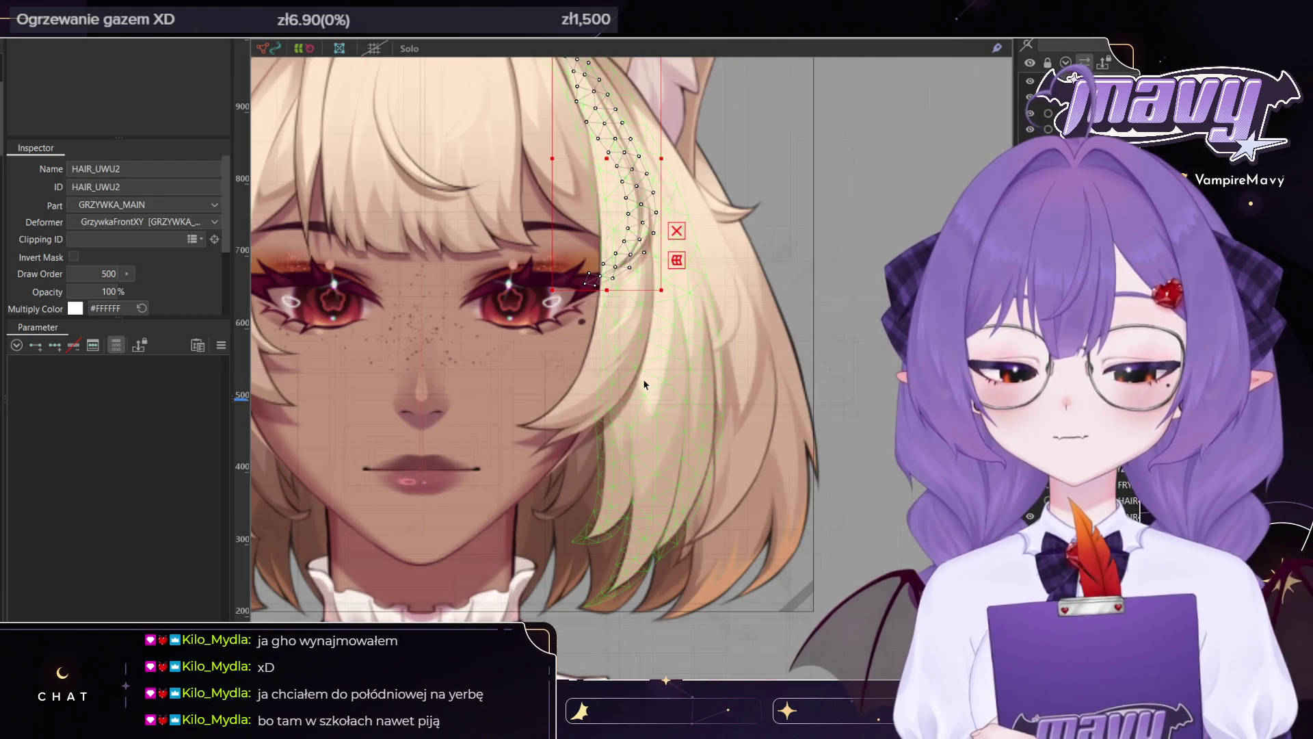
Add a second hair mesh and the right-side hair meshes to the selection
ctrl+click(614, 357)
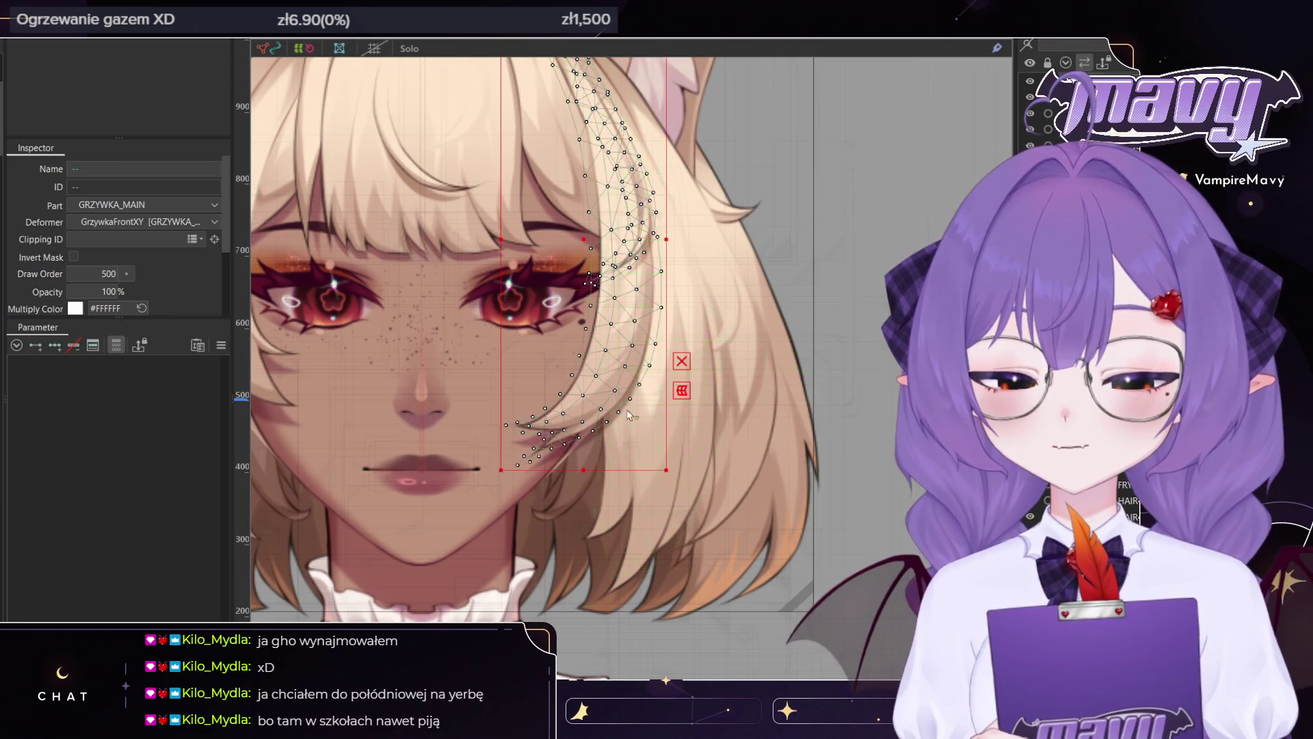
ctrl+click(653, 437)
ctrl+click(776, 390)
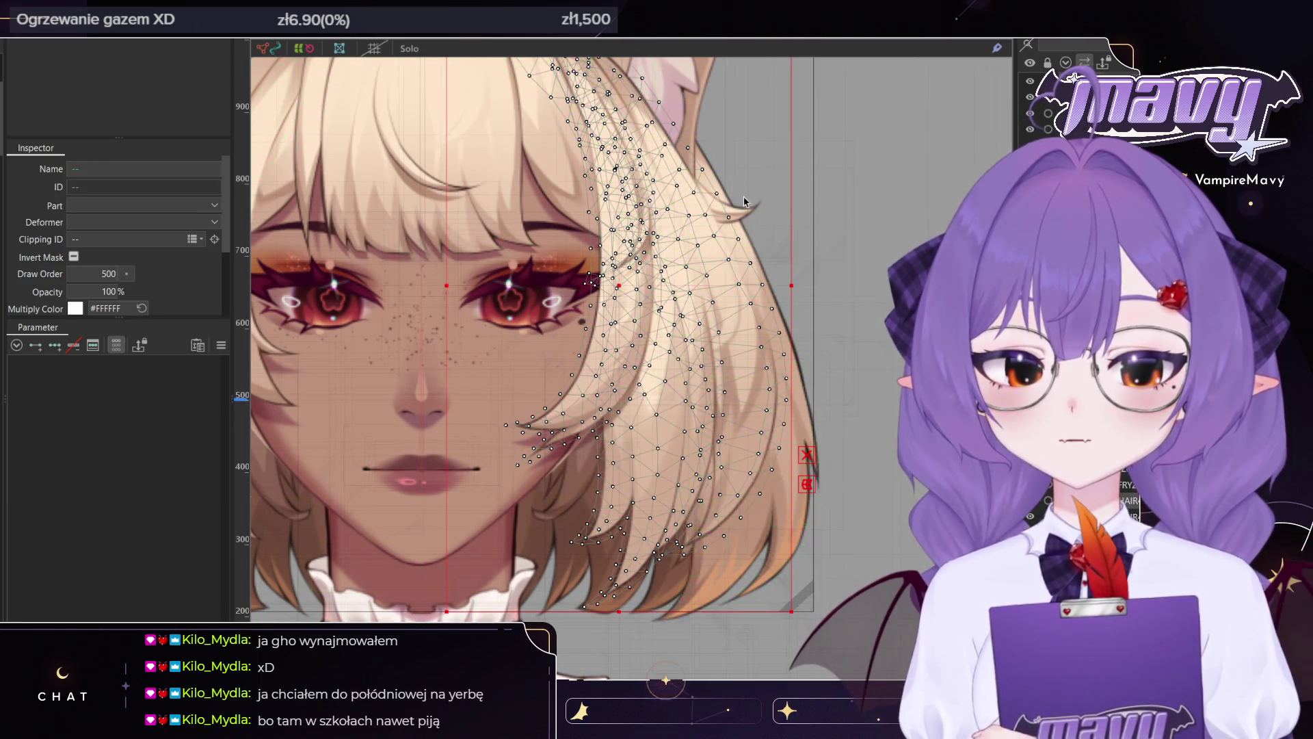
scroll(744, 202, up, 2)
scroll(757, 354, down, 2)
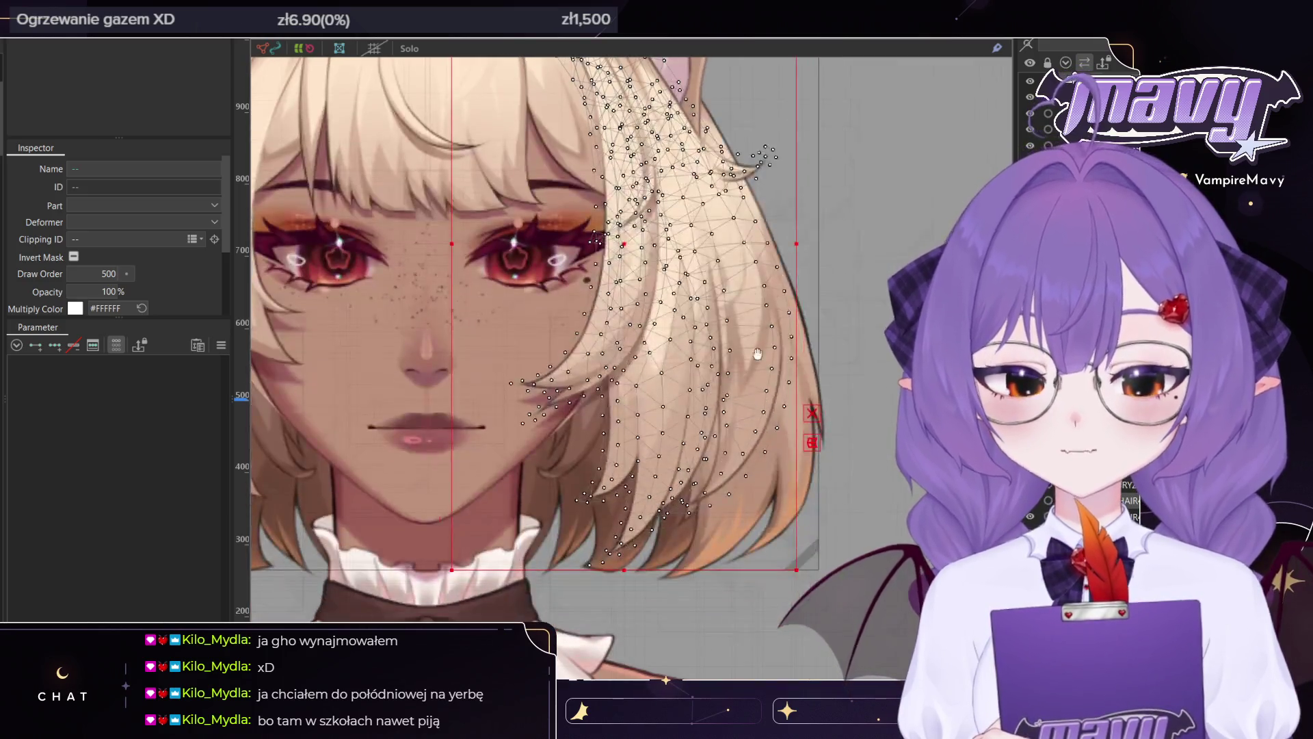
Pan down to the lower hair and ears, then show the Parameter palette
drag(679, 538, 695, 472)
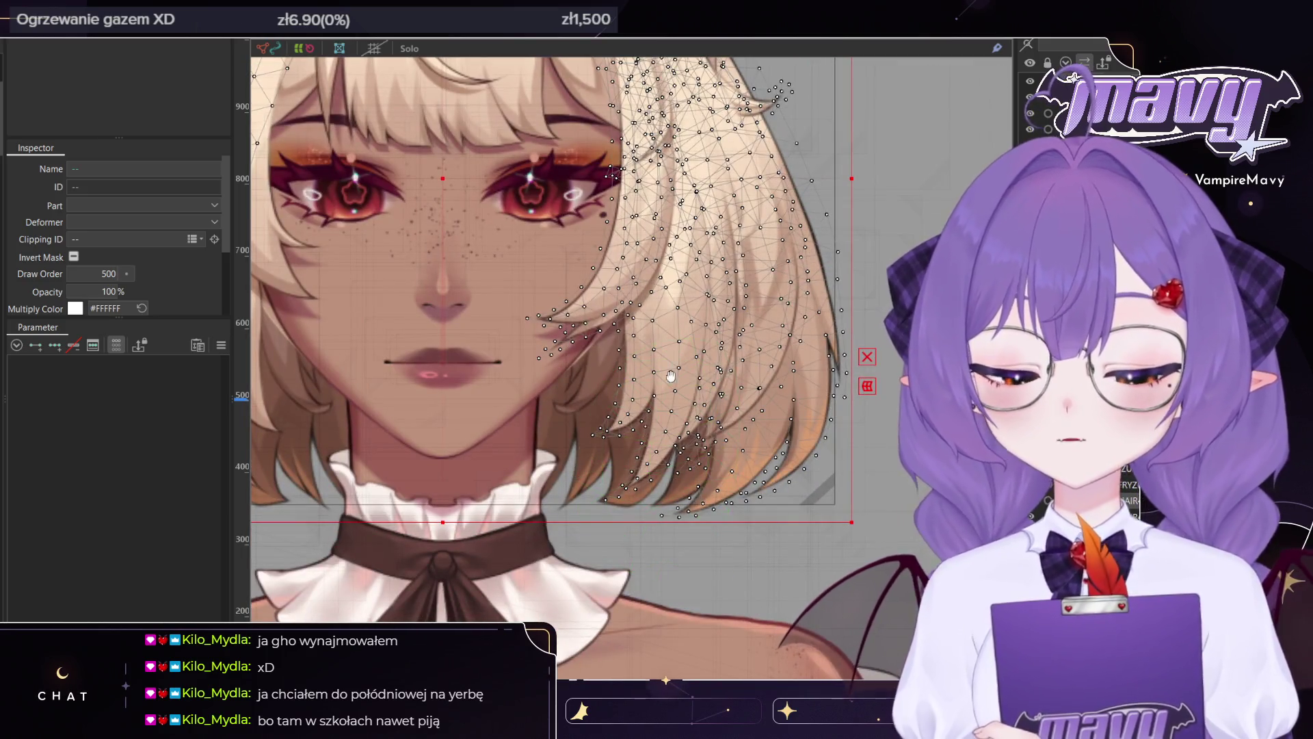
drag(671, 376, 767, 557)
scroll(666, 234, down, 3)
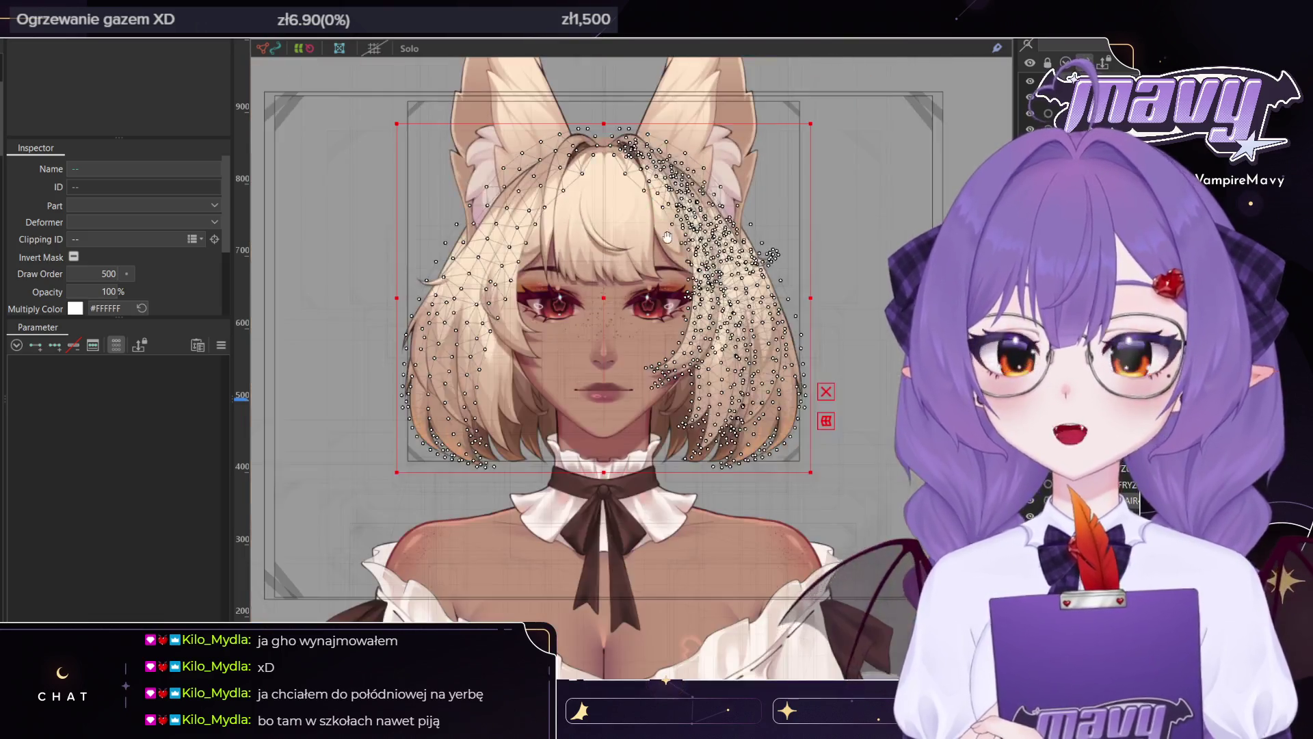
scroll(673, 308, up, 2)
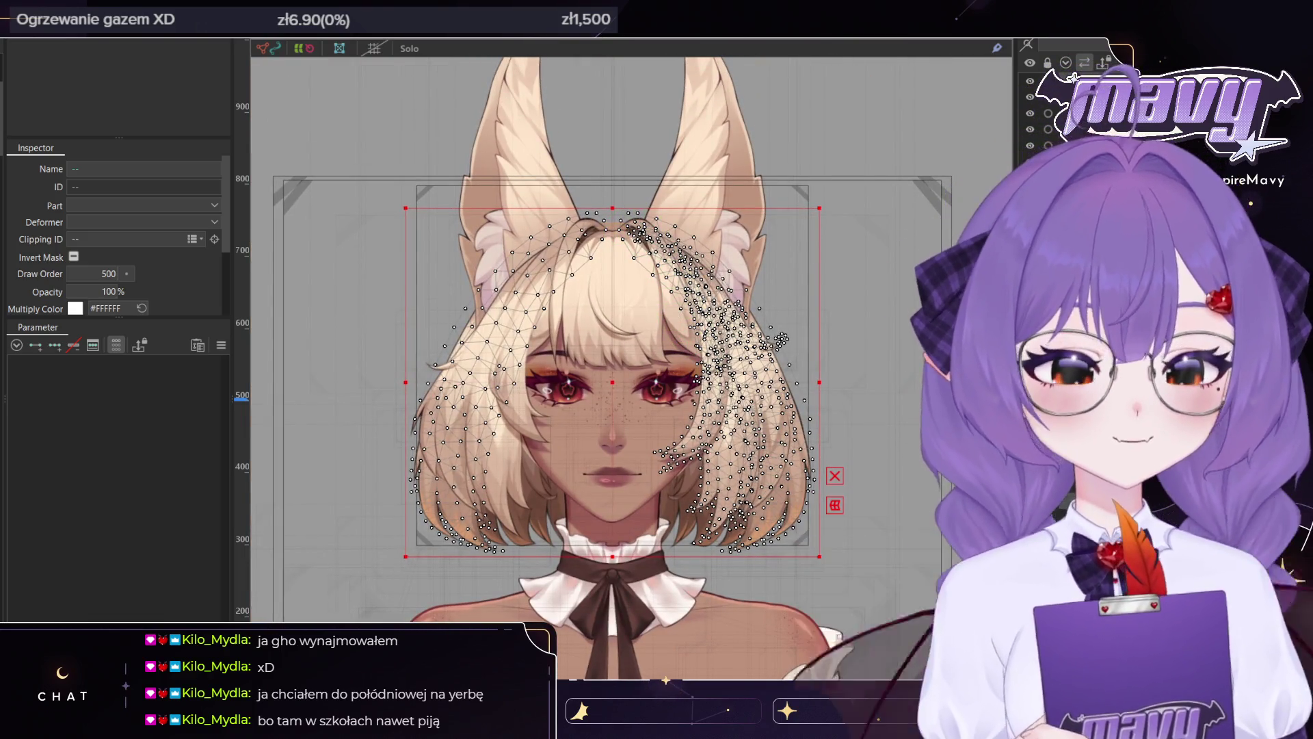
scroll(685, 322, up, 1)
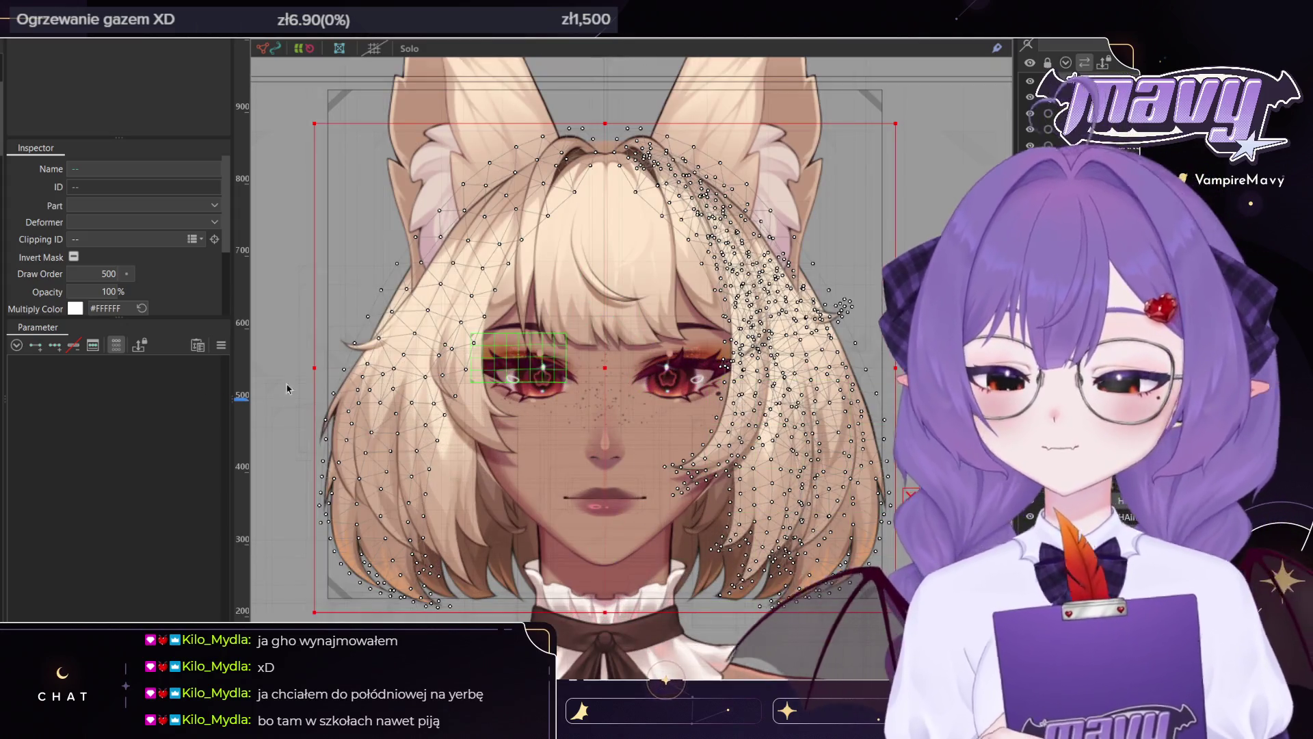
click(116, 345)
Scroll the Parameter palette down to the Włosy Fizyka hair physics group
scroll(127, 438, down, 10)
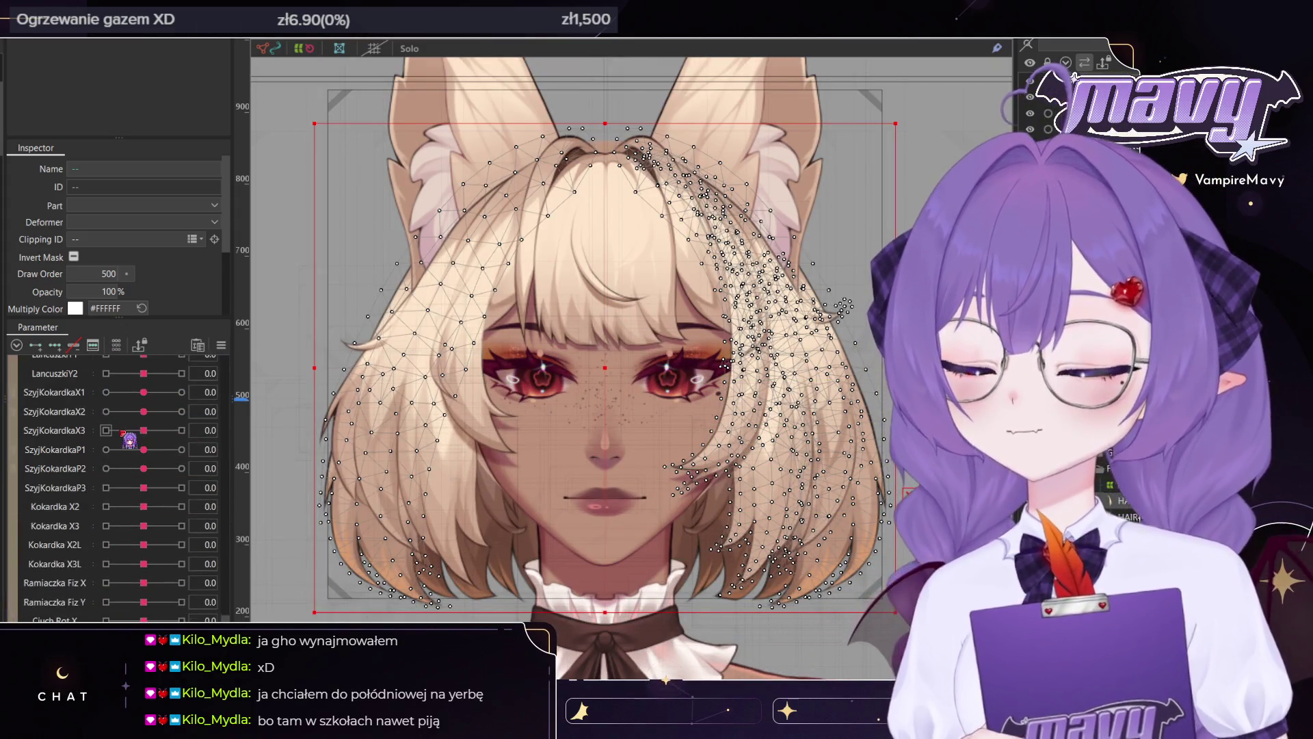
scroll(123, 443, up, 3)
scroll(35, 458, up, 3)
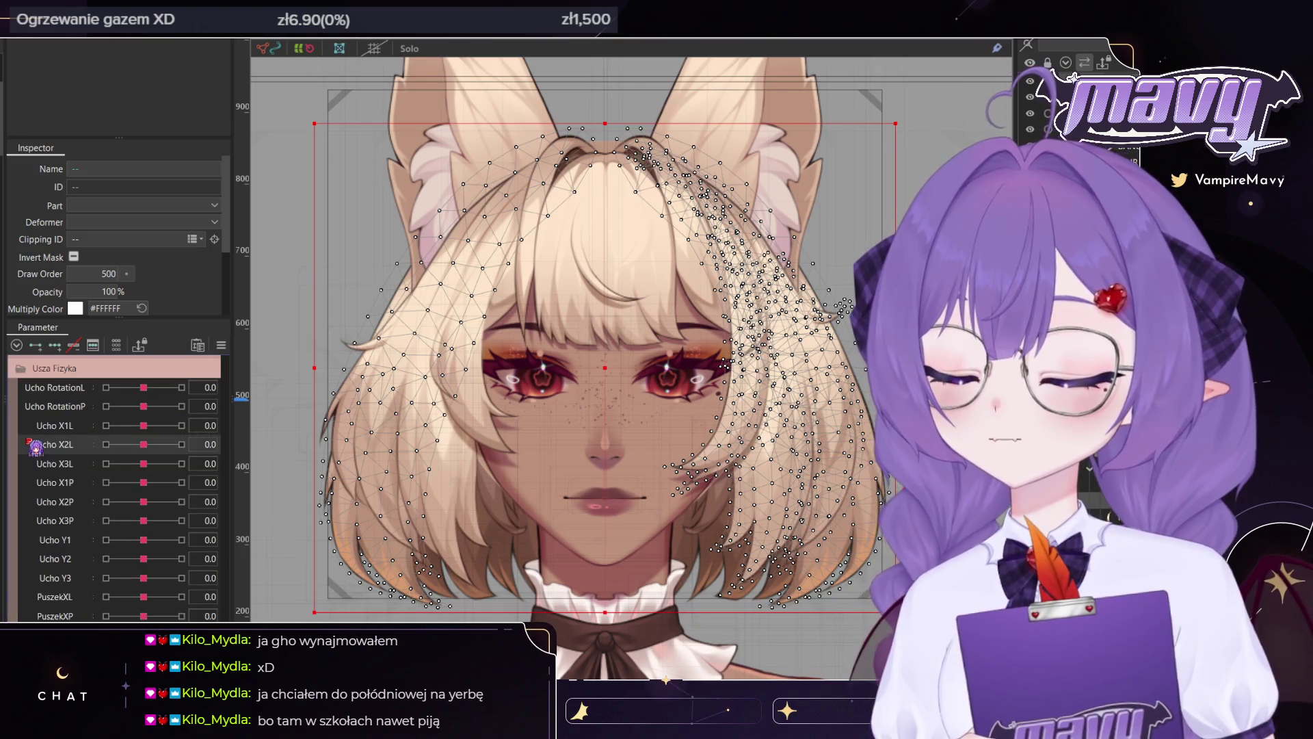
scroll(31, 438, up, 3)
scroll(27, 435, up, 3)
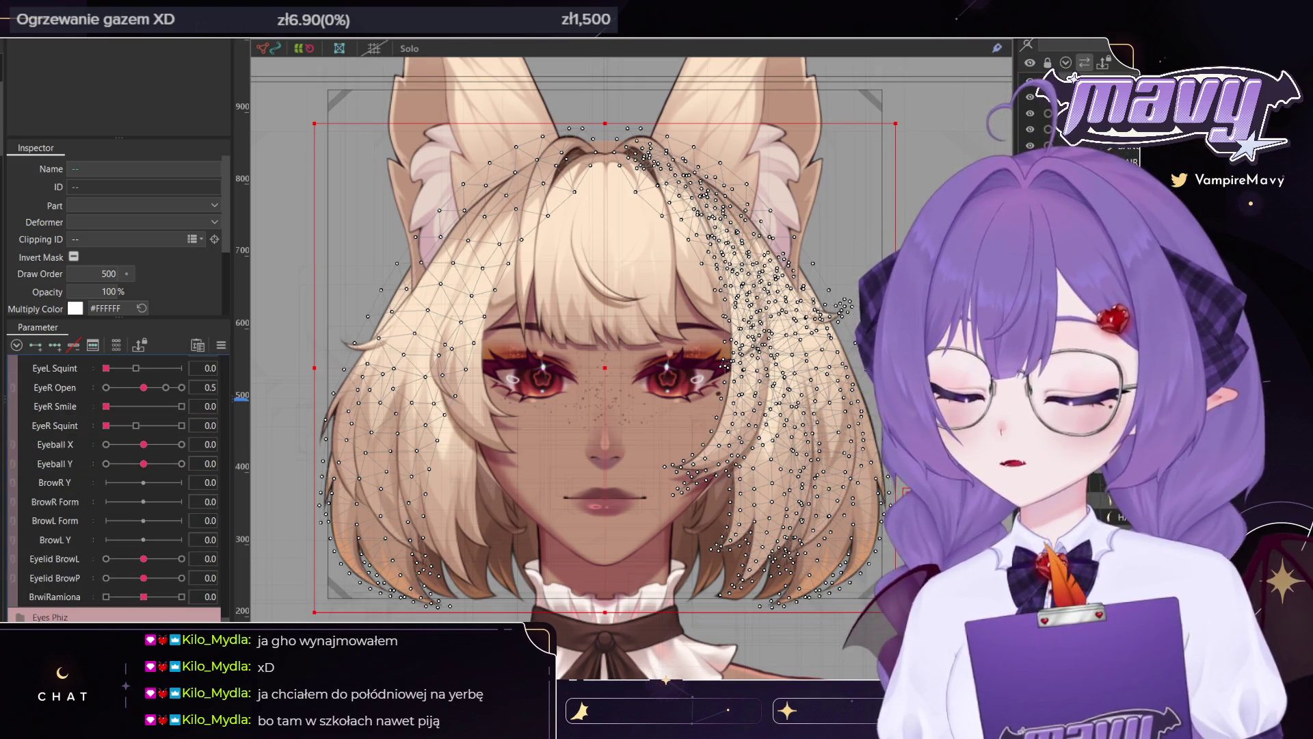
scroll(80, 481, down, 3)
scroll(79, 481, down, 3)
scroll(79, 481, down, 3)
scroll(79, 481, up, 3)
drag(162, 392, 159, 392)
scroll(95, 432, down, 3)
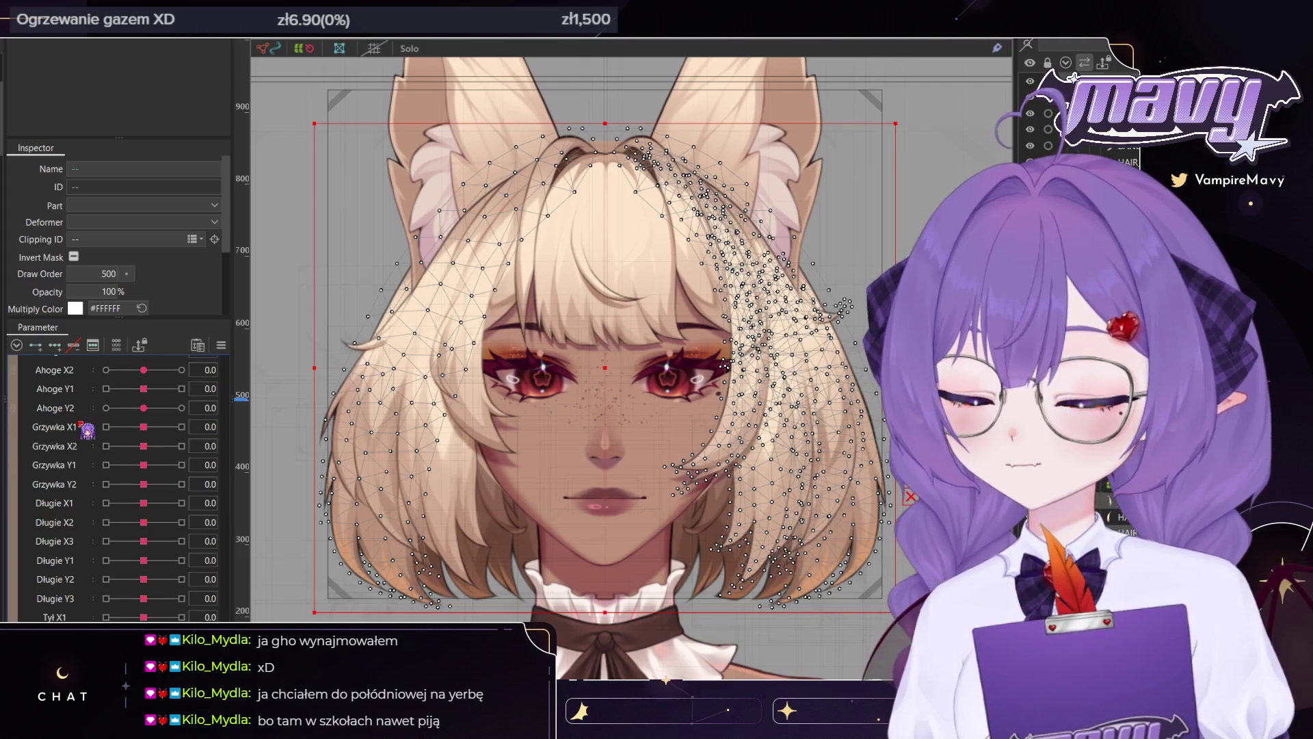
Test the Grzywka Y2, Długie X1, X3 and Y1 sliders, leaving them at 0.0
click(130, 426)
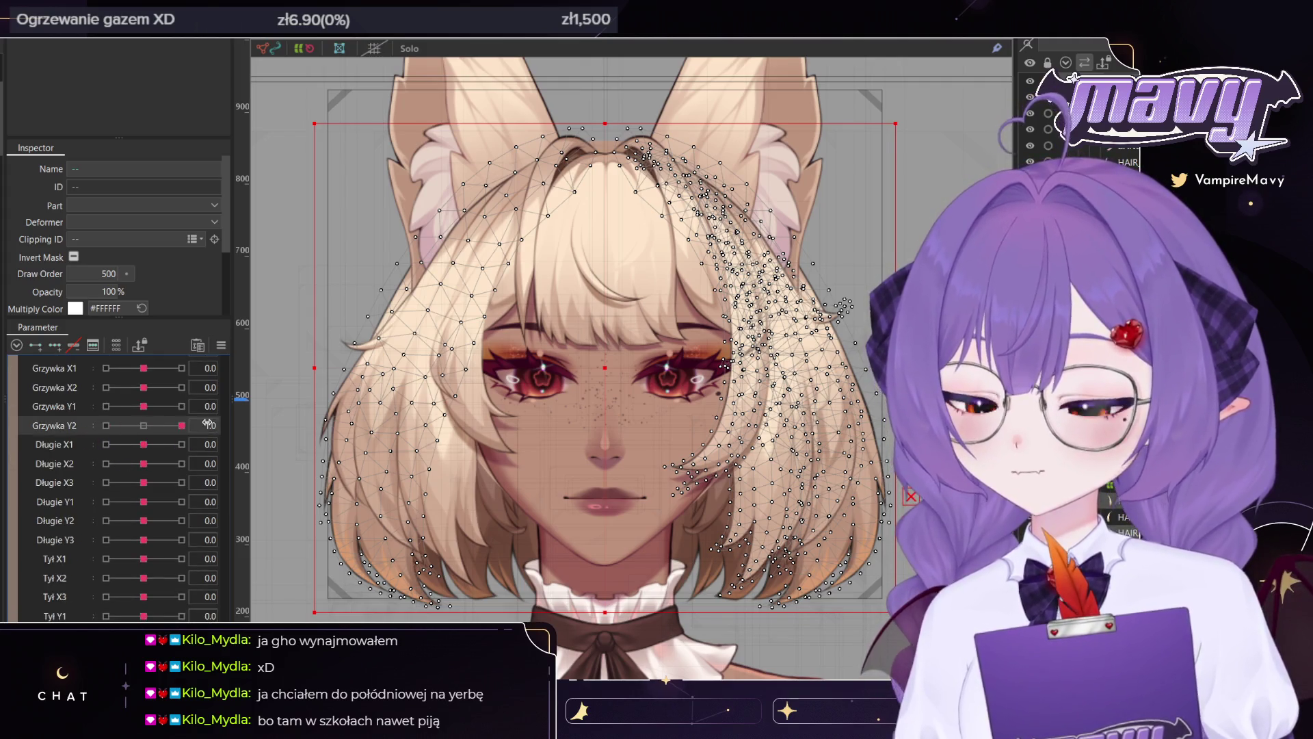
drag(144, 444, 190, 460)
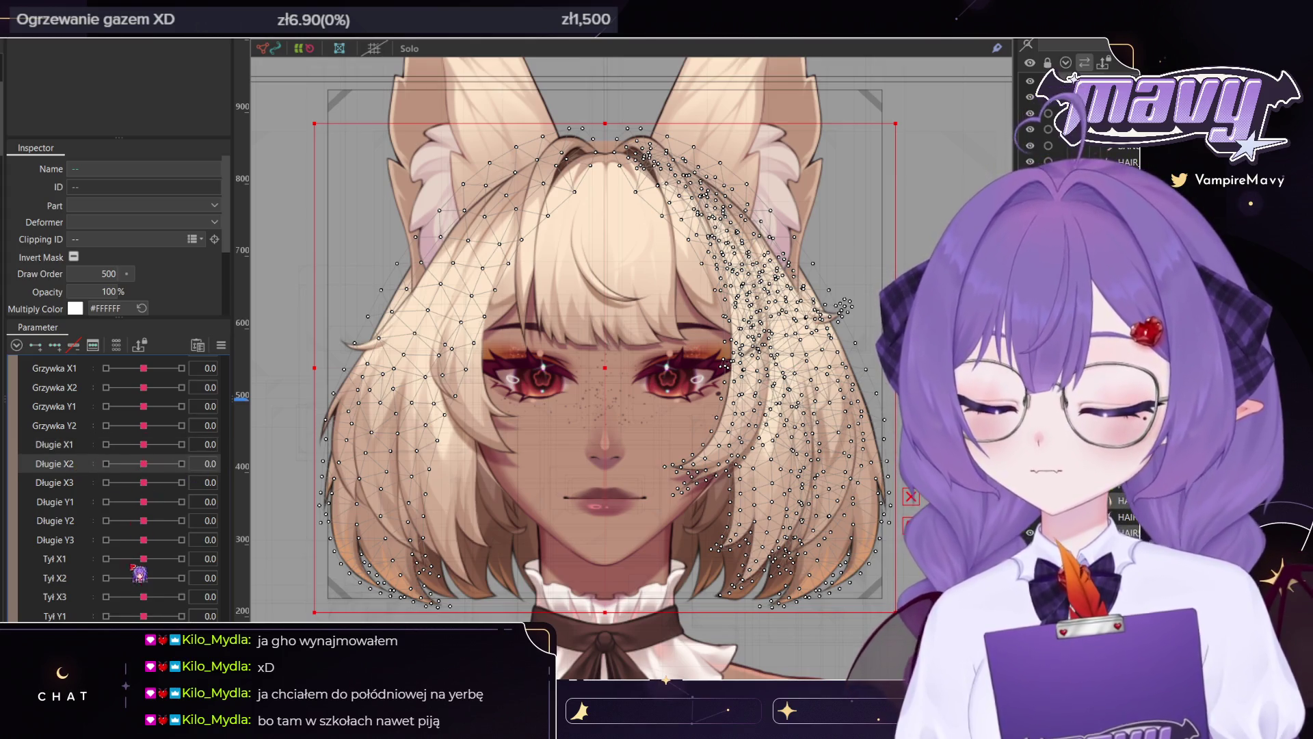
click(145, 483)
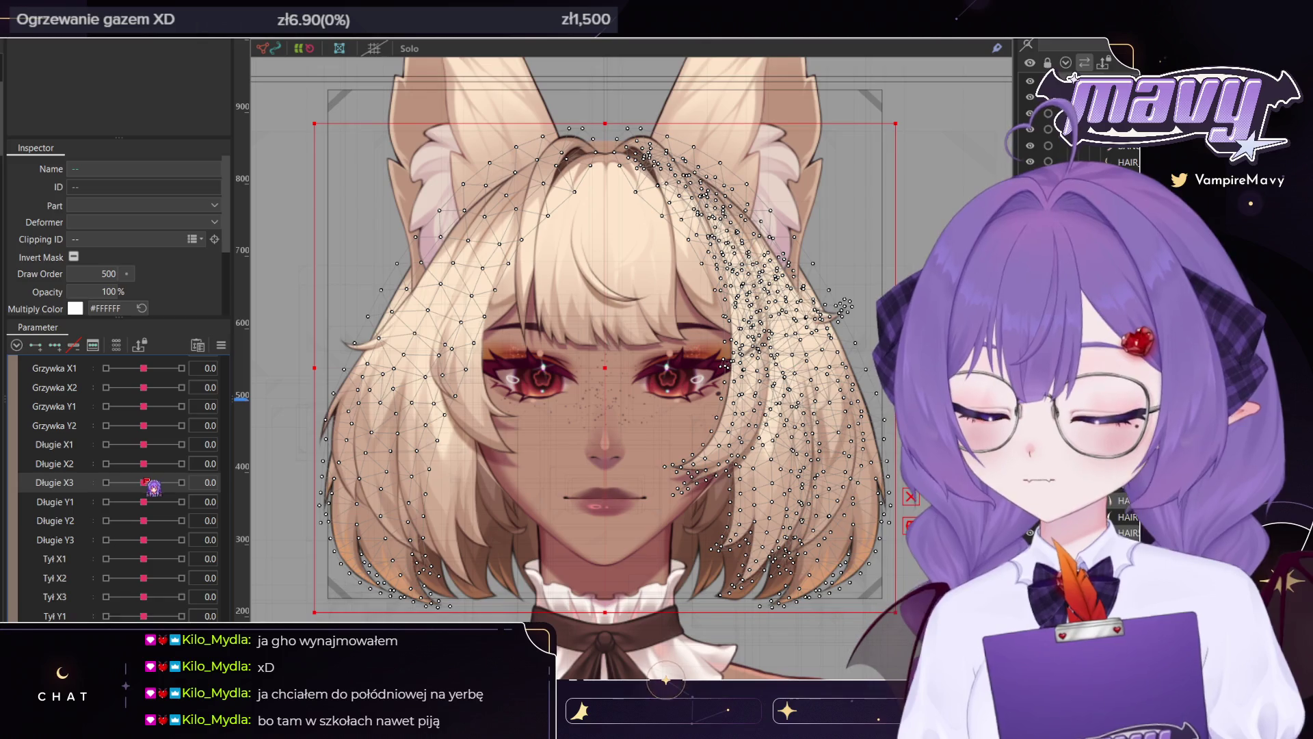
drag(143, 502, 166, 503)
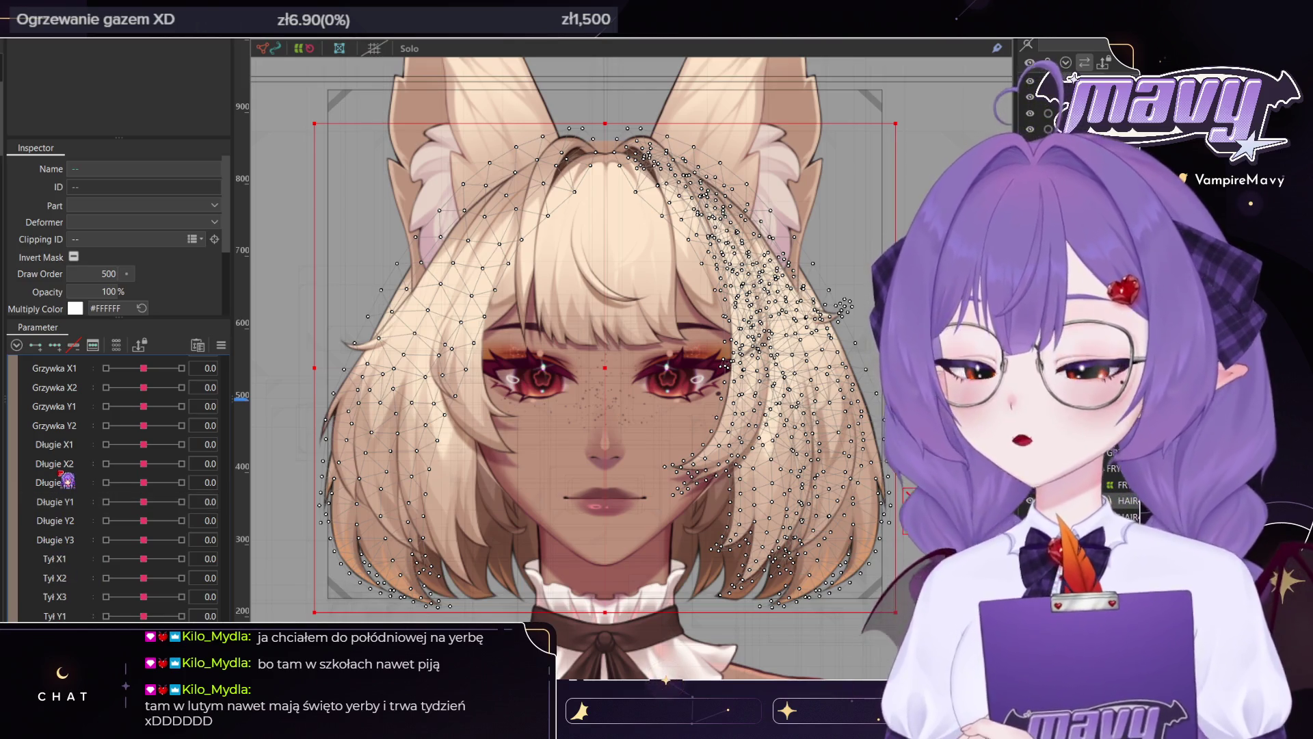
scroll(72, 472, up, 3)
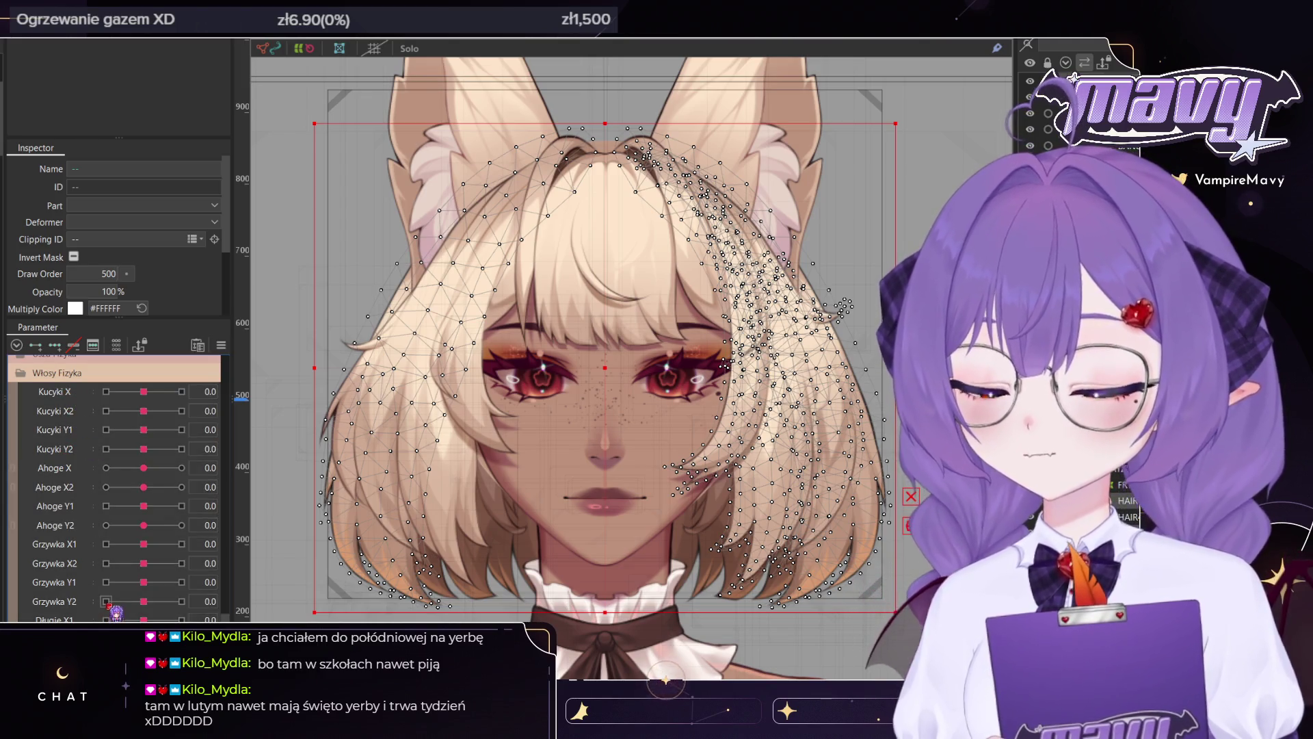
scroll(649, 368, down, 3)
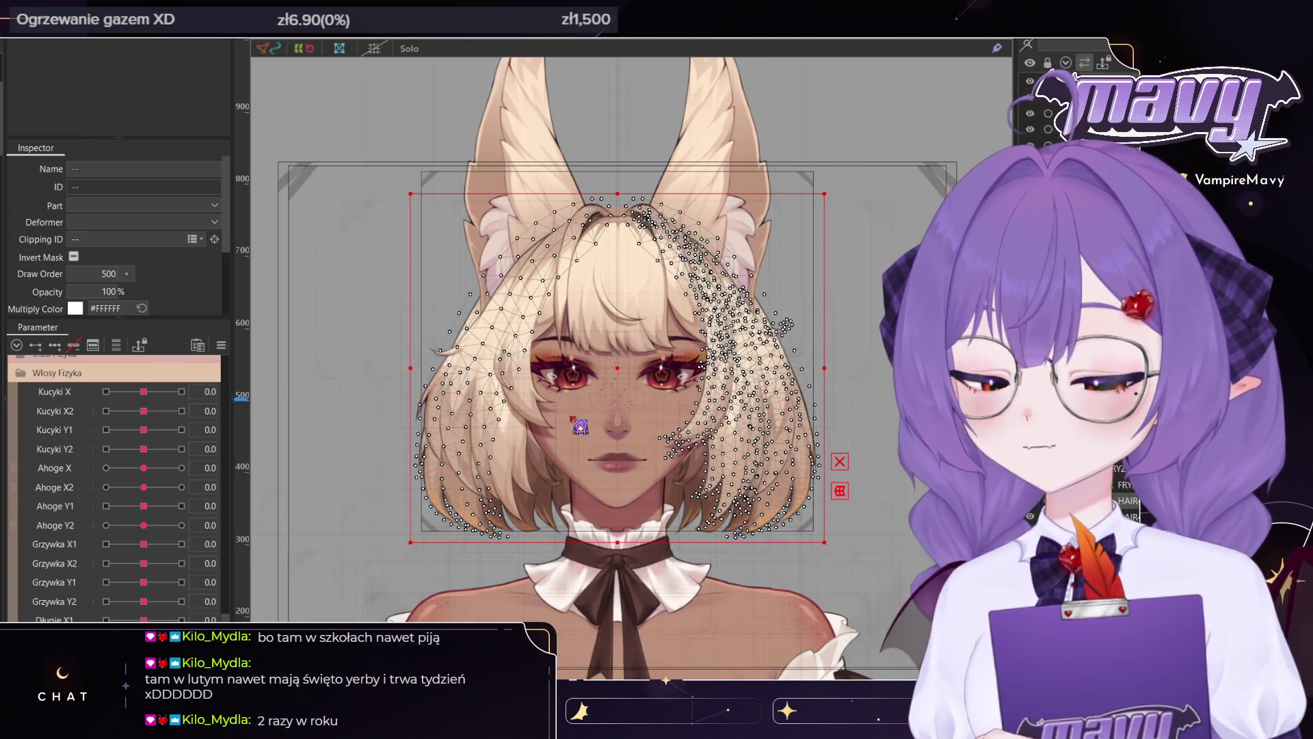
scroll(103, 445, up, 5)
scroll(96, 462, up, 3)
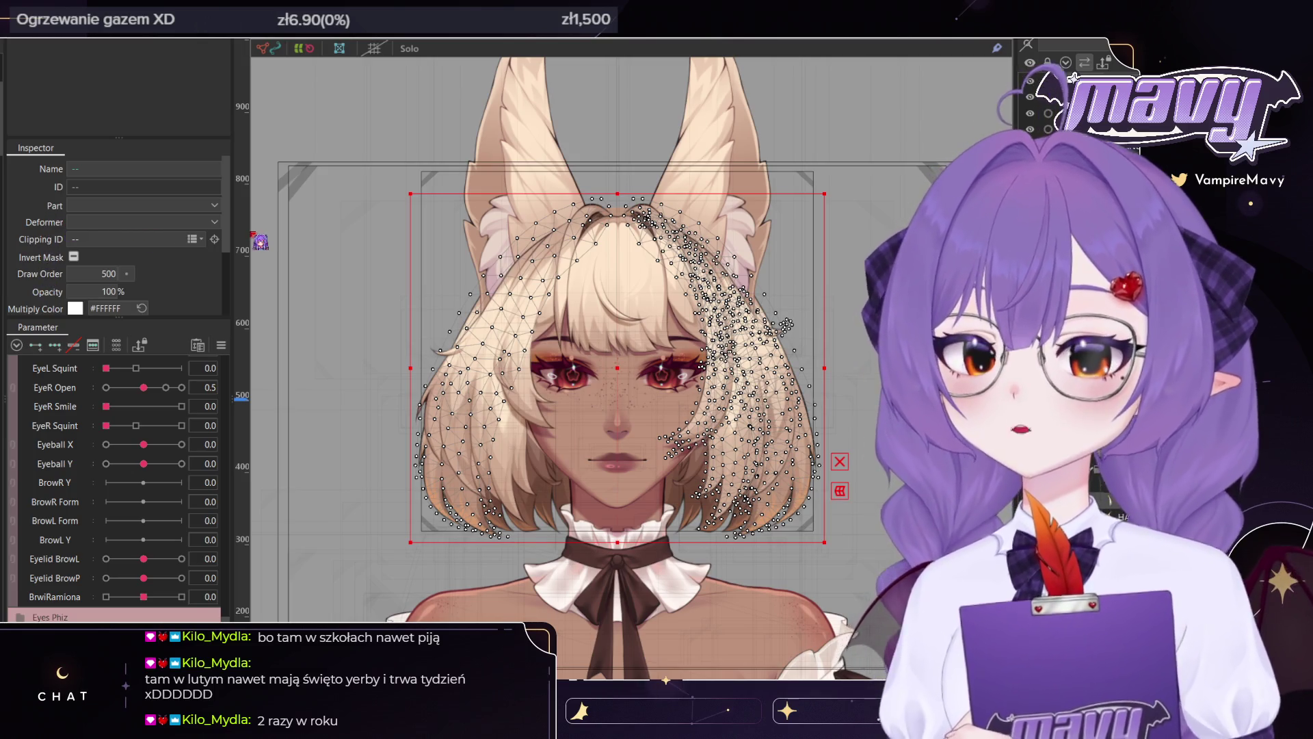
scroll(116, 486, down, 5)
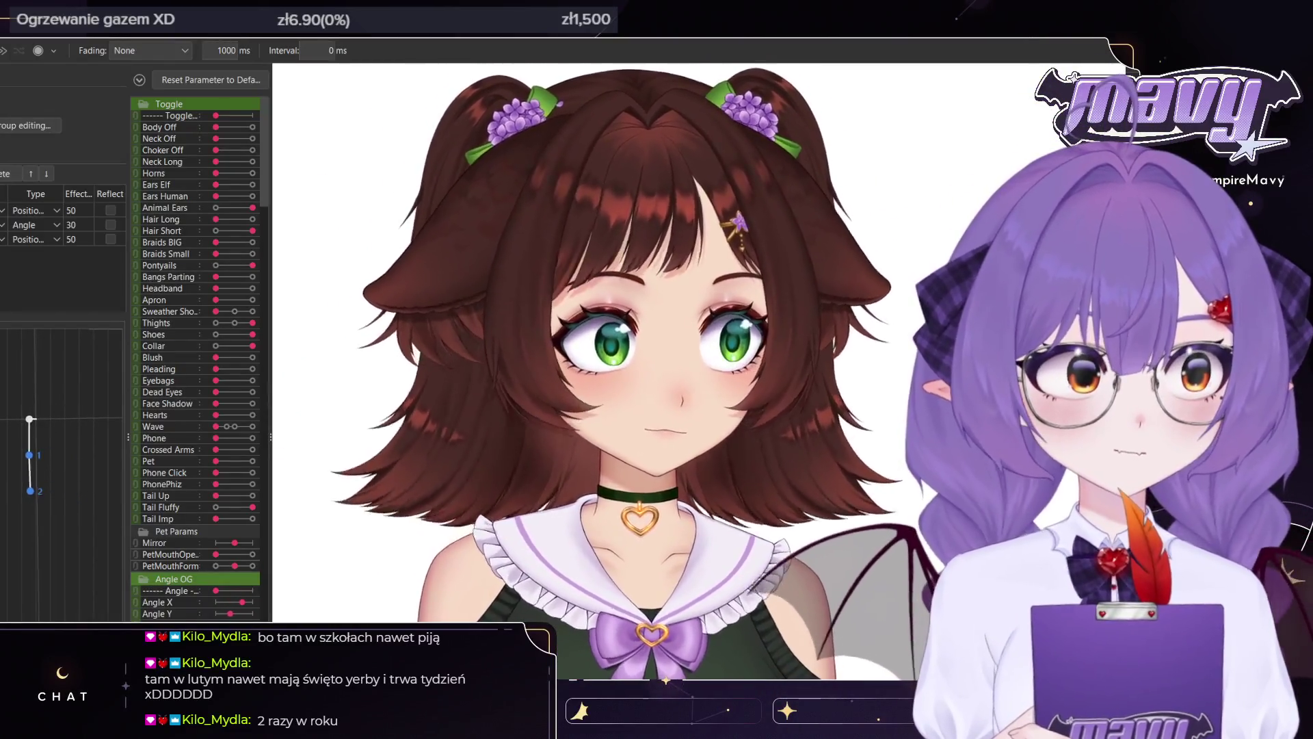
key(Escape)
scroll(195, 457, down, 5)
scroll(192, 462, down, 5)
scroll(185, 472, down, 5)
scroll(178, 487, down, 5)
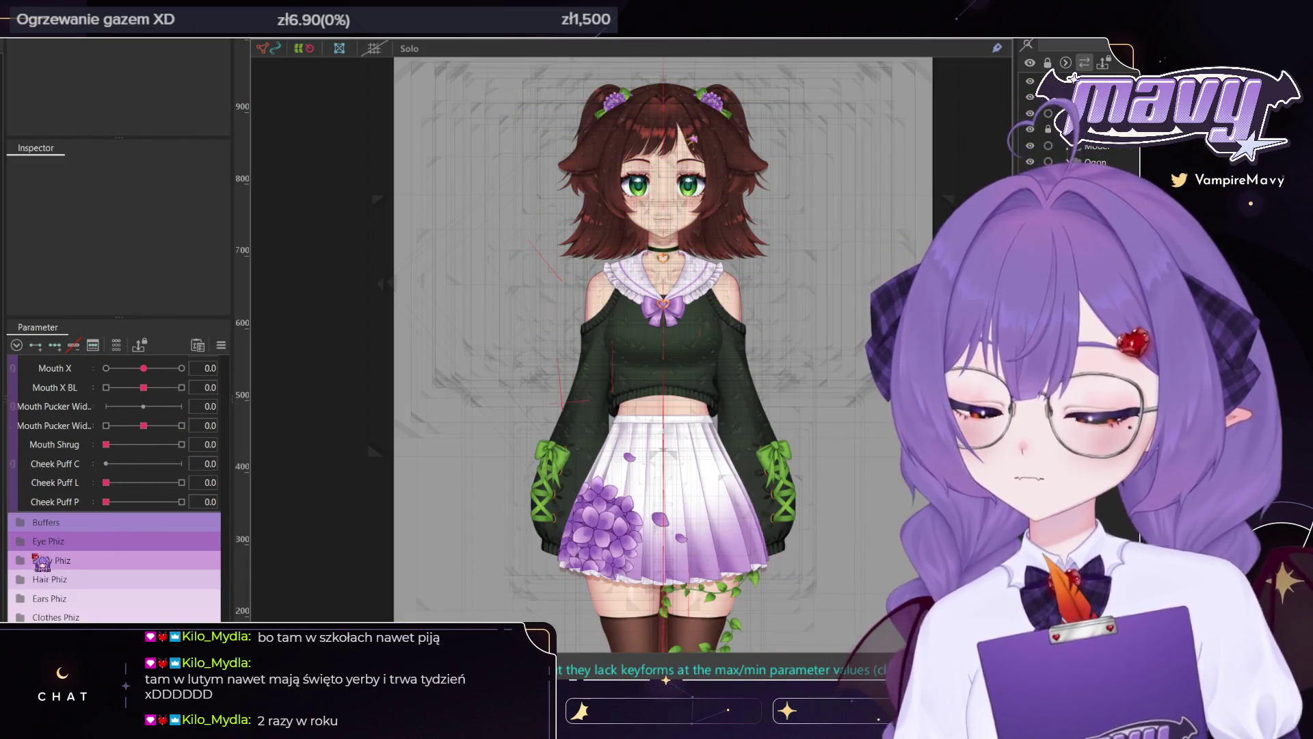
click(26, 581)
scroll(102, 479, down, 3)
mouse_move(143, 423)
mouse_down()
mouse_move(67, 429)
mouse_move(144, 424)
mouse_up()
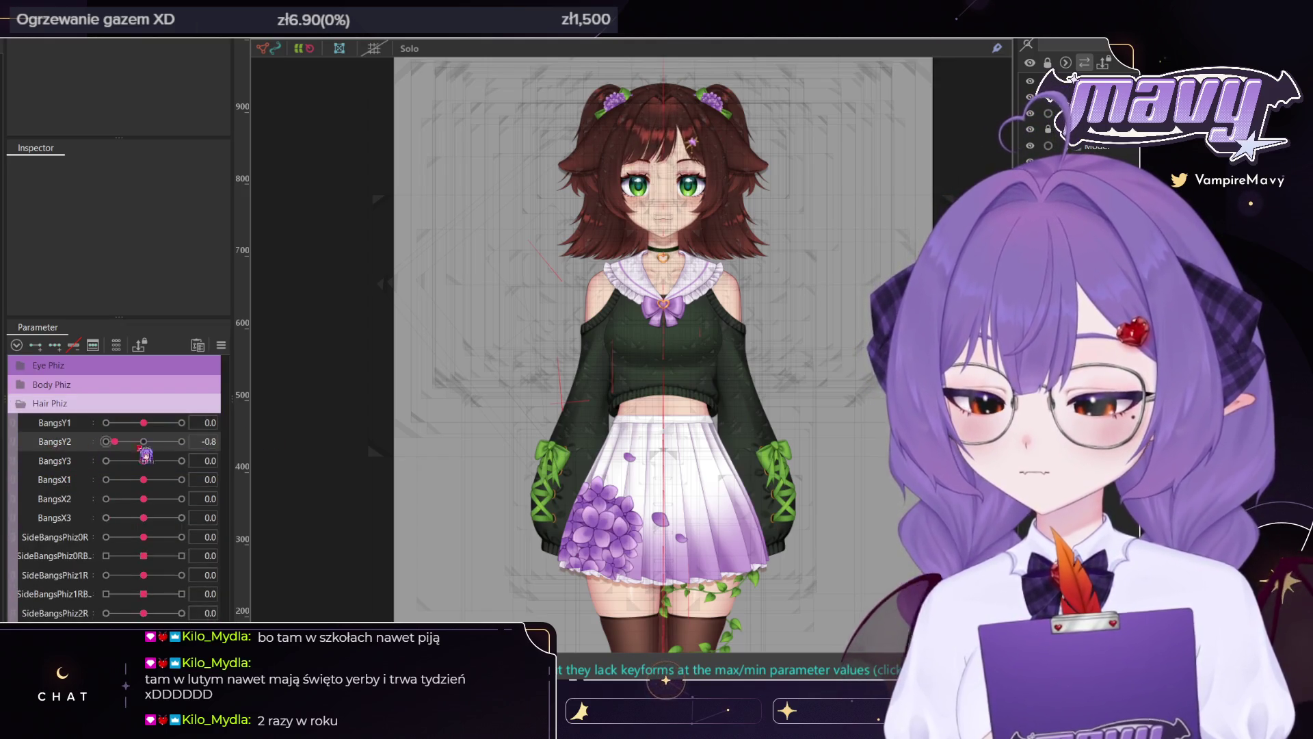
mouse_move(144, 423)
mouse_down()
mouse_move(62, 431)
mouse_move(143, 423)
mouse_move(170, 442)
mouse_move(64, 470)
mouse_move(181, 467)
mouse_move(85, 483)
mouse_move(166, 473)
mouse_up()
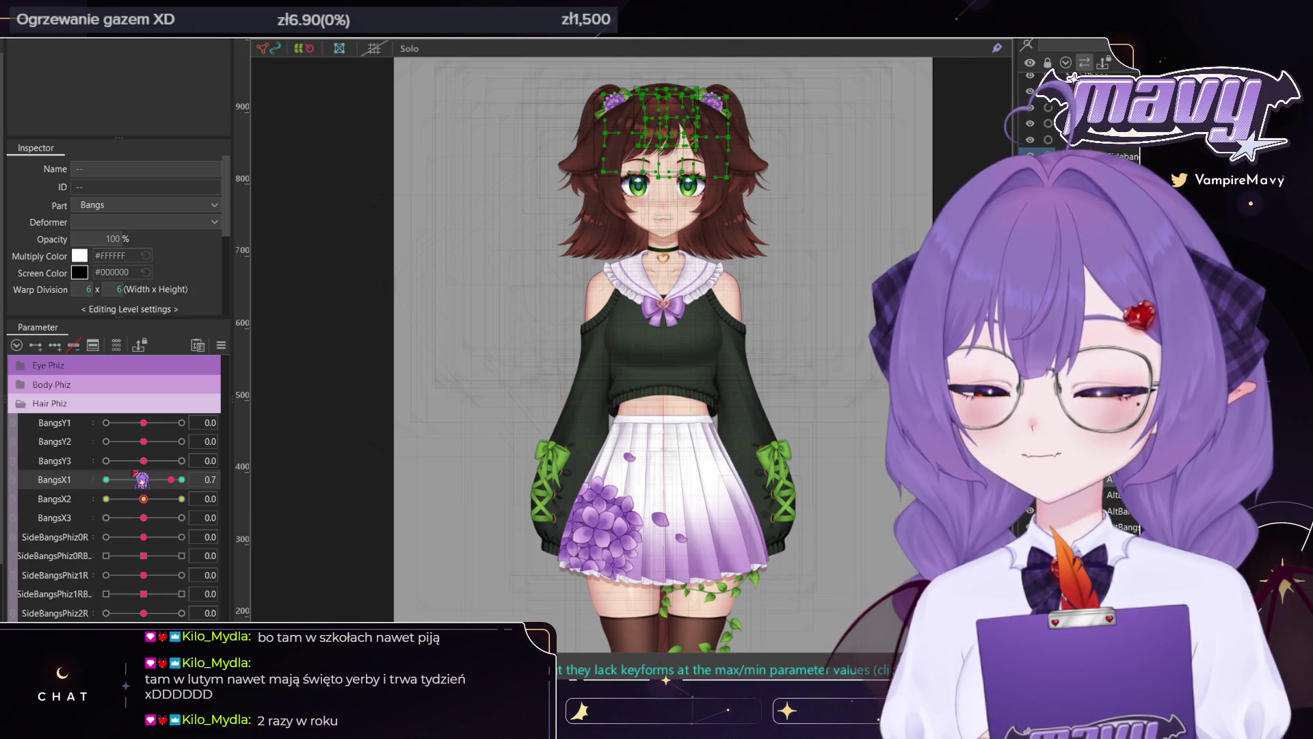
drag(143, 499, 164, 518)
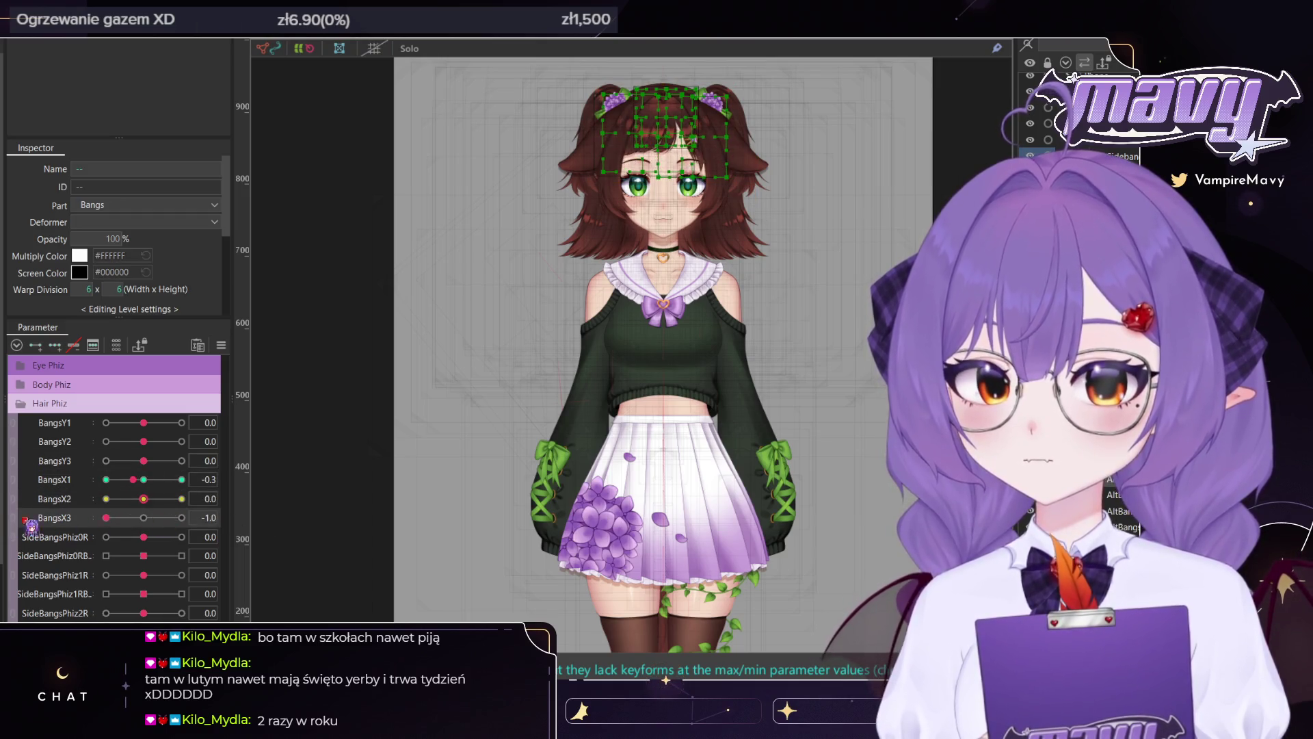
scroll(154, 548, down, 3)
drag(143, 420, 181, 419)
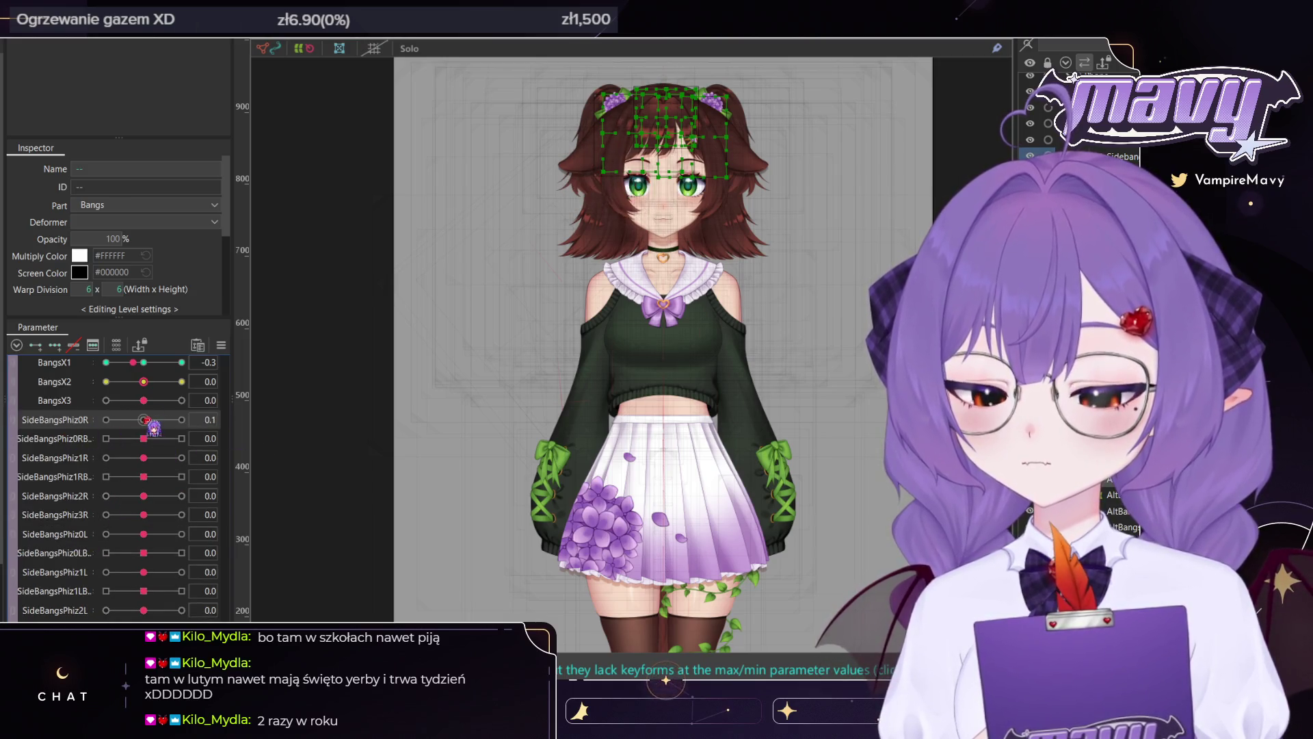
click(181, 439)
drag(145, 458, 161, 466)
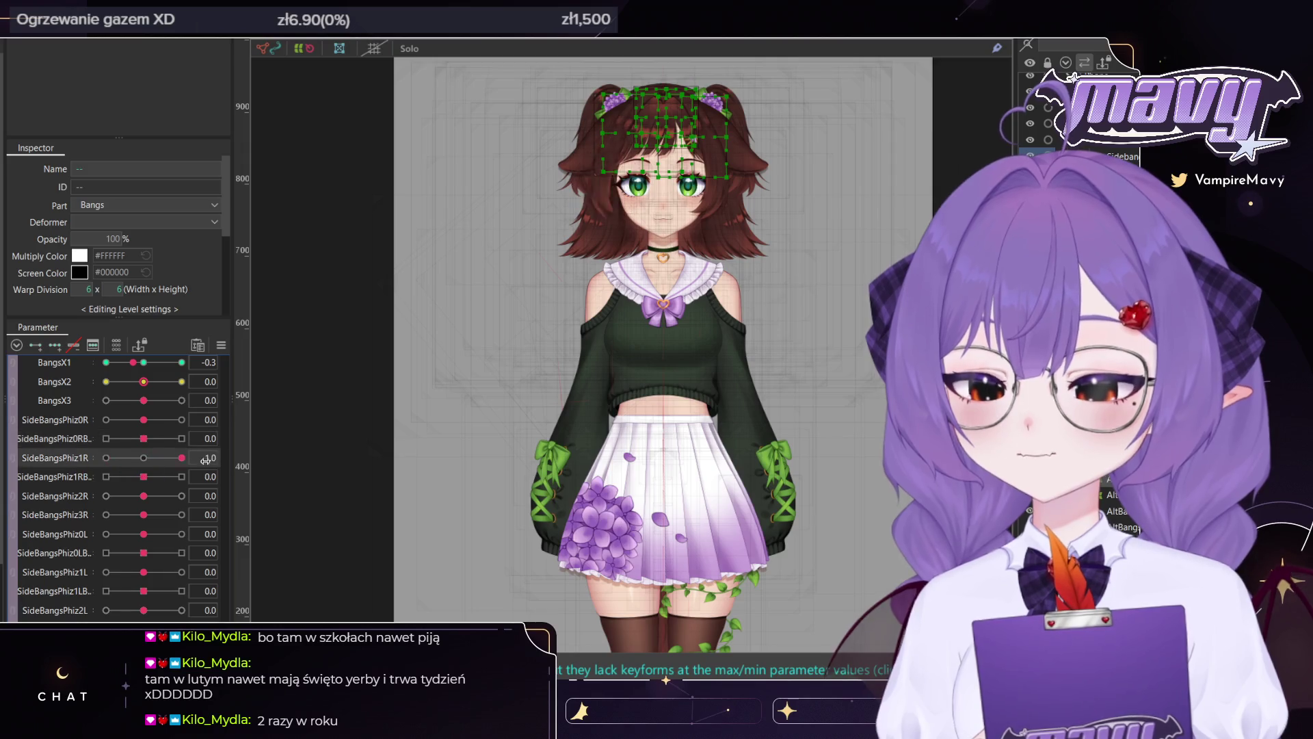
click(181, 477)
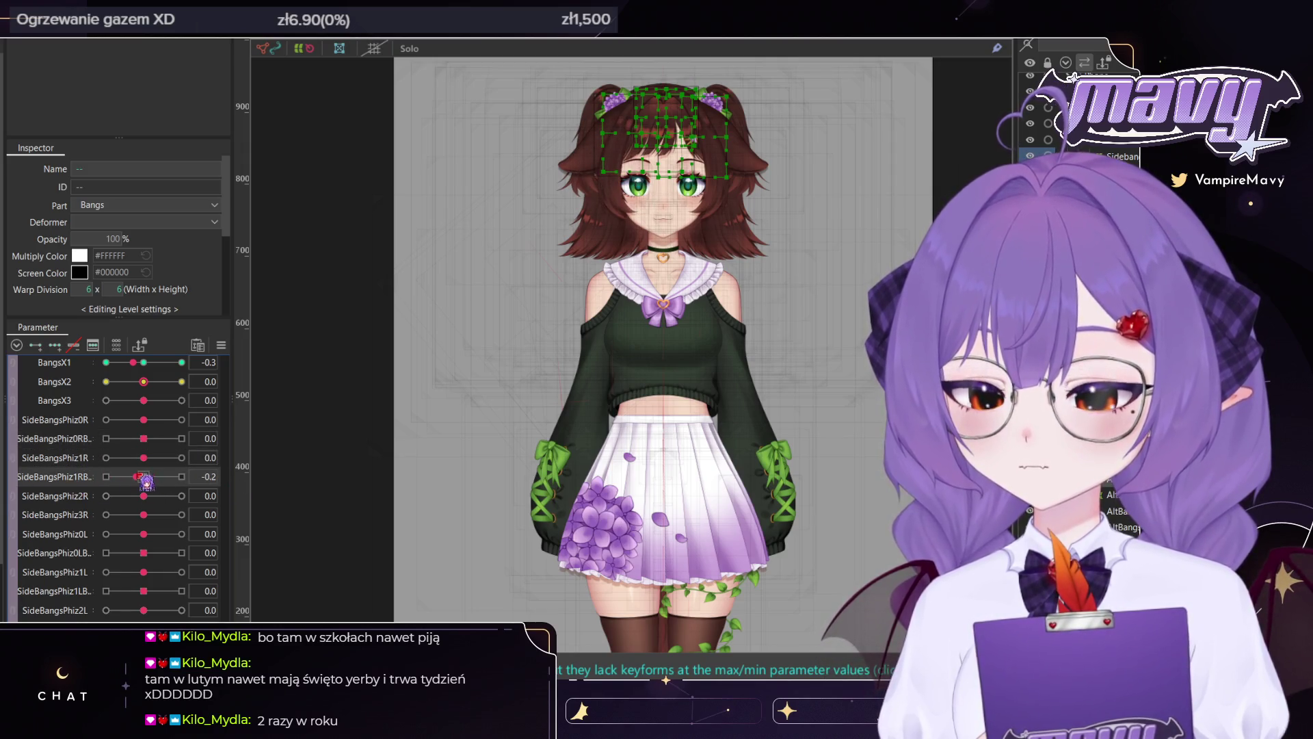
drag(144, 496, 171, 497)
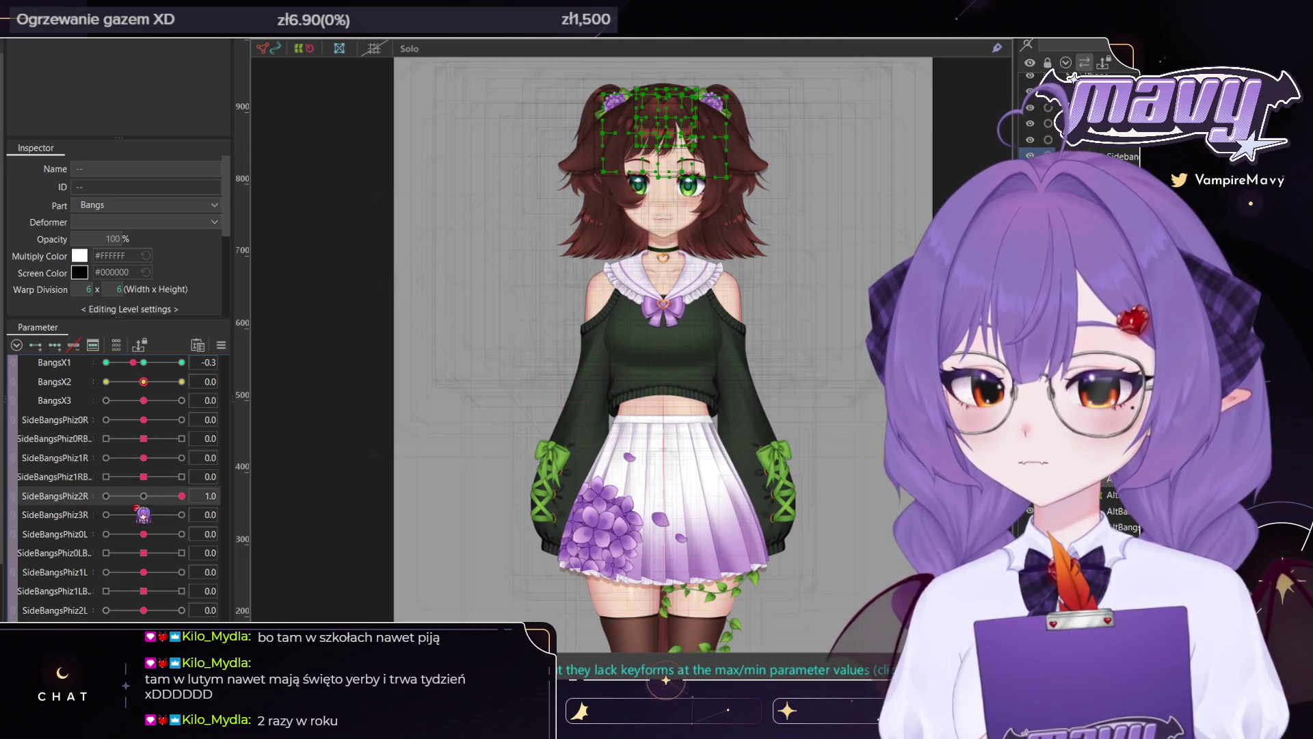
click(181, 514)
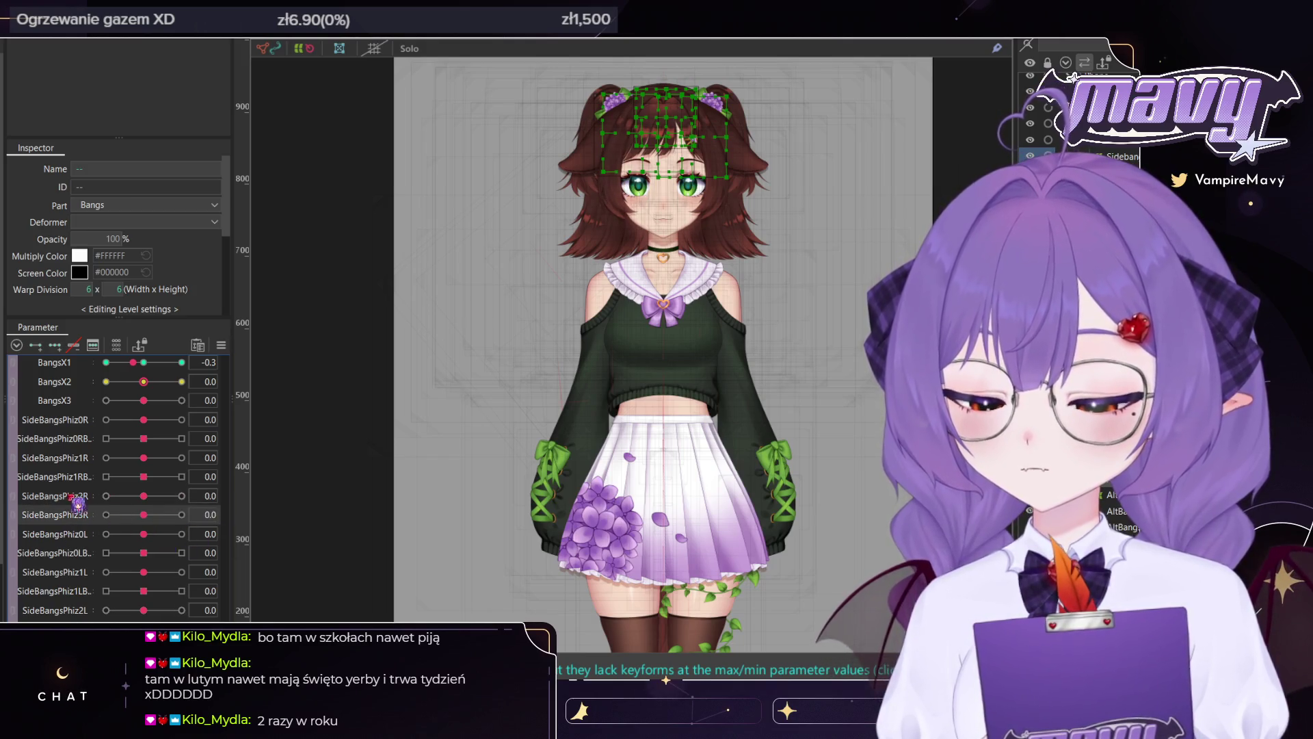
scroll(77, 504, down, 1)
scroll(117, 479, down, 4)
scroll(146, 467, down, 2)
scroll(146, 466, down, 3)
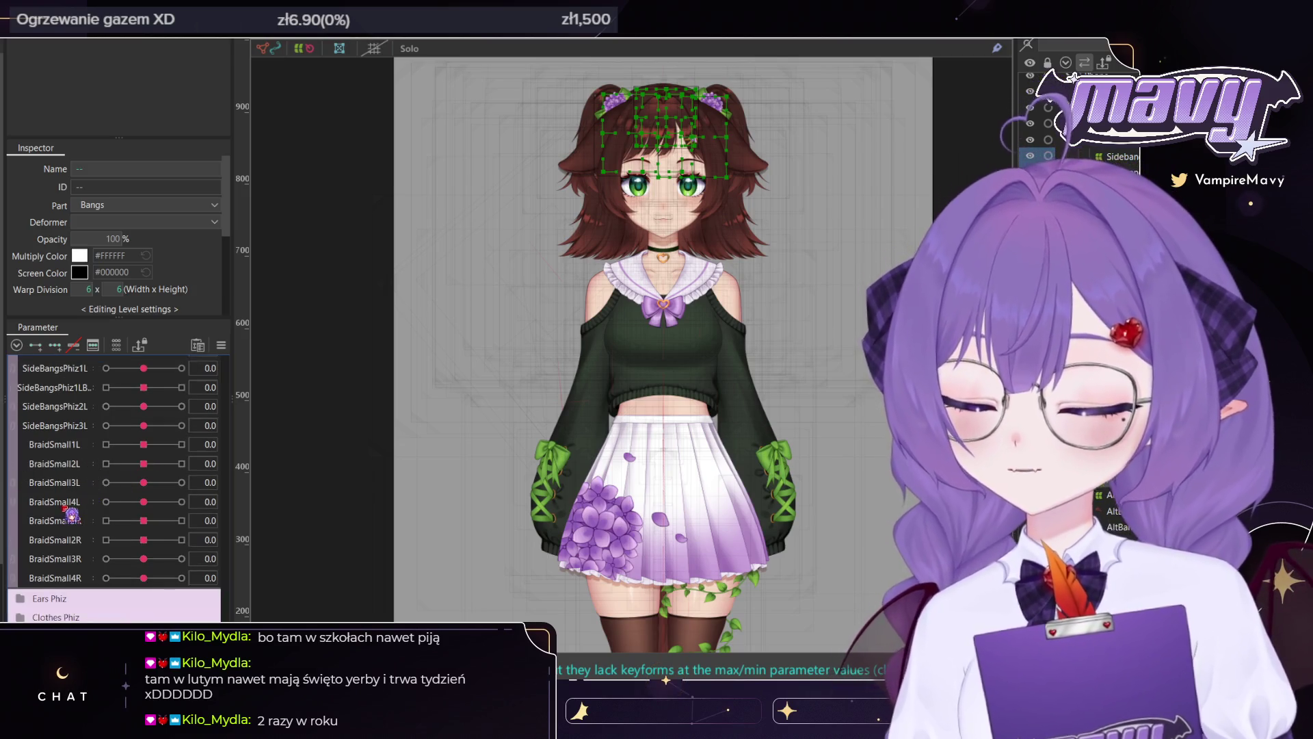
scroll(72, 567, down, 5)
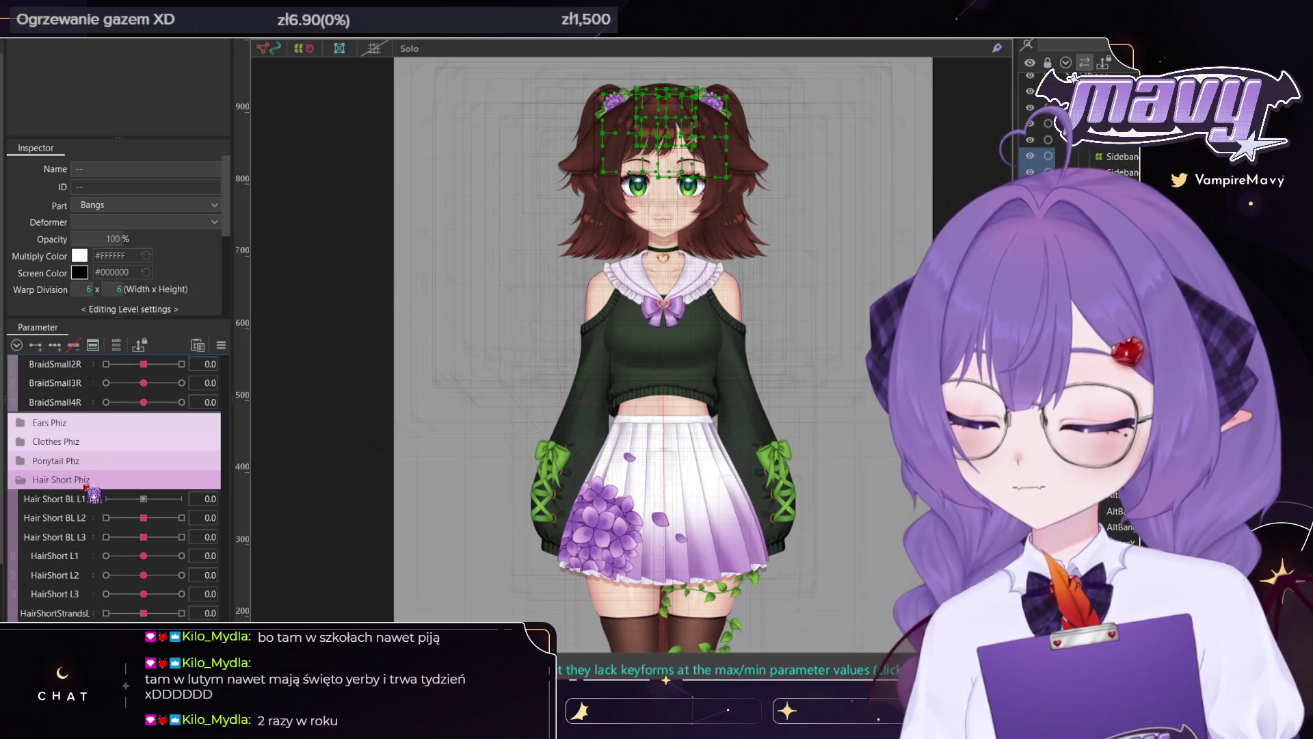
Preview Hair Short BL L2, BL L3, L1 and StrandsL at their minimums
scroll(41, 492, up, 5)
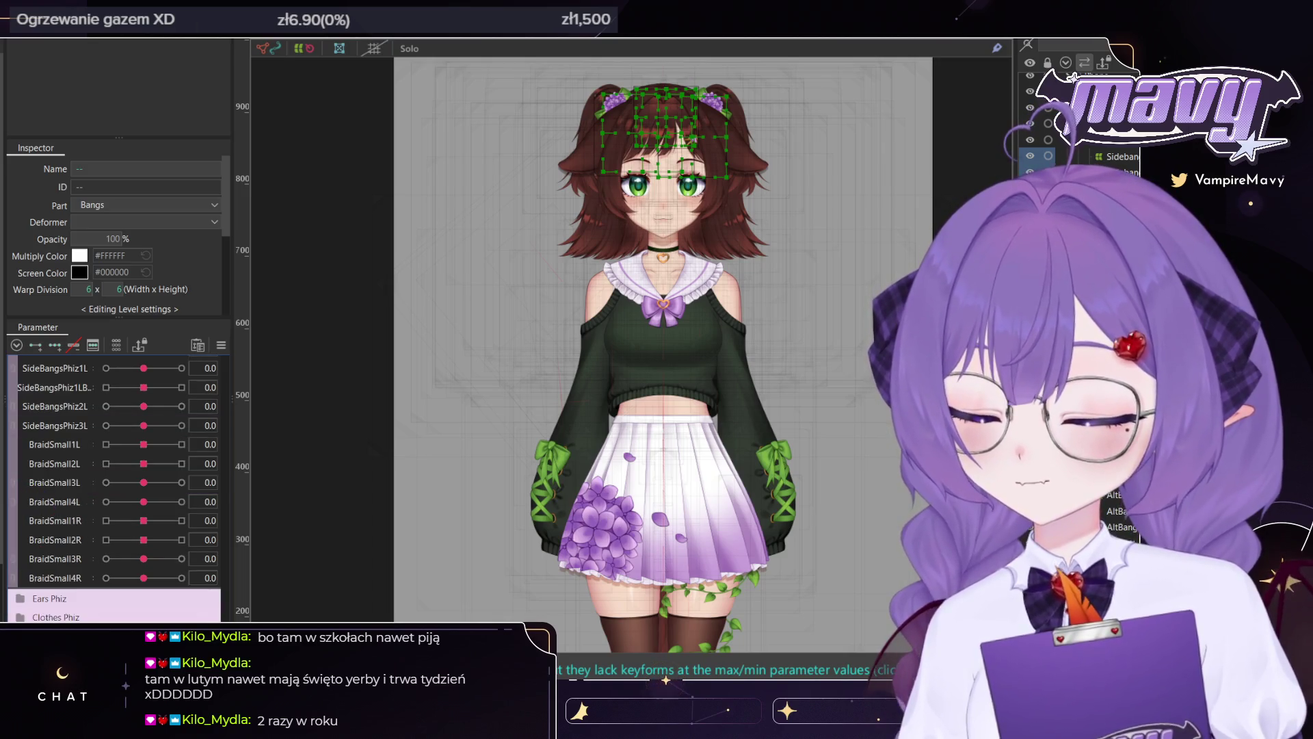
scroll(113, 521, down, 5)
drag(144, 451, 106, 444)
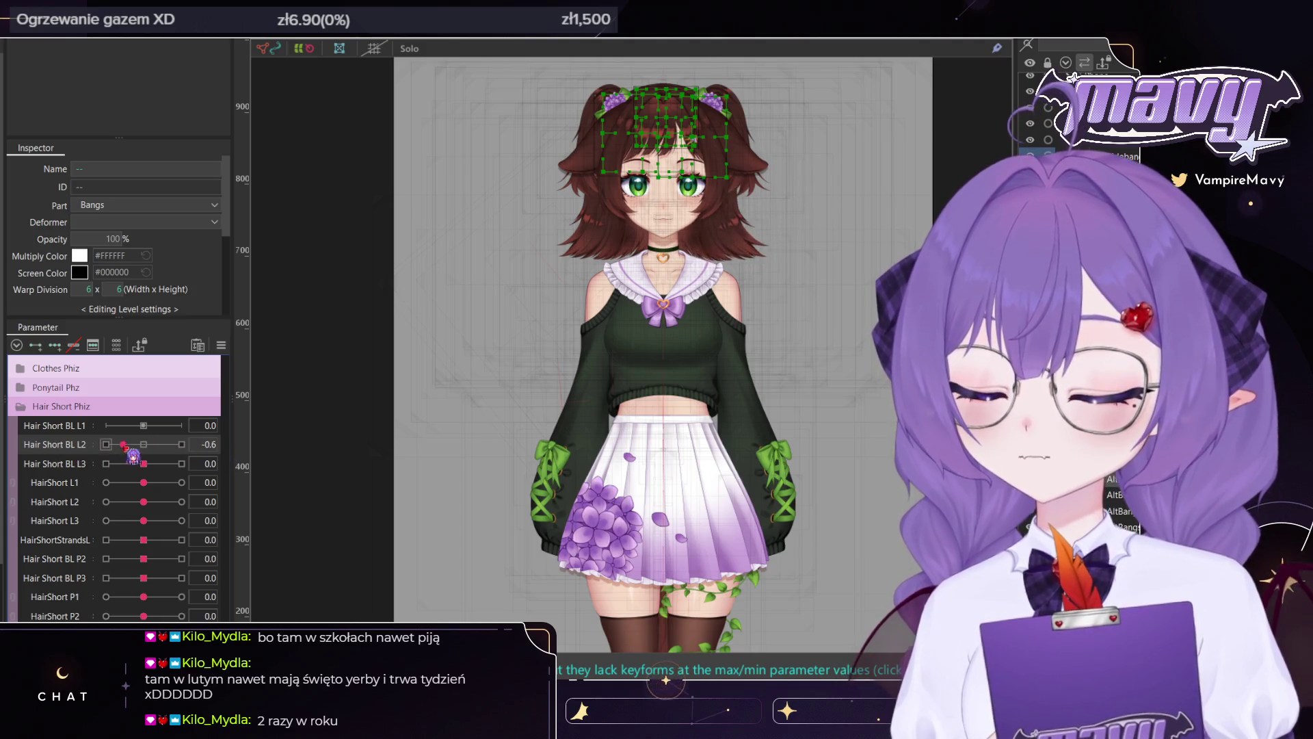
mouse_move(144, 464)
mouse_down()
mouse_move(106, 463)
mouse_move(144, 467)
mouse_up()
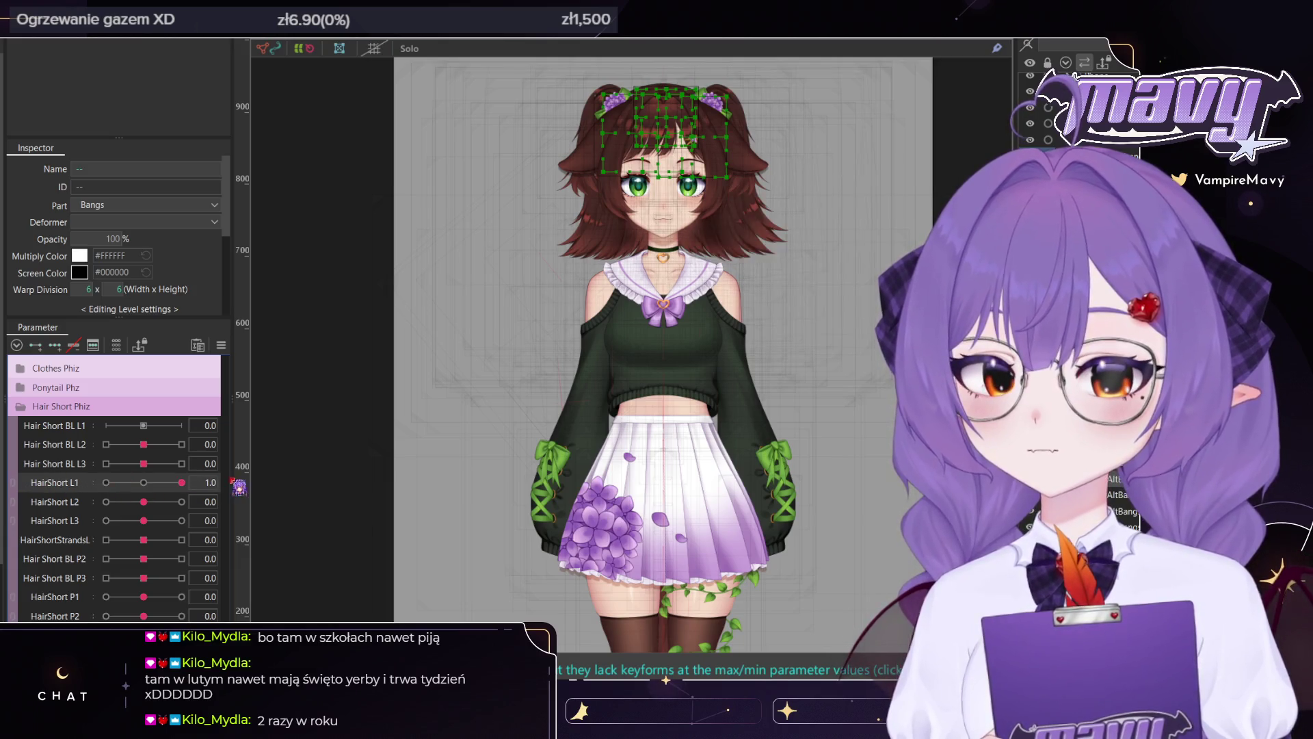
mouse_move(143, 482)
mouse_down()
mouse_move(130, 483)
mouse_move(230, 522)
mouse_up()
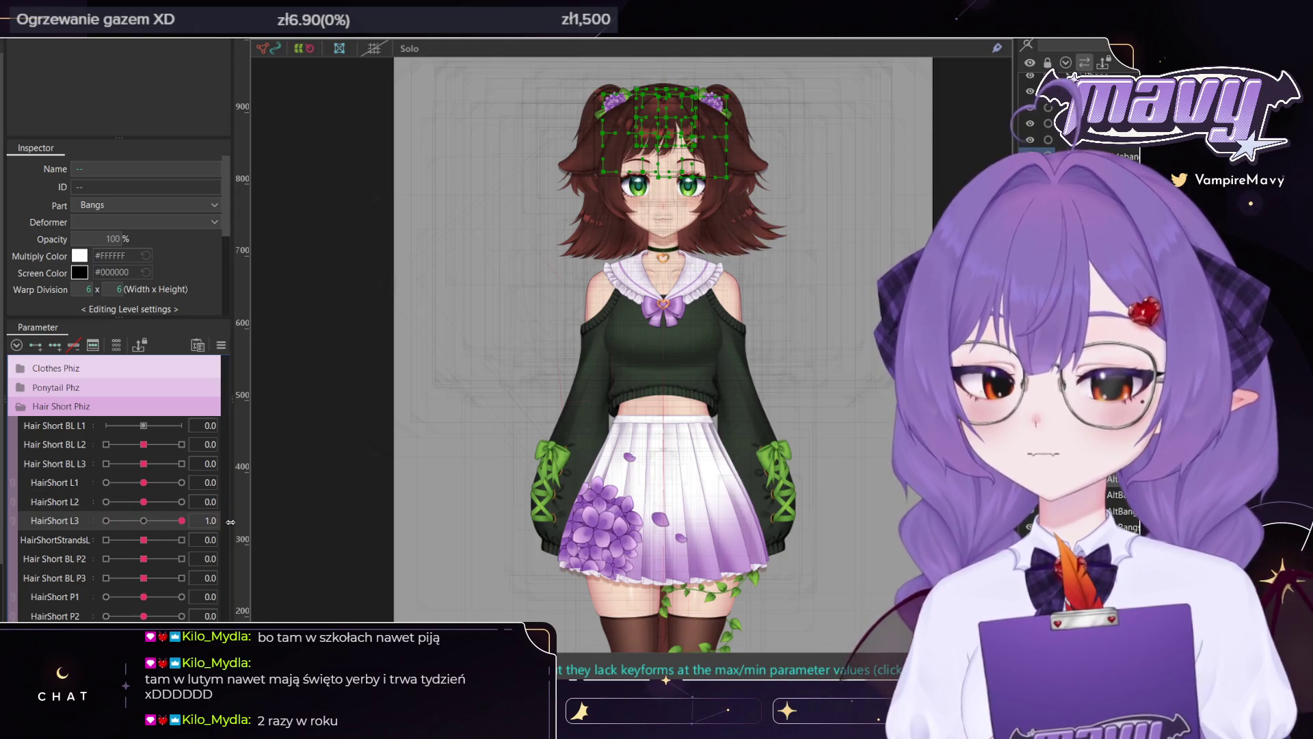
mouse_move(143, 540)
mouse_down()
mouse_move(73, 542)
mouse_move(178, 559)
mouse_move(181, 539)
mouse_up()
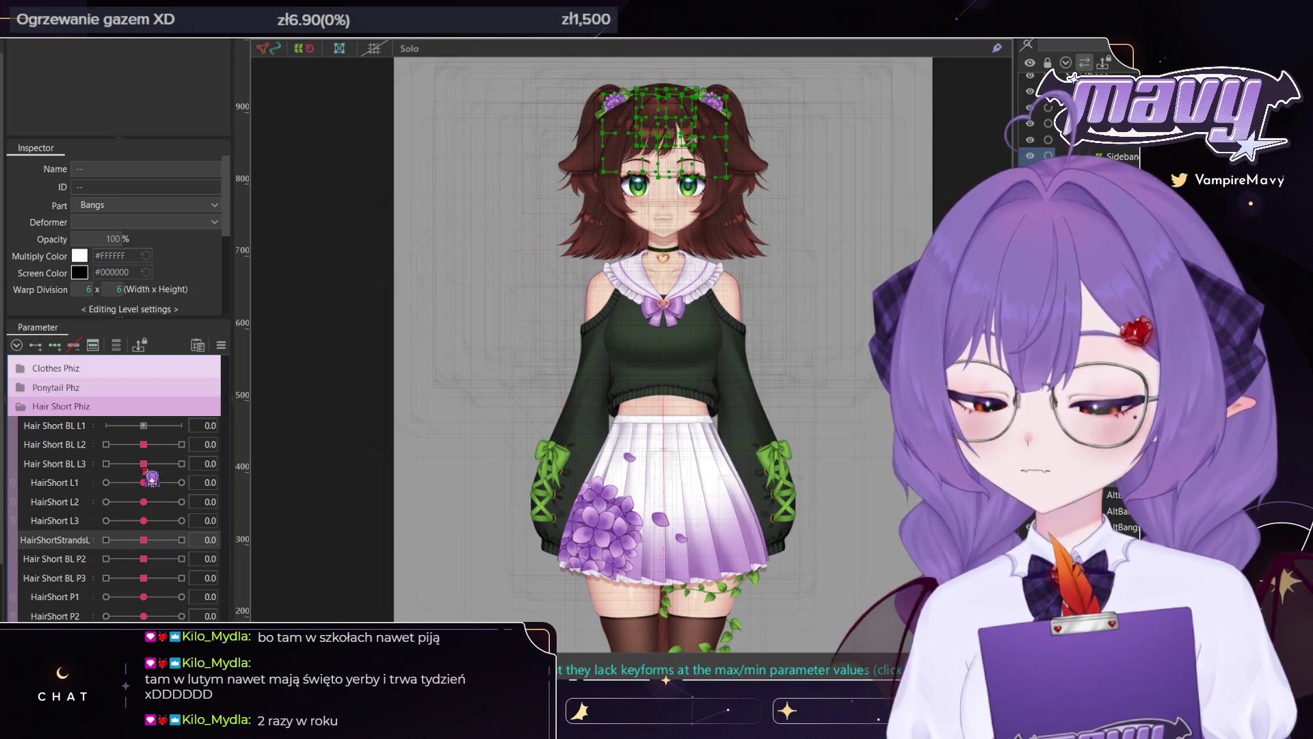
Swing Hair Short BL L2, BL L3, L2, L3 and BL P2 between extremes
drag(143, 465, 194, 480)
drag(144, 445, 6, 471)
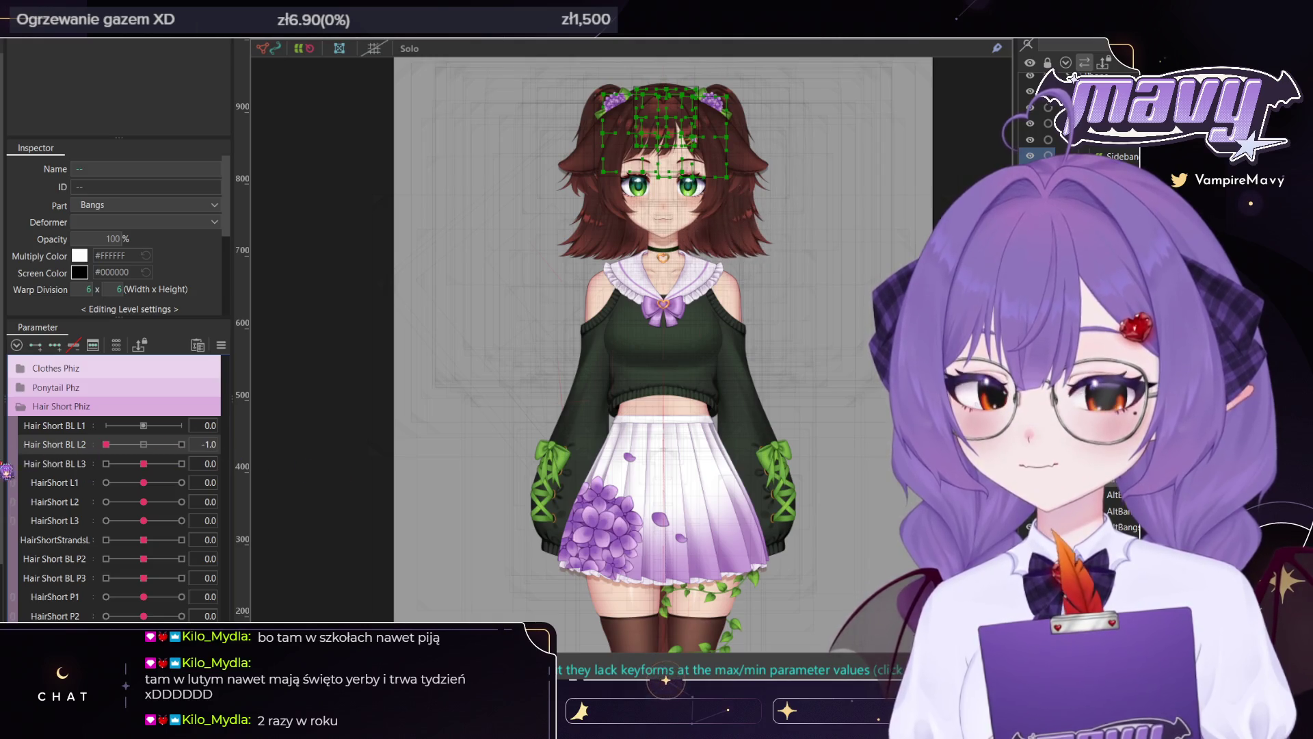
drag(145, 463, 210, 479)
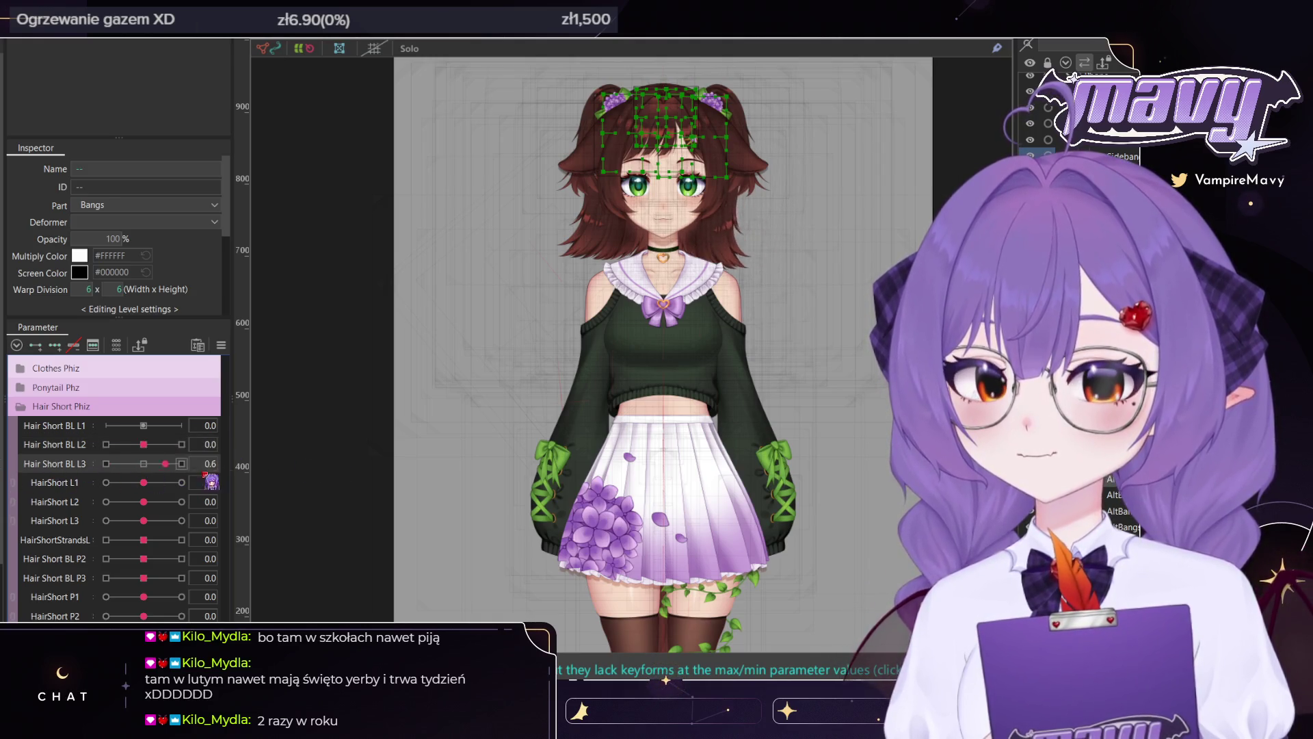
mouse_move(144, 444)
mouse_down()
mouse_move(182, 445)
mouse_move(38, 477)
mouse_up()
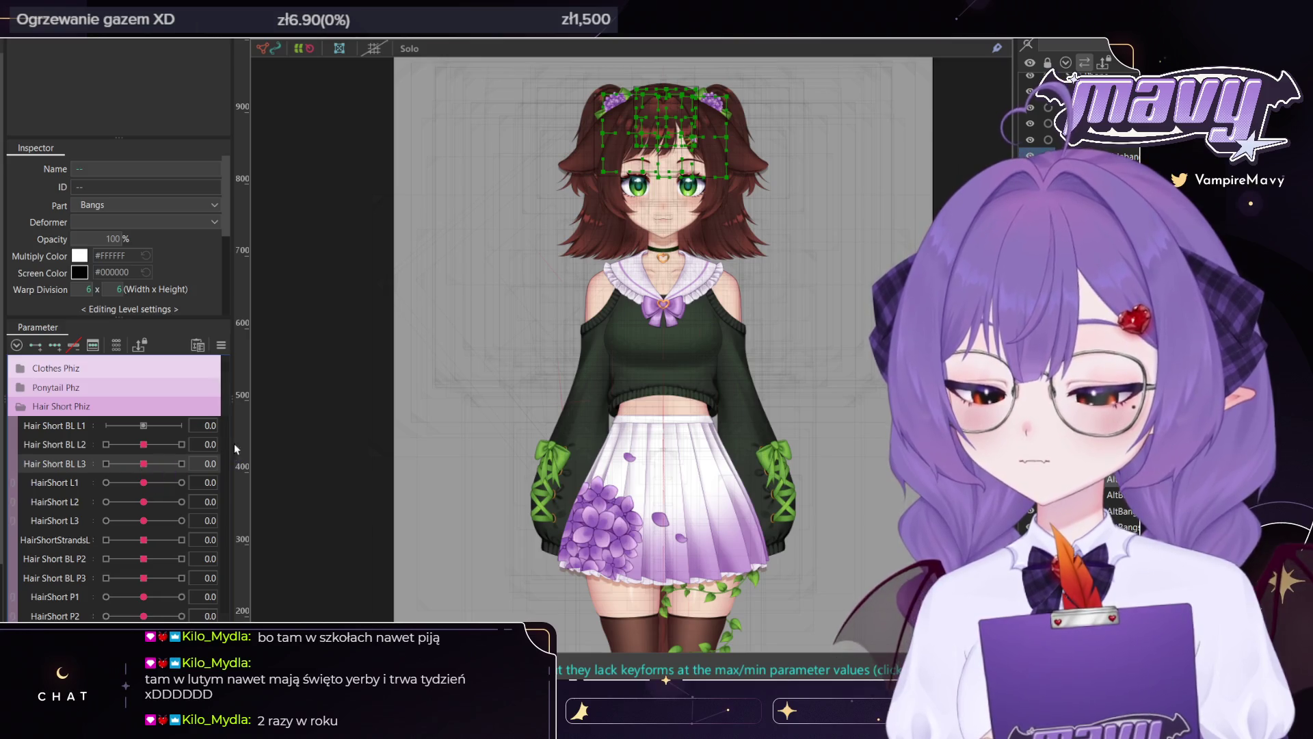
mouse_move(144, 445)
mouse_down()
mouse_move(75, 454)
mouse_move(106, 466)
mouse_move(79, 469)
mouse_up()
drag(157, 474, 155, 475)
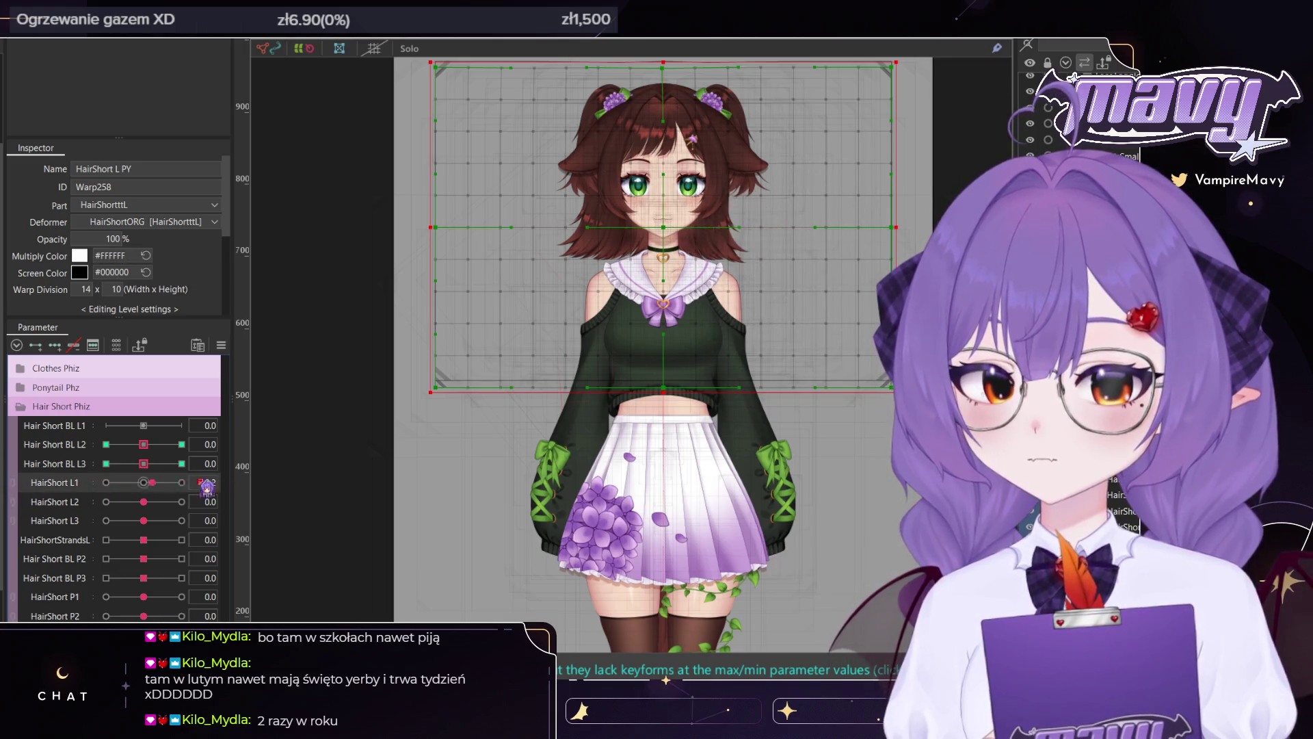
mouse_move(186, 505)
mouse_down()
mouse_move(144, 502)
mouse_move(106, 521)
mouse_move(256, 543)
mouse_up()
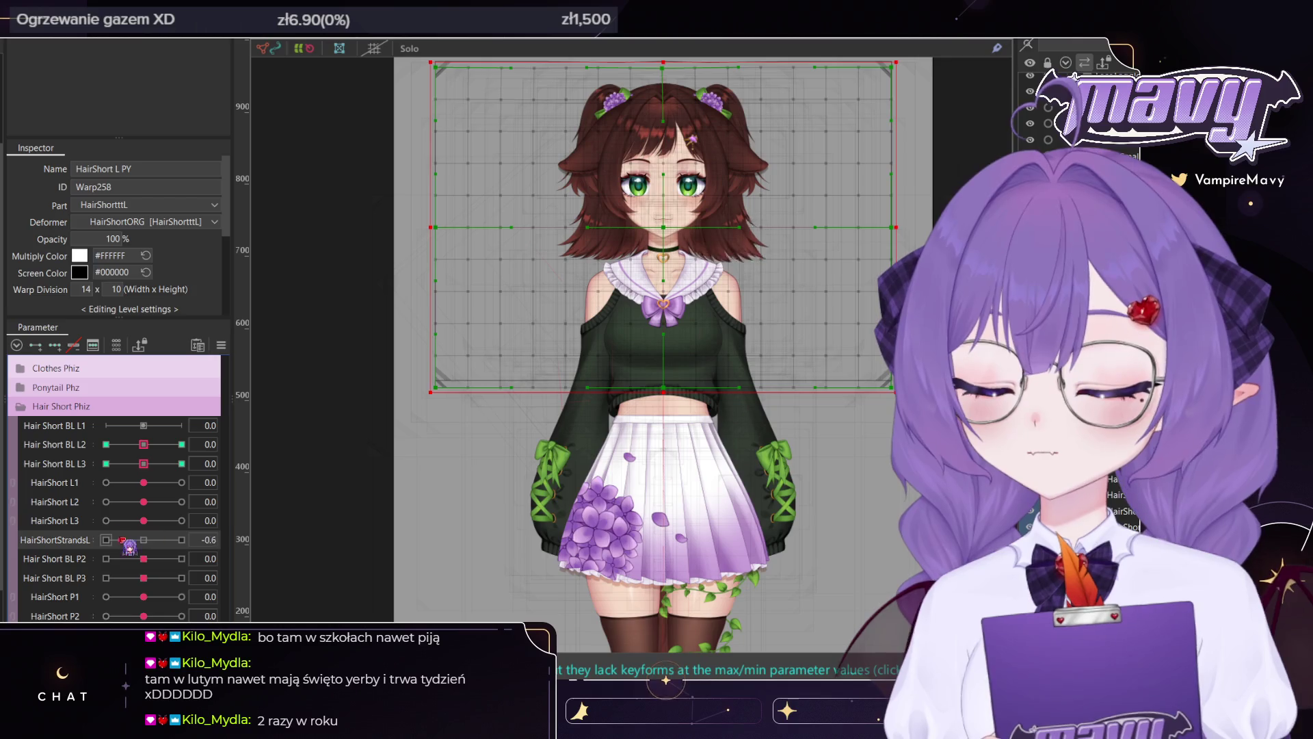
drag(144, 559, 182, 558)
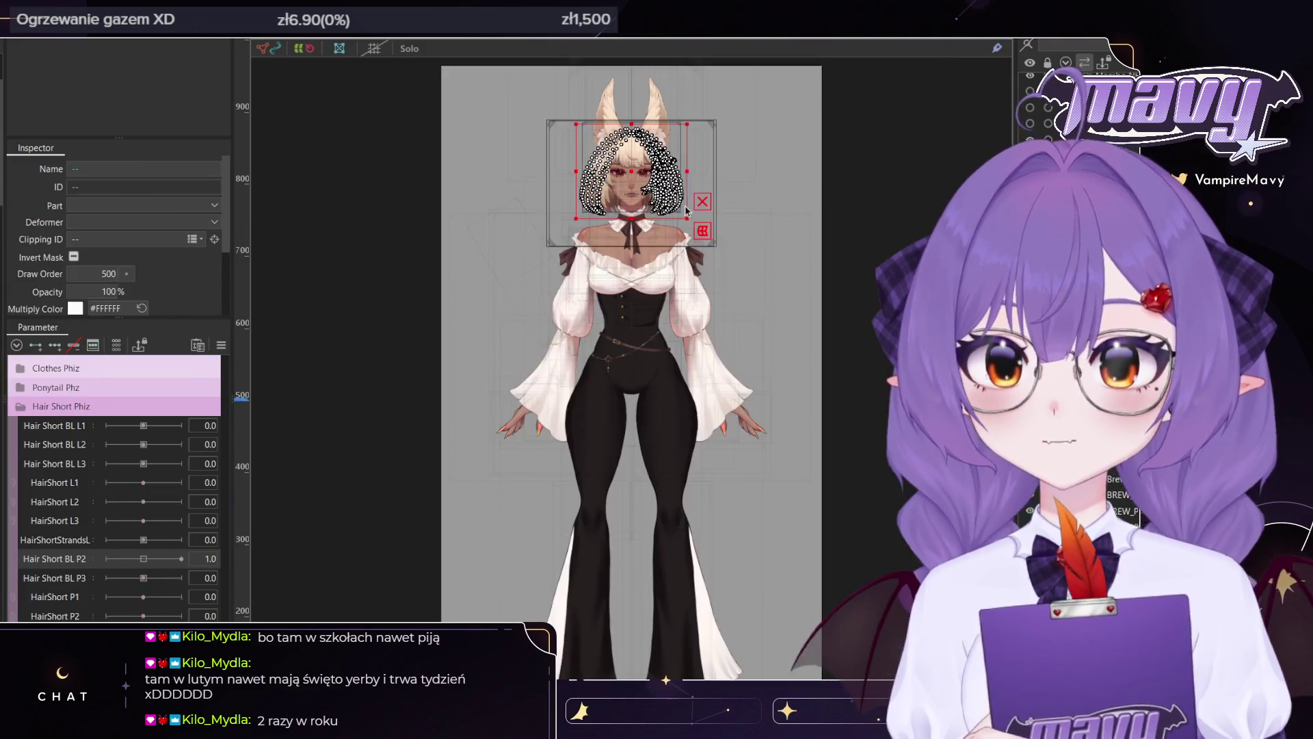
scroll(677, 266, up, 2)
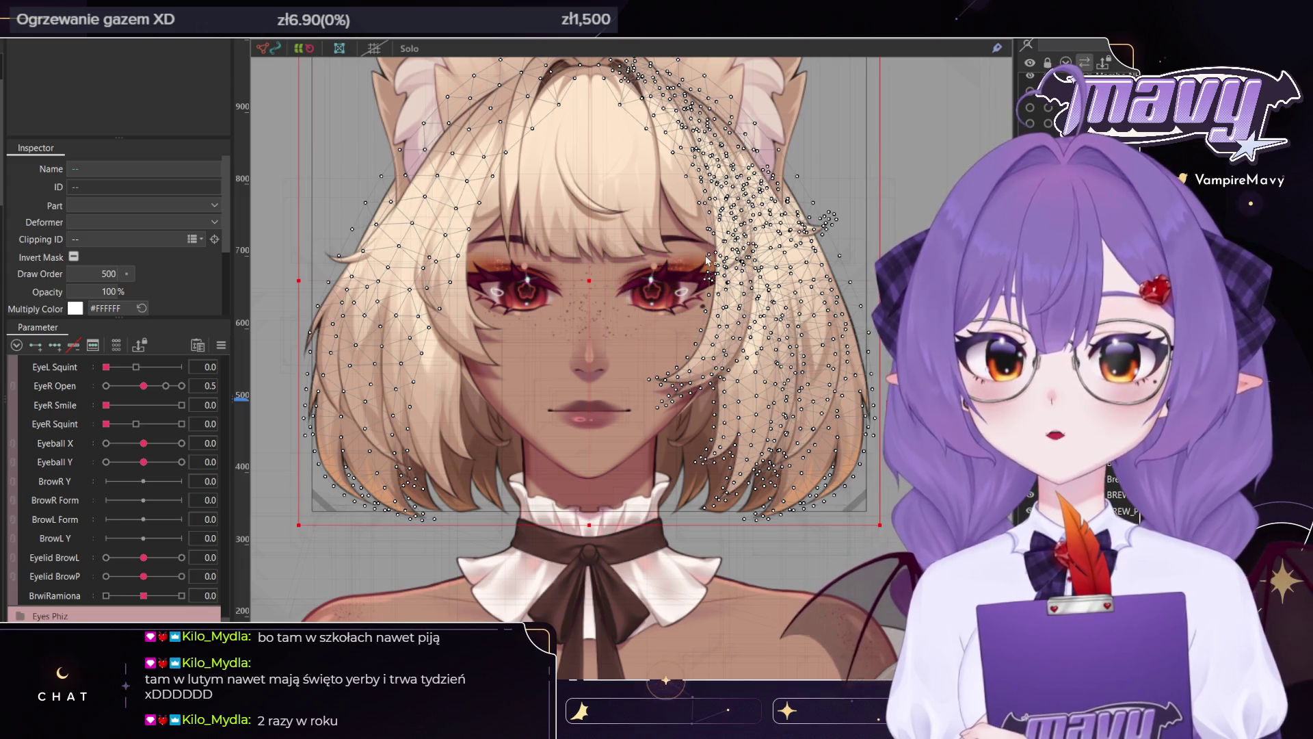
Pick the Twintail1 Fiz deformer, then HAIR5_P, then back hair BACK_HAIR1(FRYZURA1)
scroll(699, 295, down, 2)
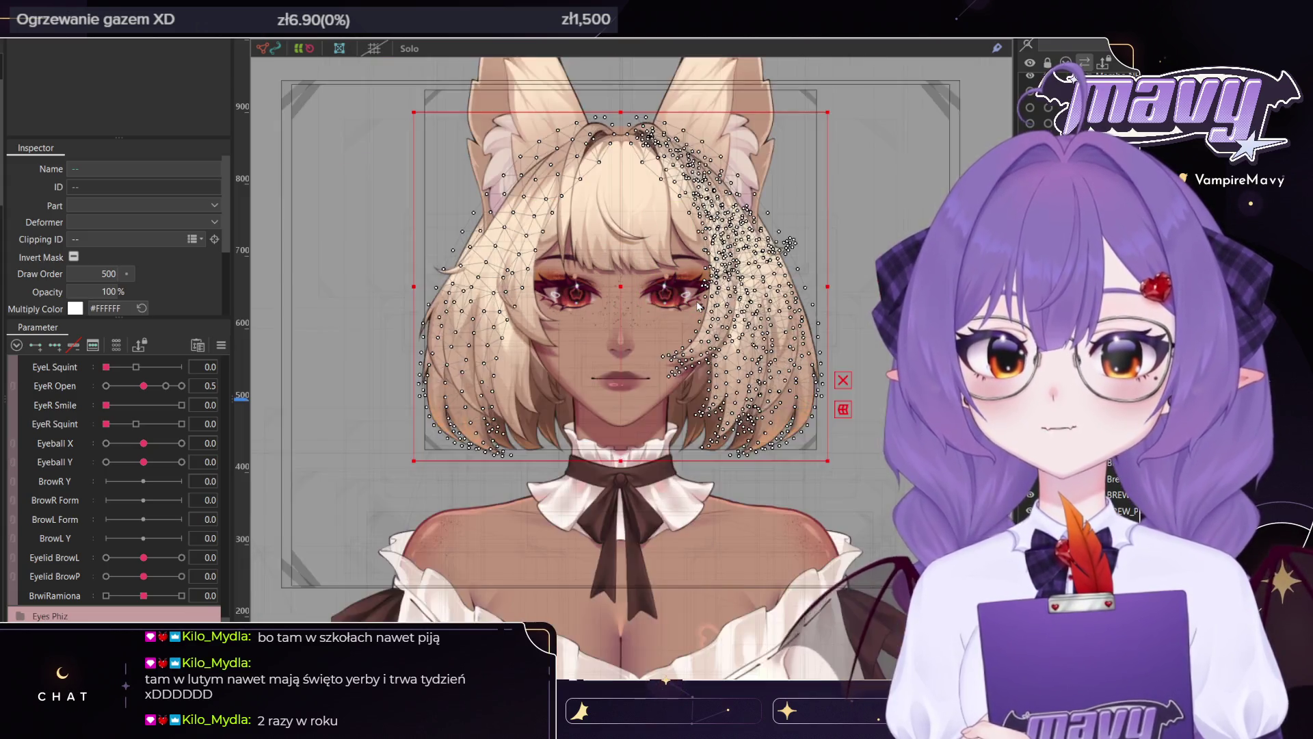
scroll(699, 301, up, 2)
scroll(699, 304, down, 2)
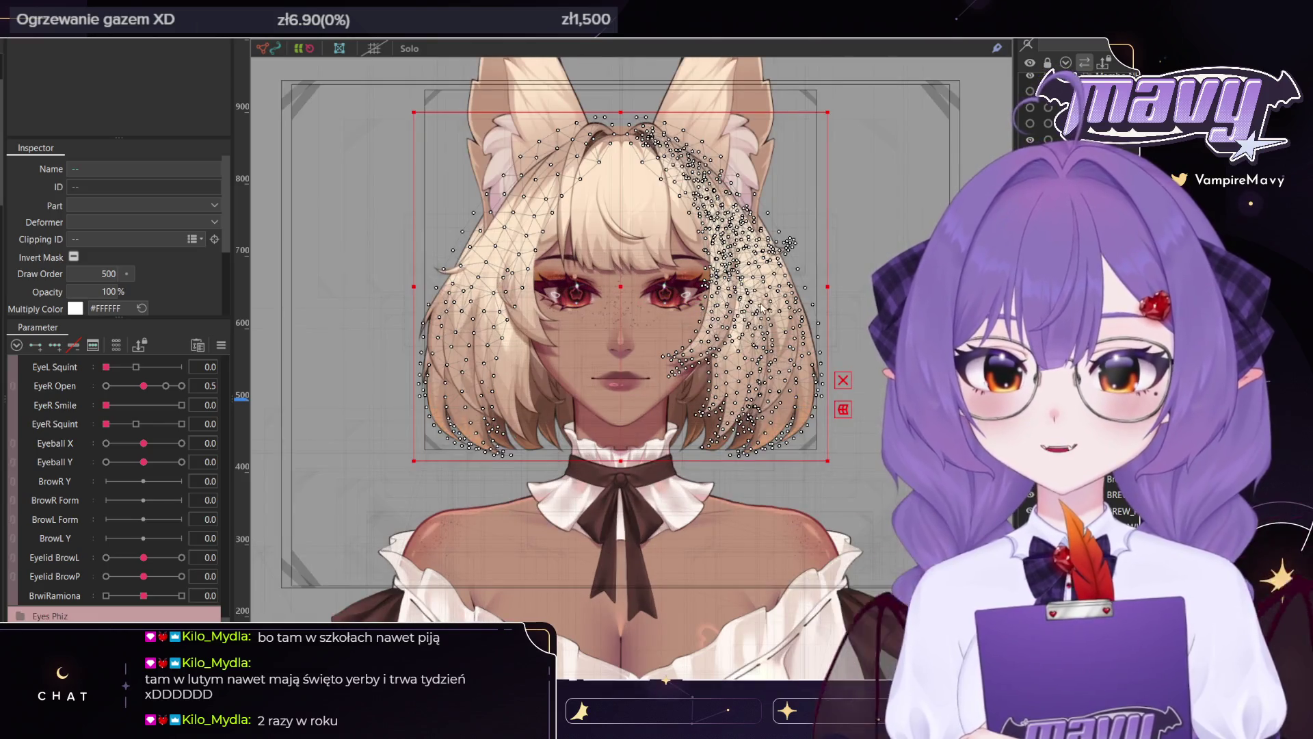
scroll(759, 280, up, 1)
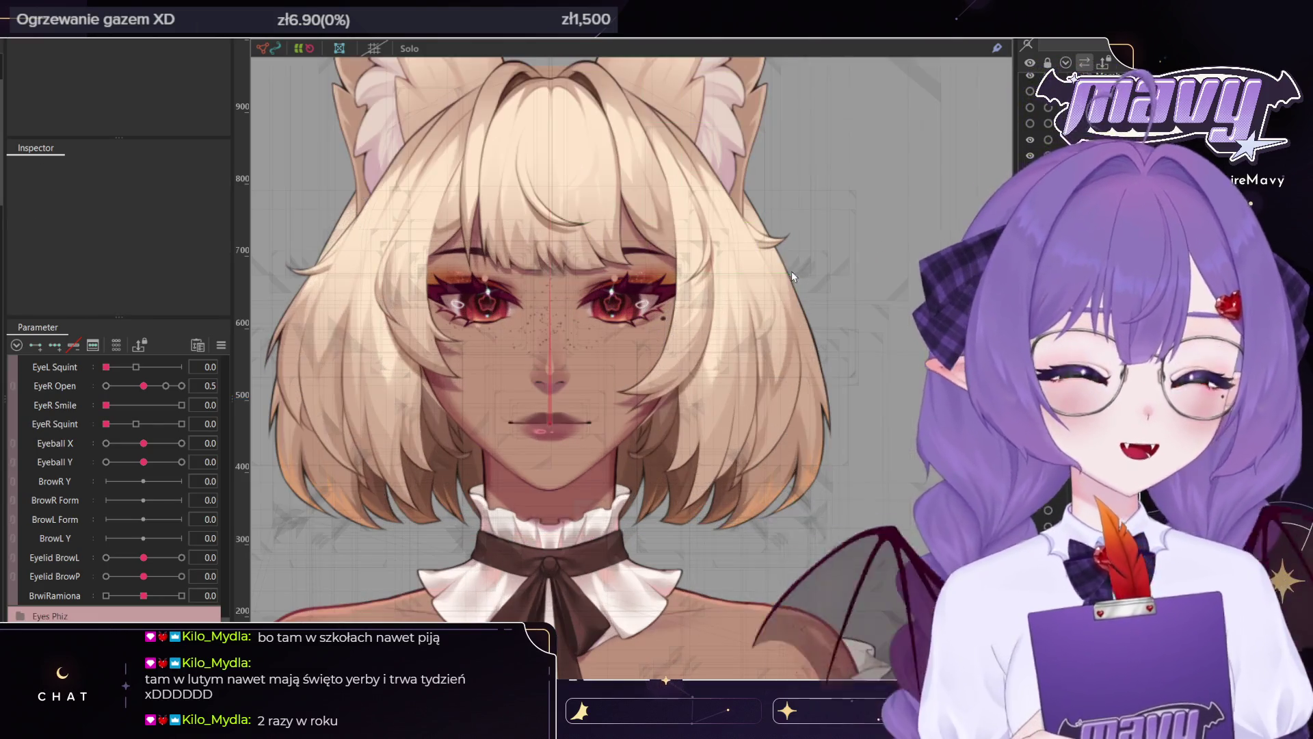
click(738, 294)
scroll(710, 291, up, 1)
click(710, 291)
scroll(710, 291, down, 2)
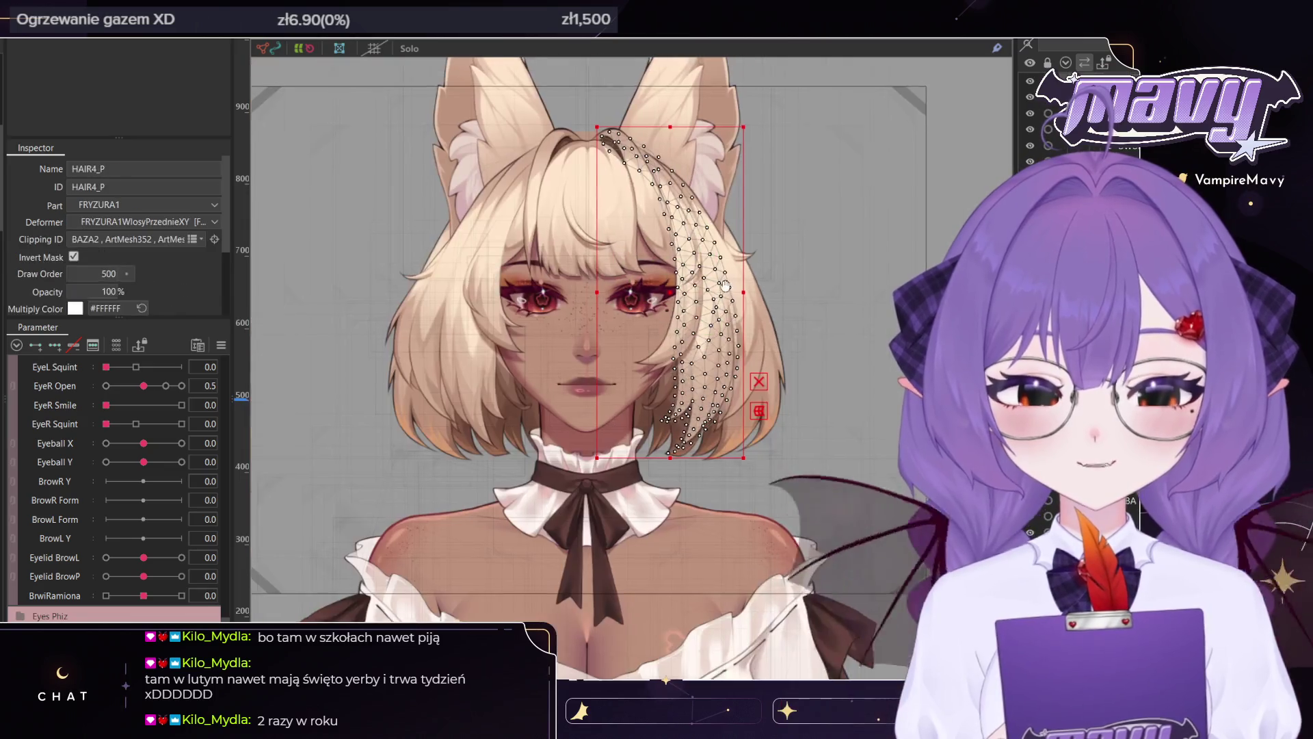
scroll(761, 366, up, 1)
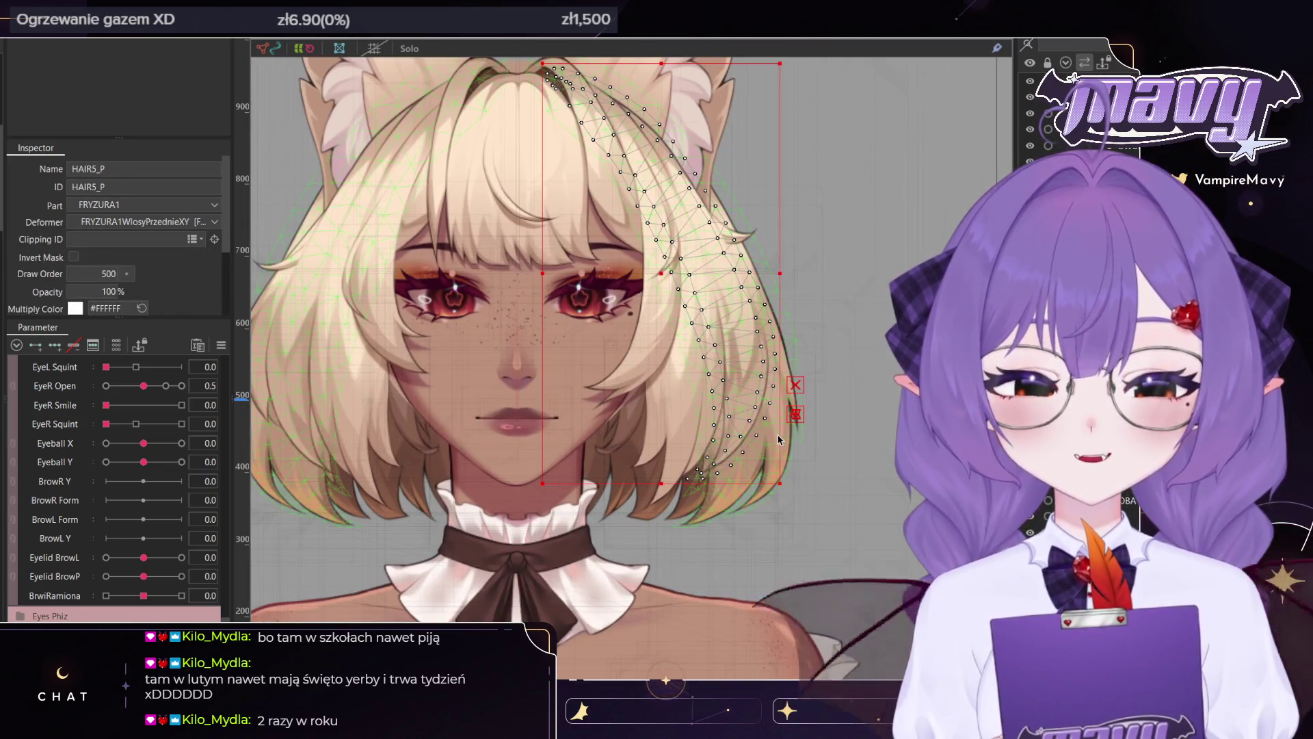
click(759, 367)
scroll(751, 371, down, 2)
scroll(709, 367, down, 2)
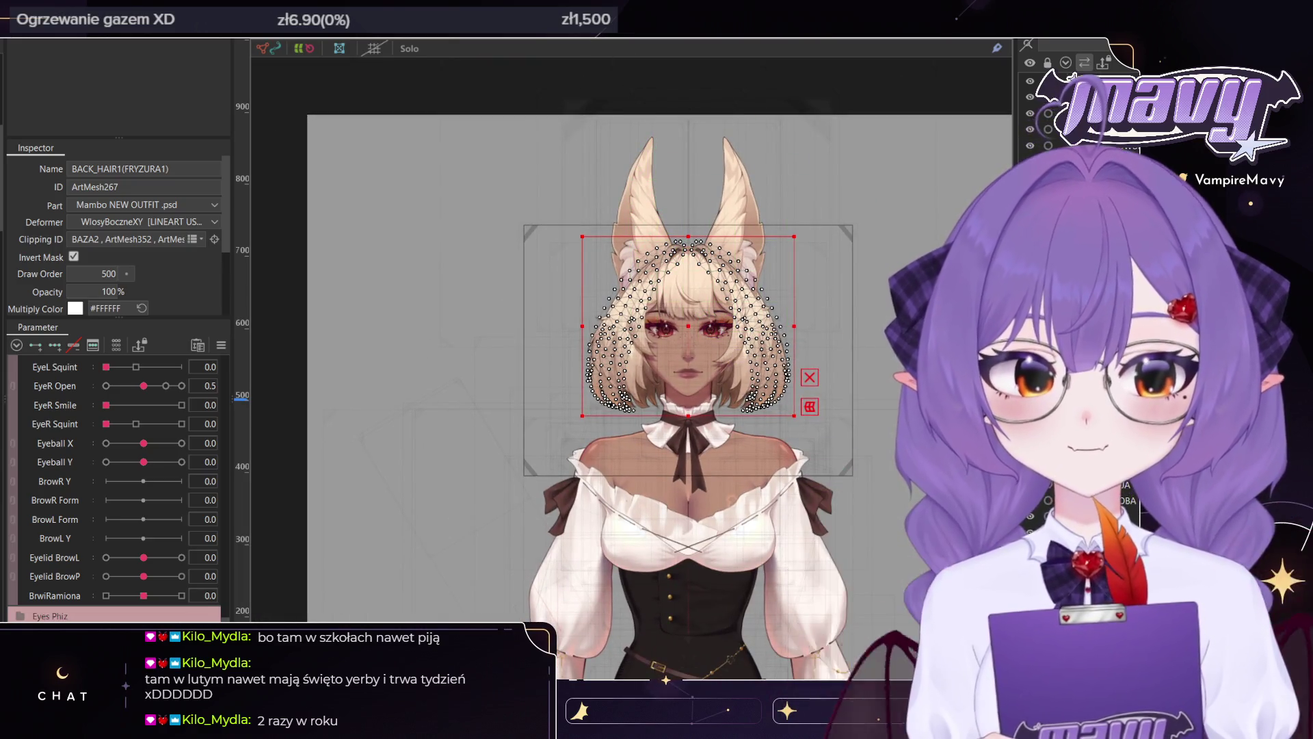
scroll(803, 346, up, 5)
Multi-select several front hair strand meshes, including HAIR4_P and HAIR5_P
shift+click(654, 422)
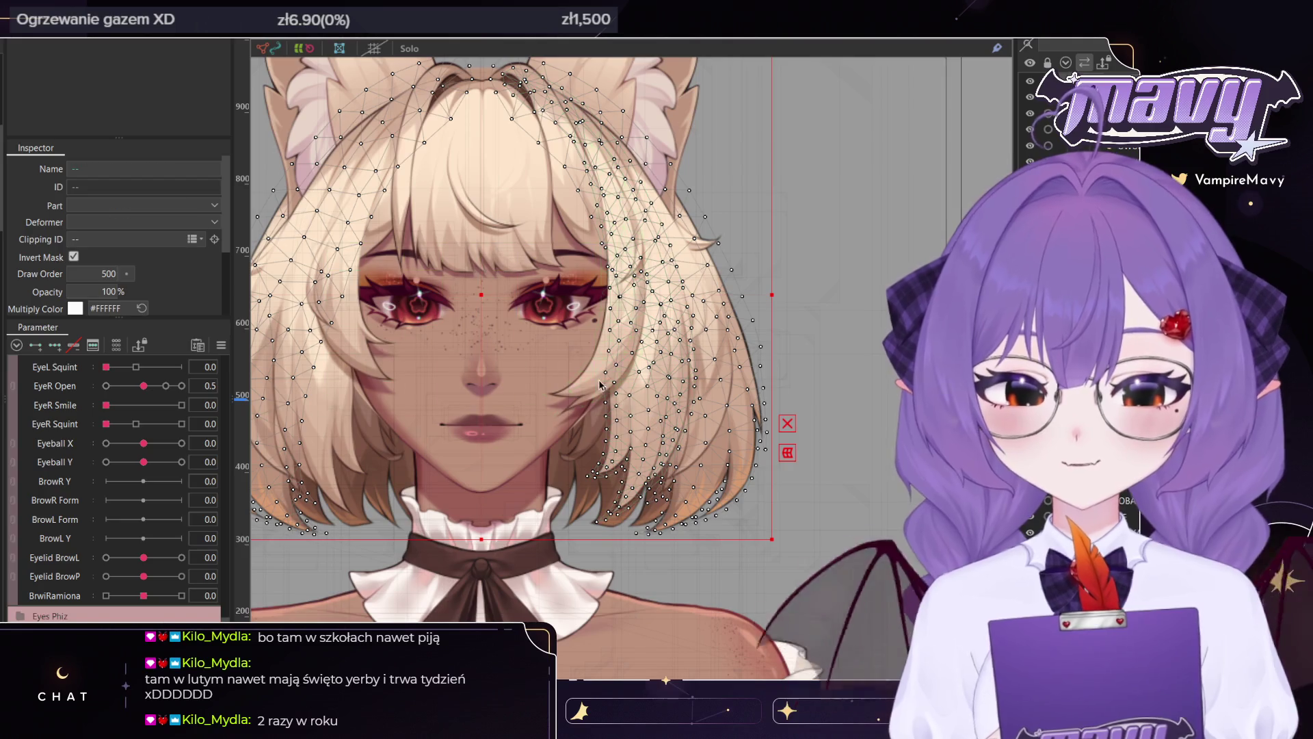
shift+click(597, 374)
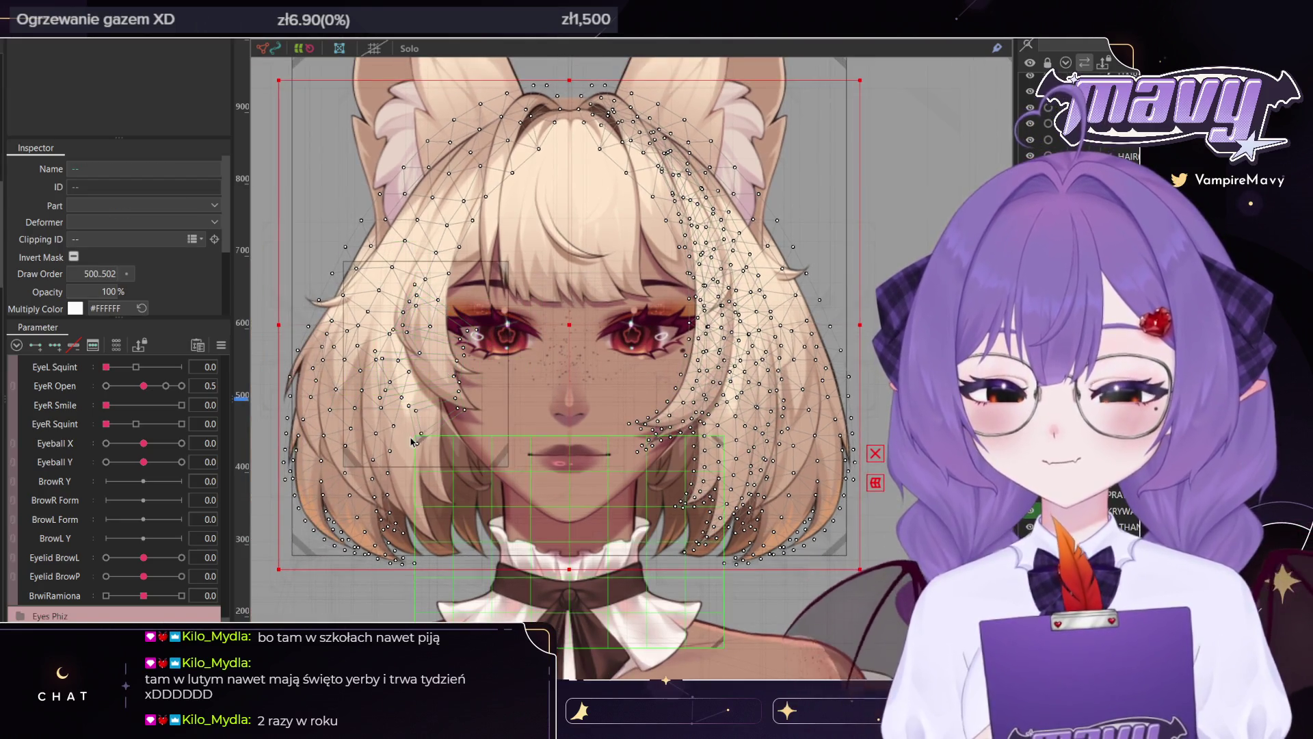
click(746, 433)
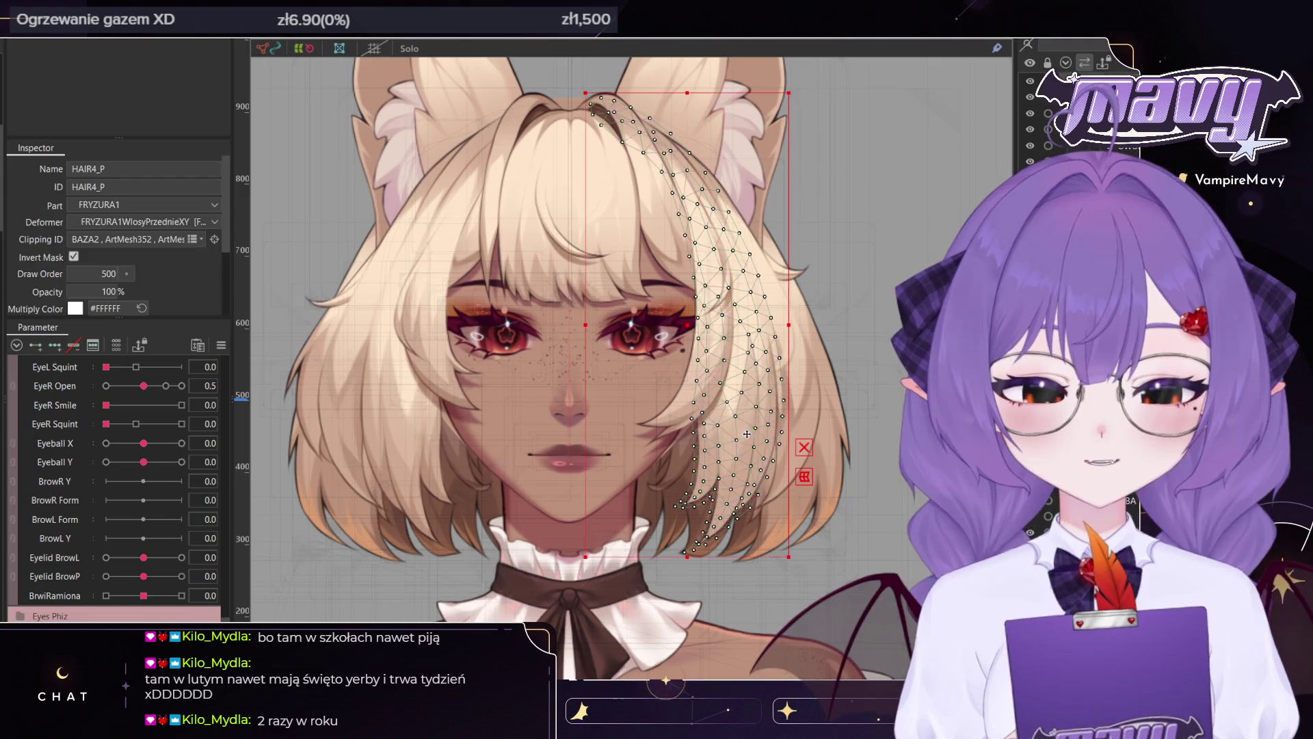
click(675, 417)
scroll(677, 421, up, 3)
mouse_move(727, 424)
mouse_down()
mouse_move(839, 467)
mouse_move(727, 470)
mouse_up()
shift+click(682, 508)
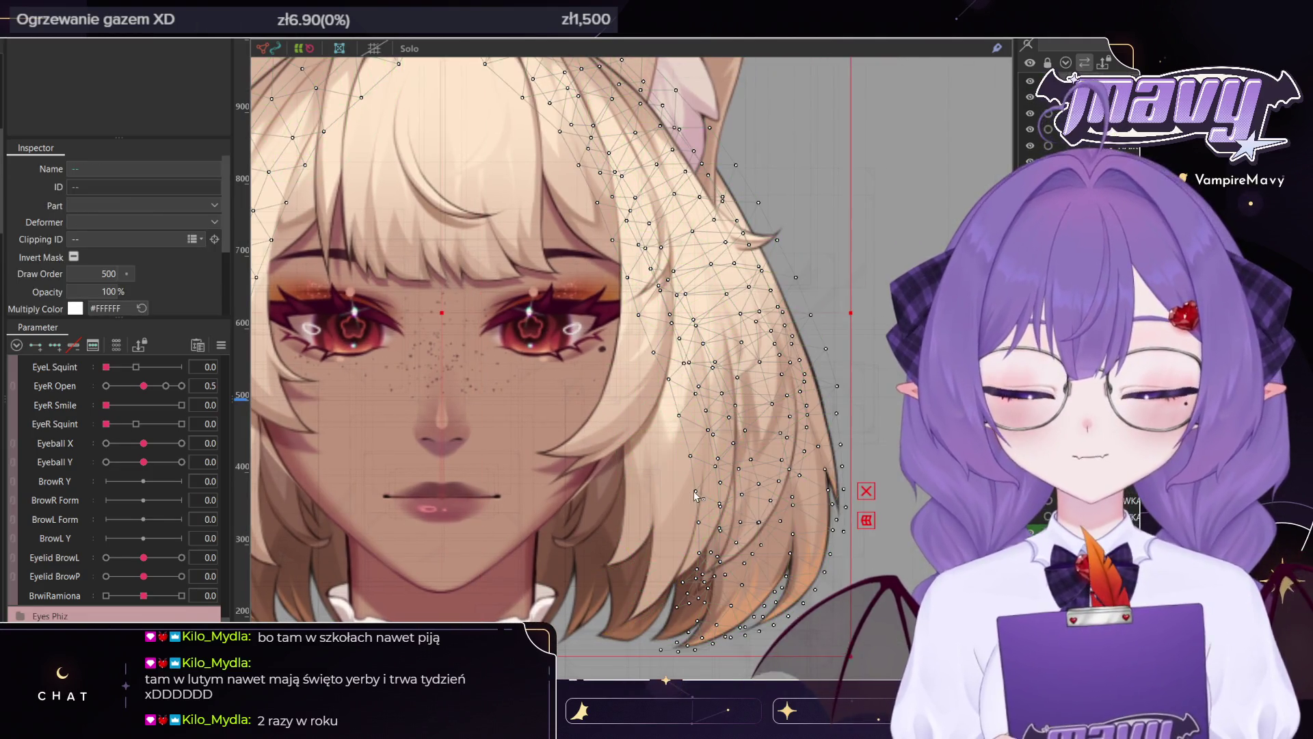
shift+click(683, 508)
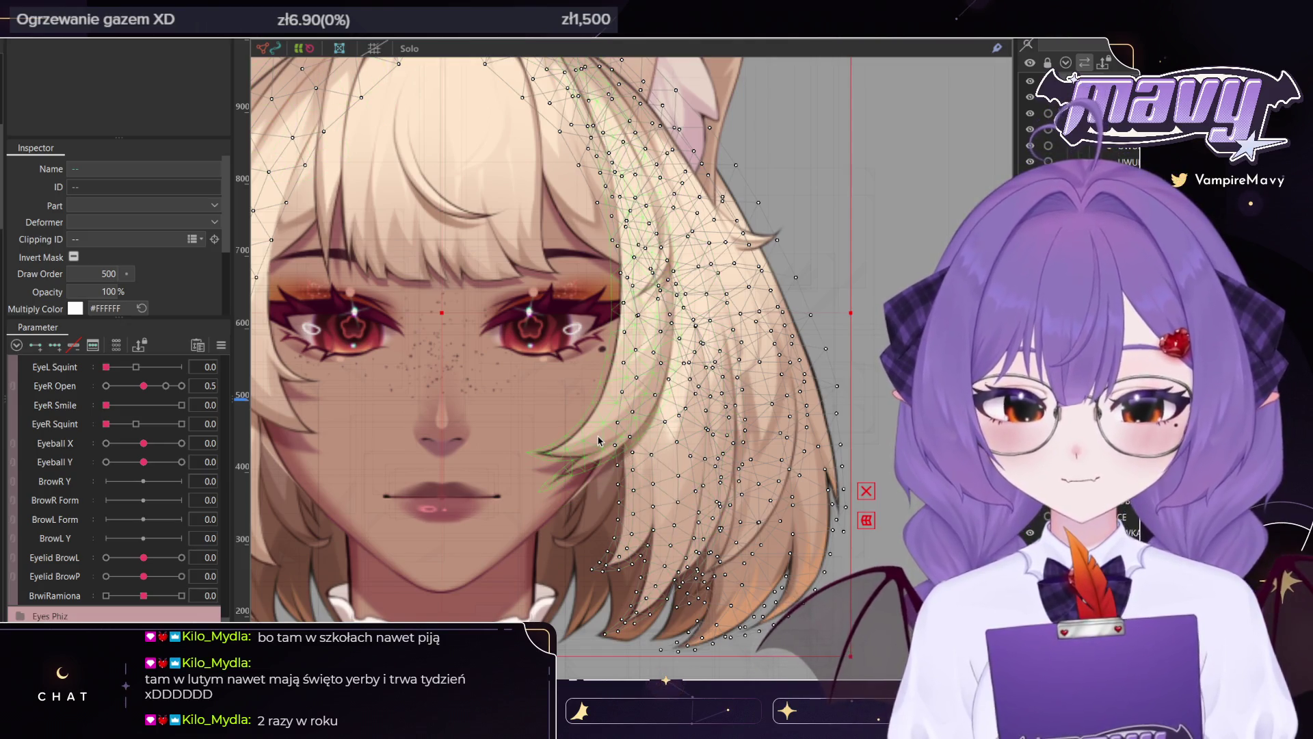
scroll(599, 441, up, 3)
shift+click(754, 356)
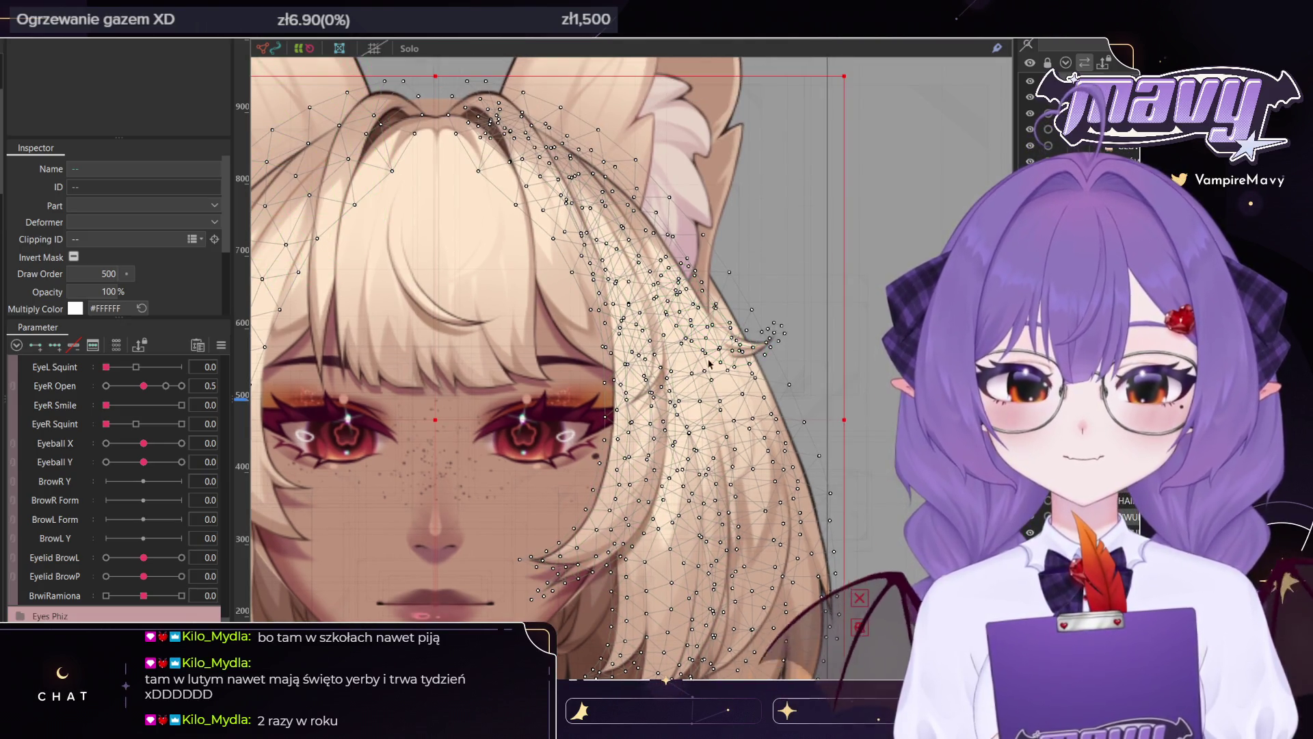
scroll(657, 379, down, 3)
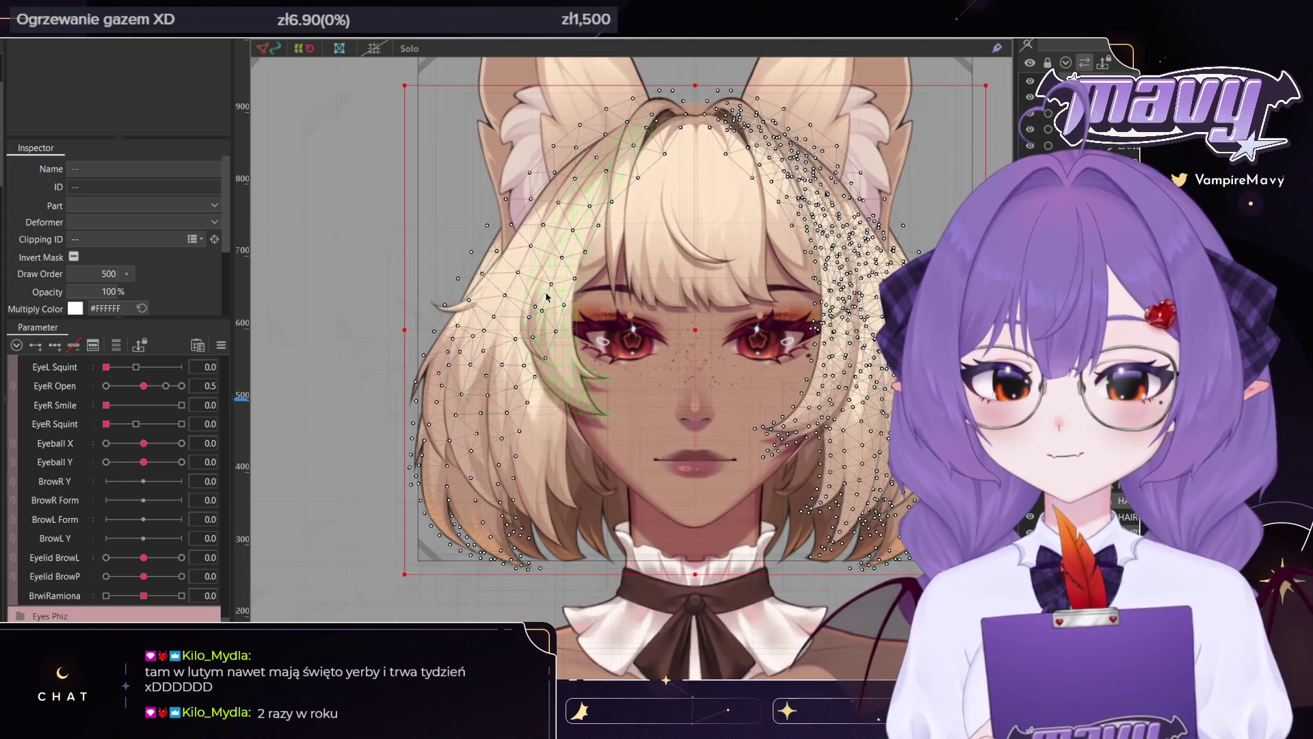
scroll(536, 301, up, 2)
scroll(537, 302, up, 2)
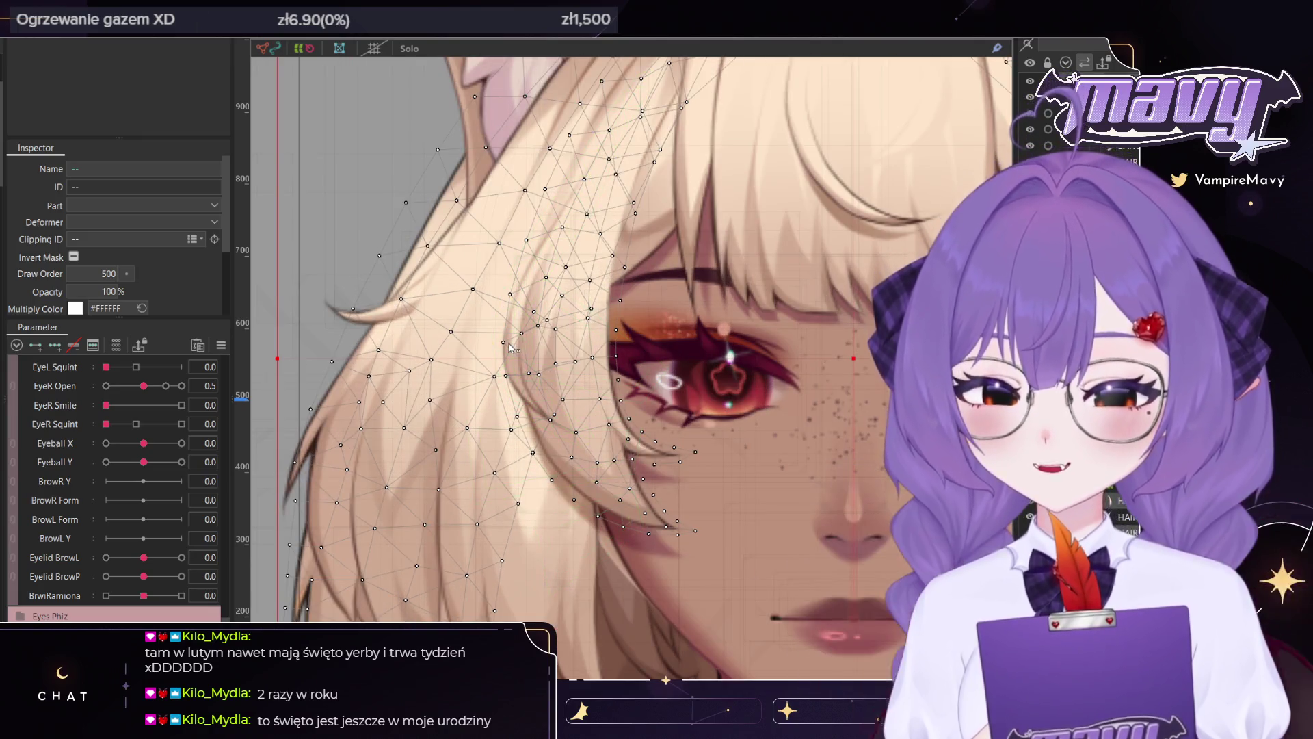
scroll(514, 344, down, 4)
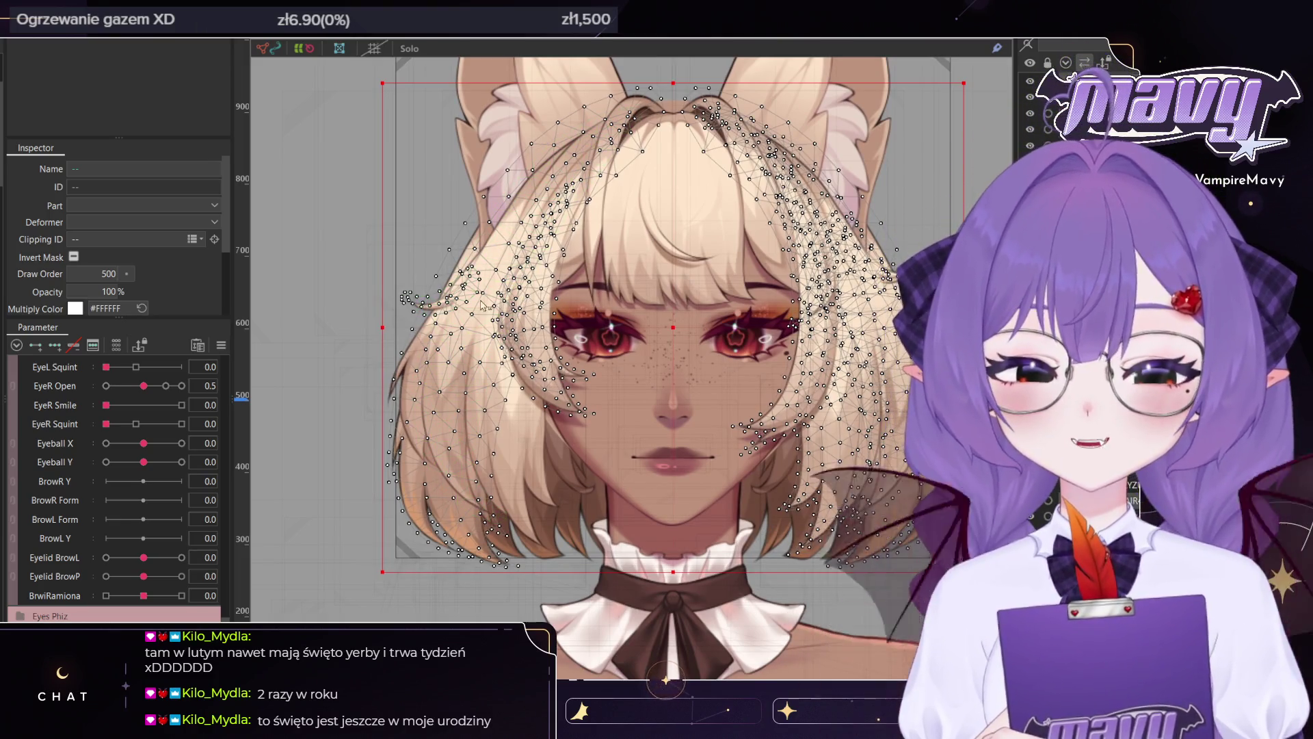
scroll(508, 295, down, 2)
scroll(494, 316, down, 1)
scroll(493, 316, up, 1)
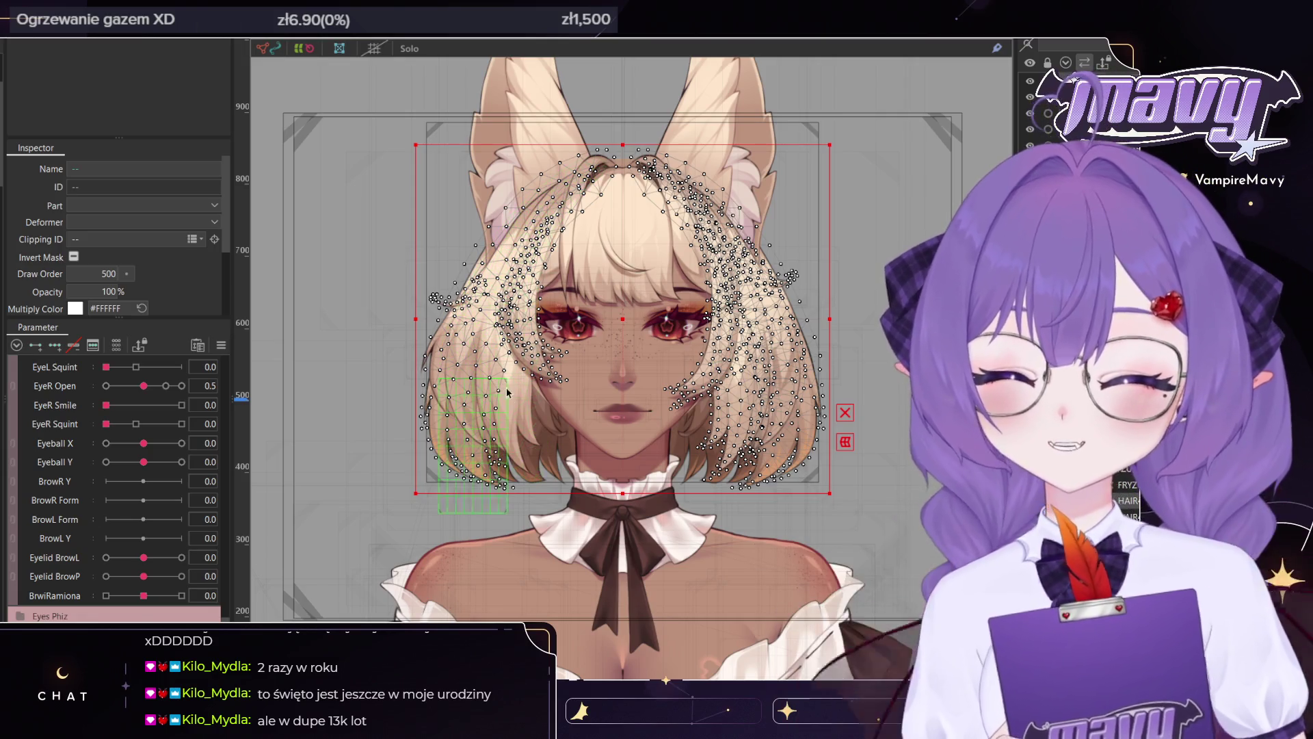
scroll(502, 429, up, 2)
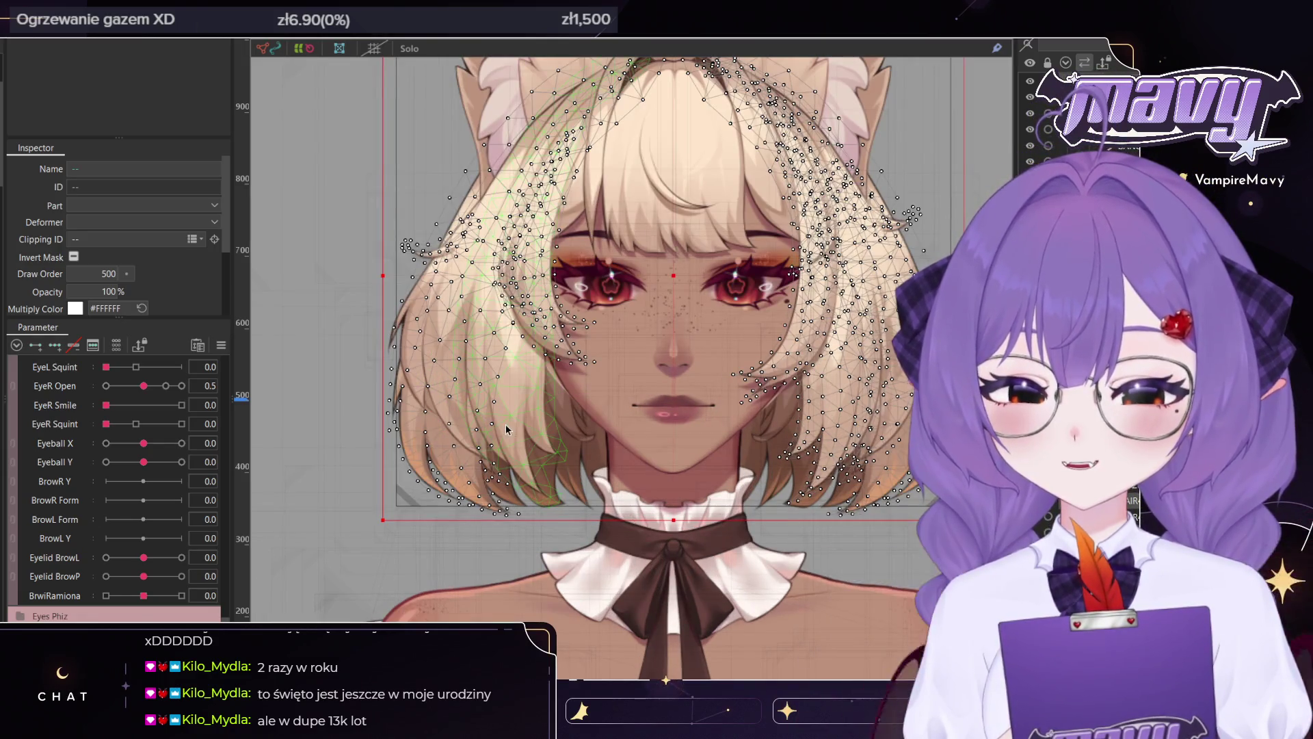
scroll(506, 429, down, 2)
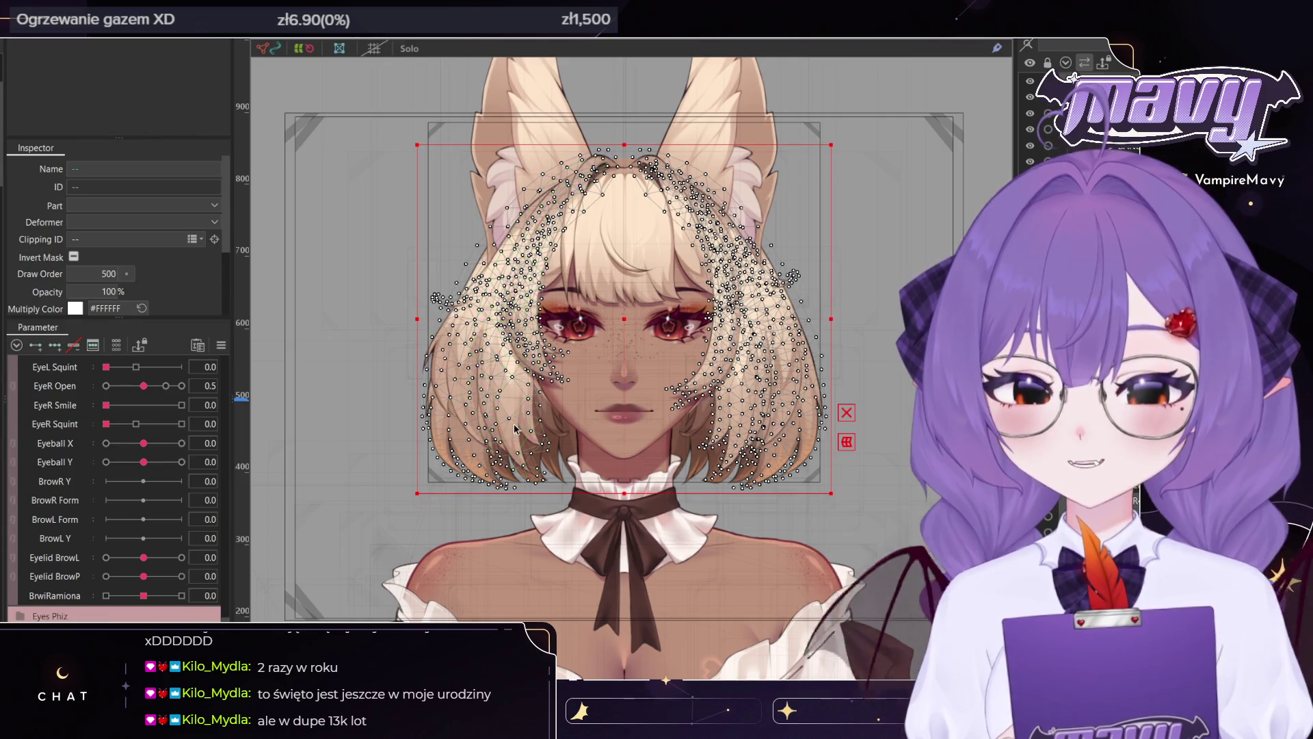
drag(514, 424, 487, 354)
scroll(604, 407, down, 1)
scroll(604, 407, down, 1)
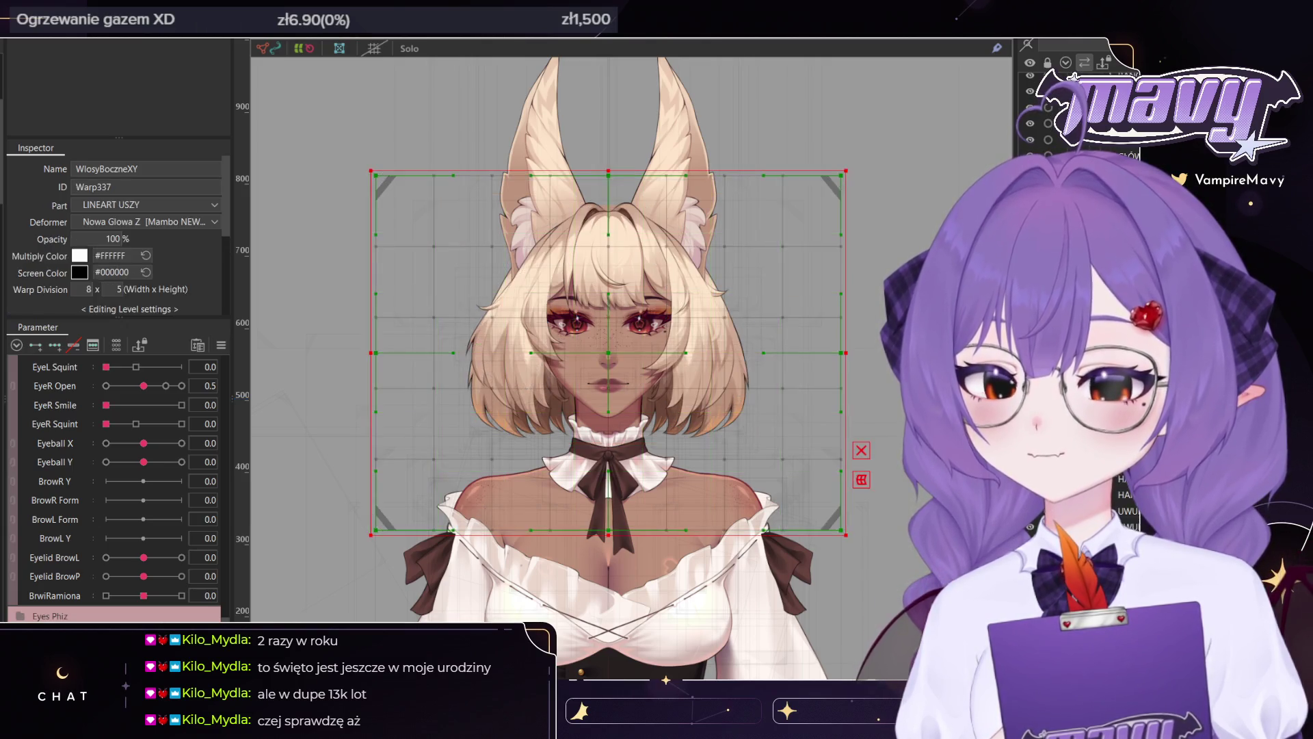
Select the WlosyBoczneXY warp deformer and set WlosyKrotkie Y2 to -1.0
click(1122, 506)
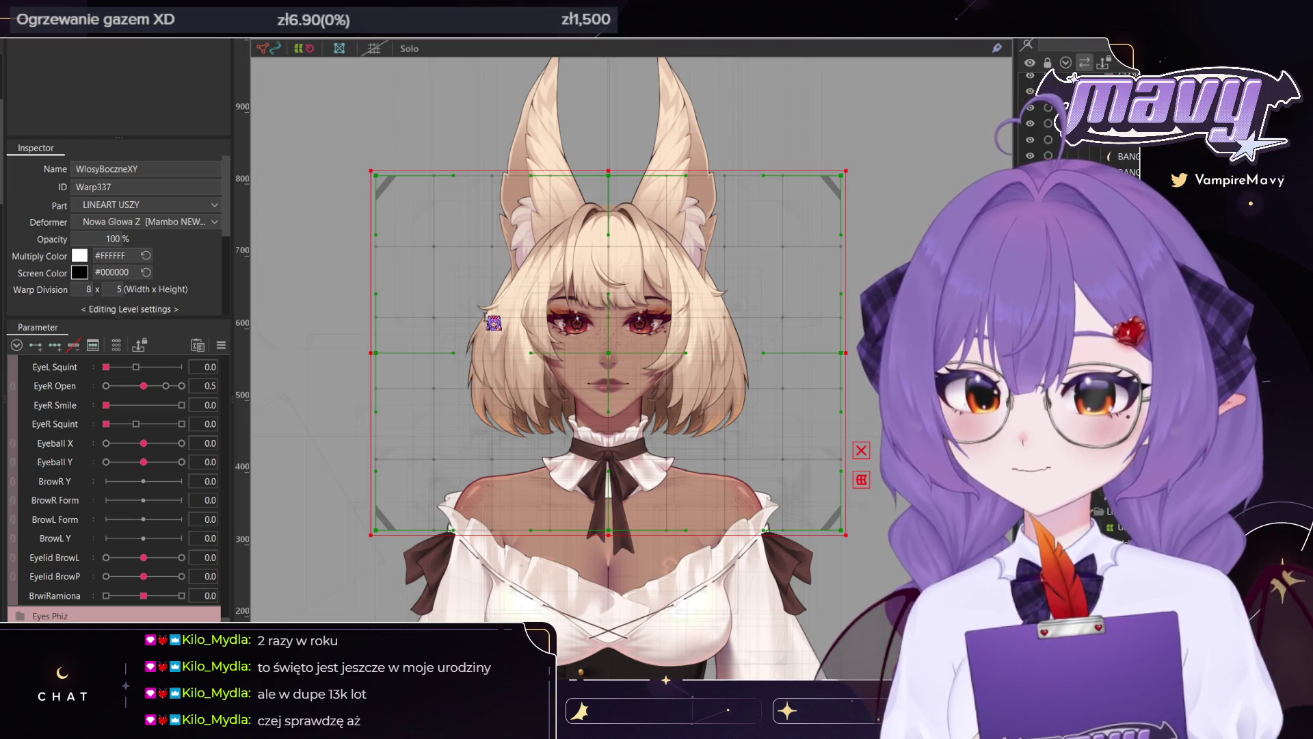
scroll(112, 502, down, 1)
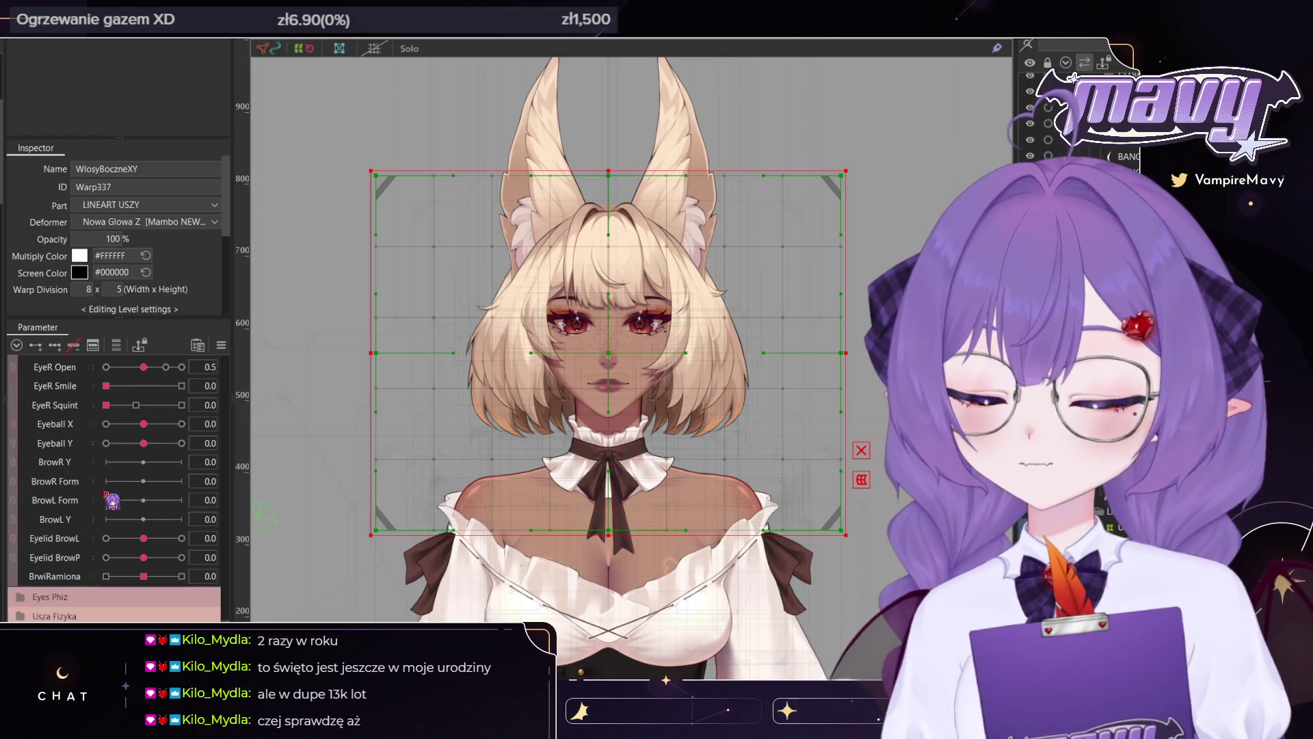
scroll(113, 479, up, 1)
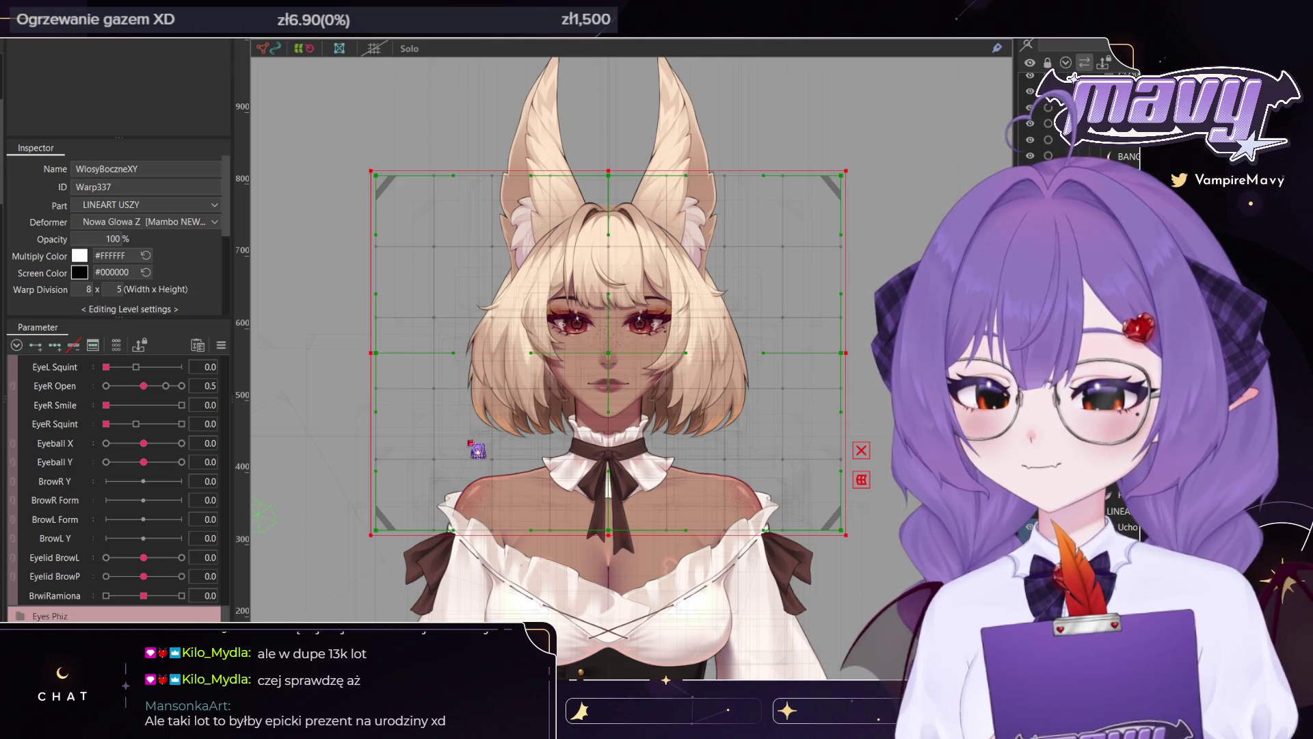
scroll(117, 479, down, 3)
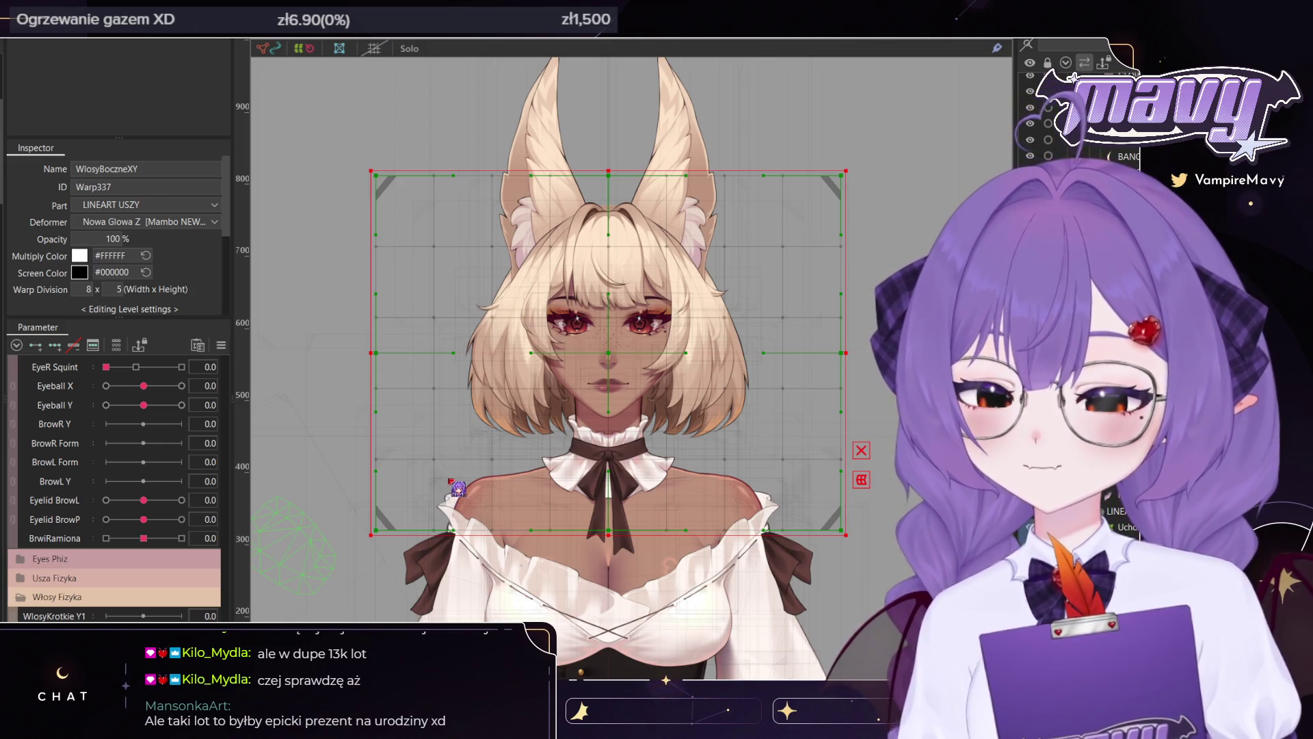
scroll(116, 479, down, 1)
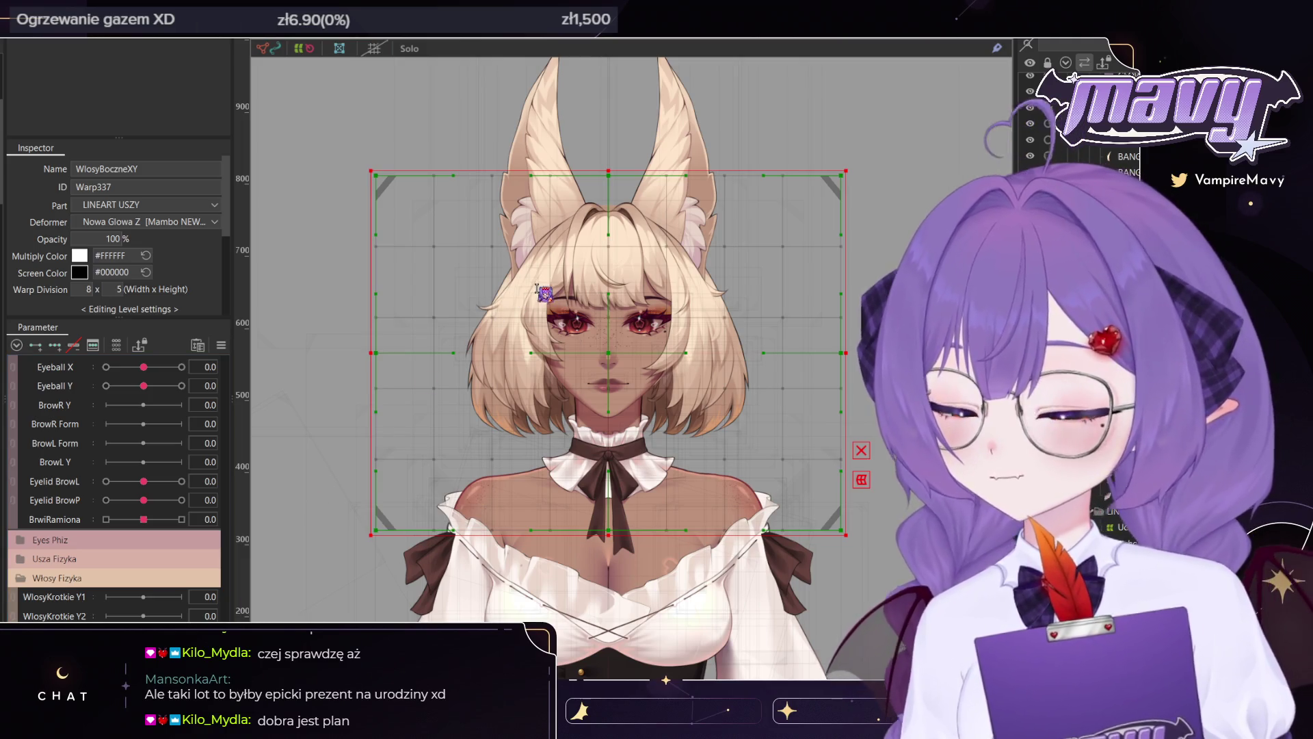
drag(143, 616, 106, 616)
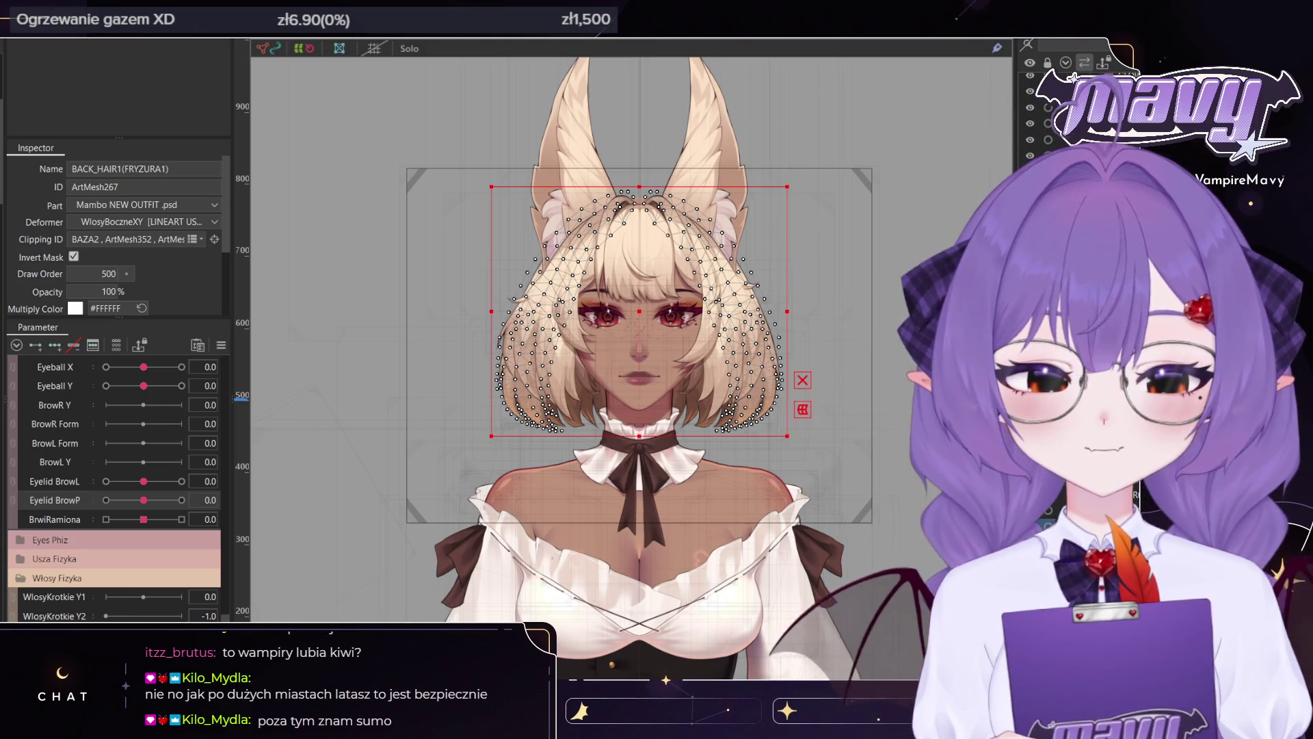
Resize the WlosyBoczneFizY box to cover the hair down to the shoulders
click(846, 313)
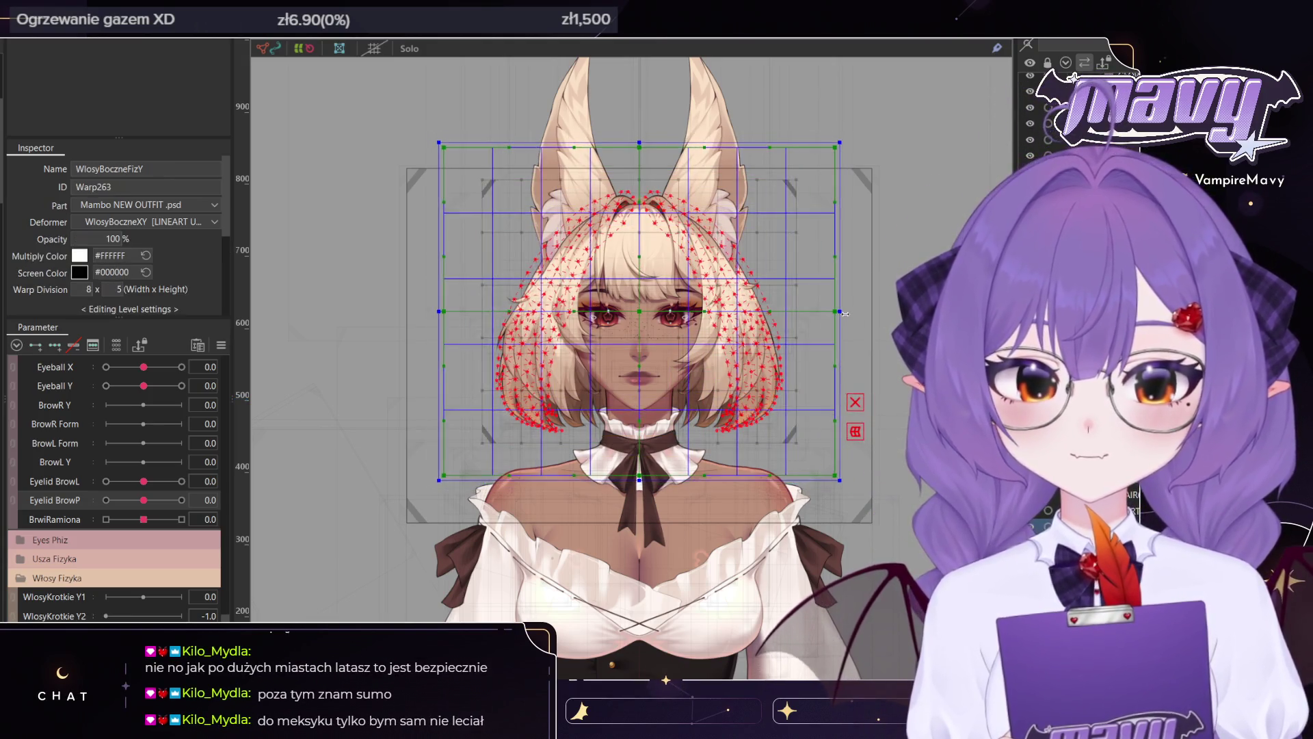
drag(845, 313, 848, 314)
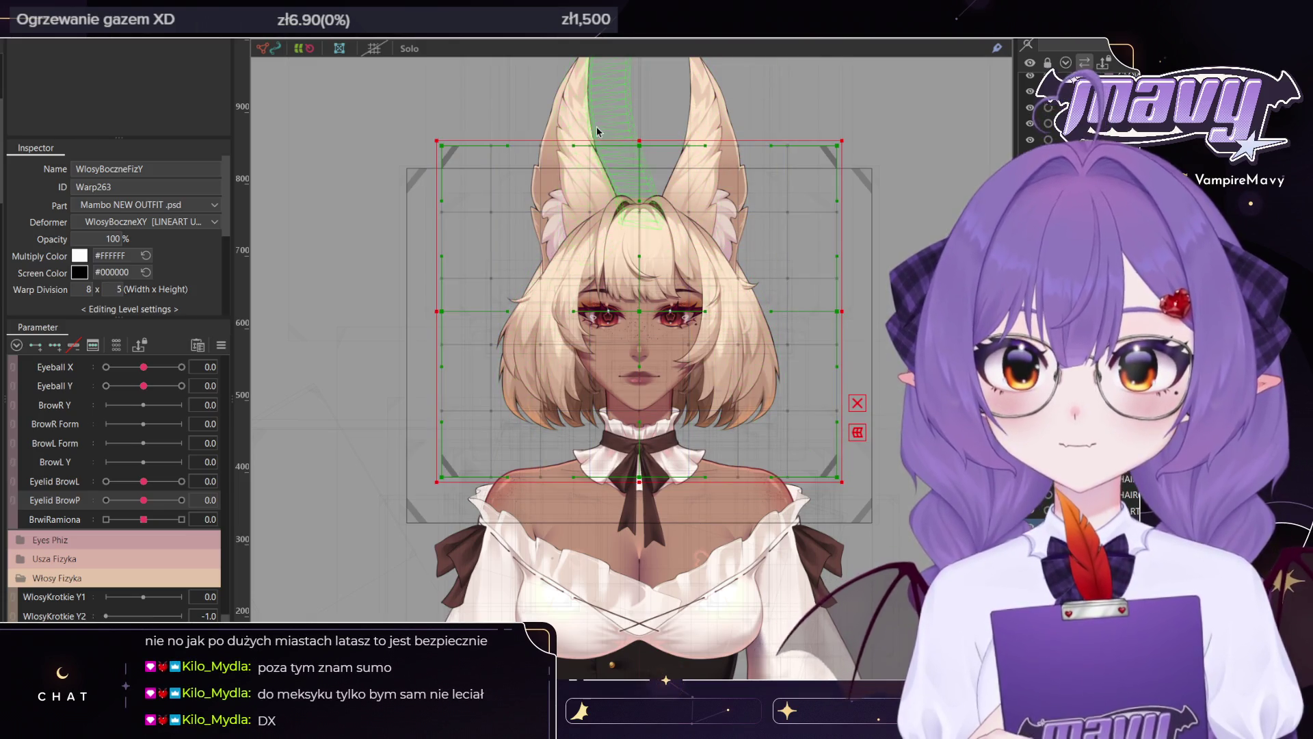
drag(639, 141, 639, 166)
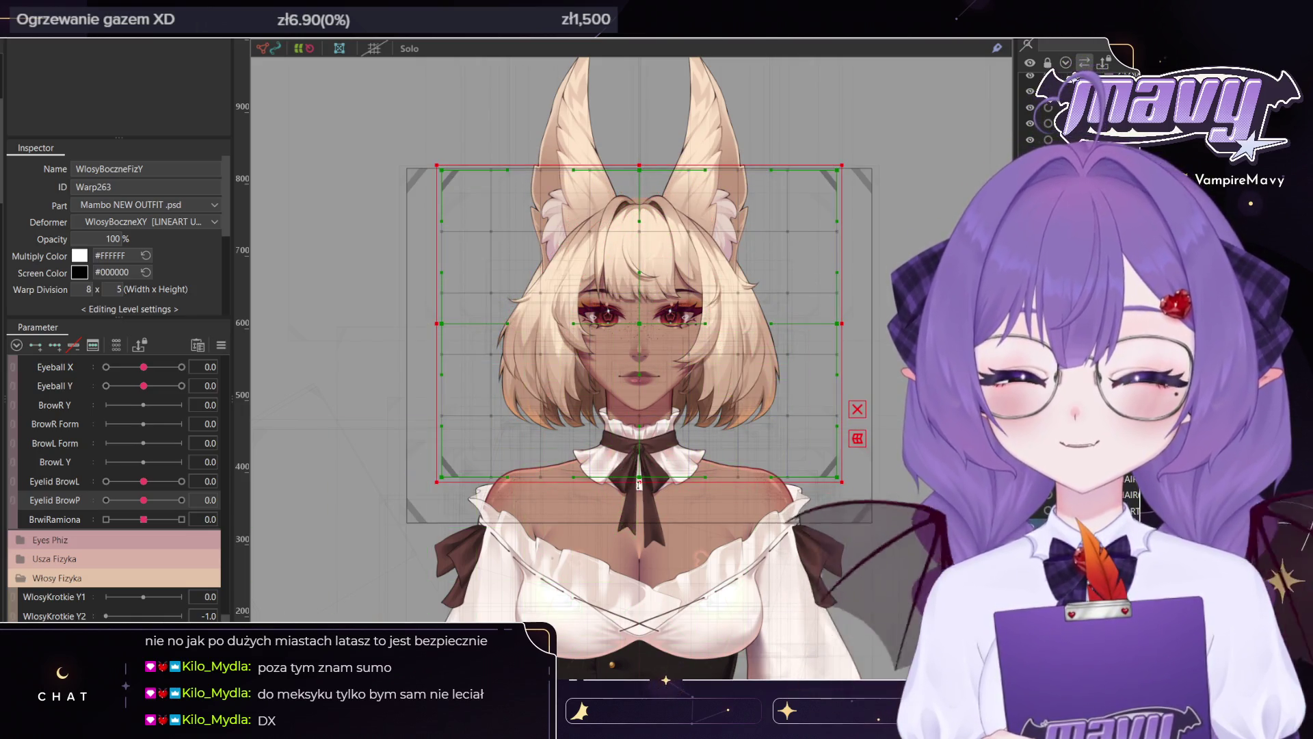
click(630, 504)
drag(843, 331, 850, 330)
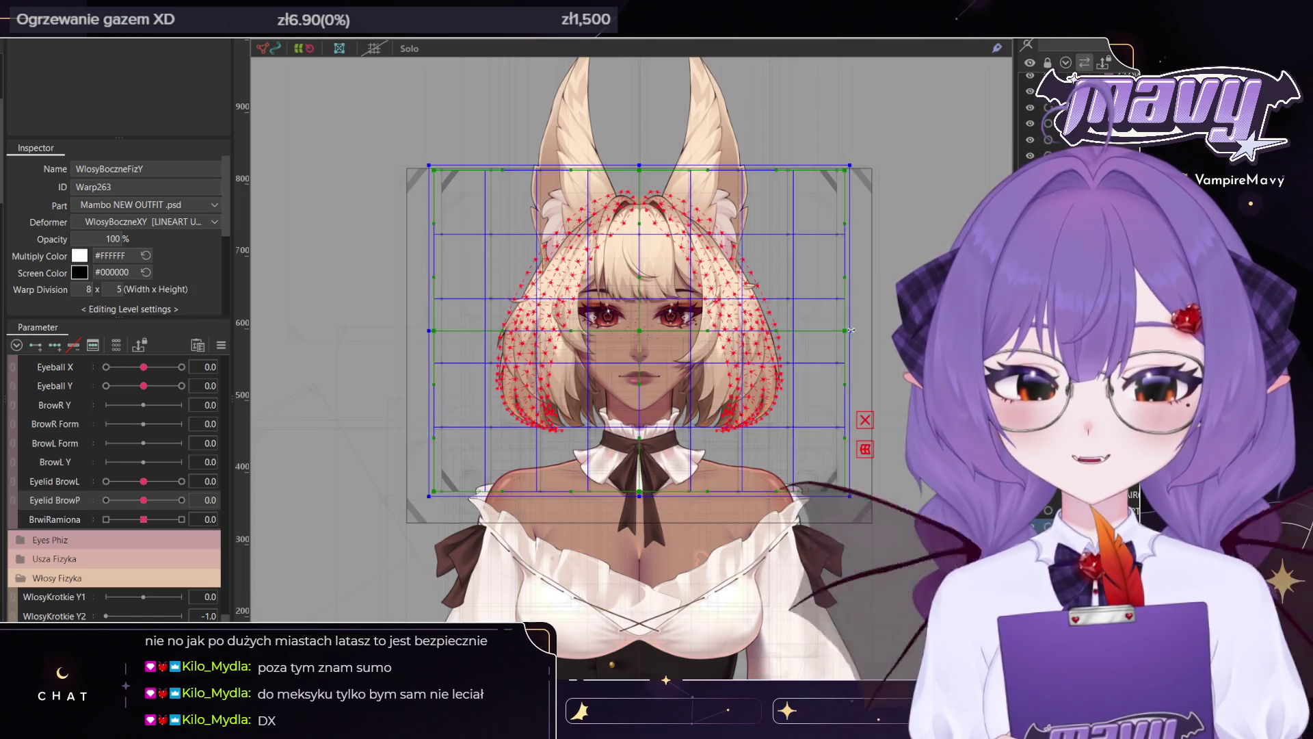
drag(640, 496, 640, 511)
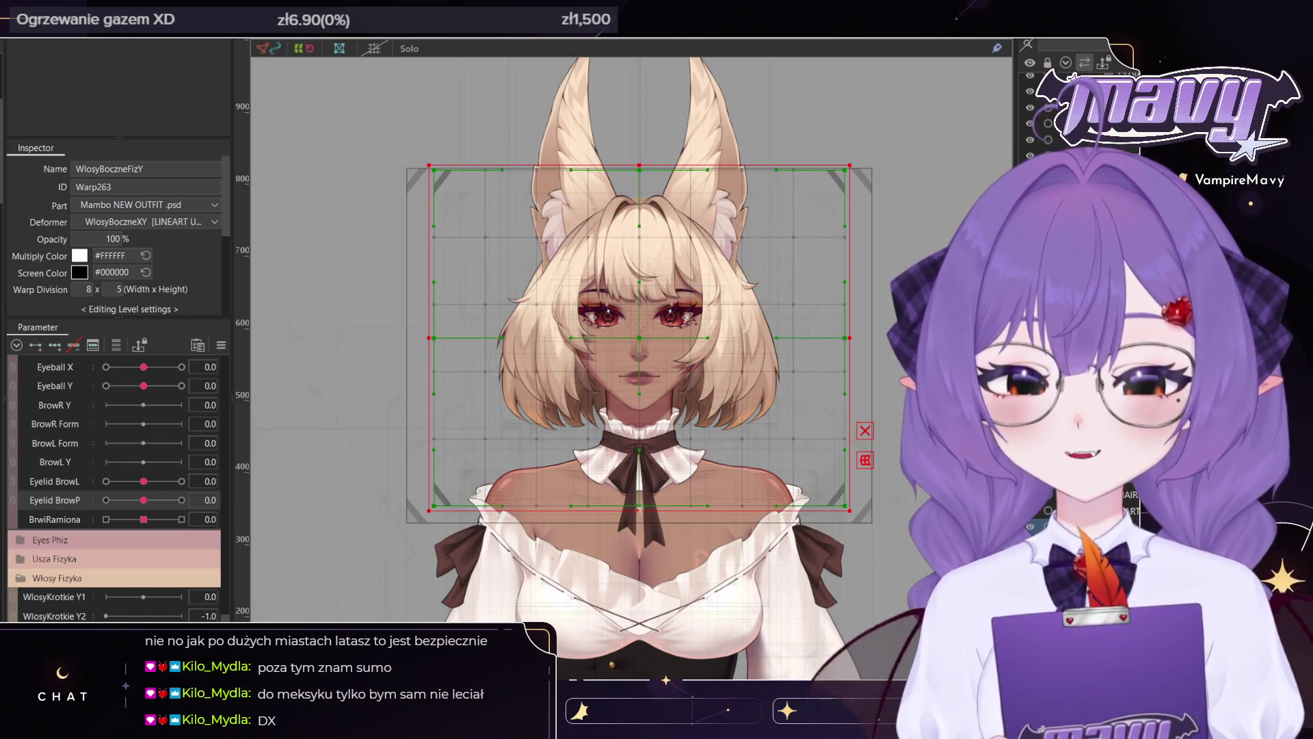
Set the warp division height to 6 and move WlosyKrotkie Y2 to -0.3
double_click(119, 288)
text(6)
key(Return)
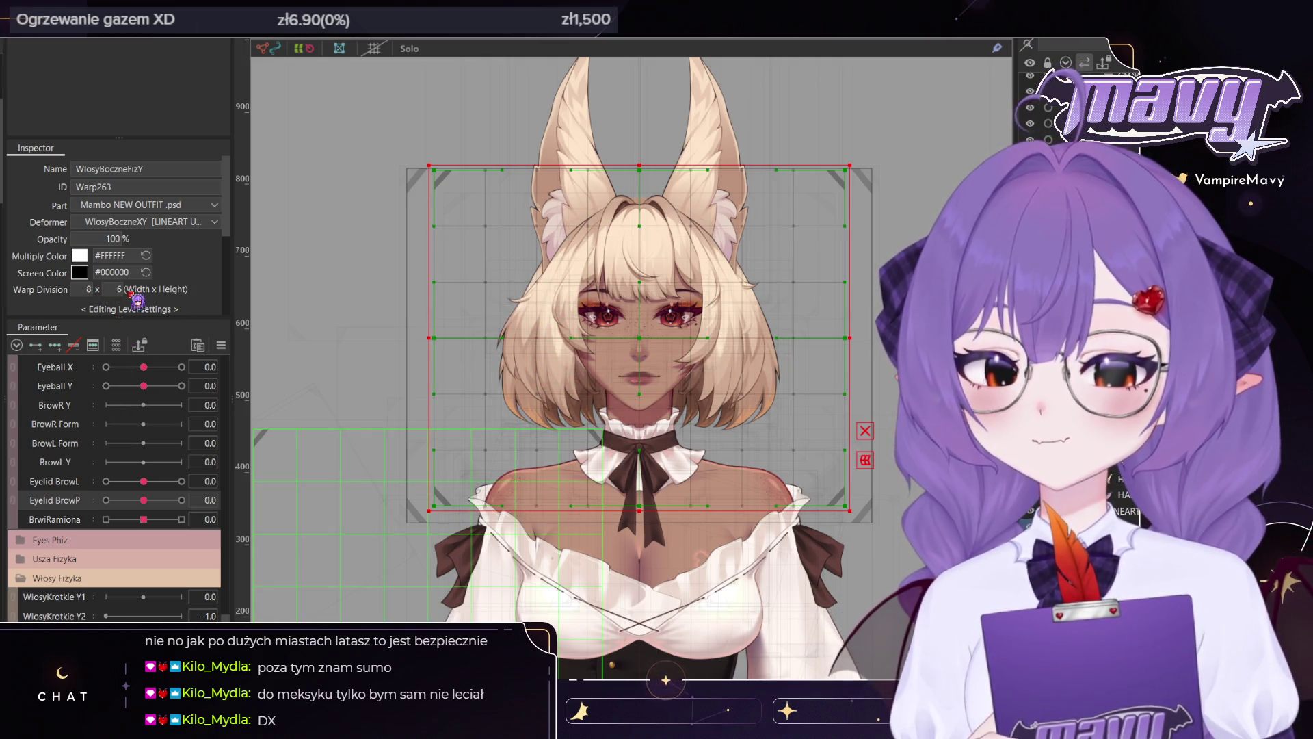
scroll(142, 523, down, 3)
mouse_move(106, 559)
mouse_down()
mouse_move(150, 558)
mouse_move(133, 559)
mouse_up()
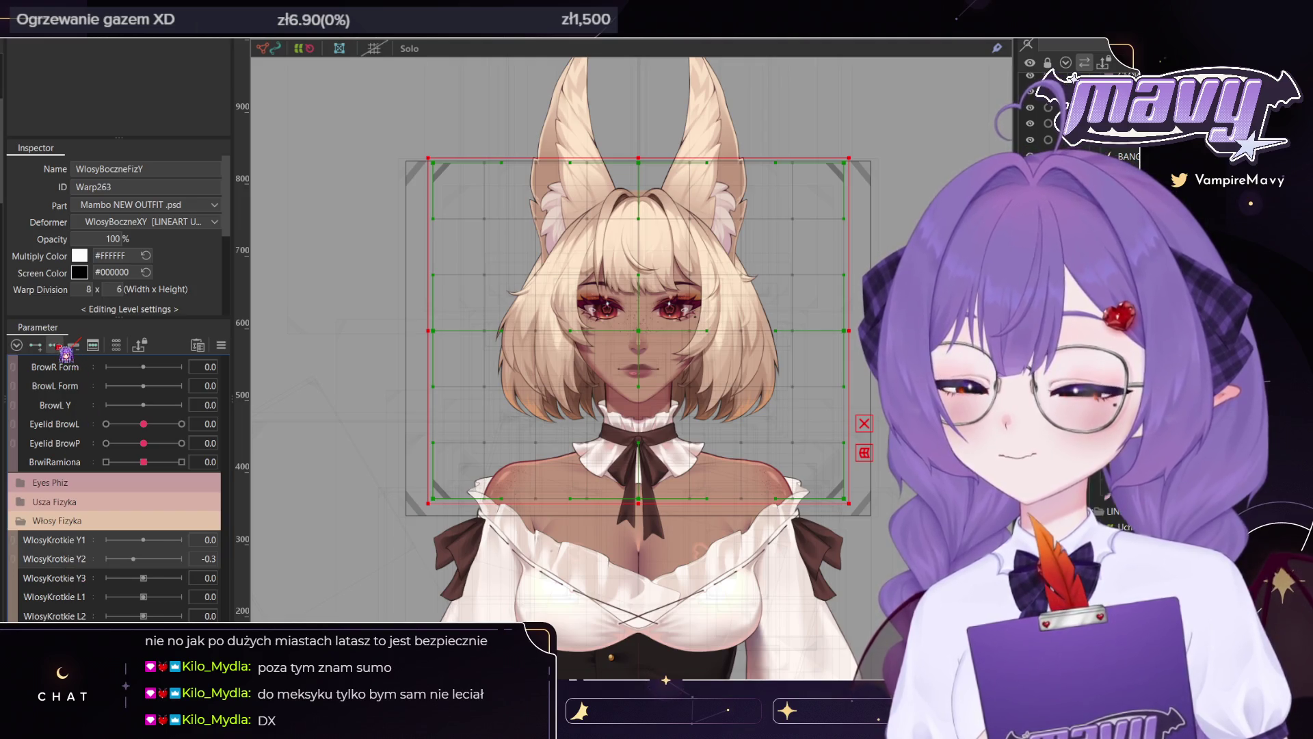
click(56, 346)
click(143, 559)
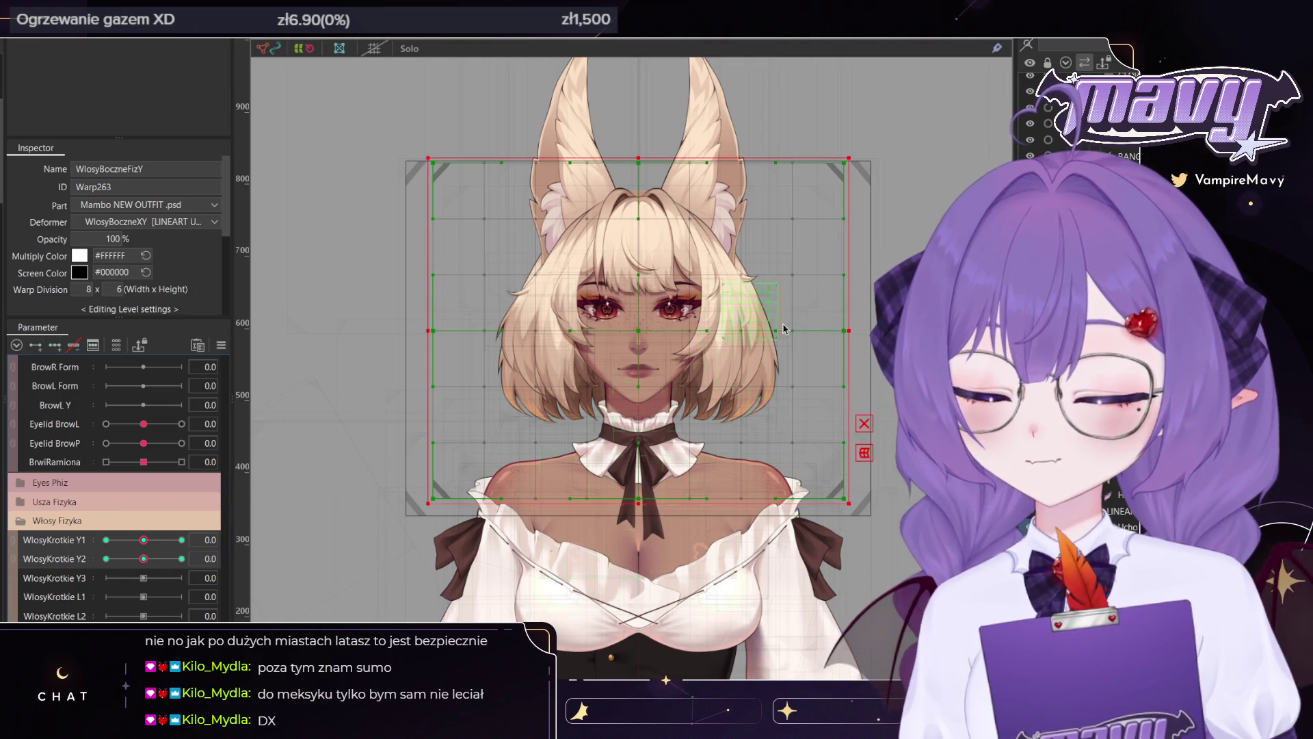
scroll(667, 273, up, 3)
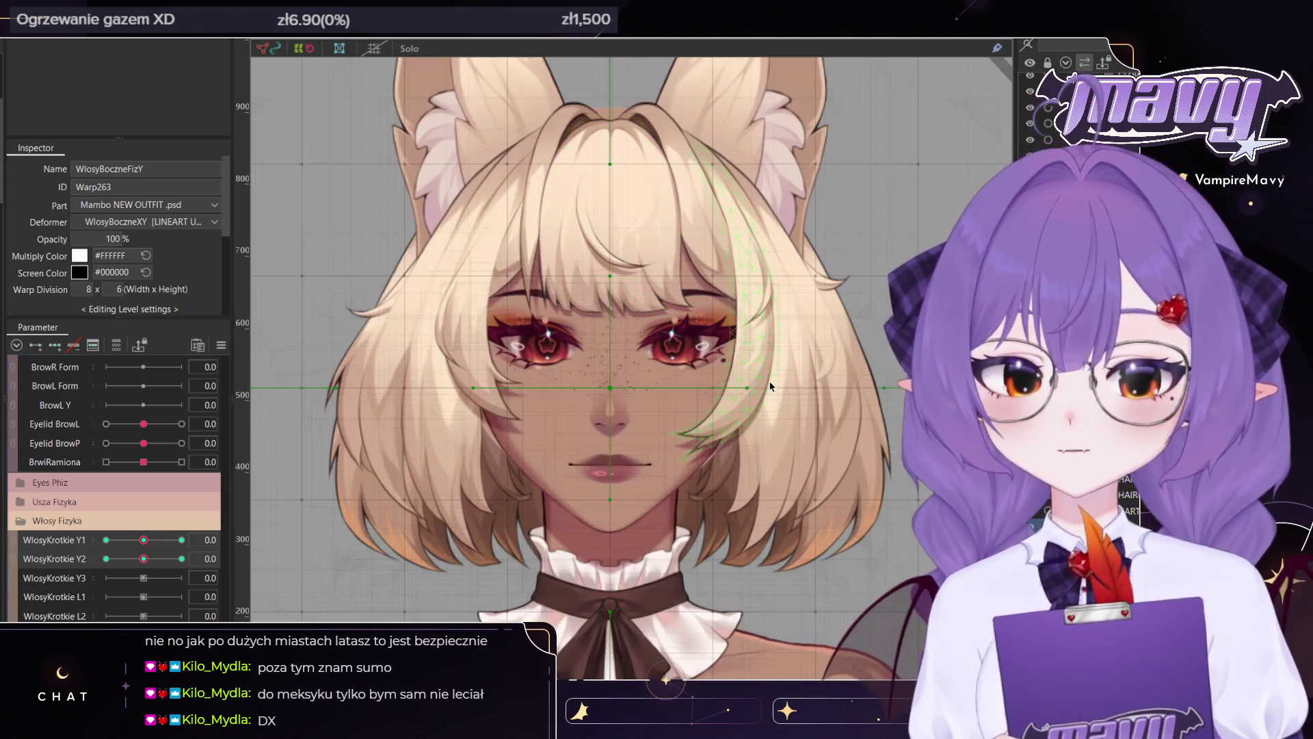
click(769, 386)
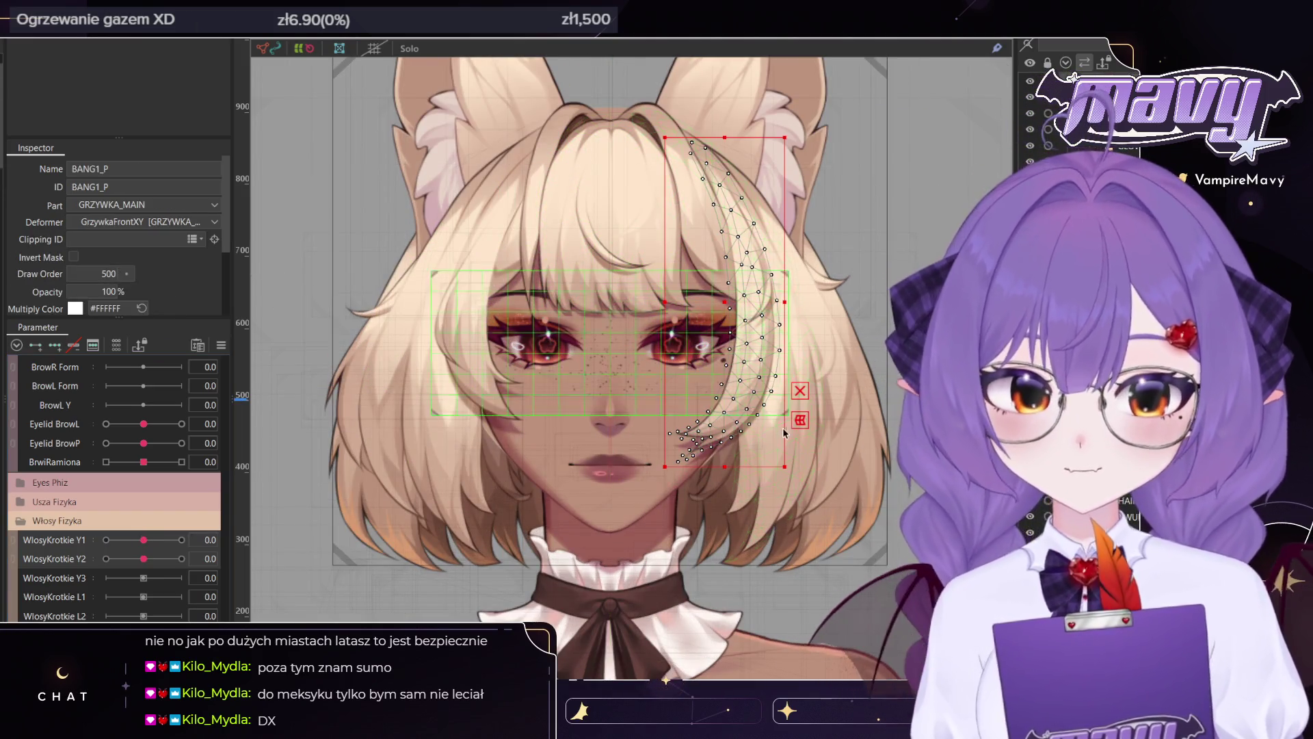
ctrl+click(778, 442)
click(752, 356)
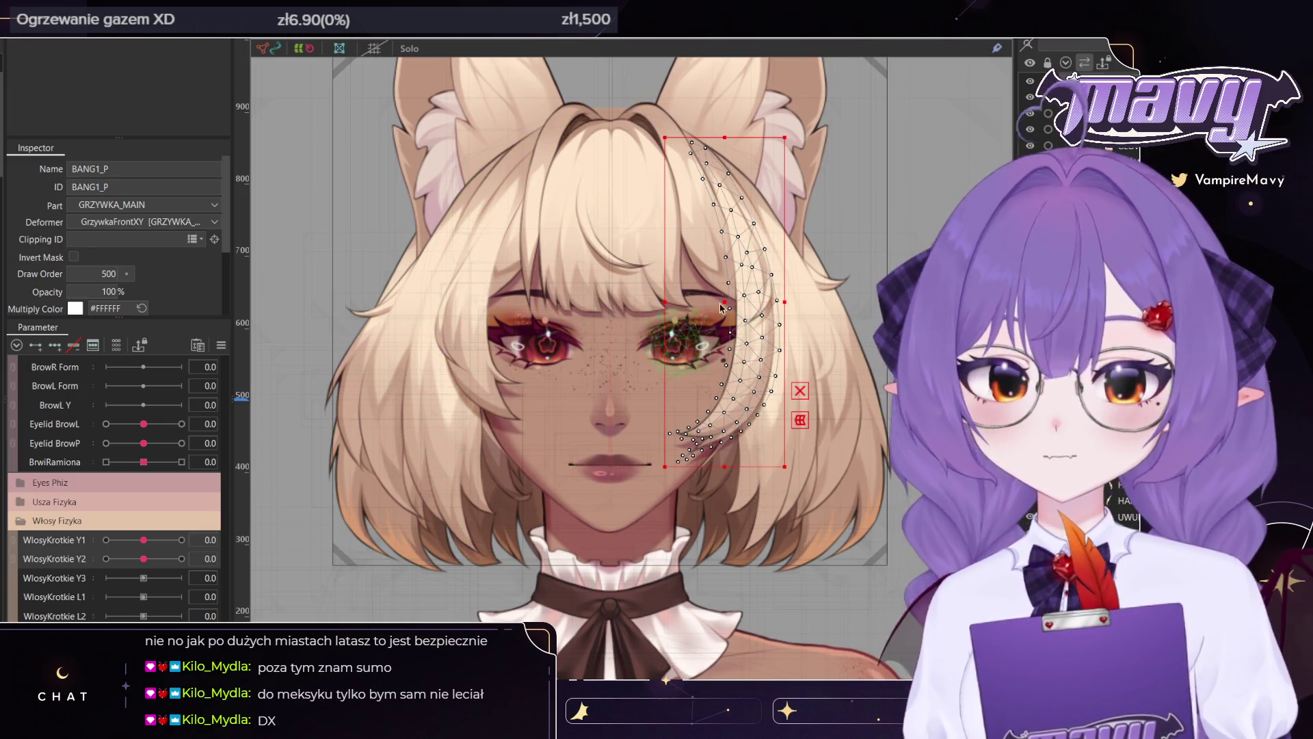
ctrl+click(701, 264)
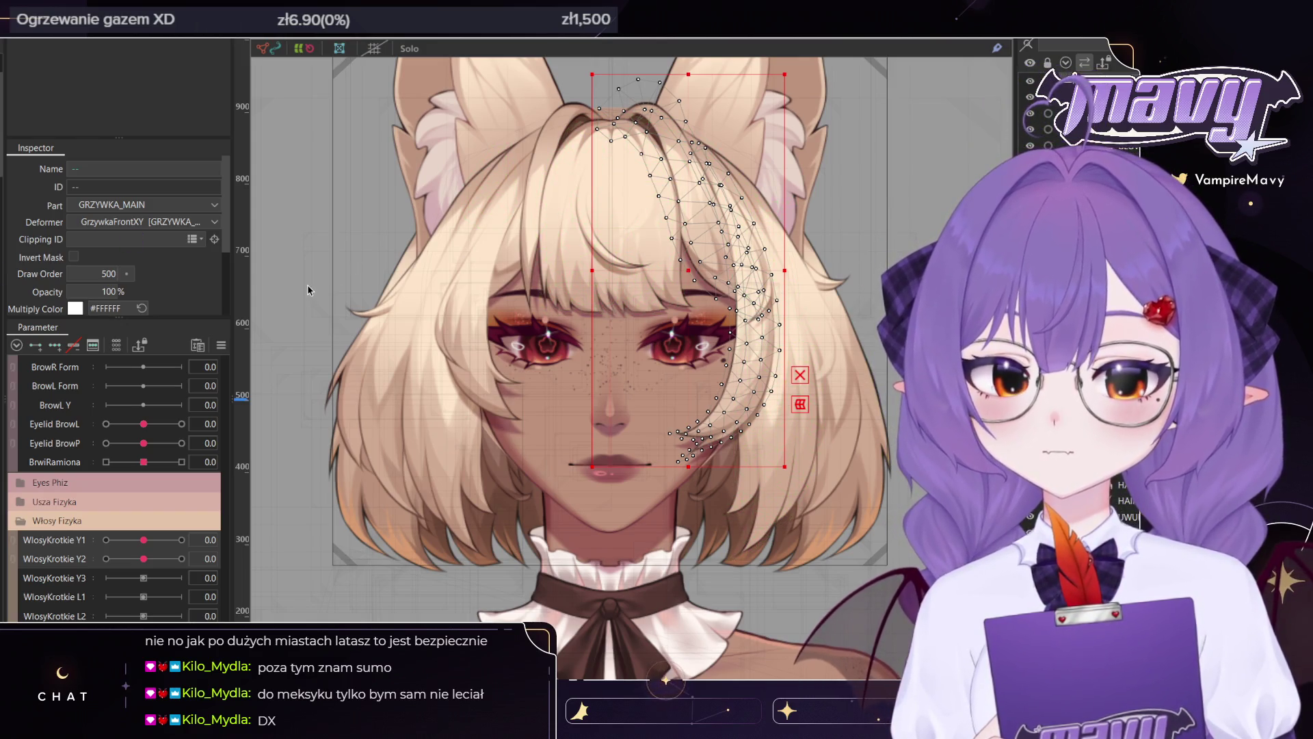
click(684, 198)
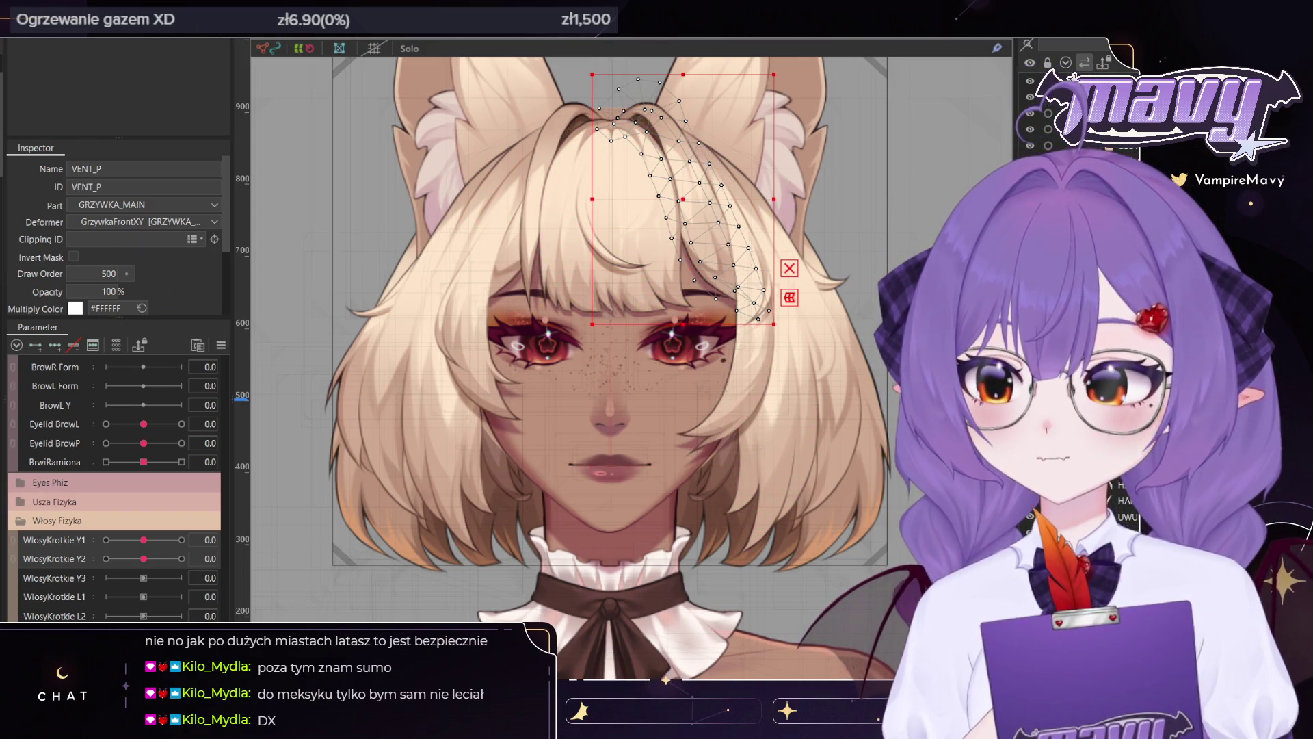
click(741, 384)
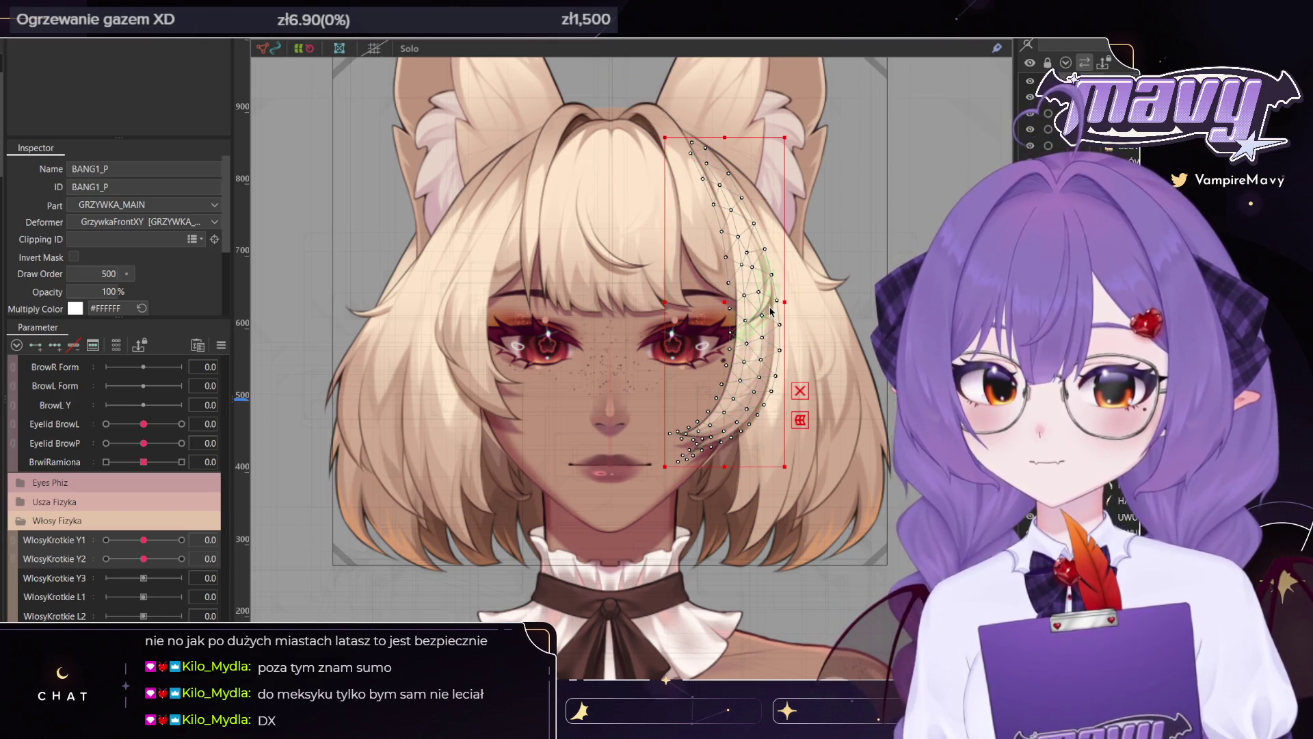
scroll(770, 311, up, 3)
ctrl+click(705, 171)
scroll(725, 301, down, 5)
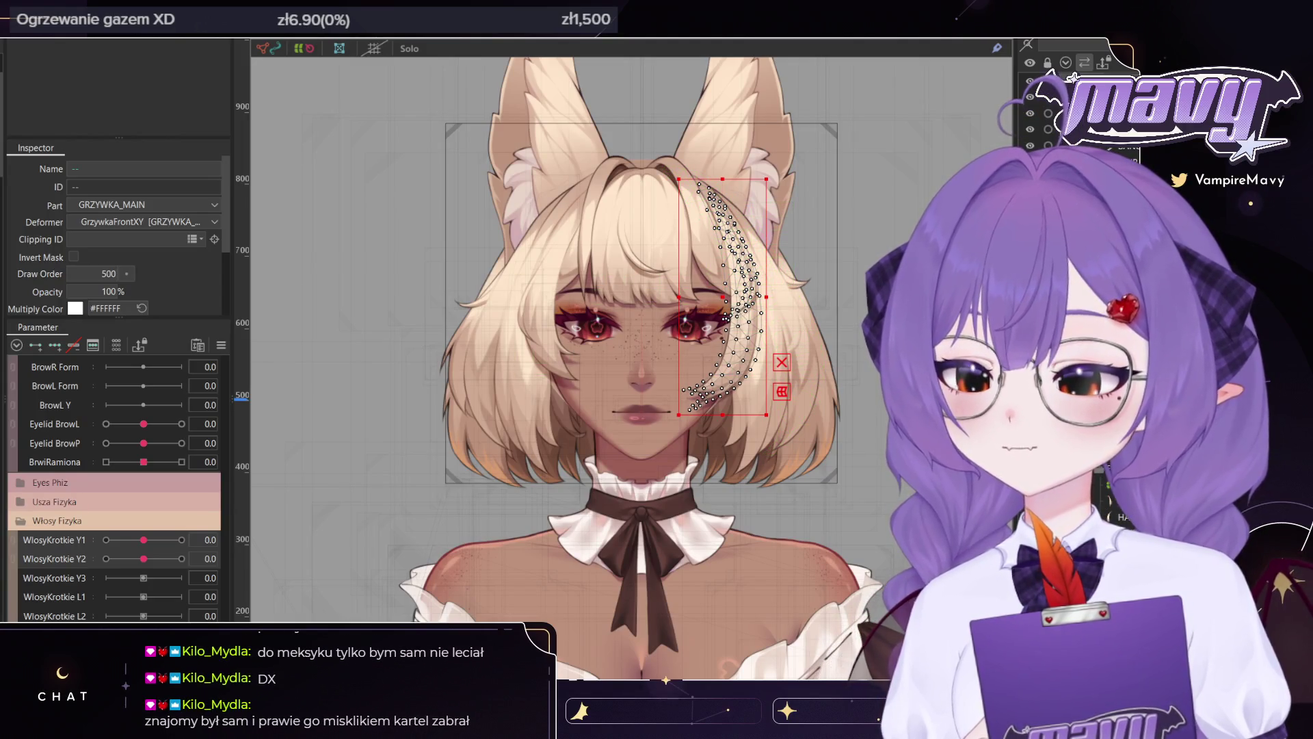
ctrl+click(564, 298)
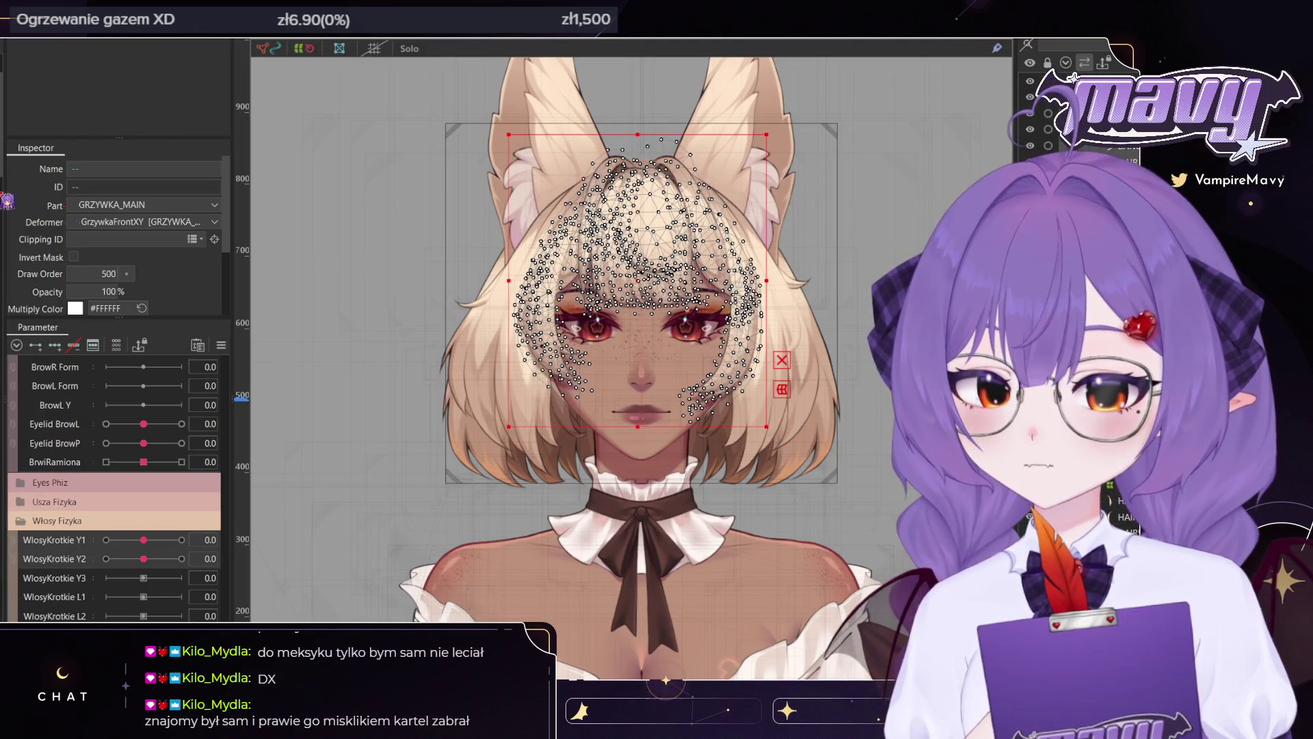
scroll(588, 292, up, 2)
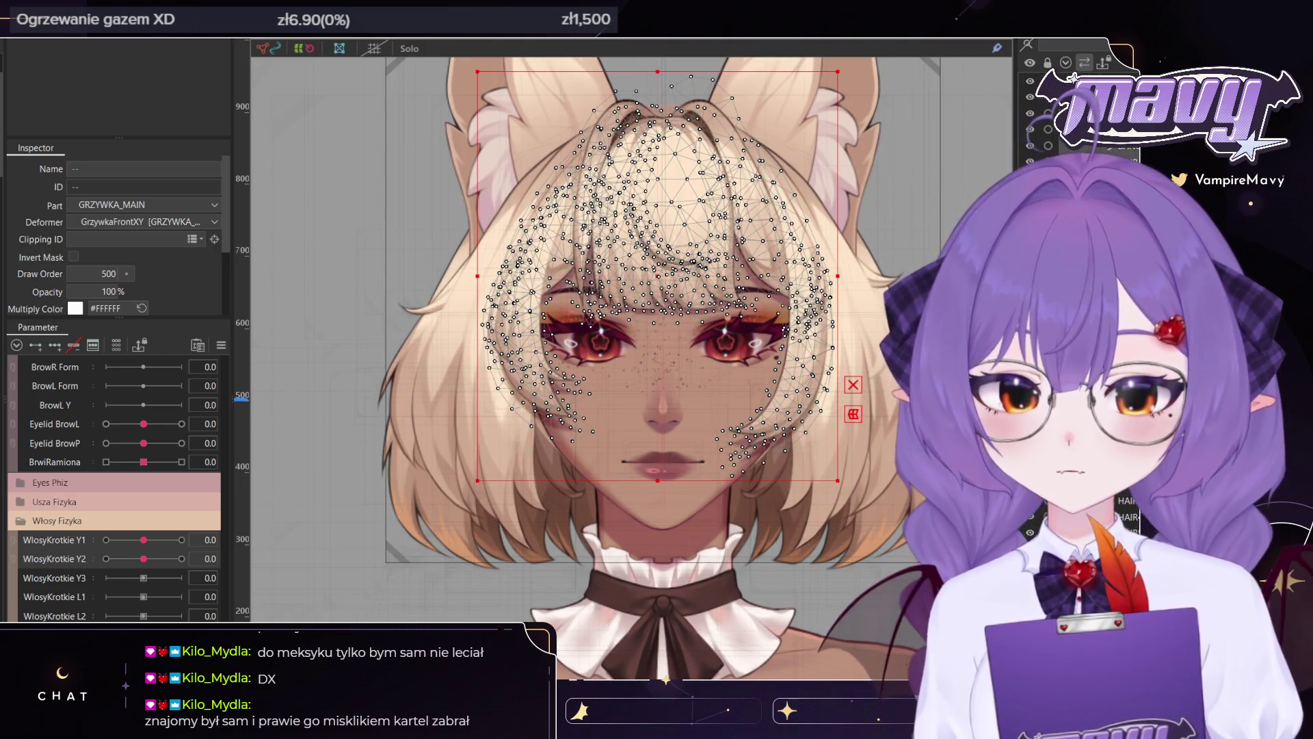
click(520, 342)
scroll(524, 344, up, 4)
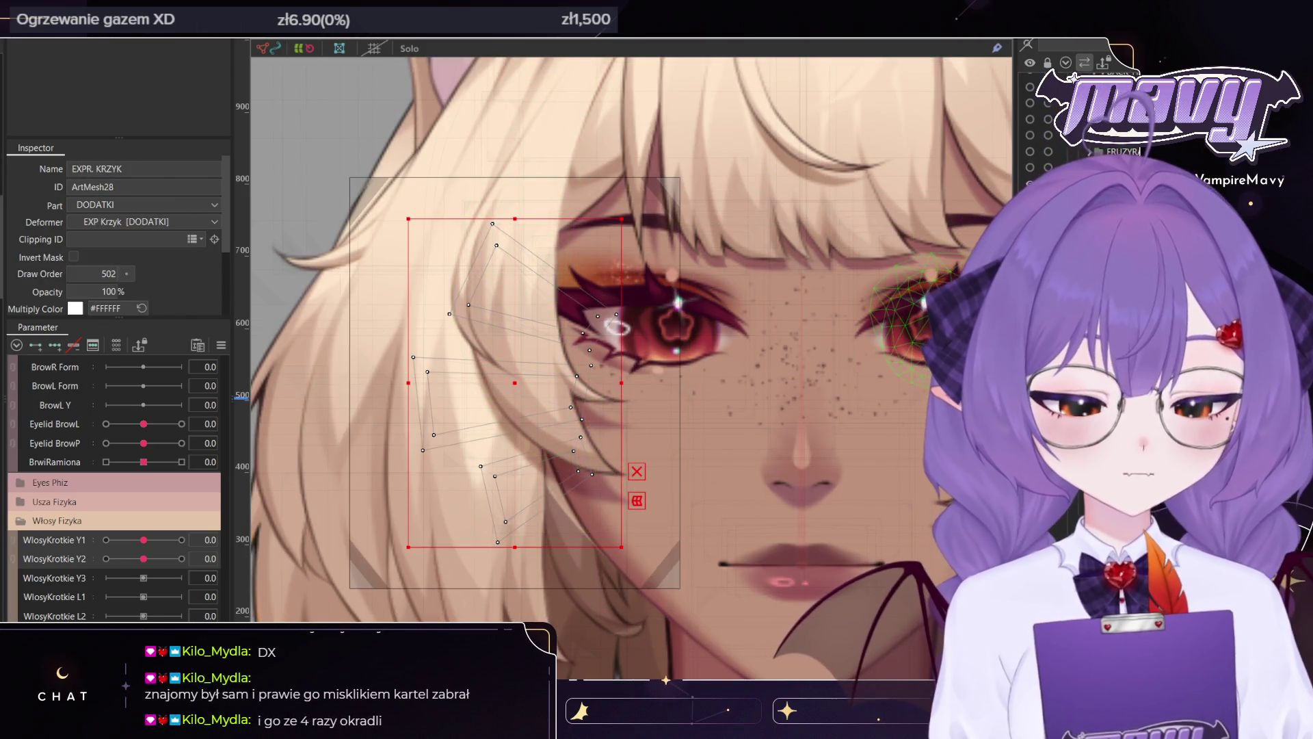
click(512, 327)
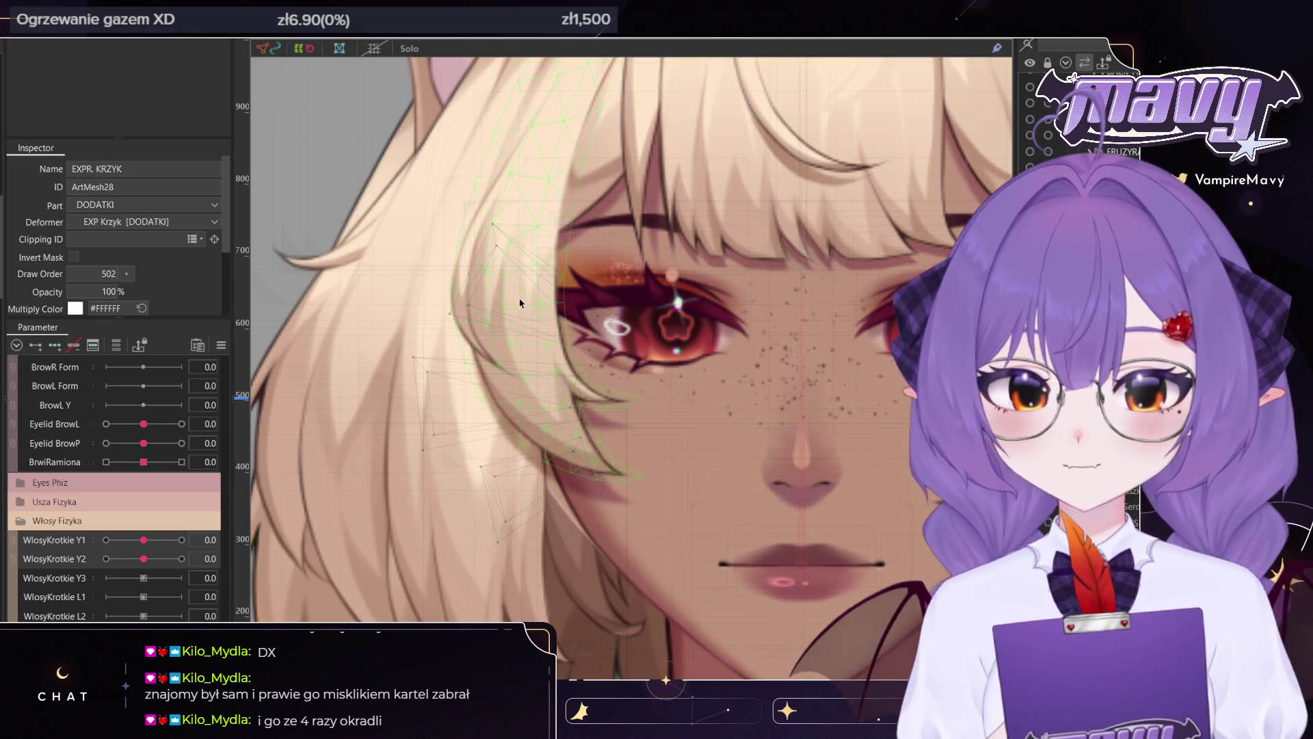
click(465, 298)
scroll(463, 298, down, 4)
scroll(633, 356, up, 3)
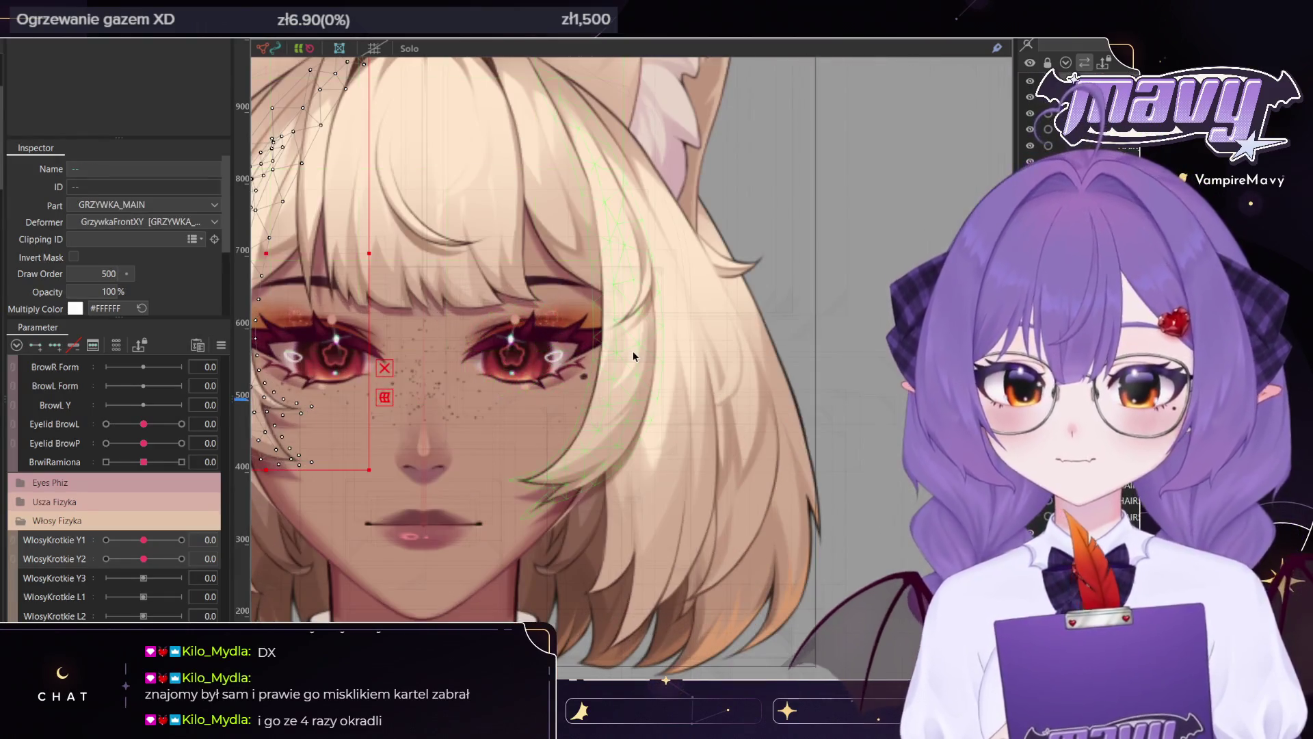
click(633, 356)
scroll(647, 284, down, 2)
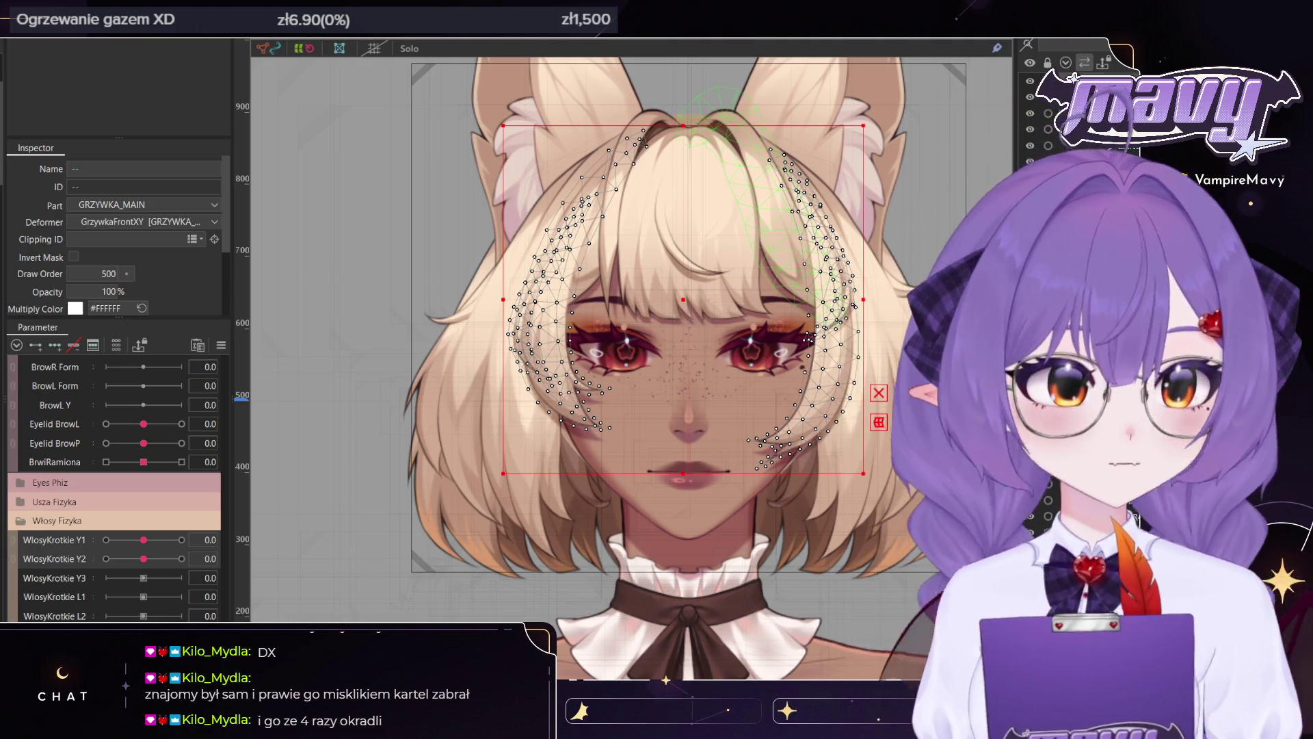
Widen GRZYWKA_MAIN Boki Y, stretch its bottom lower over the hair, and nudge it right
click(877, 307)
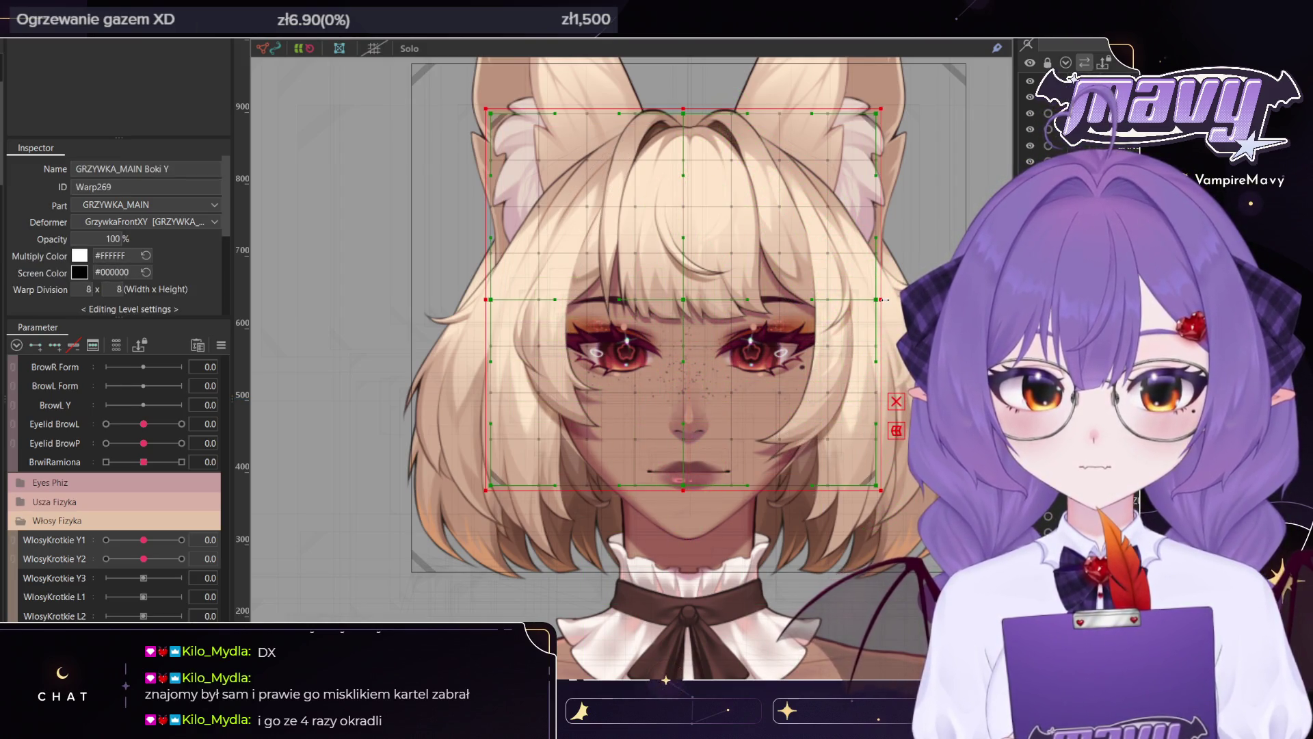
drag(882, 299, 907, 299)
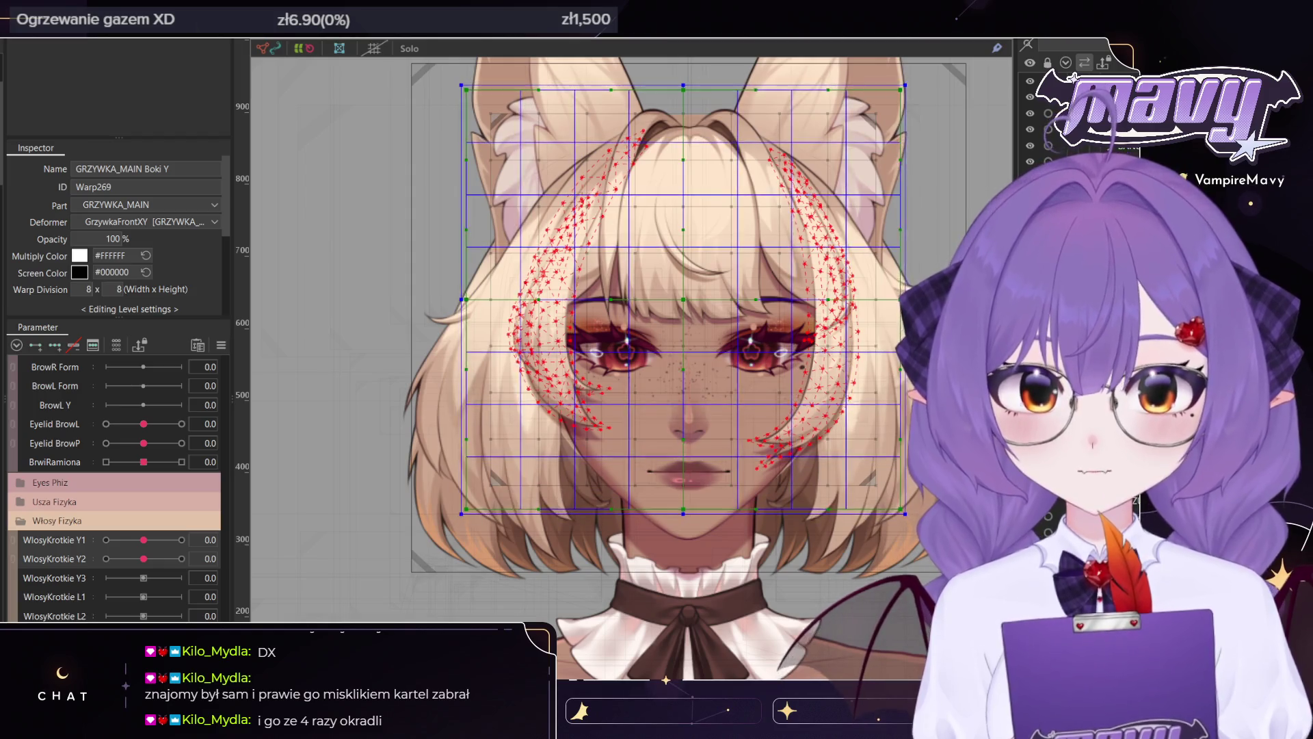
drag(683, 513, 684, 539)
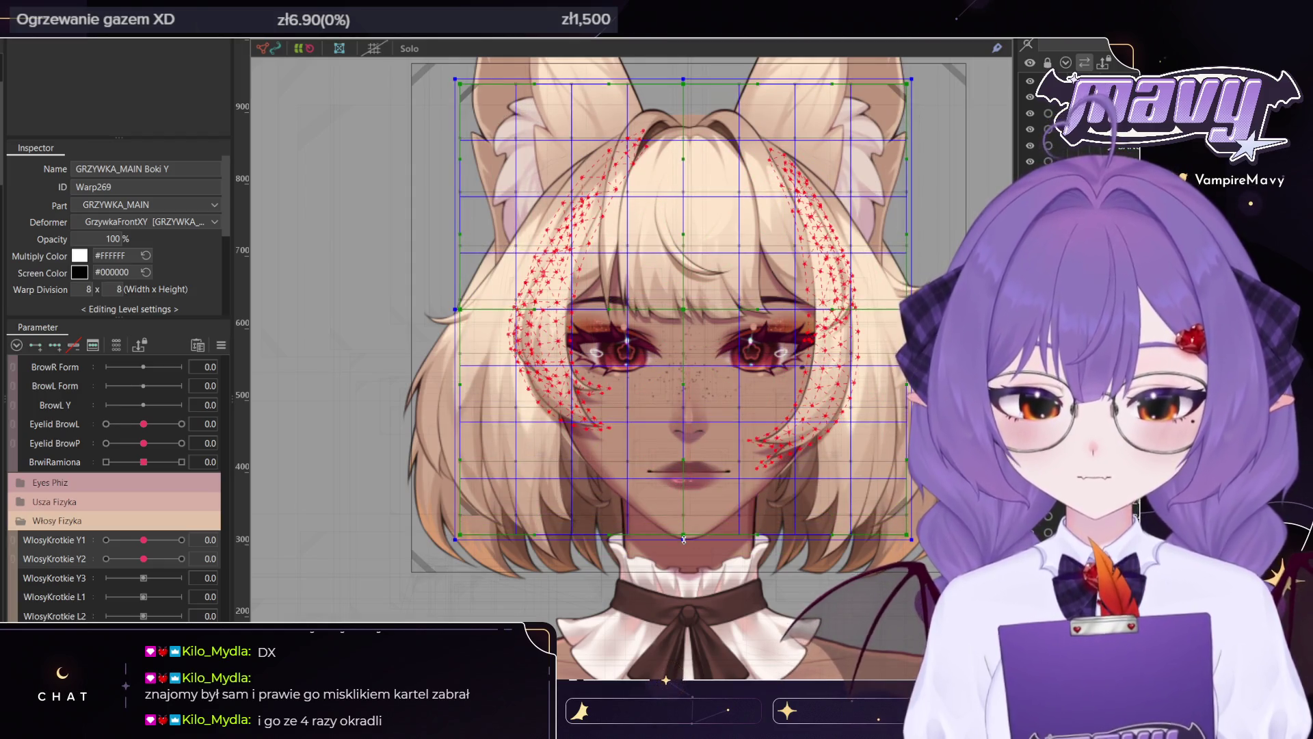
drag(684, 309, 690, 309)
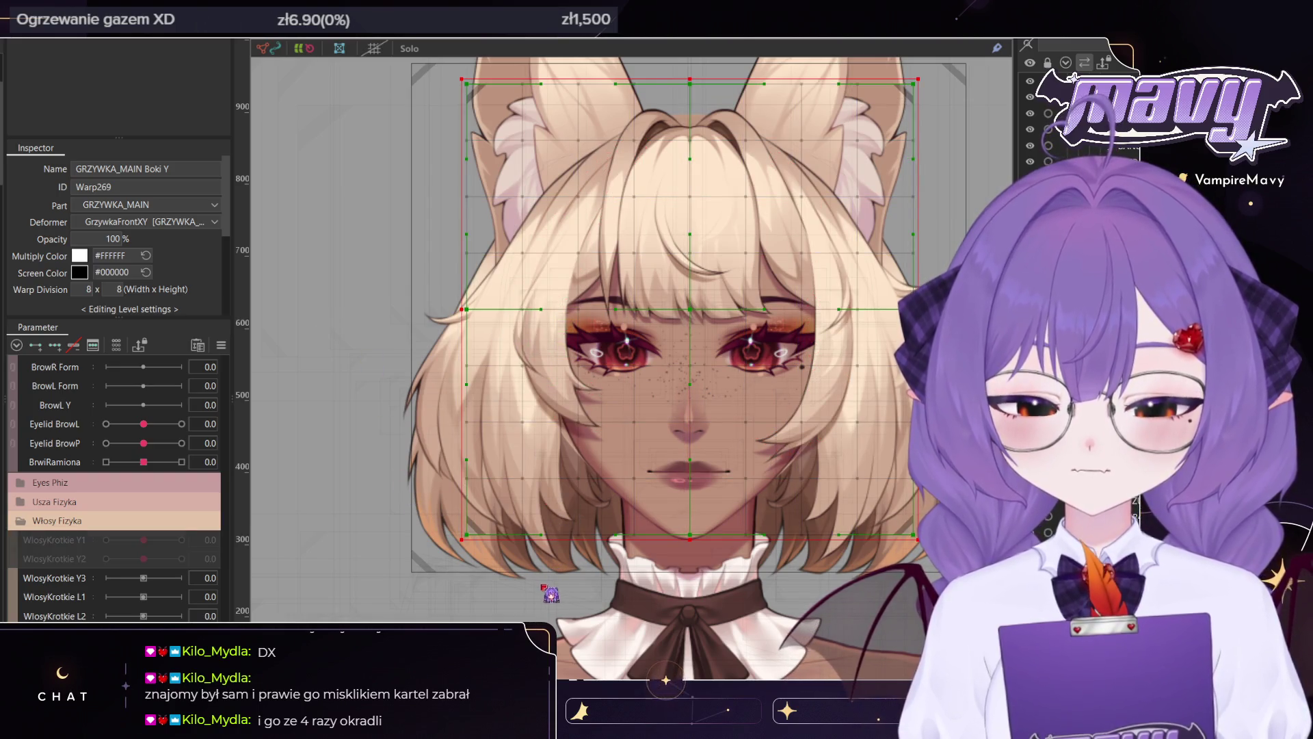
scroll(679, 311, up, 5)
scroll(605, 282, up, 5)
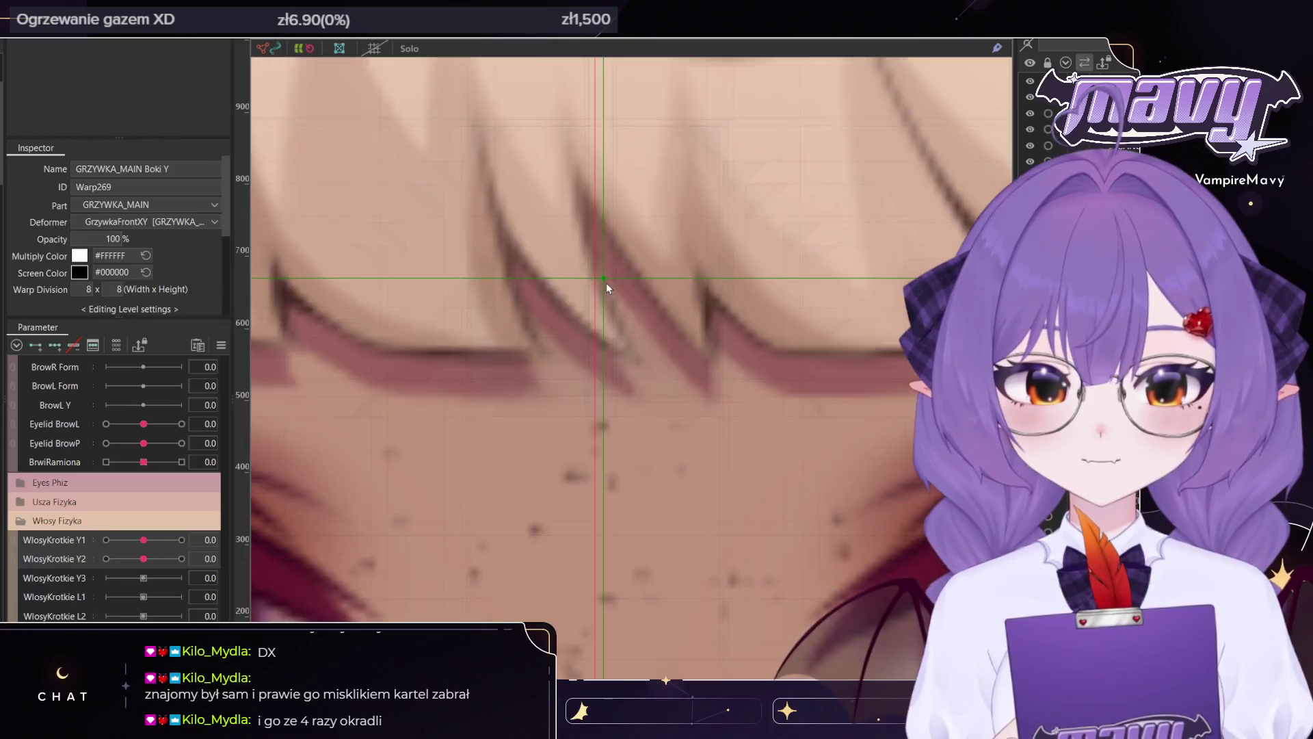
scroll(605, 282, up, 3)
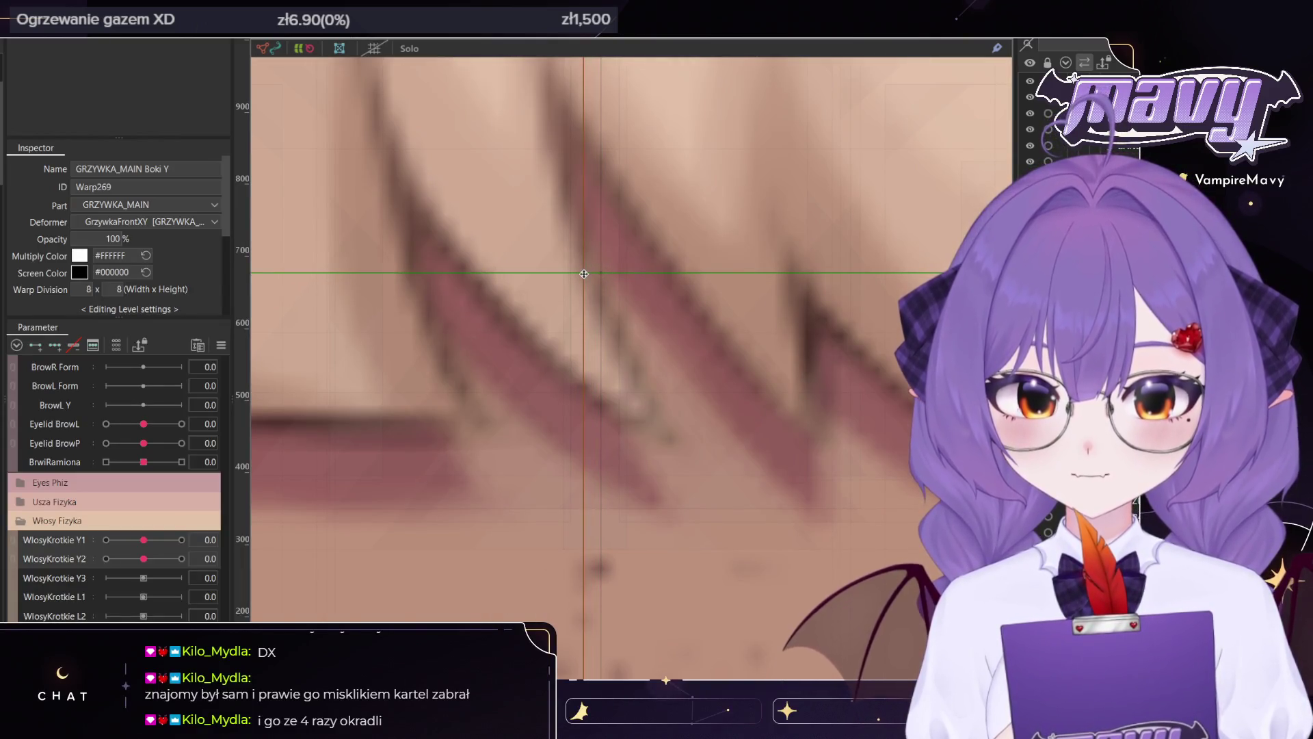
scroll(584, 273, up, 3)
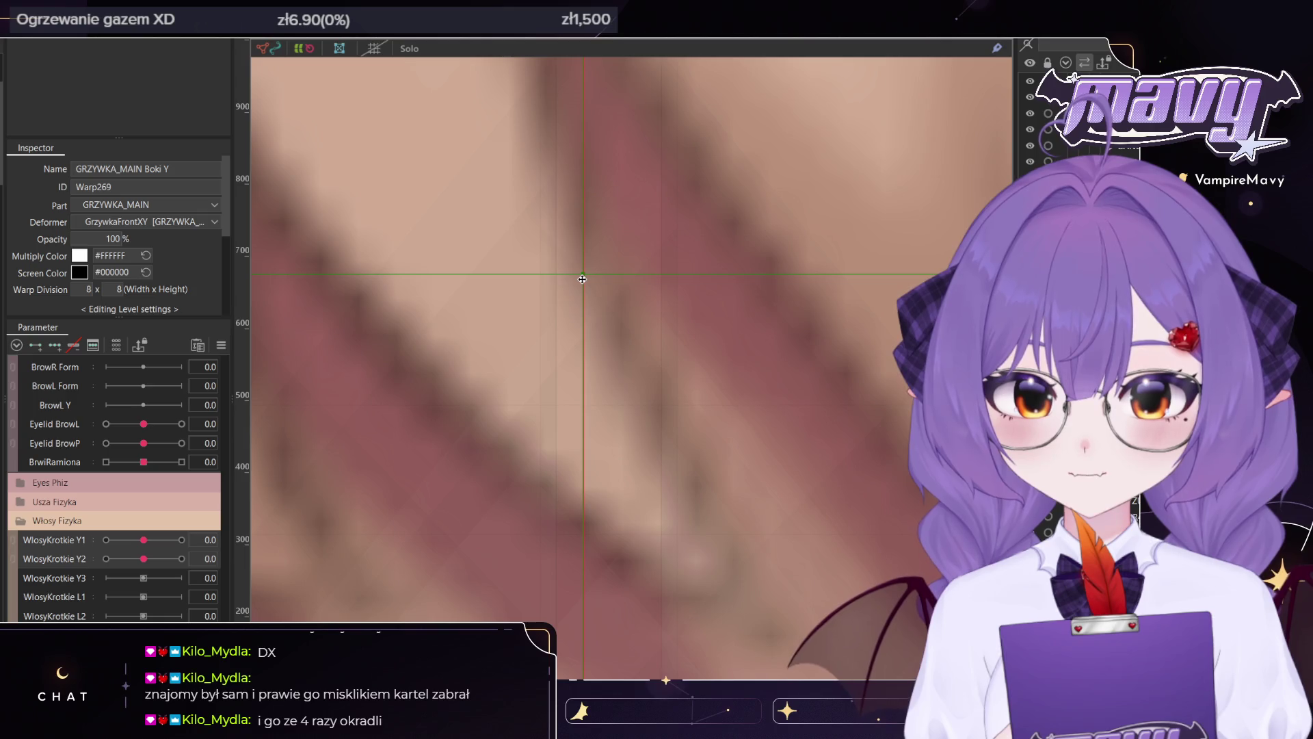
scroll(583, 279, down, 3)
scroll(582, 279, down, 5)
scroll(594, 282, up, 4)
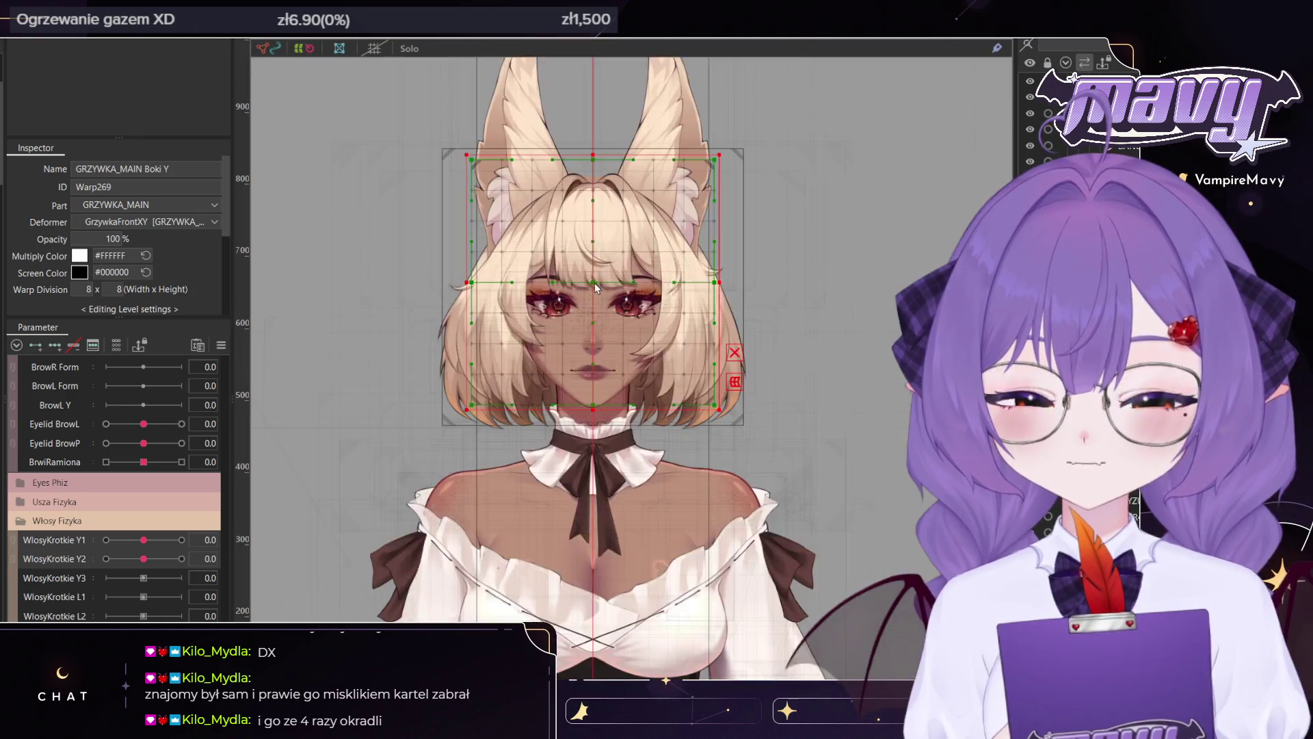
drag(599, 312, 604, 335)
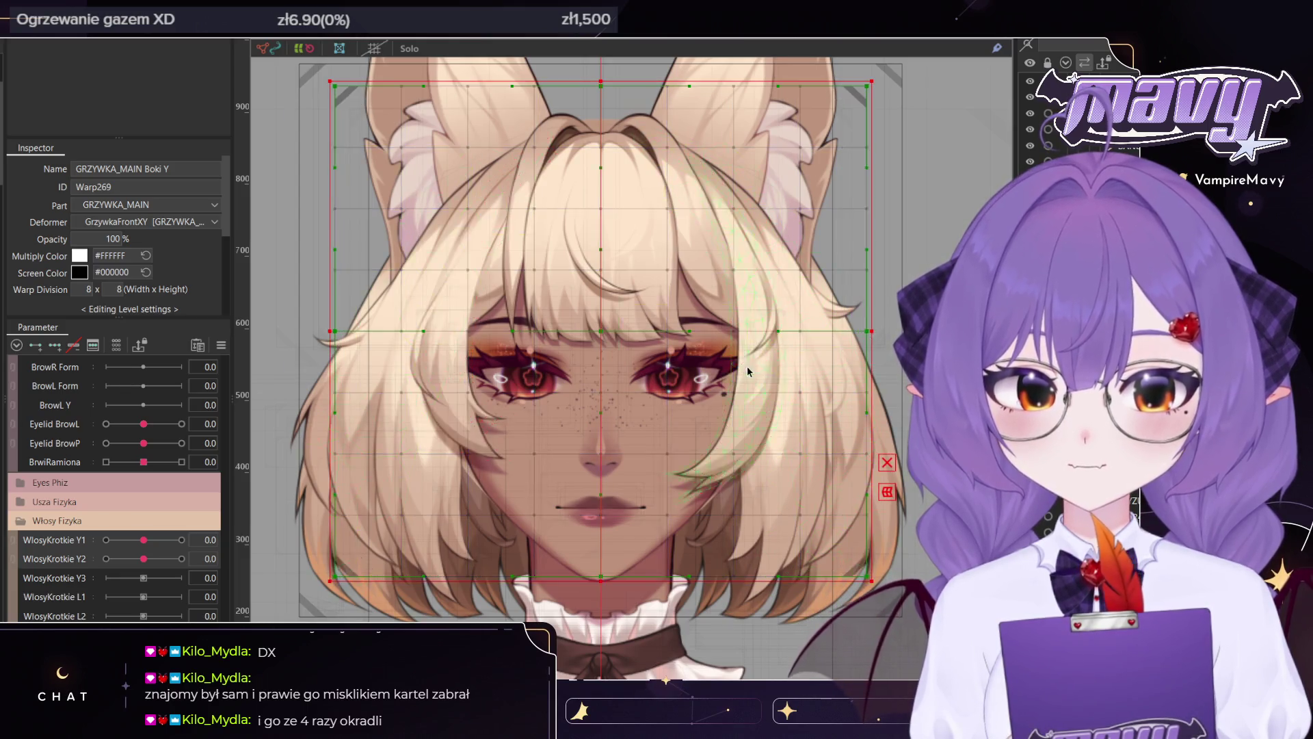
scroll(699, 359, down, 2)
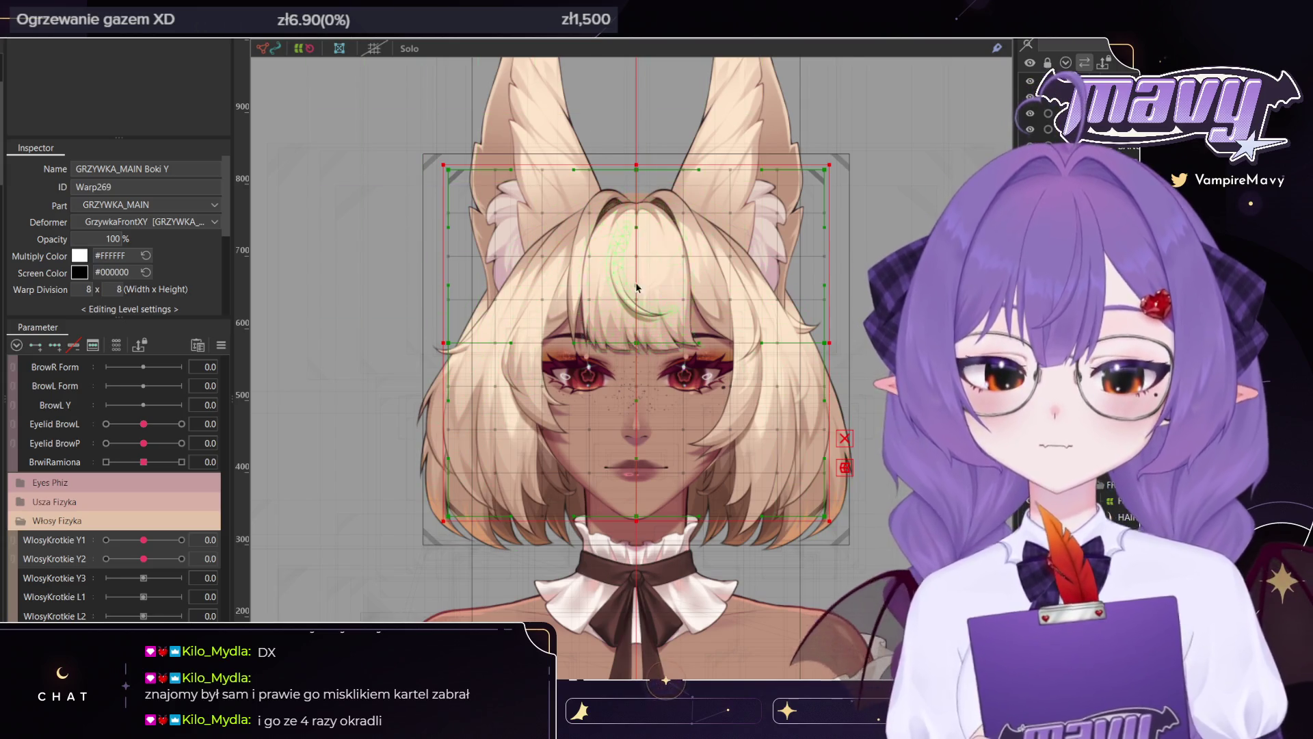
scroll(639, 288, up, 2)
click(619, 299)
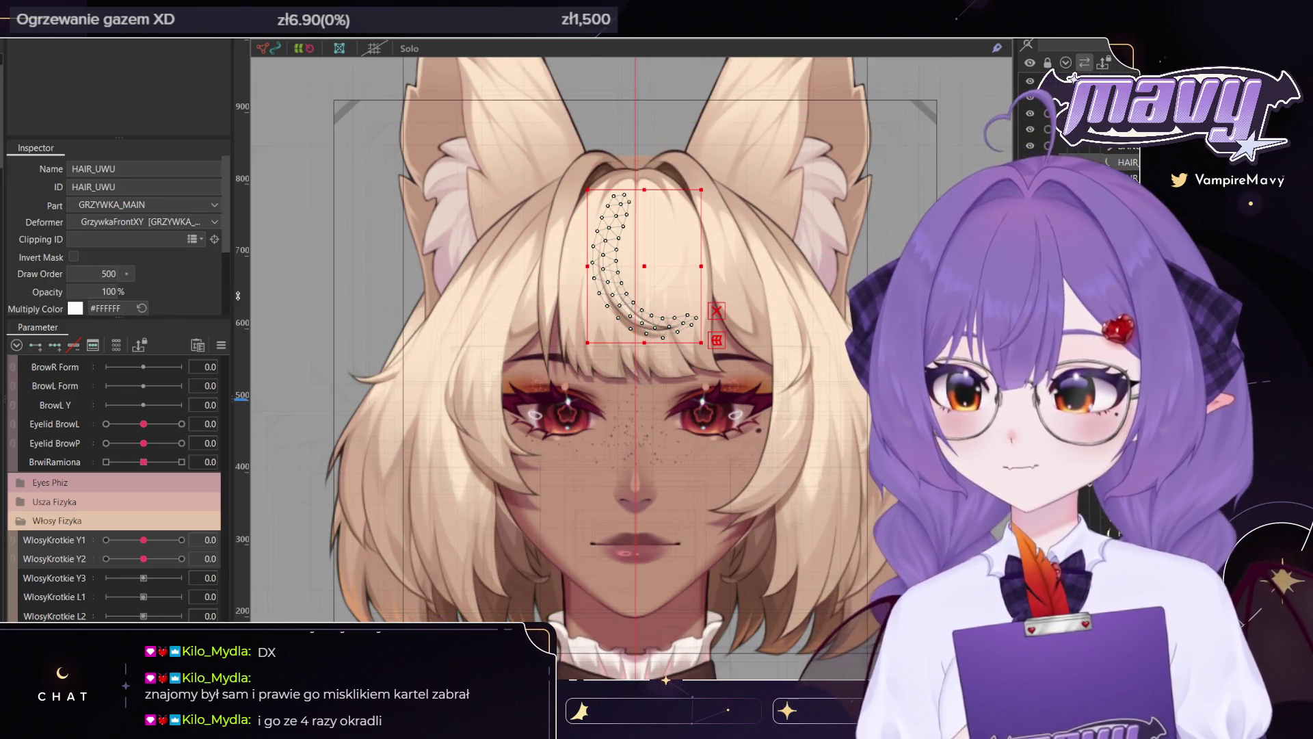
scroll(636, 286, up, 2)
shift+click(662, 289)
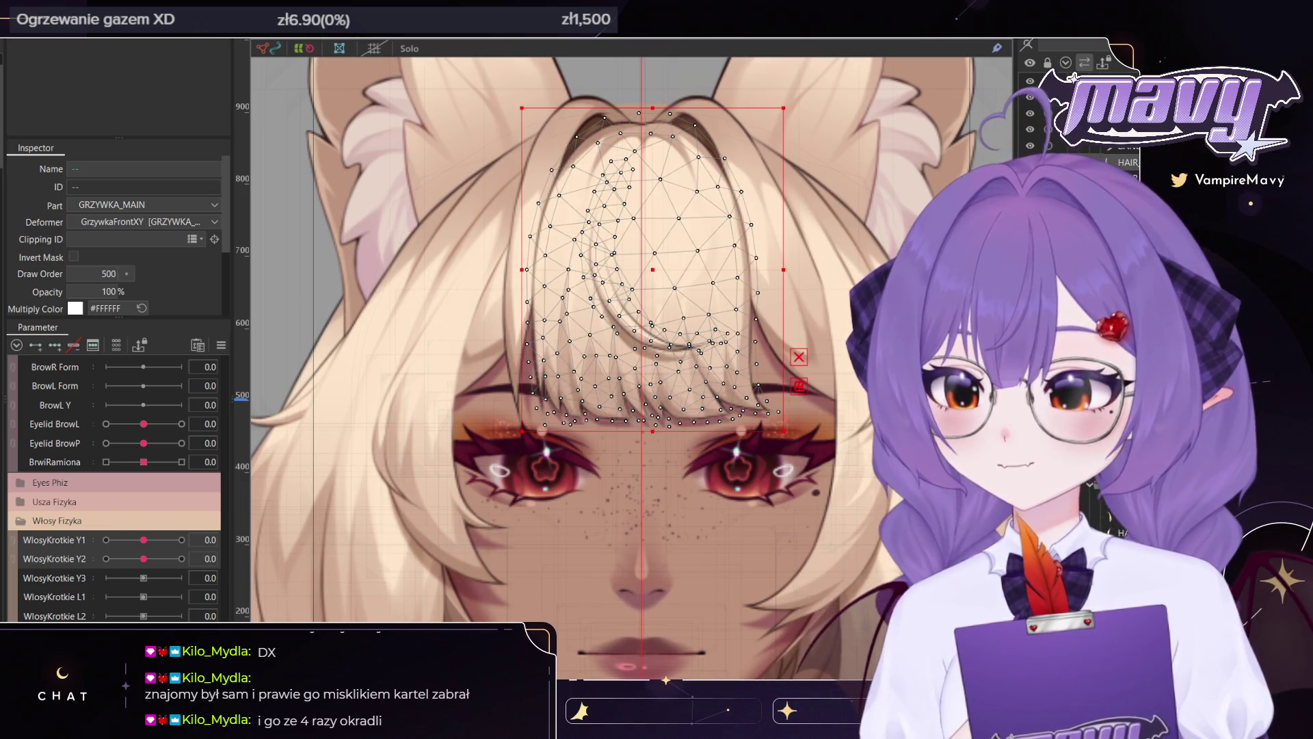
shift+click(771, 233)
shift+click(493, 340)
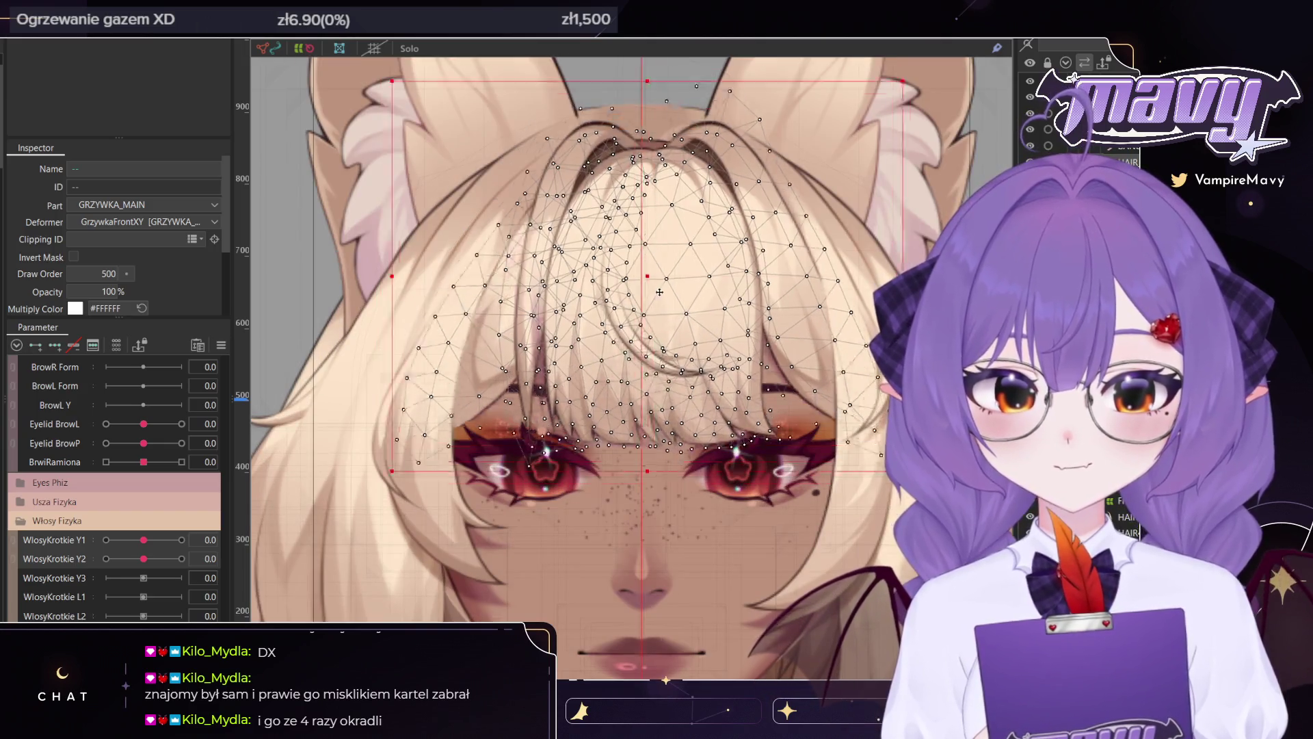
drag(660, 292, 655, 241)
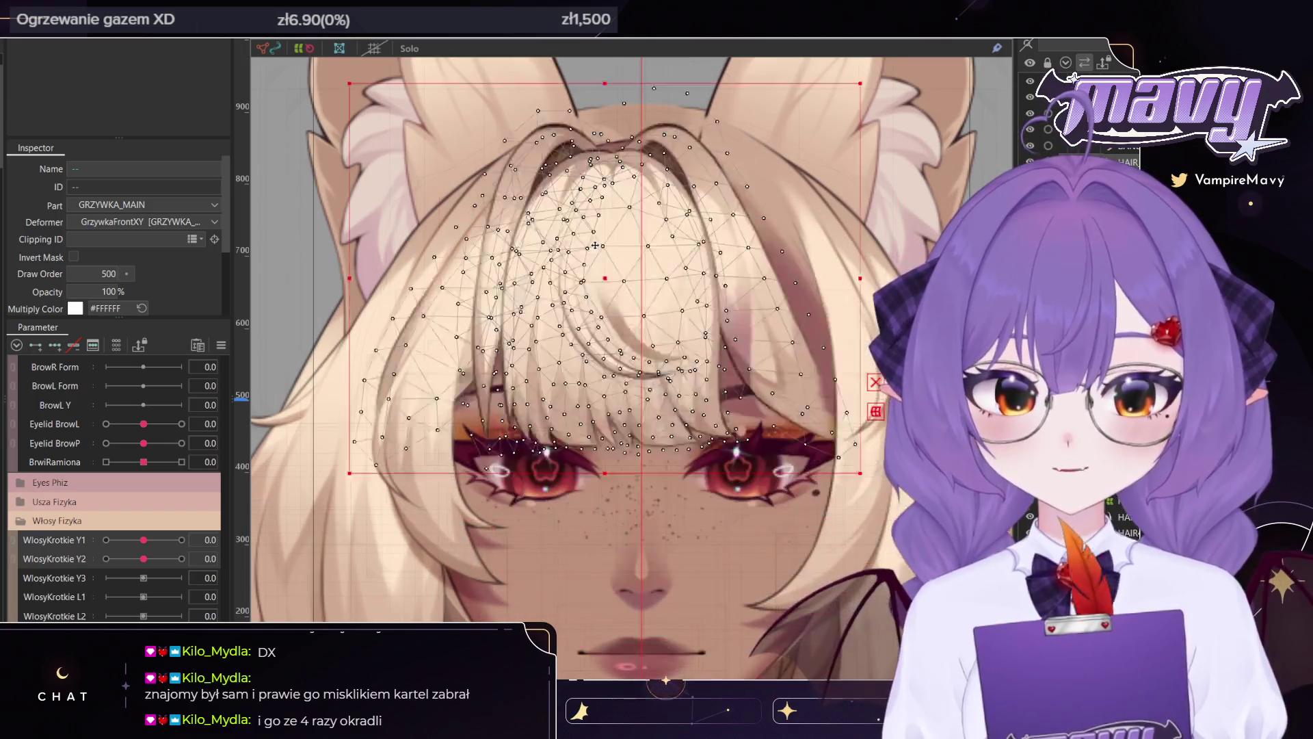
scroll(656, 241, down, 2)
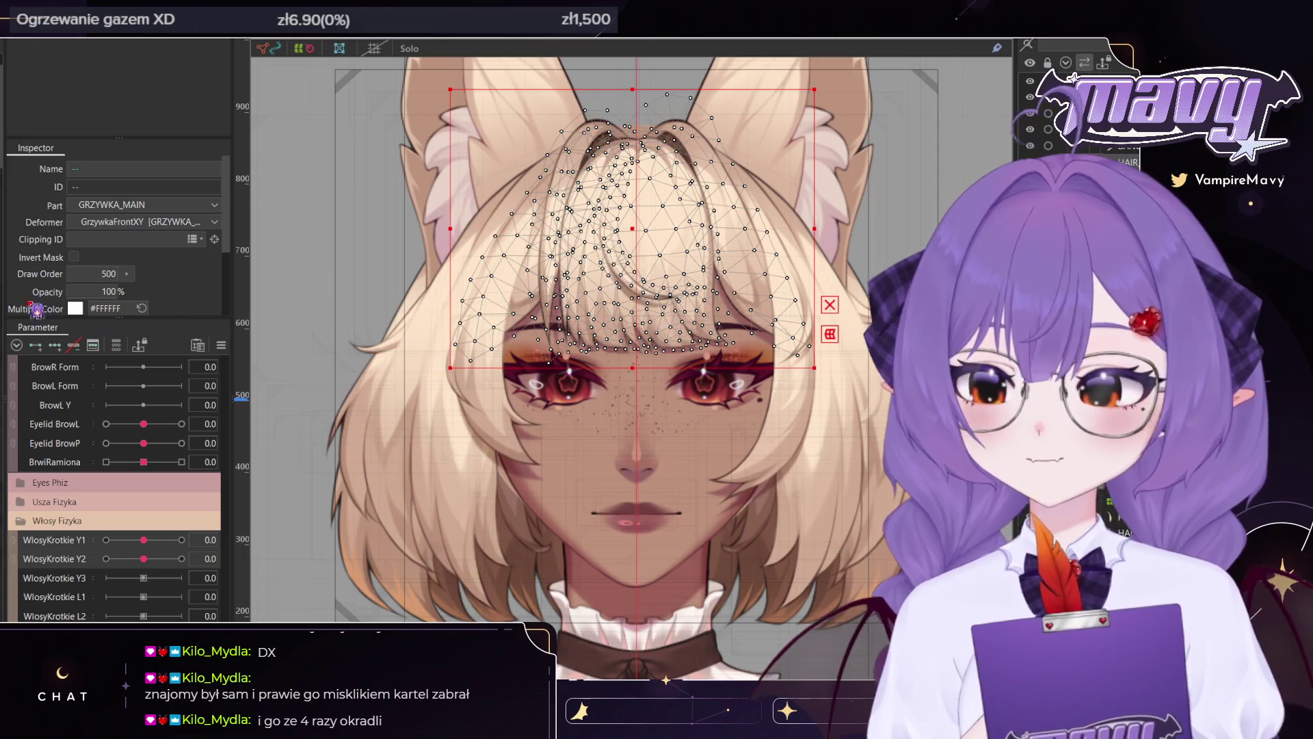
scroll(648, 266, up, 2)
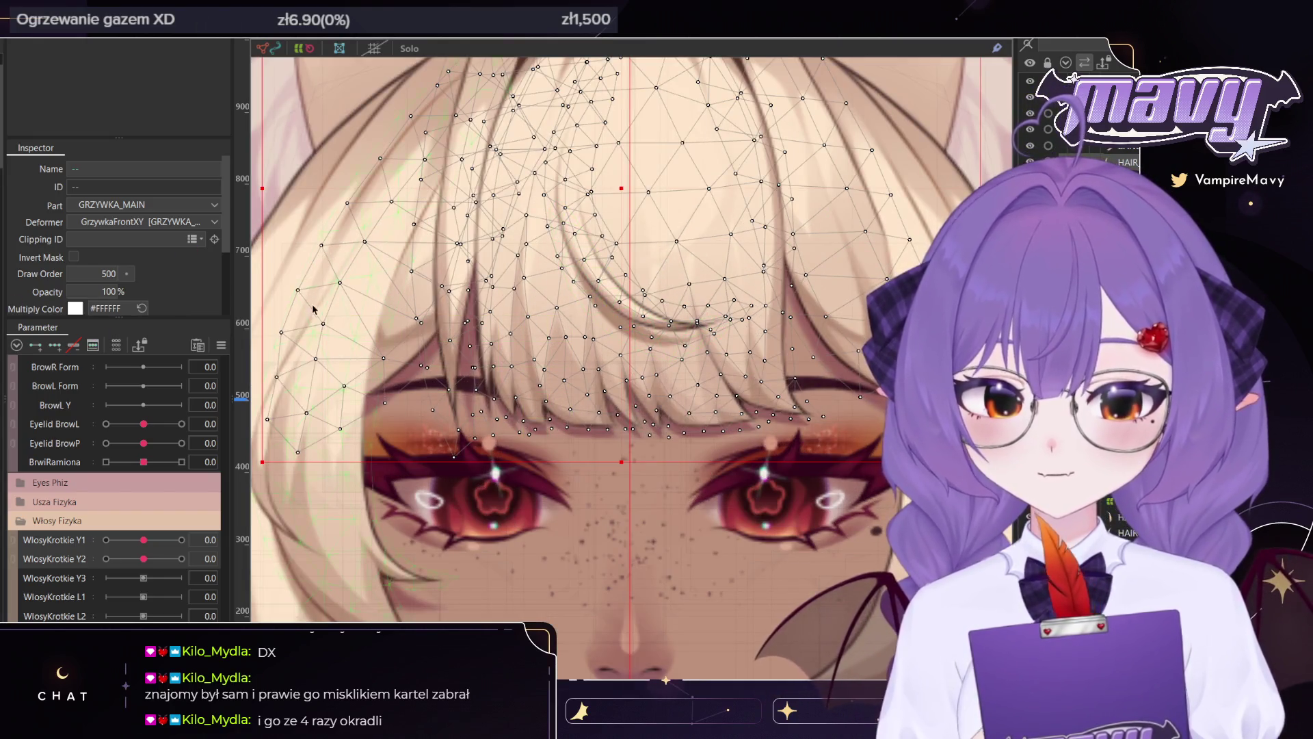
click(624, 326)
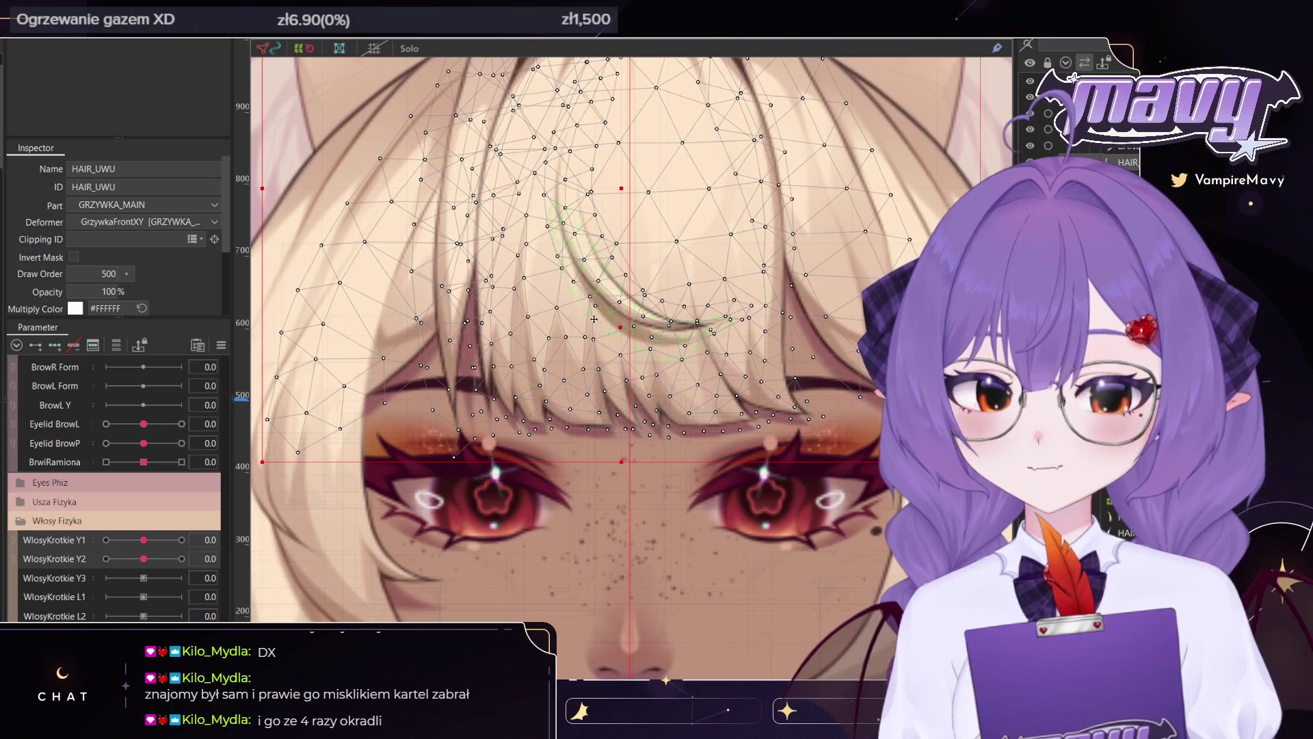
shift+click(571, 287)
shift+click(810, 175)
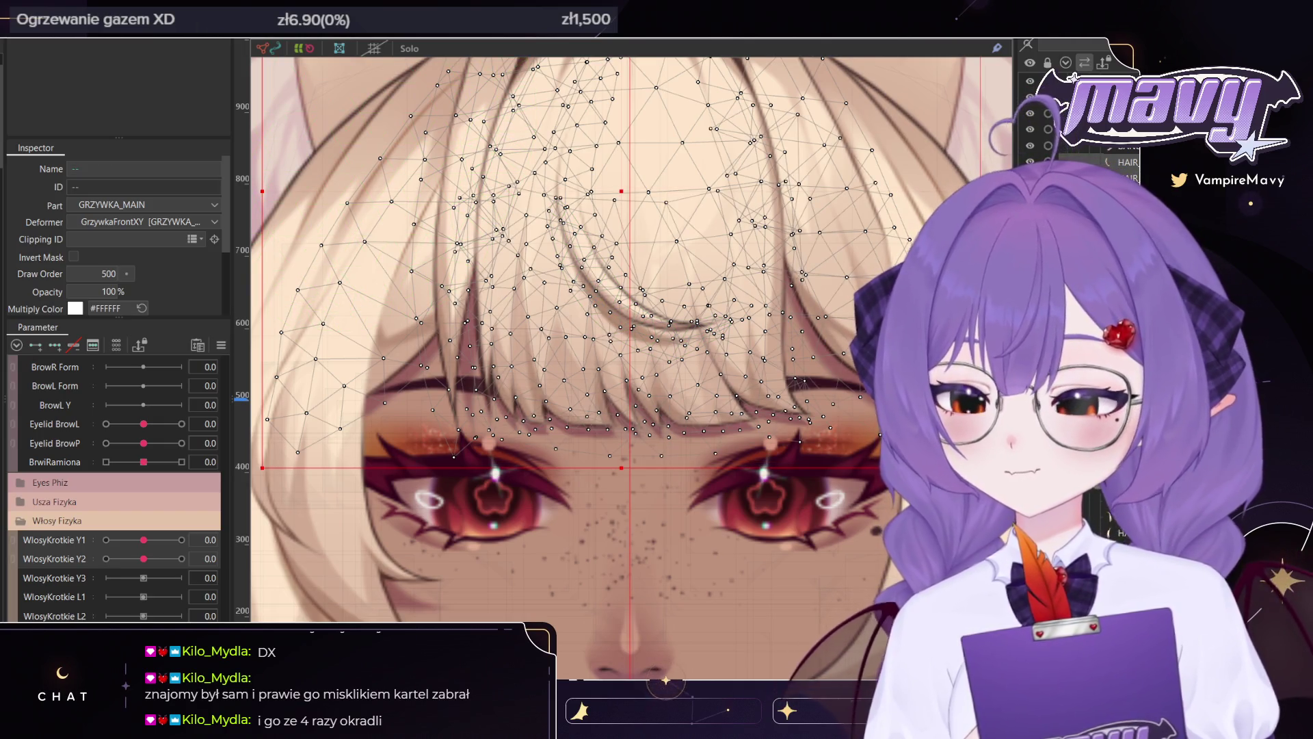
shift+click(355, 260)
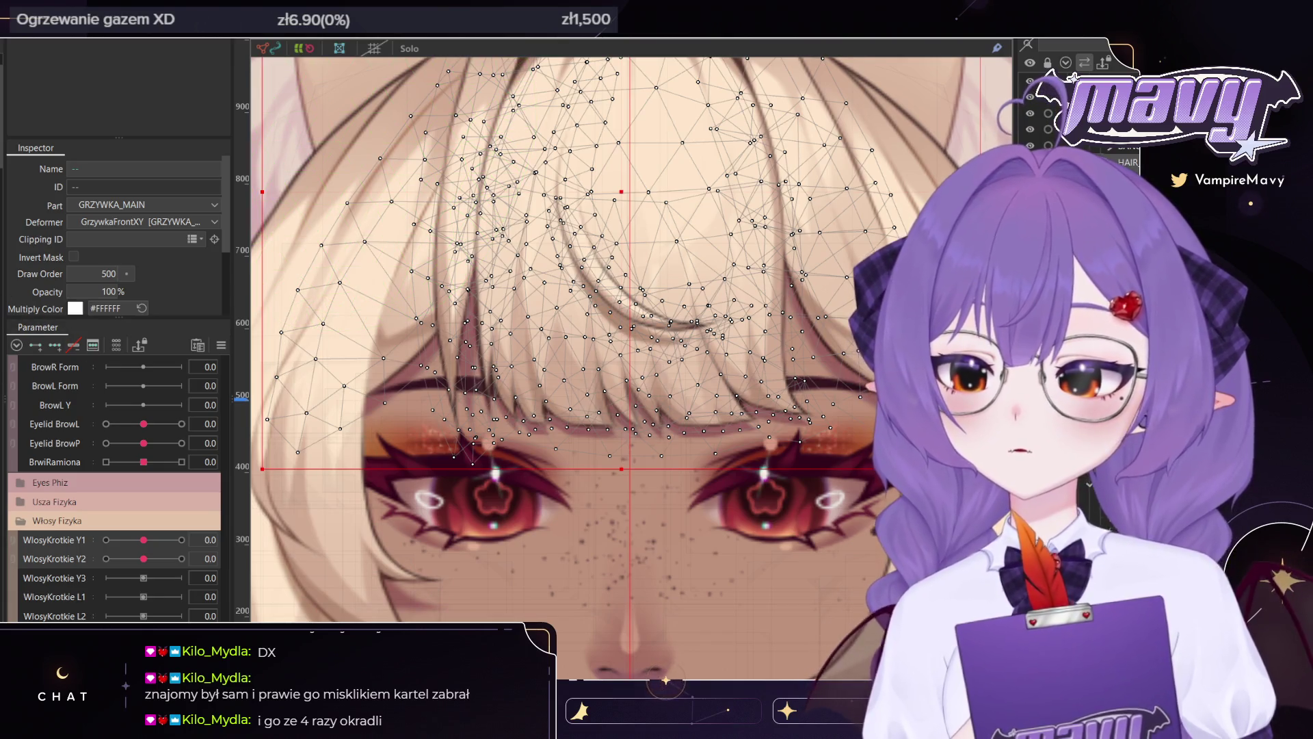
scroll(414, 280, down, 4)
drag(509, 240, 420, 318)
key(ctrl+z)
scroll(410, 318, up, 4)
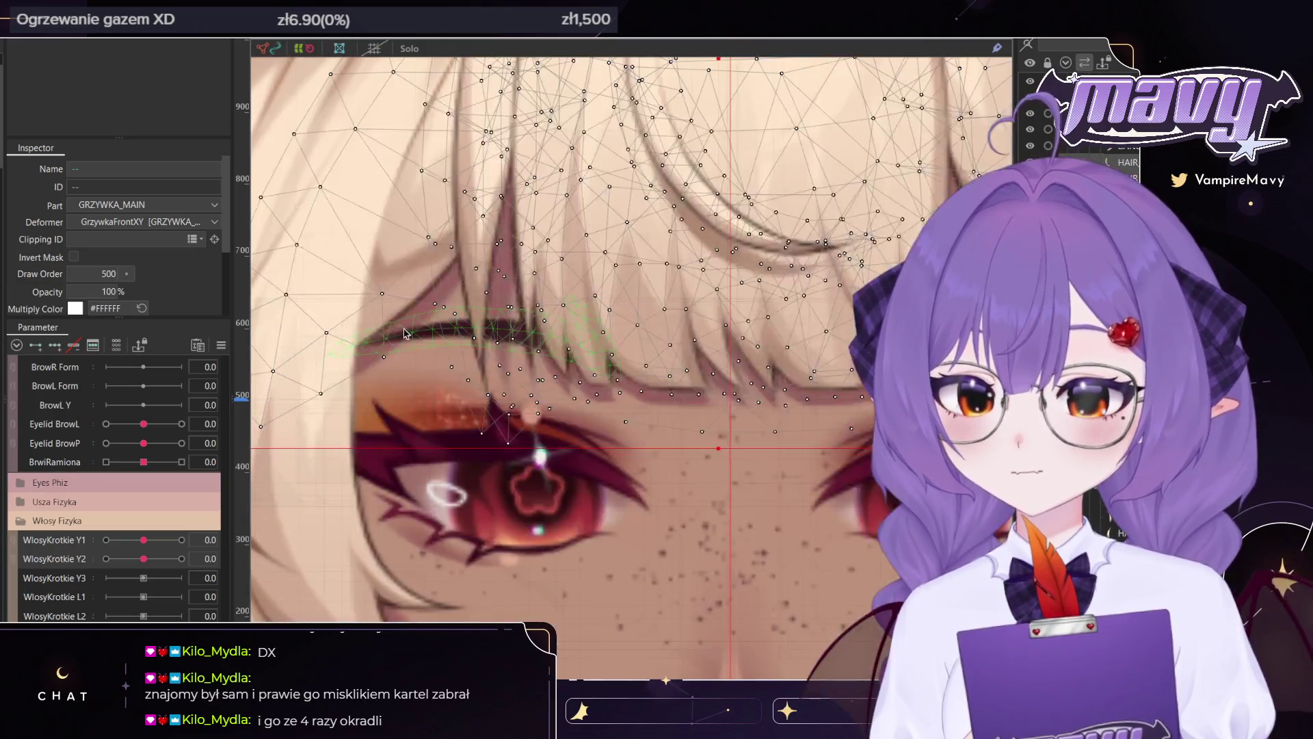
click(416, 323)
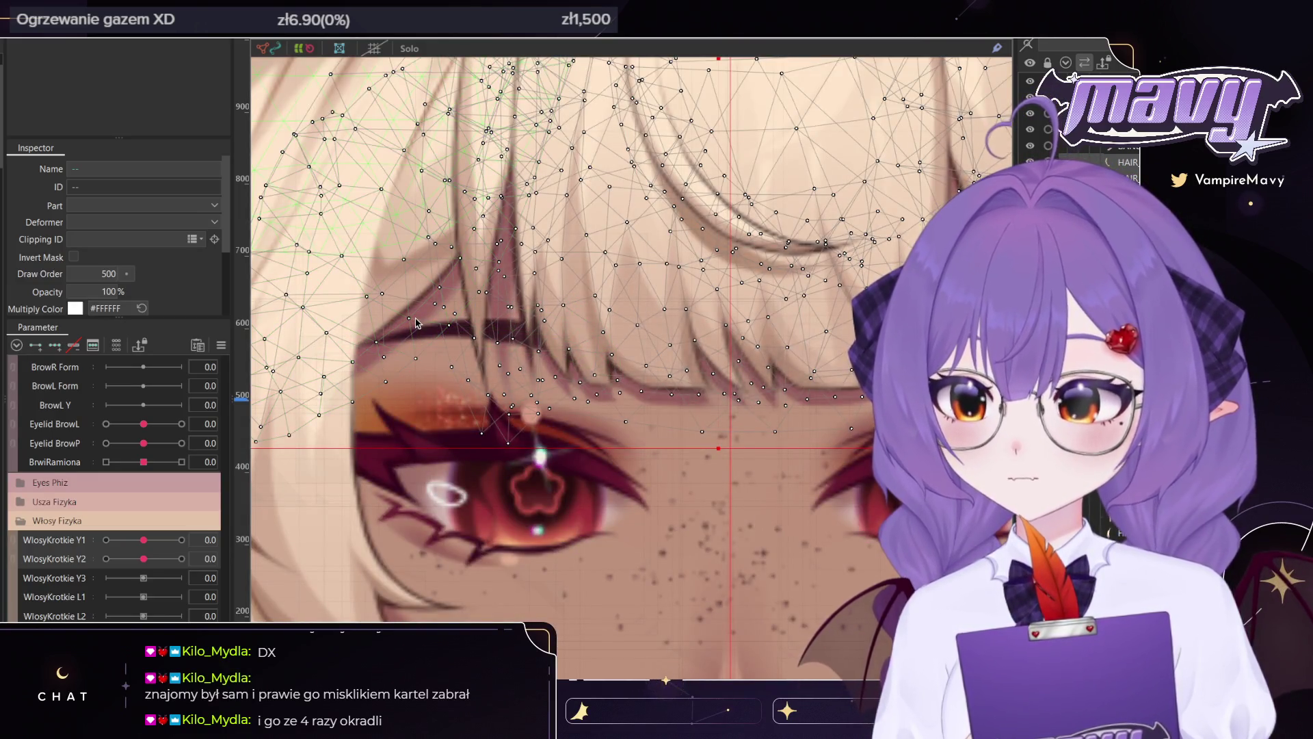
click(416, 322)
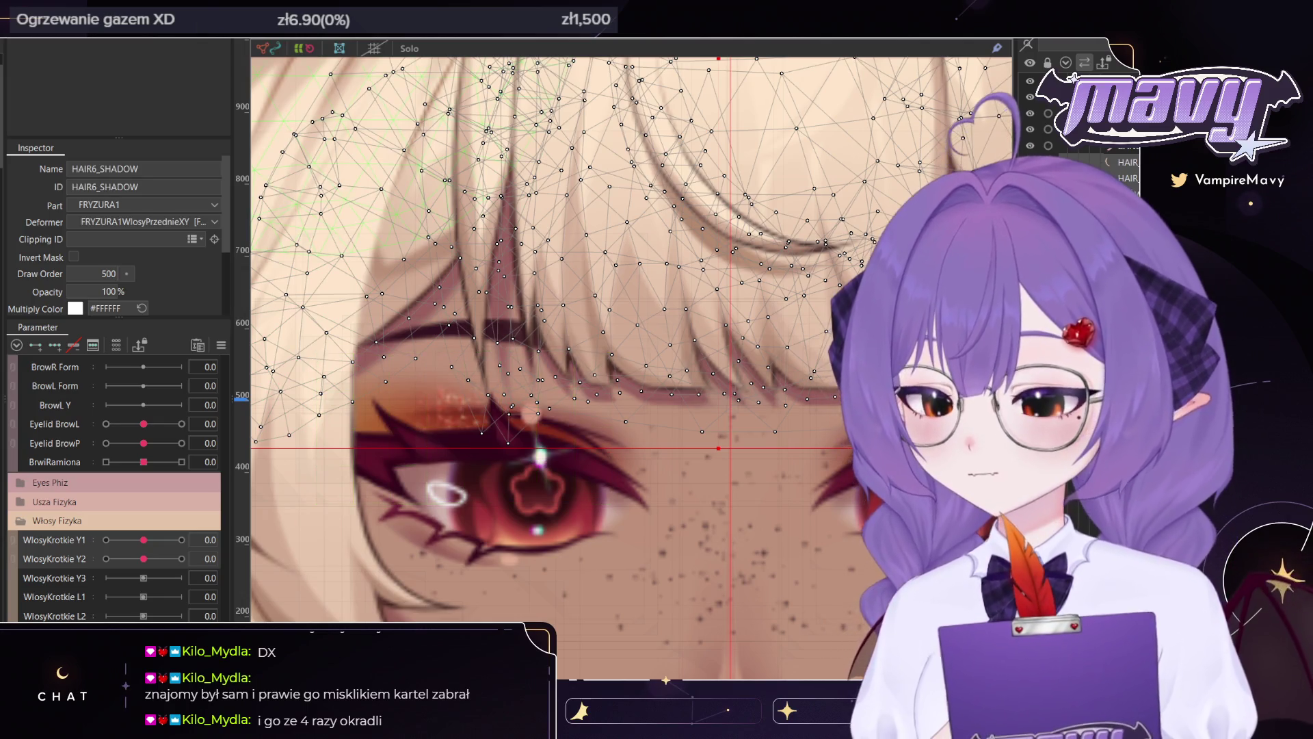
click(416, 323)
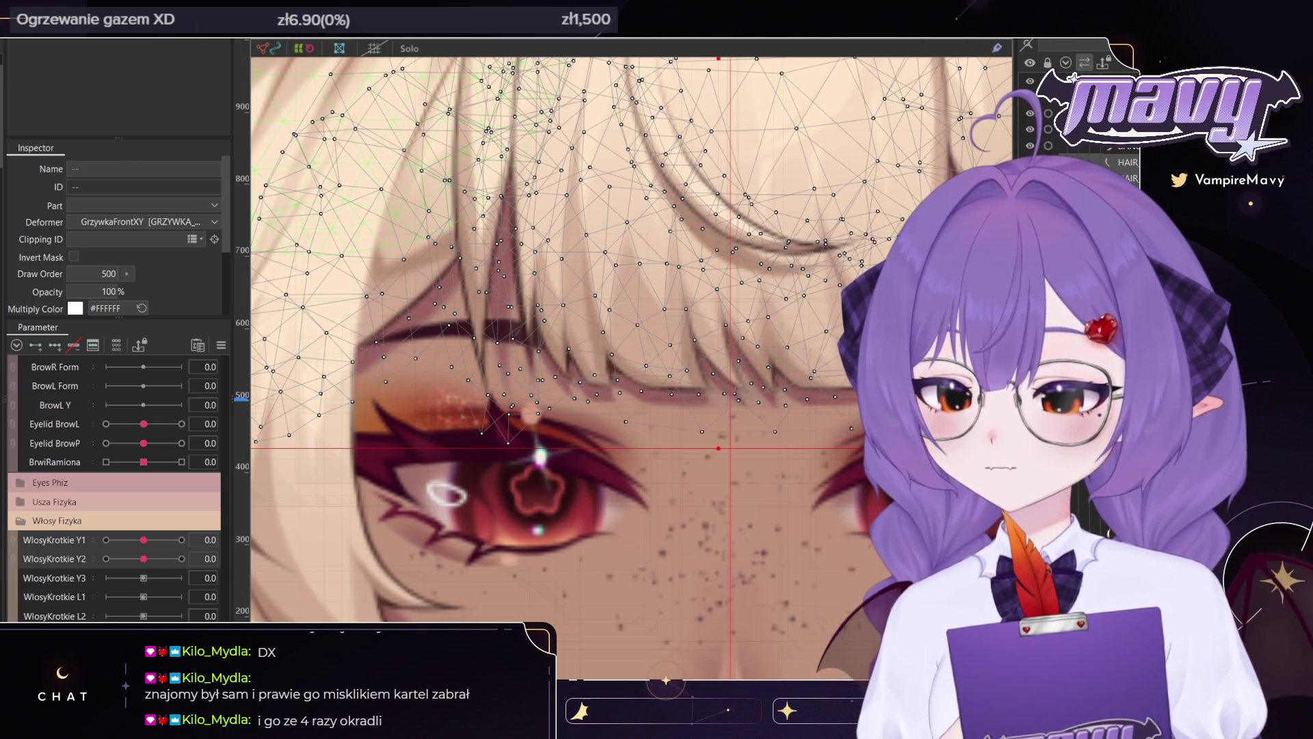
scroll(424, 324, down, 5)
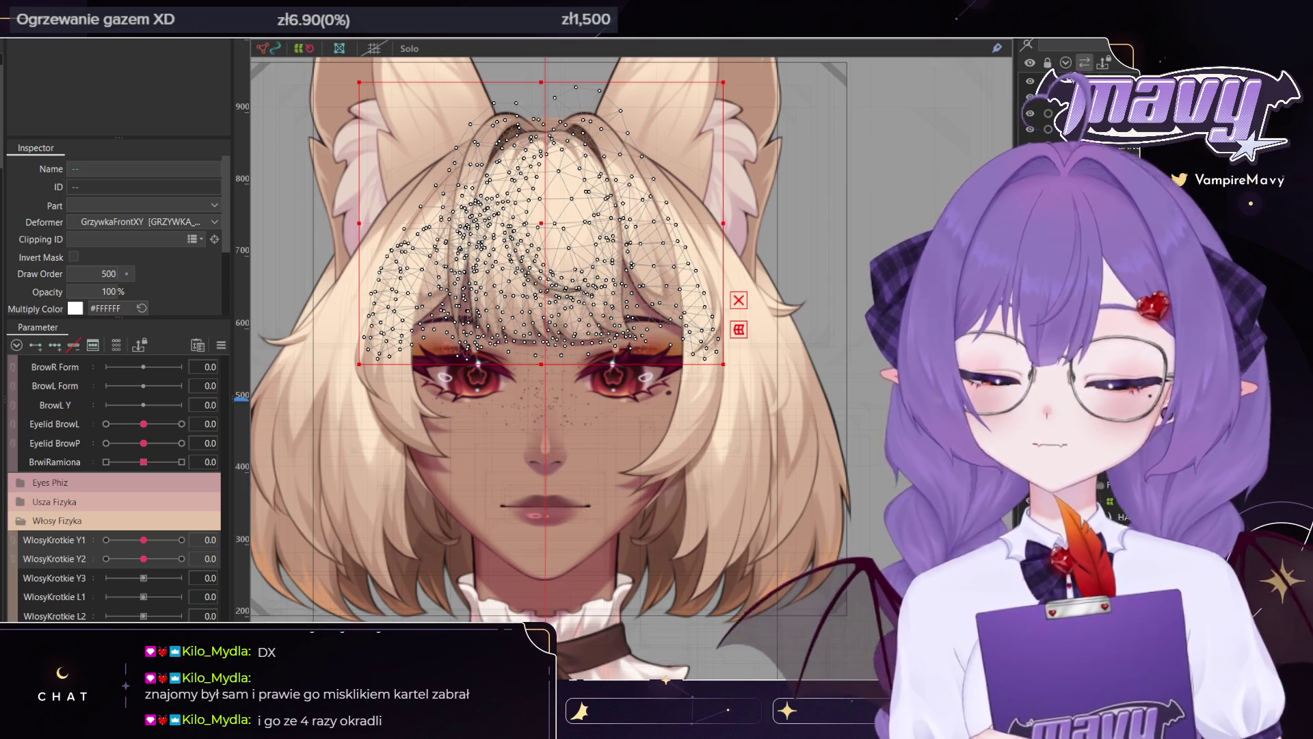
click(541, 223)
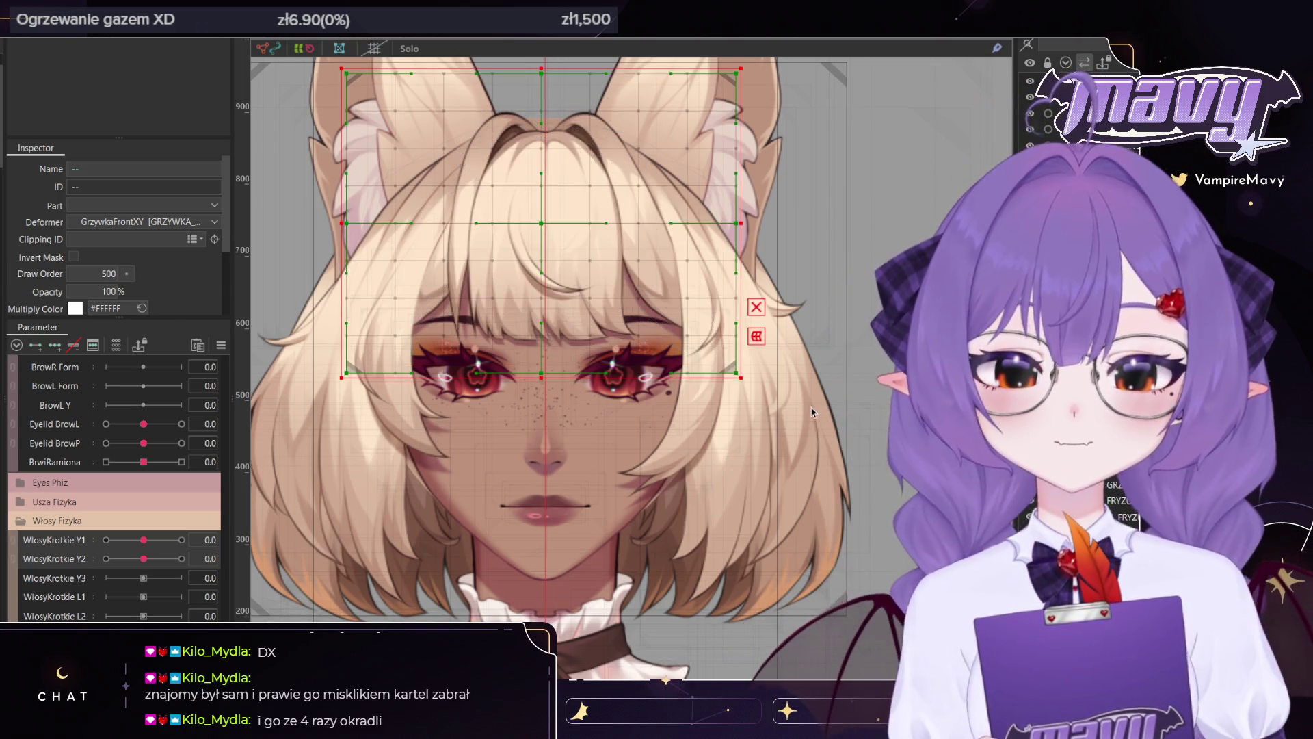
Stretch the GRZYWKA_MAIN Y bang warp wider and down past the eyes
drag(541, 223, 573, 319)
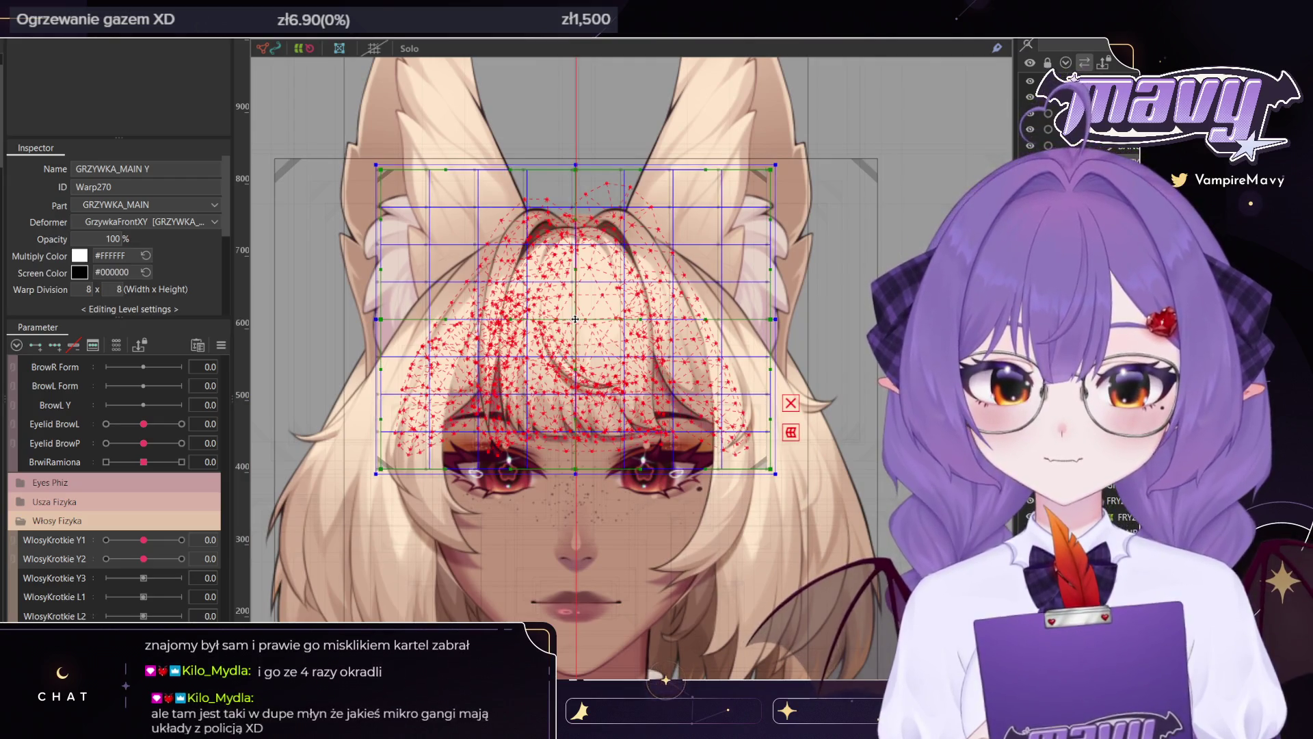
scroll(573, 319, up, 10)
scroll(577, 319, down, 3)
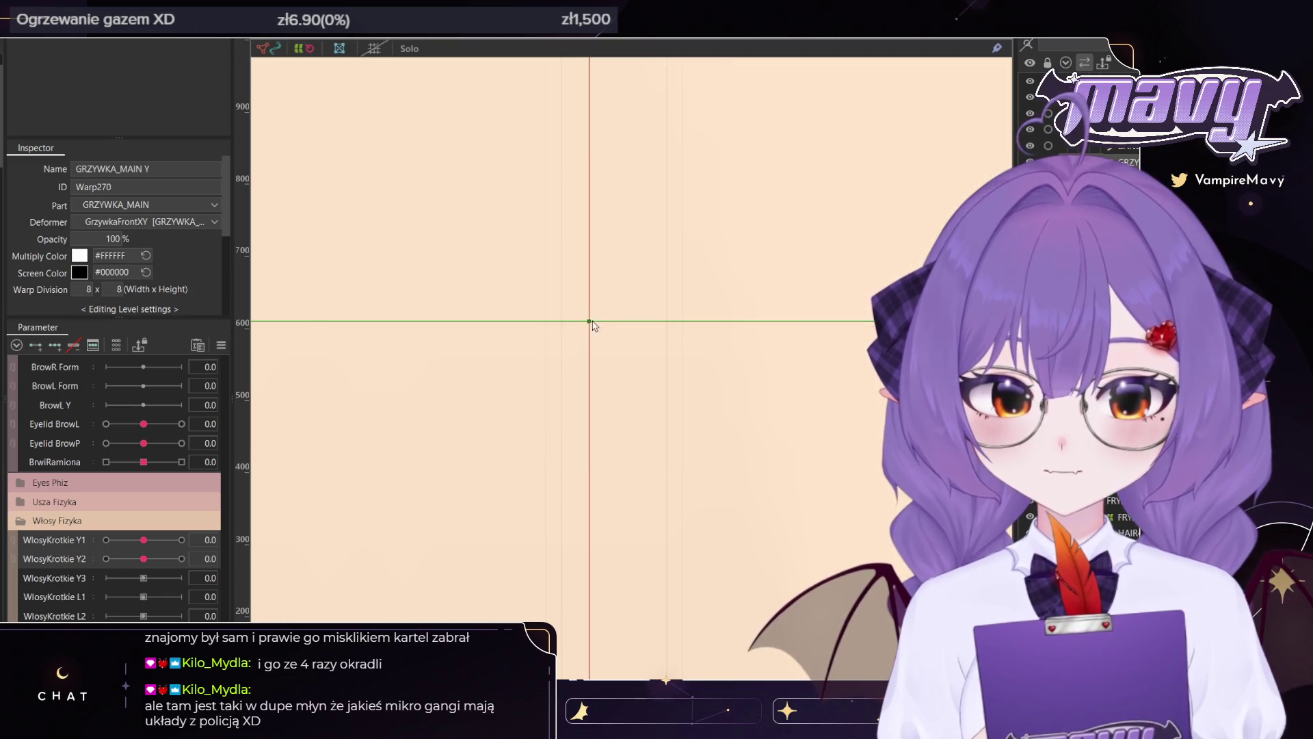
scroll(589, 320, down, 5)
scroll(581, 319, down, 5)
drag(581, 319, 582, 344)
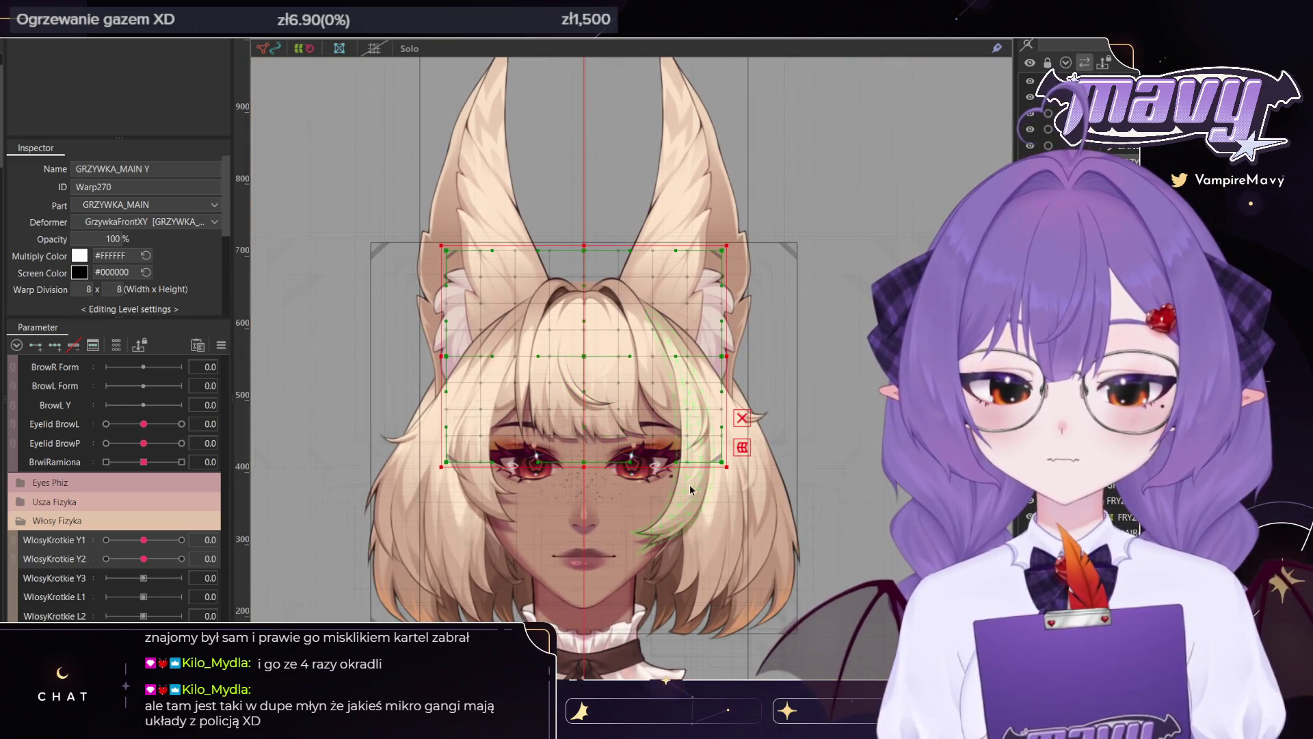
drag(583, 467, 583, 496)
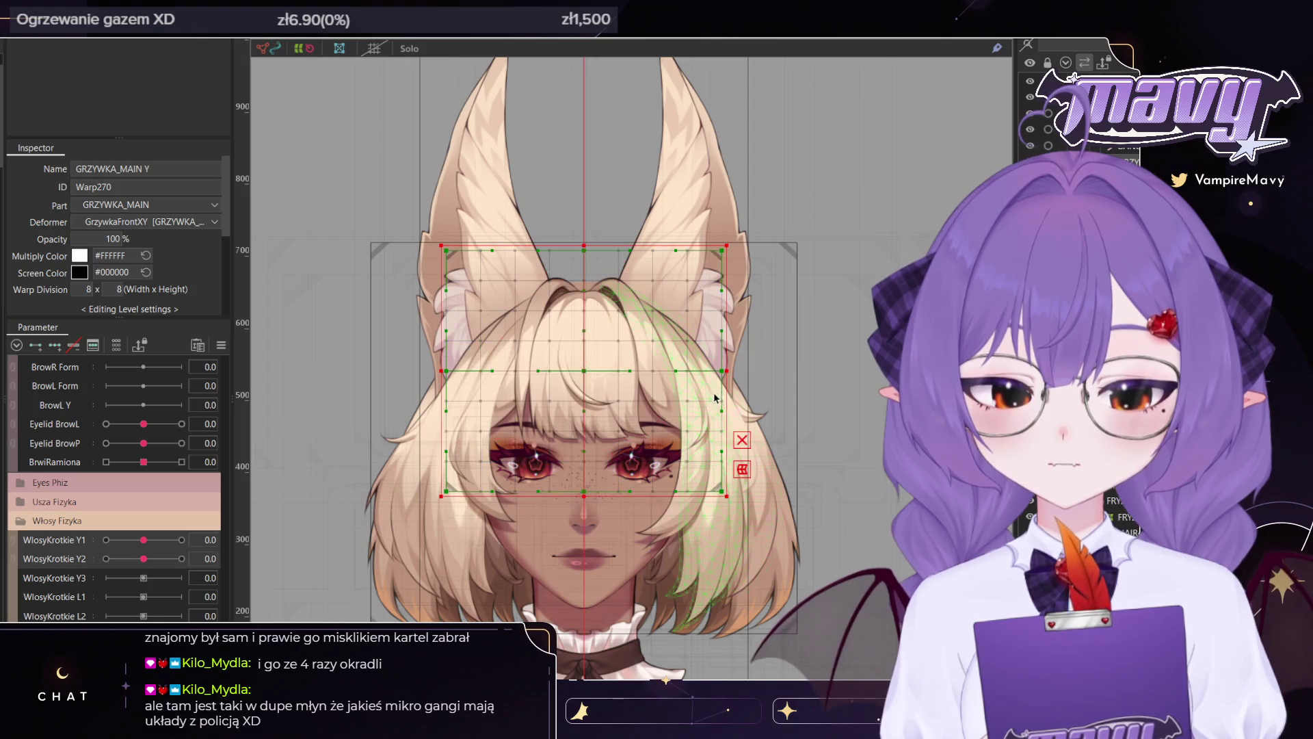
drag(727, 374, 751, 371)
drag(585, 504, 585, 518)
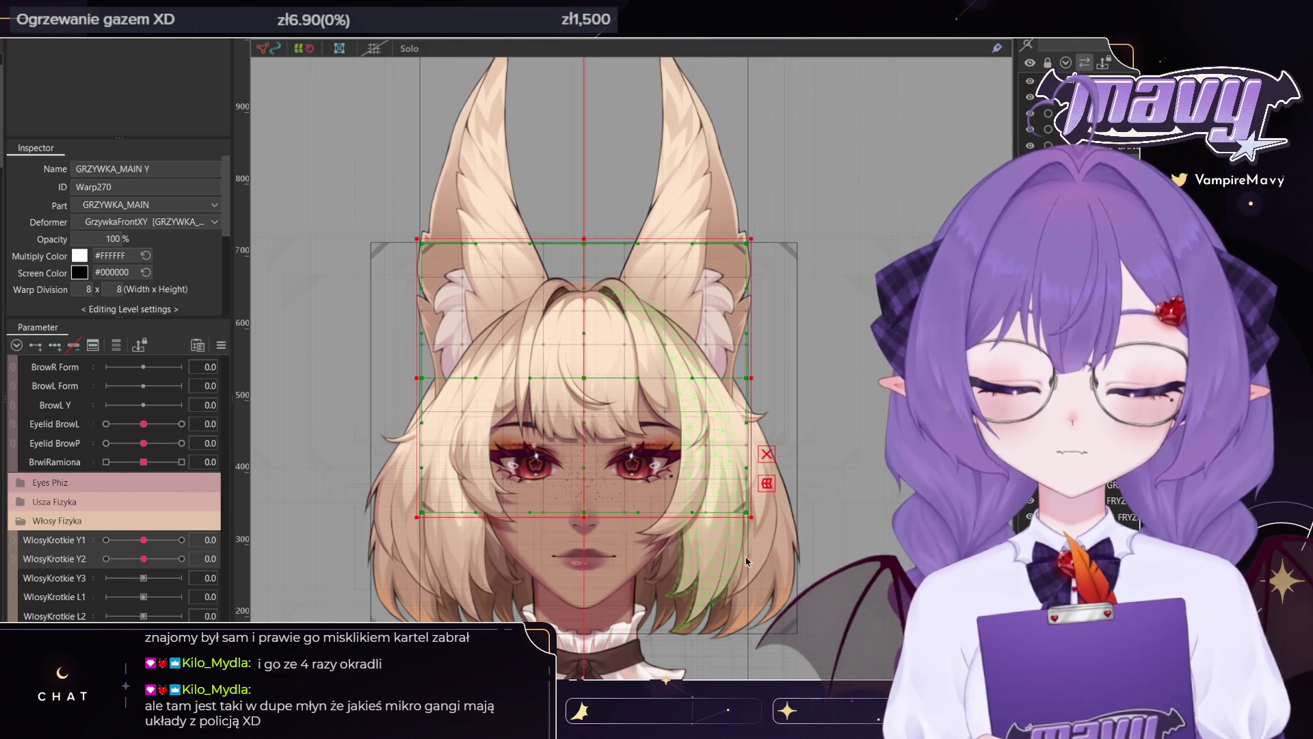
click(677, 616)
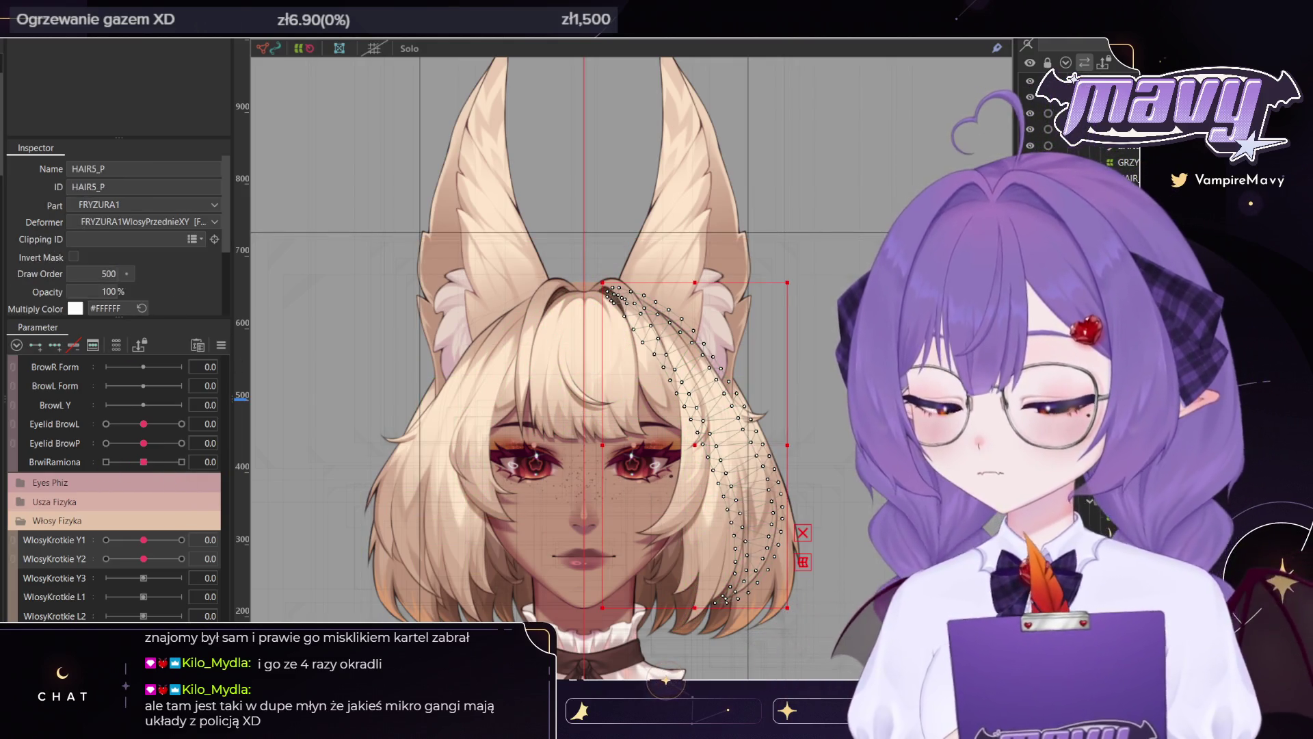
Select left and right hair strands, then HAIR7_P alone, and zoom out to the full model
shift+click(691, 479)
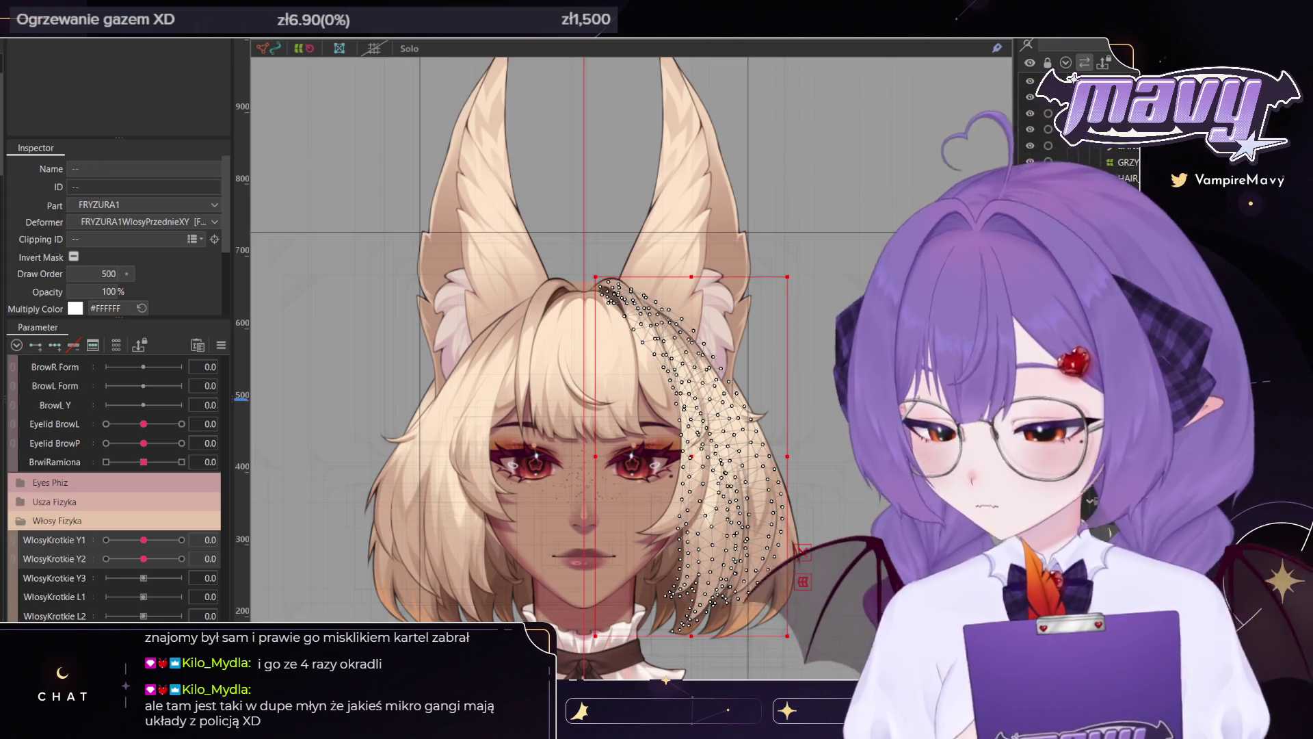
shift+click(452, 445)
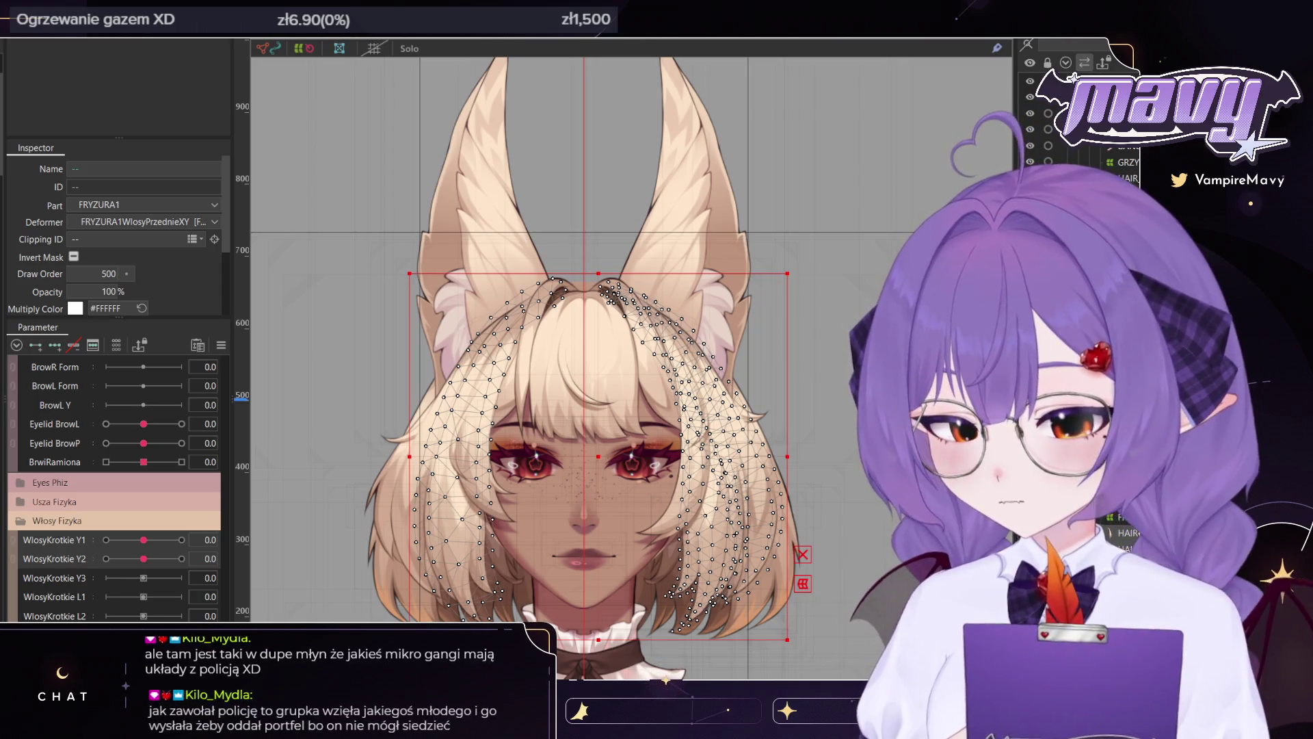
shift+click(396, 479)
shift+click(753, 410)
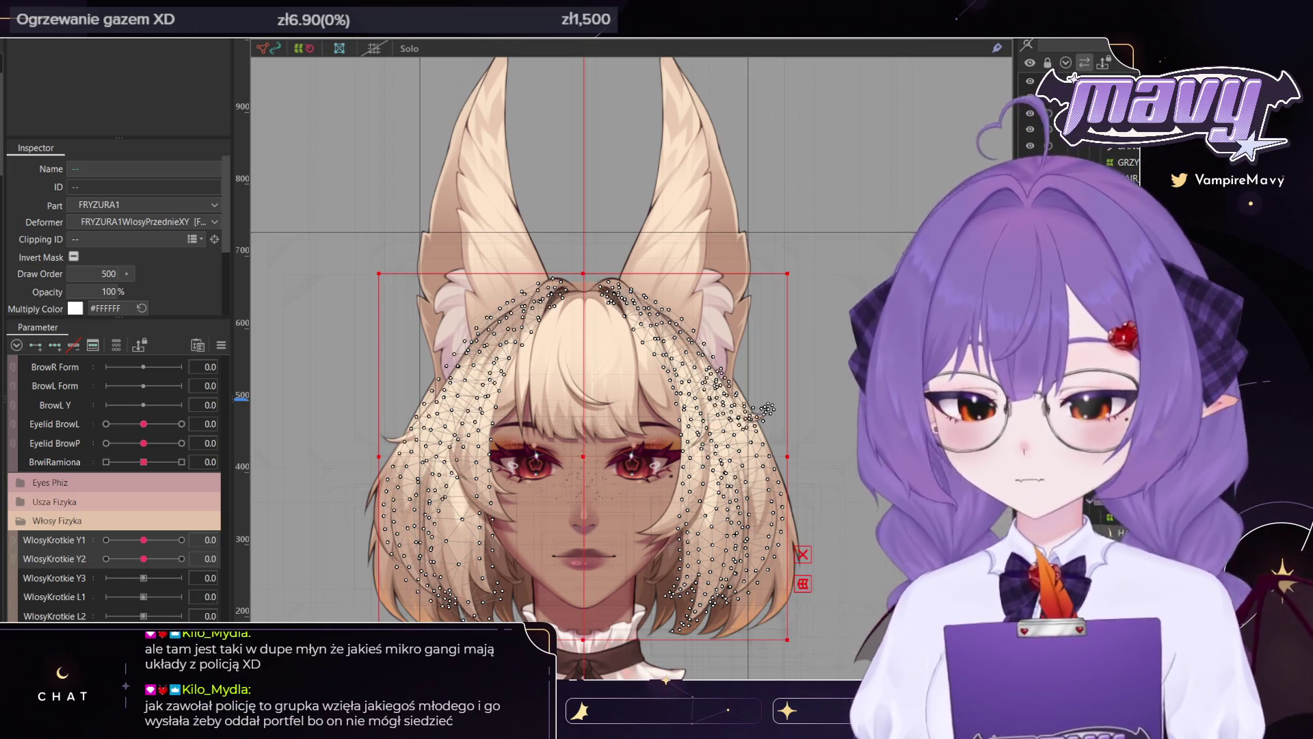
shift+click(382, 434)
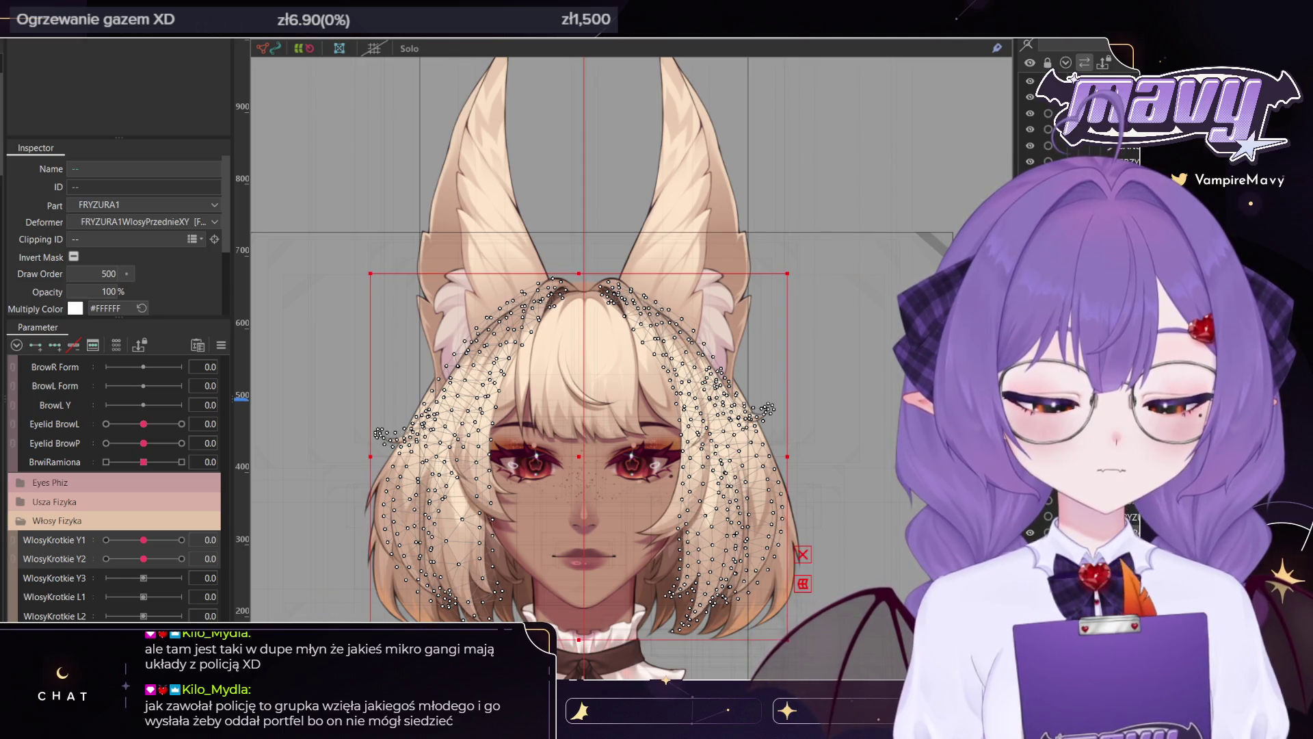
click(456, 610)
scroll(699, 392, down, 5)
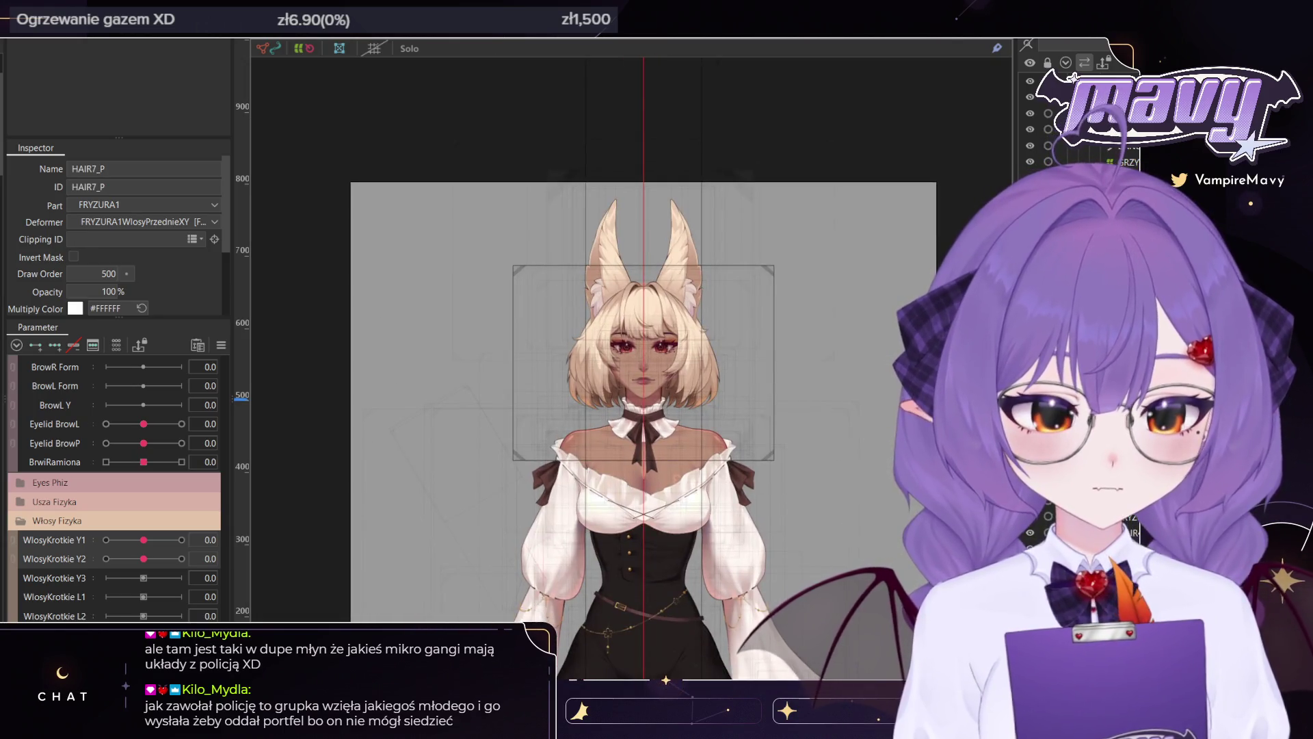
scroll(736, 369, down, 3)
scroll(736, 370, down, 2)
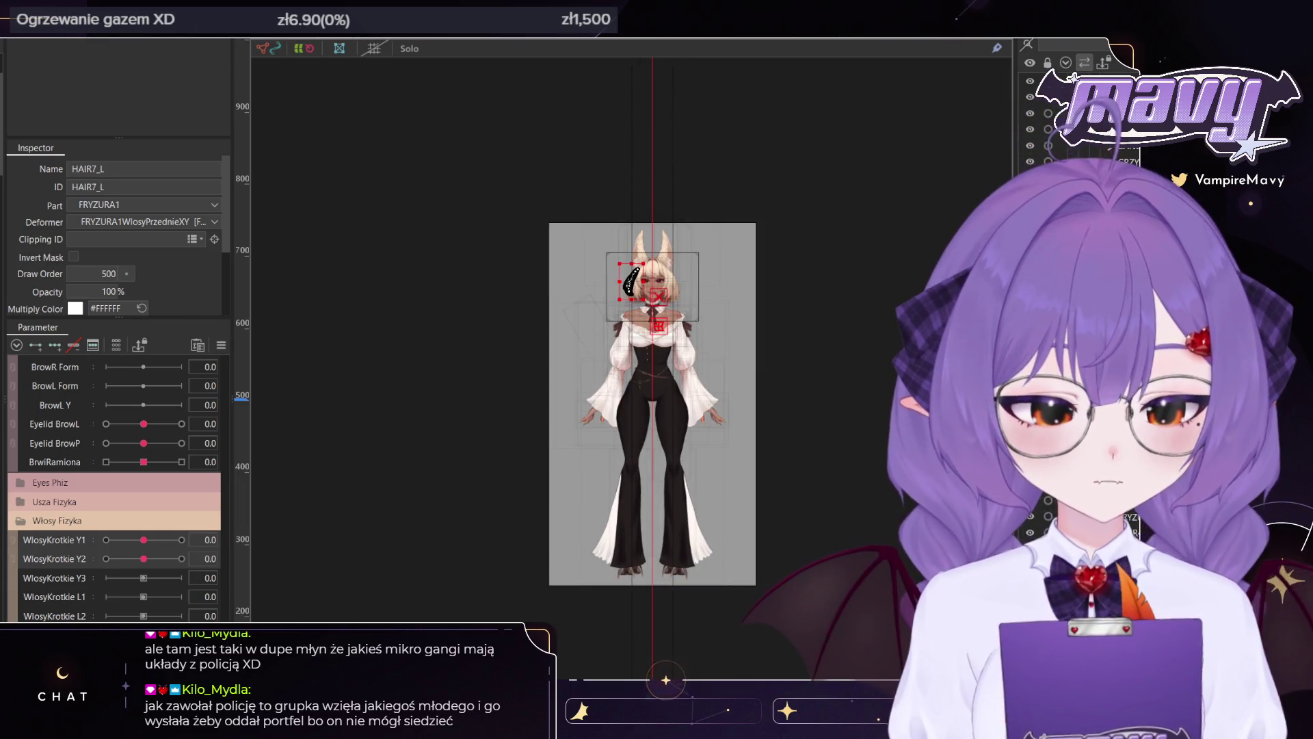
scroll(616, 260, up, 5)
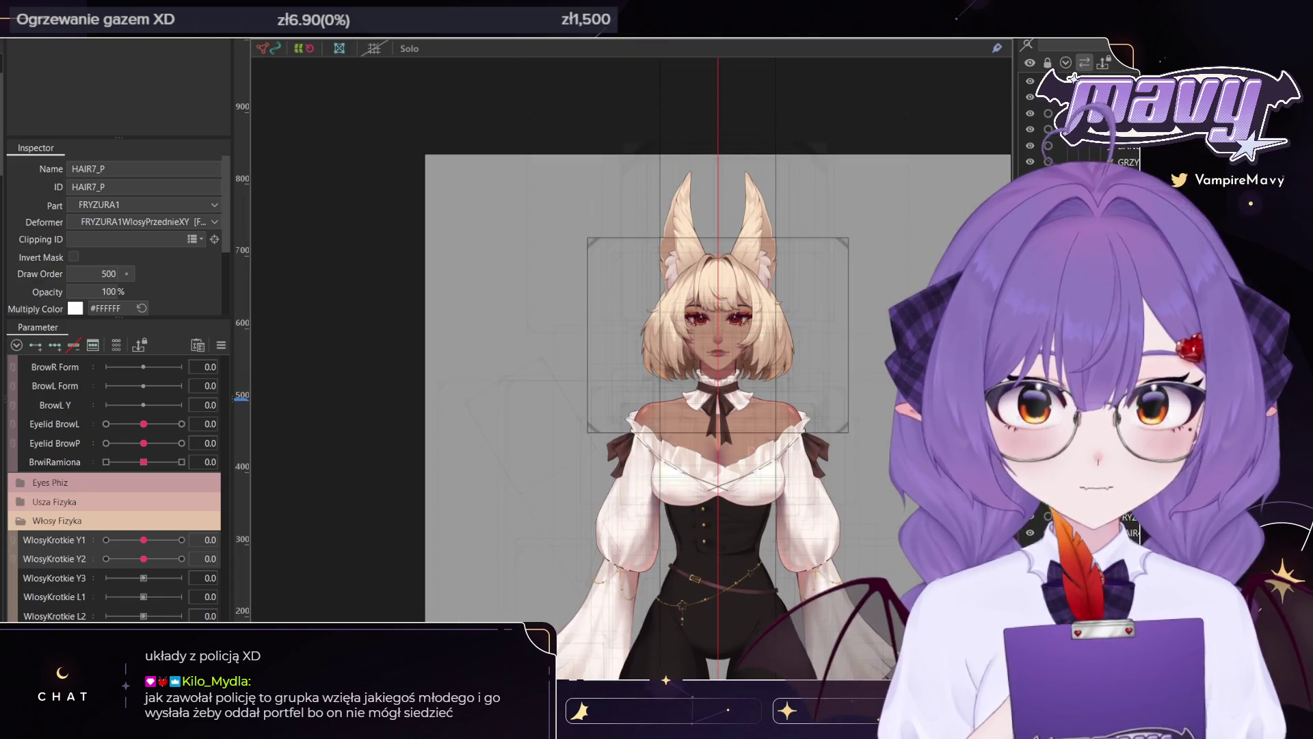
double_click(759, 328)
scroll(821, 287, up, 5)
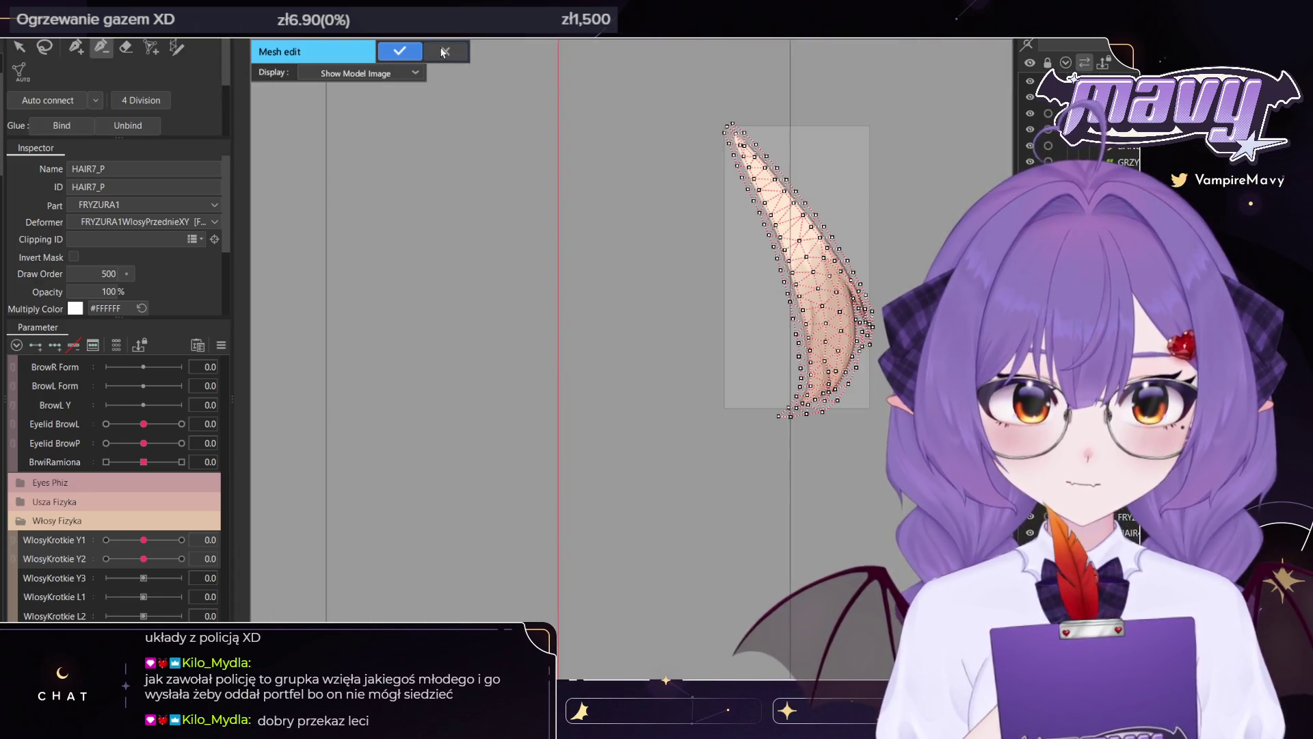
click(399, 51)
scroll(728, 411, down, 3)
scroll(729, 411, down, 5)
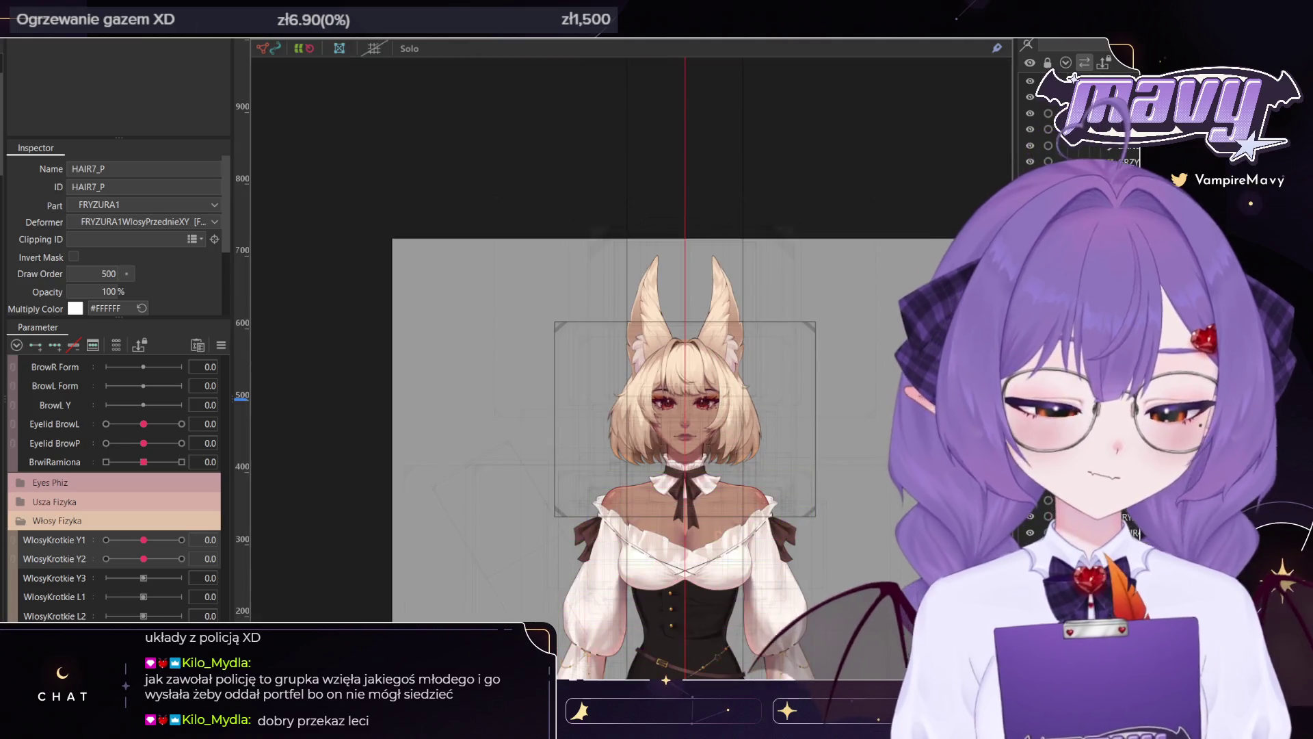
drag(723, 349, 683, 363)
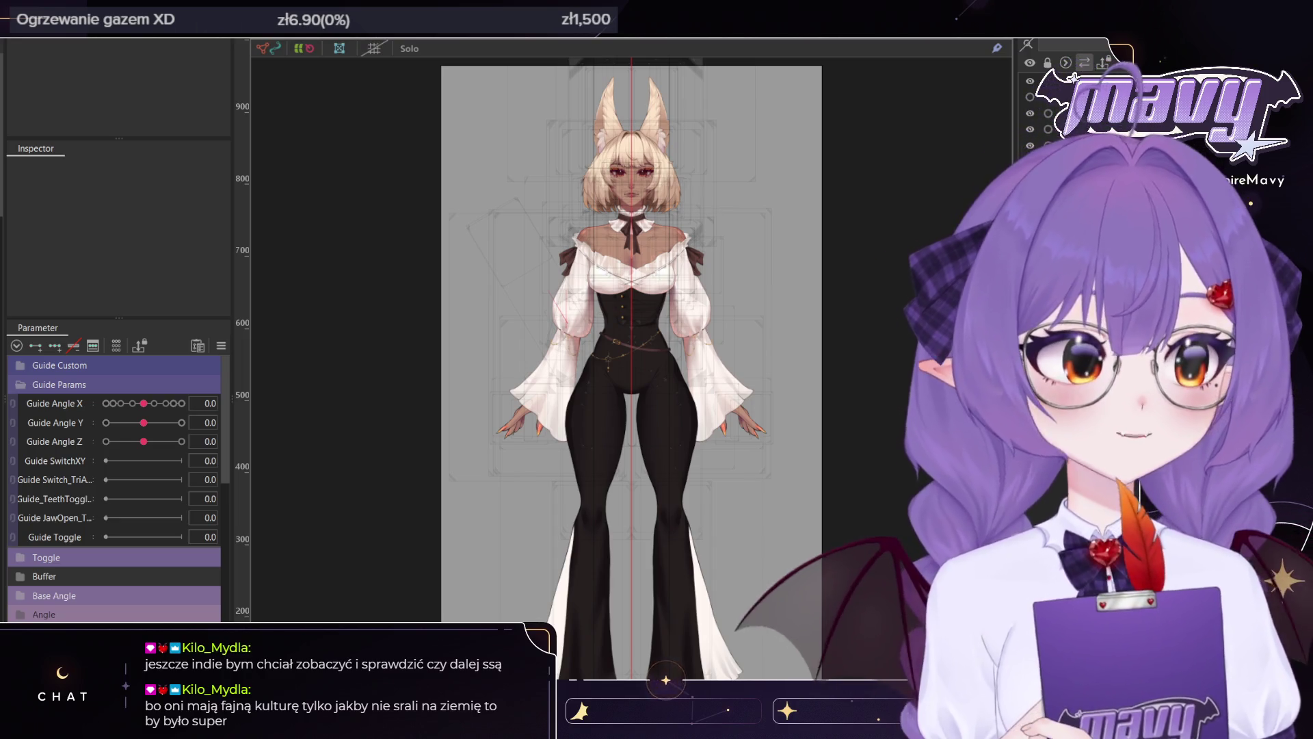
Zoom in on the head and select the left front hair mesh HAIR4_L
scroll(579, 183, up, 3)
scroll(585, 212, up, 2)
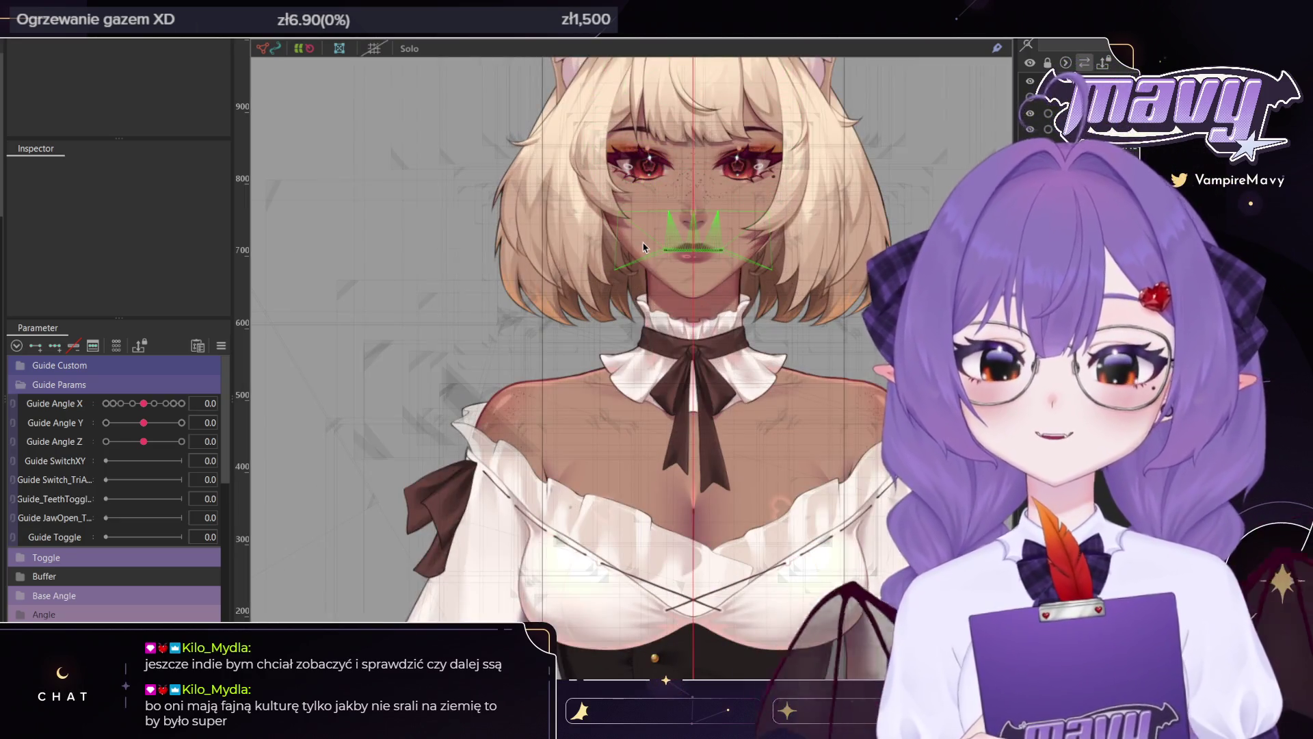
click(684, 308)
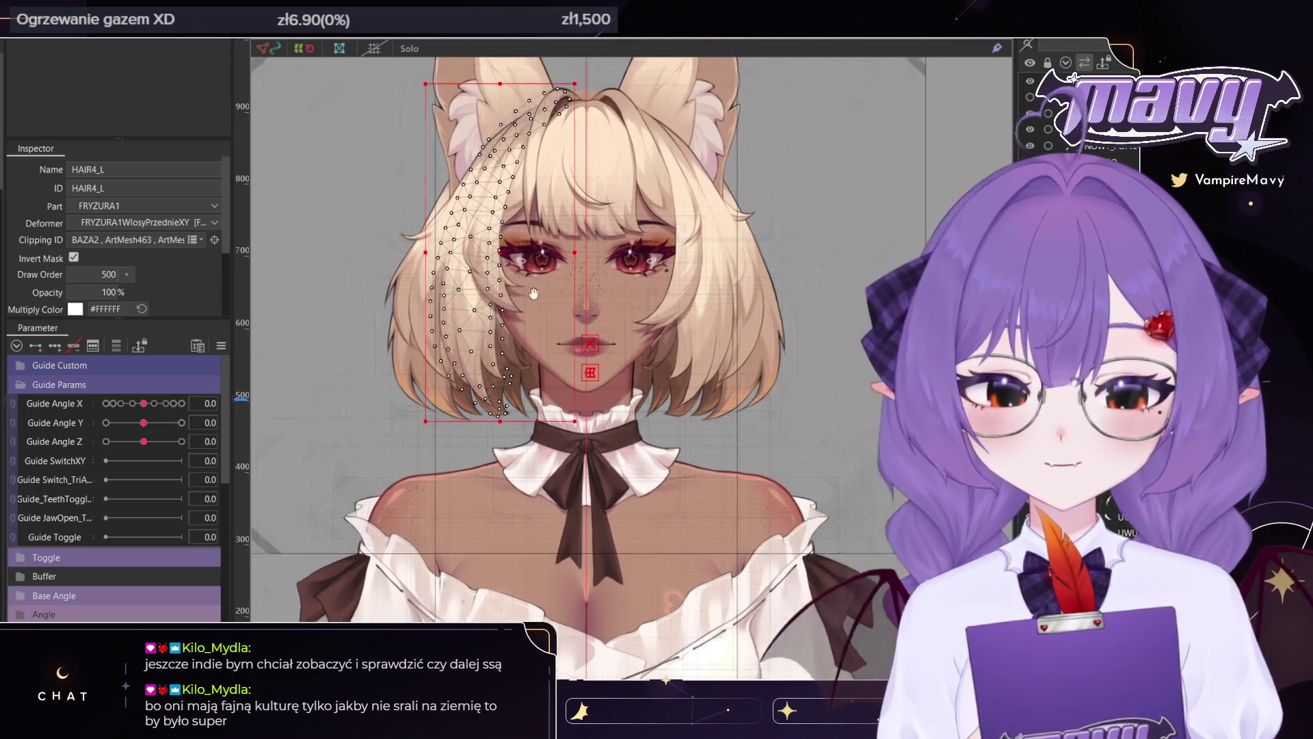
Select the front hair strand meshes from HAIR4_L across both sides, leaving out the oversized mesh
scroll(616, 336, down, 2)
click(1087, 146)
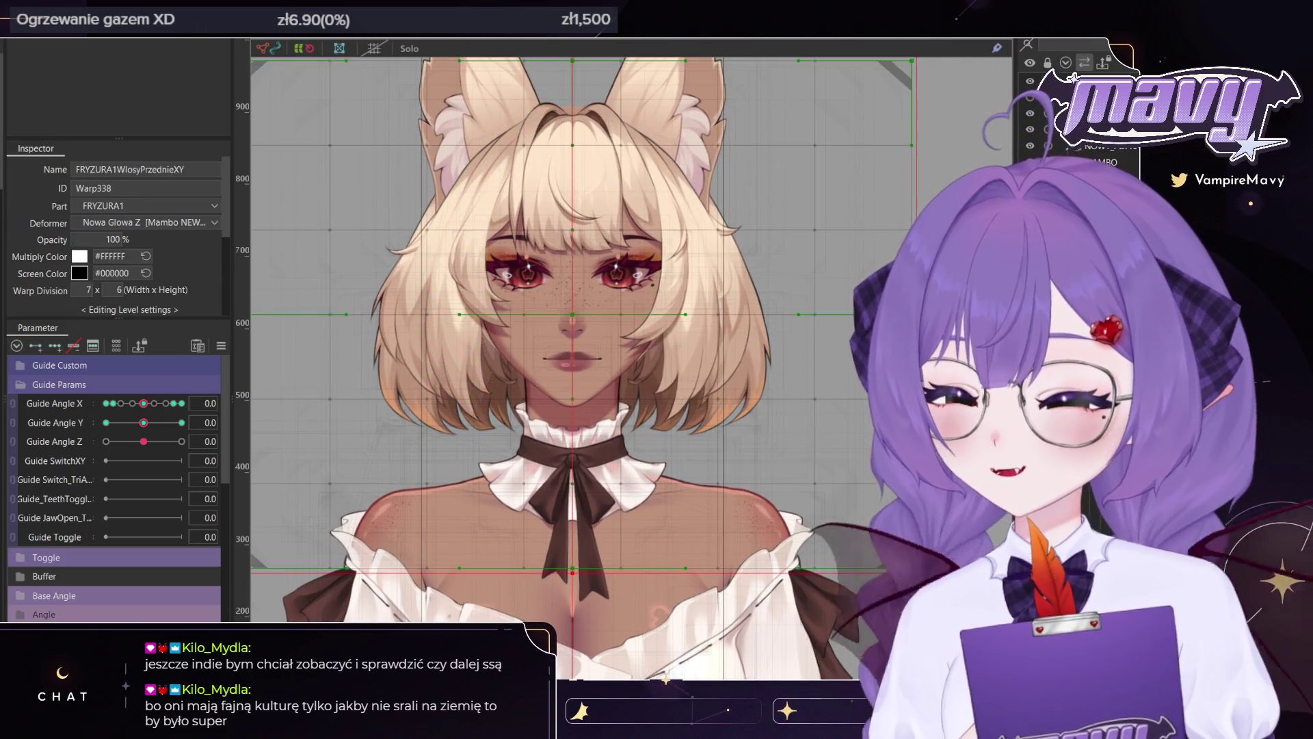
click(684, 287)
shift+click(465, 273)
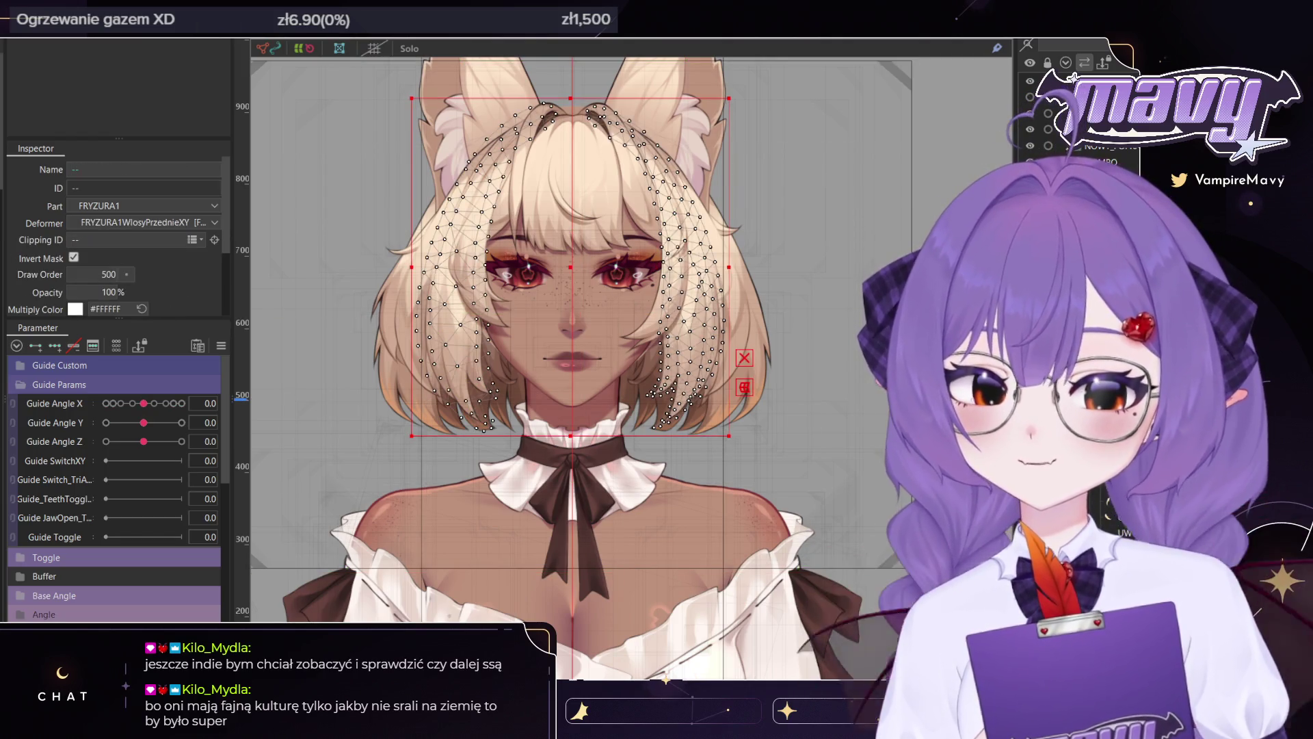
shift+click(725, 225)
shift+click(741, 224)
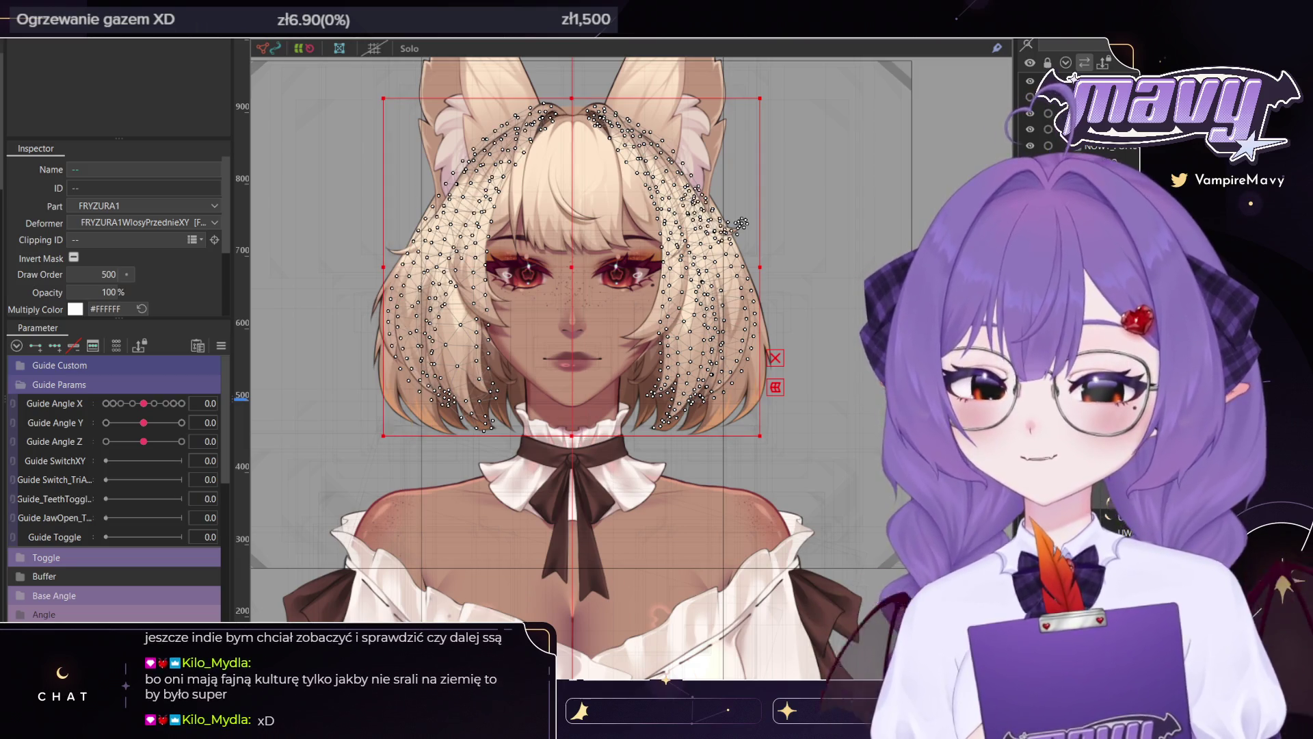
shift+click(741, 224)
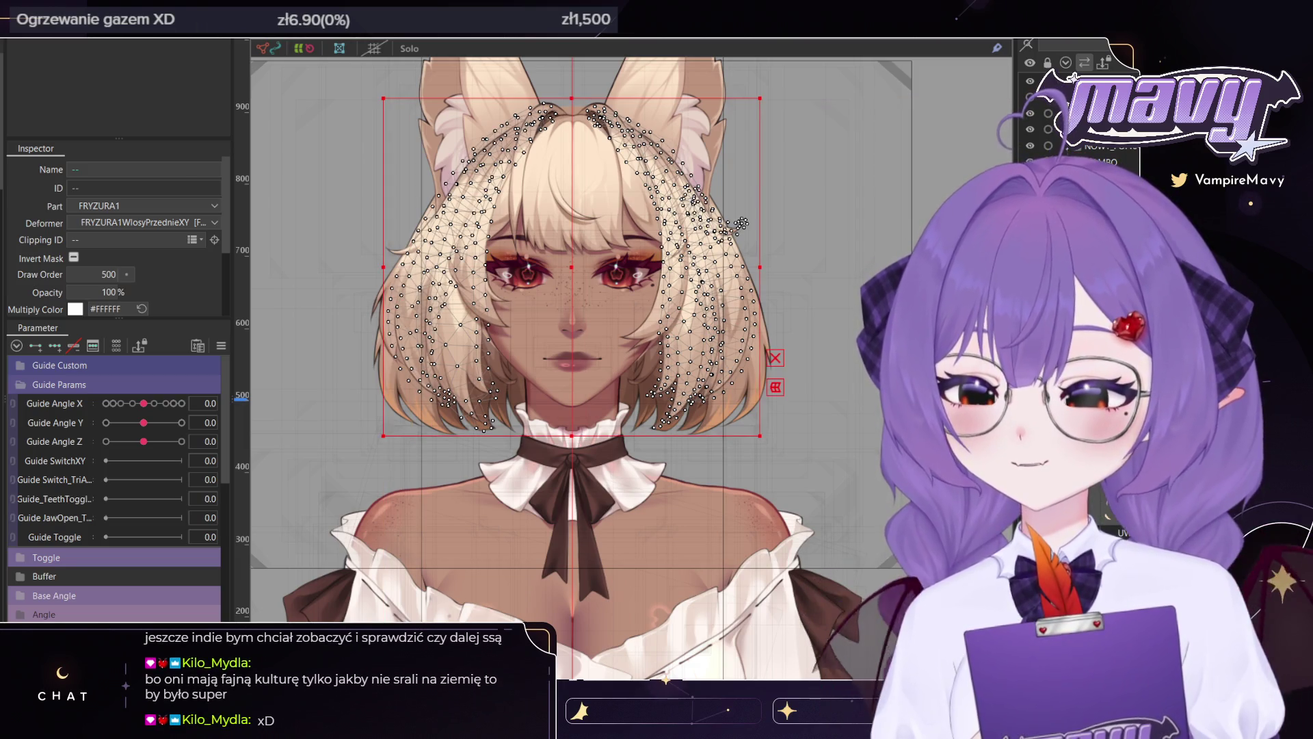
shift+click(383, 246)
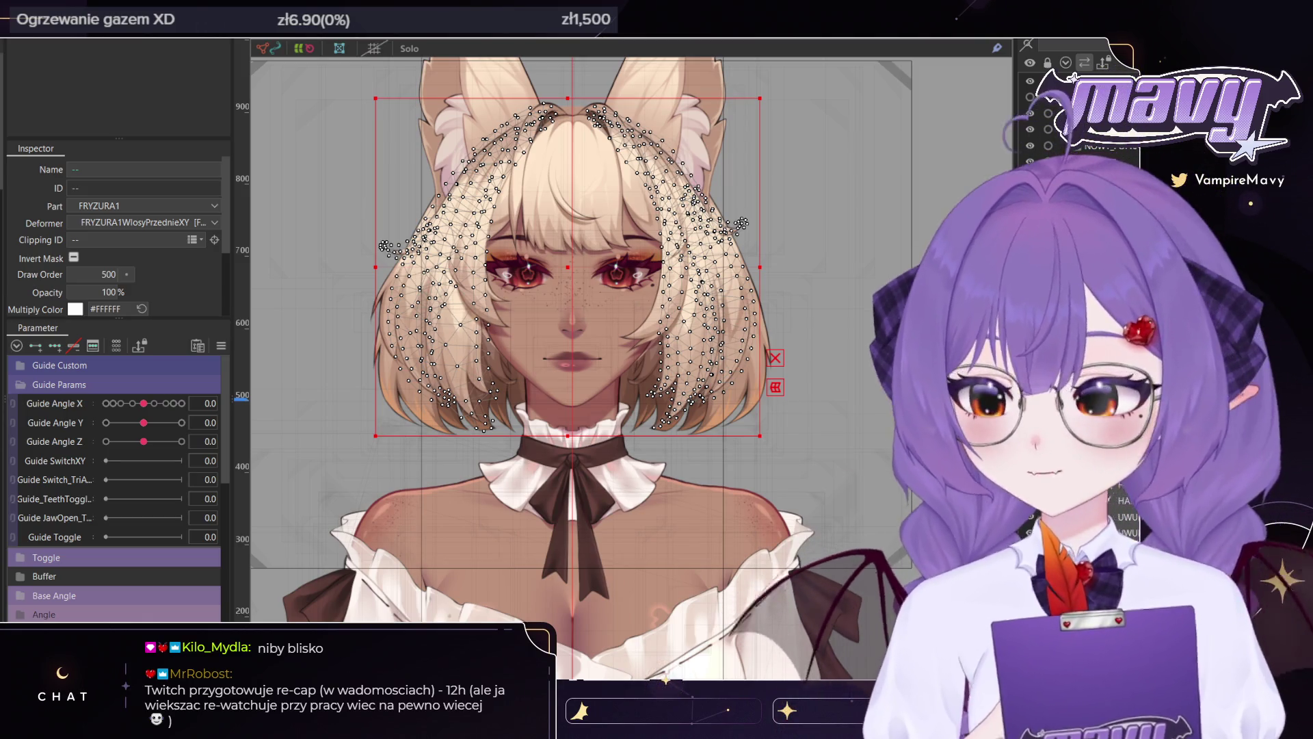
Stretch the selected strands slightly outward to the left, comparing before and after with undo/redo
drag(375, 267, 361, 267)
key(ctrl+z)
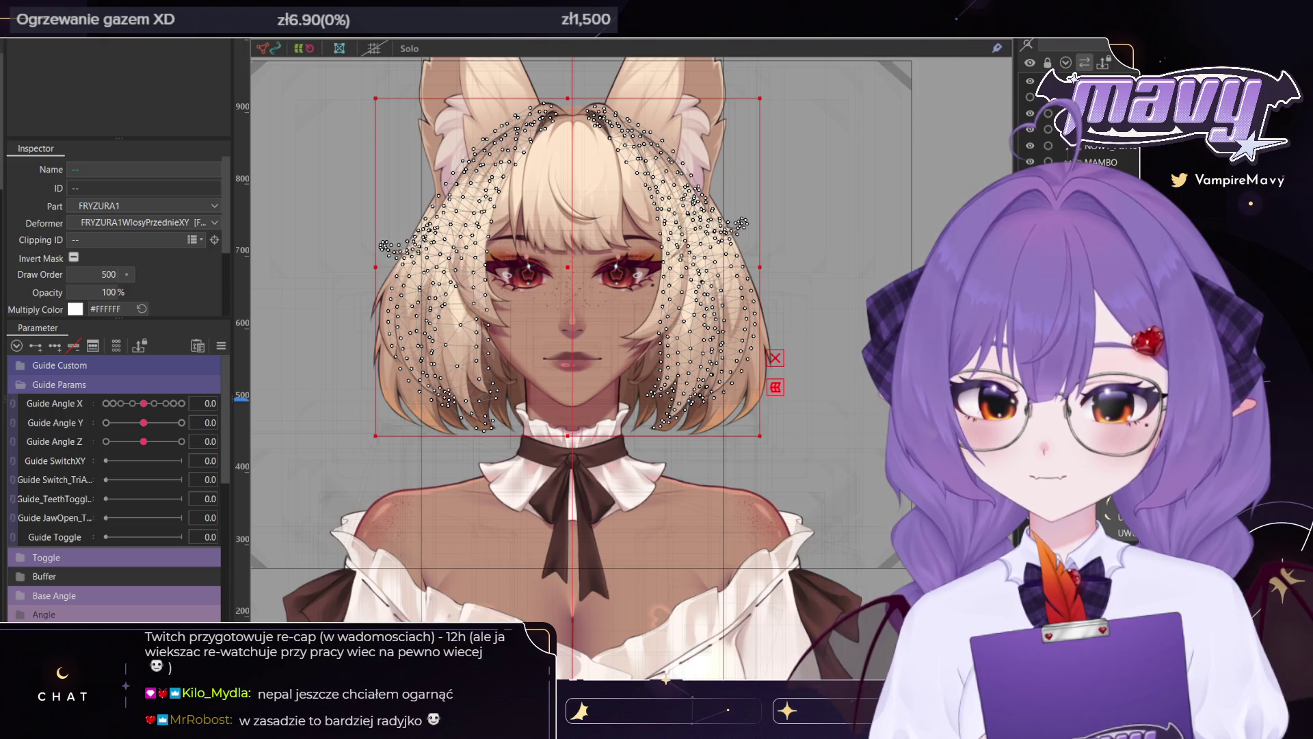
key(ctrl+y)
key(ctrl+z)
key(ctrl+y)
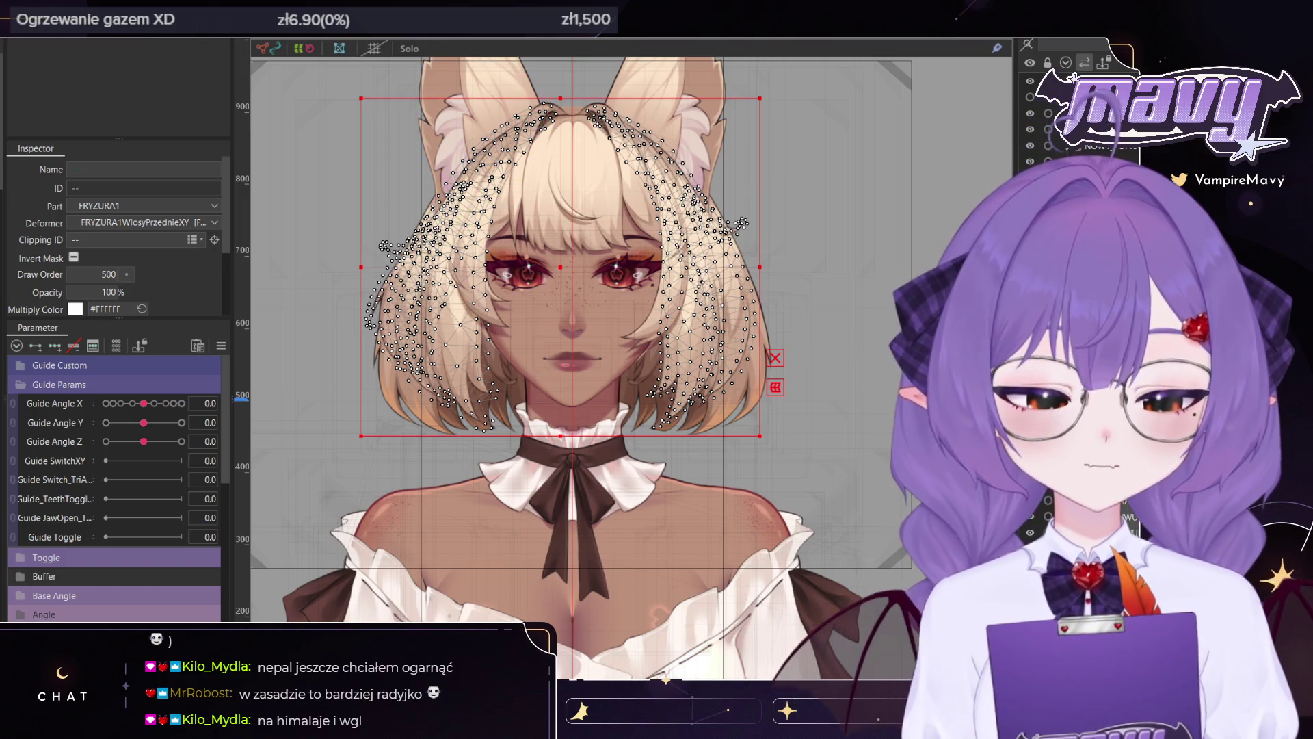
key(ctrl+z)
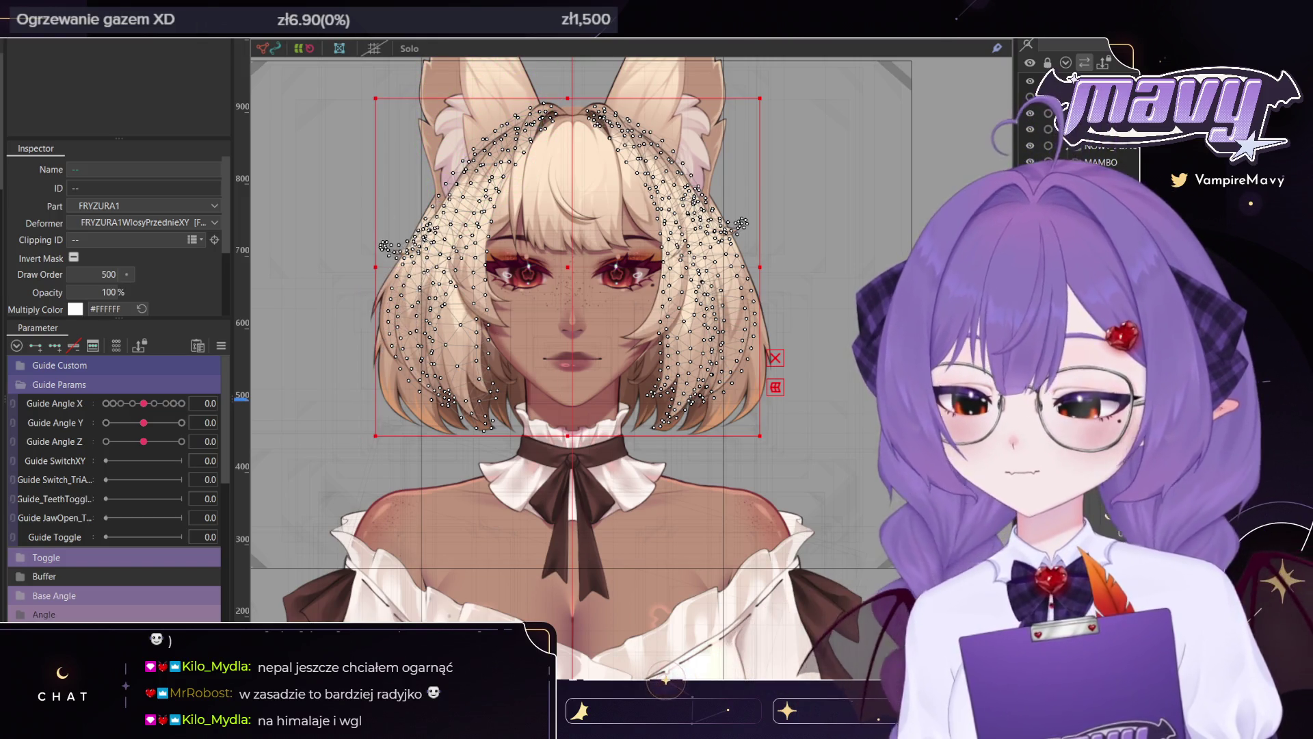
key(ctrl+y)
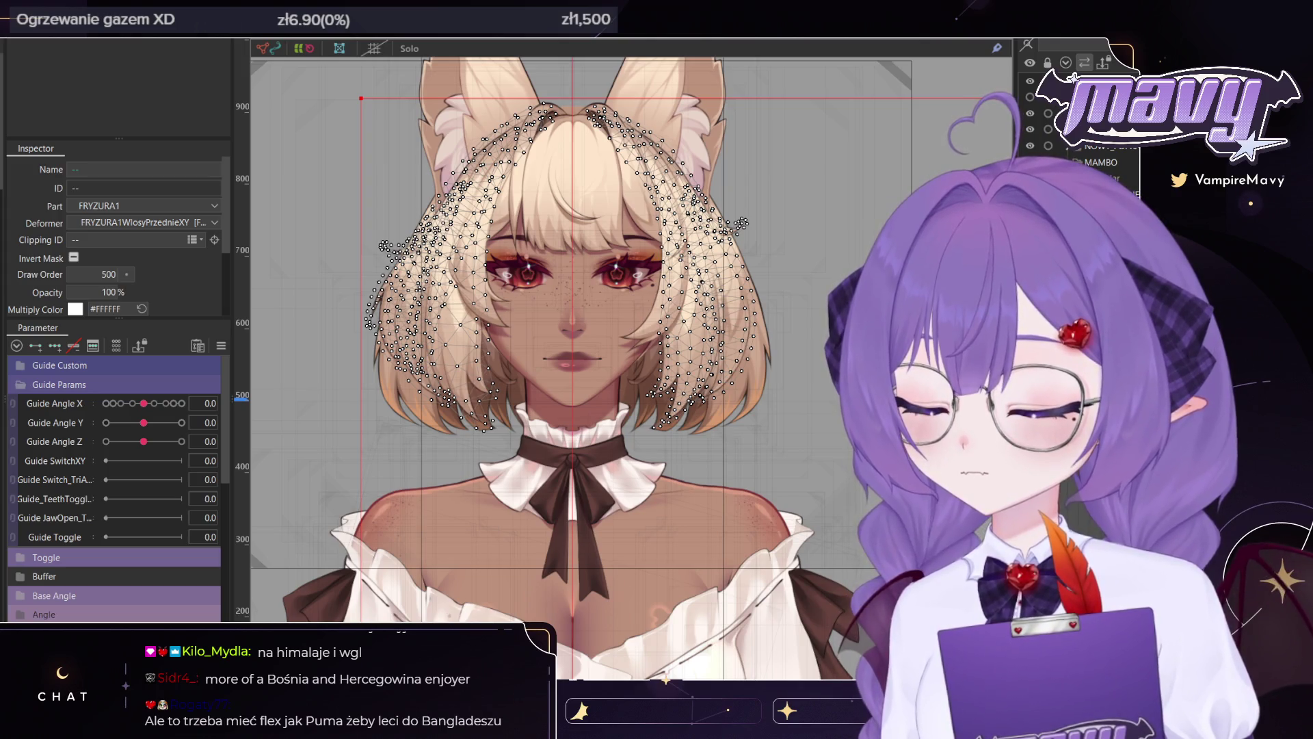
click(586, 281)
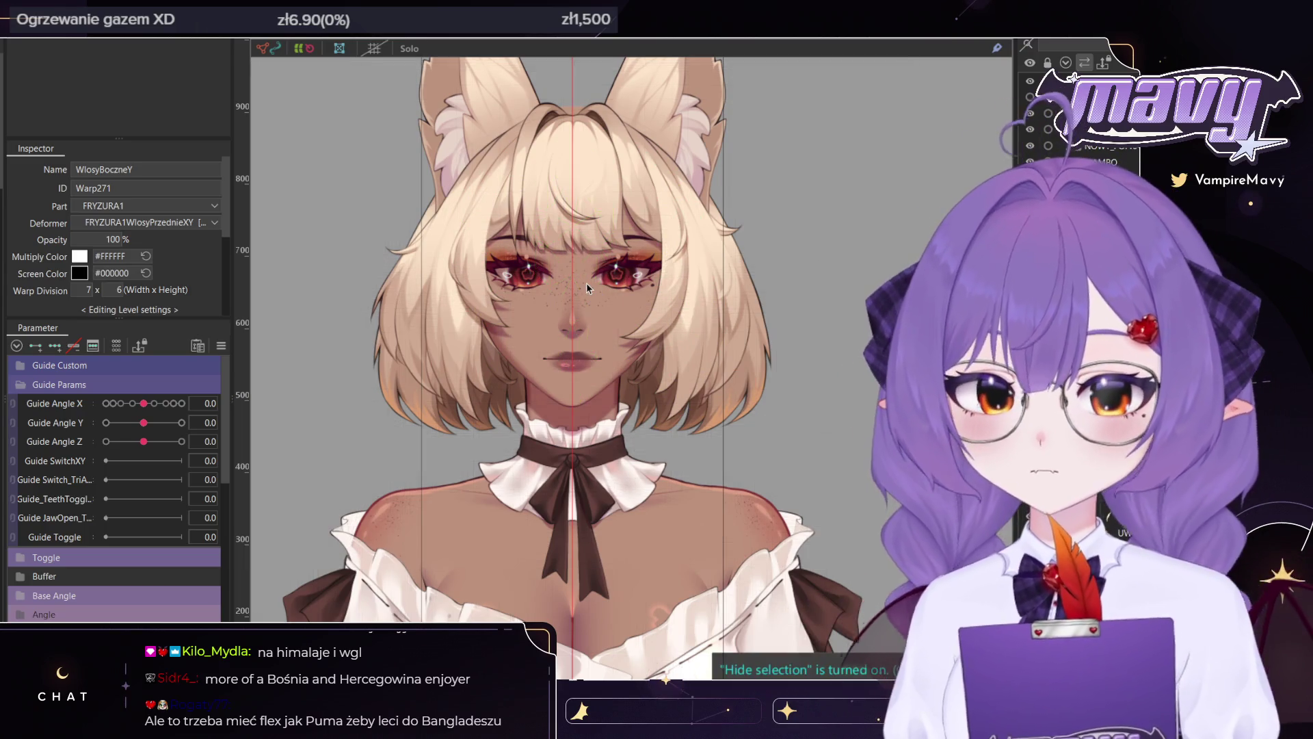
scroll(585, 282, down, 2)
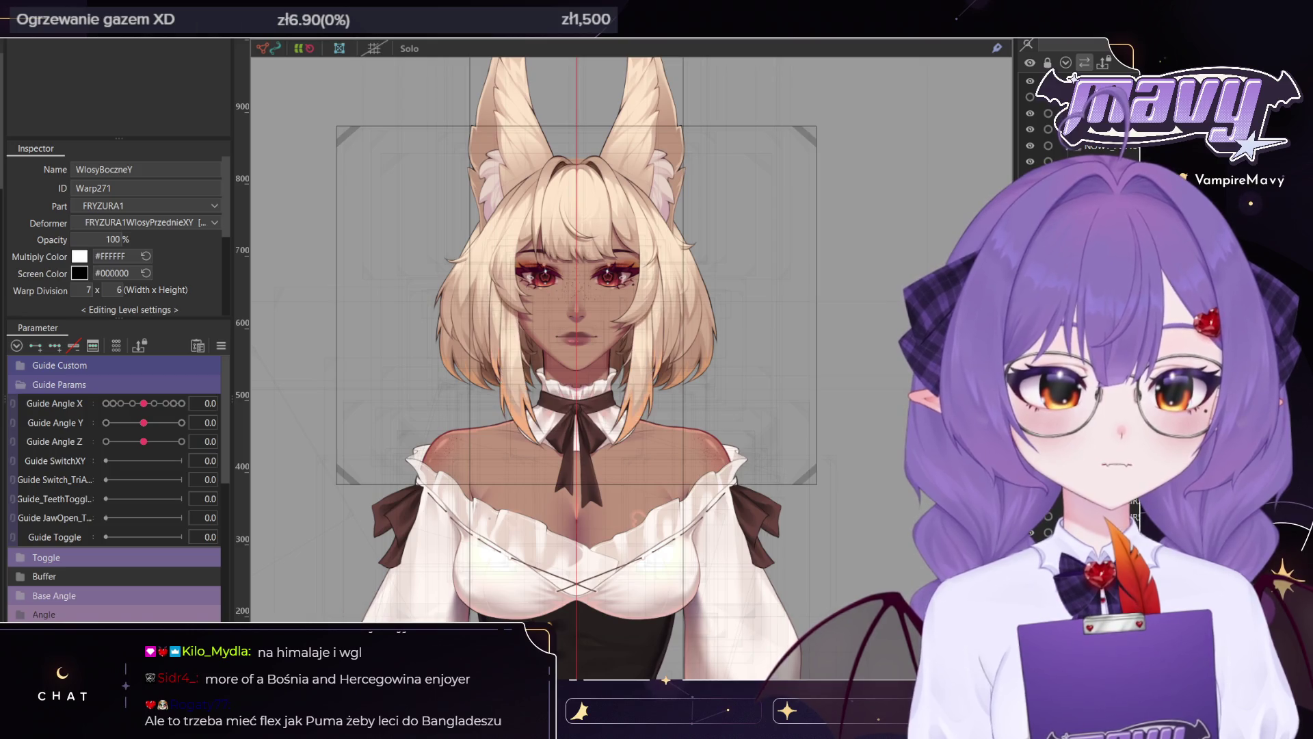
click(1094, 398)
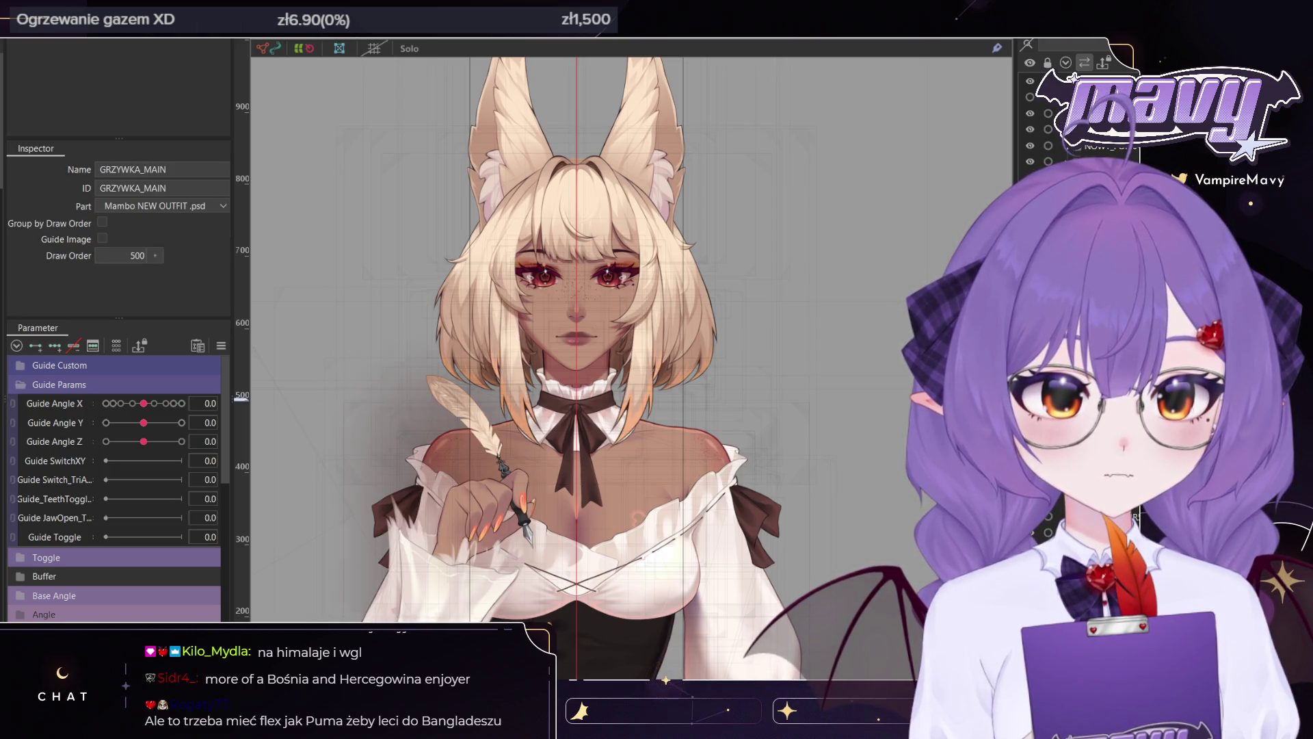
click(1094, 372)
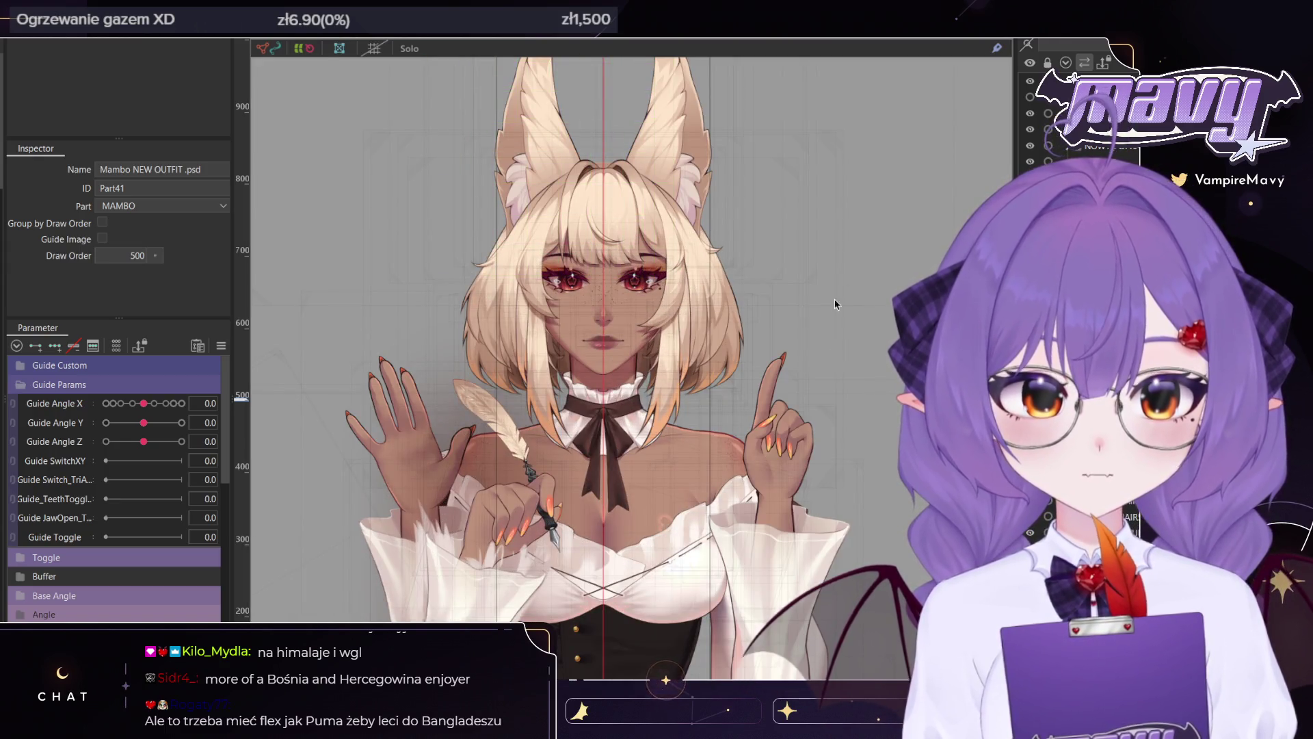
scroll(834, 311, down, 5)
scroll(835, 310, up, 5)
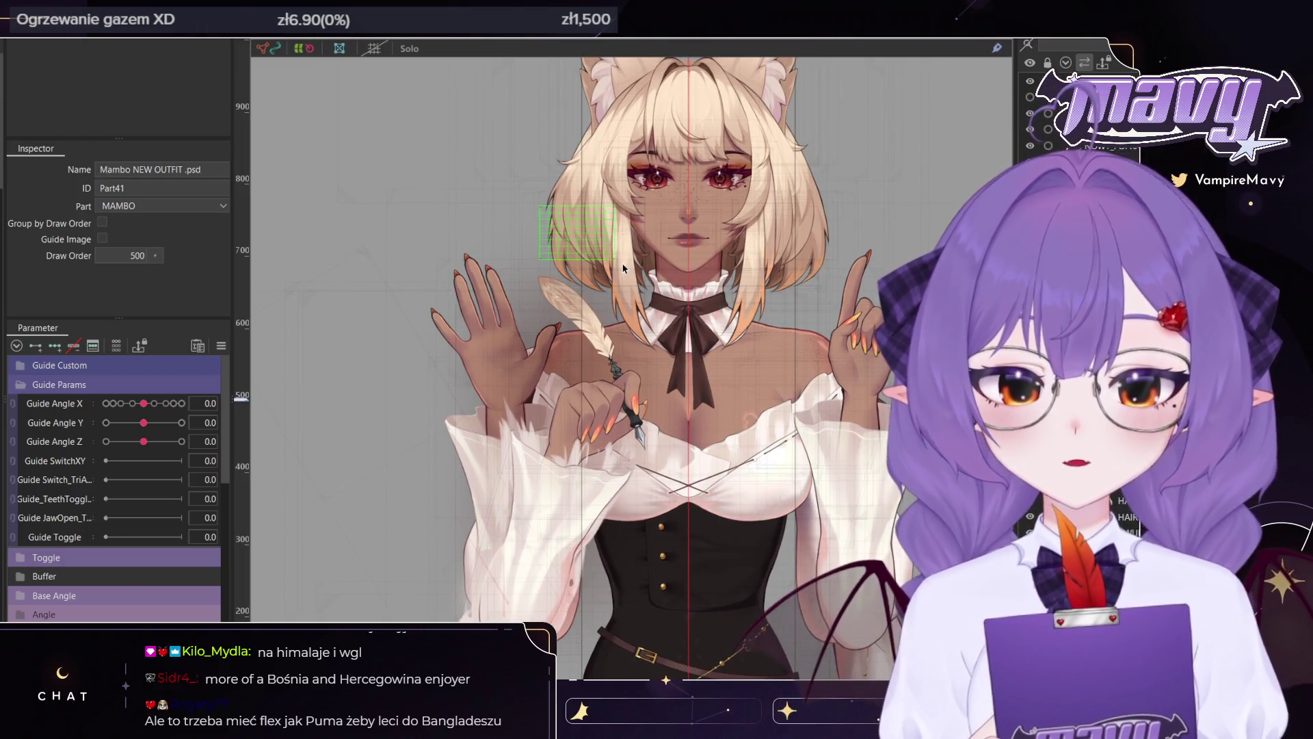
drag(769, 228, 710, 385)
click(739, 400)
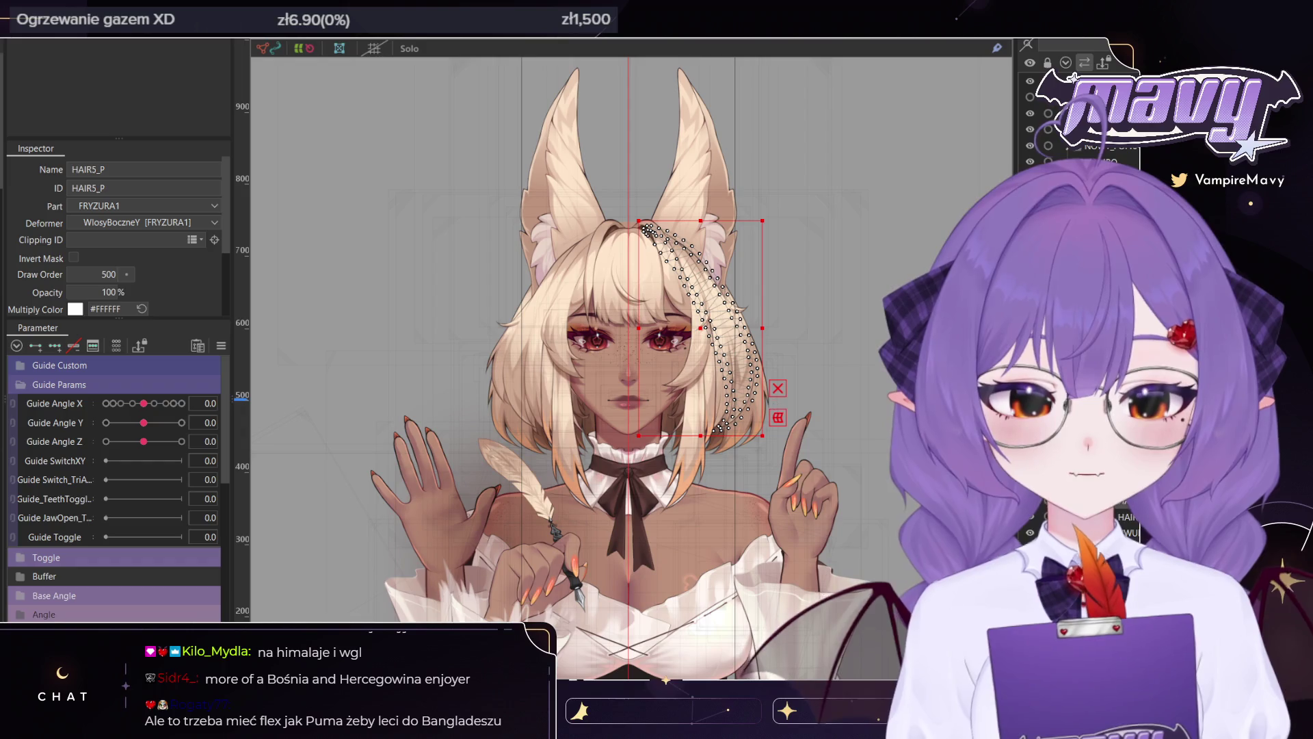
click(520, 342)
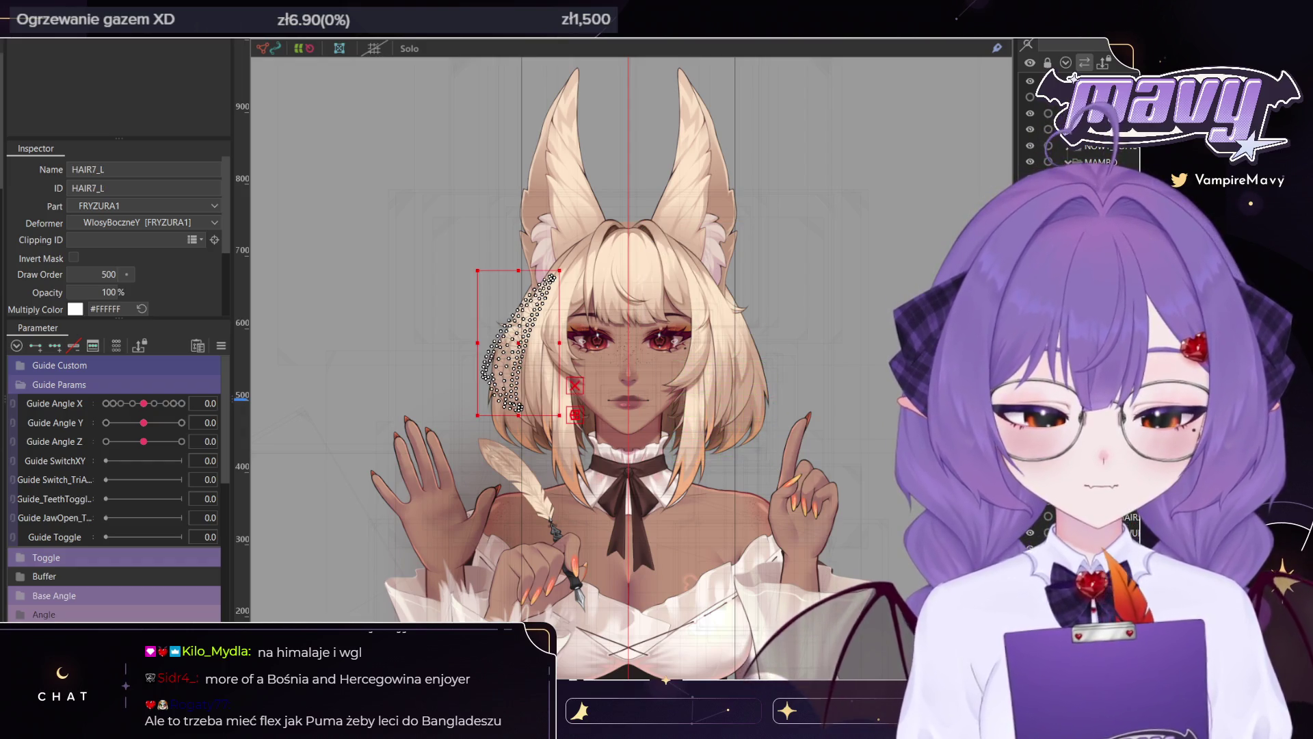
scroll(420, 329, up, 5)
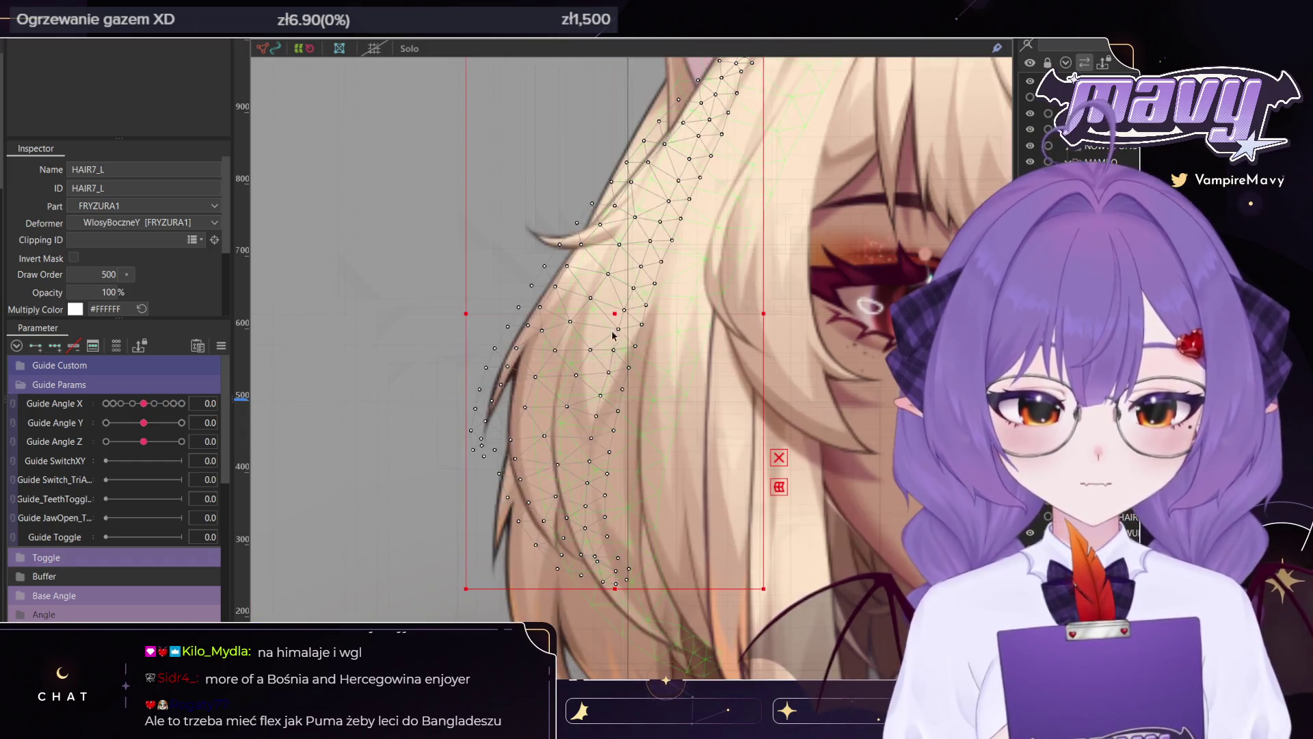
scroll(420, 323, down, 5)
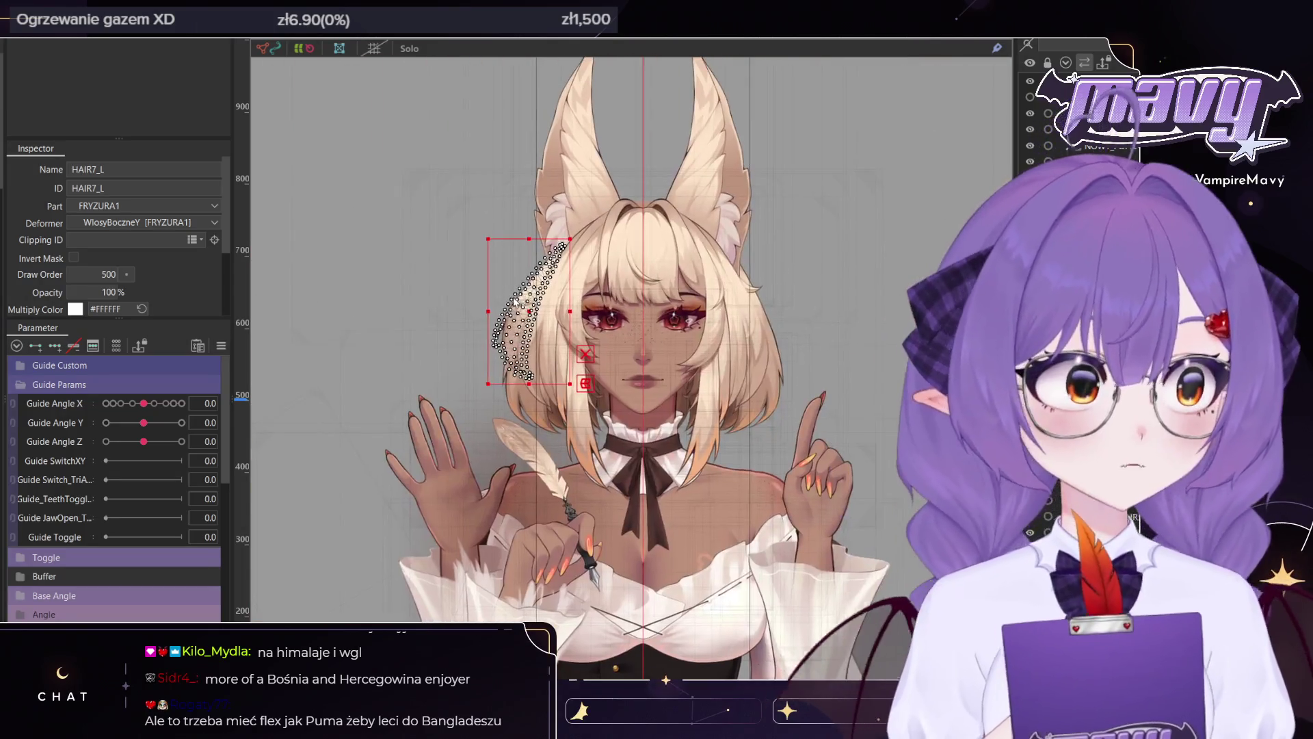
scroll(591, 216, down, 6)
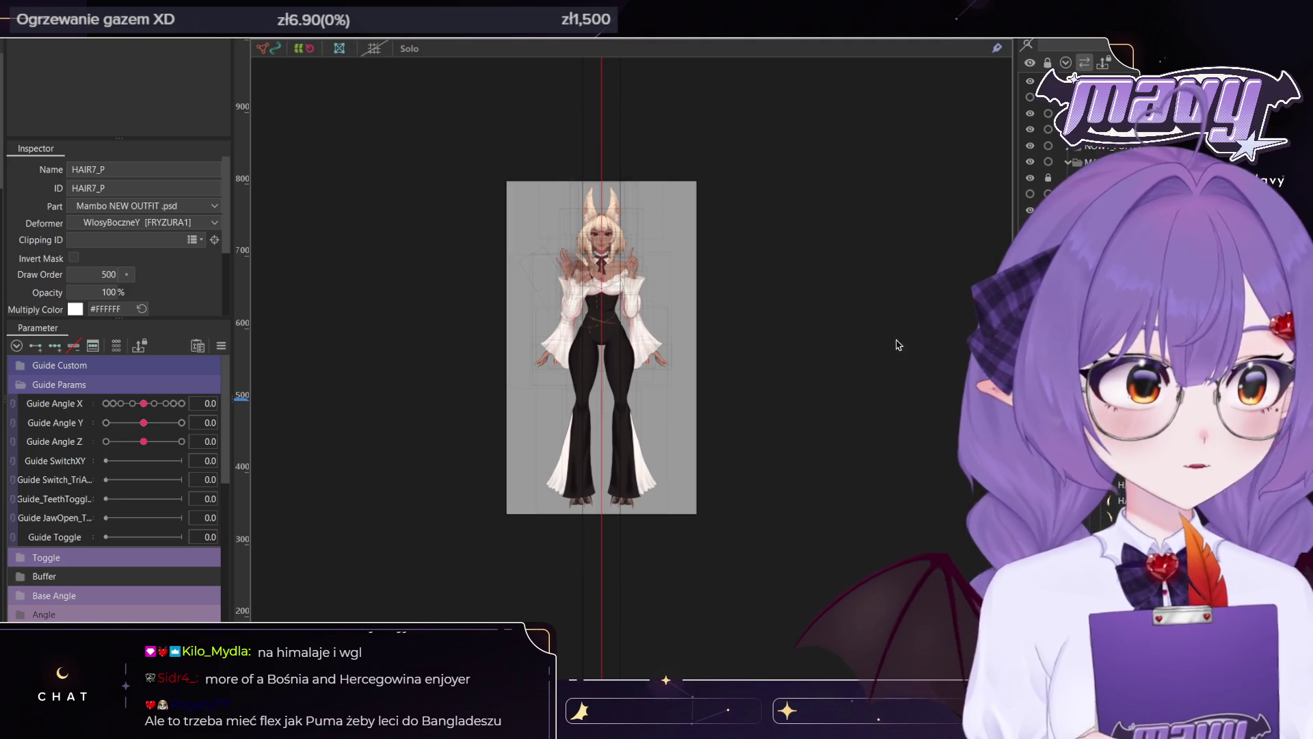
click(593, 231)
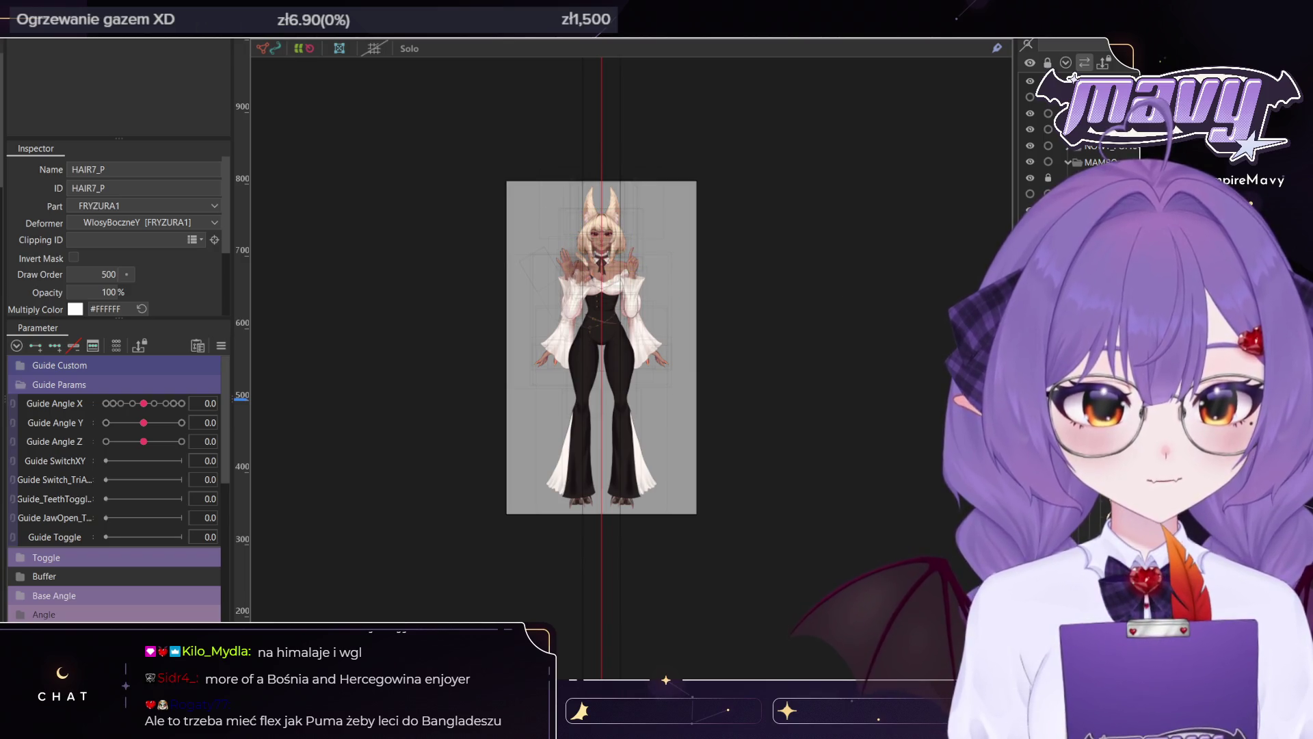
double_click(577, 219)
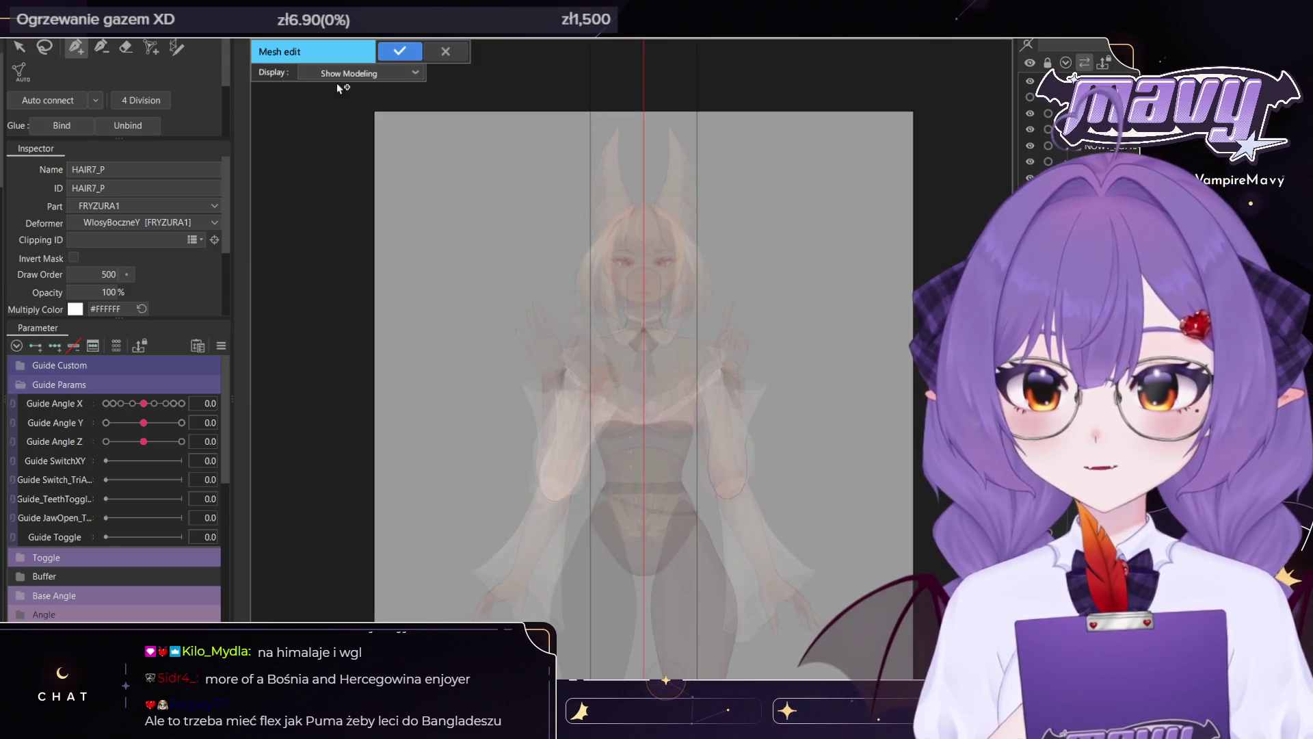
scroll(714, 206, up, 2)
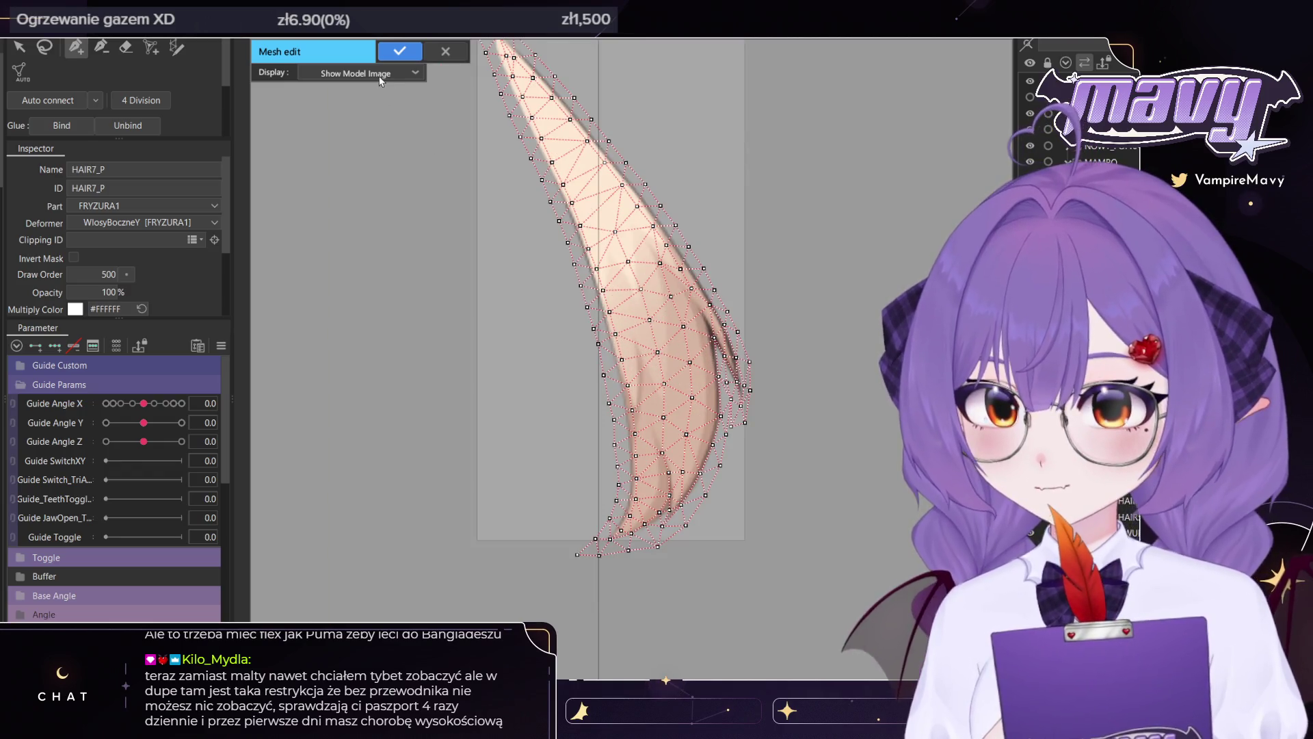
click(381, 73)
click(372, 129)
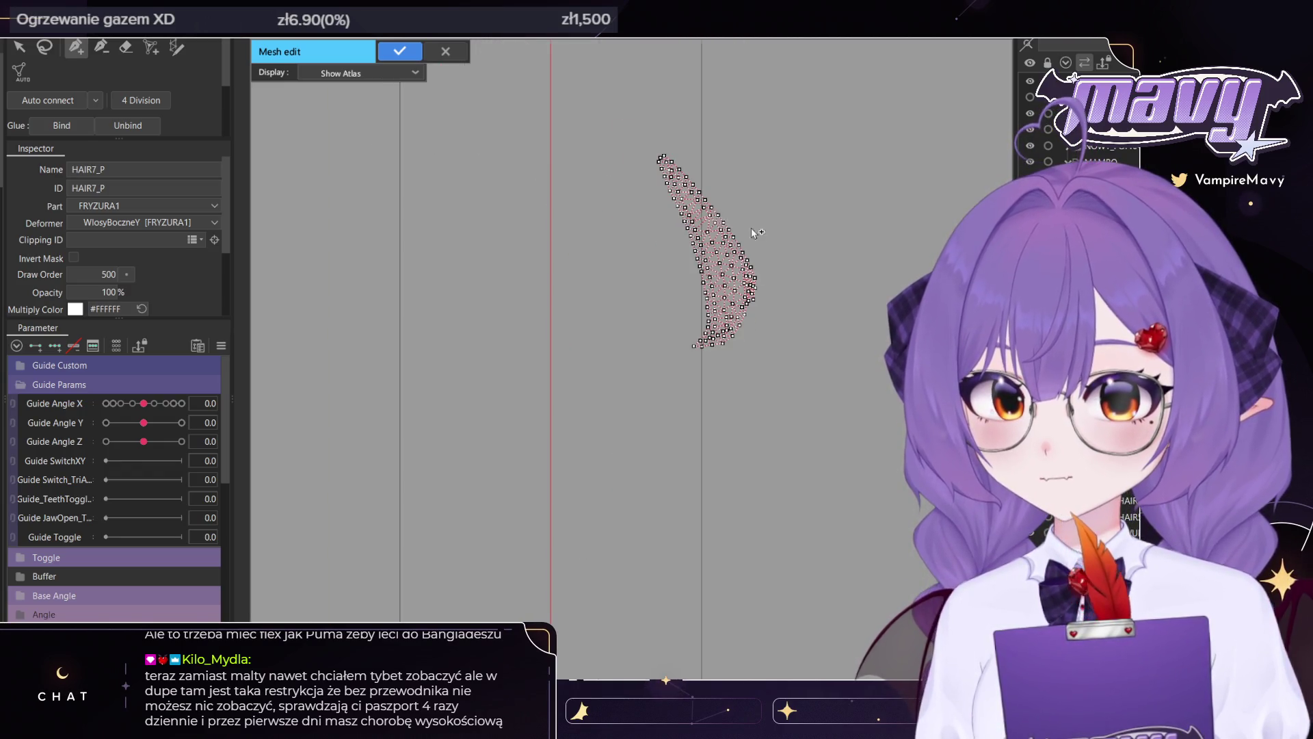
click(419, 74)
click(376, 109)
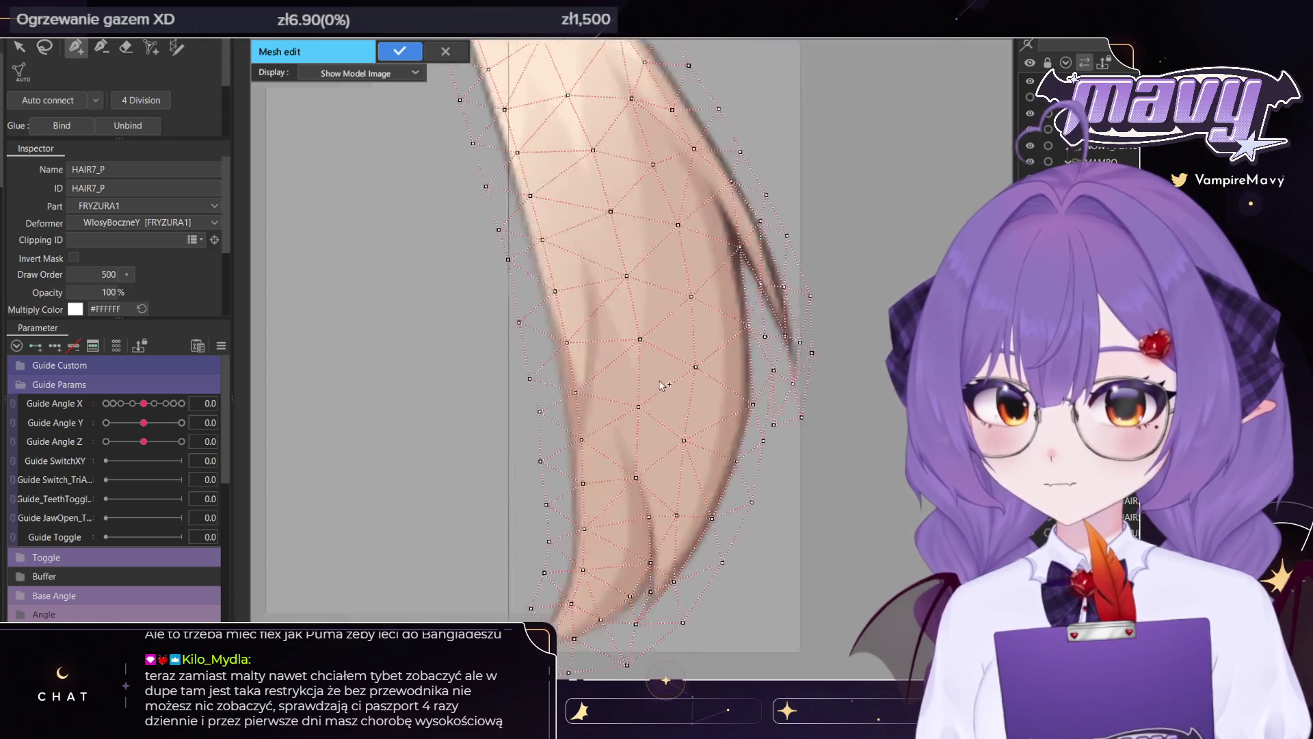
scroll(766, 249, down, 2)
scroll(727, 293, down, 3)
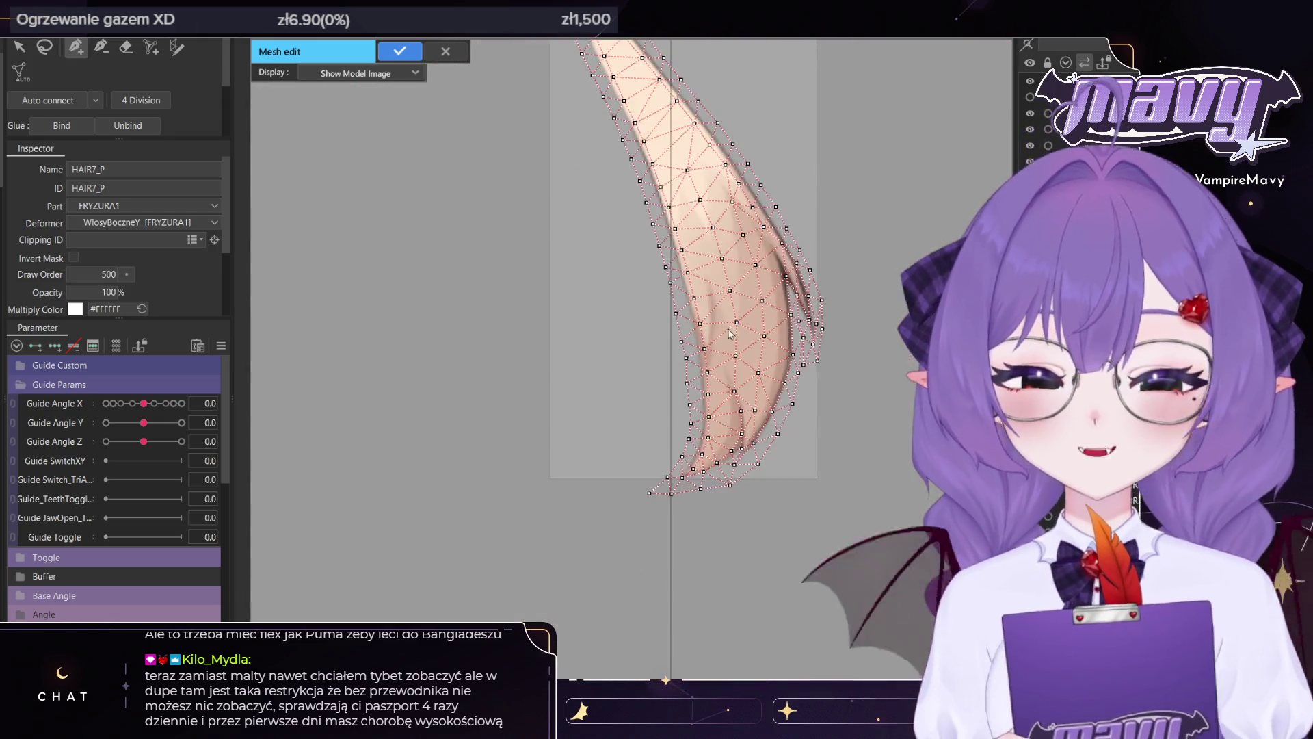
click(400, 51)
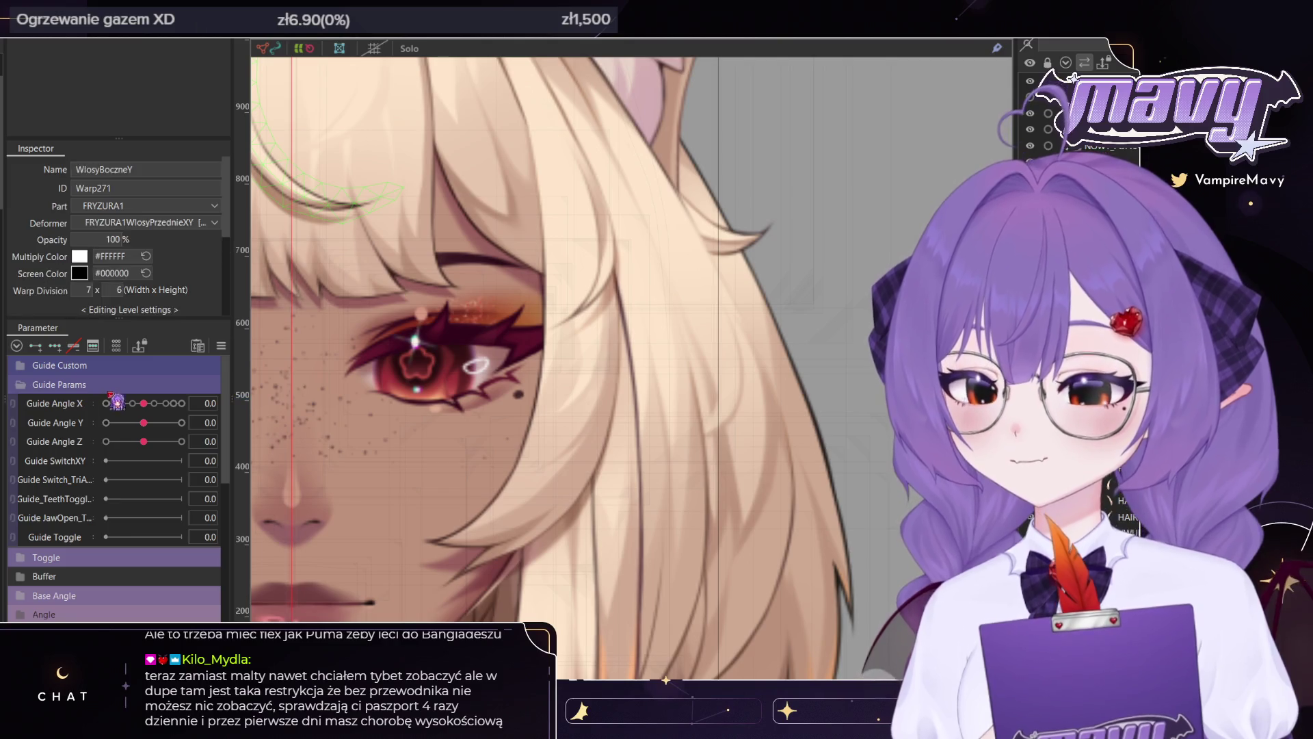
Turn on Hide selection with Ctrl+H, then select the FRYZURA1WlosyPrzednieXY and WlosyBoczneY deformers
scroll(529, 357, down, 5)
key(ctrl+h)
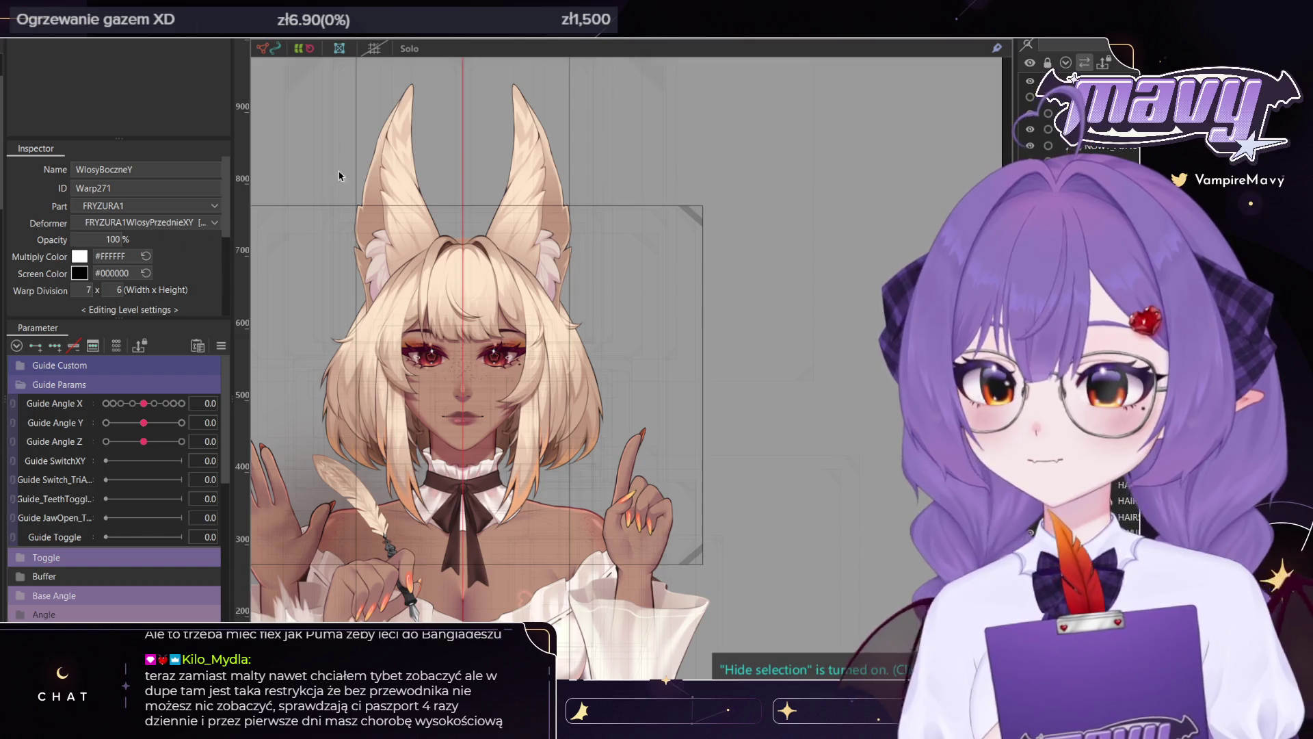
scroll(539, 254, down, 2)
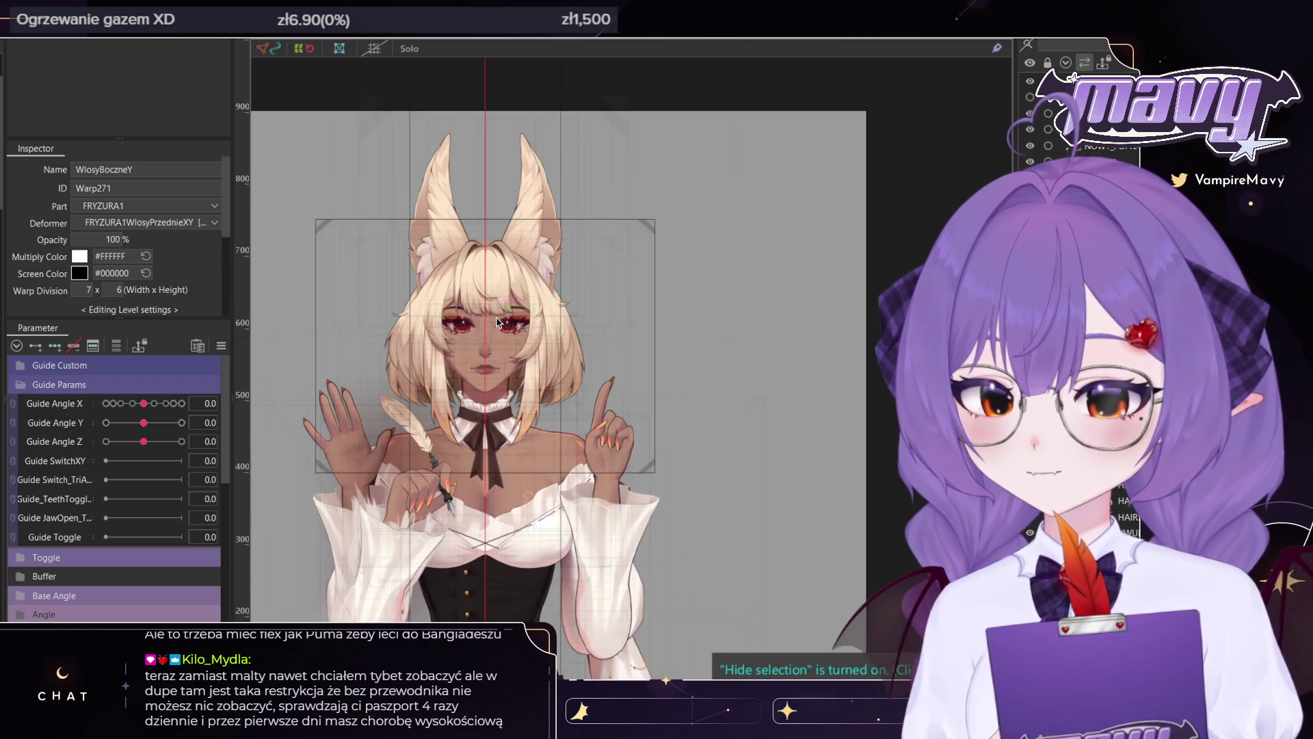
click(650, 404)
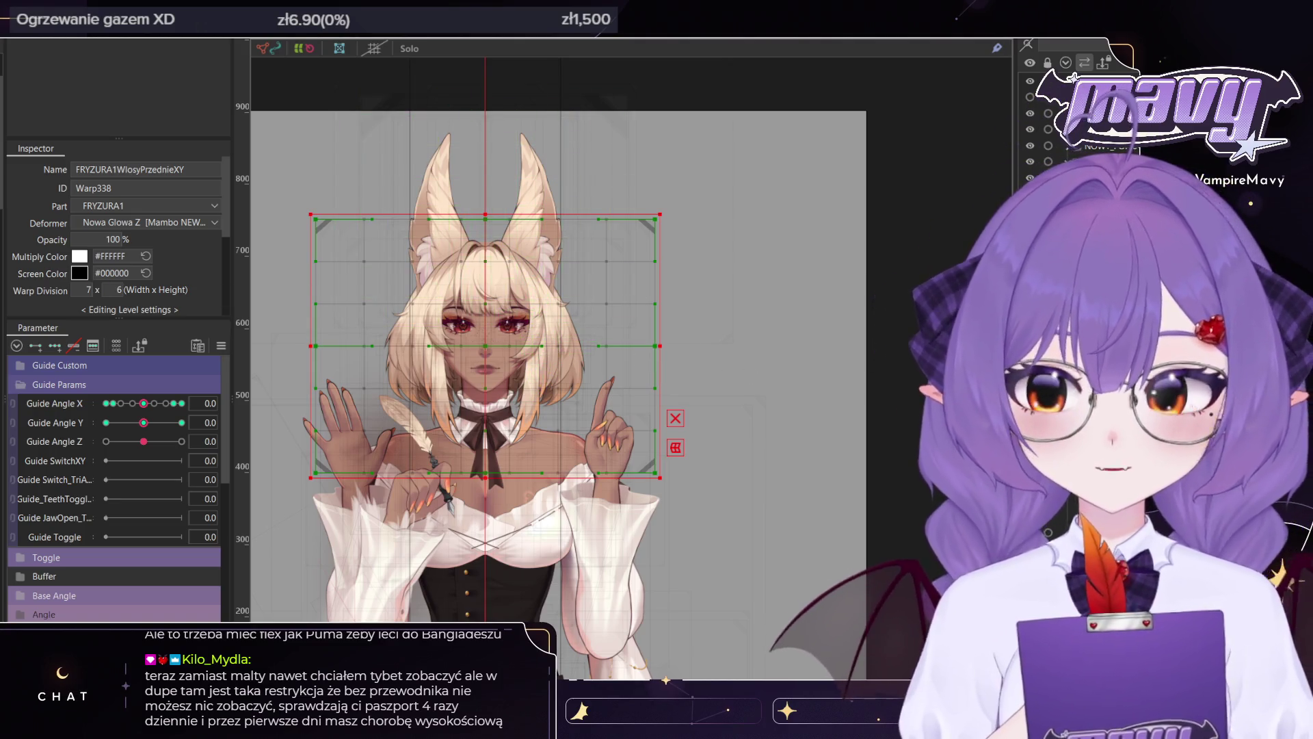
click(525, 339)
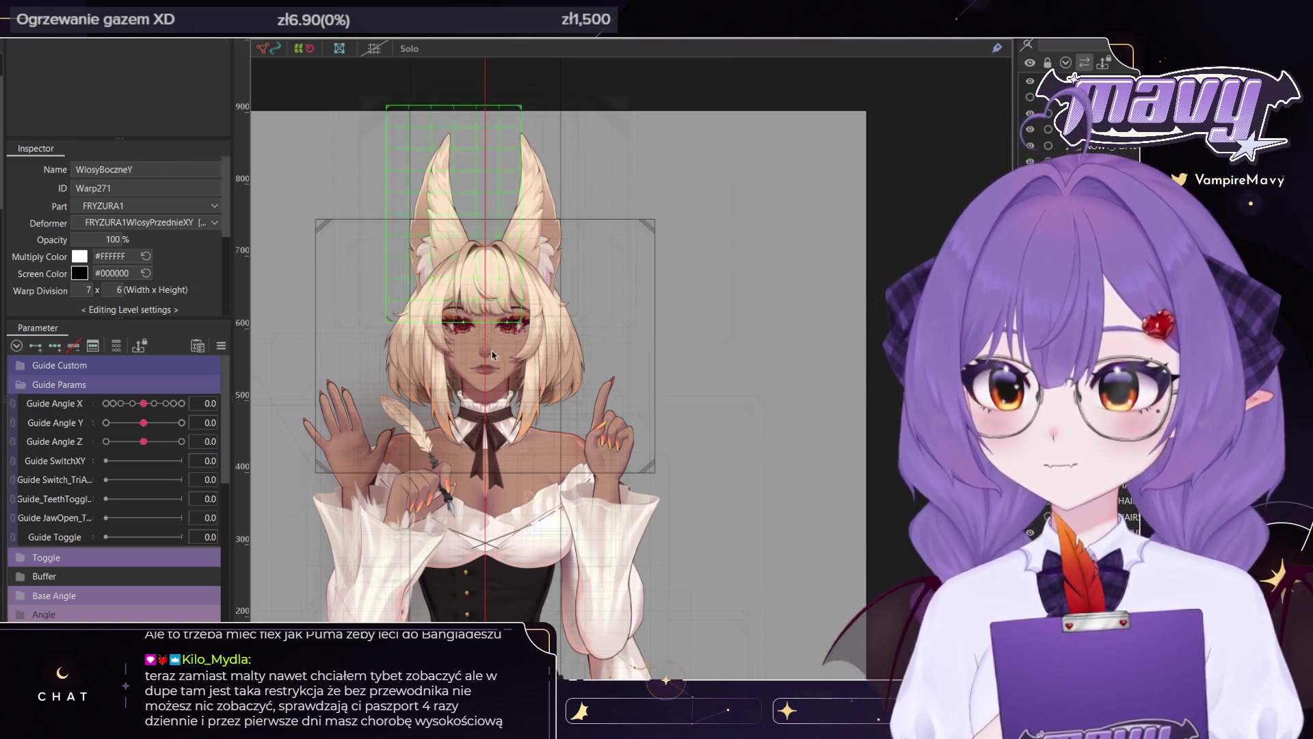
scroll(477, 336, down, 1)
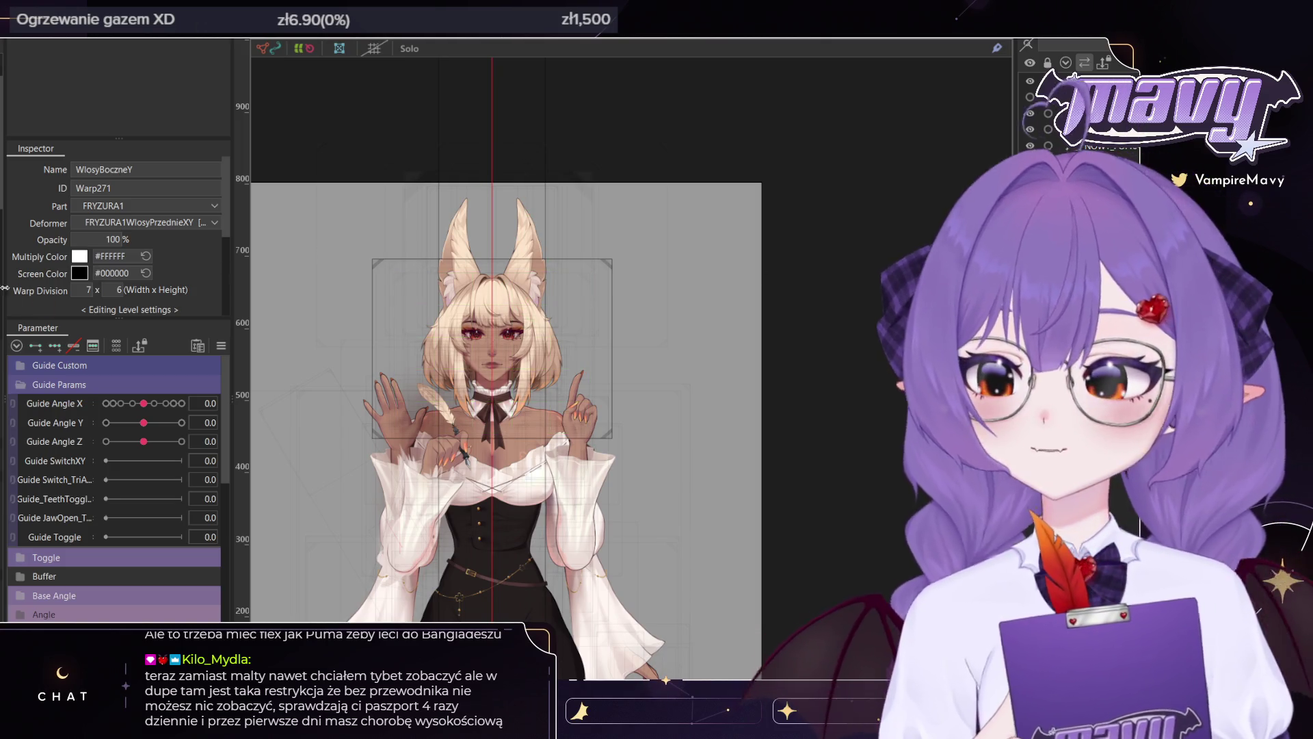
Cycle through the HAIR7_L, HAIR7_P and WlosyBoczneY selections, then clear the selection
click(435, 335)
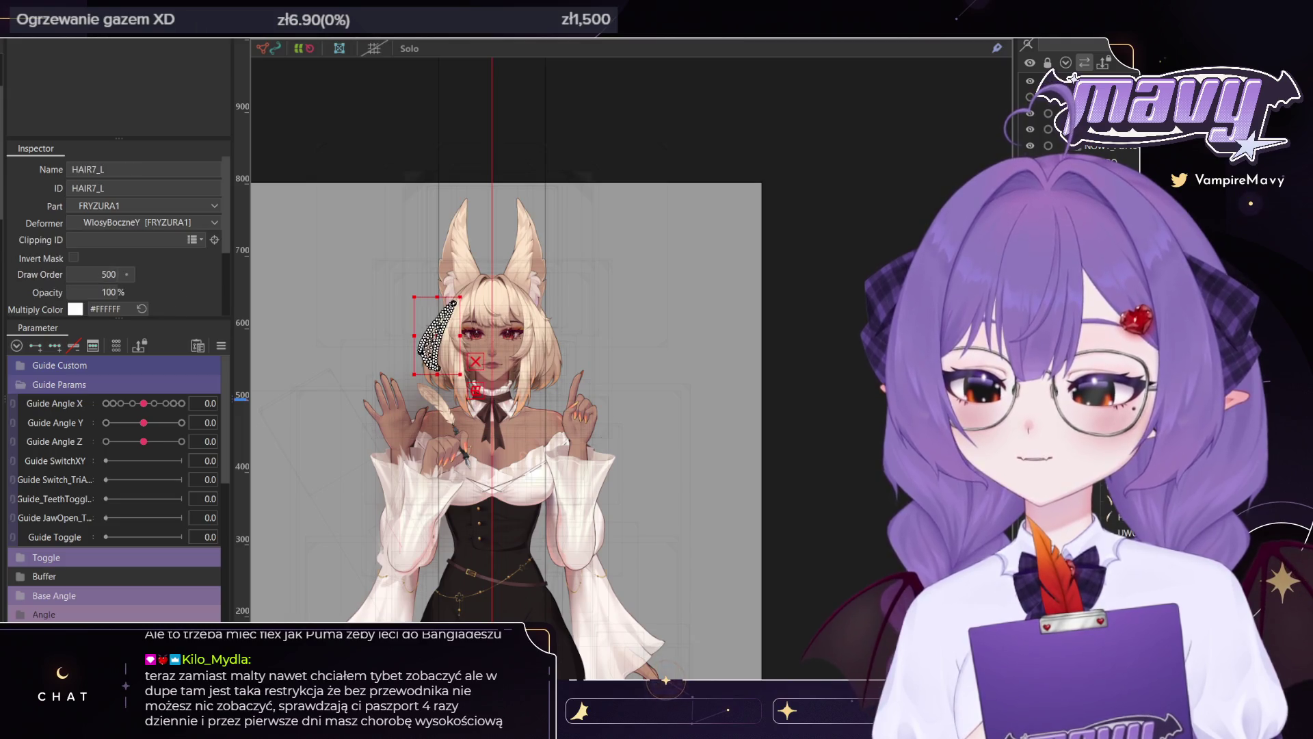
click(434, 335)
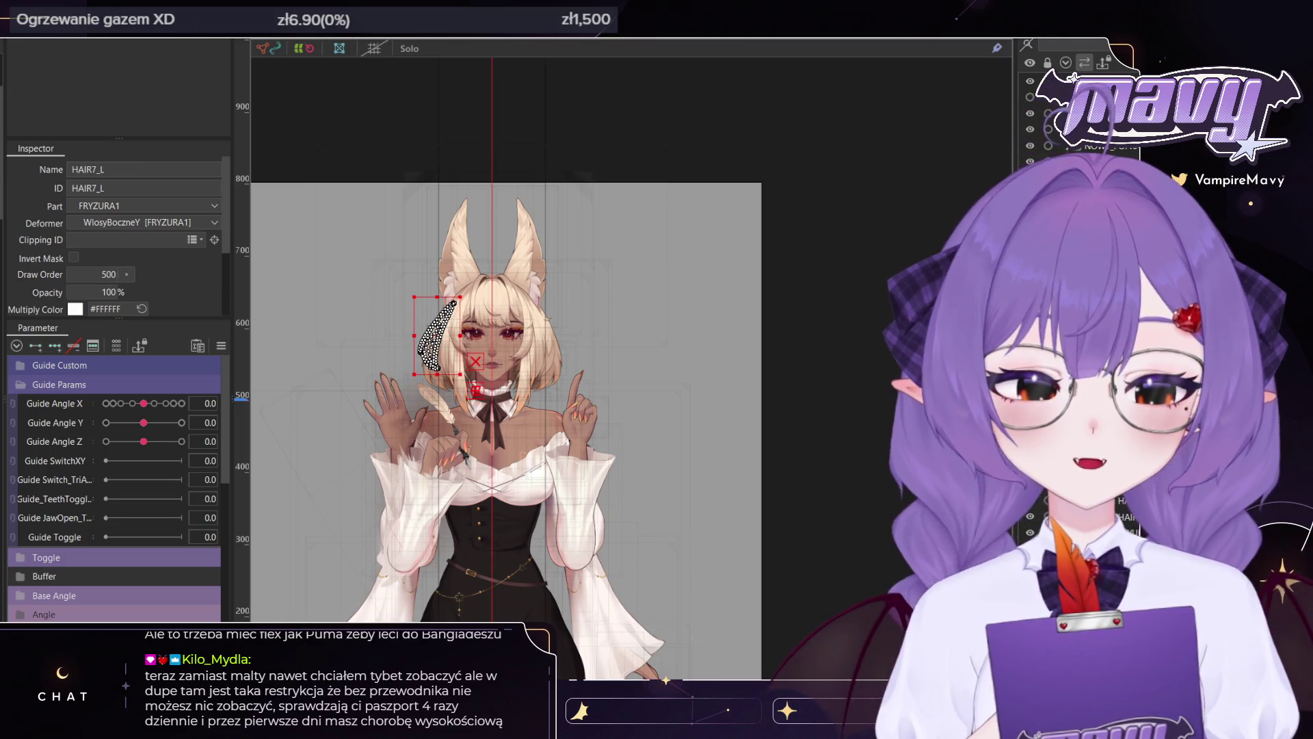
click(434, 335)
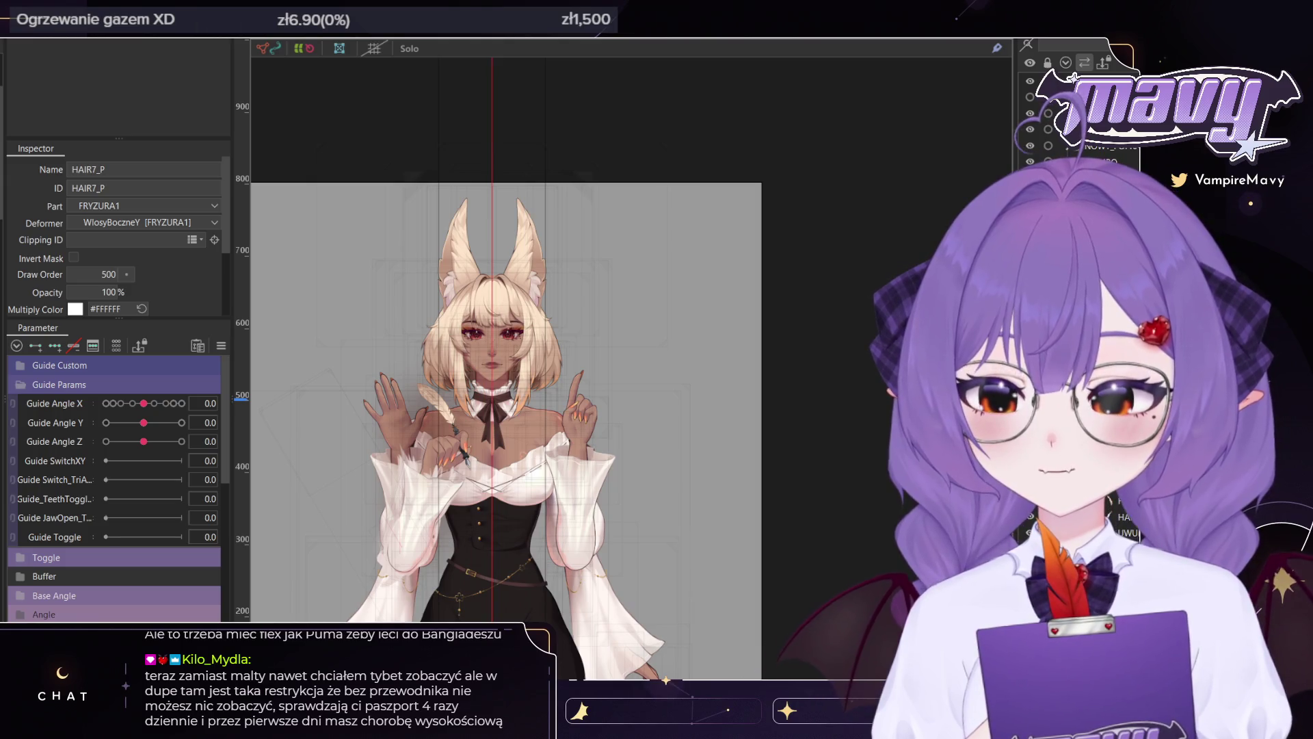
click(434, 335)
click(435, 335)
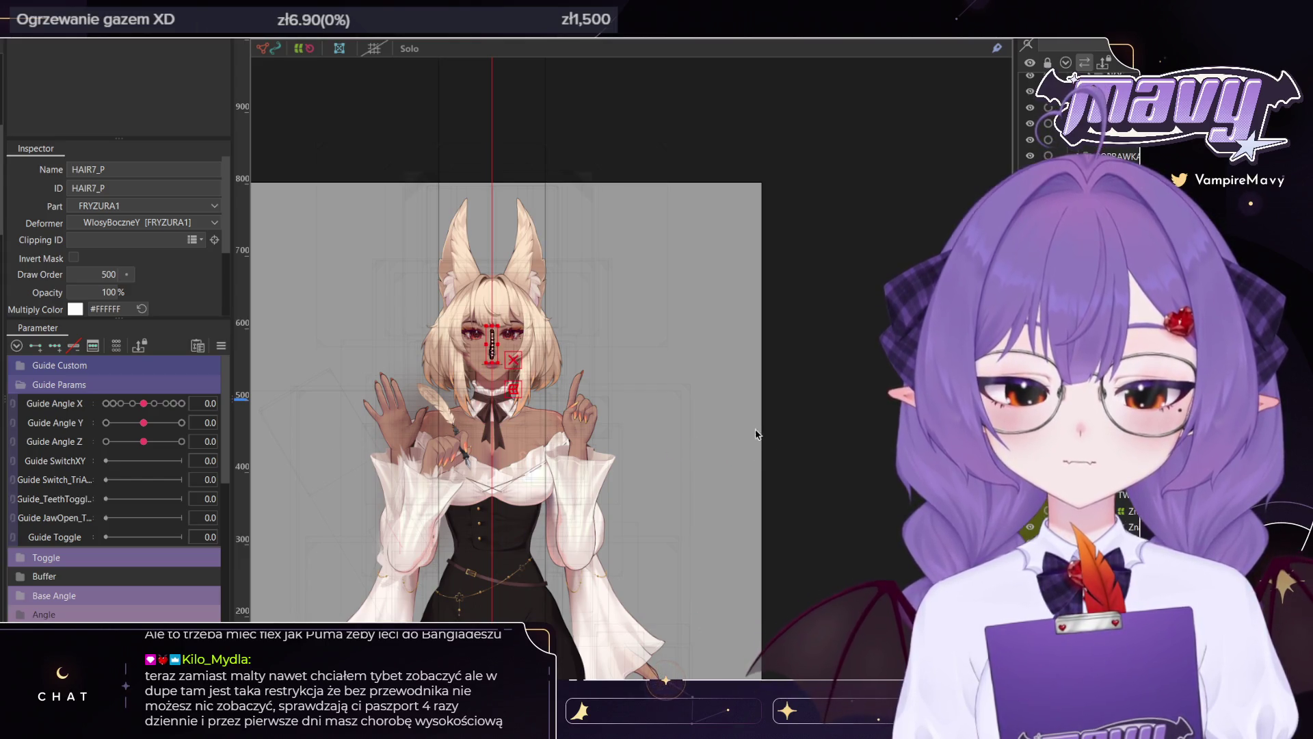
scroll(756, 434, up, 5)
scroll(725, 383, down, 3)
click(709, 349)
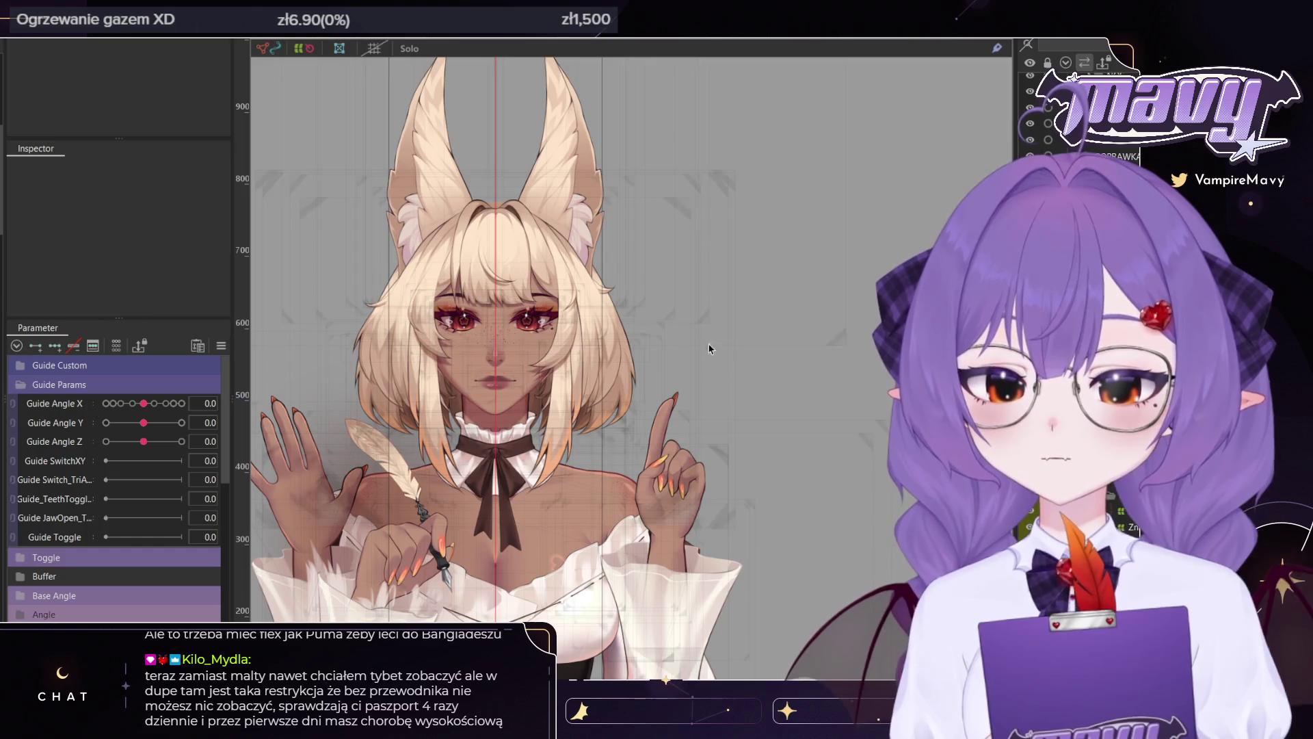
Inspect the HAIR7_L strand and the WlosyBoczneY warp, deselecting each afterwards
scroll(709, 349, up, 2)
click(623, 363)
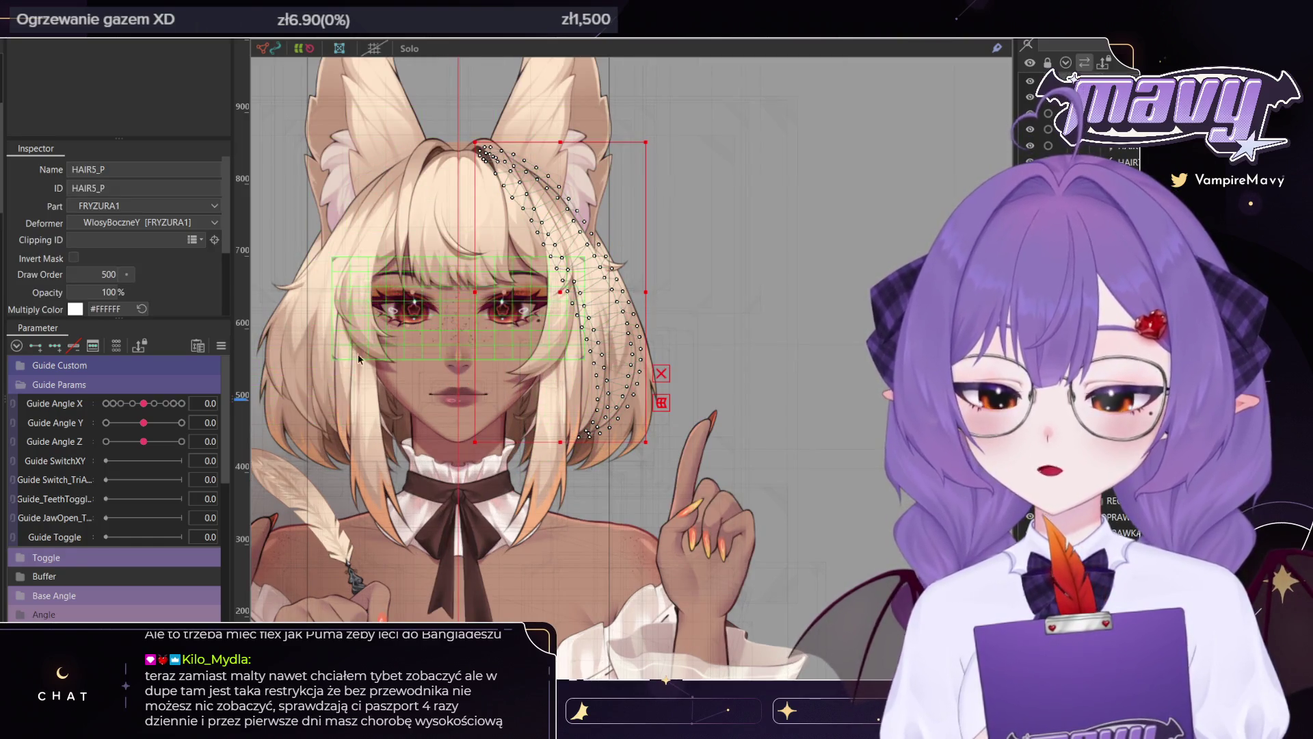
scroll(628, 357, down, 3)
scroll(634, 354, up, 3)
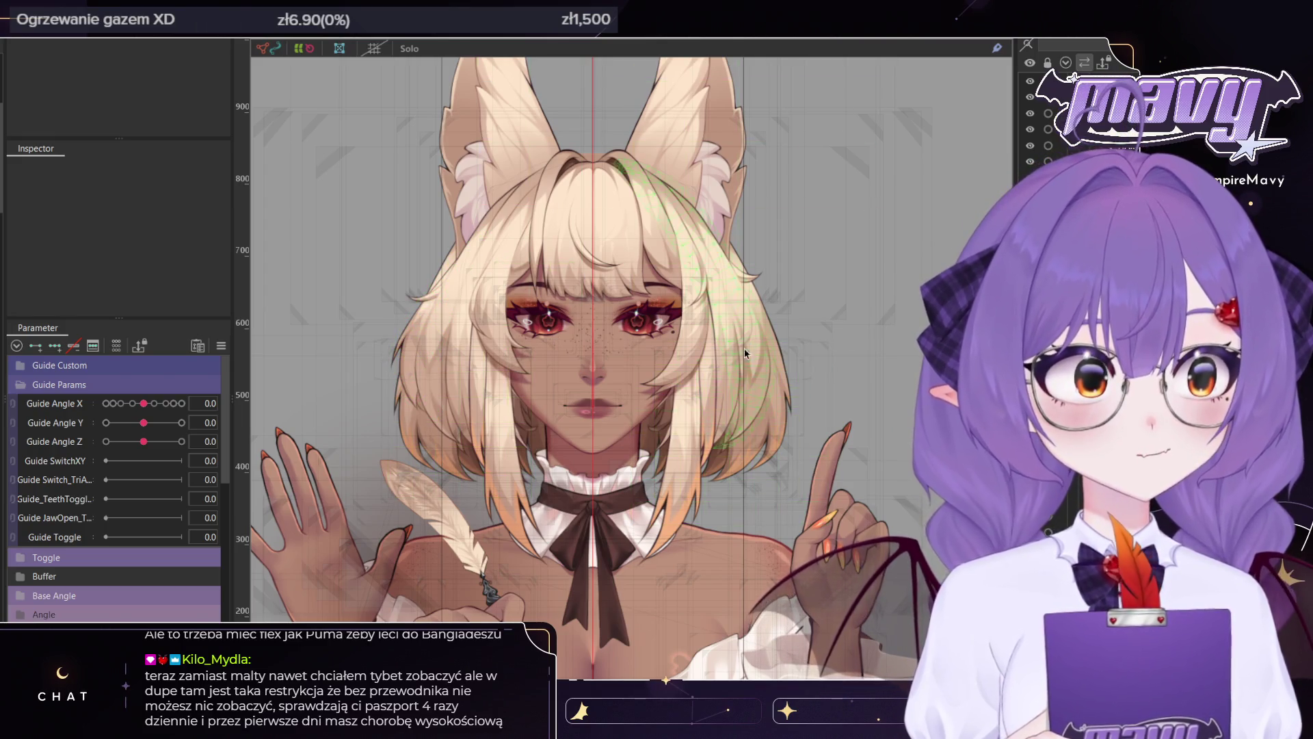
click(407, 358)
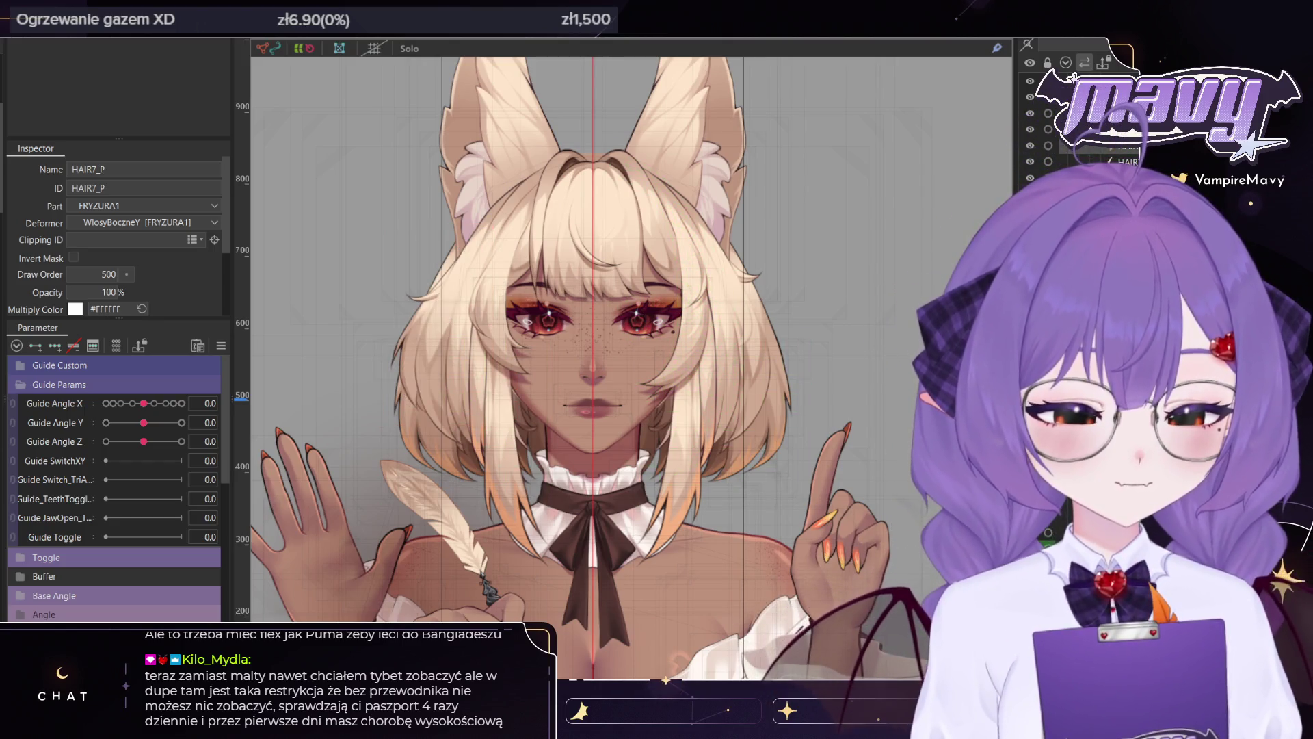
key(Escape)
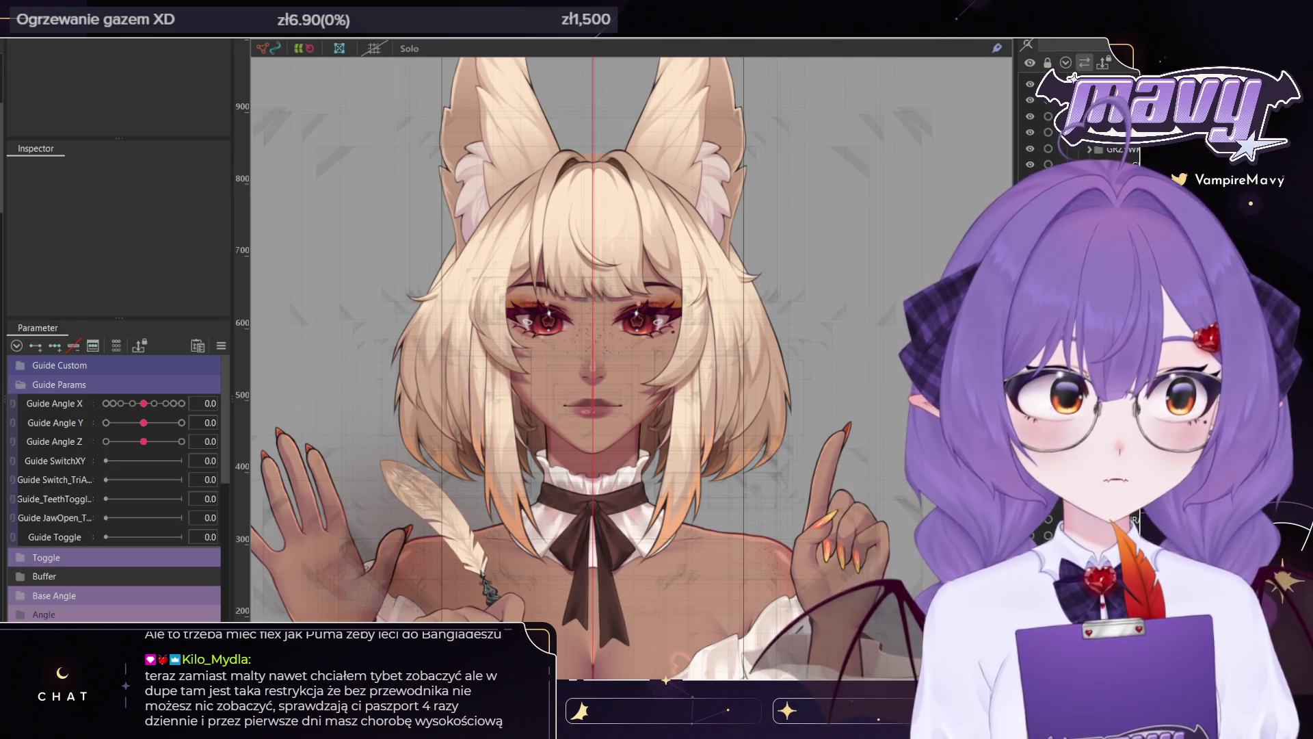
click(746, 383)
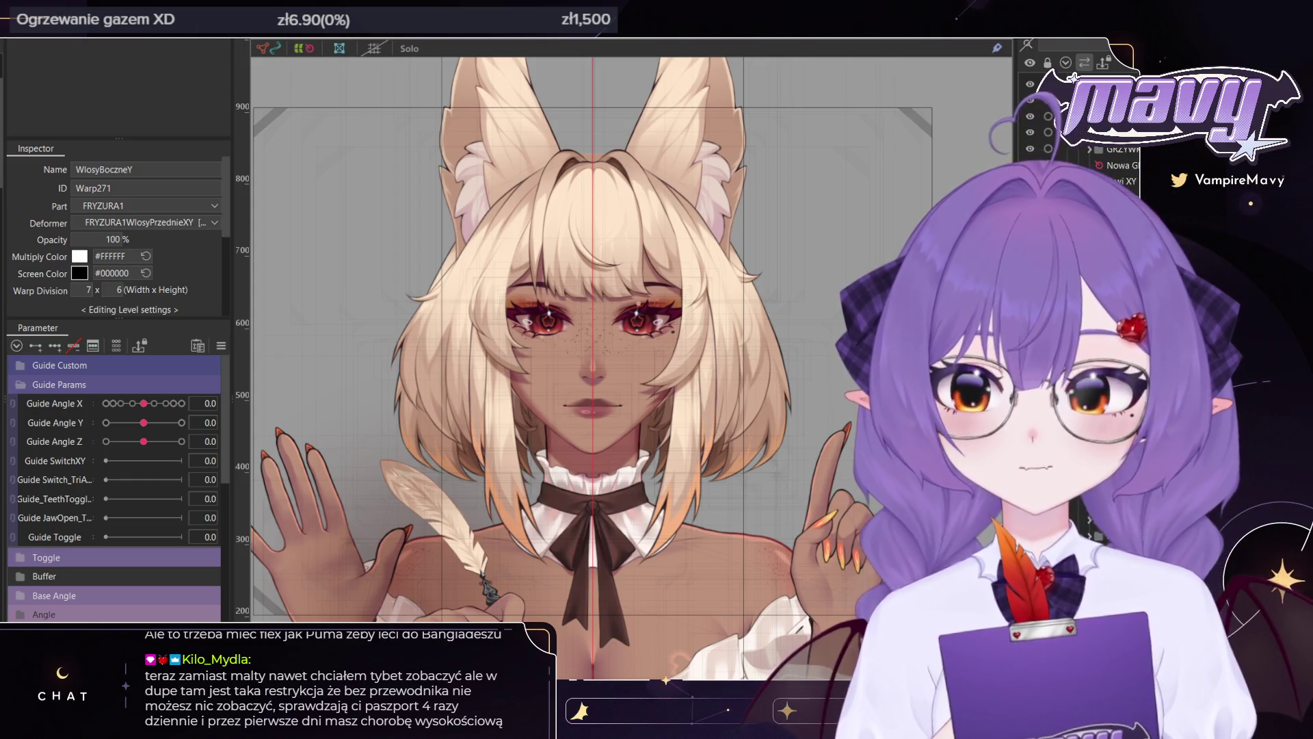
key(Escape)
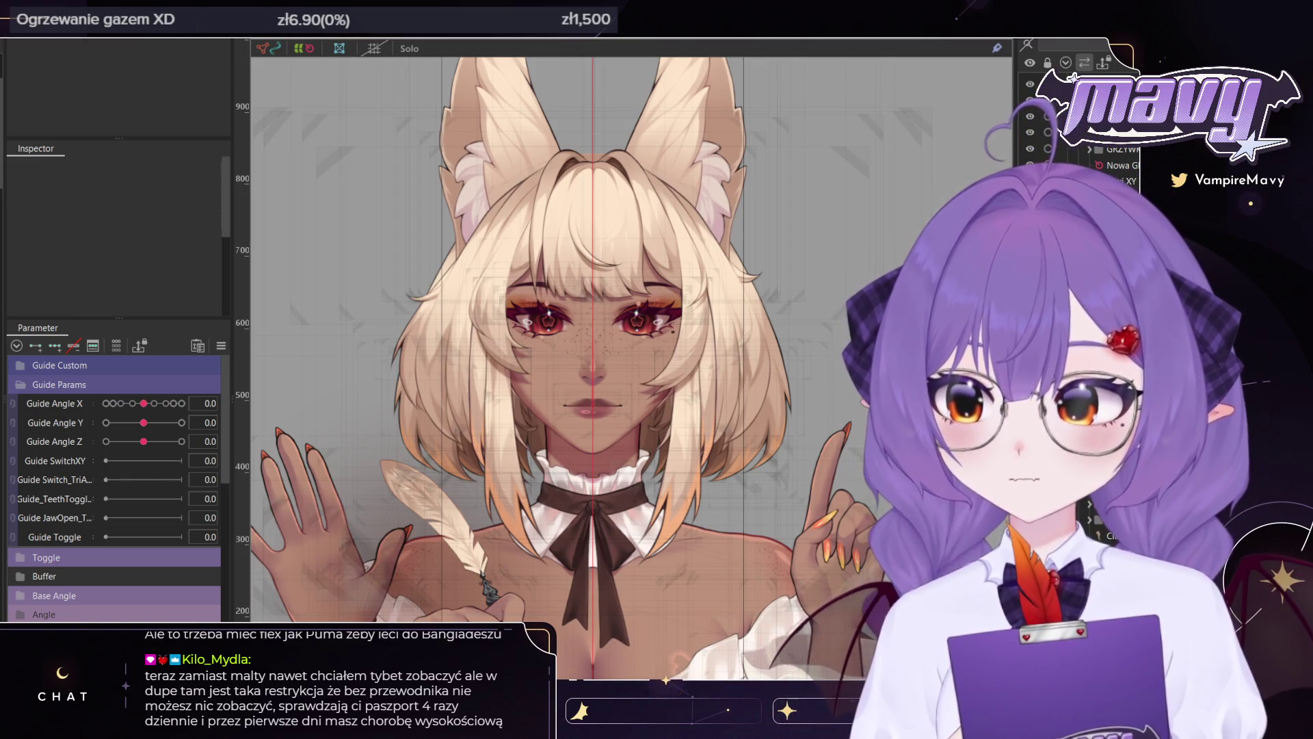
Mirror the HAIR7_L2 strand onto the right side, then select all hair meshes
click(484, 234)
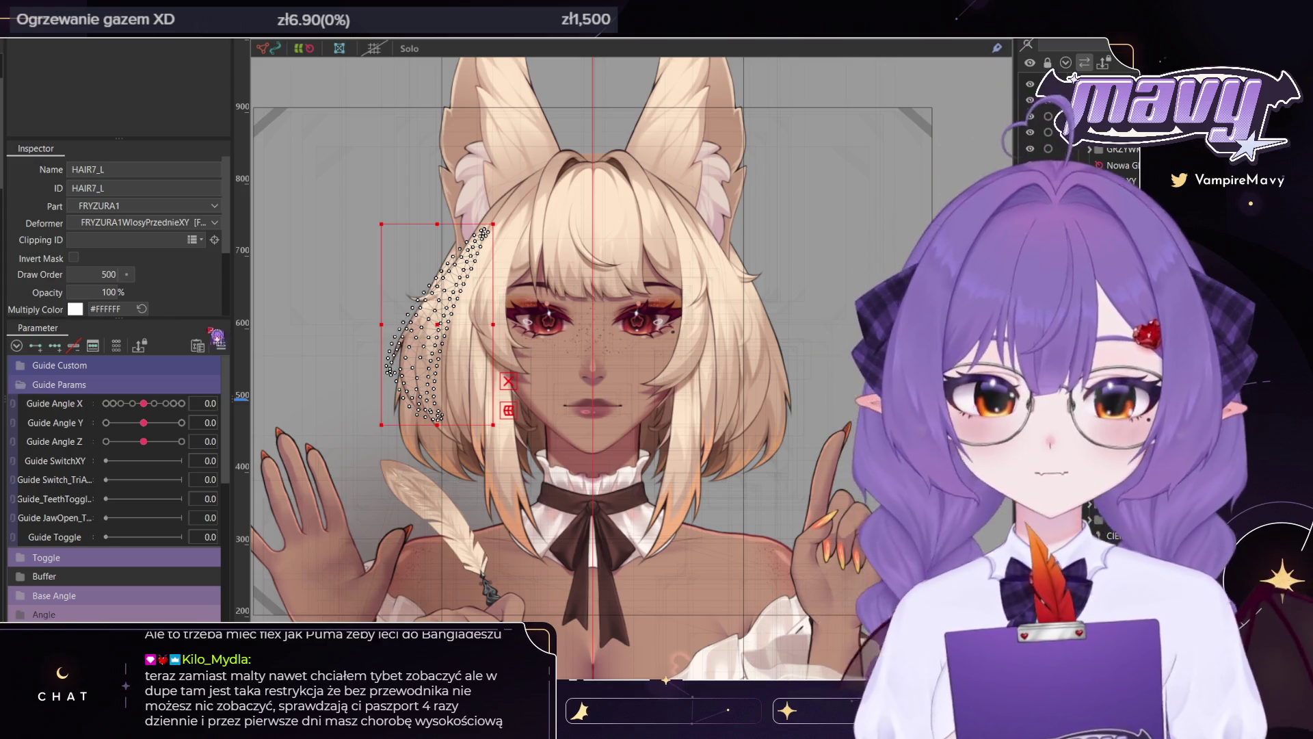
click(425, 332)
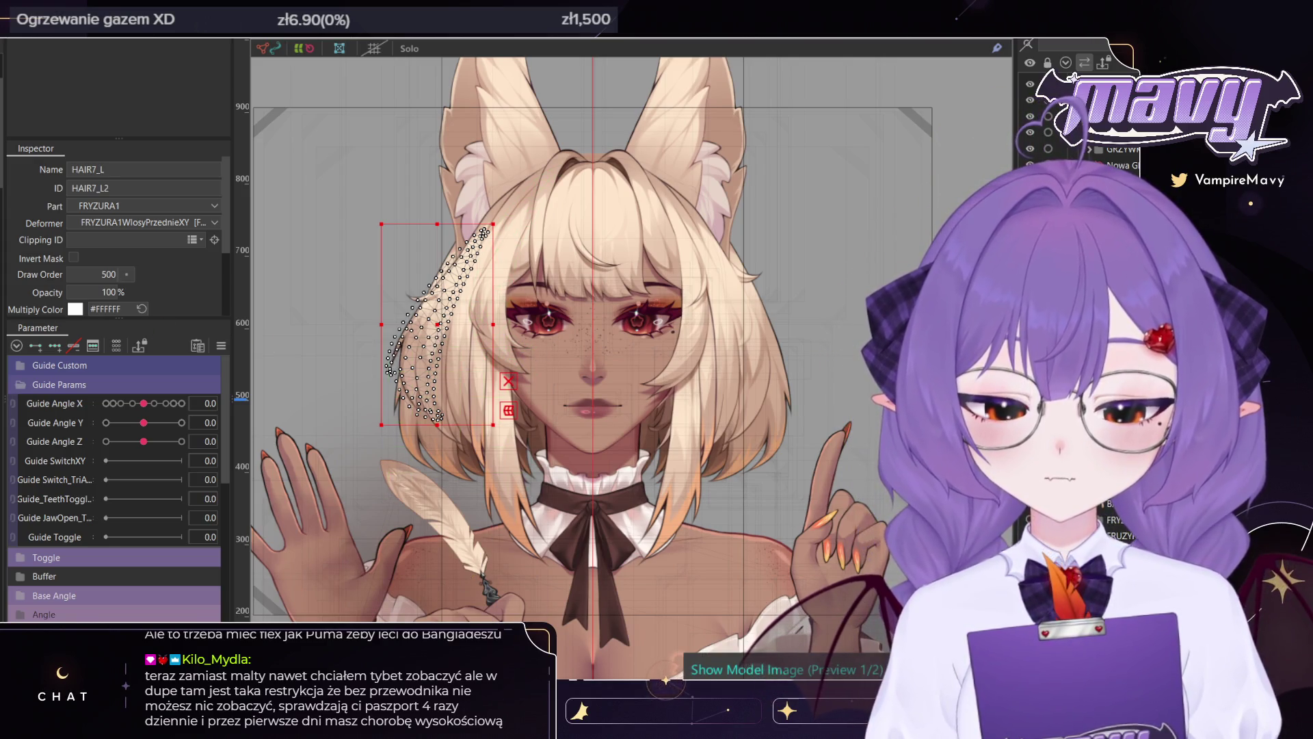
key(ctrl+shift+h)
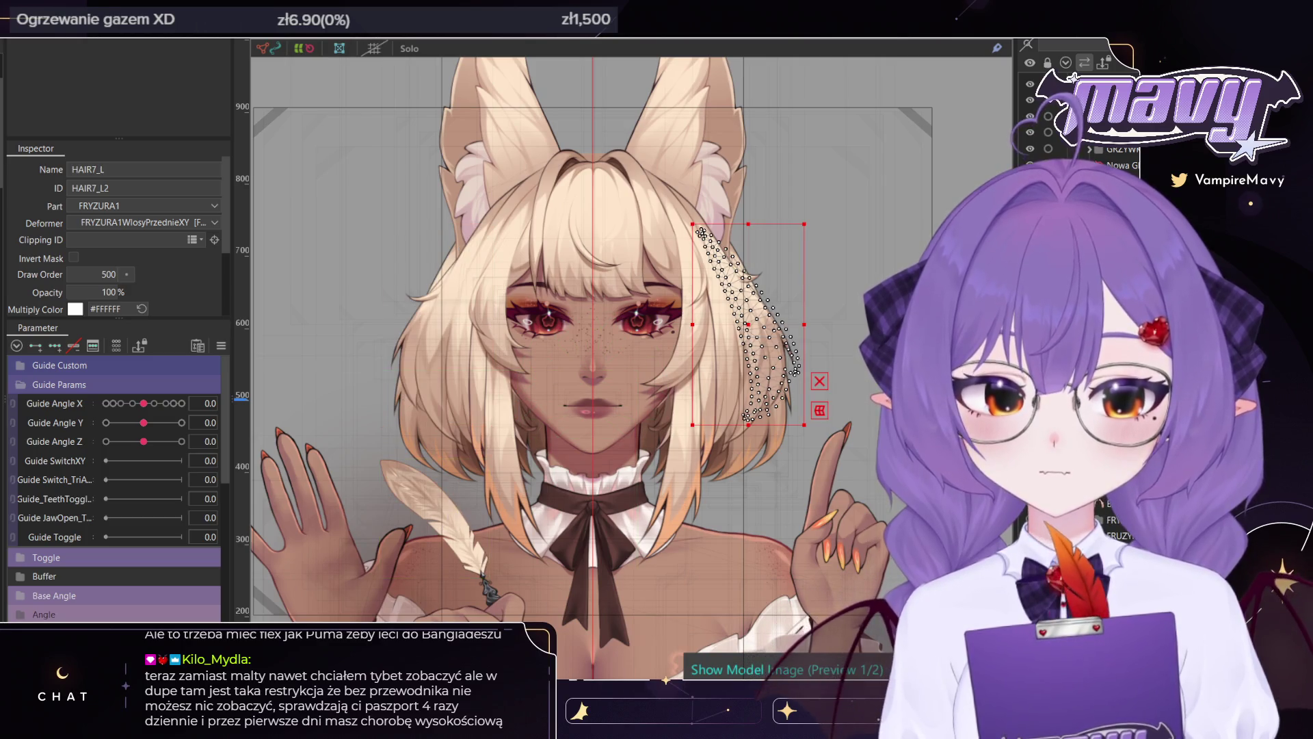
key(ctrl+a)
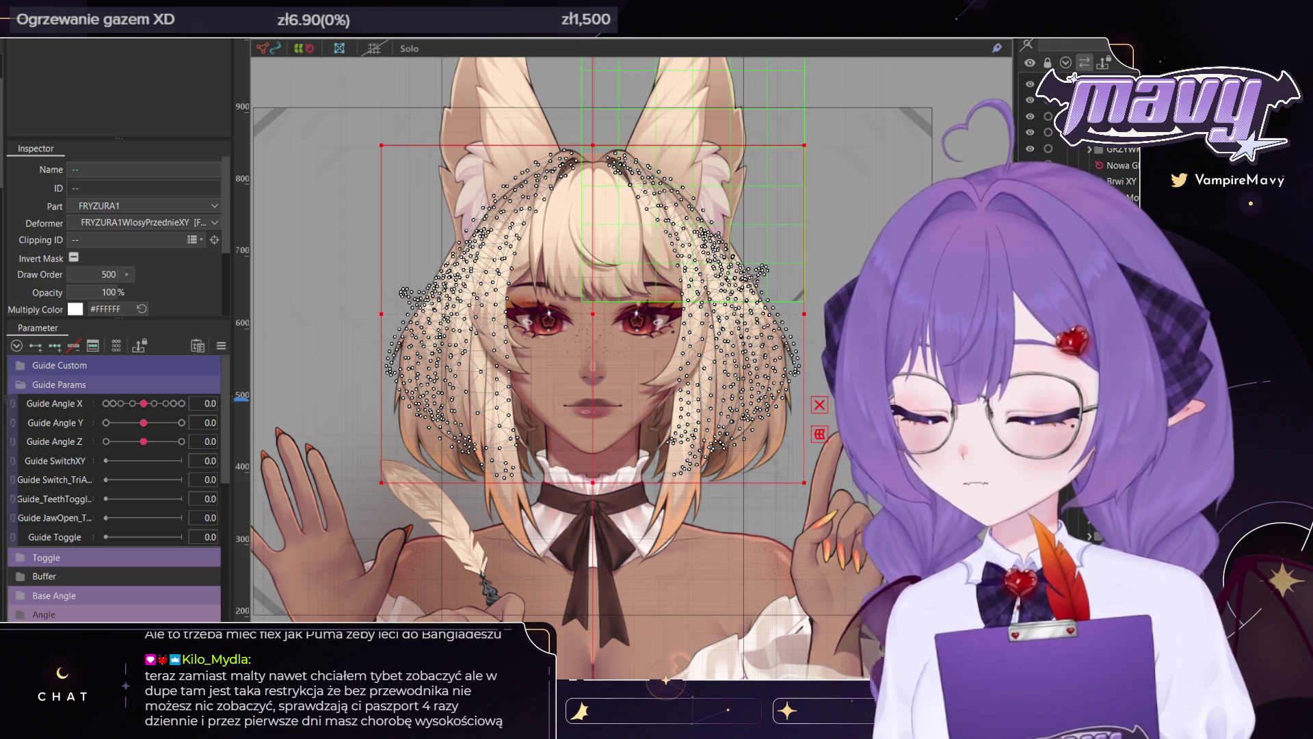
click(616, 307)
Extend WlosyBoczneY's bottom edge down, widen its sides, and raise its top edge
scroll(613, 299, down, 3)
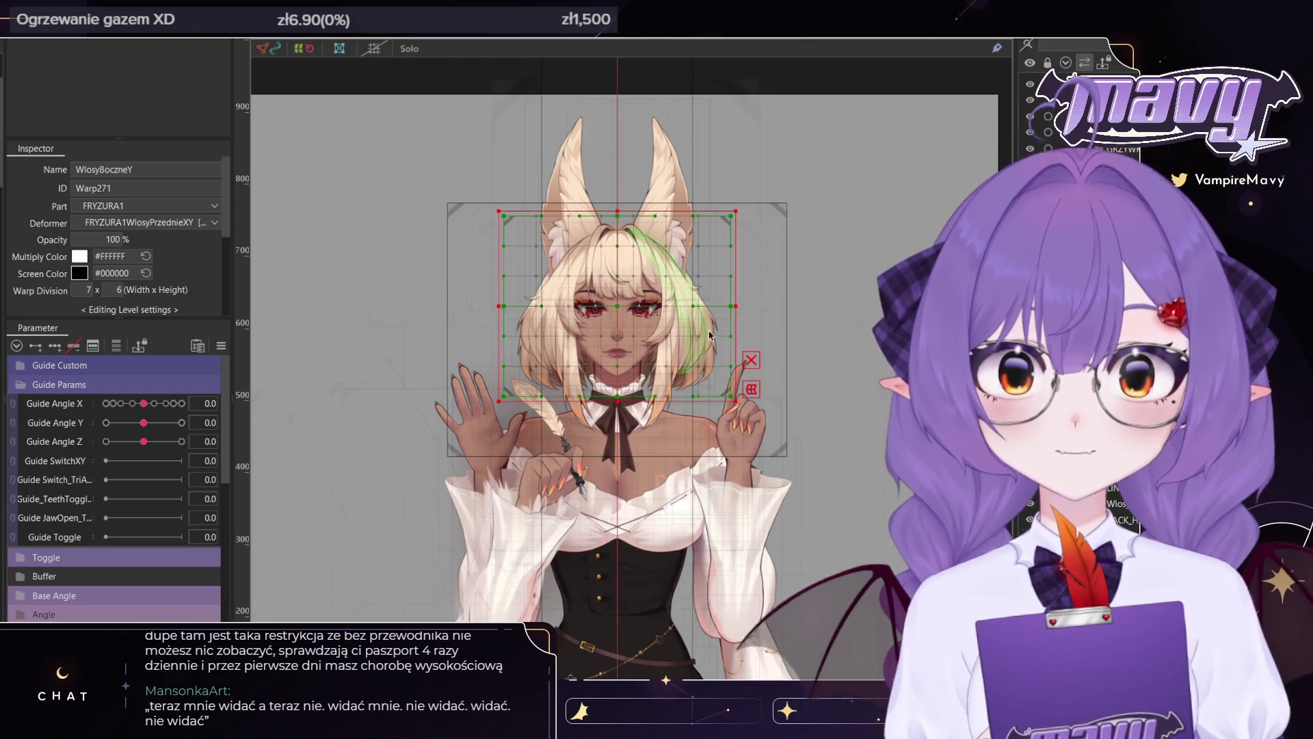
scroll(708, 380, up, 2)
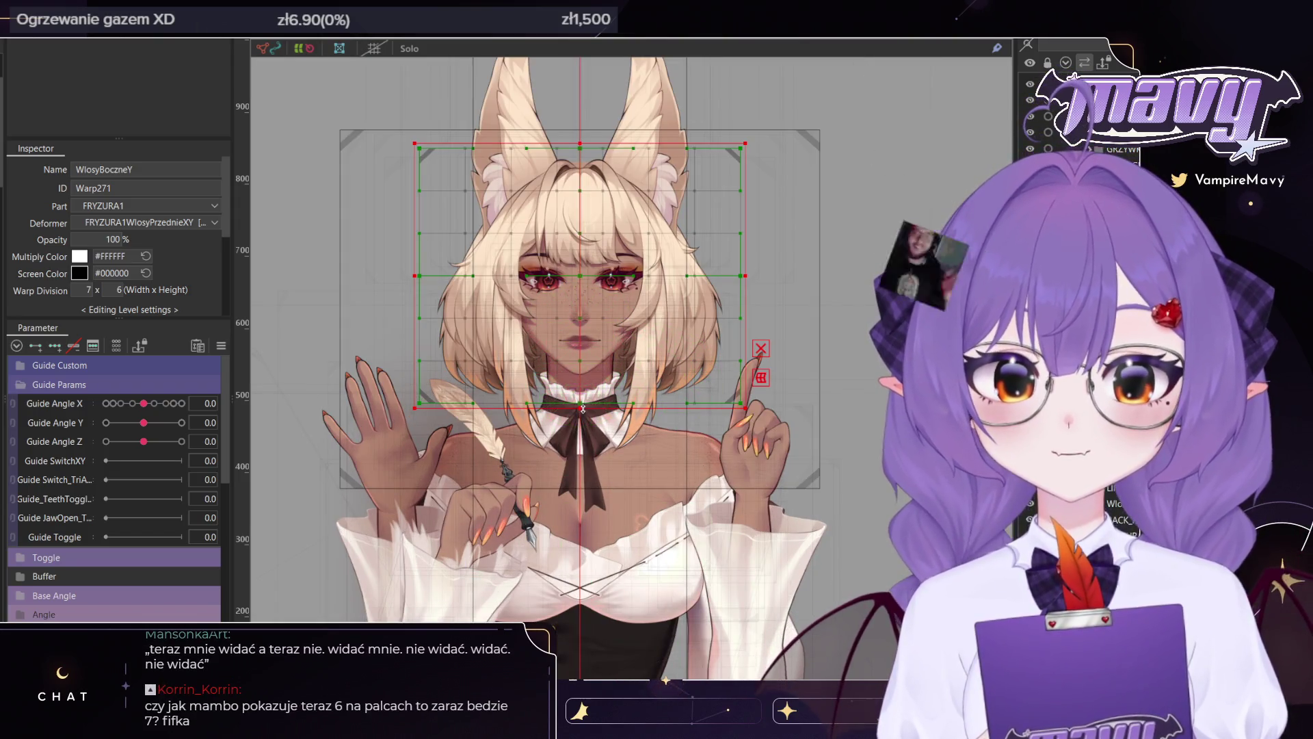
drag(587, 405, 587, 443)
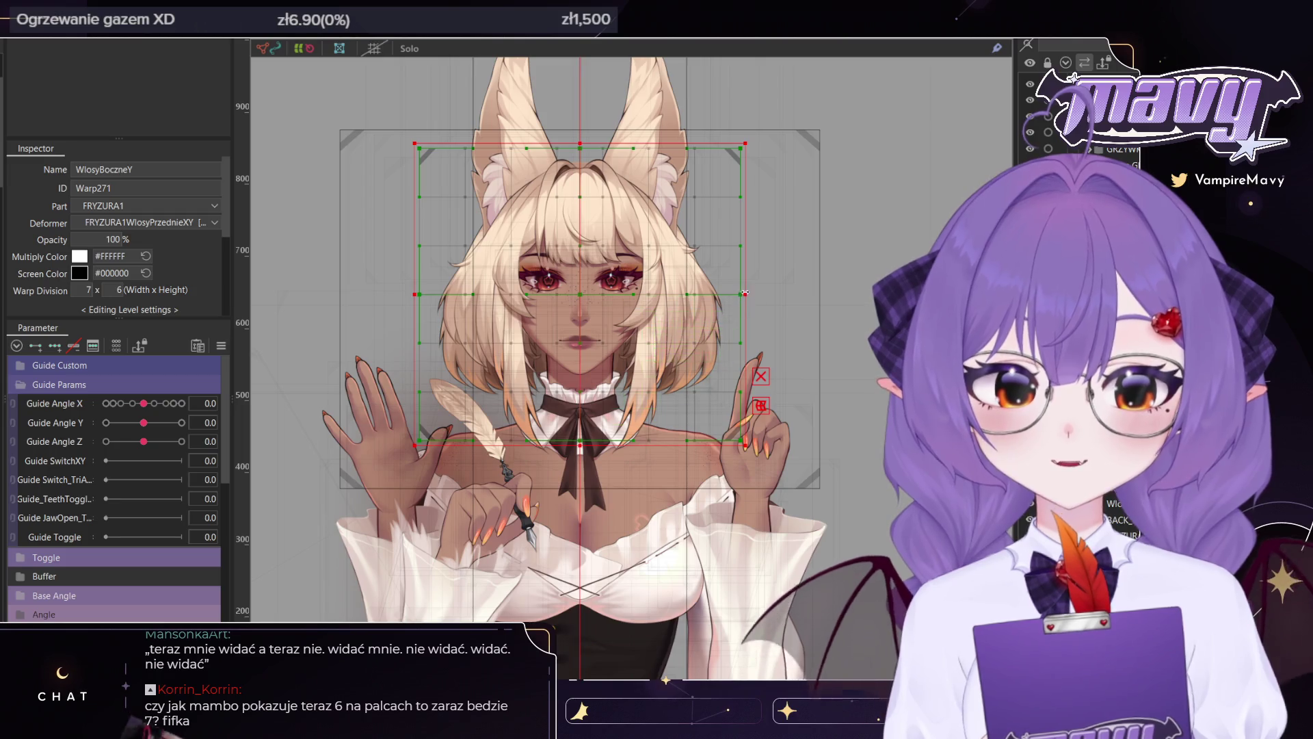
drag(744, 294, 777, 294)
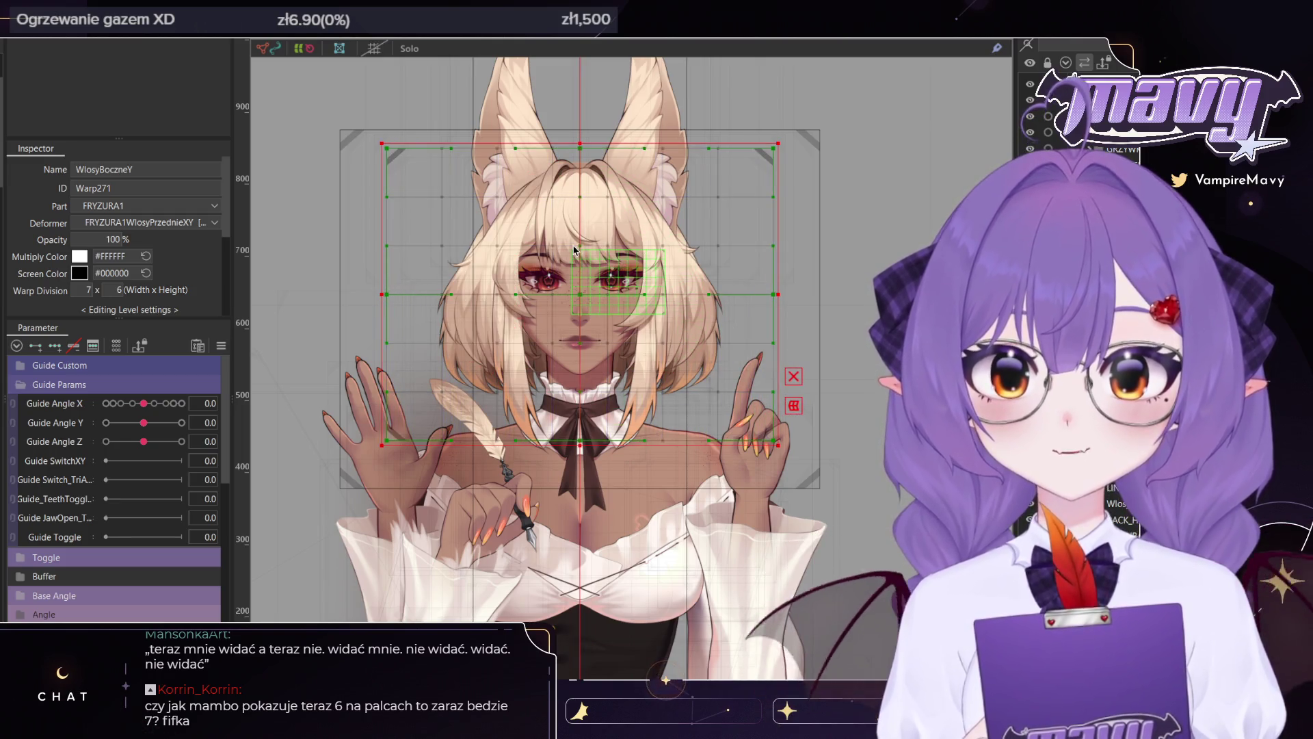
drag(580, 144, 580, 128)
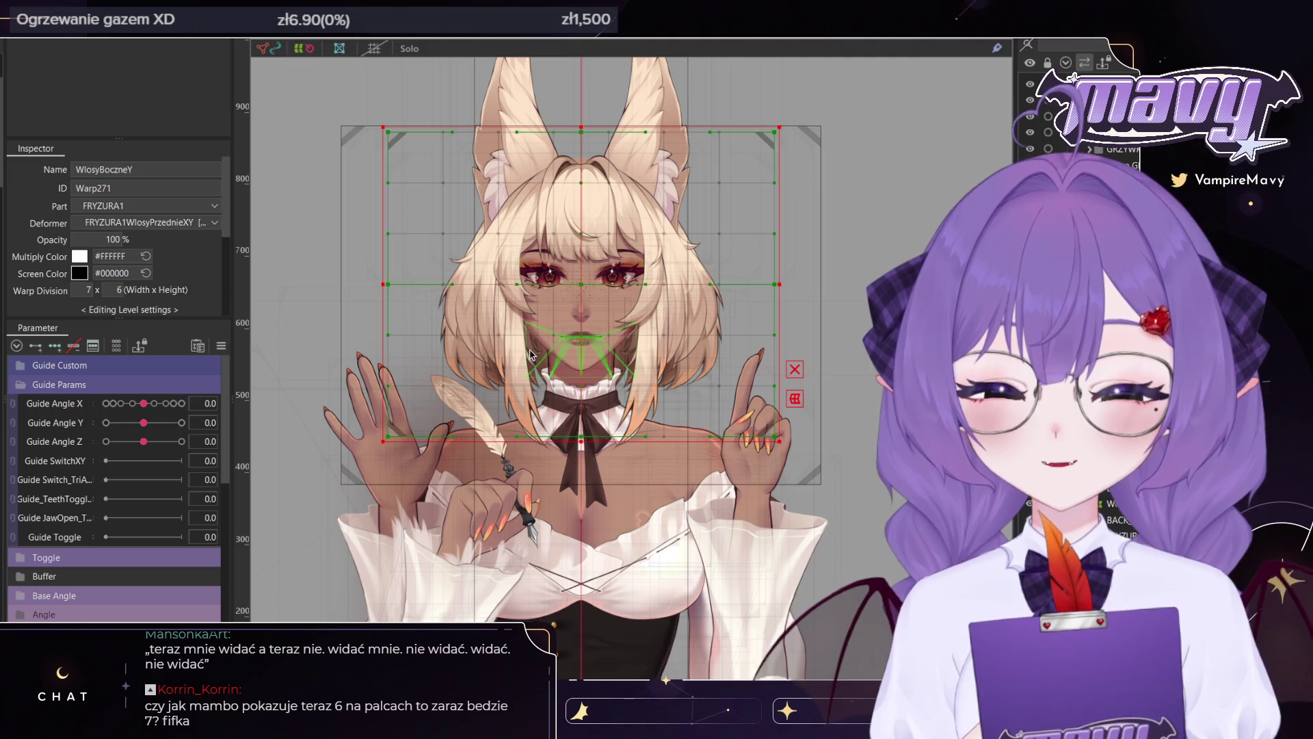
click(580, 442)
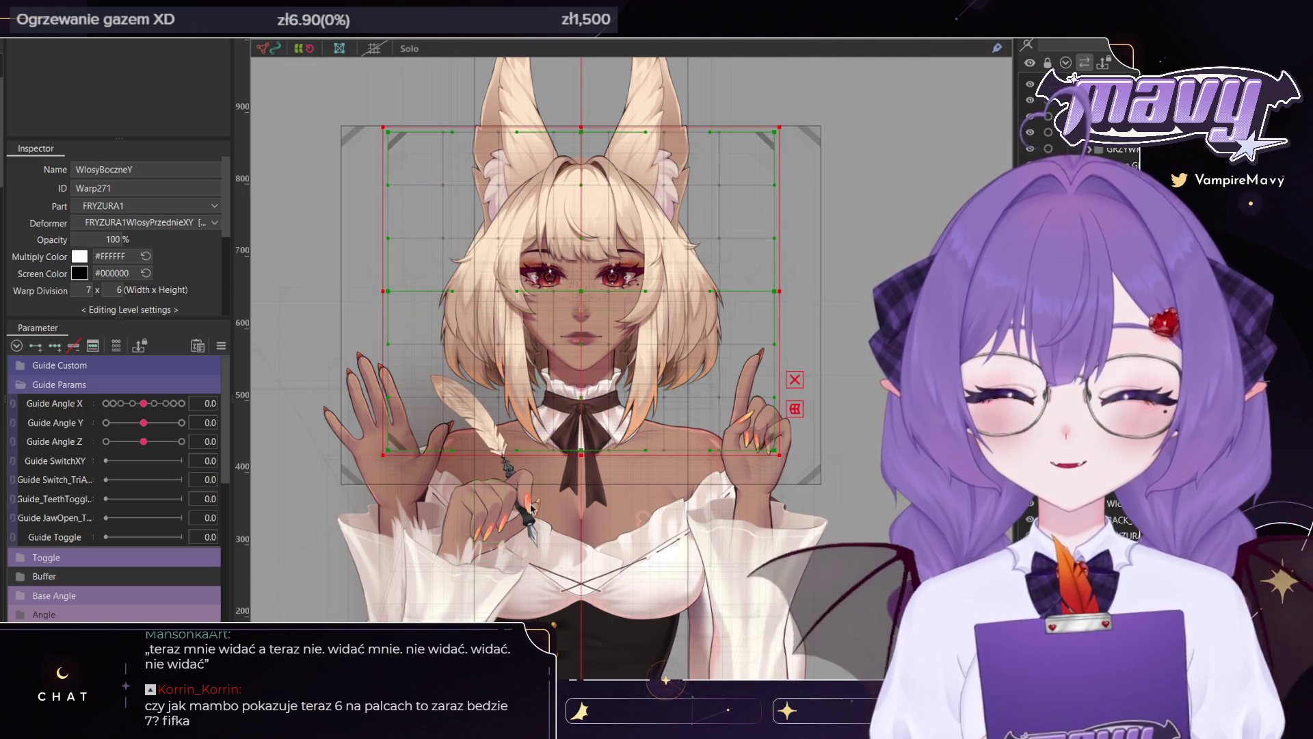
scroll(752, 417, up, 5)
click(757, 335)
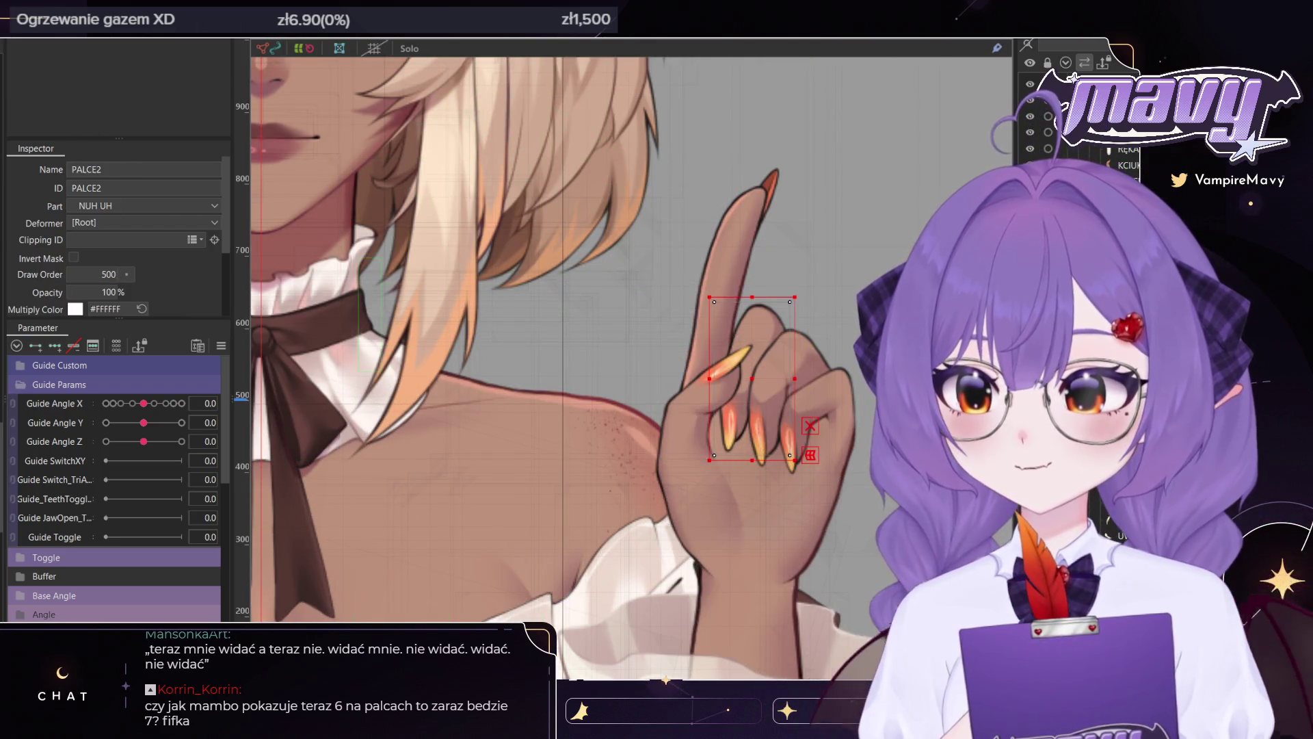
click(725, 347)
drag(758, 379, 779, 332)
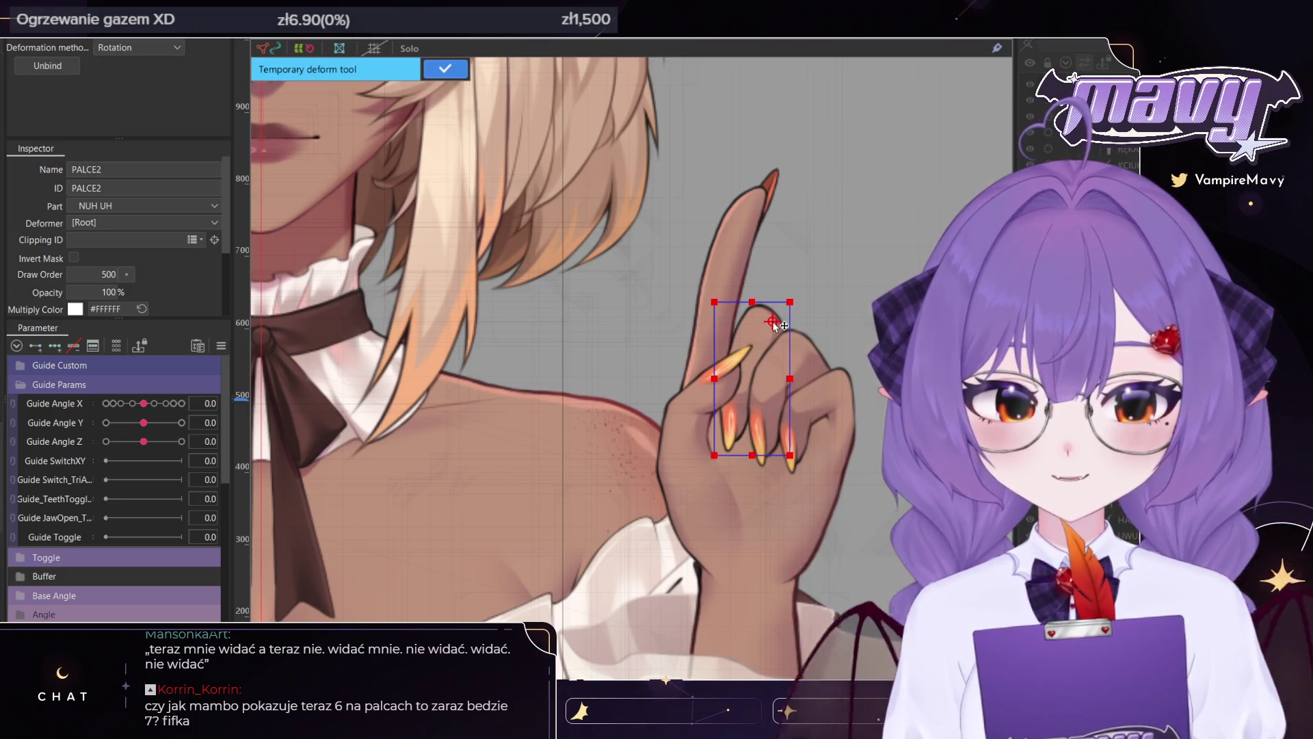
drag(797, 462, 807, 293)
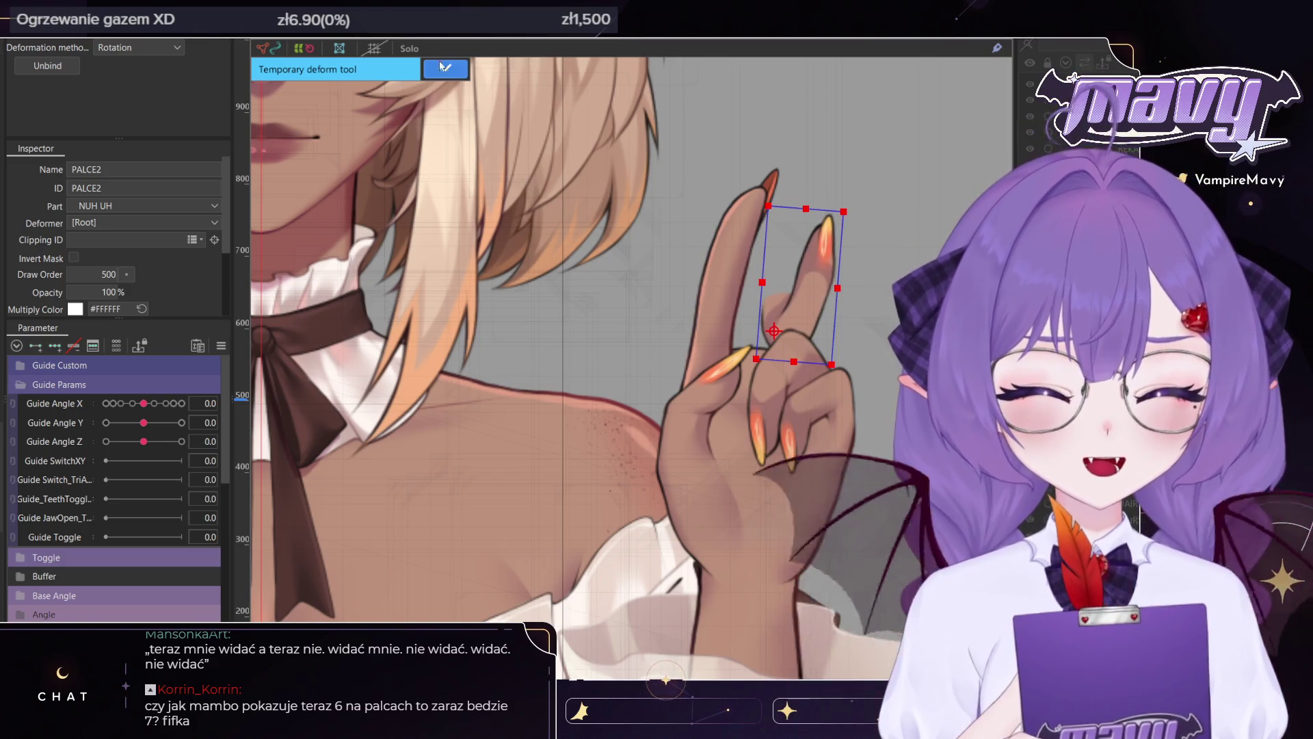
key(Return)
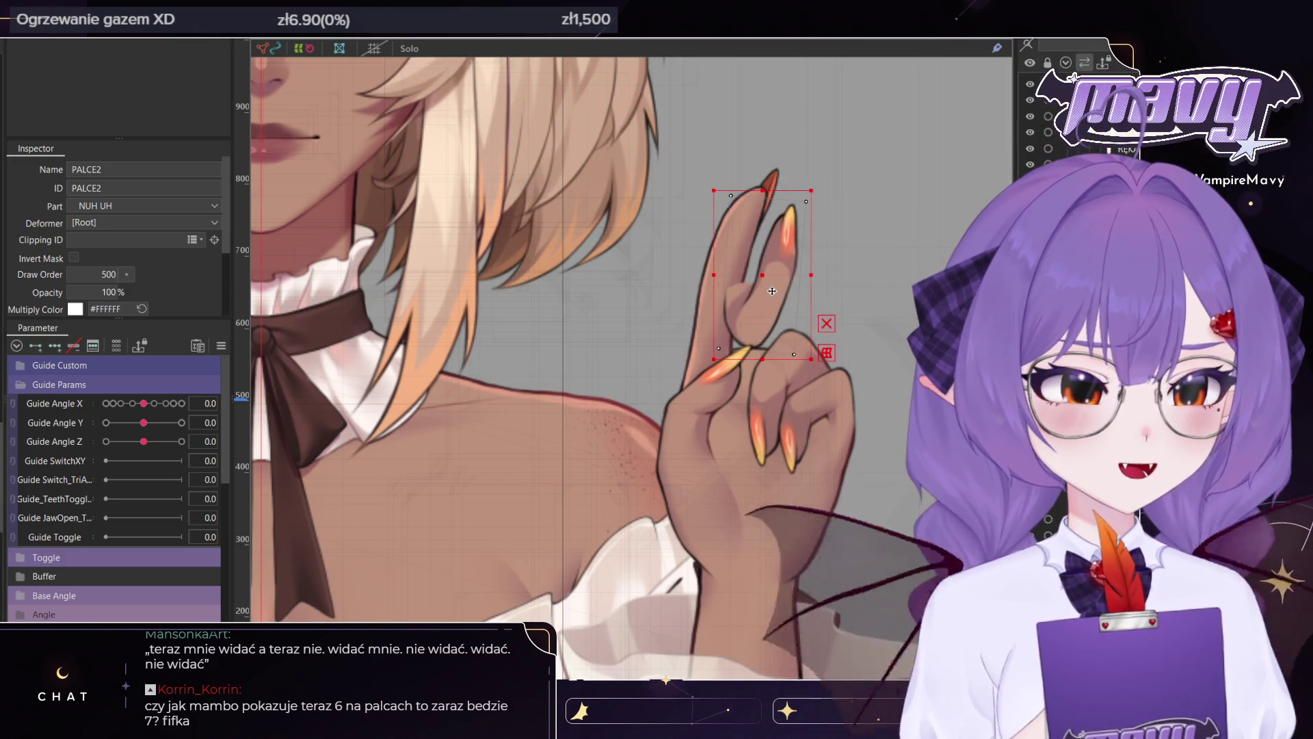
scroll(759, 287, down, 3)
scroll(717, 247, up, 3)
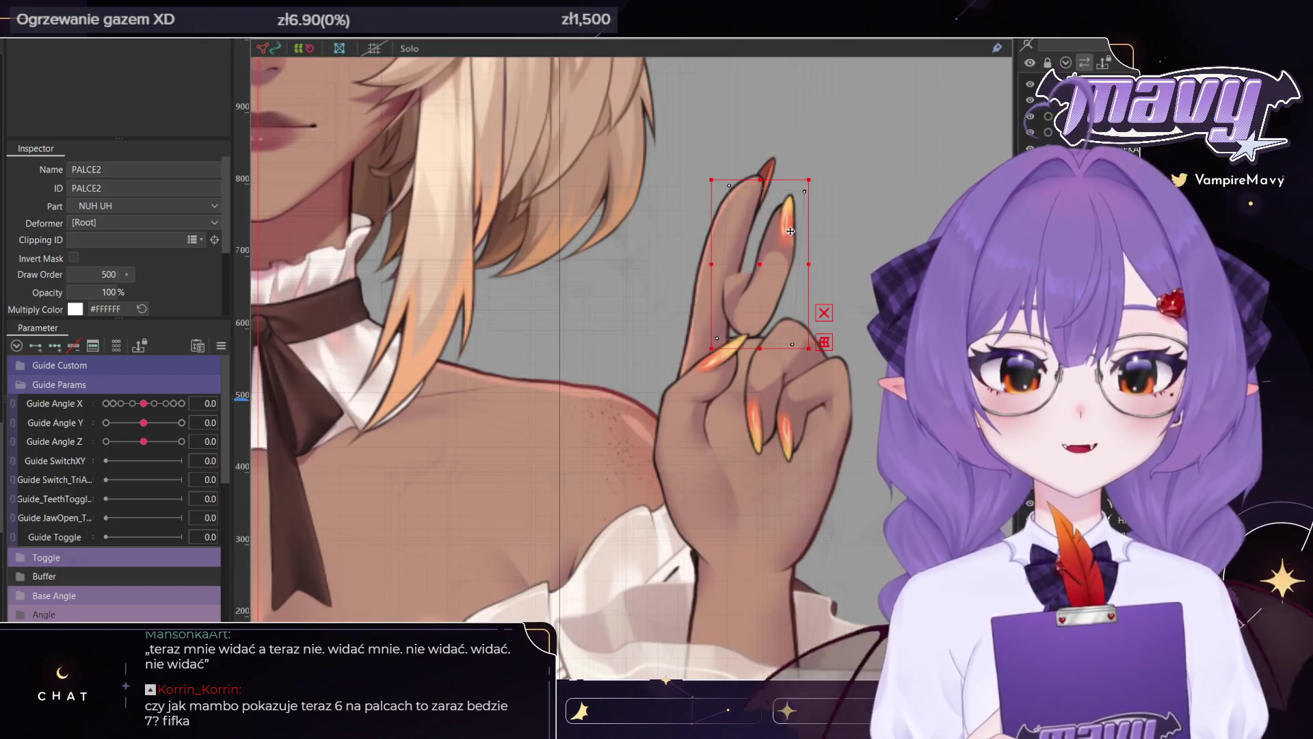
scroll(717, 247, down, 5)
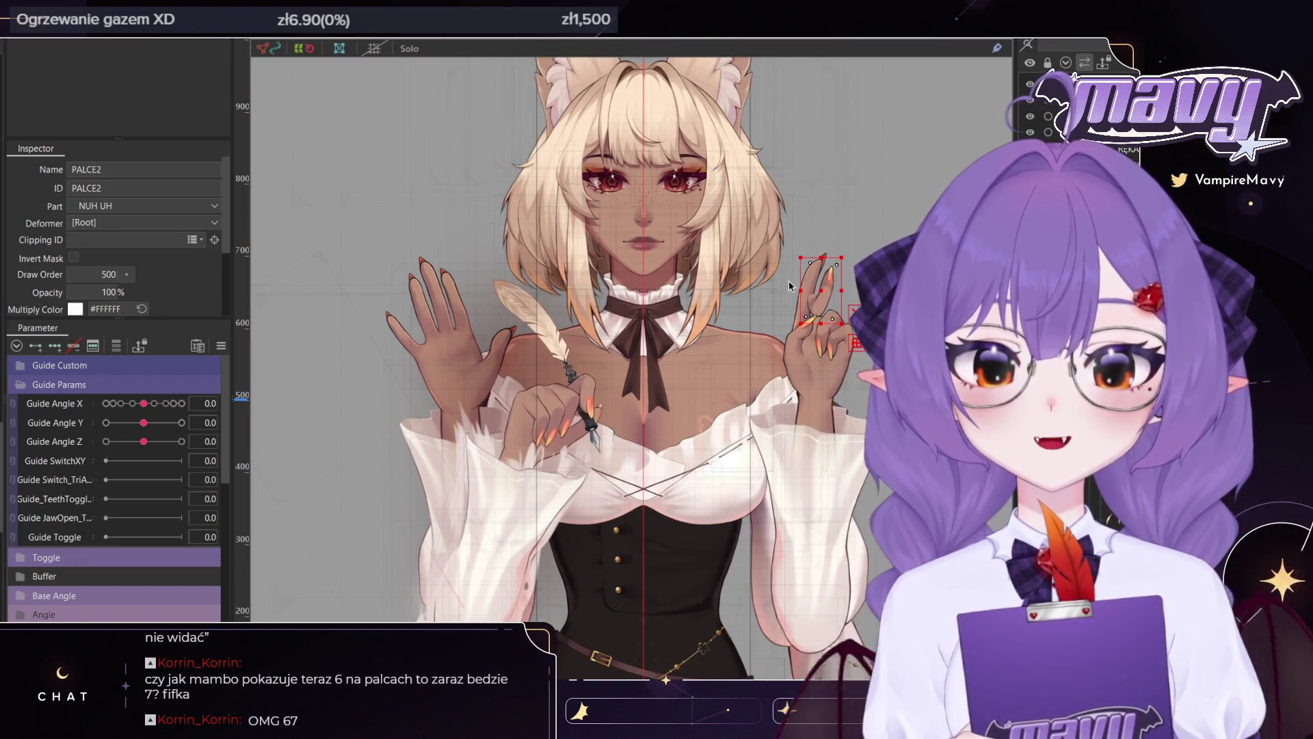
scroll(829, 281, up, 2)
scroll(830, 281, up, 2)
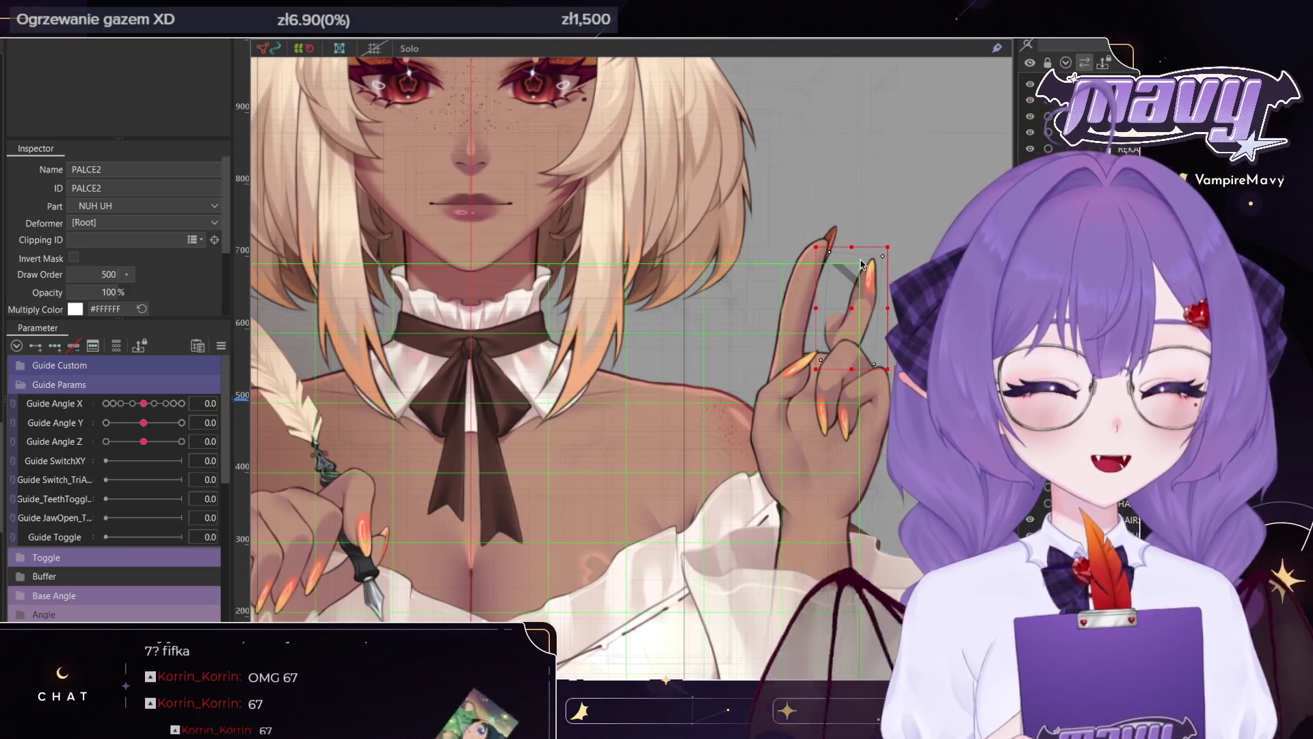
click(859, 262)
scroll(857, 259, down, 4)
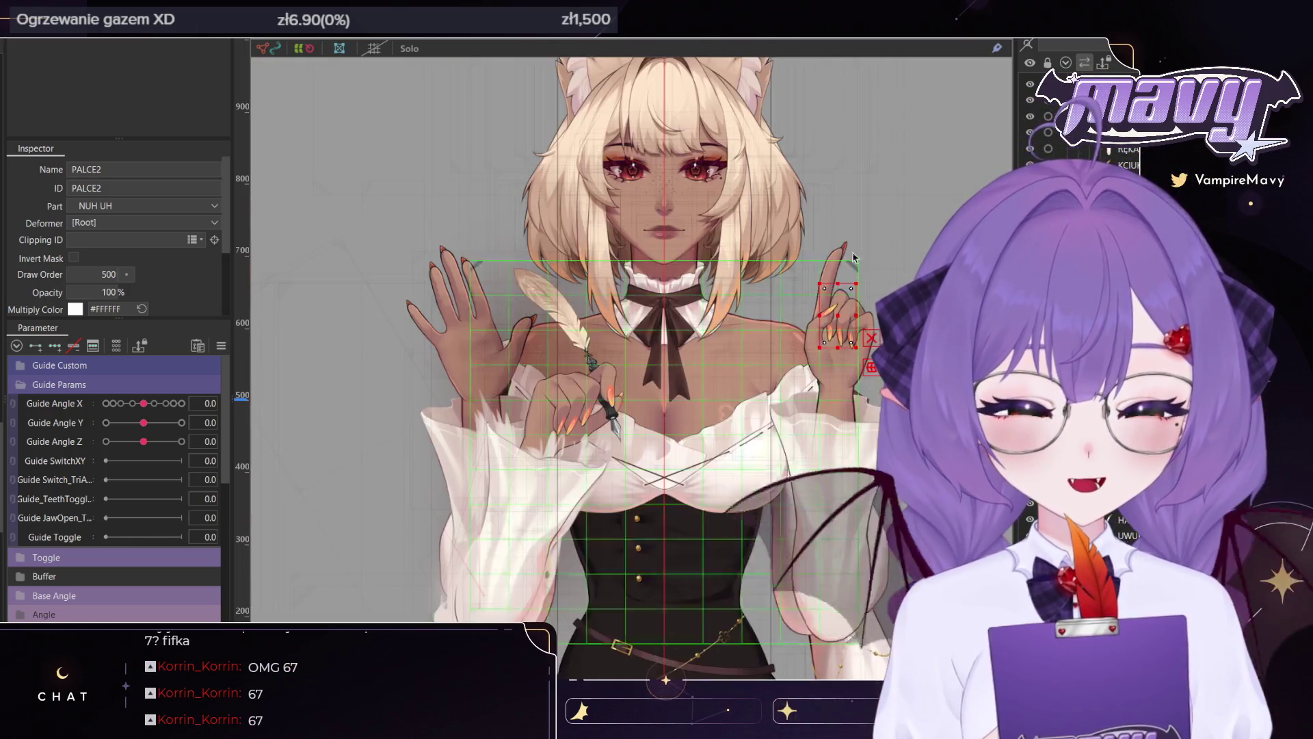
click(572, 387)
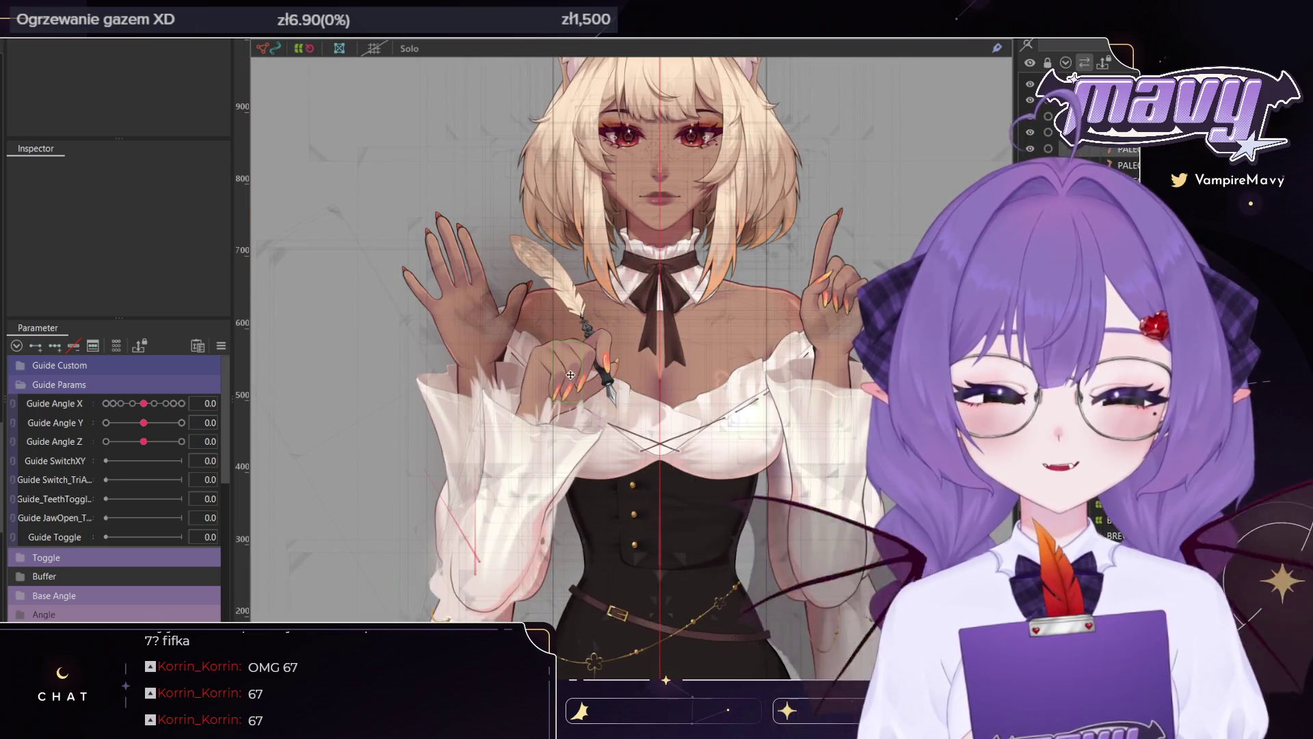
click(572, 387)
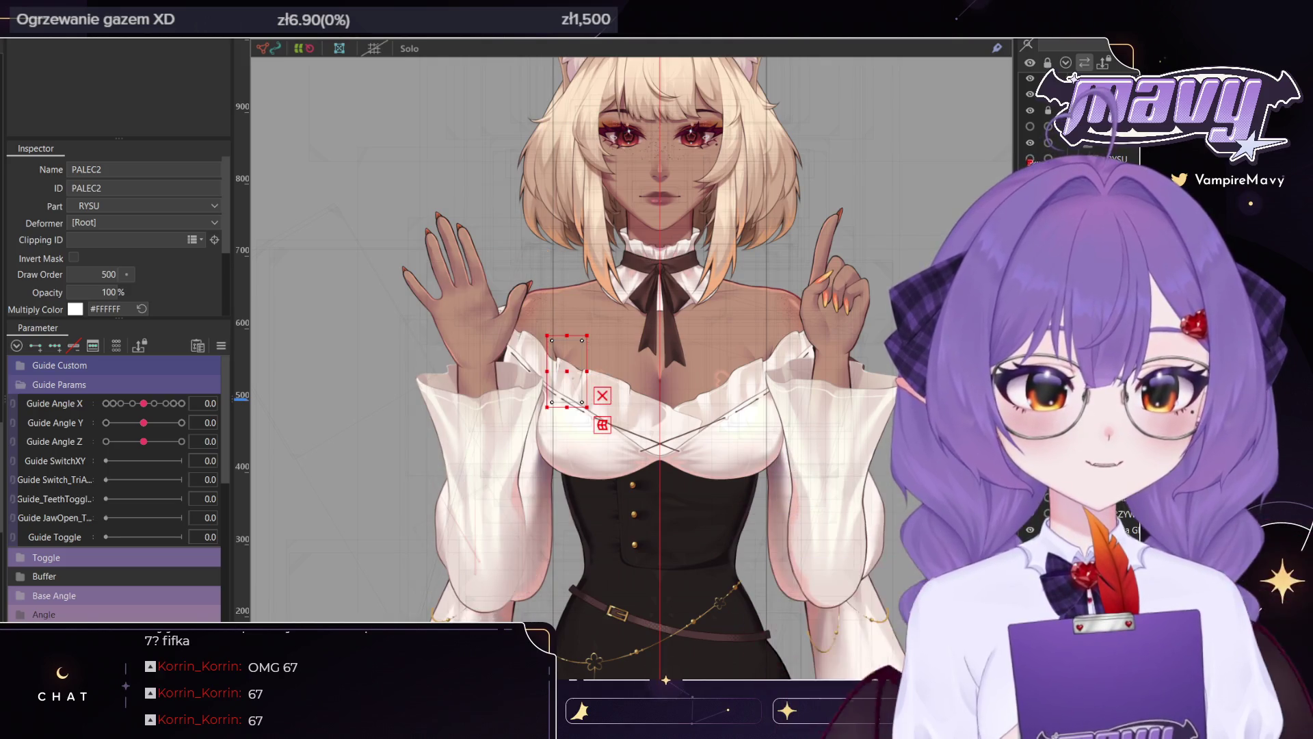
scroll(471, 411, up, 2)
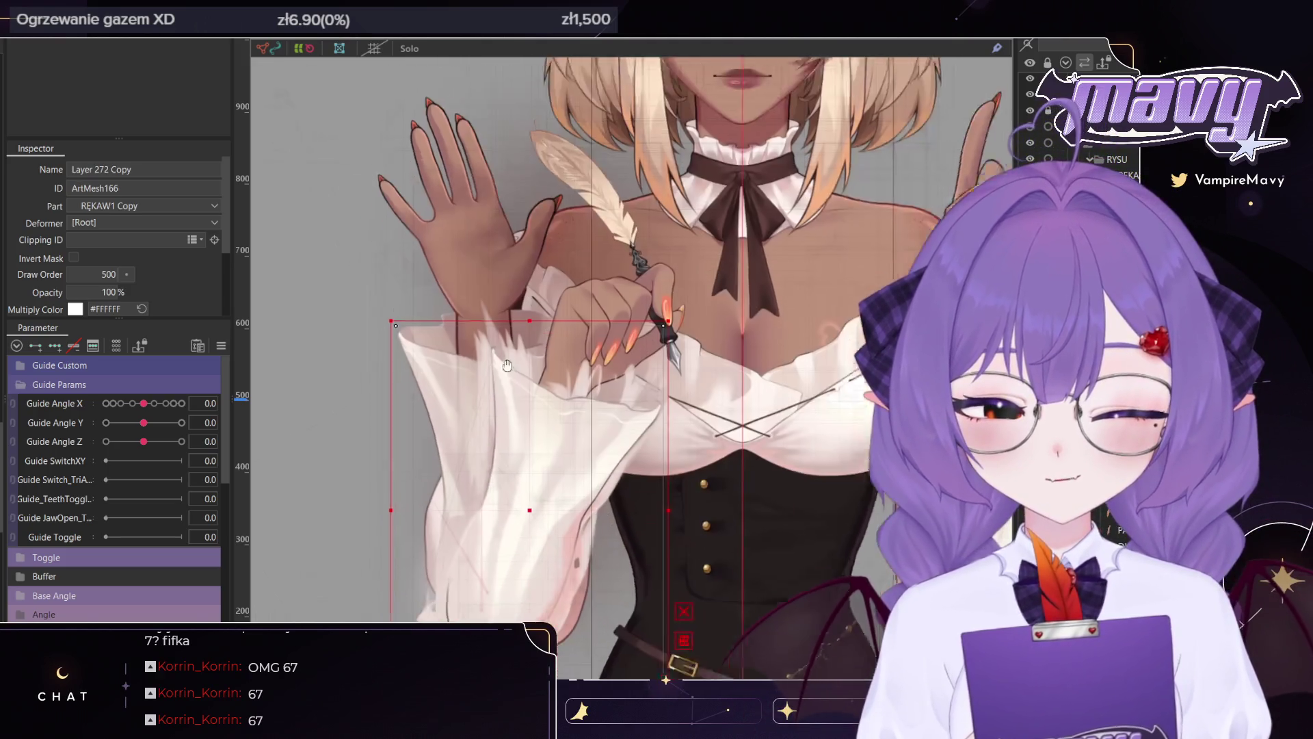
mouse_move(471, 415)
mouse_down()
mouse_move(293, 414)
mouse_move(752, 414)
mouse_up()
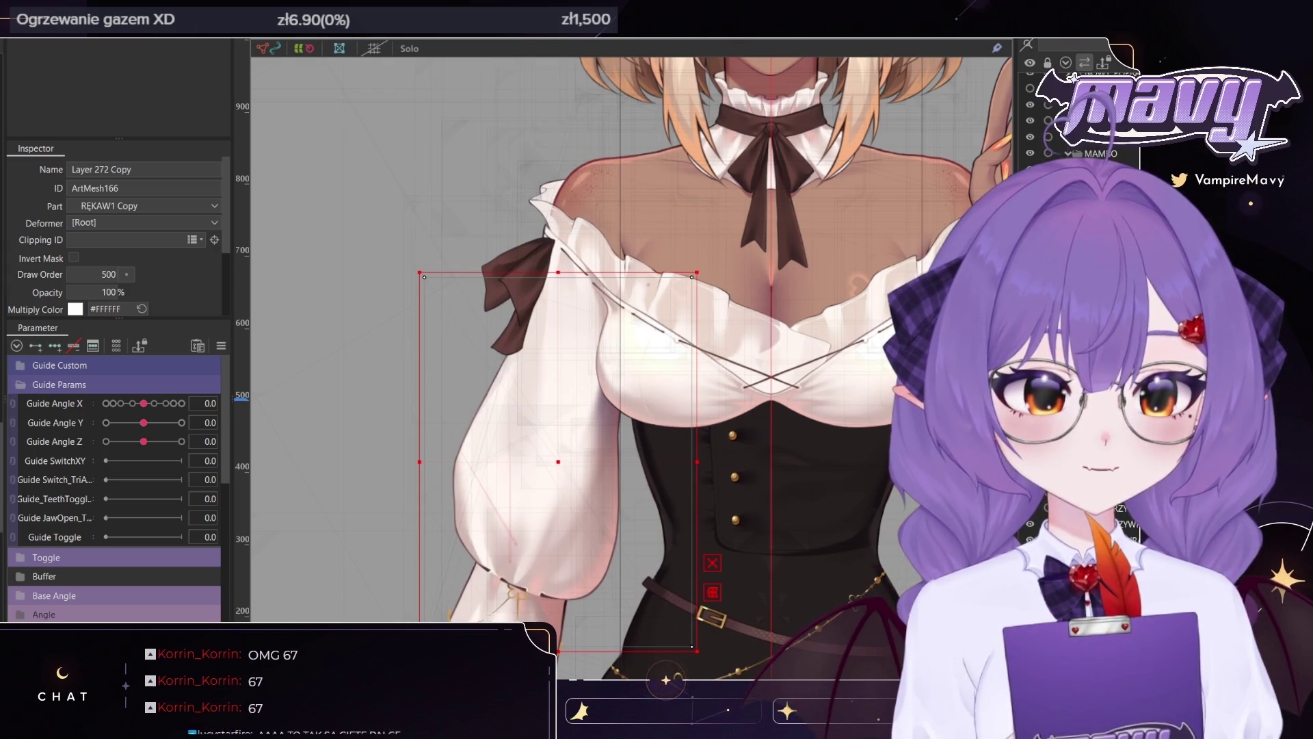
scroll(628, 359, down, 4)
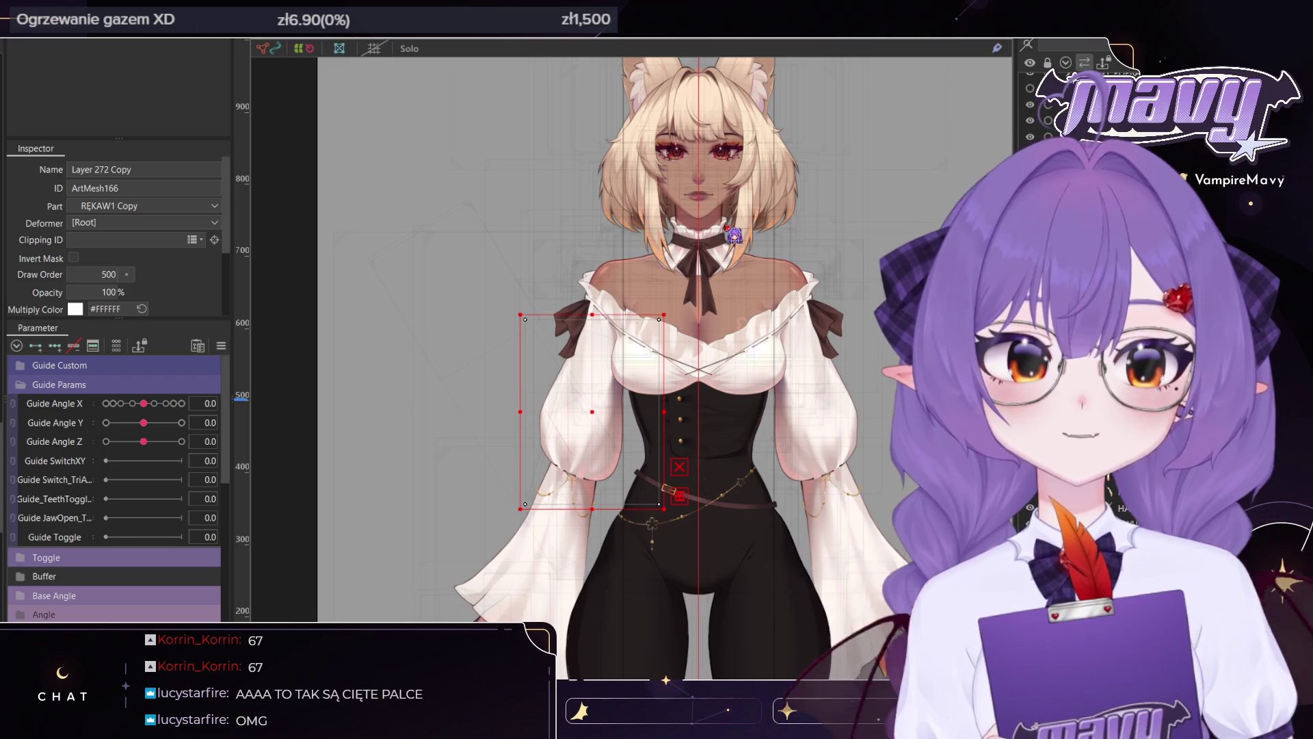
scroll(660, 307, up, 5)
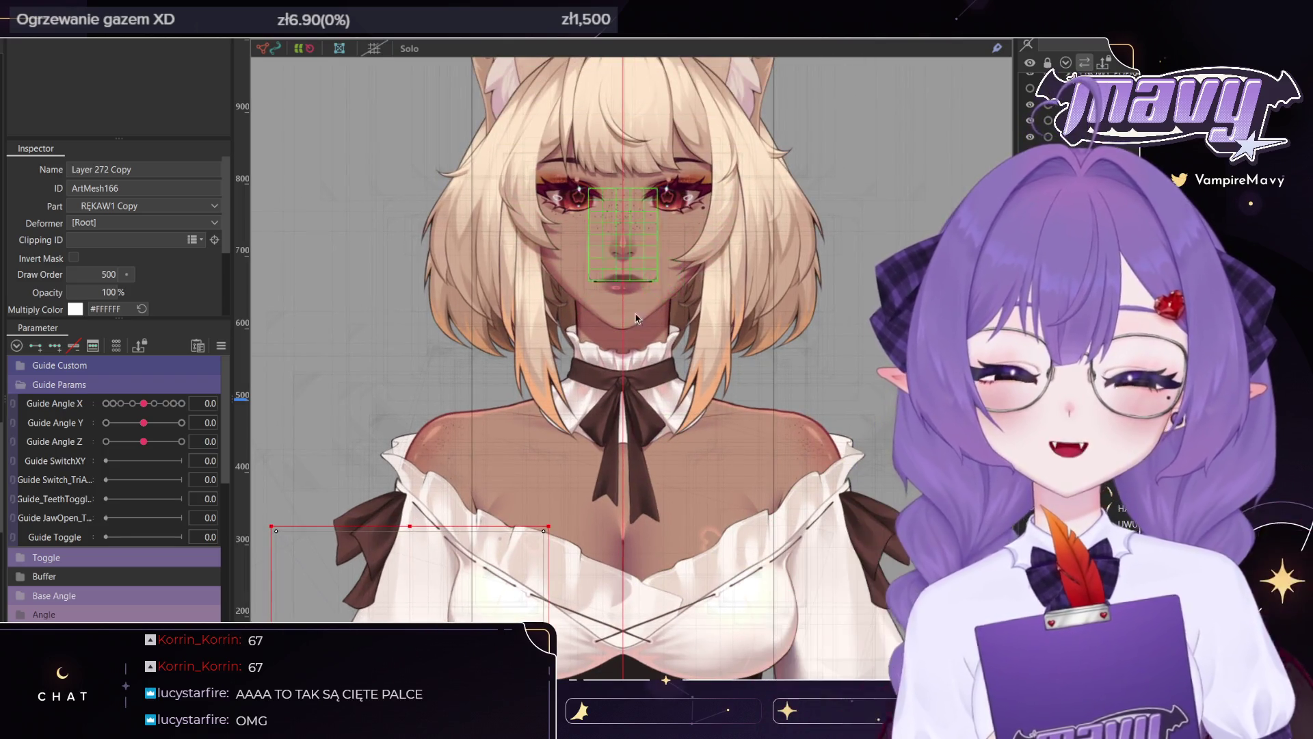
Click through LONG_BANG_P, MID_BANG_P and HAIR4_P, then select the WlosyBoczneY warp deformer
click(722, 351)
click(721, 351)
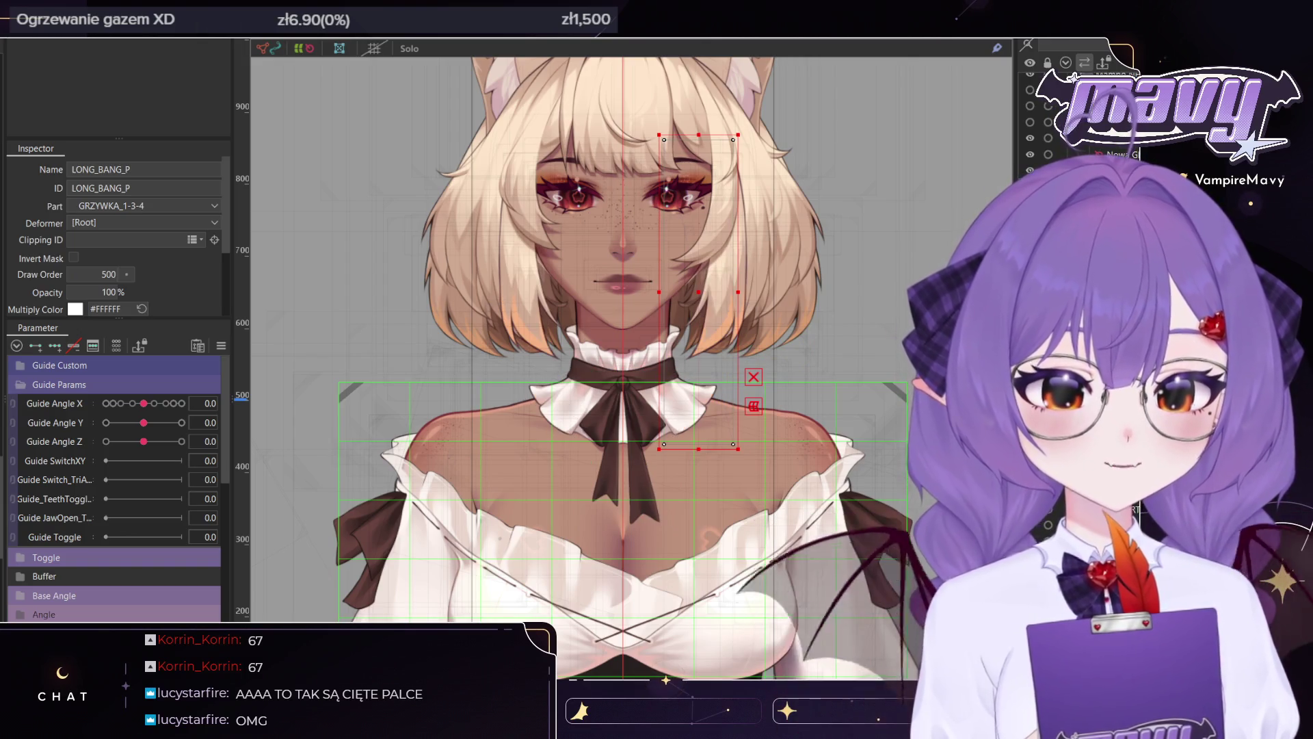
key(ctrl+z)
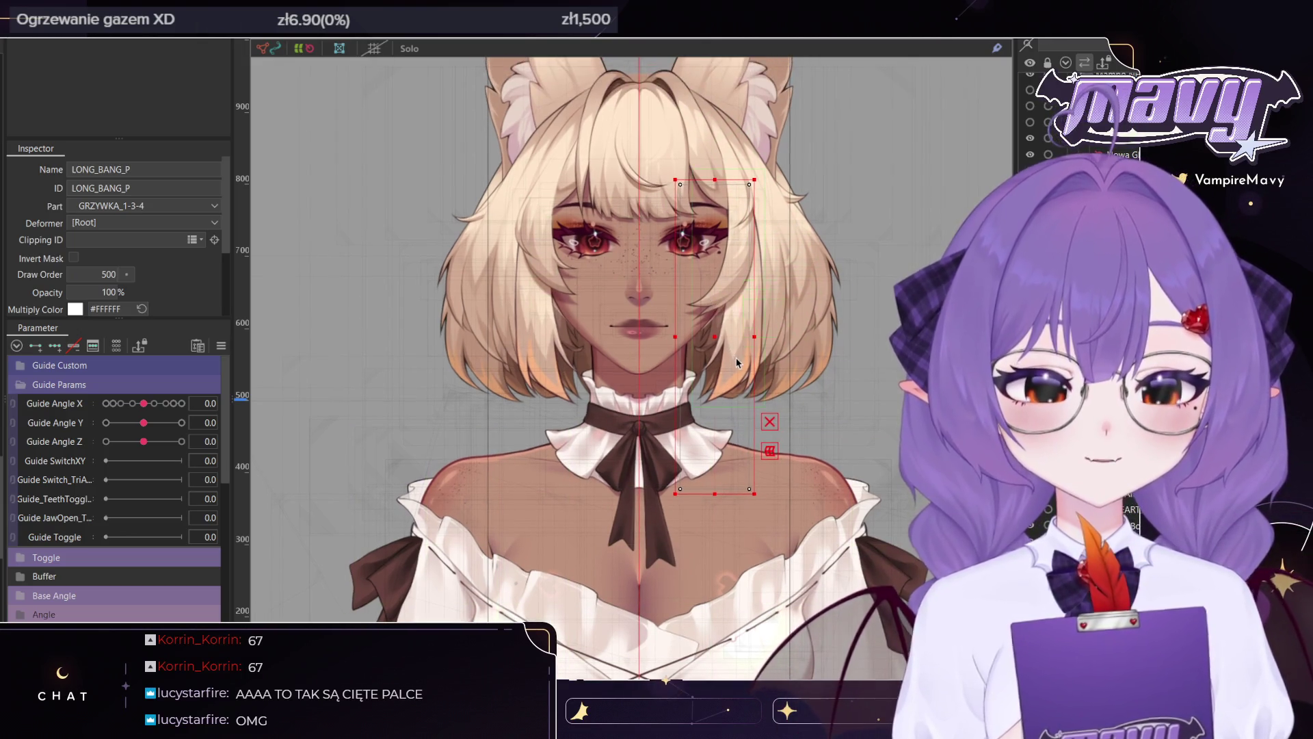
click(727, 360)
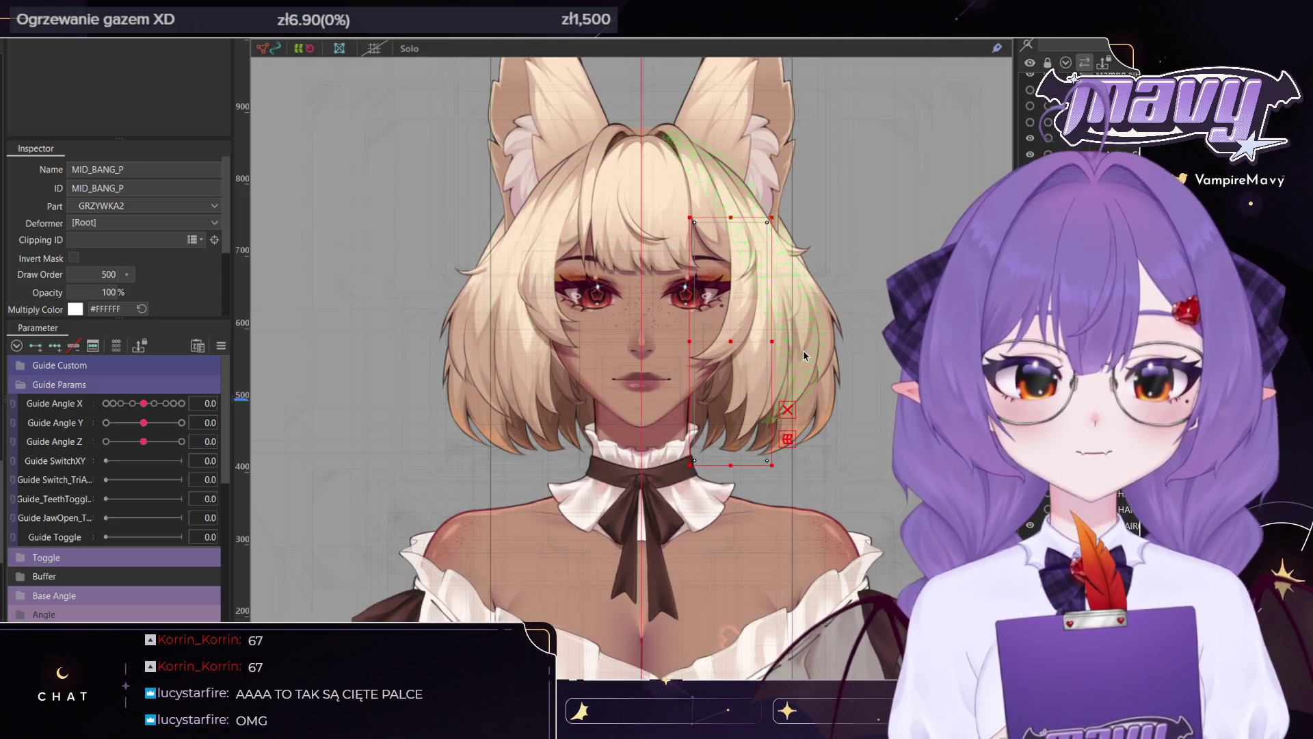
click(776, 356)
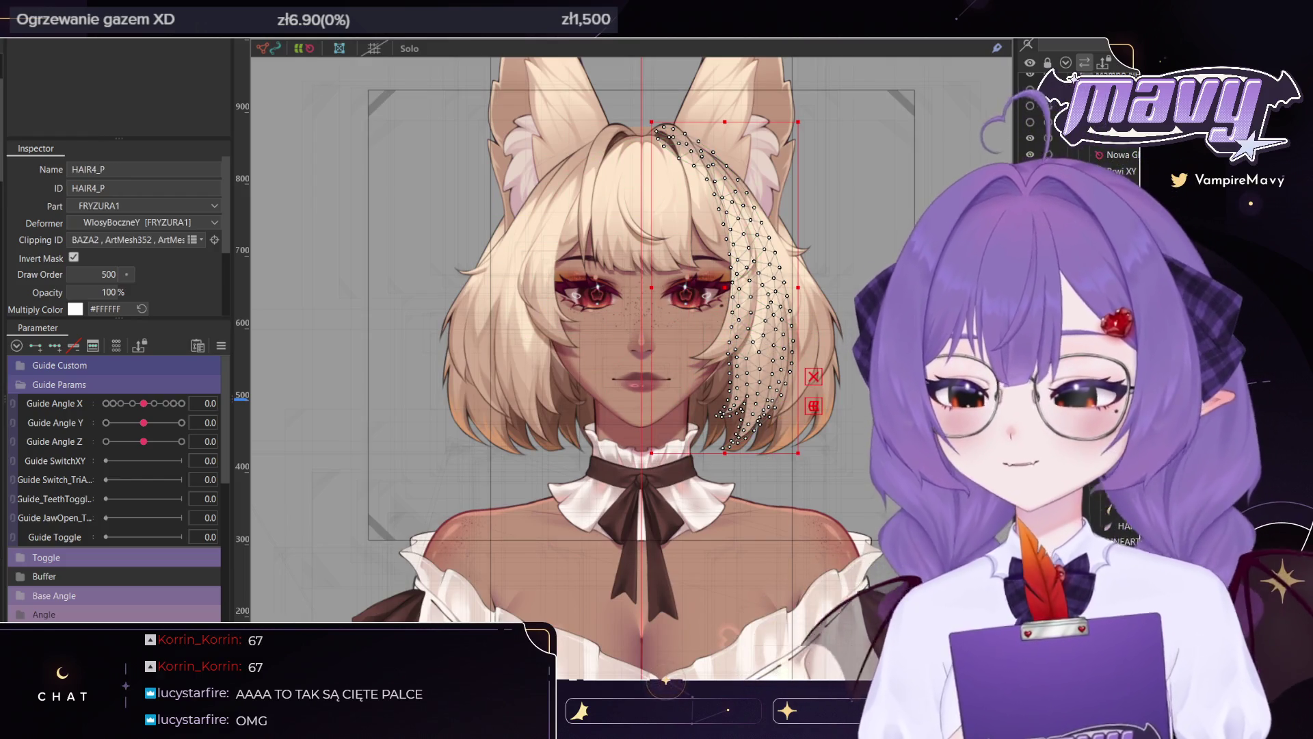
click(684, 388)
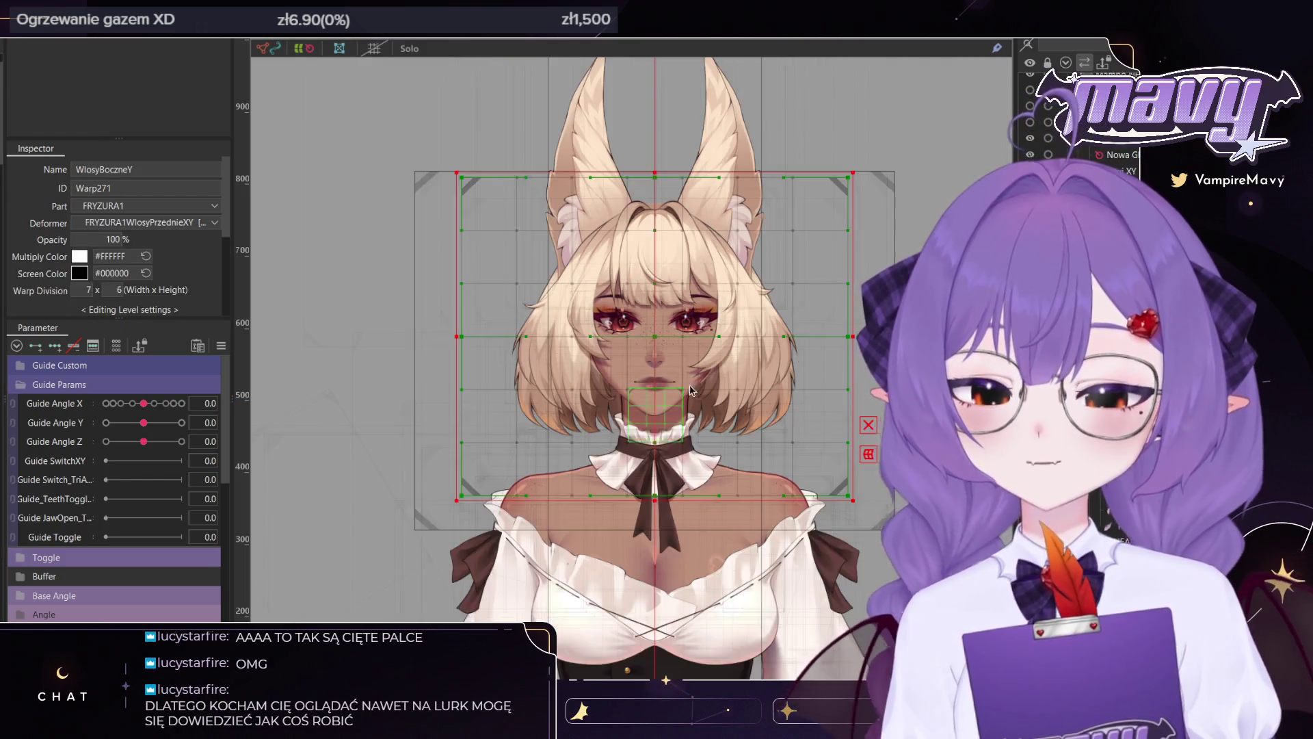
drag(86, 290, 95, 290)
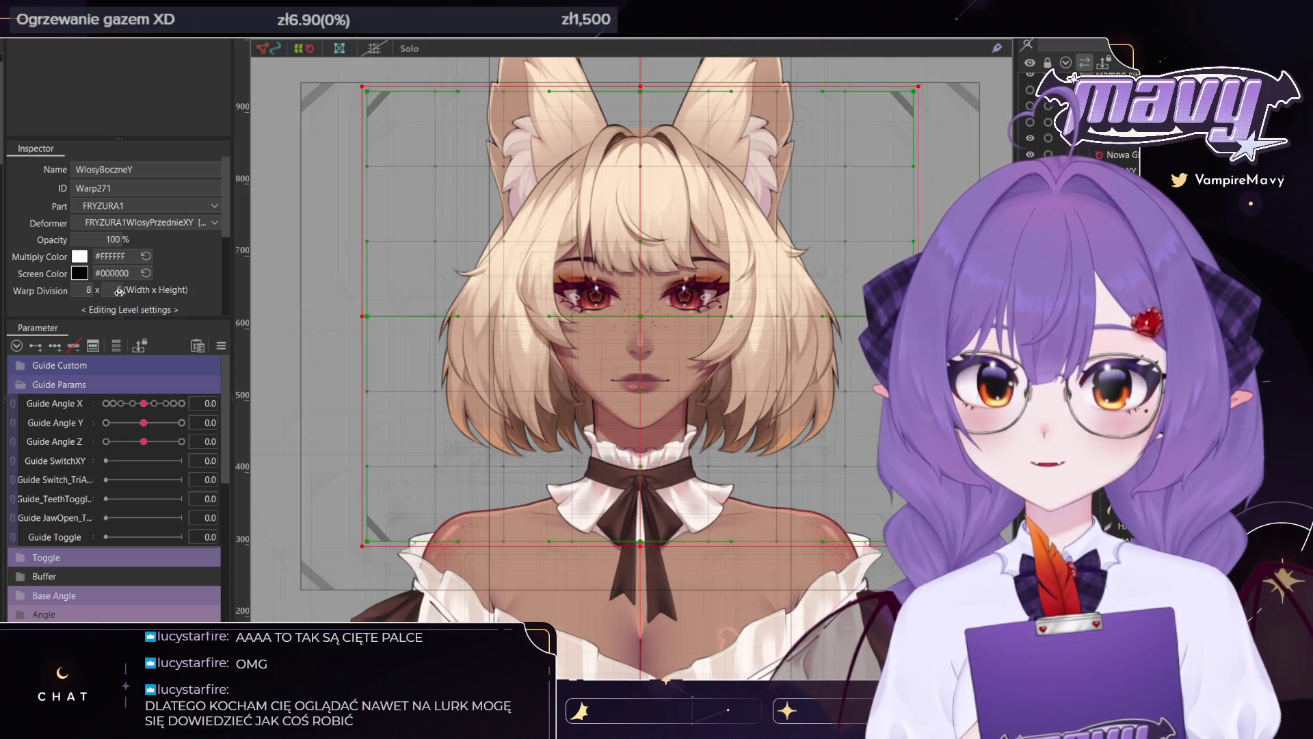
drag(119, 290, 109, 294)
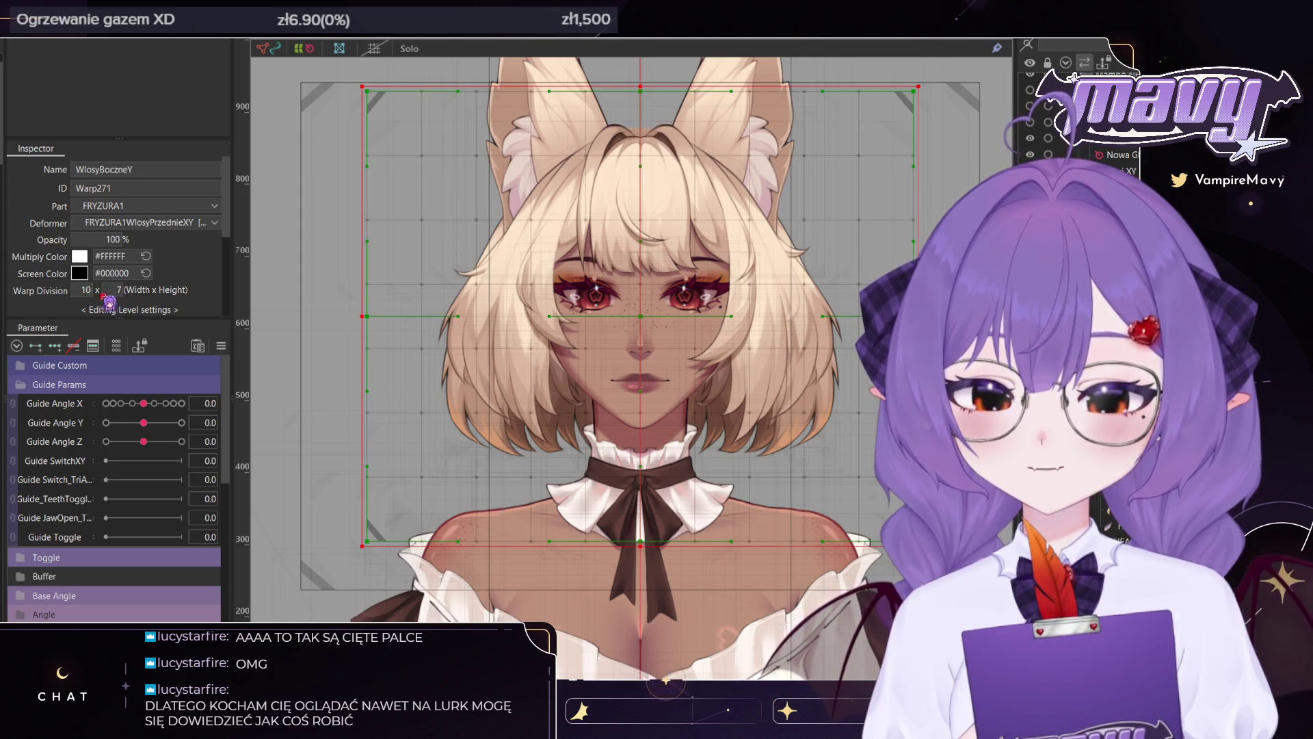
scroll(488, 341, down, 3)
drag(108, 290, 116, 290)
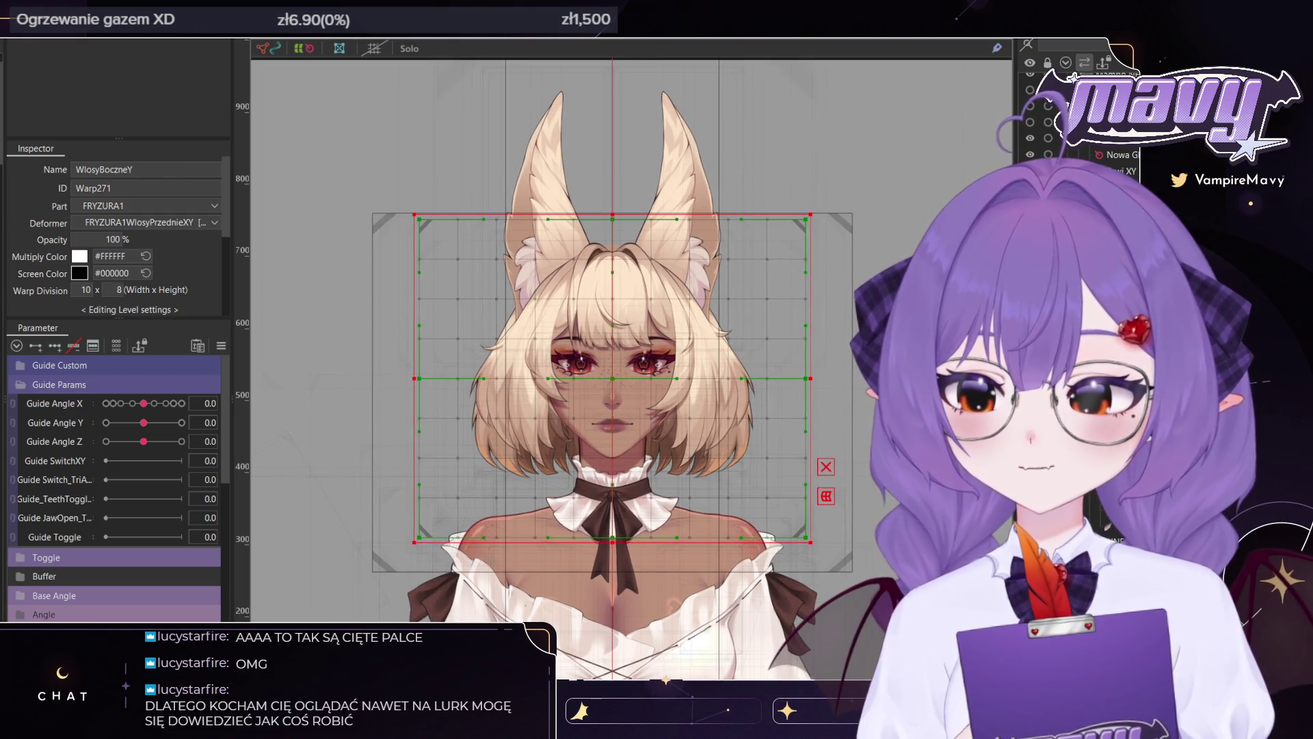
scroll(627, 369, up, 3)
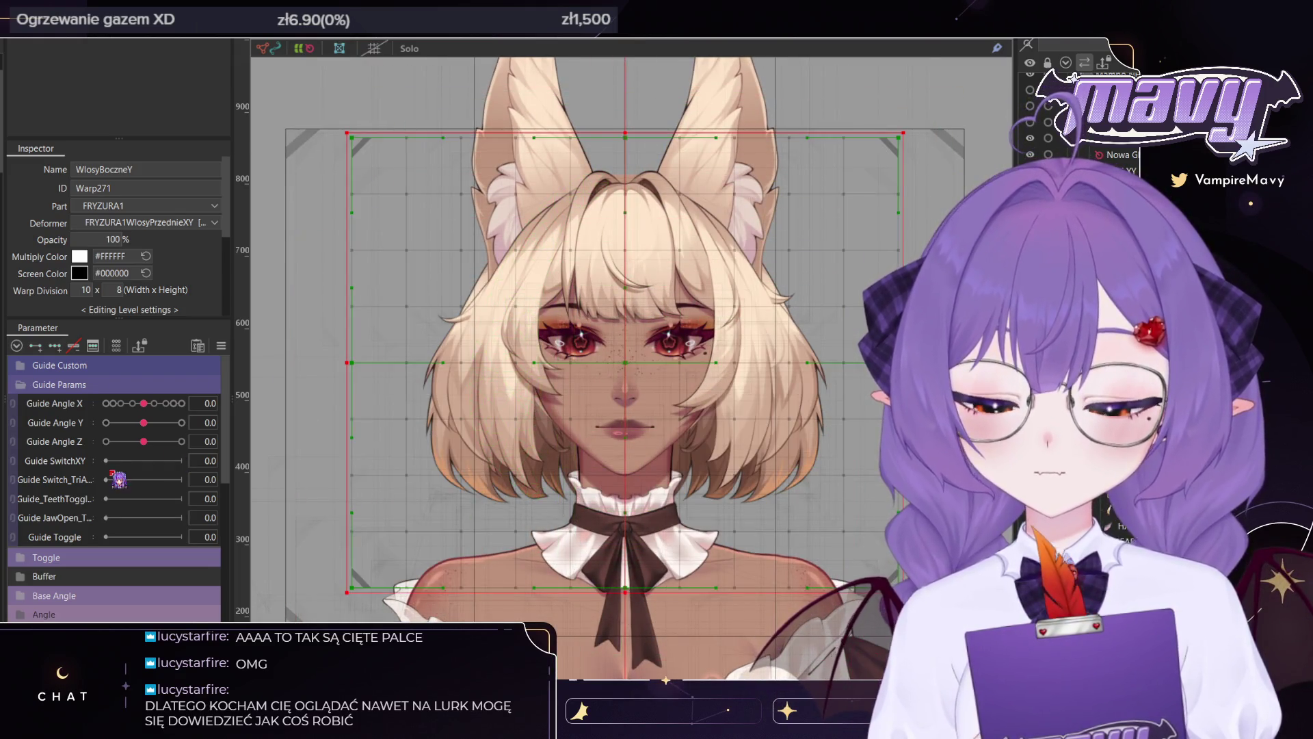
scroll(118, 479, down, 5)
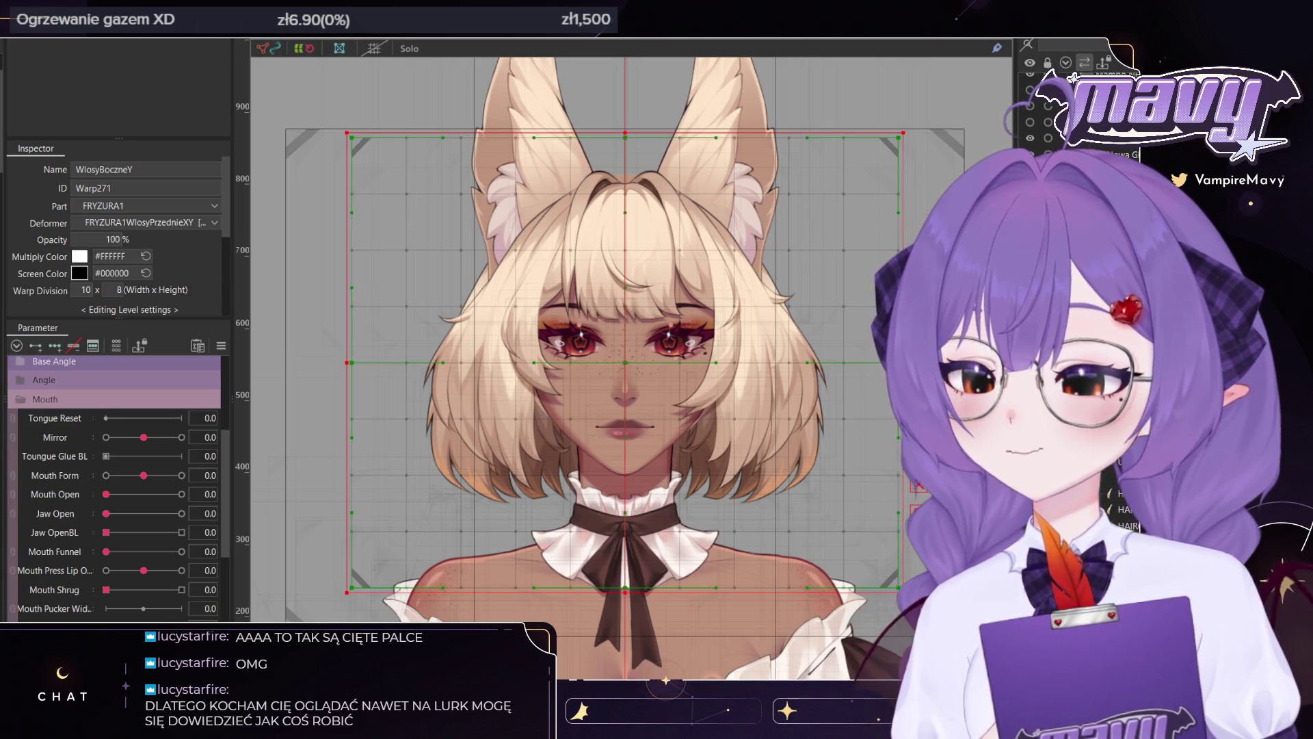
Preview WlosyKrotkie Y1 at maximum in Włosy Fizyka, then select the GRZYWKA_MAIN Boki Y deformer over the bangs
scroll(73, 546, down, 5)
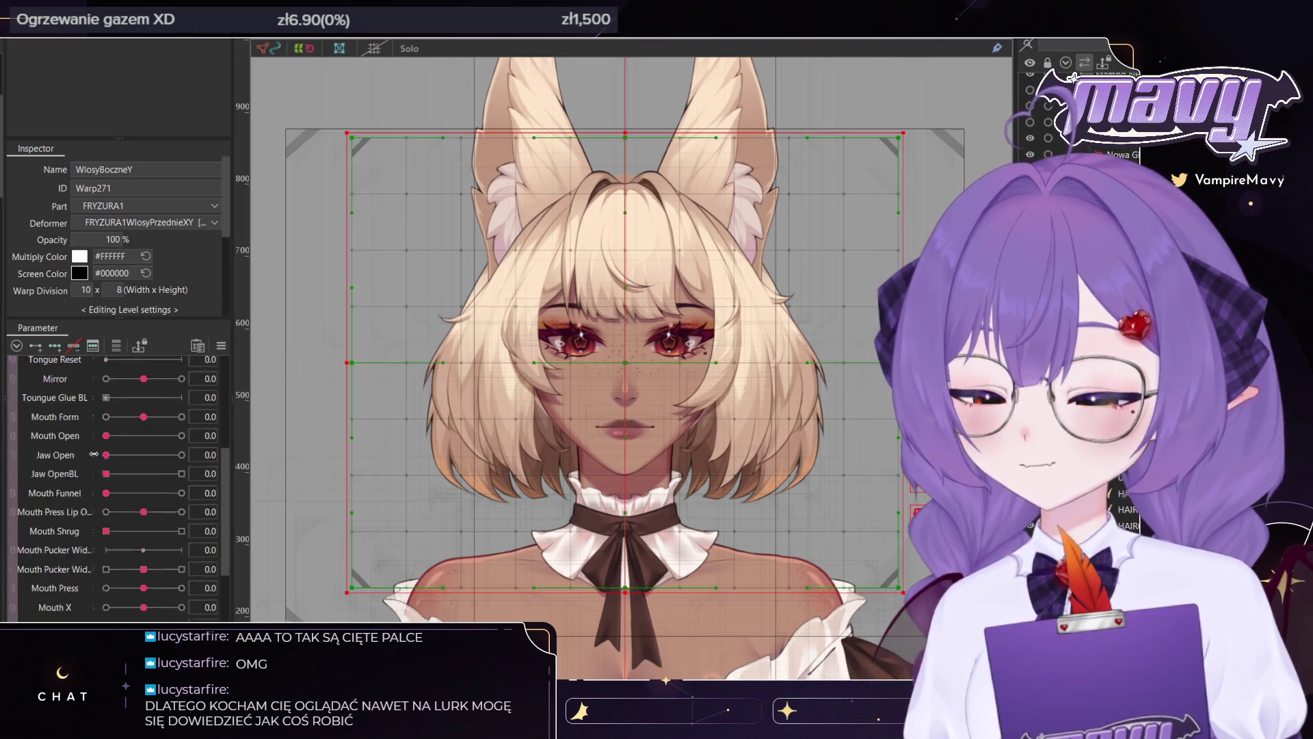
scroll(73, 546, down, 5)
scroll(73, 547, down, 5)
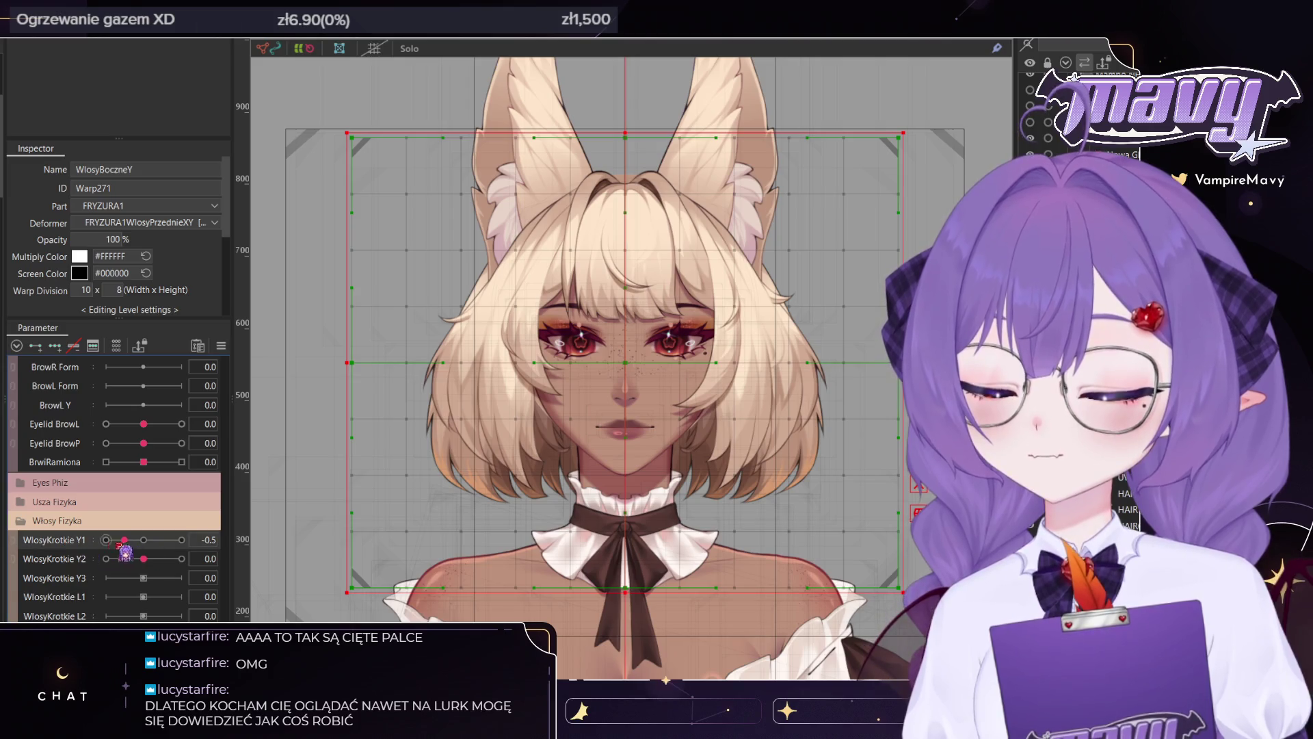
click(54, 557)
drag(144, 539, 200, 542)
click(270, 548)
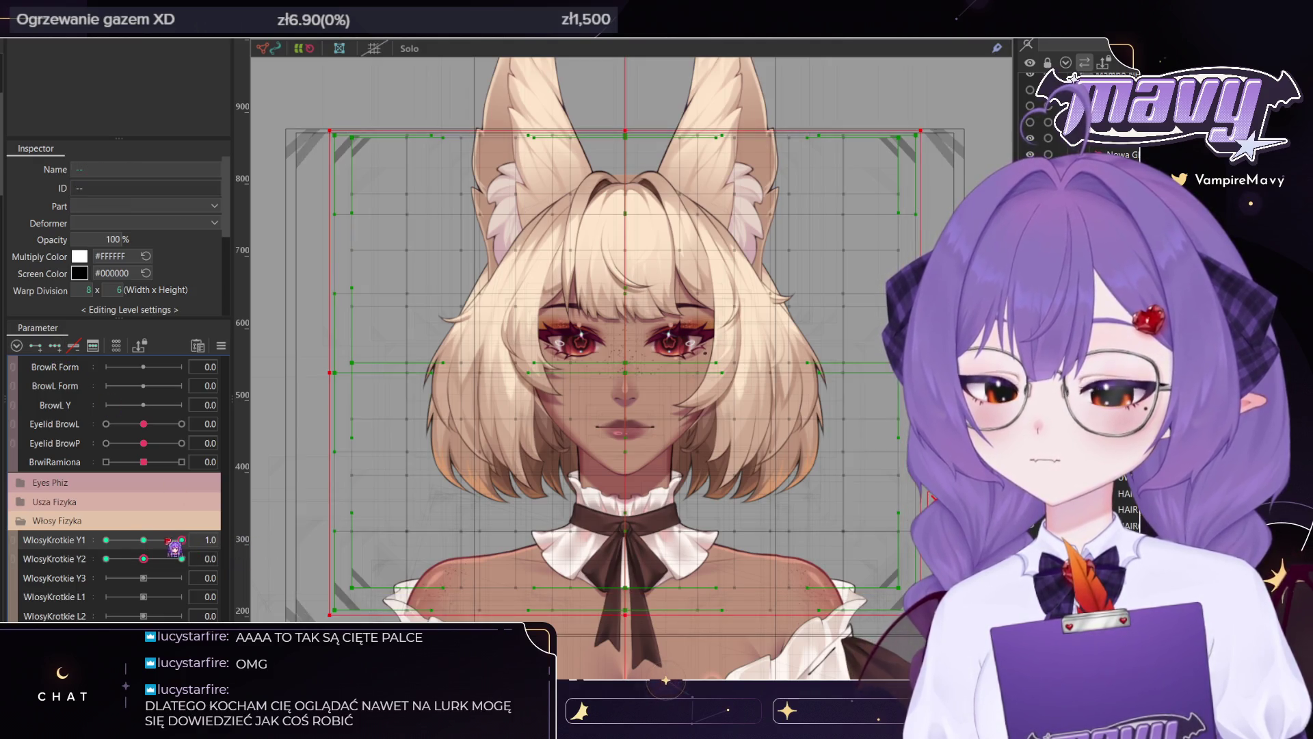
scroll(566, 332, up, 2)
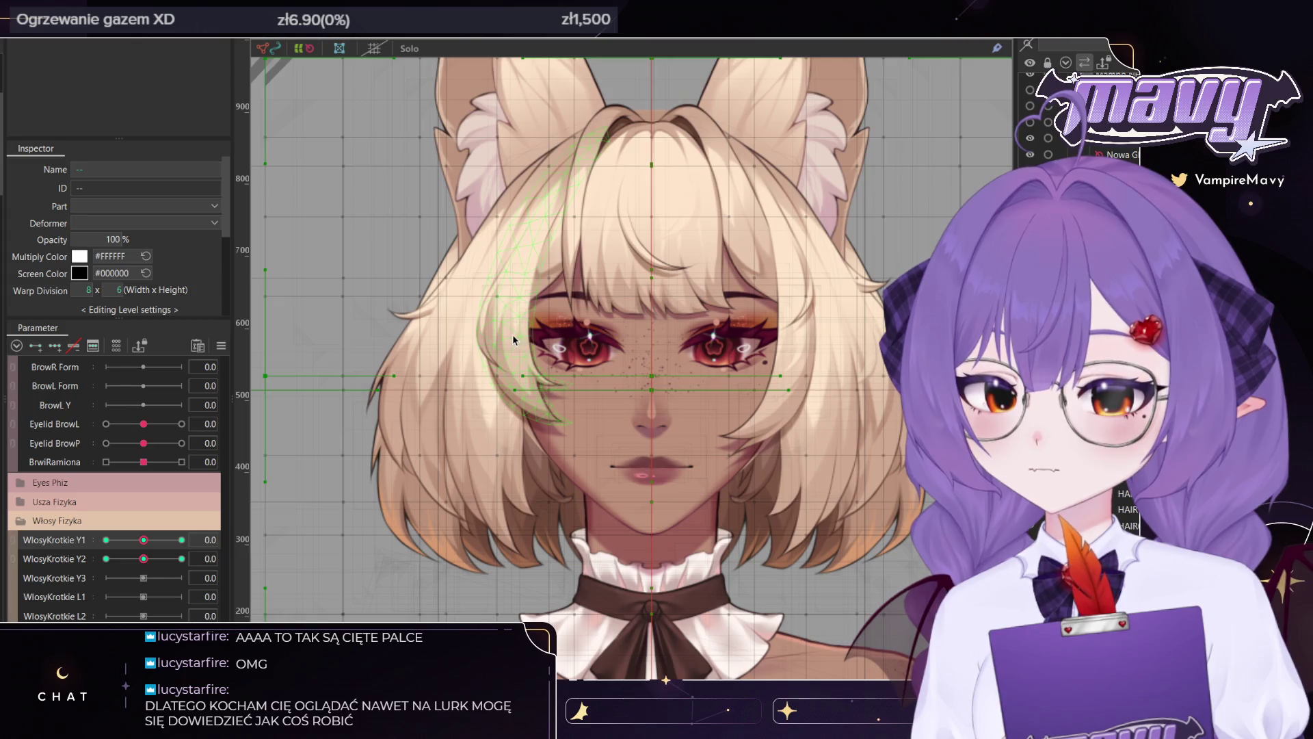
click(516, 337)
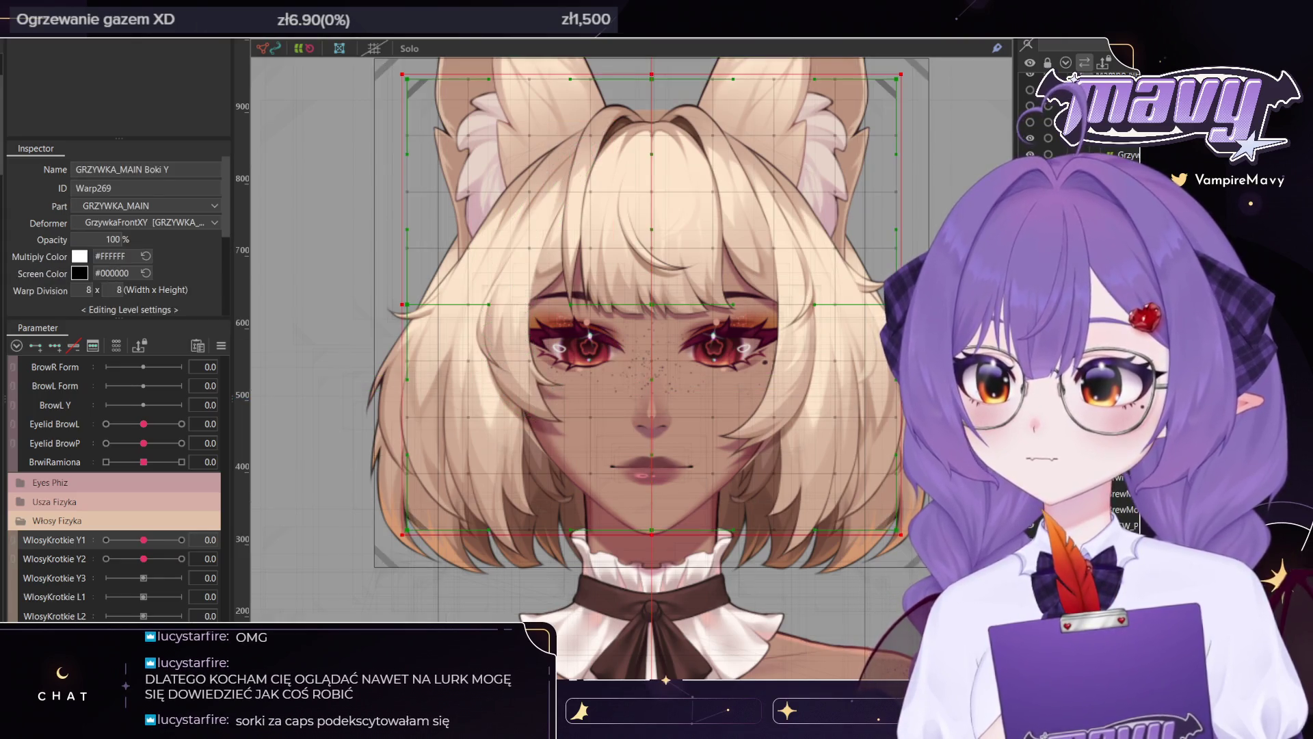
Paste the Grzywka Y1, Y2 and Y3 bang parameters into the Włosy Fizyka group
mouse_move(143, 539)
mouse_down()
mouse_move(106, 540)
mouse_move(156, 545)
mouse_up()
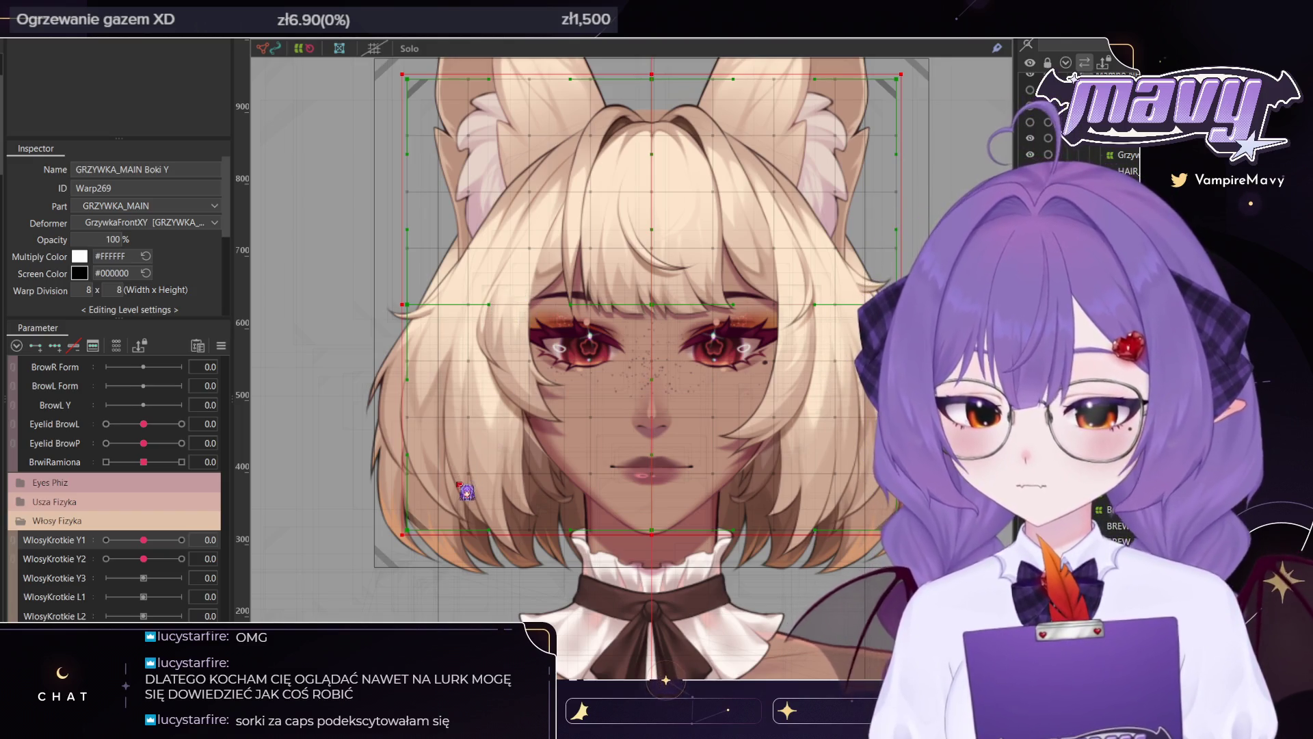
drag(458, 487, 82, 541)
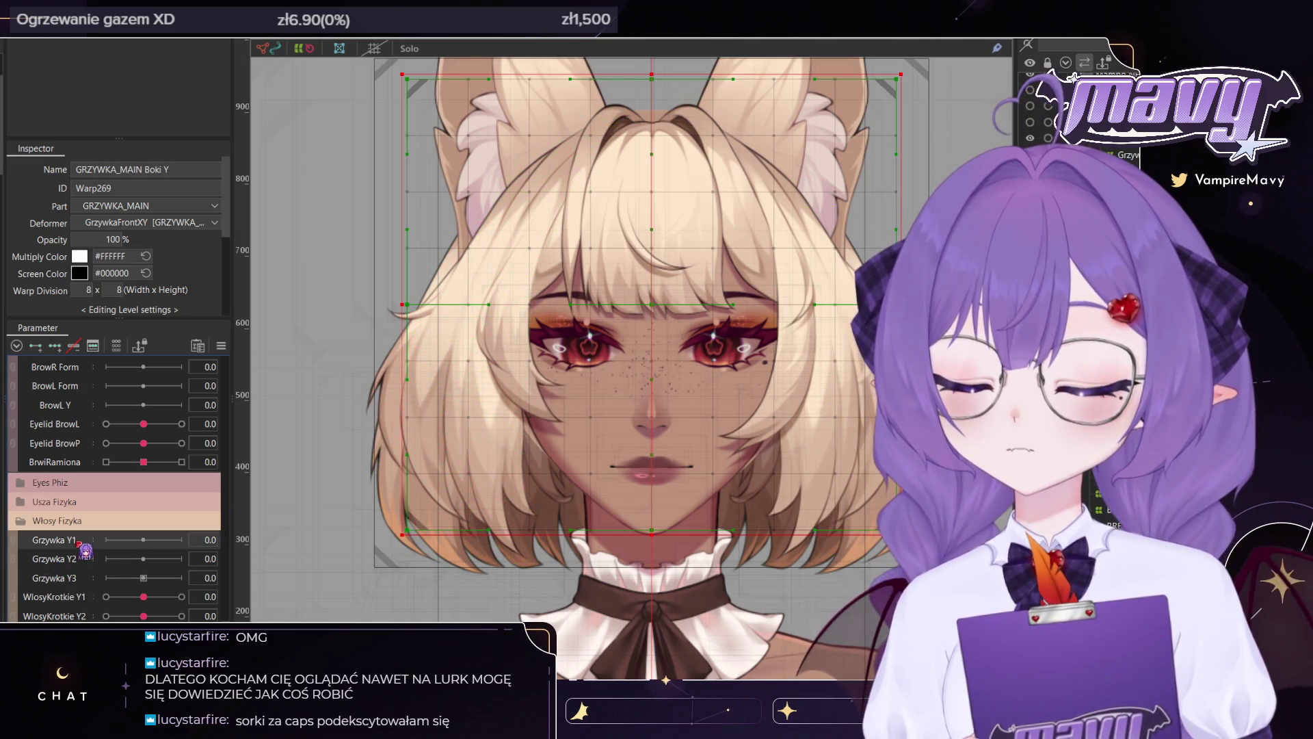
scroll(81, 535, down, 2)
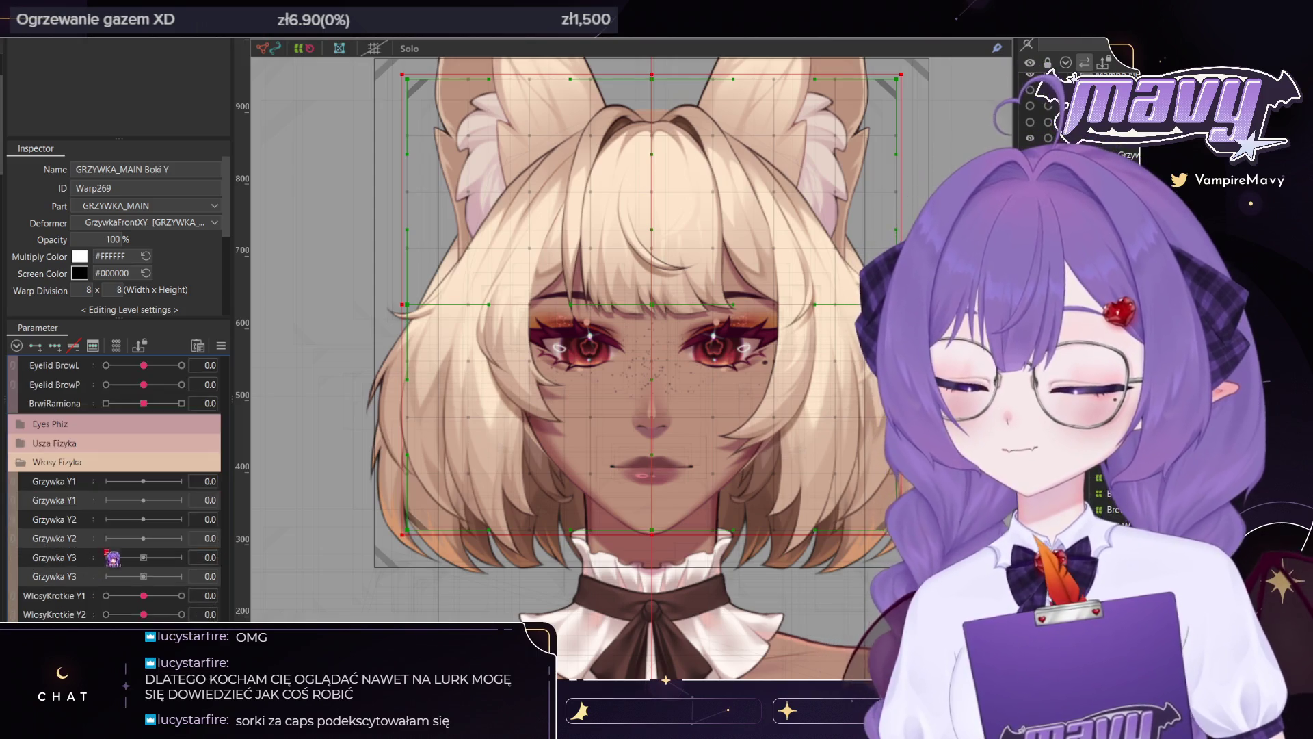
drag(80, 535, 81, 537)
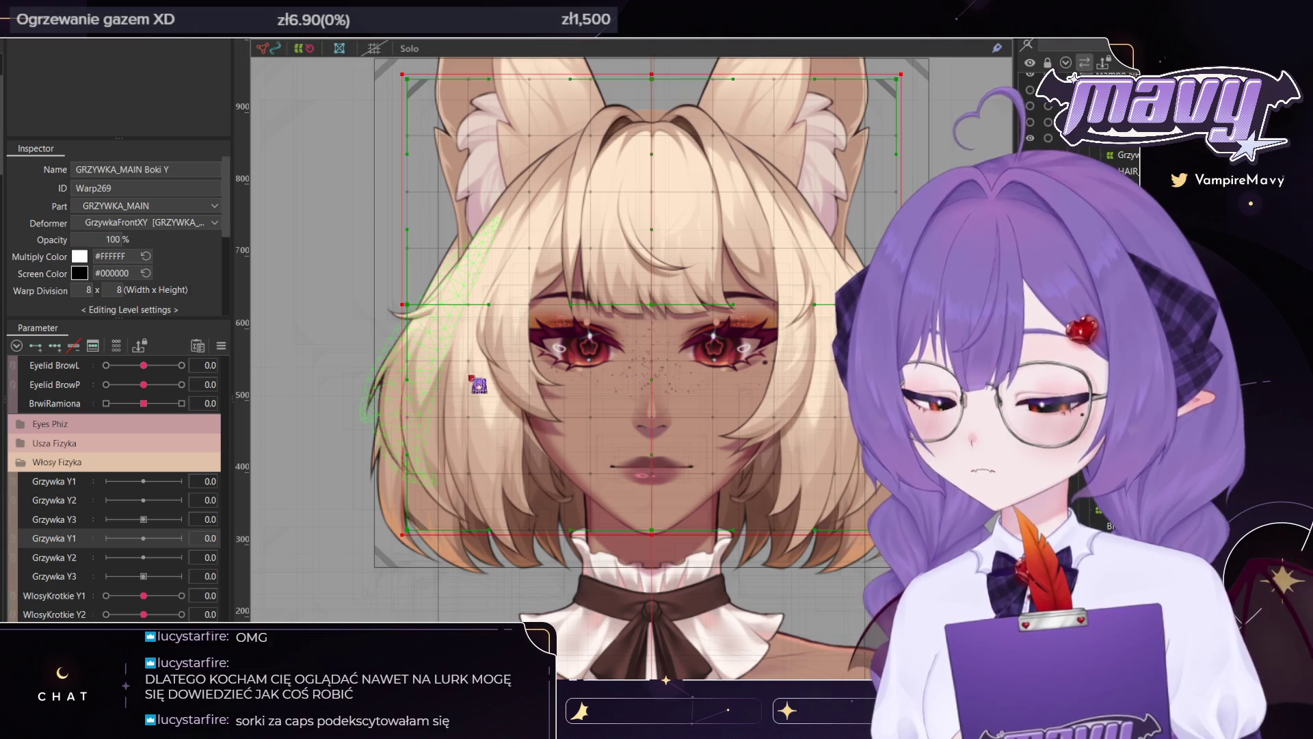
Select Grzywka Y2, then set Grzywka Y1 to its 1.0 key
click(77, 555)
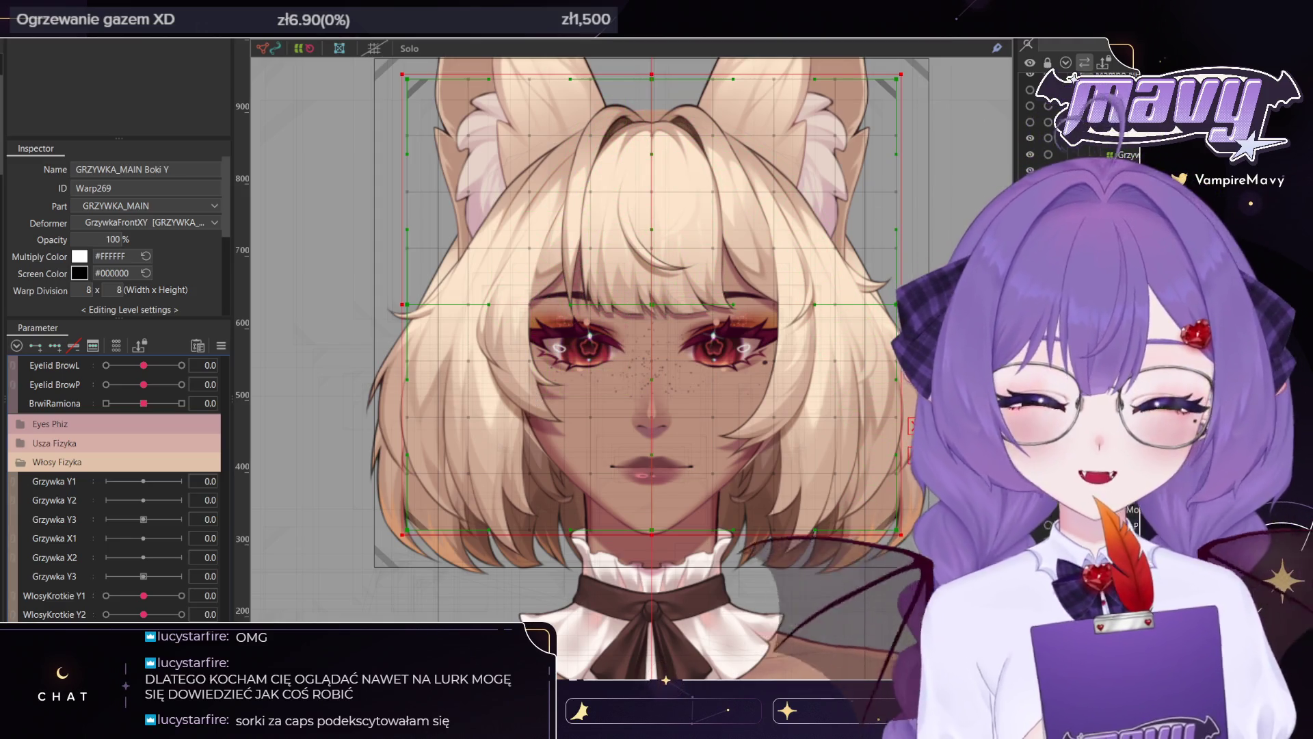
scroll(179, 456, down, 3)
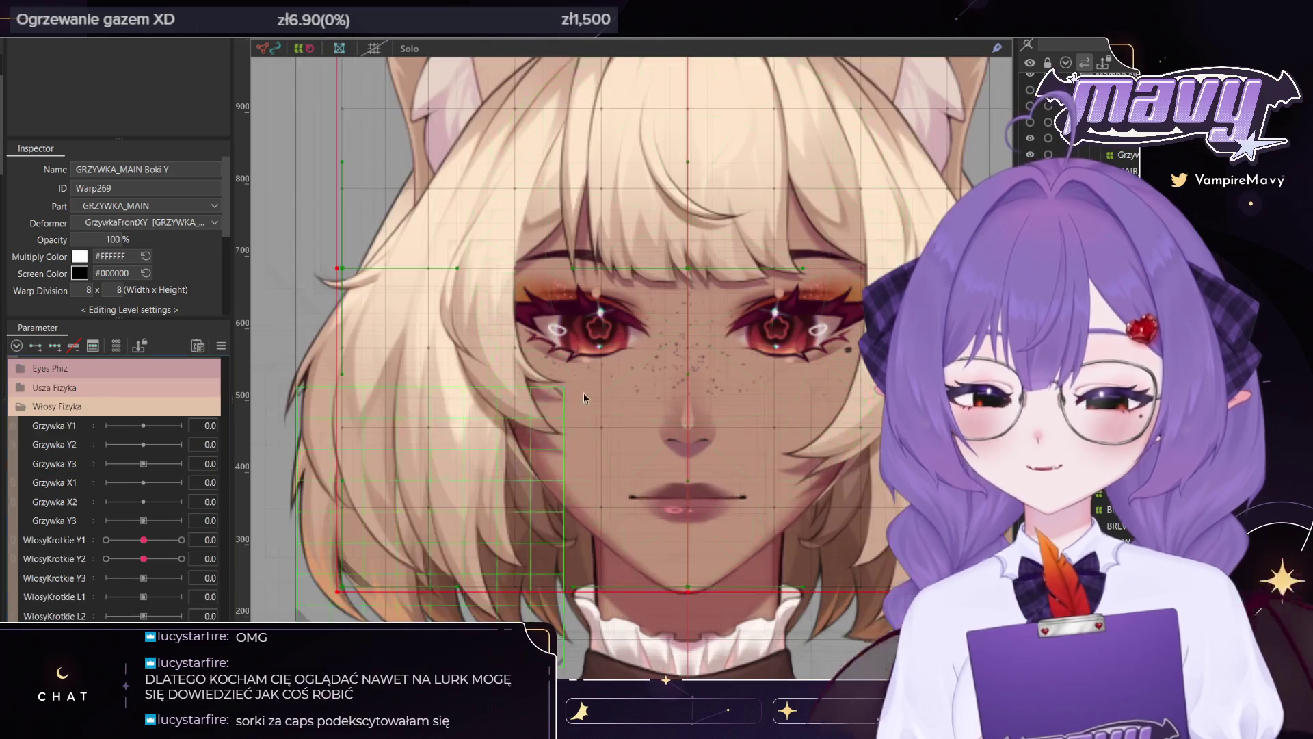
scroll(635, 398, down, 5)
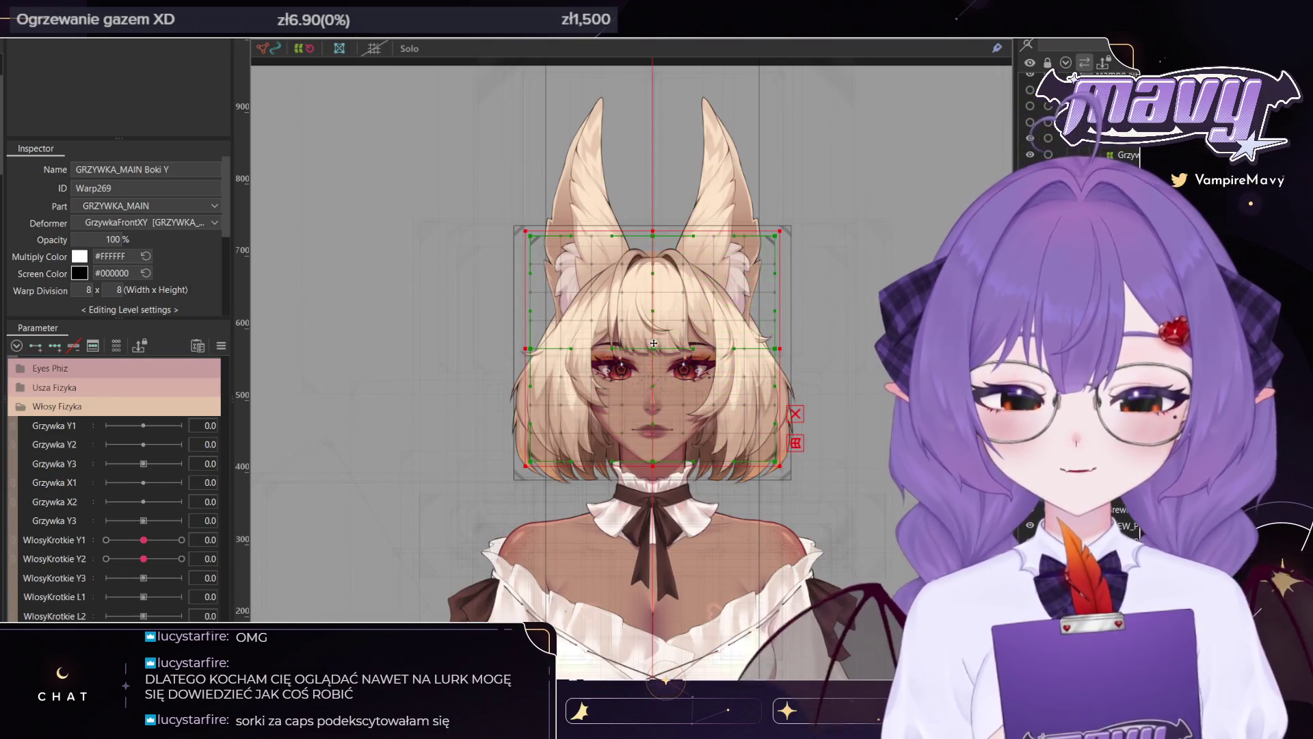
scroll(653, 343, up, 3)
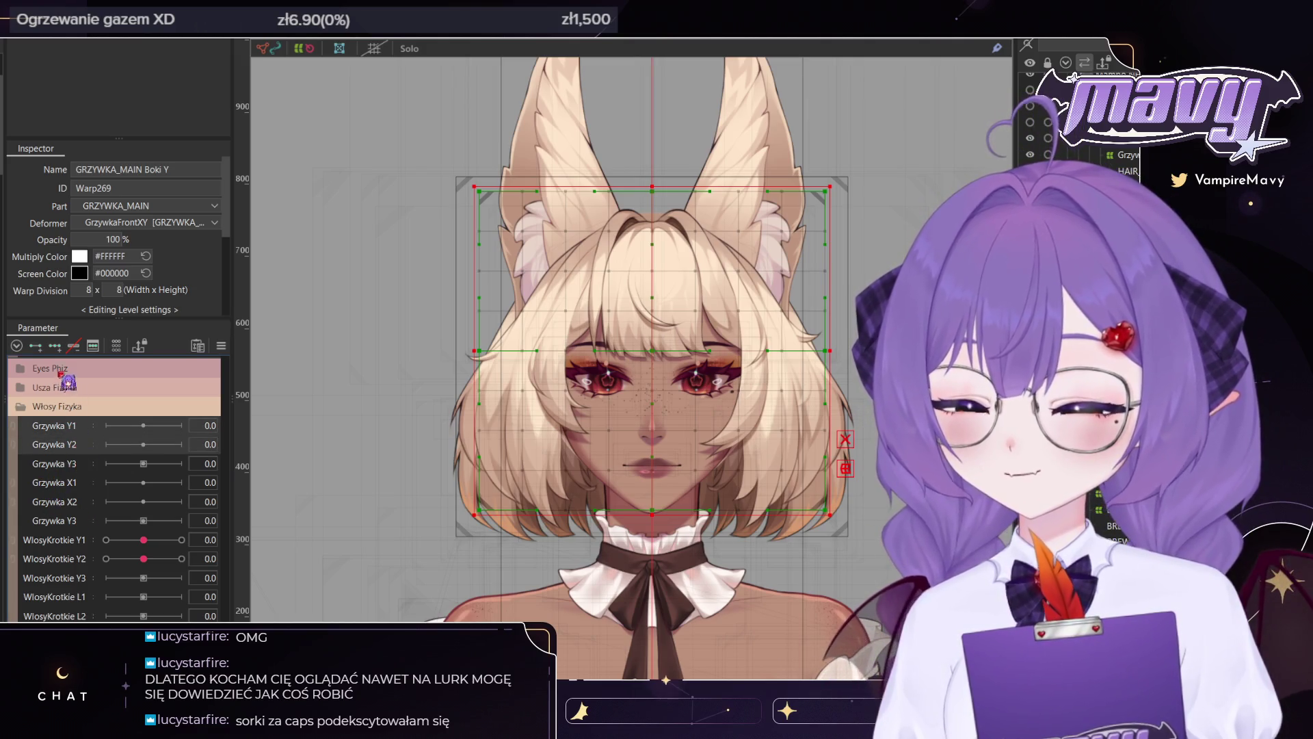
click(181, 426)
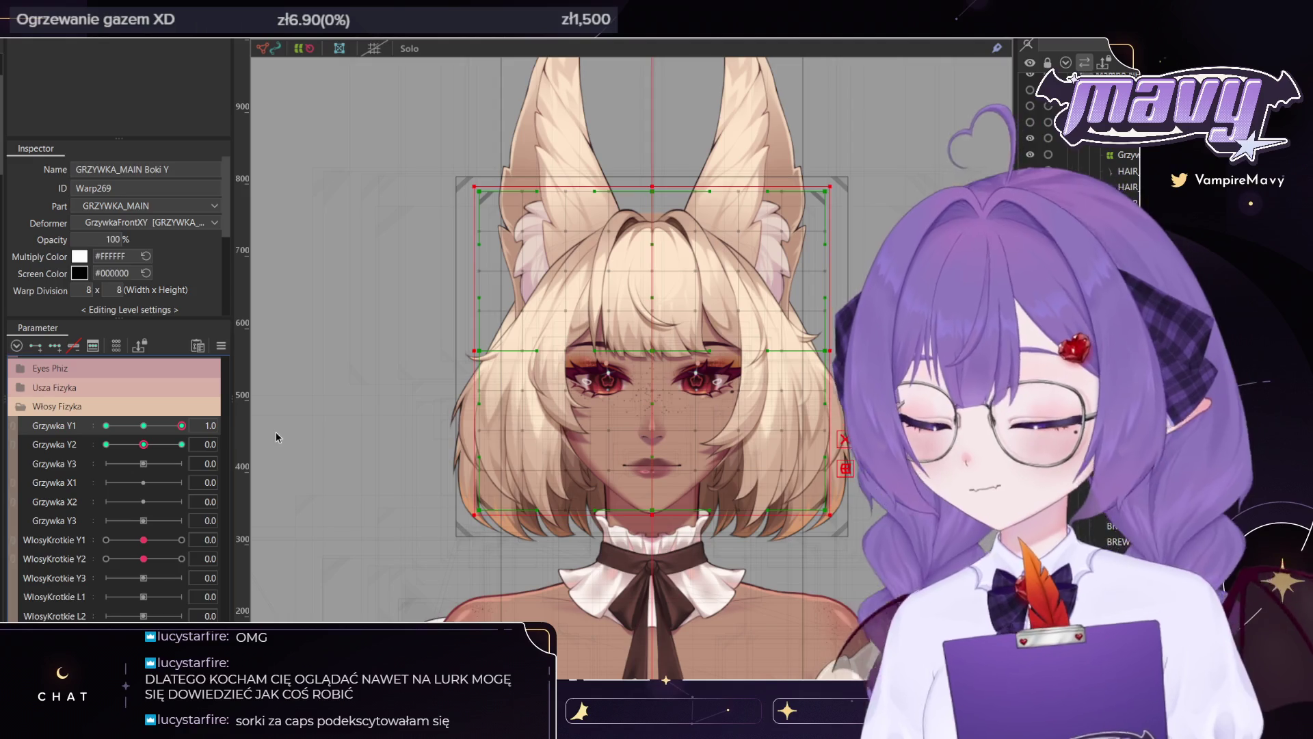
With the Deform Brush, reshape the right hair for the Grzywka Y1 1.0 keyform
key(b)
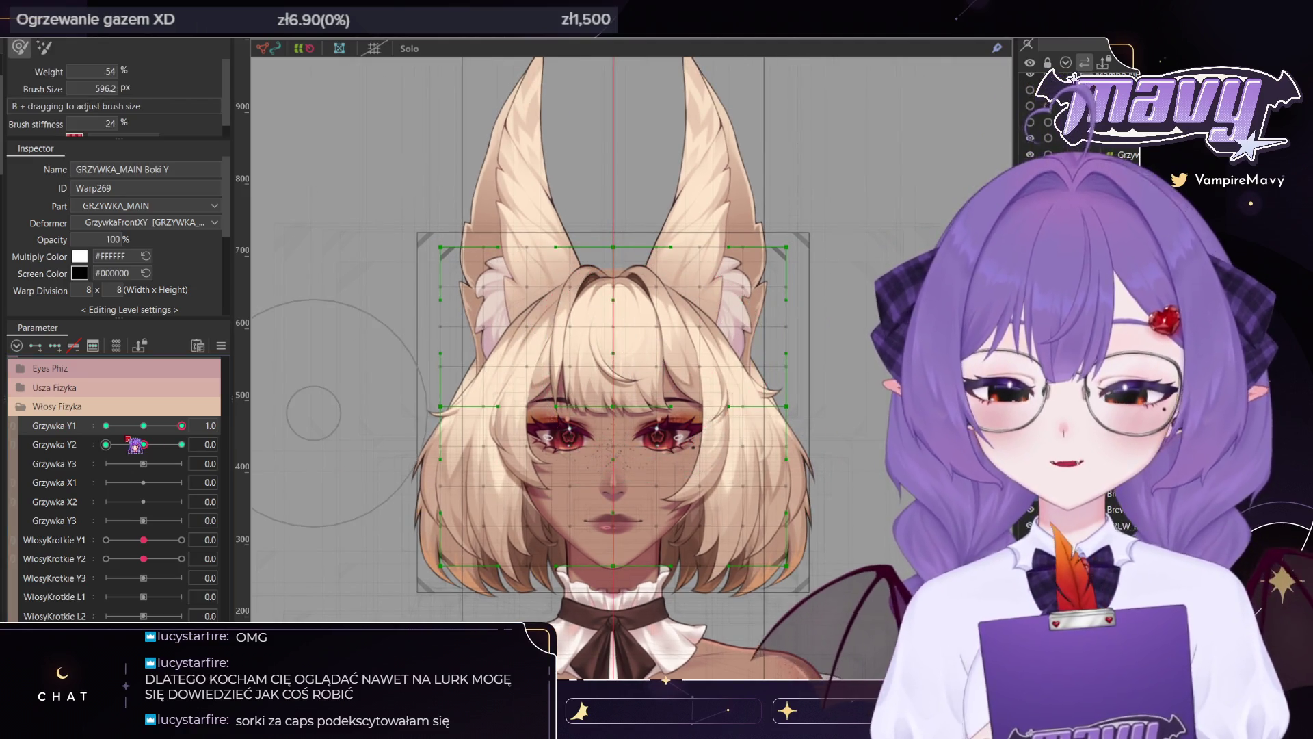
click(142, 444)
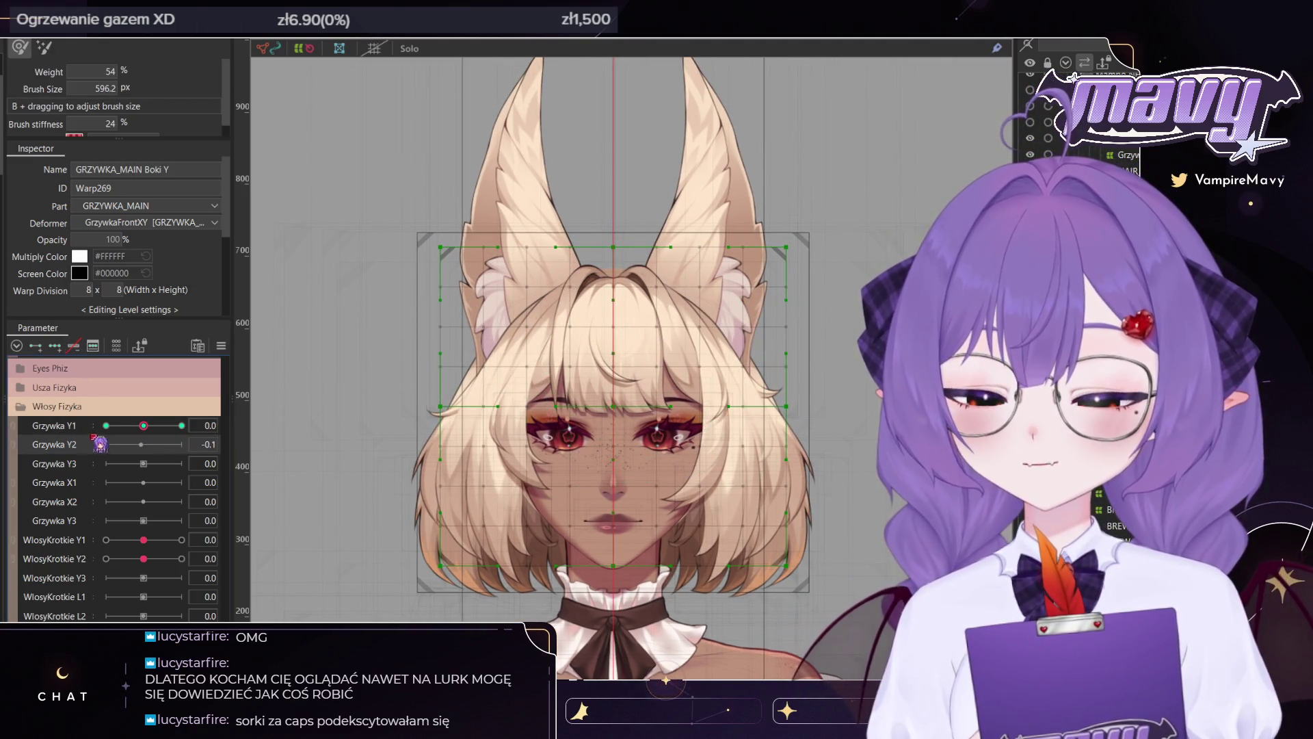
click(182, 426)
scroll(605, 365, up, 3)
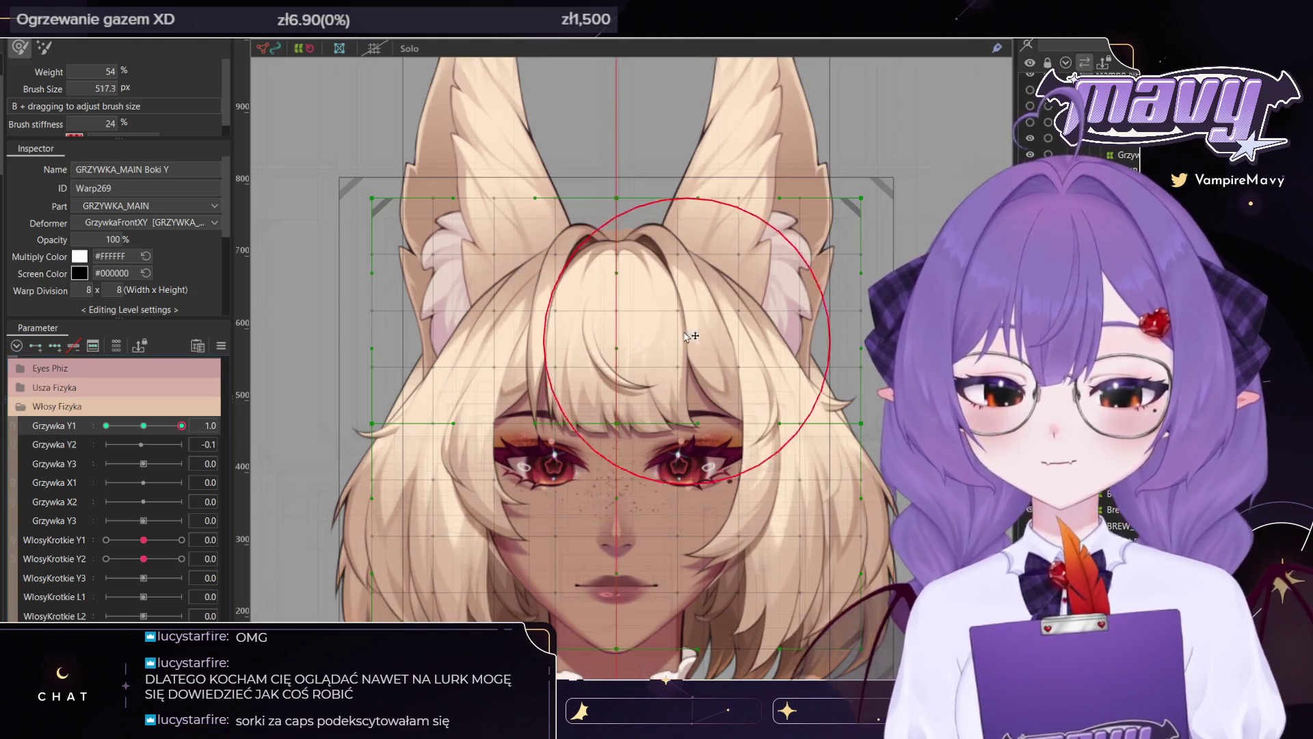
mouse_move(753, 396)
mouse_down()
mouse_move(791, 388)
mouse_move(773, 404)
mouse_move(763, 358)
mouse_up()
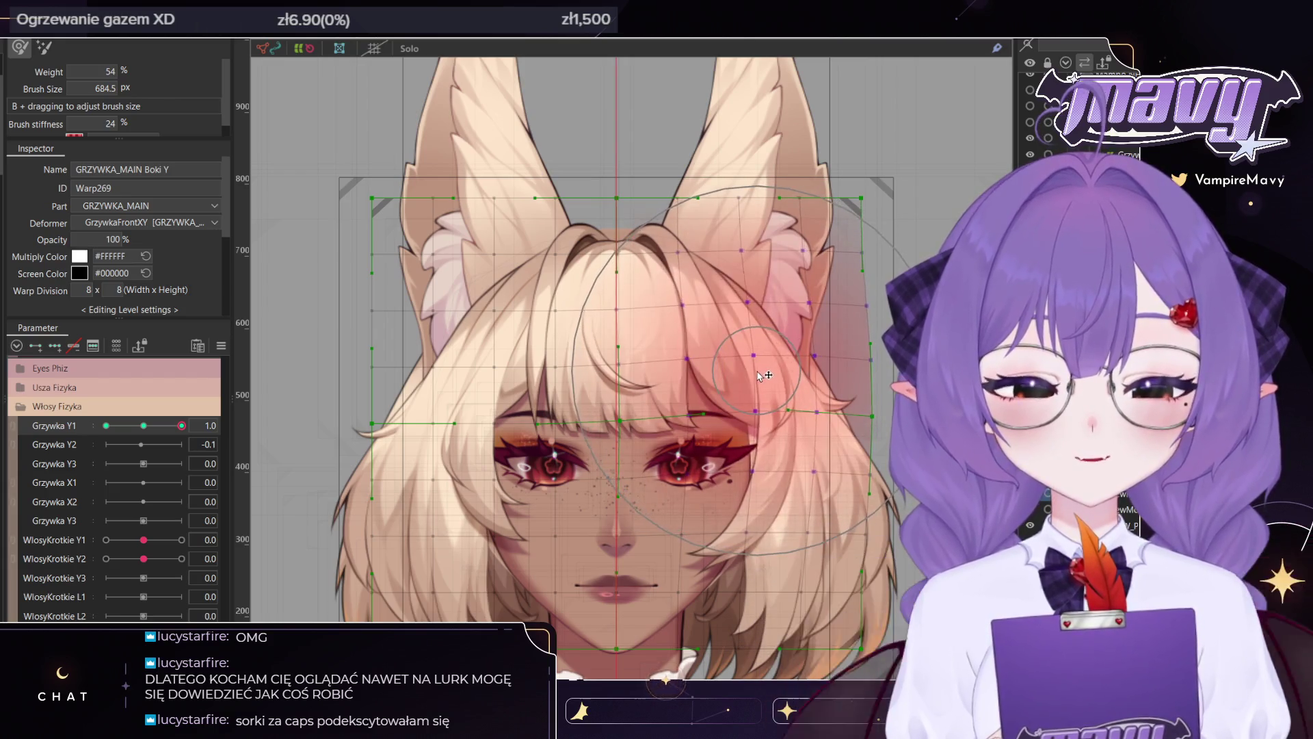
Pull the right hair down for the -1.0 and 1.0 keyforms, then reset Grzywka Y1 to 0.0
click(106, 426)
drag(716, 395, 725, 472)
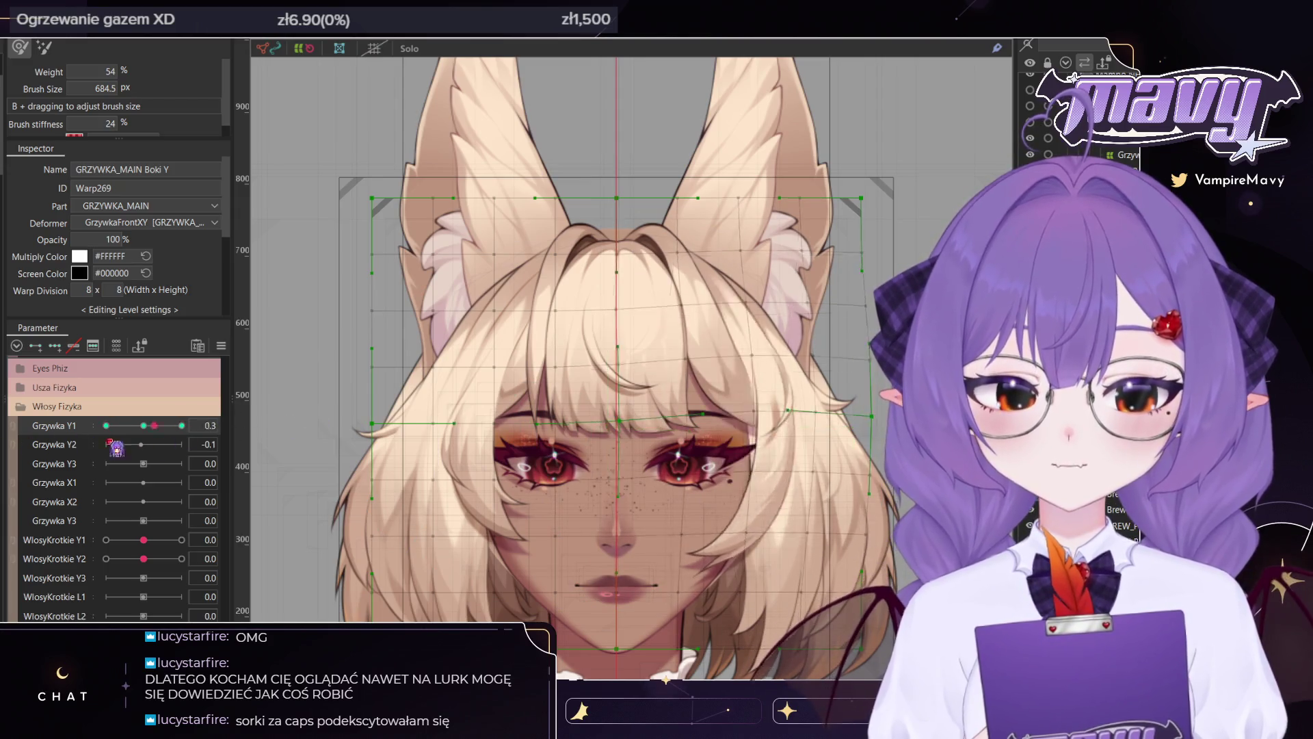
click(182, 425)
drag(706, 486, 721, 528)
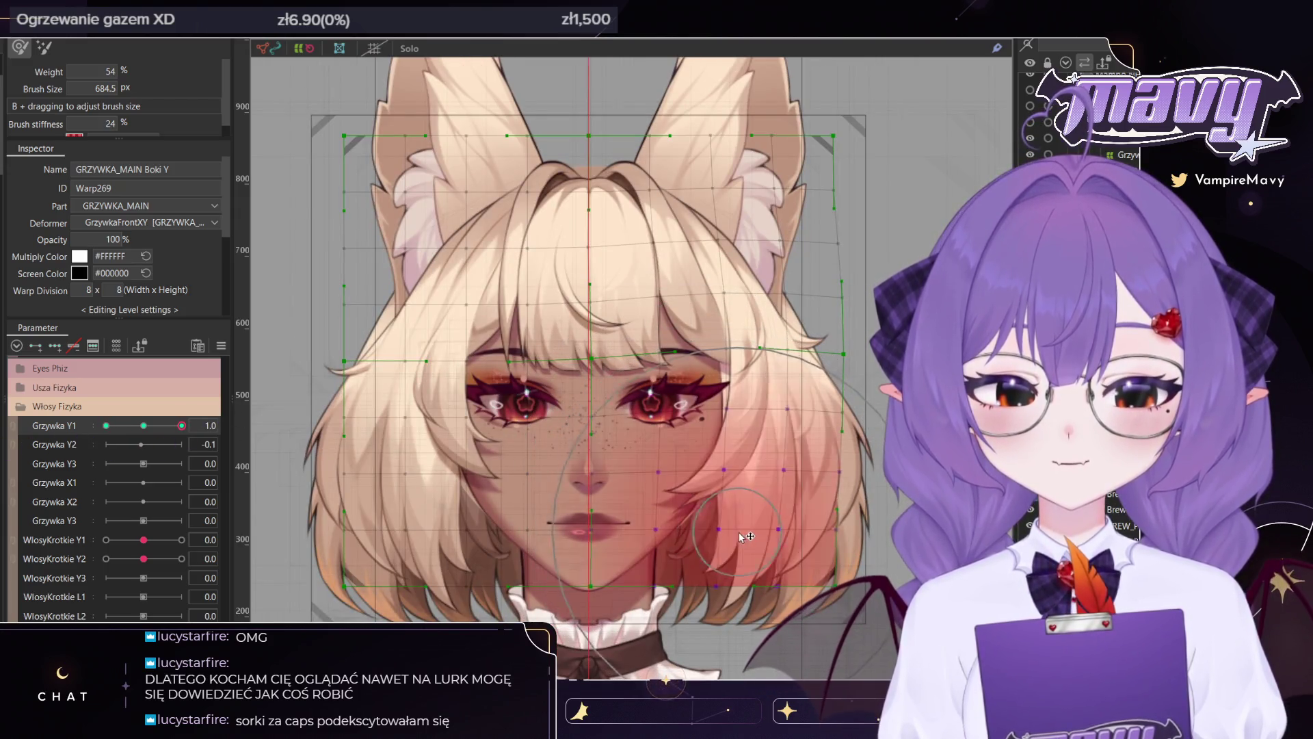
click(106, 425)
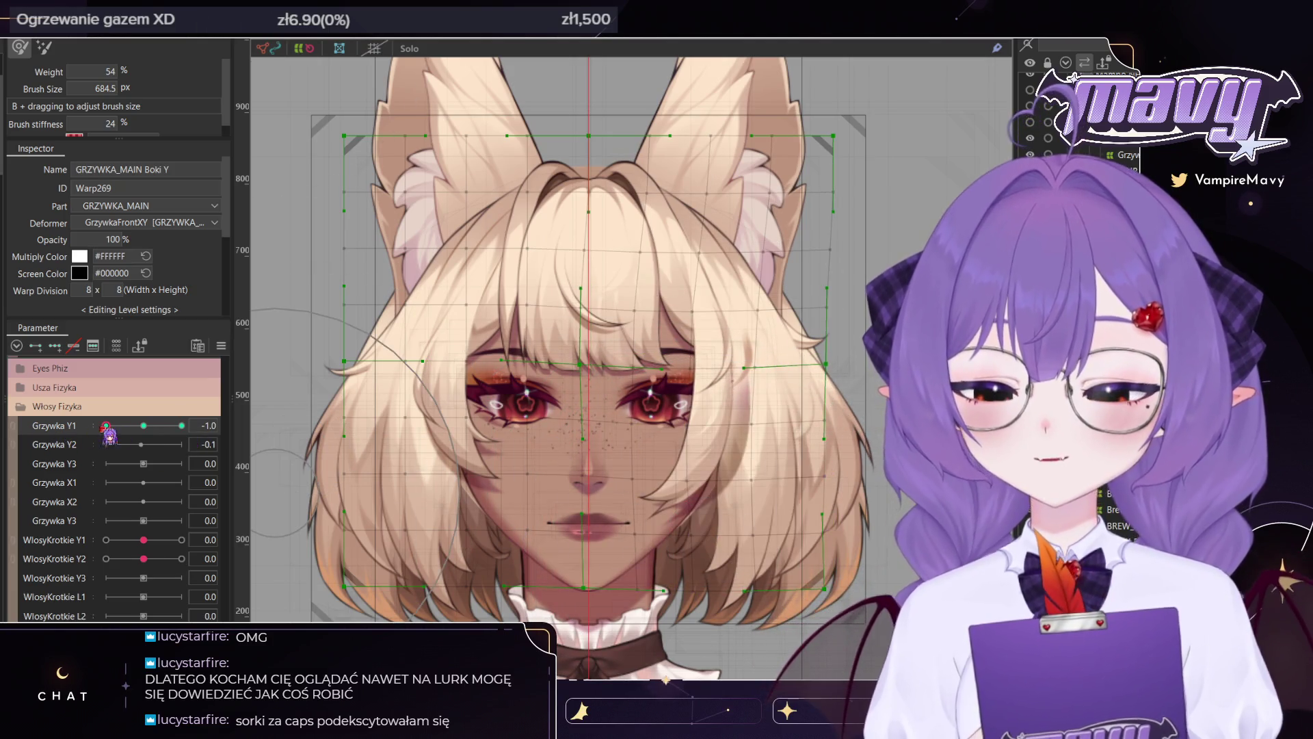
drag(106, 425, 181, 426)
click(144, 425)
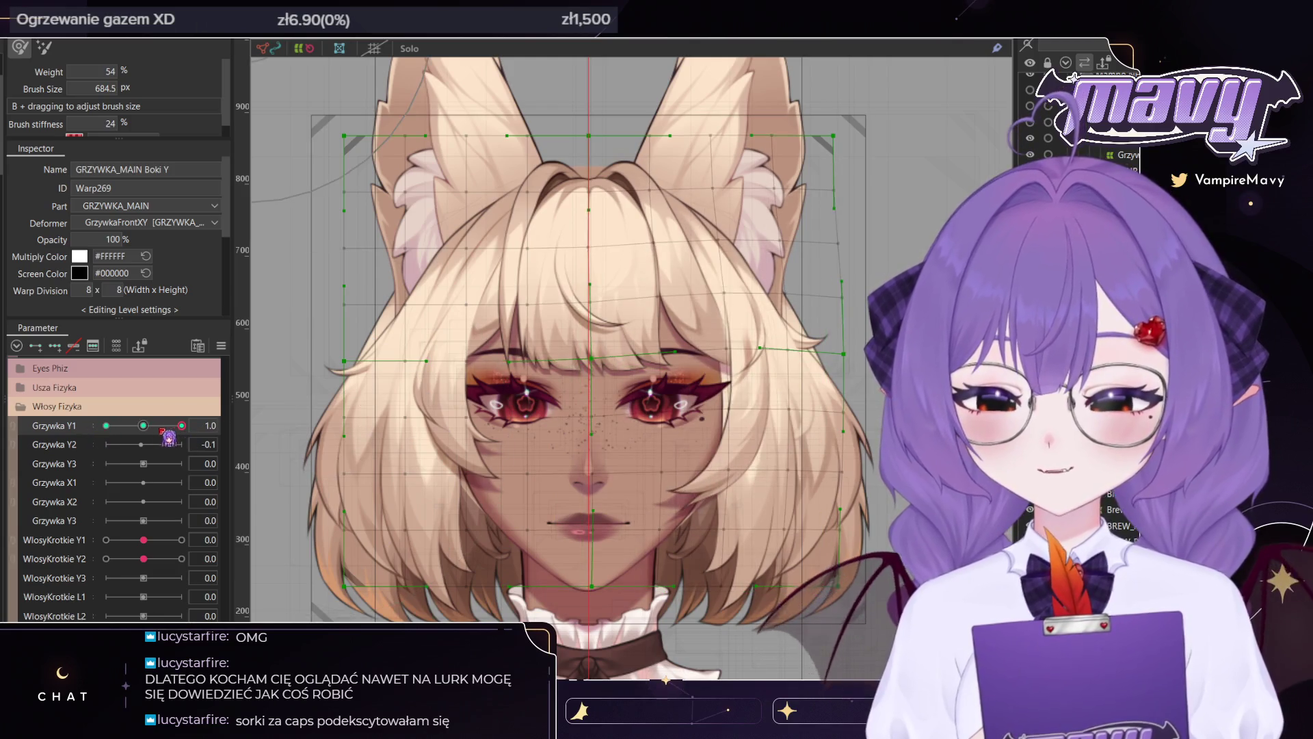
Back in the Arrow tool, set Grzywka Y1 to 1.0 and select the right-half bang warp points
key(v)
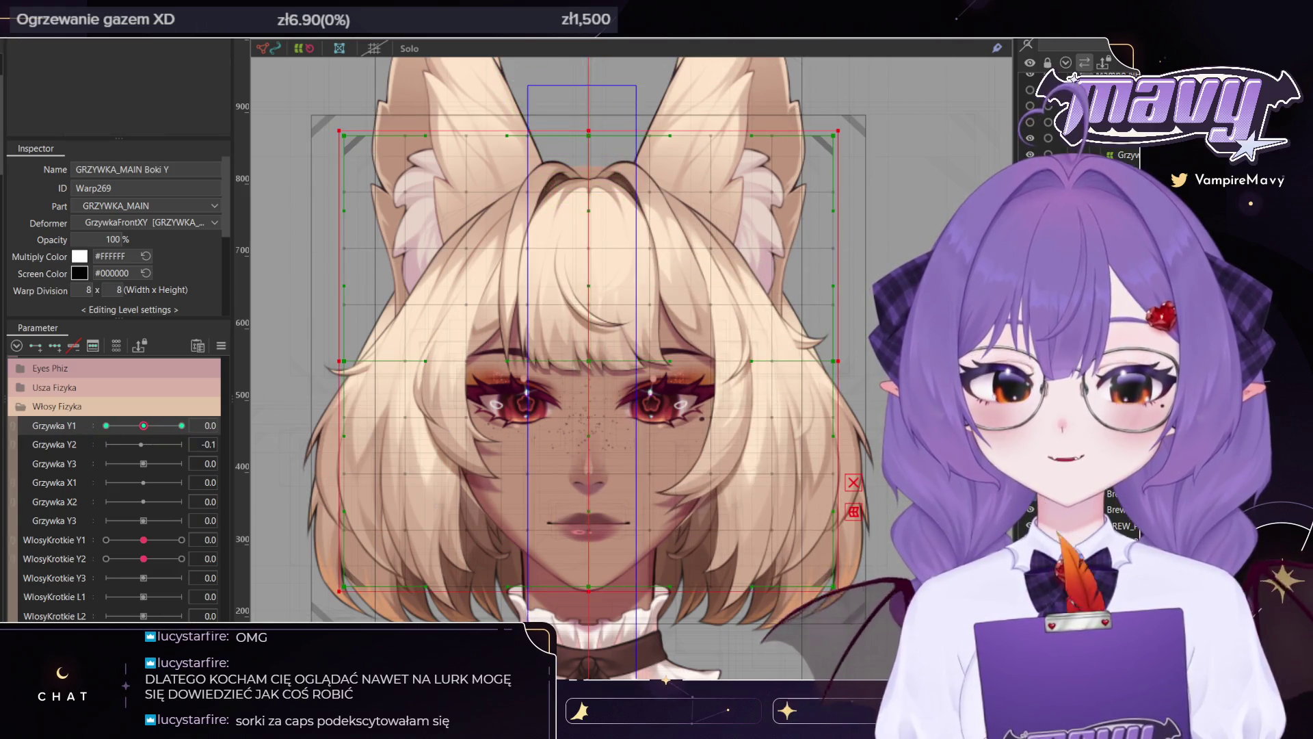
click(588, 305)
mouse_move(143, 425)
mouse_down()
mouse_move(93, 429)
mouse_move(161, 428)
mouse_up()
click(153, 425)
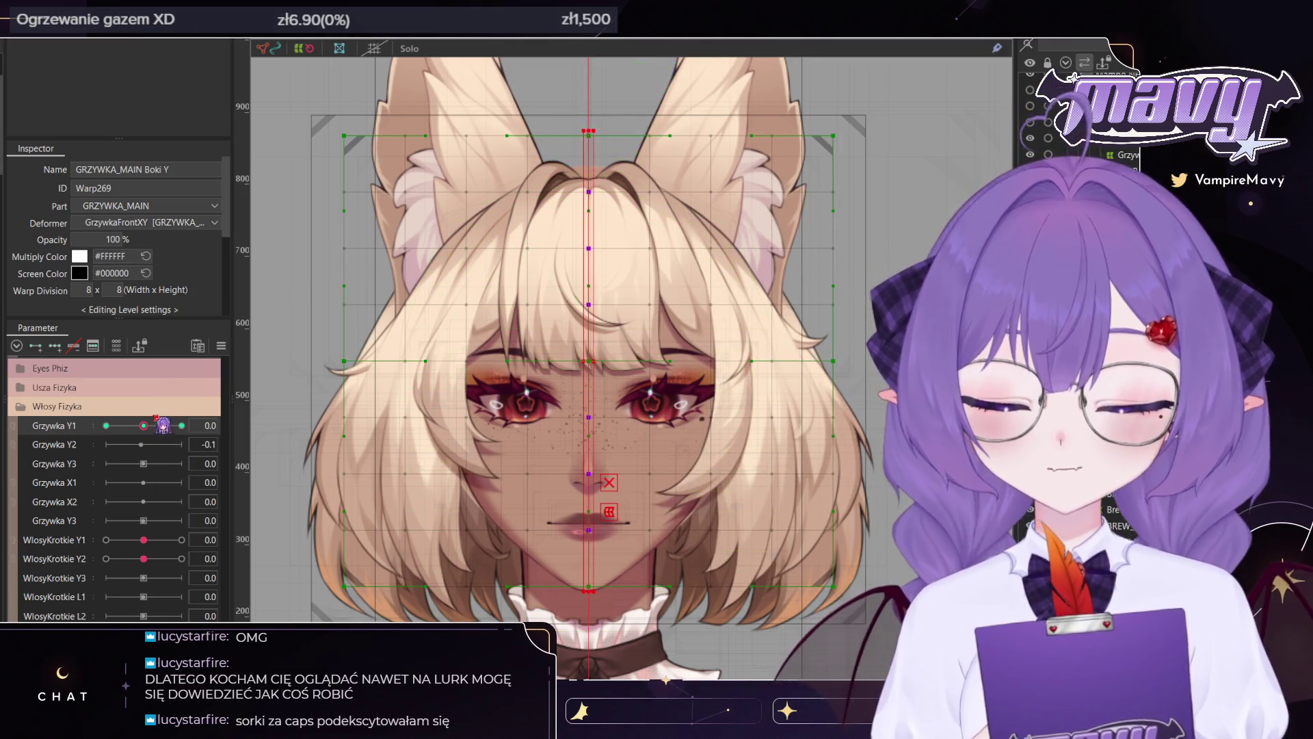
click(182, 425)
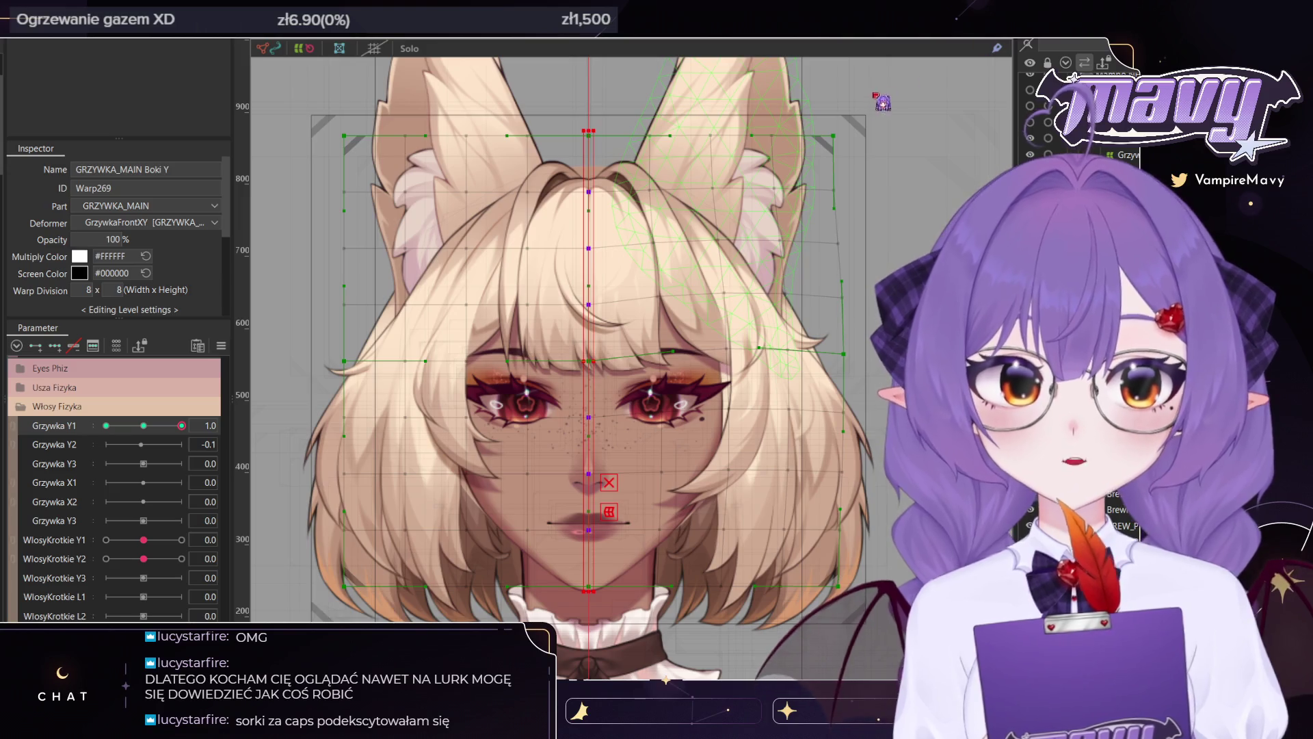
scroll(901, 163, down, 3)
scroll(901, 163, up, 1)
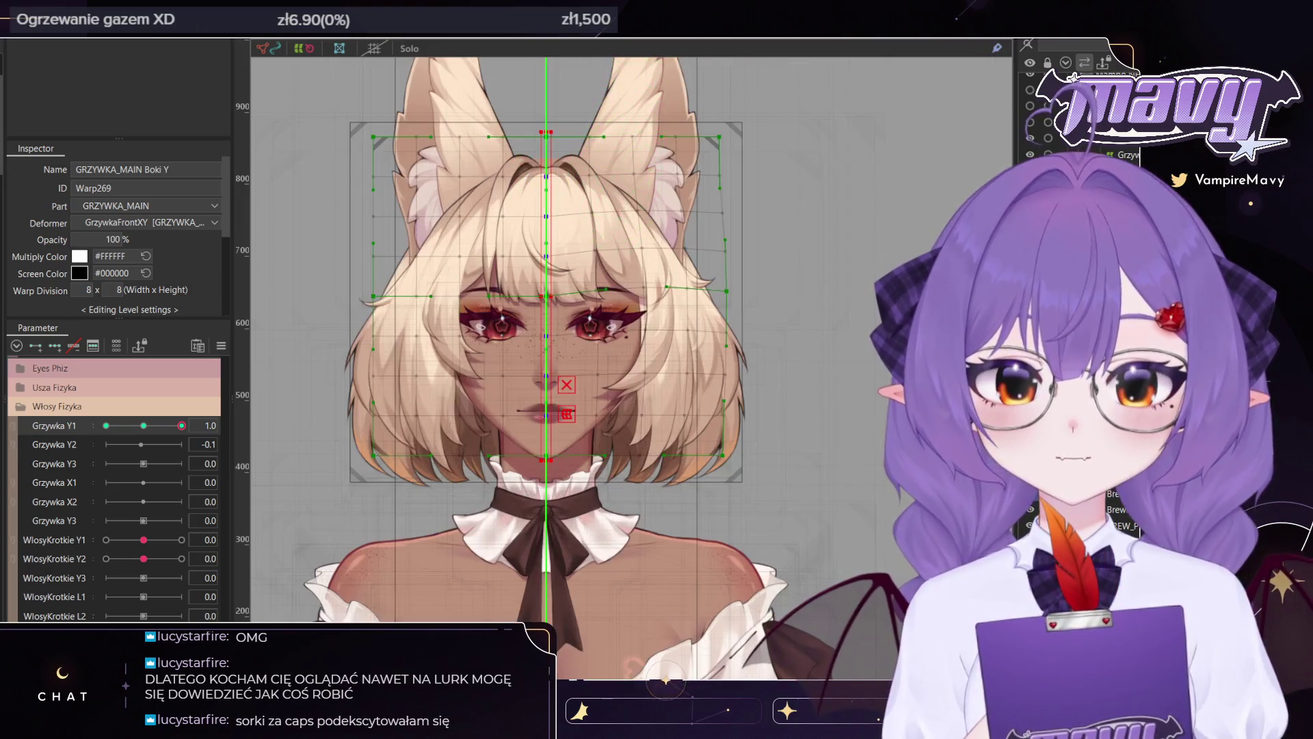
drag(783, 109, 566, 541)
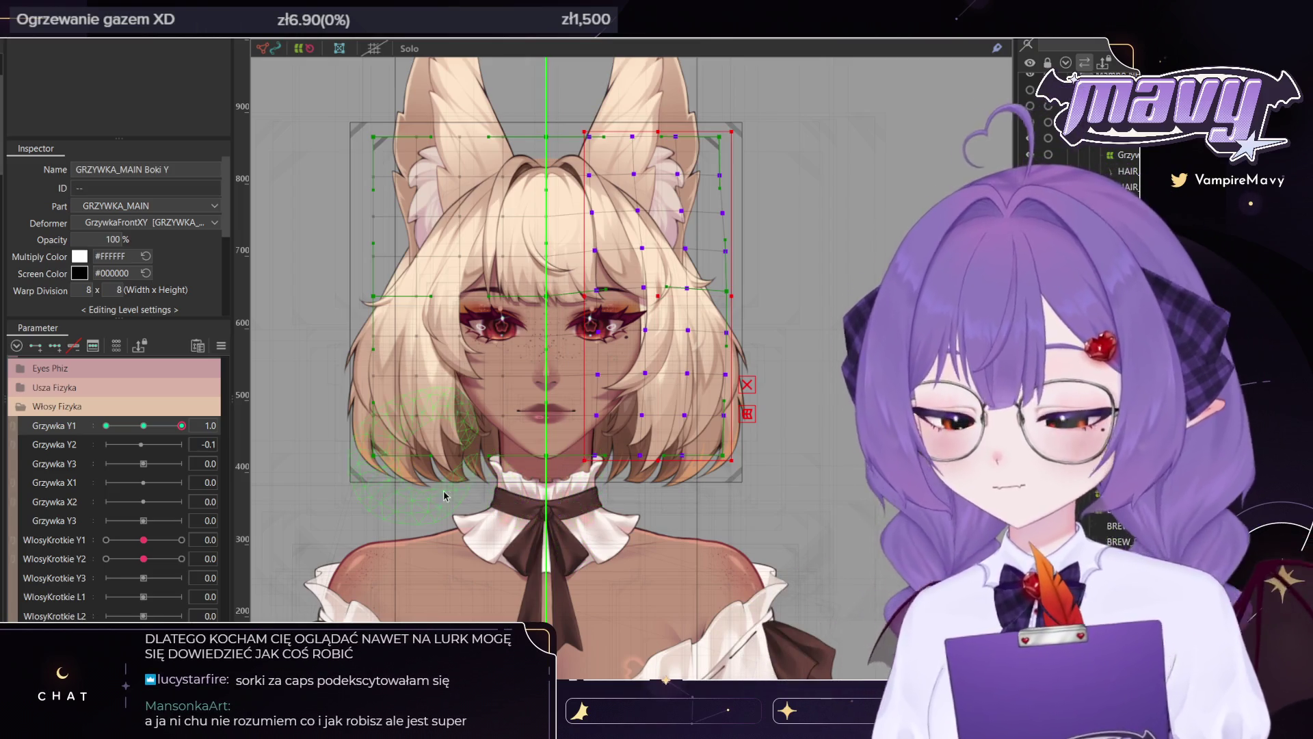
click(622, 313)
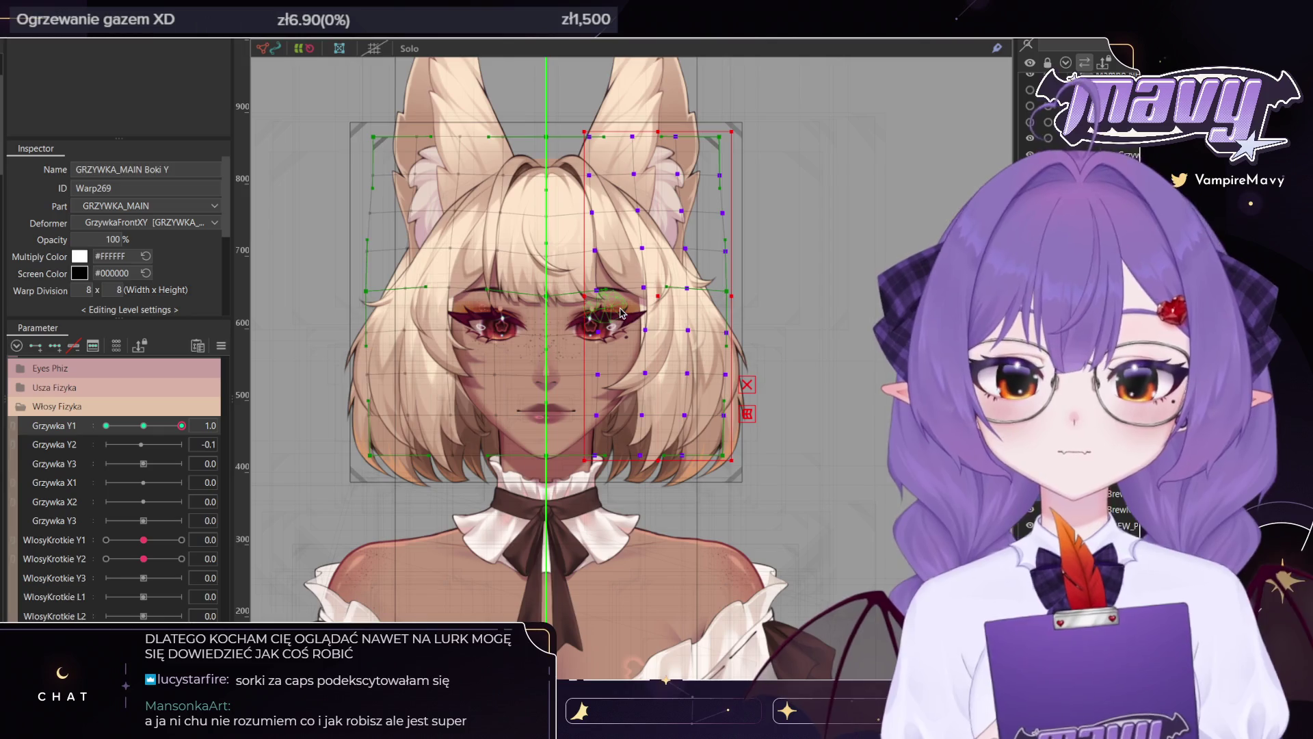
Preview the bangs across the Grzywka Y1 range, ending at the 1.0 keyform
drag(182, 425, 106, 425)
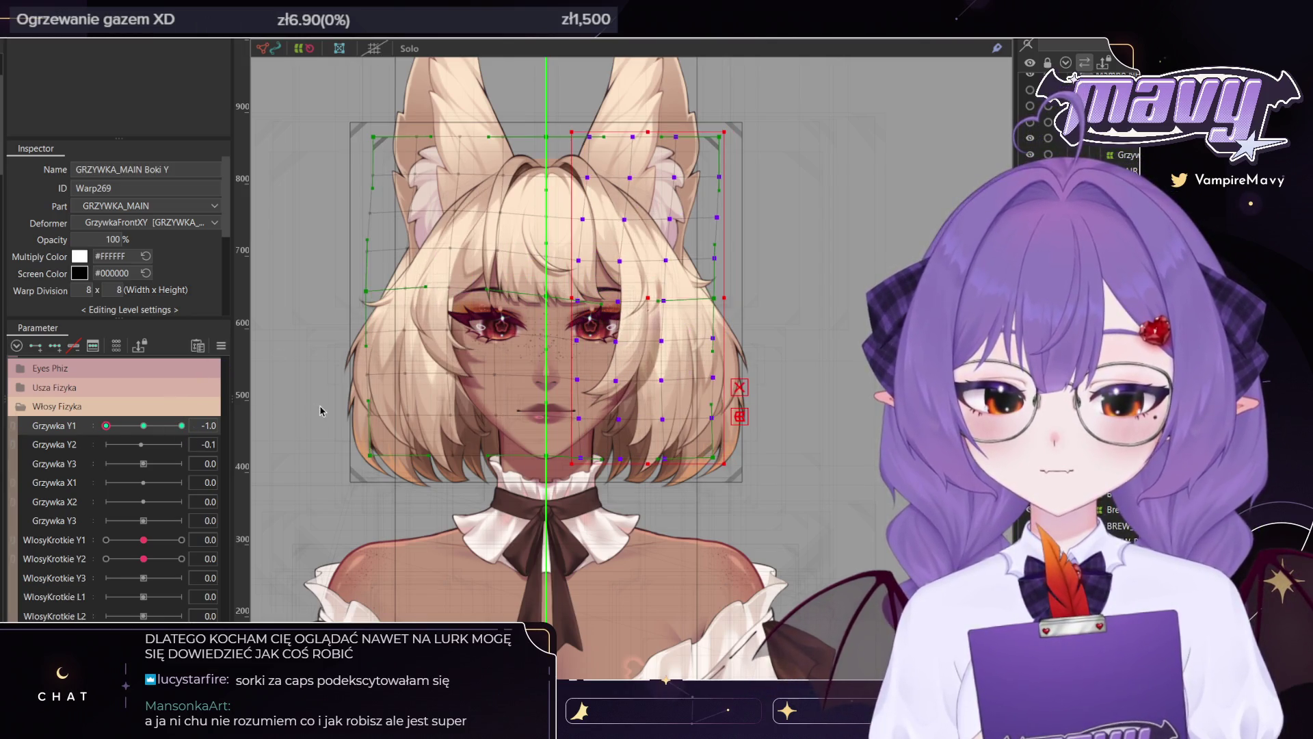
key(ctrl+z)
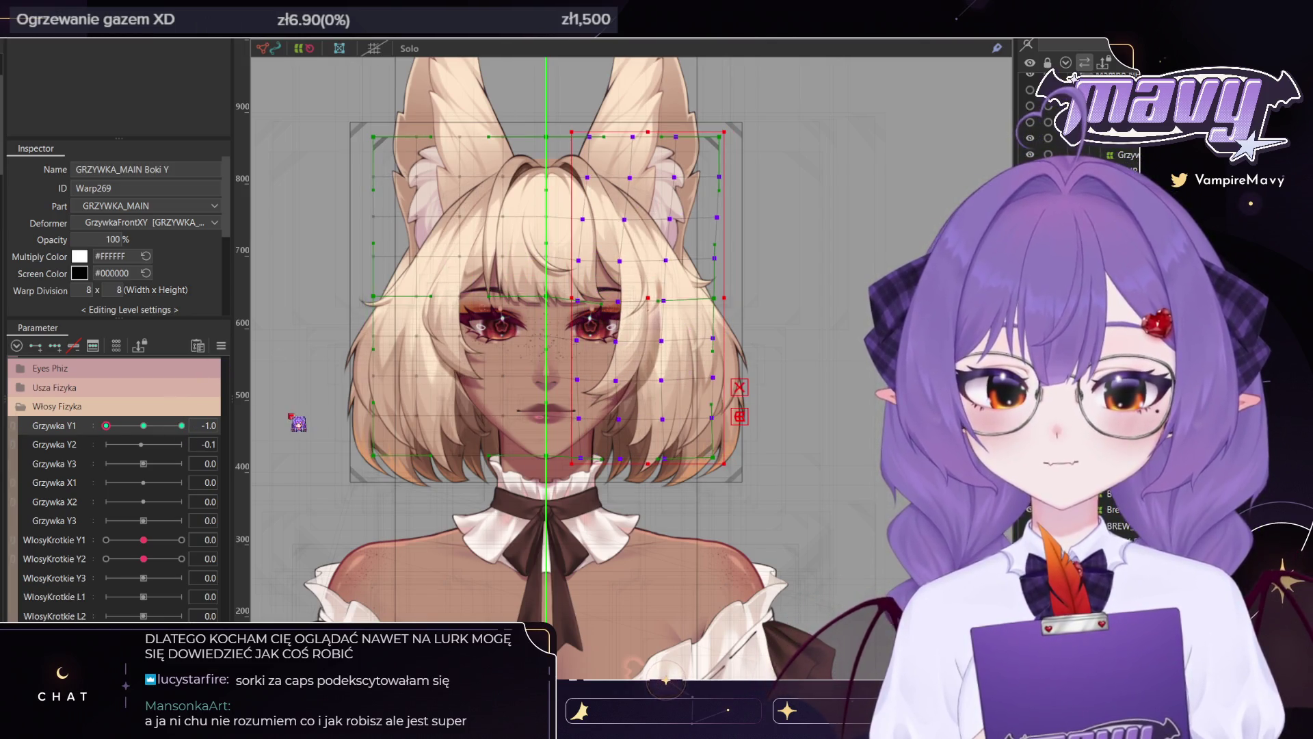
key(ctrl+y)
drag(125, 425, 182, 425)
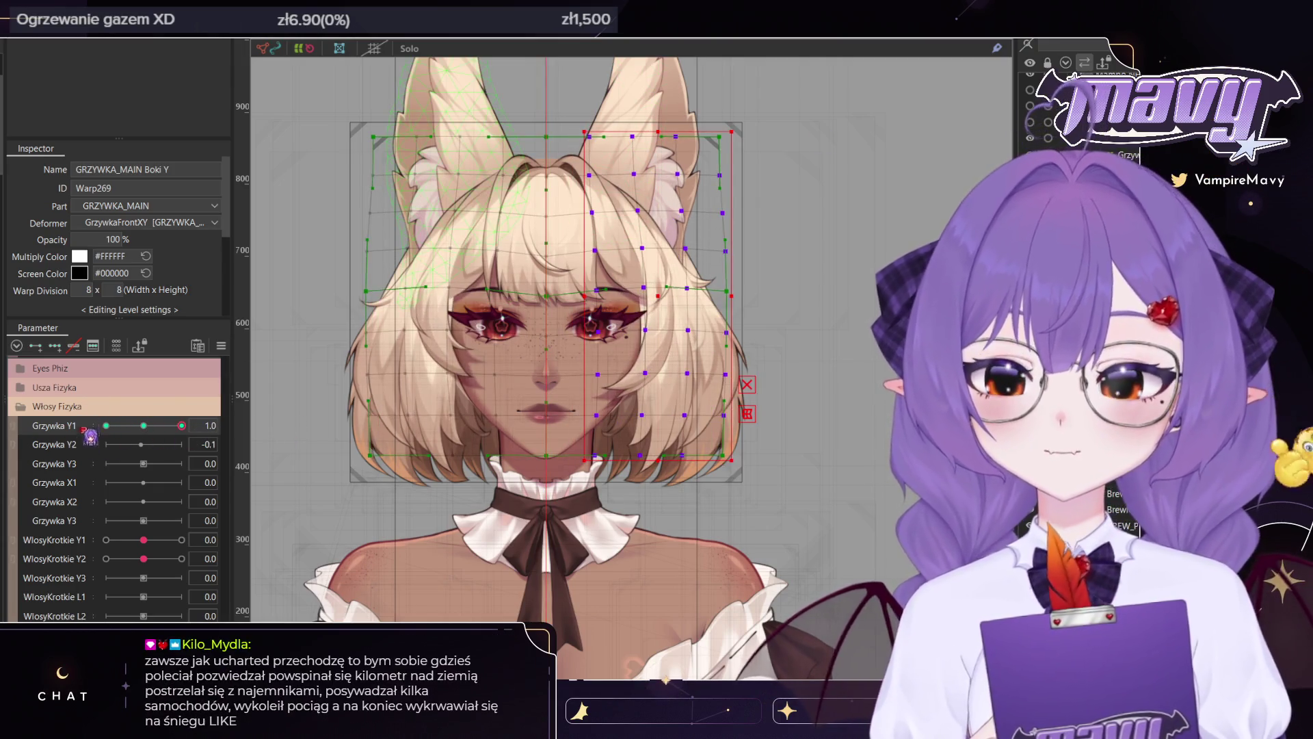
drag(90, 436, 87, 445)
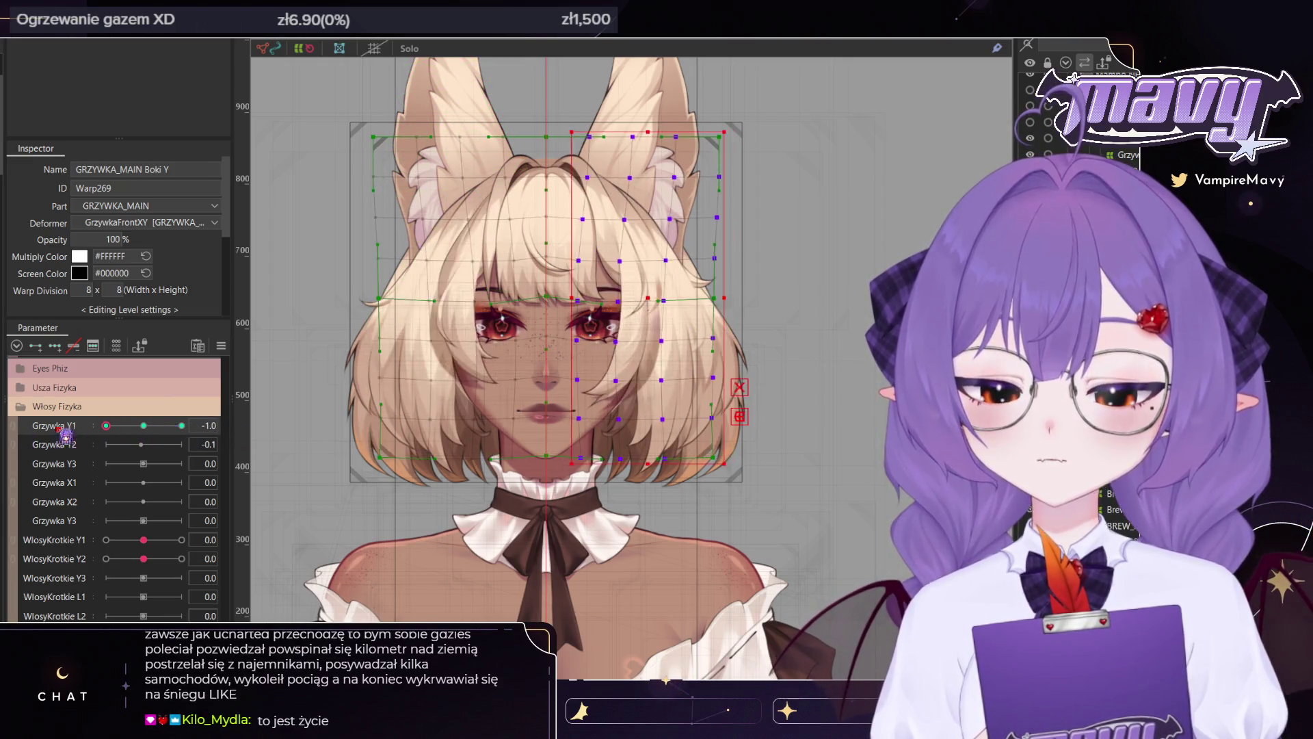
click(181, 425)
Brush-push the right bangs mesh at Grzywka Y1 1.0, reselecting the right-half points
key(b)
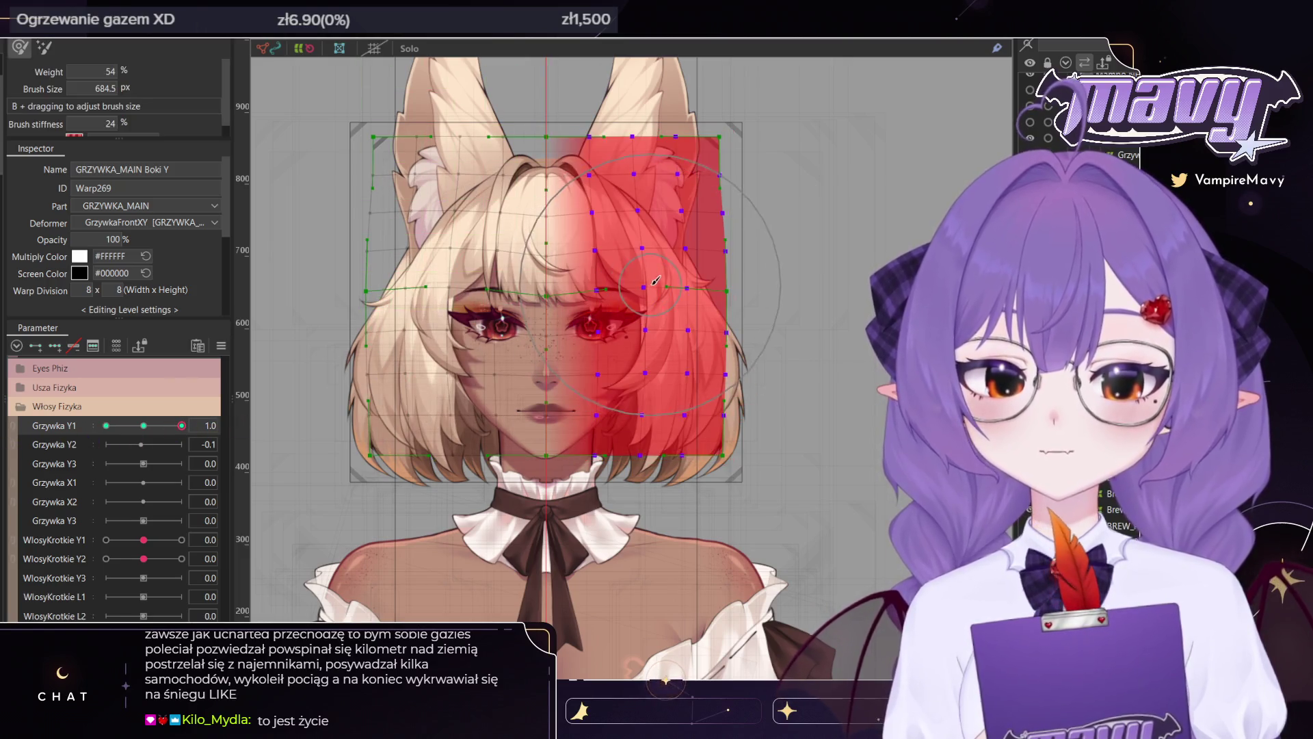
drag(656, 280, 708, 282)
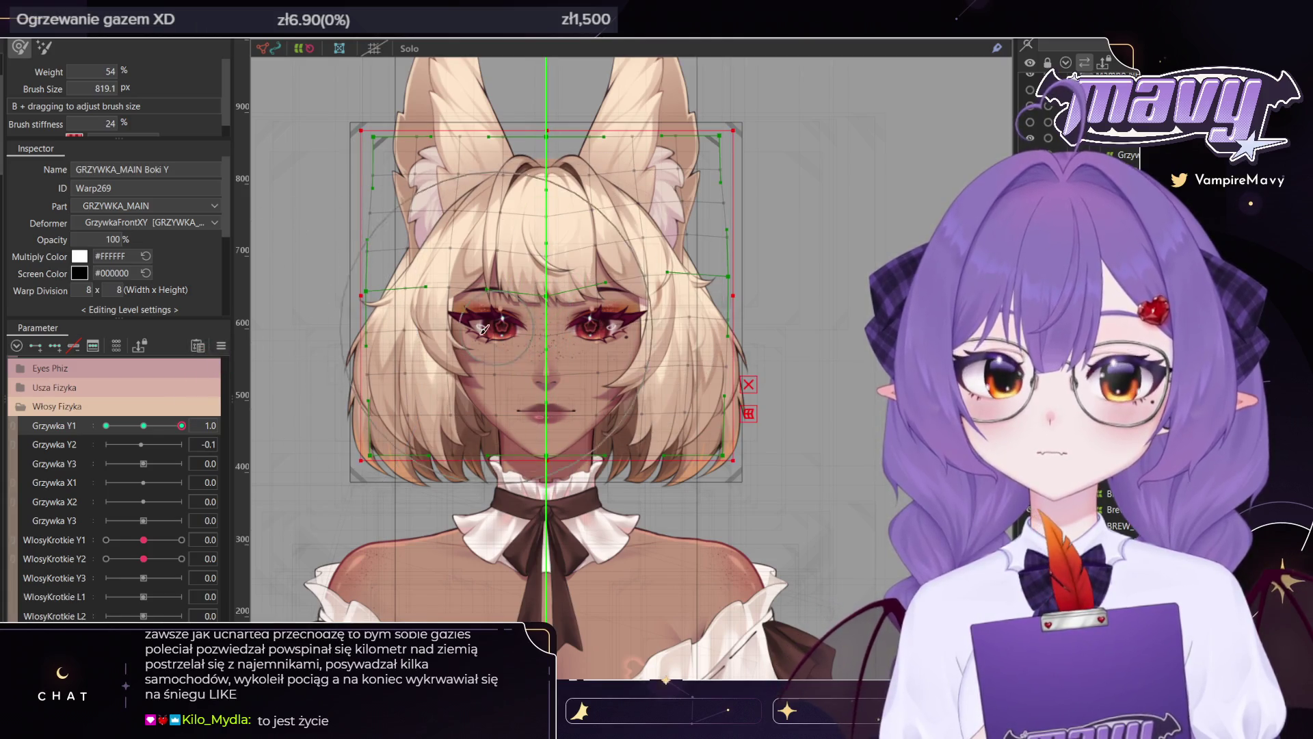
key(v)
drag(749, 100, 568, 599)
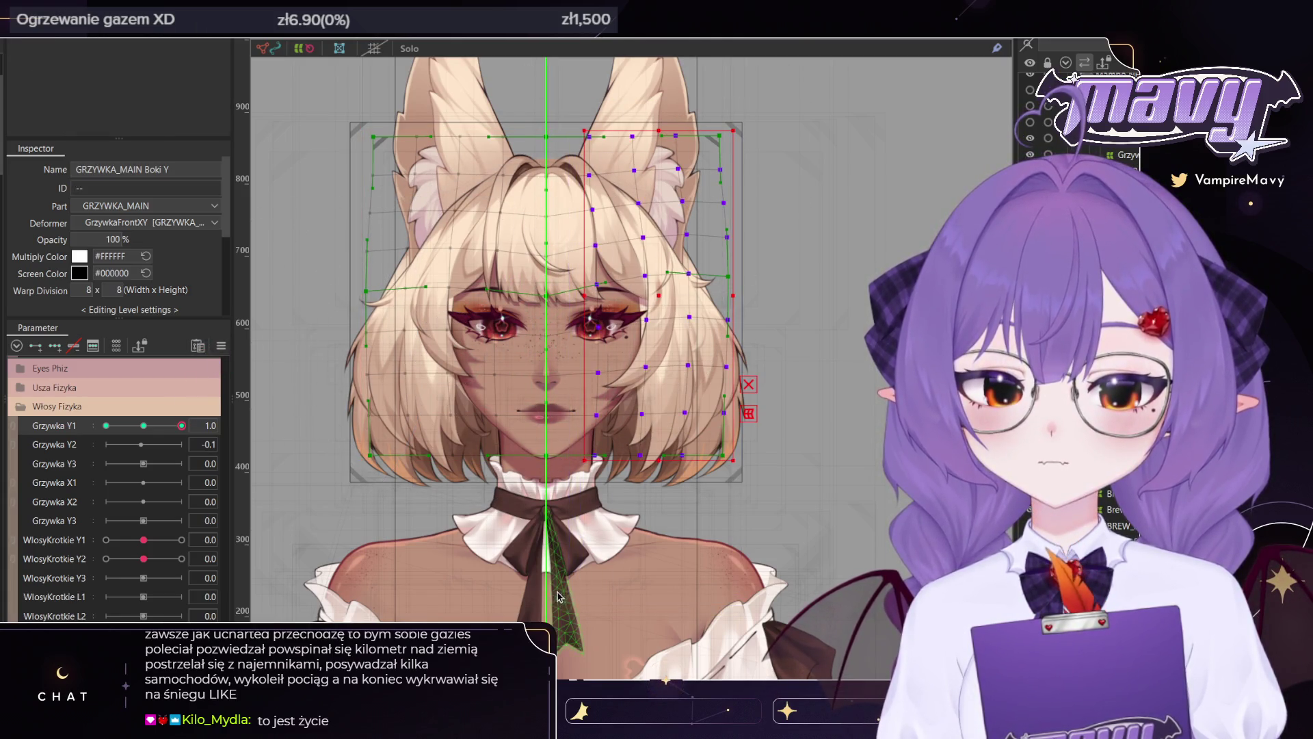
key(ctrl+z)
Brush-push the right bangs for the -1.0 keyform, then add three keyforms to Grzywka Y2
click(106, 426)
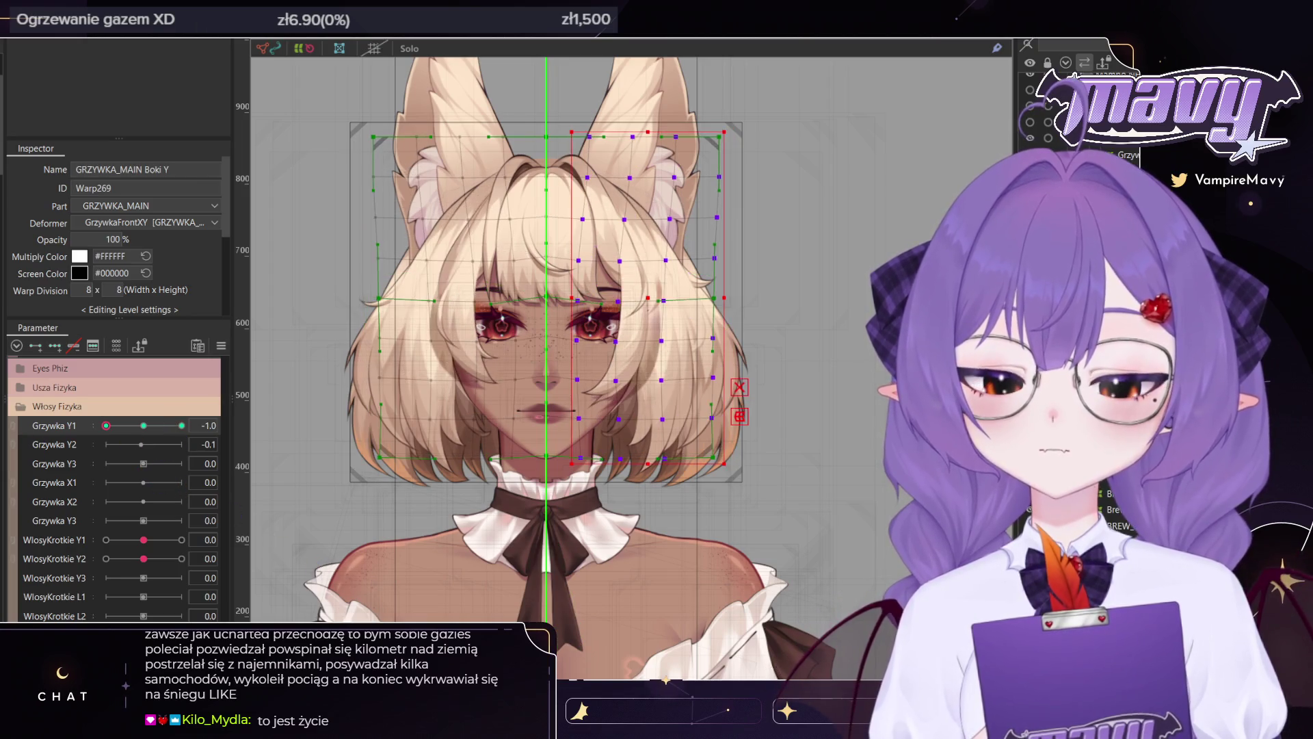
key(b)
mouse_move(629, 314)
mouse_down()
mouse_move(672, 322)
mouse_move(660, 320)
mouse_up()
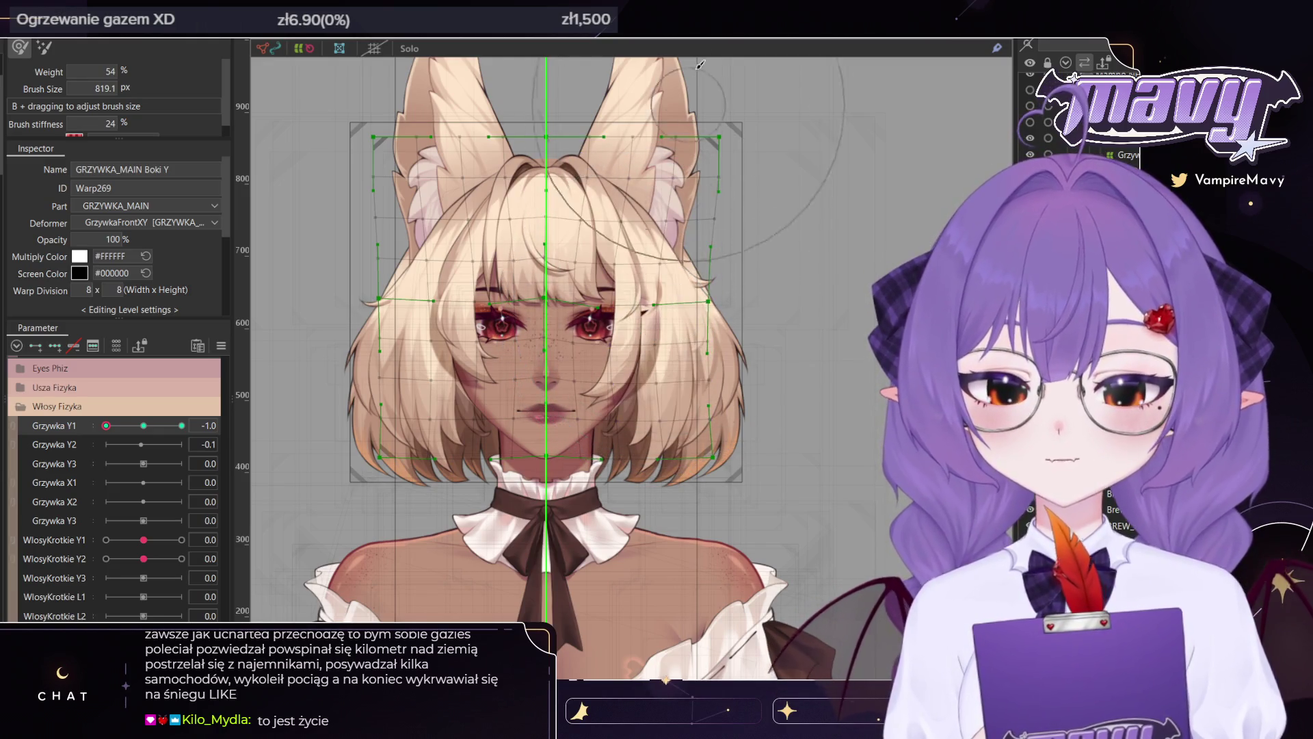
key(v)
drag(783, 85, 561, 600)
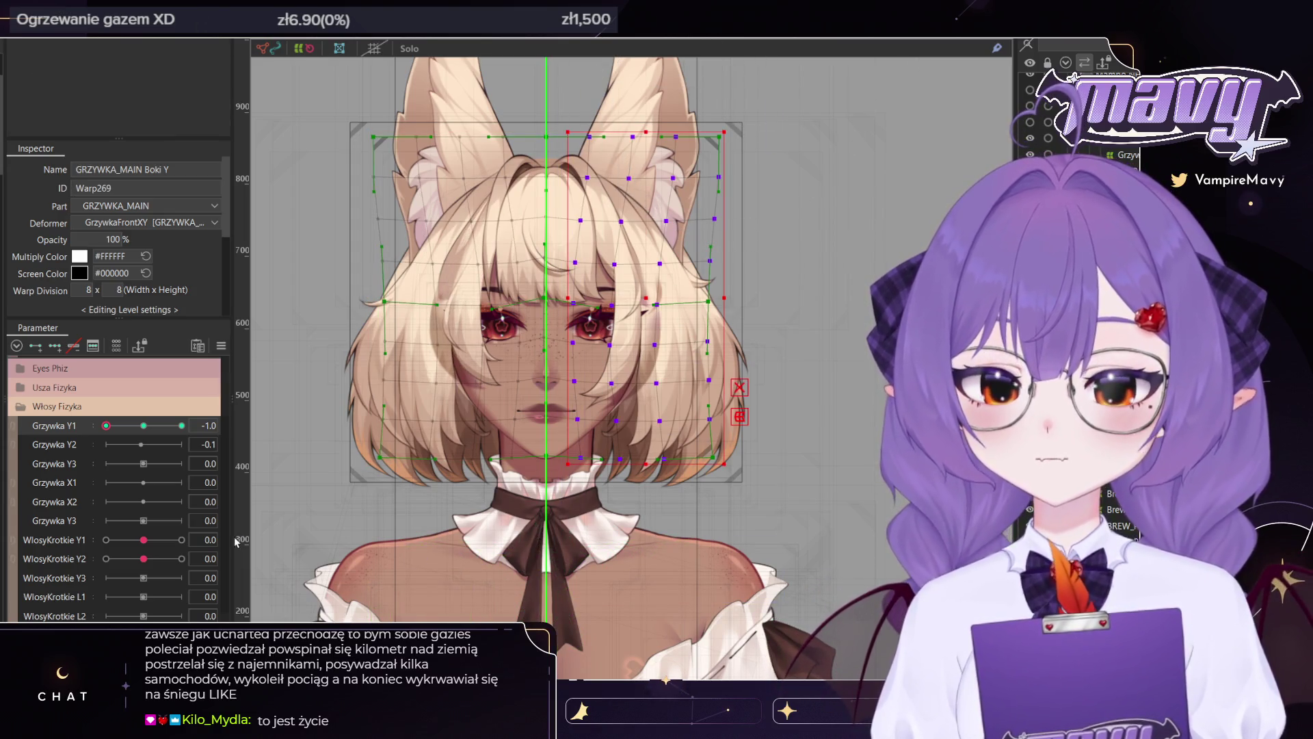
mouse_move(124, 429)
mouse_down()
mouse_move(147, 426)
mouse_move(108, 446)
mouse_move(144, 425)
mouse_up()
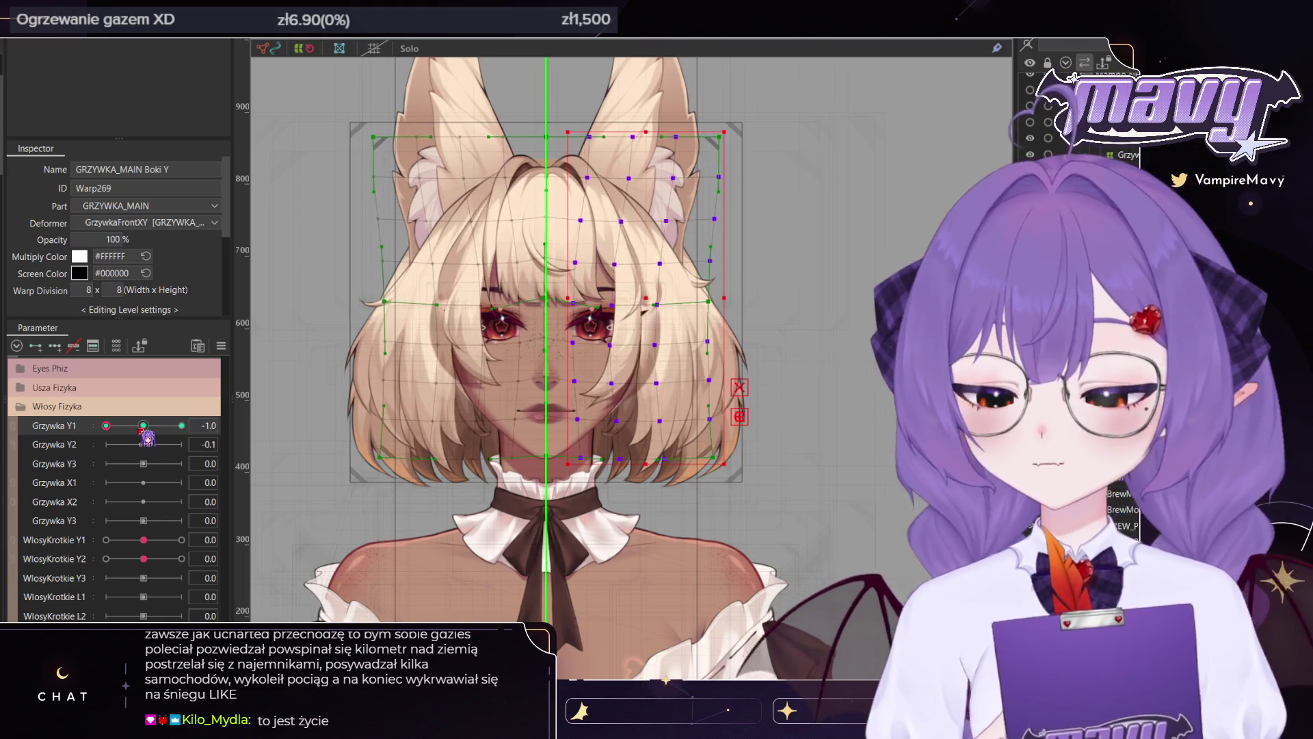
click(54, 345)
Finish adding the Grzywka Y2 keyforms and brush the right and lower-right hair warp outward at 1.0
click(181, 445)
key(b)
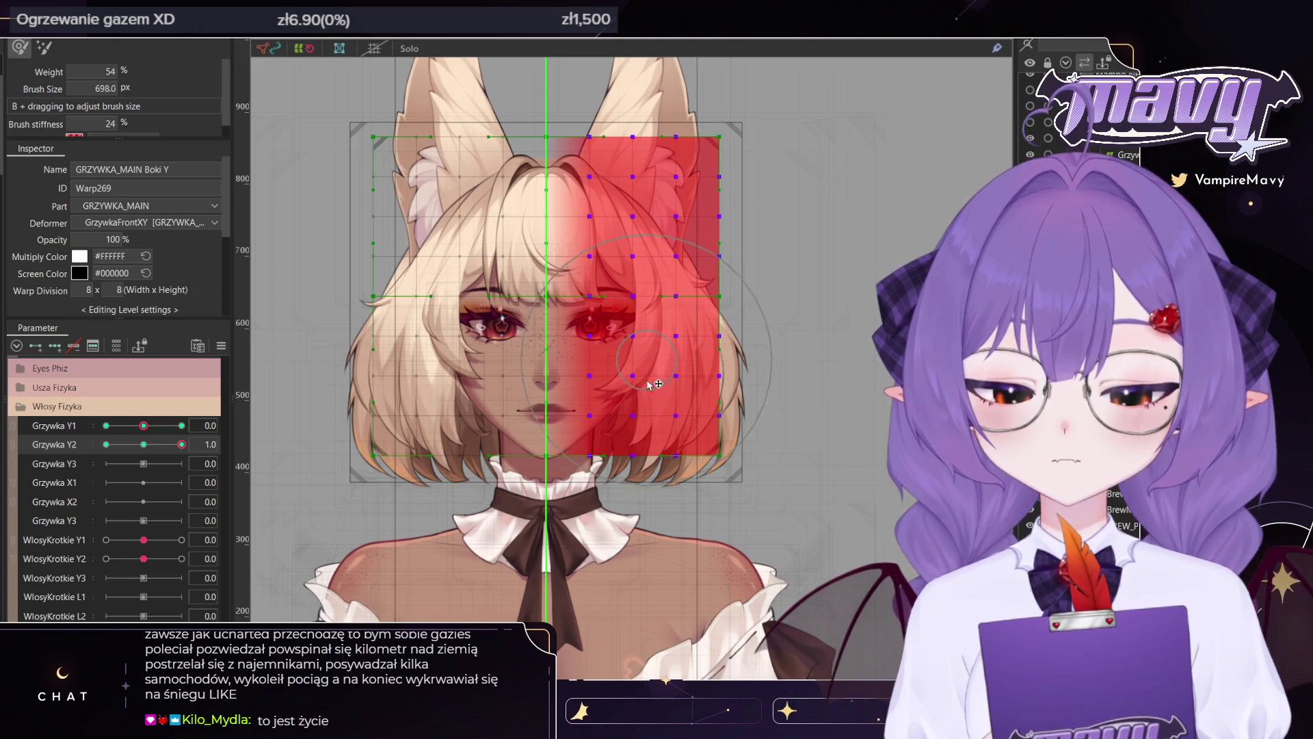
drag(654, 384, 680, 446)
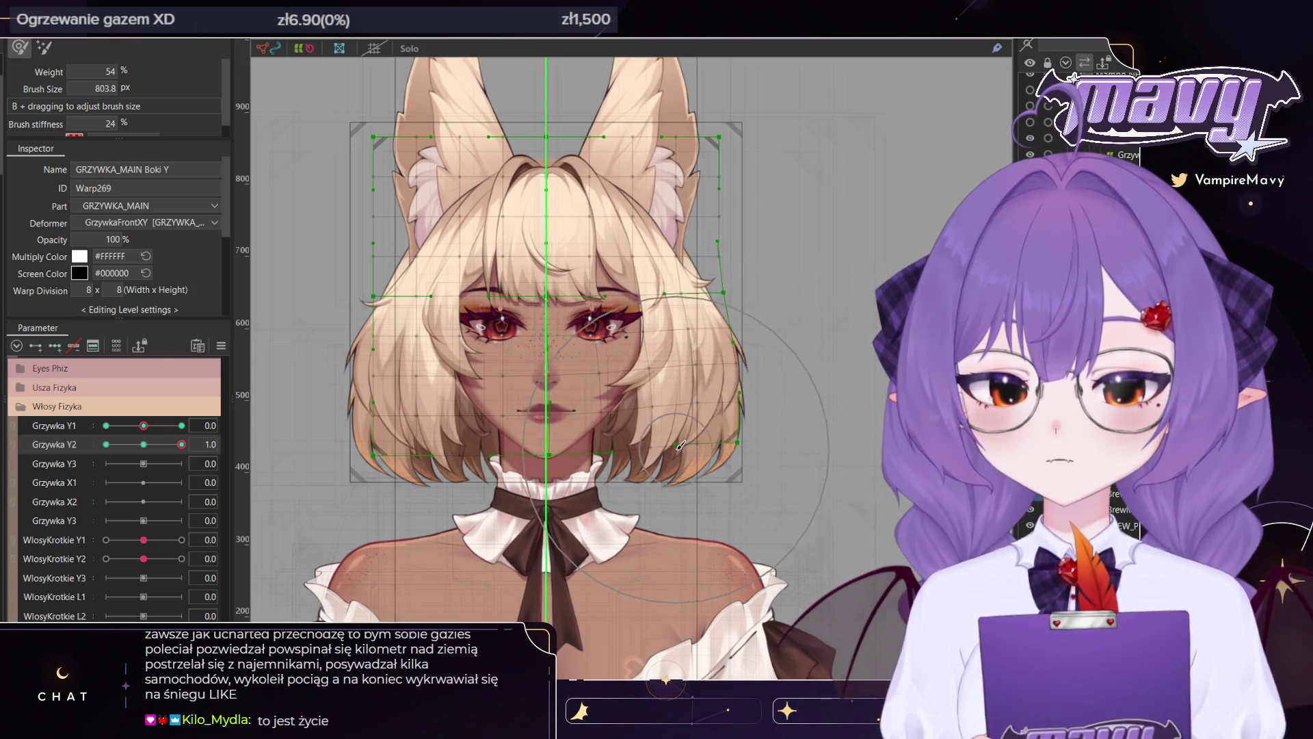
mouse_move(680, 446)
mouse_down()
mouse_move(625, 448)
mouse_move(750, 407)
mouse_up()
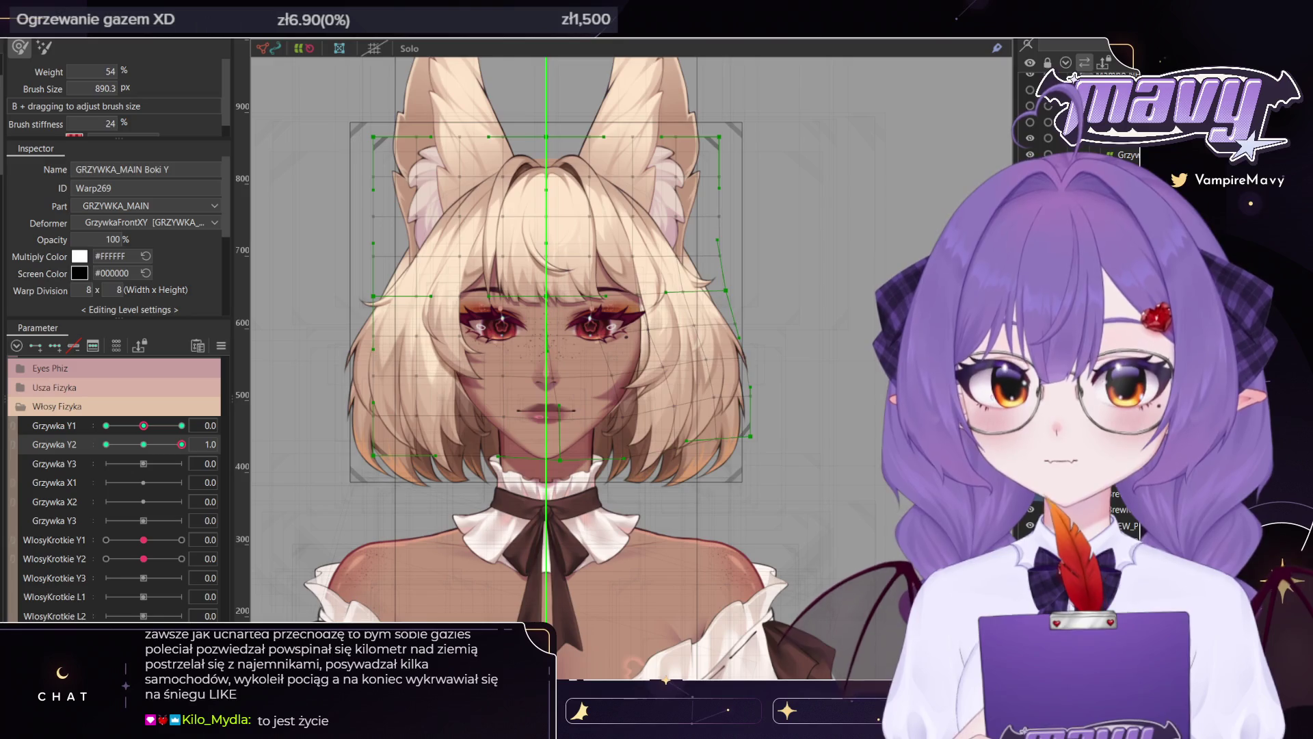
Preview the bangs at Grzywka Y2 0.0, return to 1.0, and select the warp's right-half points
key(v)
click(580, 572)
click(156, 446)
drag(201, 451, 191, 456)
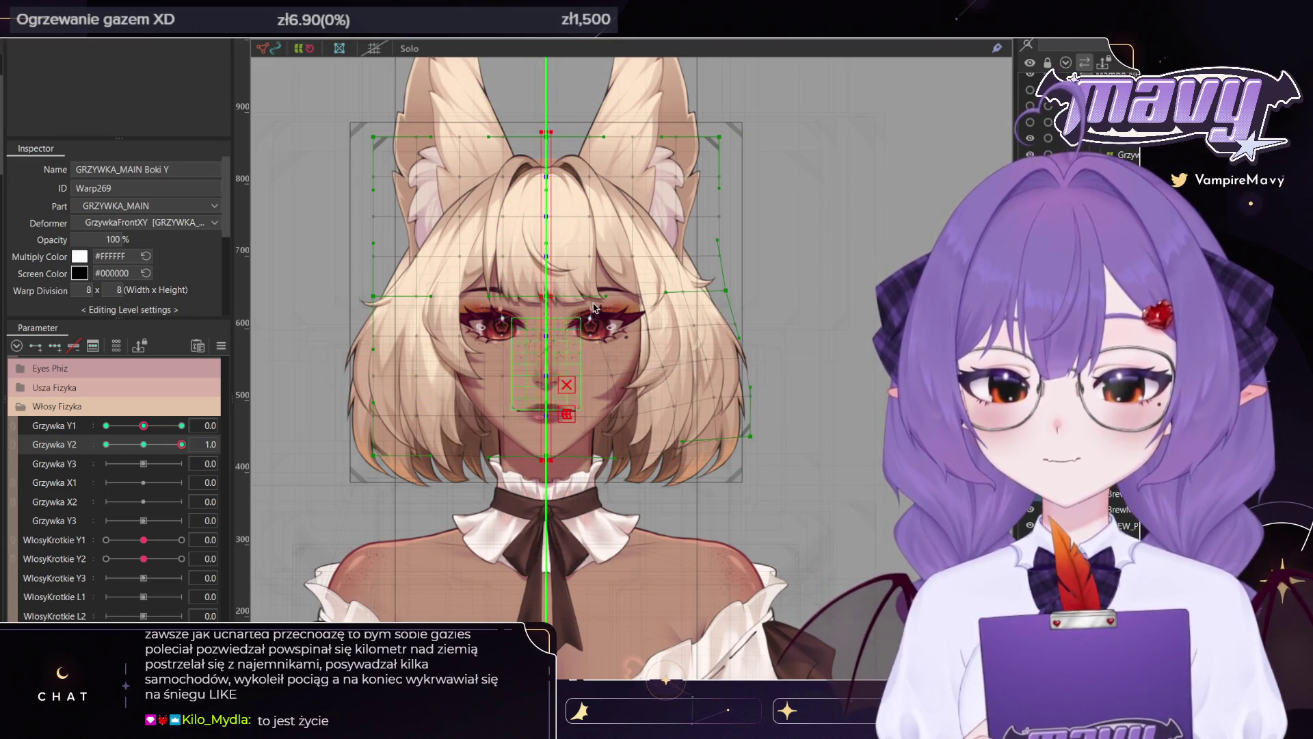
drag(759, 100, 564, 567)
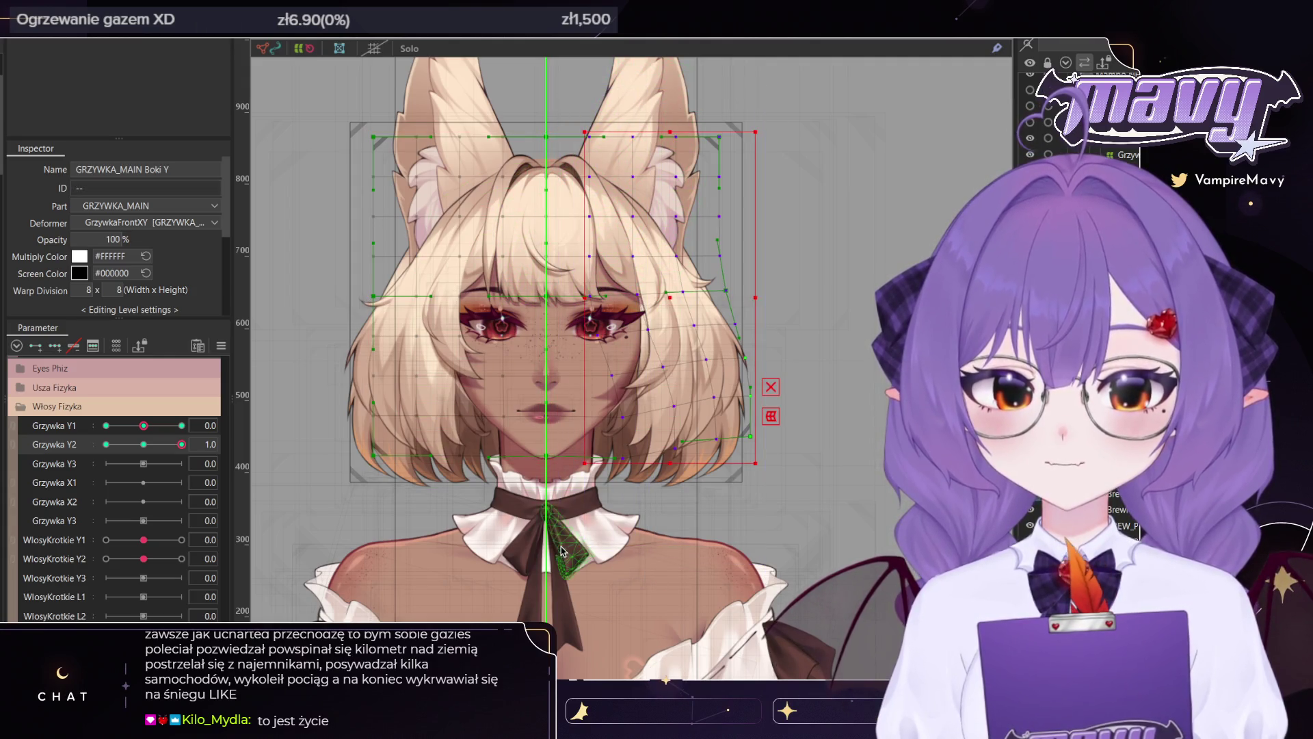
At Grzywka Y2 -1.0, brush-bend the right side of the bangs, undoing the stray centre stroke
drag(203, 448, 183, 448)
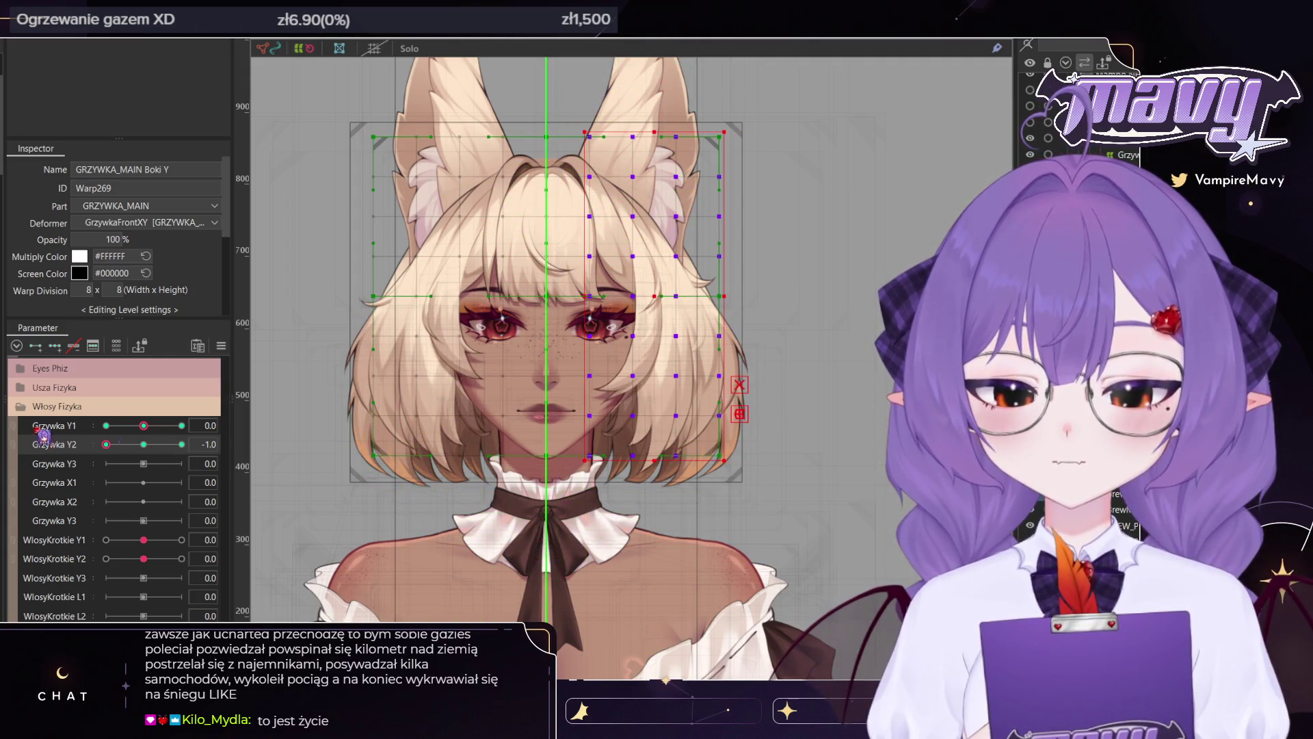
key(b)
drag(657, 378, 638, 387)
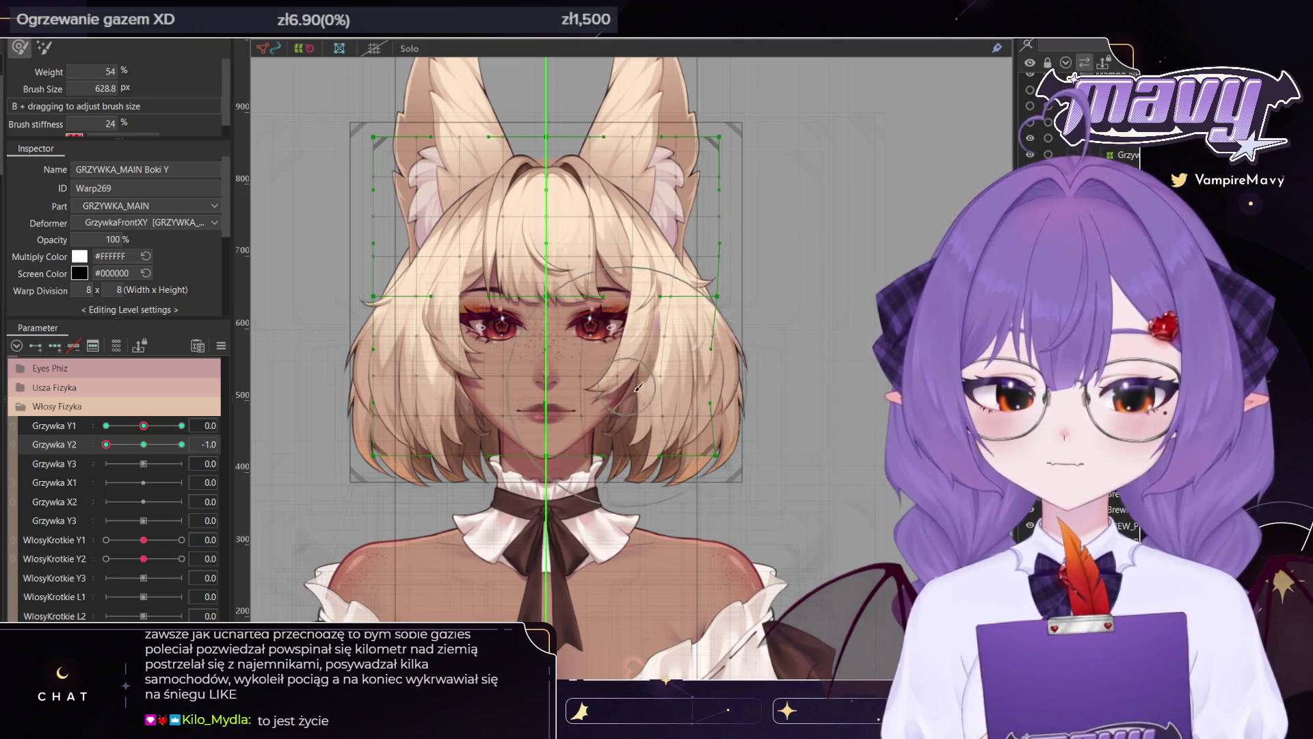
drag(579, 442, 537, 409)
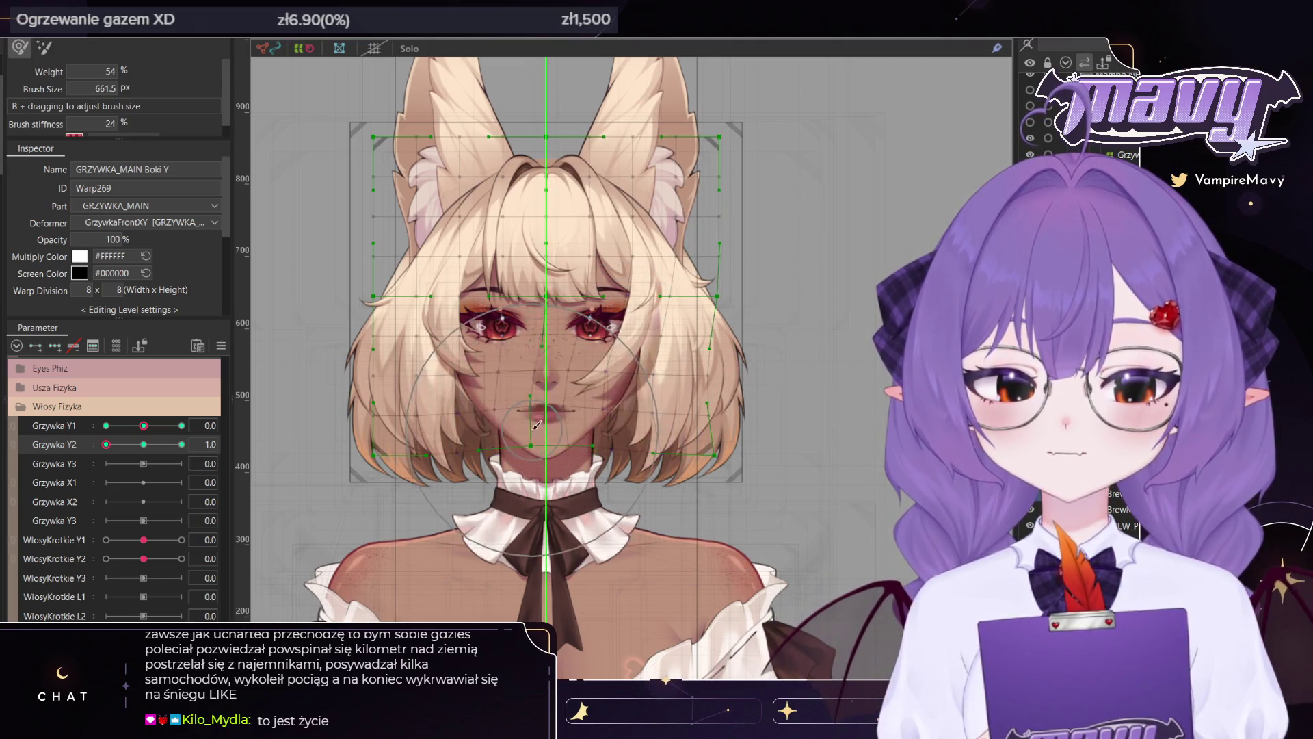
key(ctrl+z)
Compare the bangs at -0.6, 1.0 and -1.0, refine their right side, and leave Grzywka Y2 at 1.0
click(121, 445)
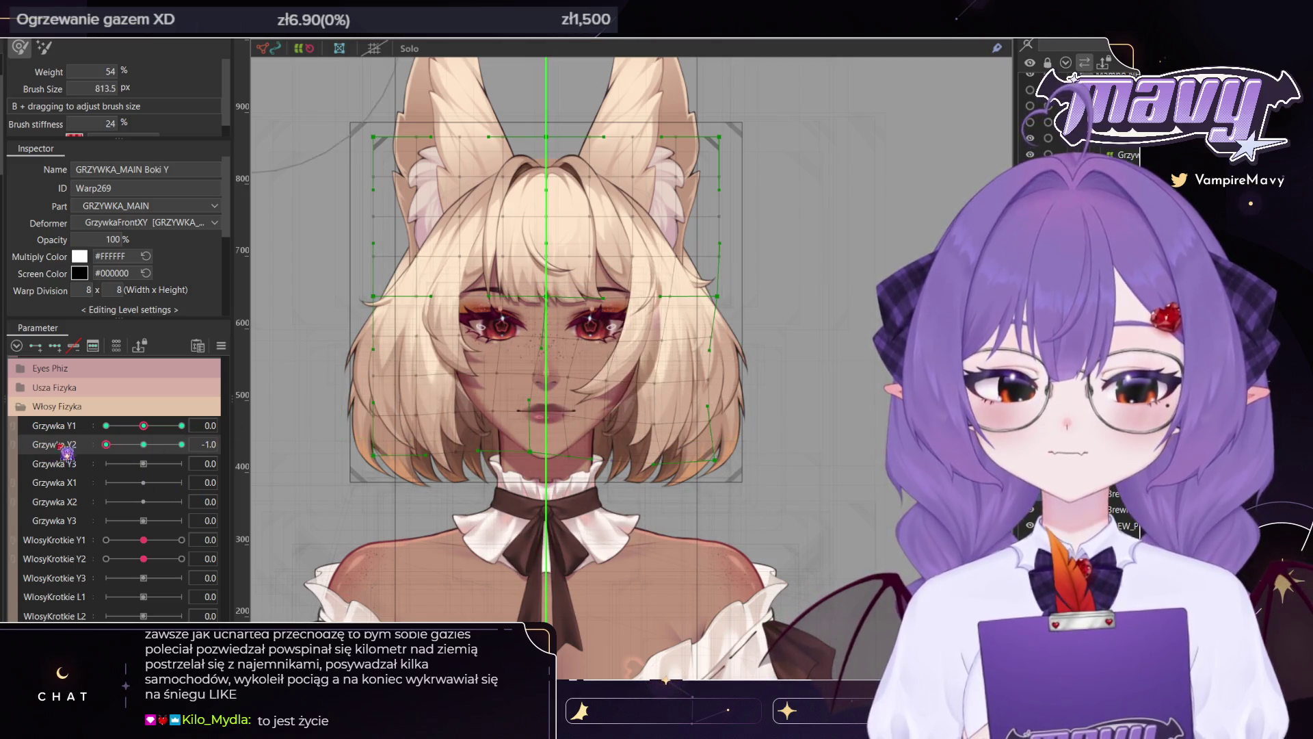
click(181, 444)
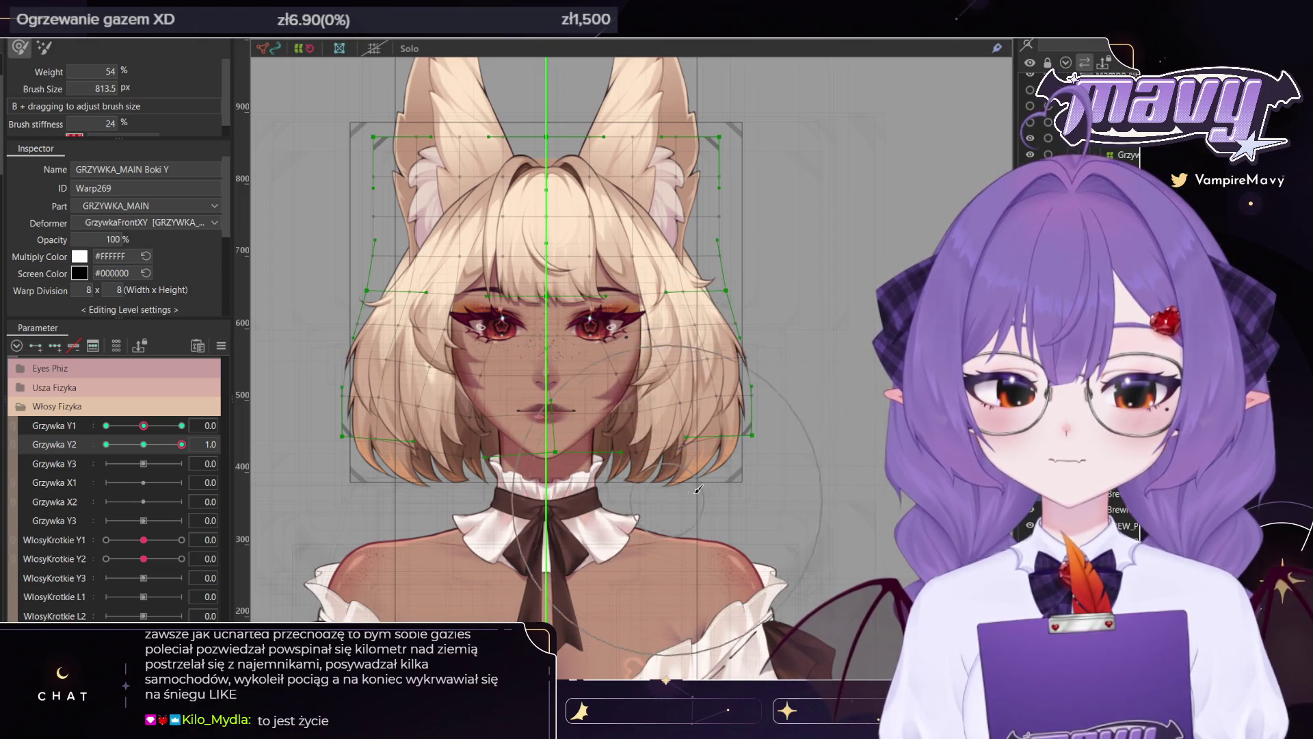
click(106, 444)
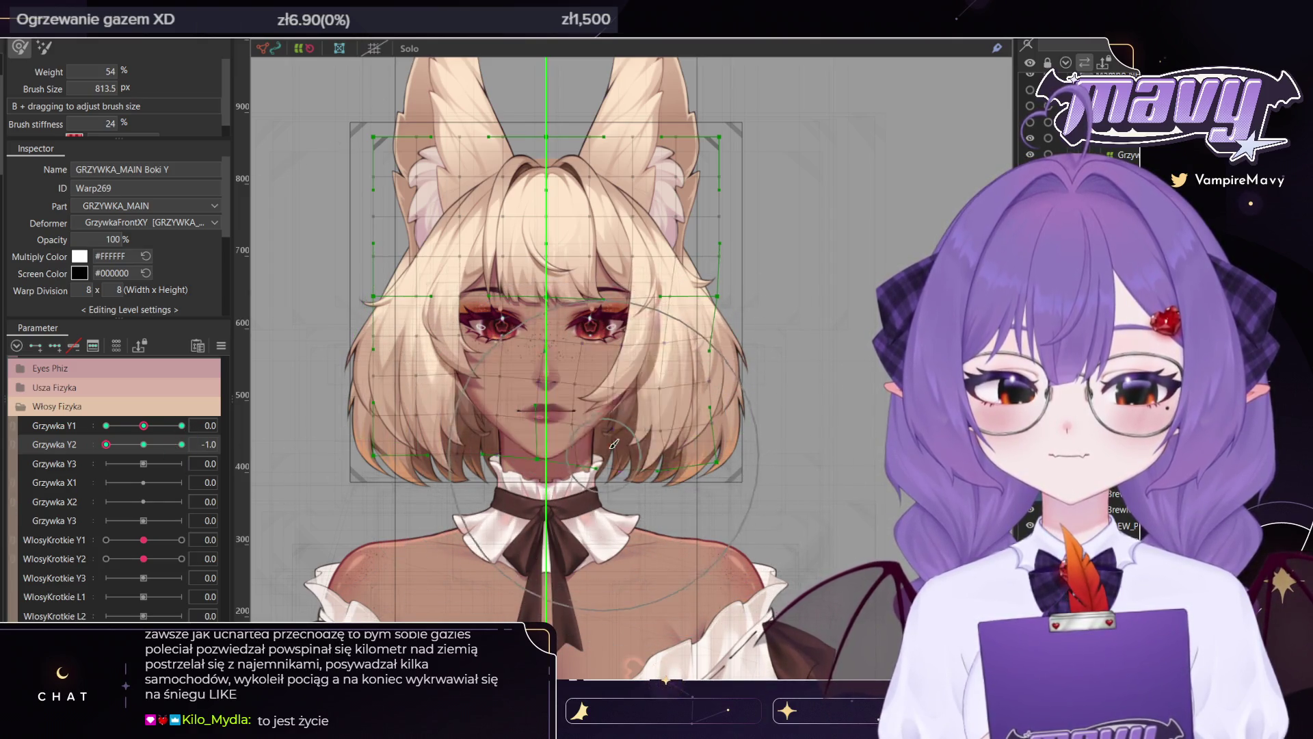
click(182, 444)
click(122, 446)
drag(664, 426, 634, 433)
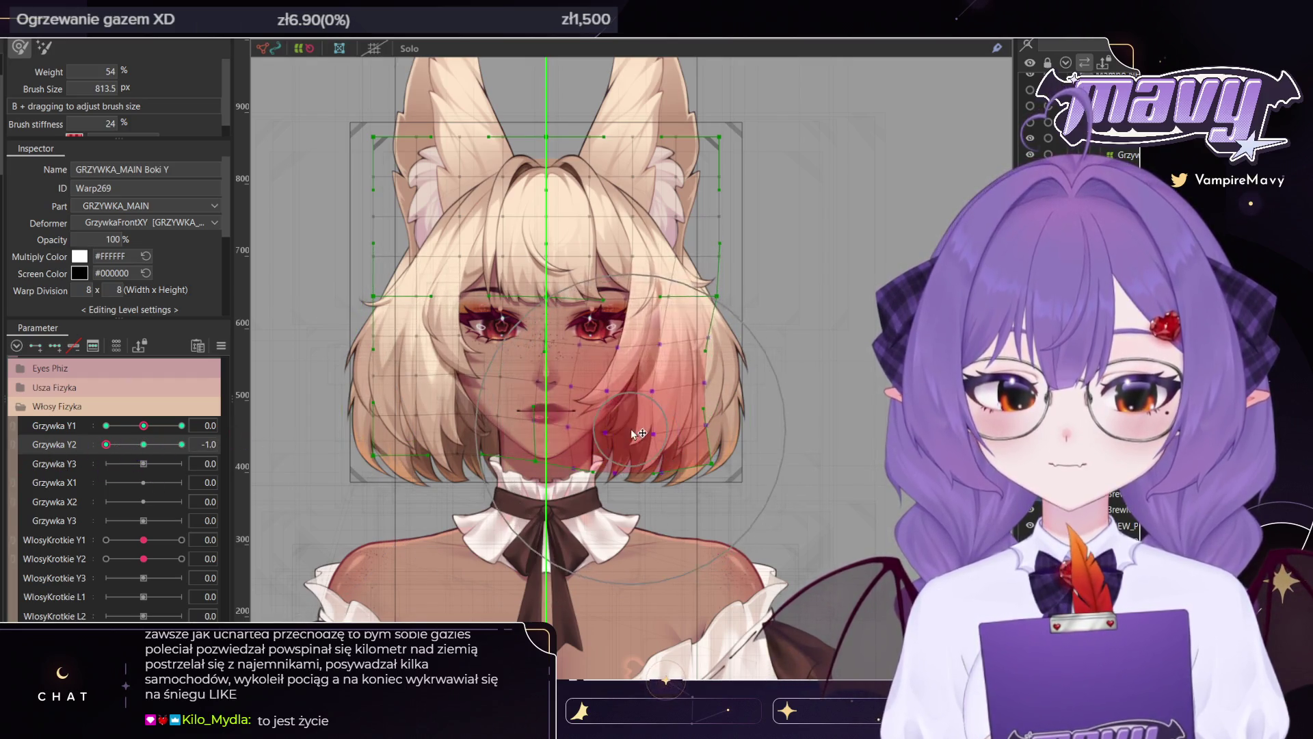
drag(107, 445, 133, 445)
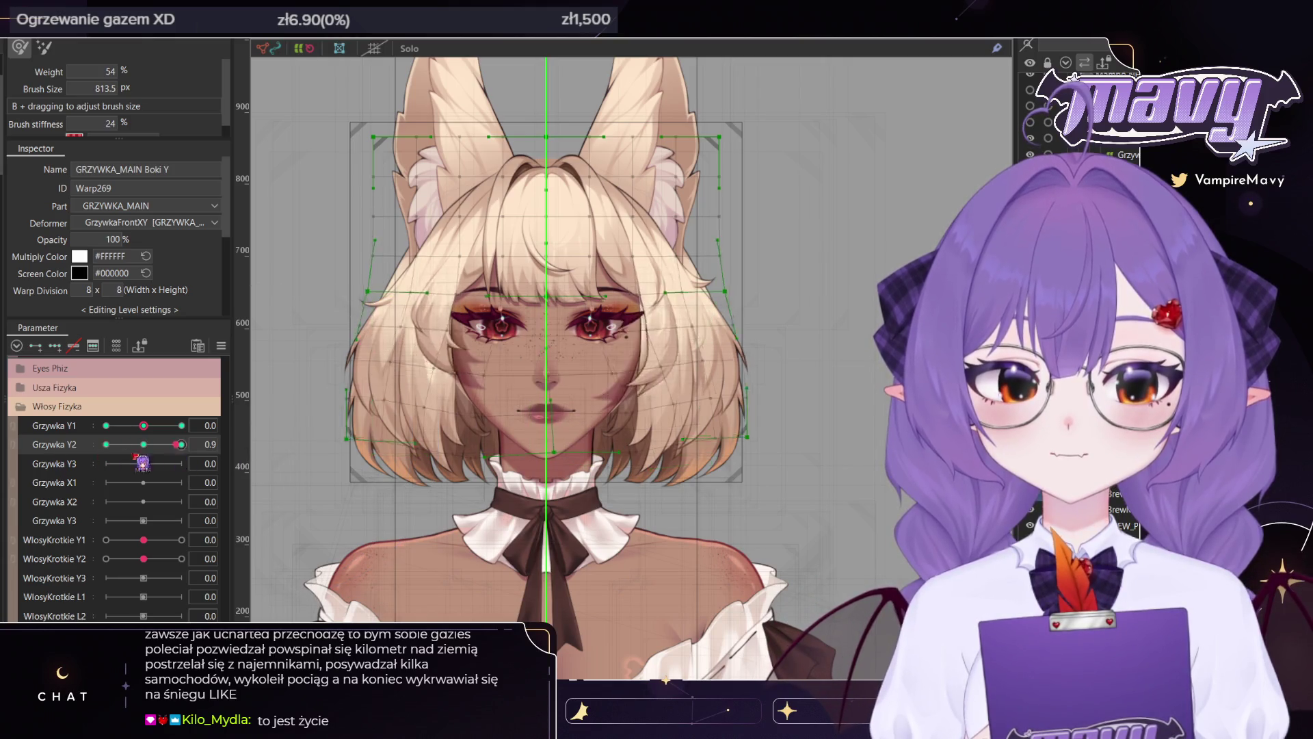
click(181, 445)
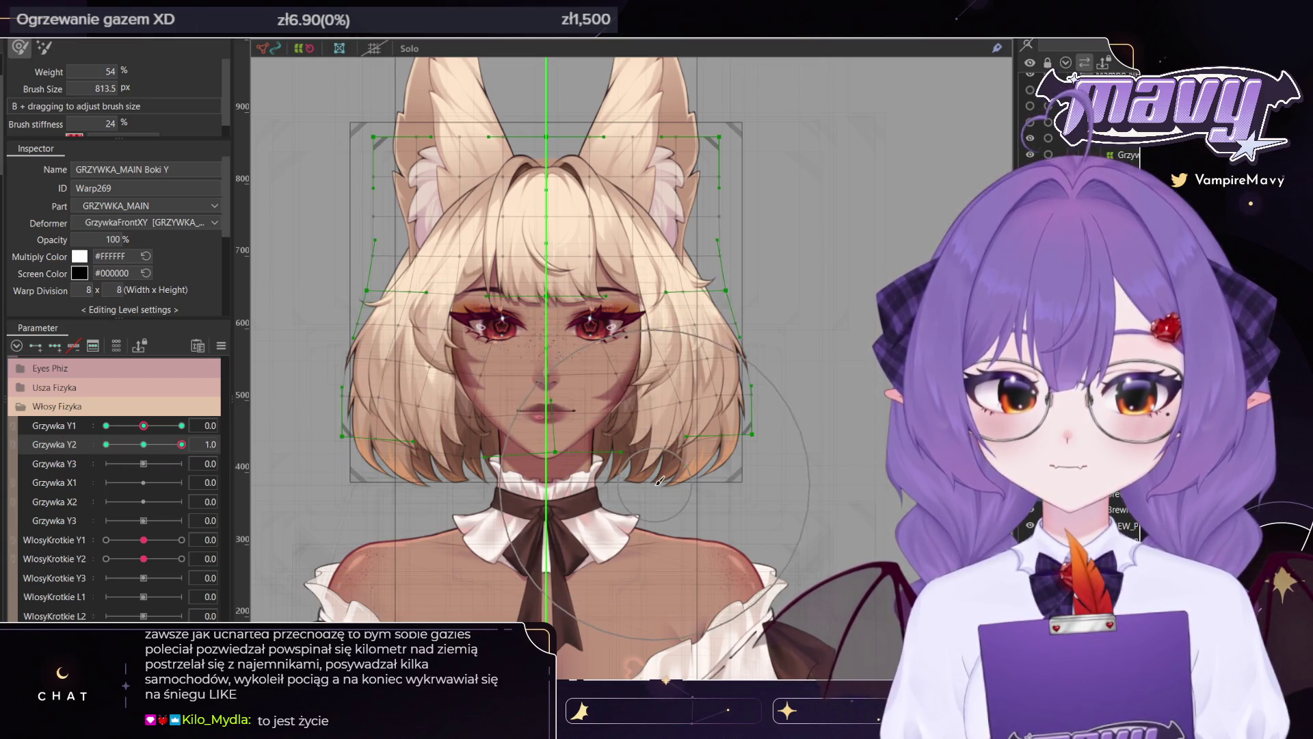
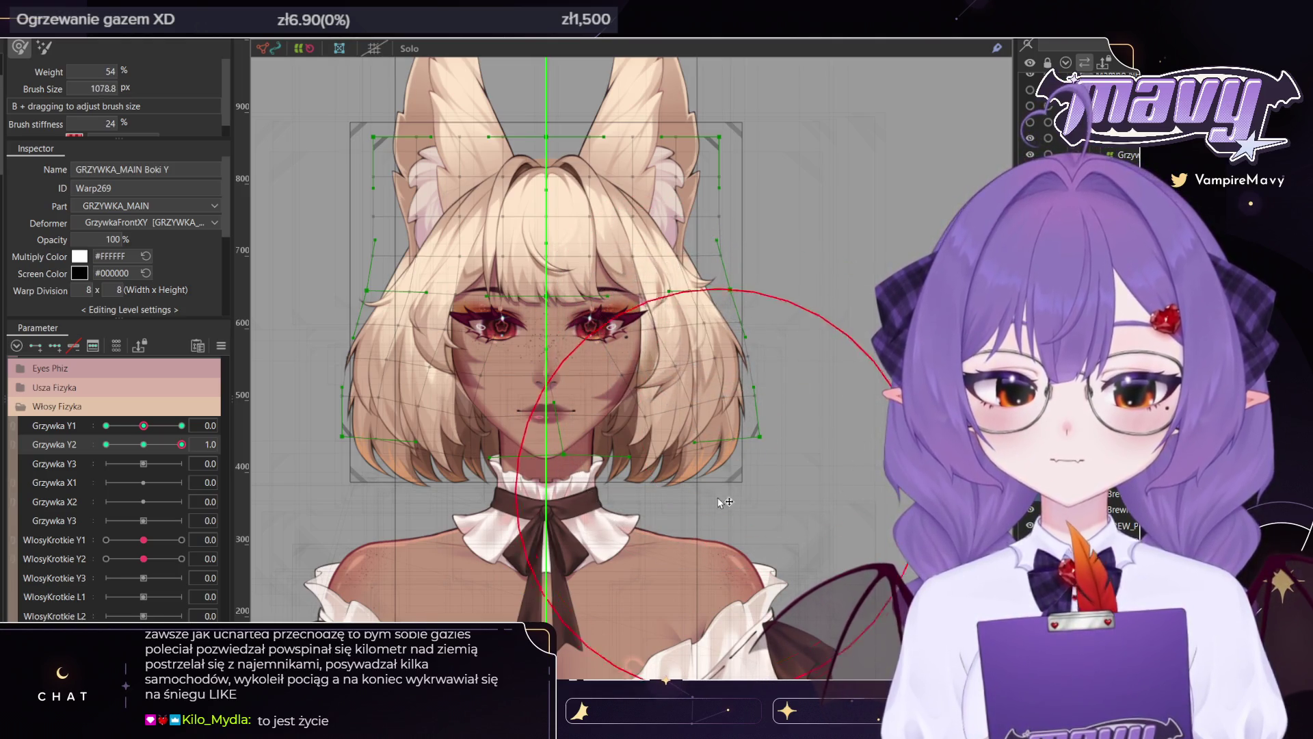
Undo the last hair warp change and preview the bangs at Grzywka Y2 1.0 and -1.0
key(ctrl+z)
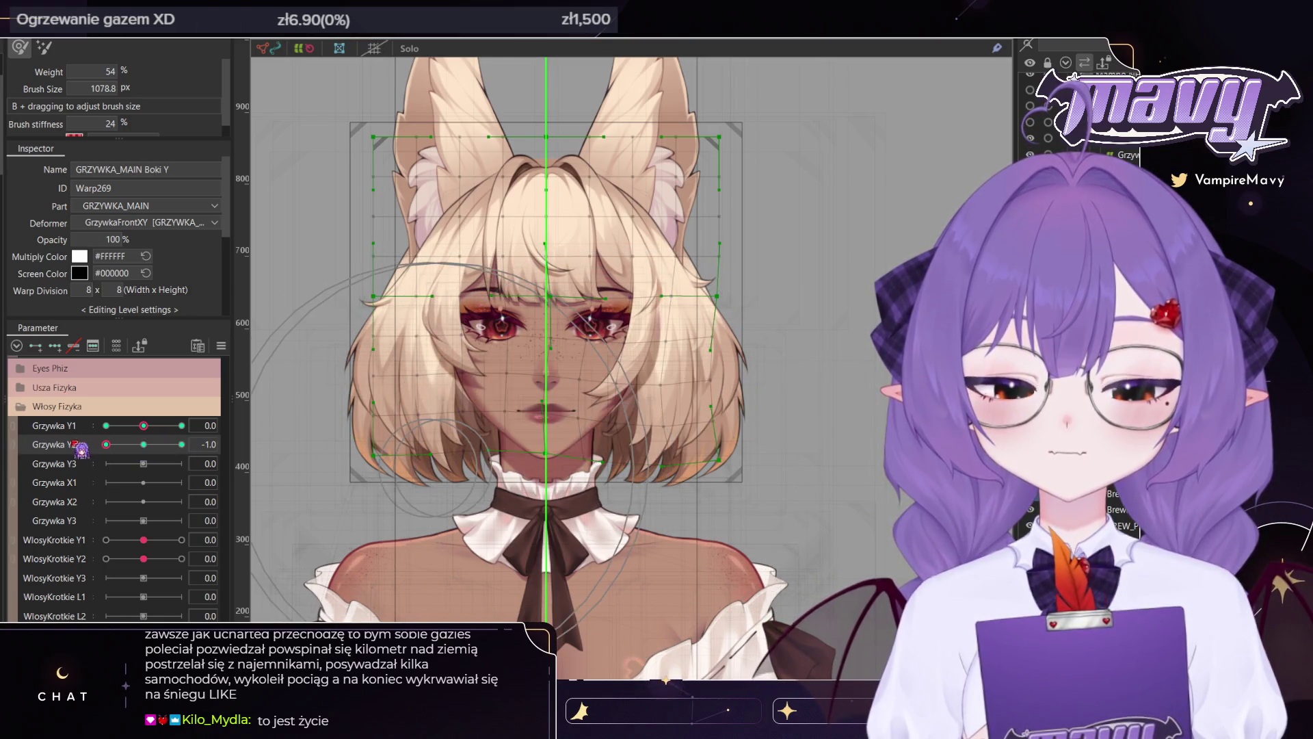
click(151, 444)
drag(151, 444, 181, 444)
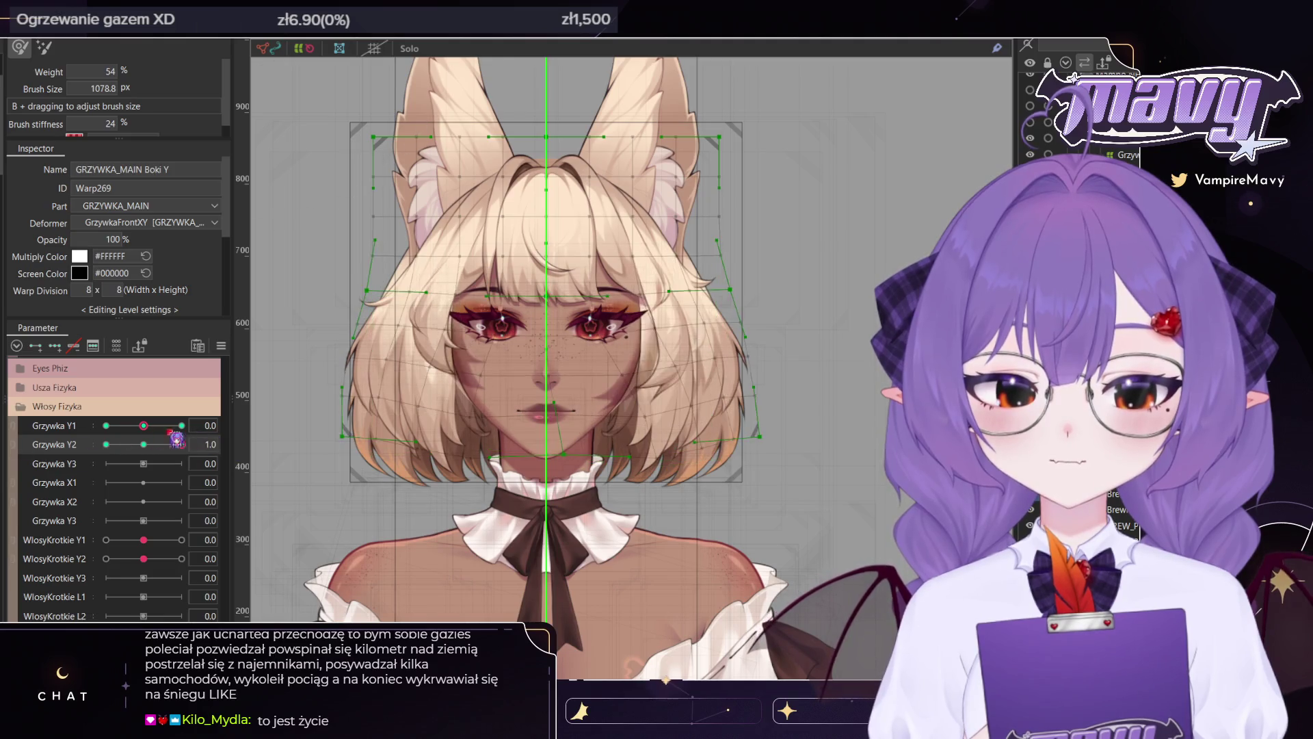
click(106, 444)
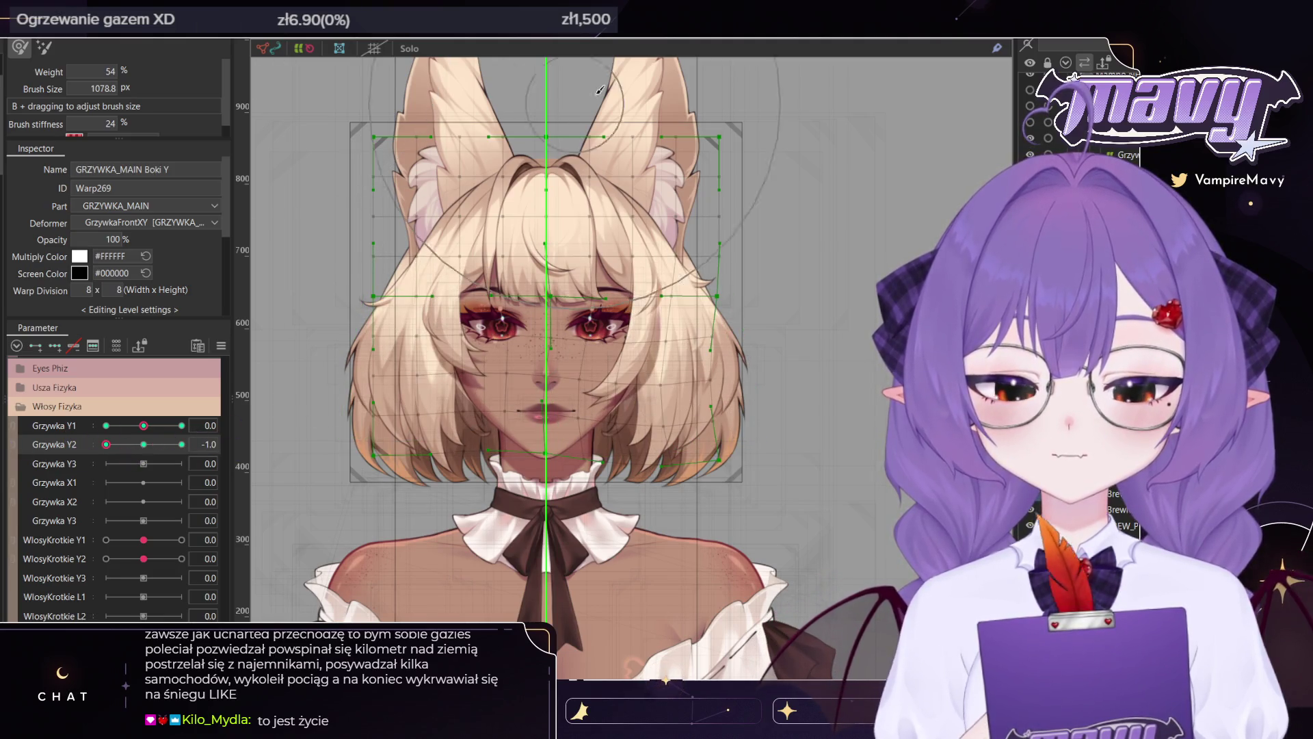
Select the bangs warp's center and right-half points, checking them at Grzywka Y2 1.0 and -1.0
key(v)
click(143, 444)
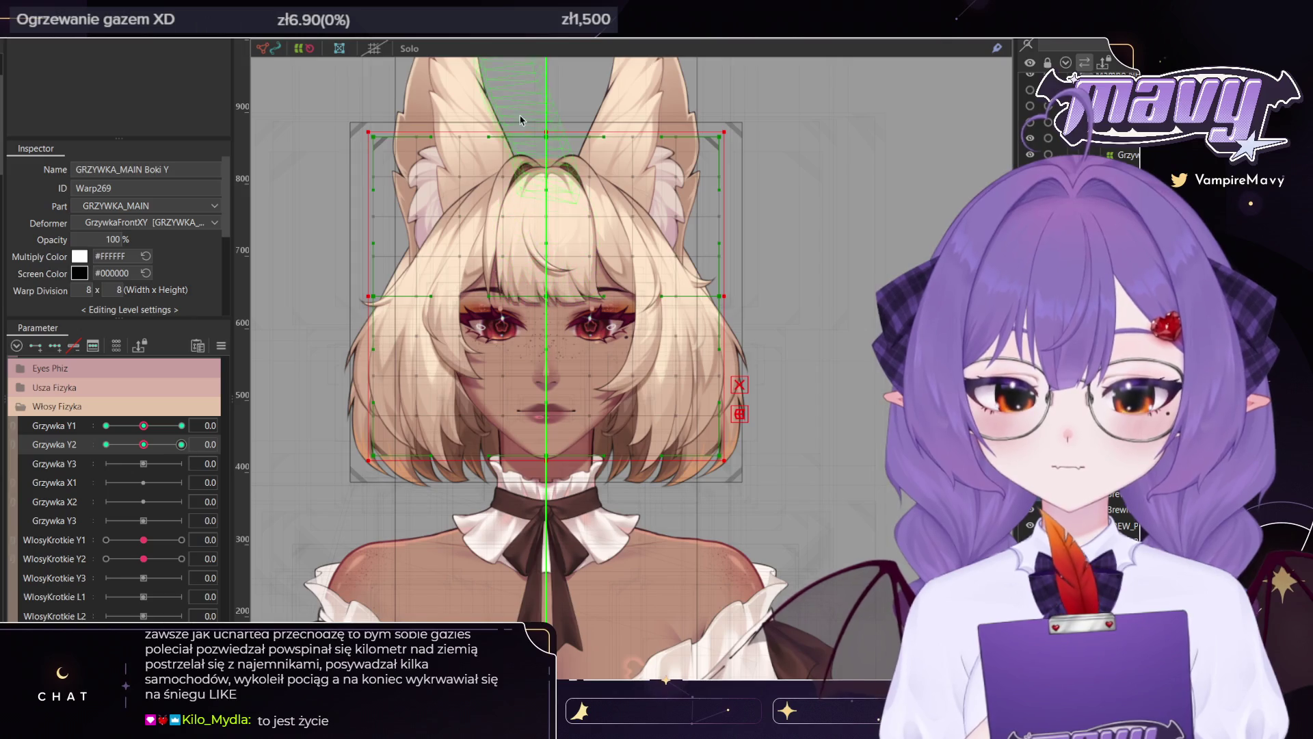
drag(520, 120, 561, 492)
click(181, 445)
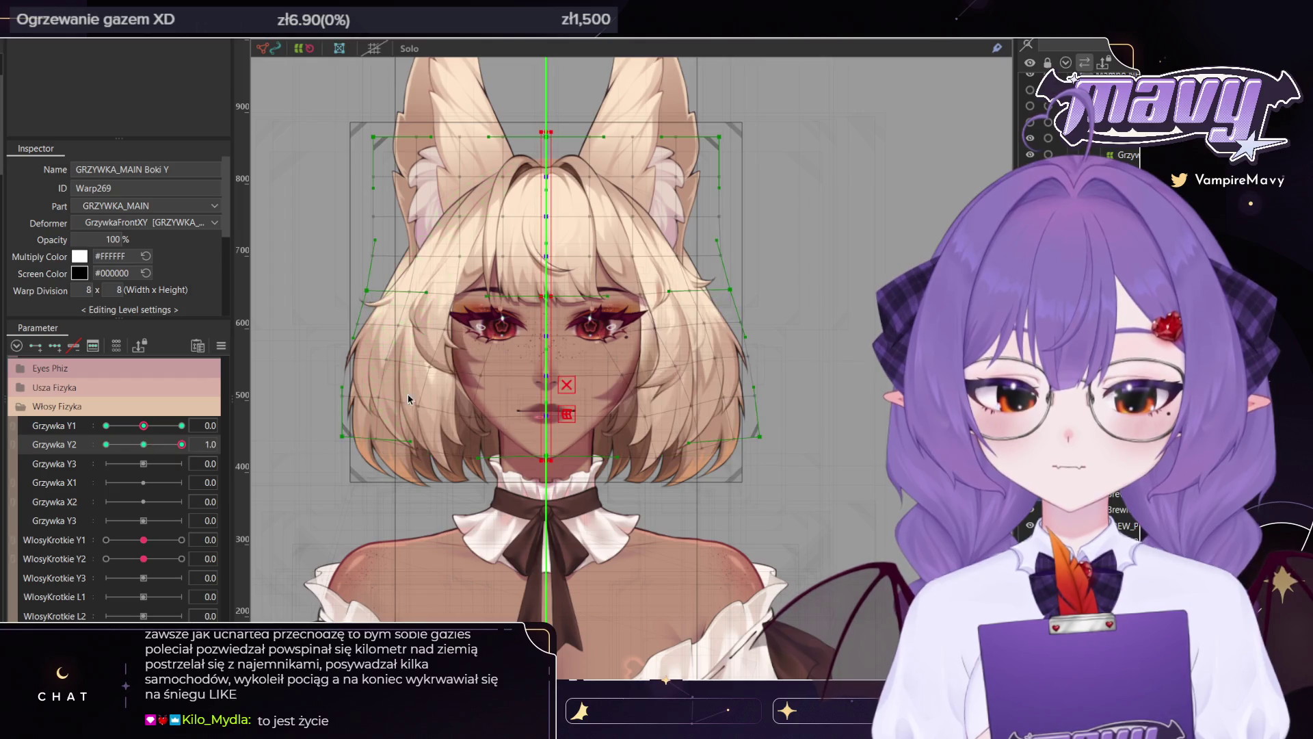
drag(780, 68, 577, 610)
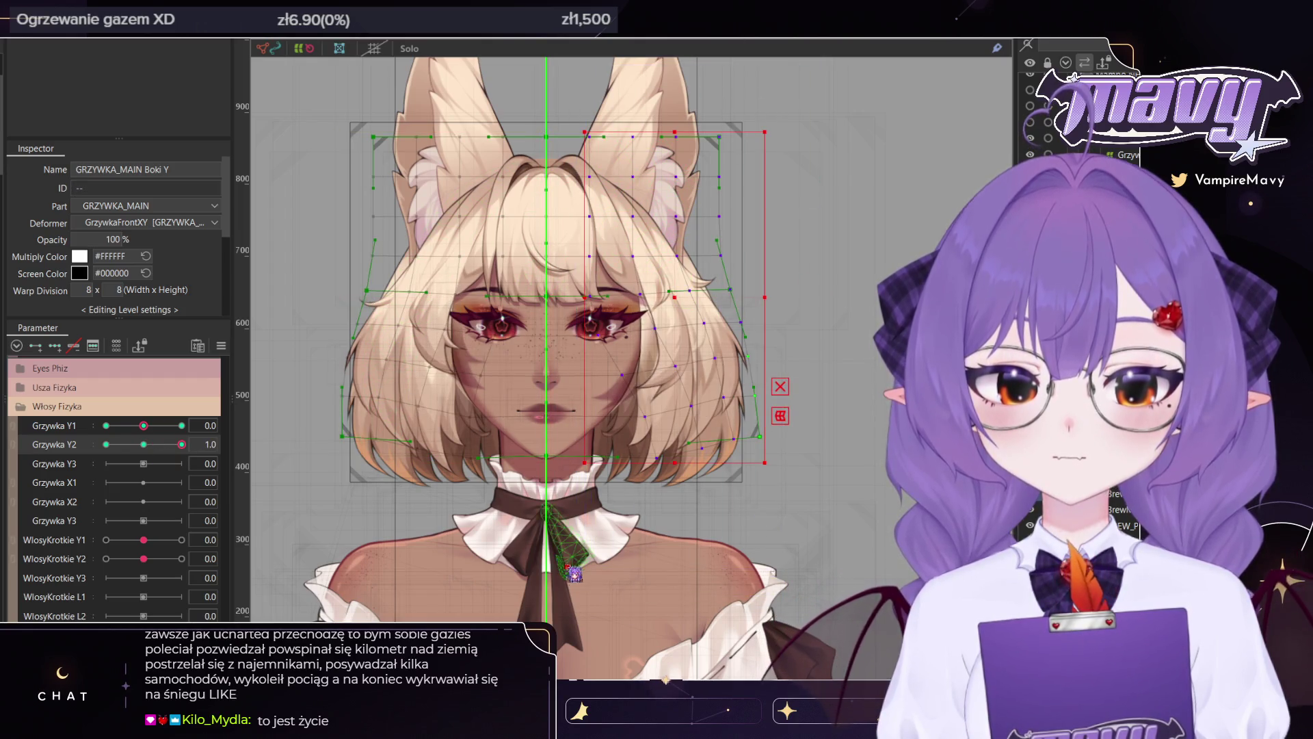
click(106, 444)
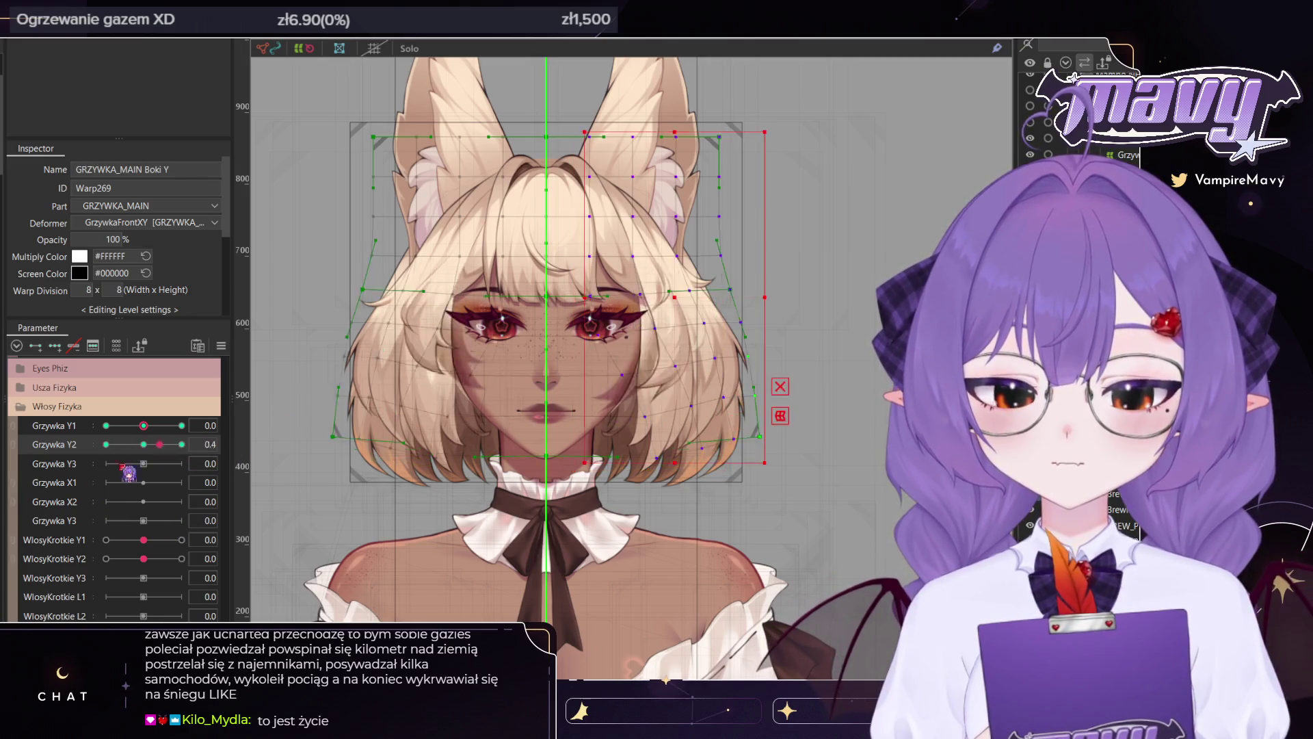
Test the combined Grzywka Y1/Y2 pad diagonally, then reset both to neutral
click(324, 503)
mouse_move(106, 452)
mouse_down()
mouse_move(113, 473)
mouse_move(190, 439)
mouse_move(143, 451)
mouse_up()
click(682, 272)
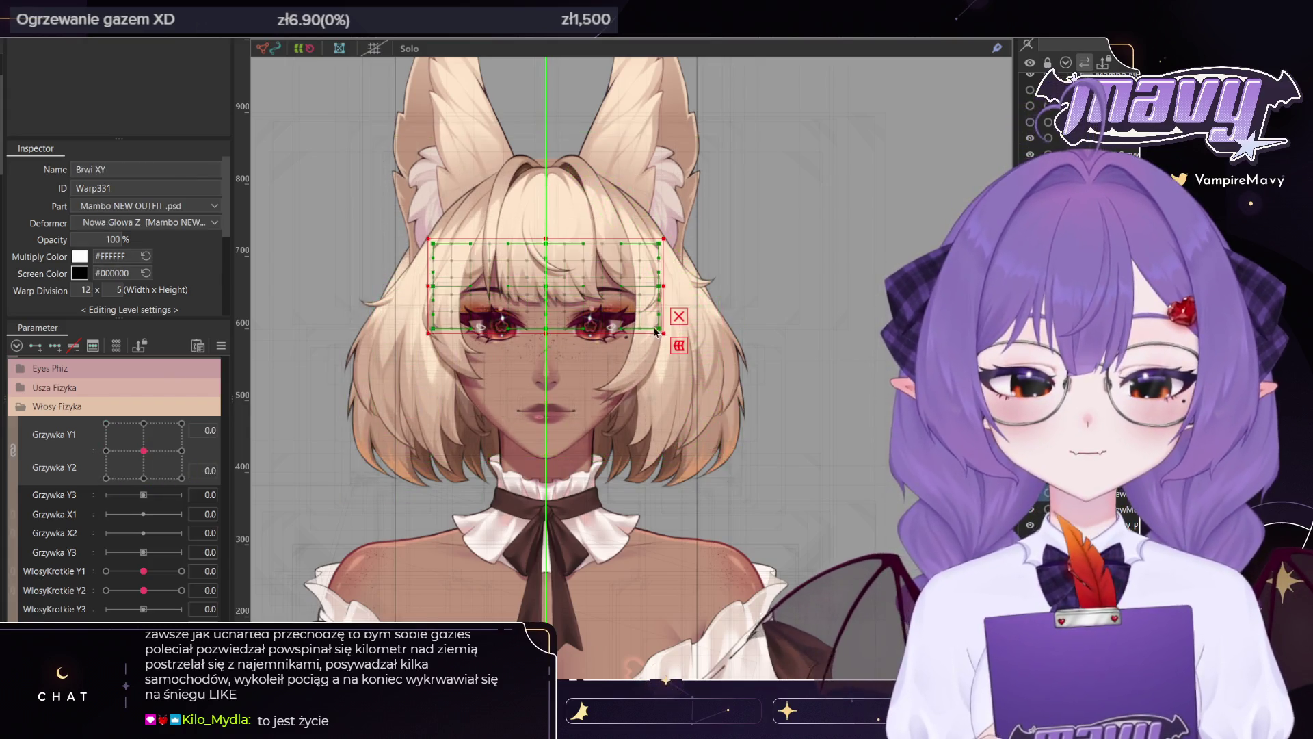
Zoom in and inspect the BANG1_P, BANG1_P_SHADOW and left bang shadow meshes
scroll(678, 288, up, 3)
click(667, 260)
scroll(664, 256, up, 2)
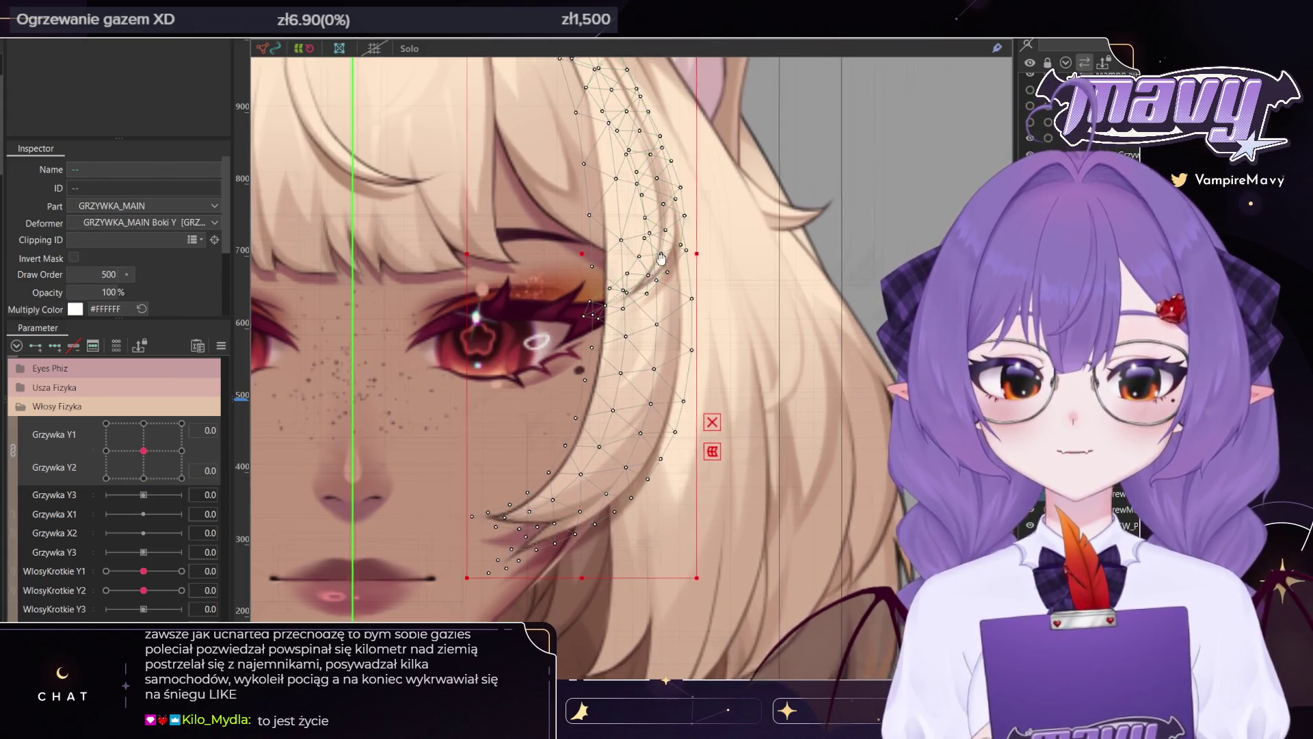
scroll(584, 407, down, 3)
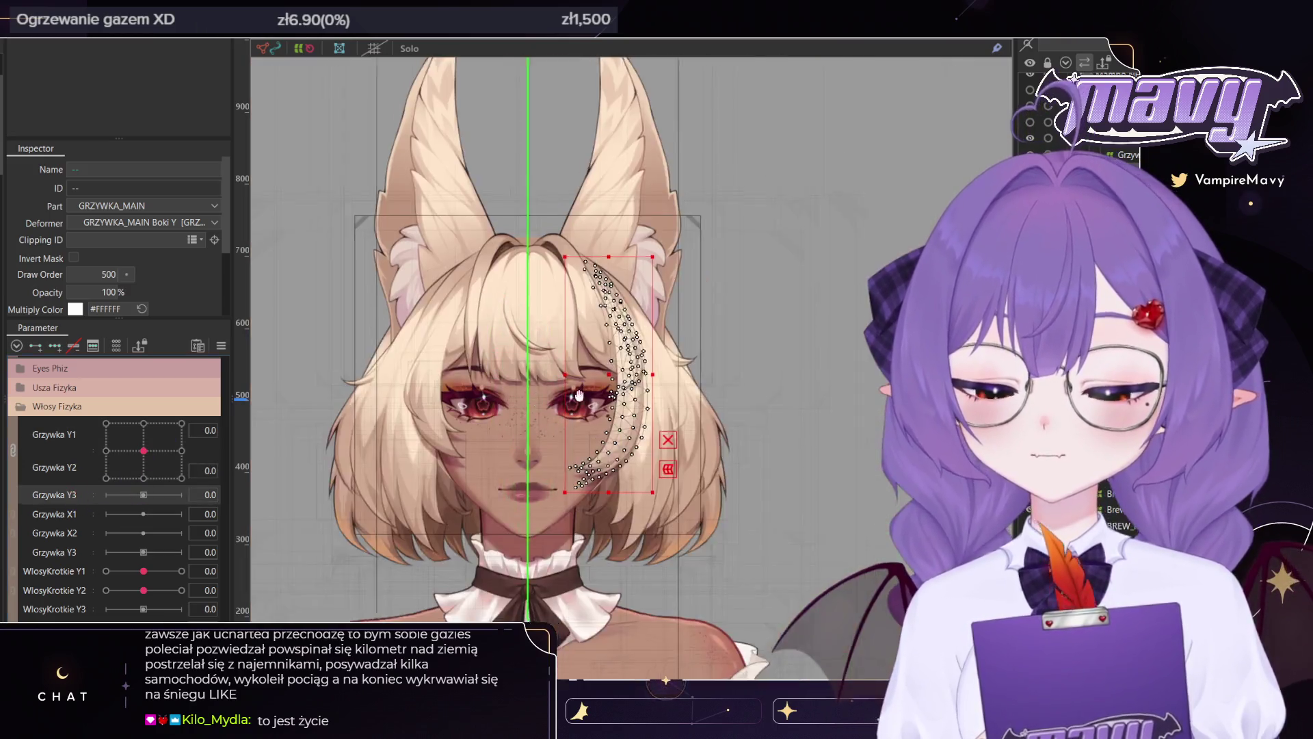
scroll(584, 408, up, 2)
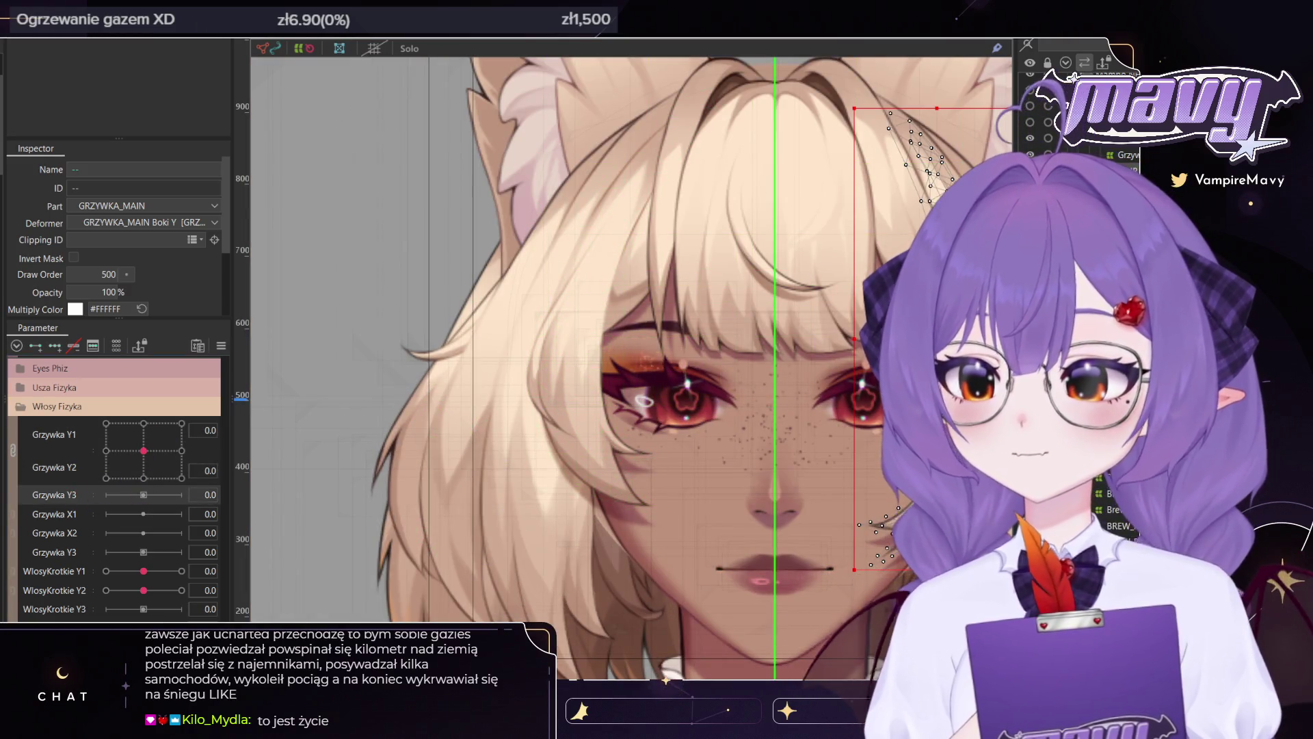
scroll(543, 470, down, 5)
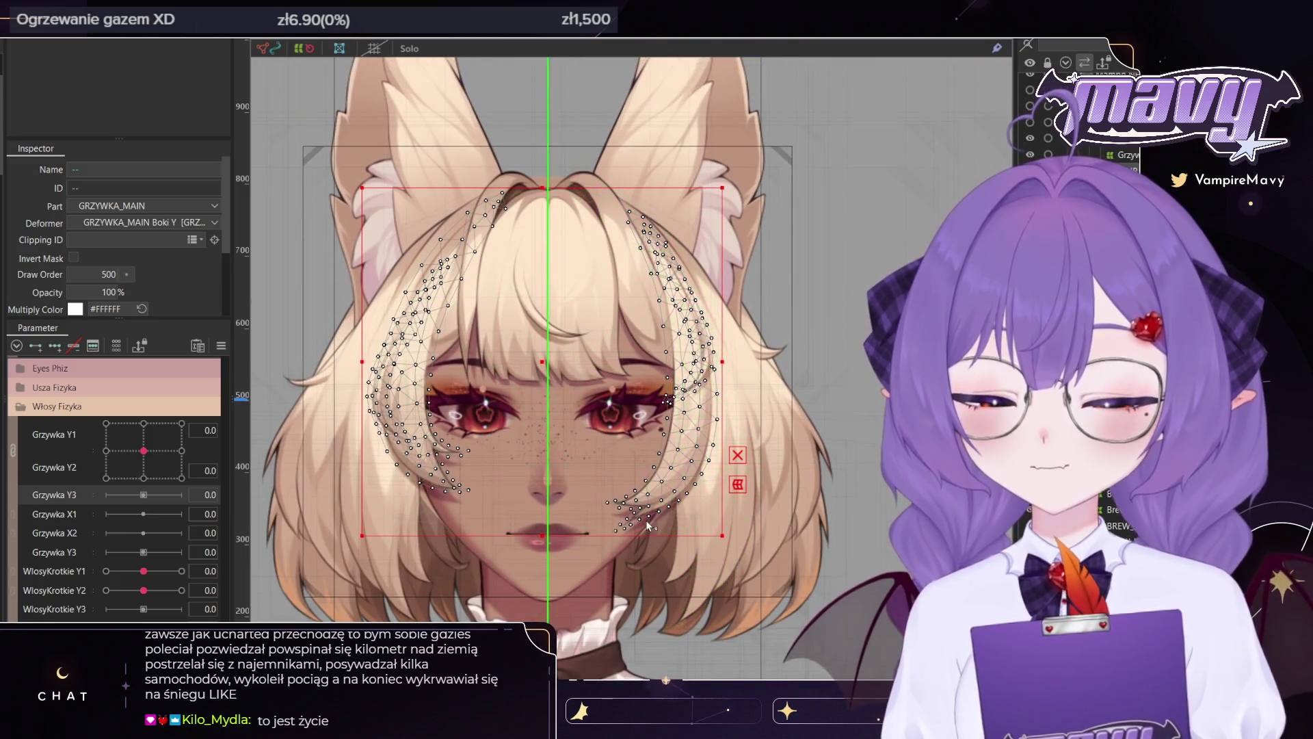
scroll(645, 524, up, 3)
click(646, 524)
scroll(645, 524, up, 1)
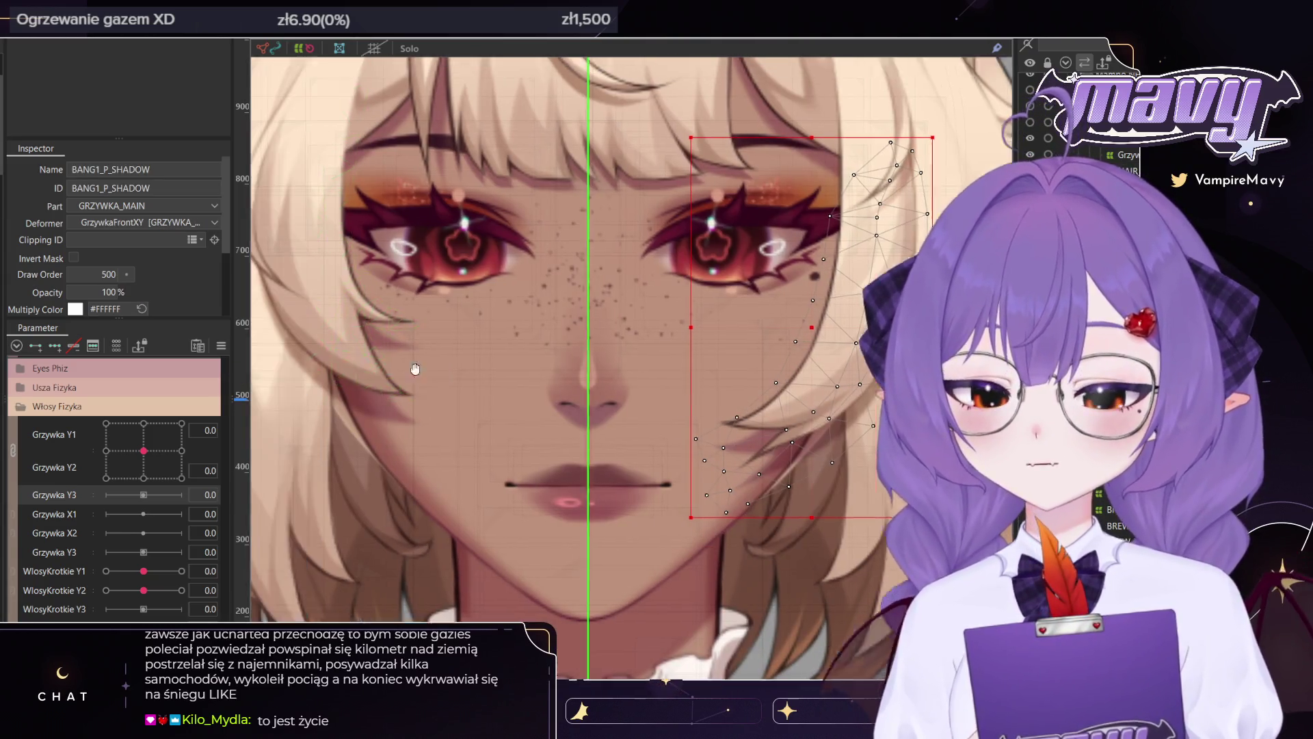
drag(250, 349, 410, 370)
ctrl+click(355, 378)
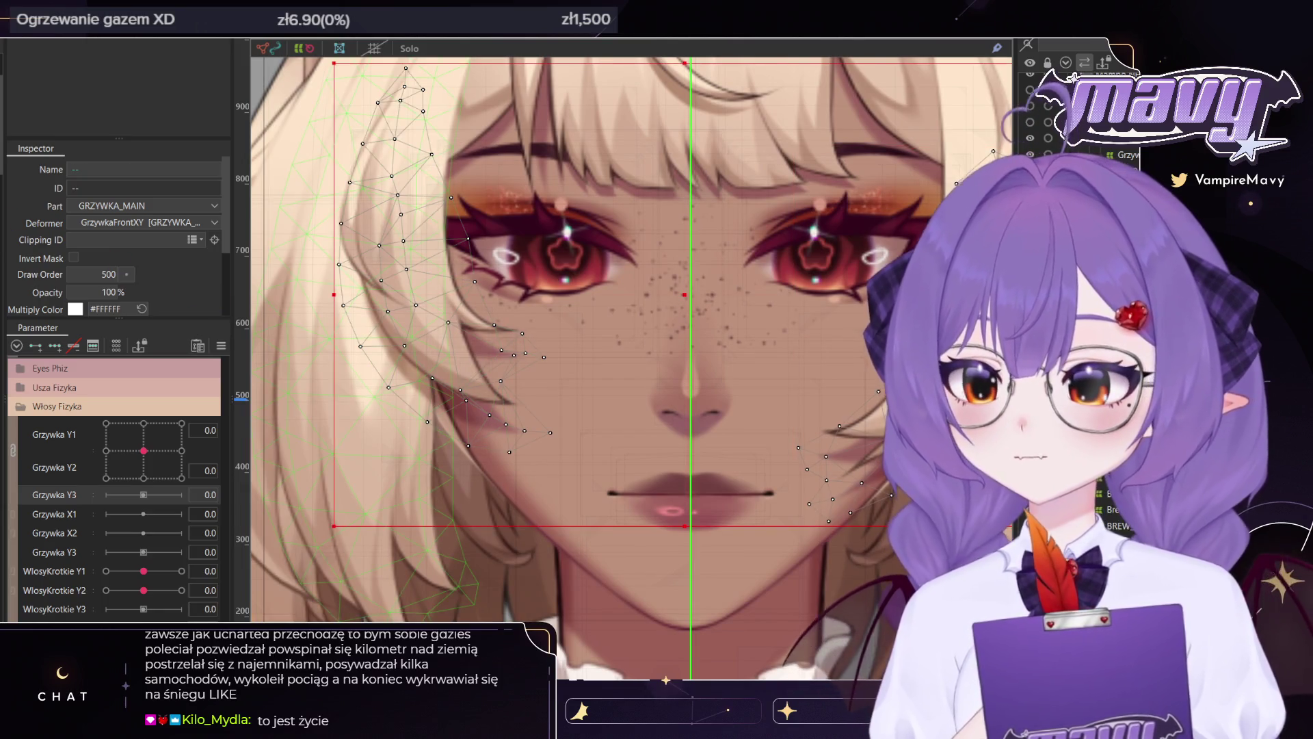
Preview GRZYWKA_MAIN at negative Grzywka Y1, then ready the right side strand for brush deforming
click(1121, 154)
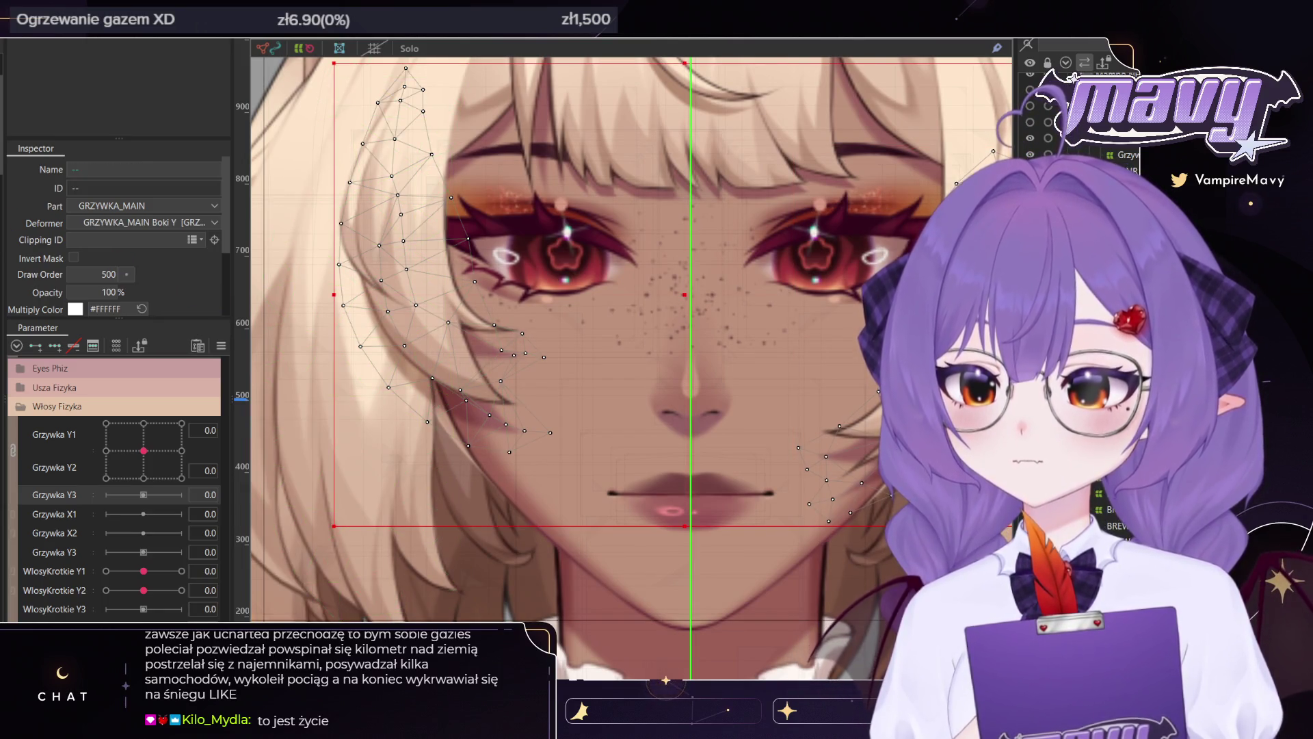
drag(143, 450, 105, 450)
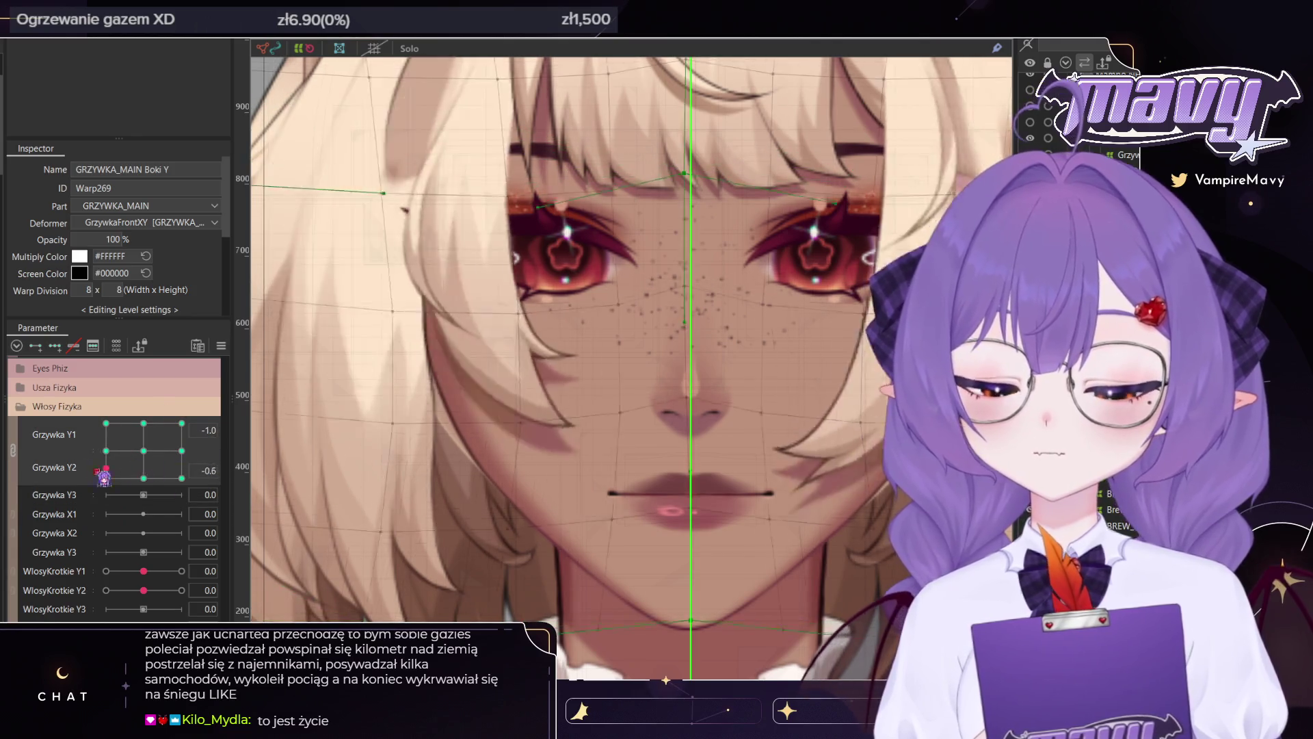
mouse_move(621, 290)
mouse_down()
mouse_move(541, 290)
mouse_move(481, 350)
mouse_up()
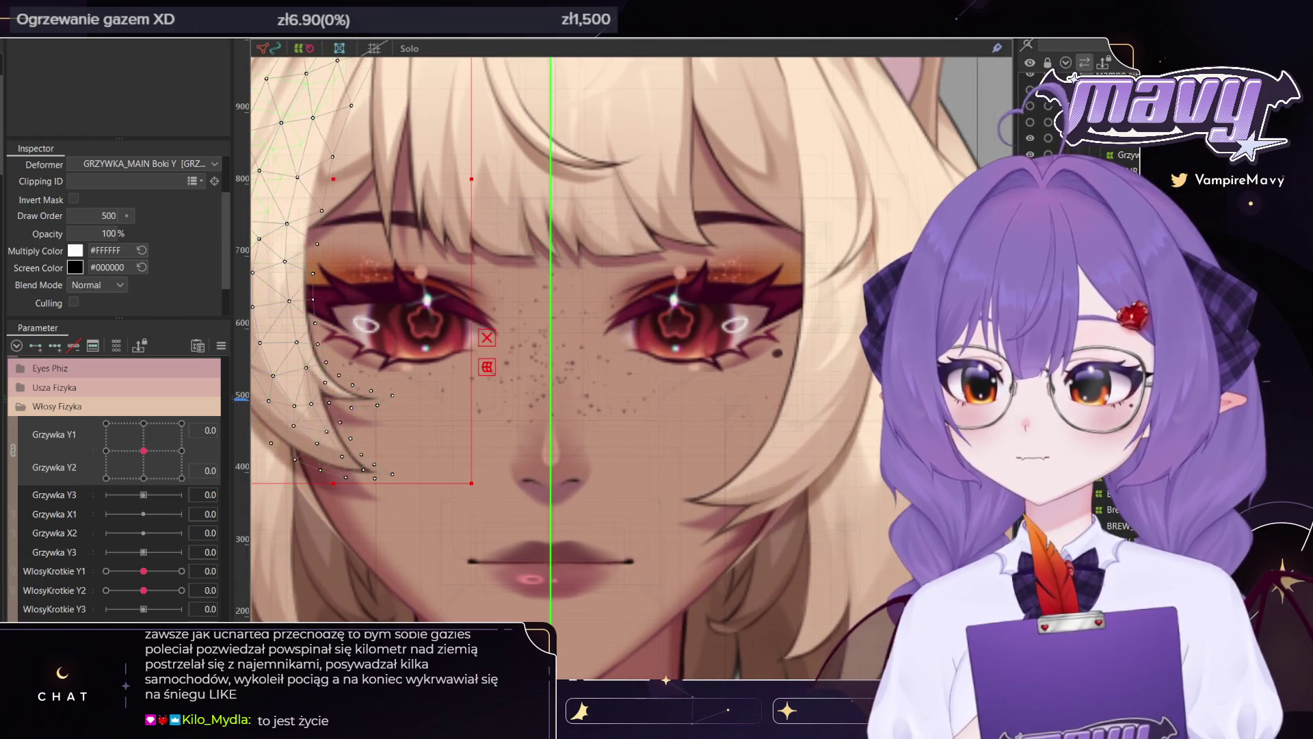
drag(644, 431, 525, 398)
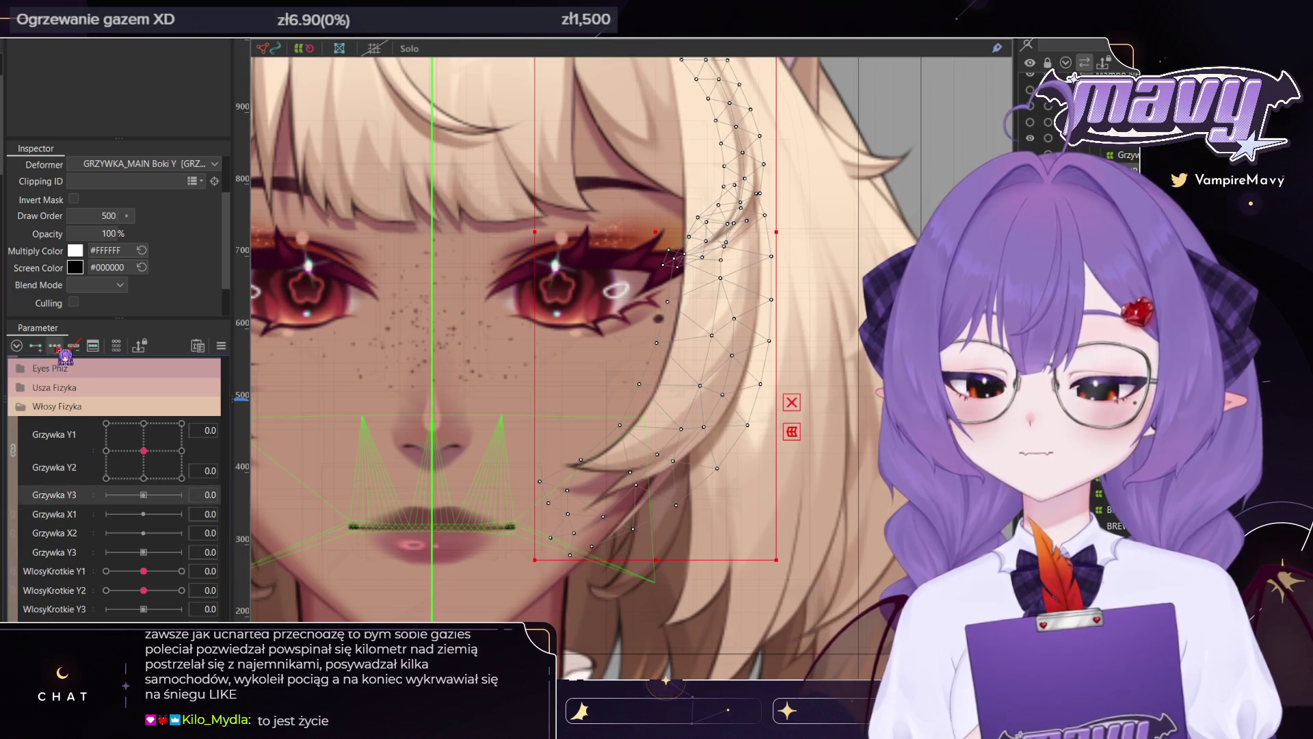
key(b)
scroll(581, 506, down, 3)
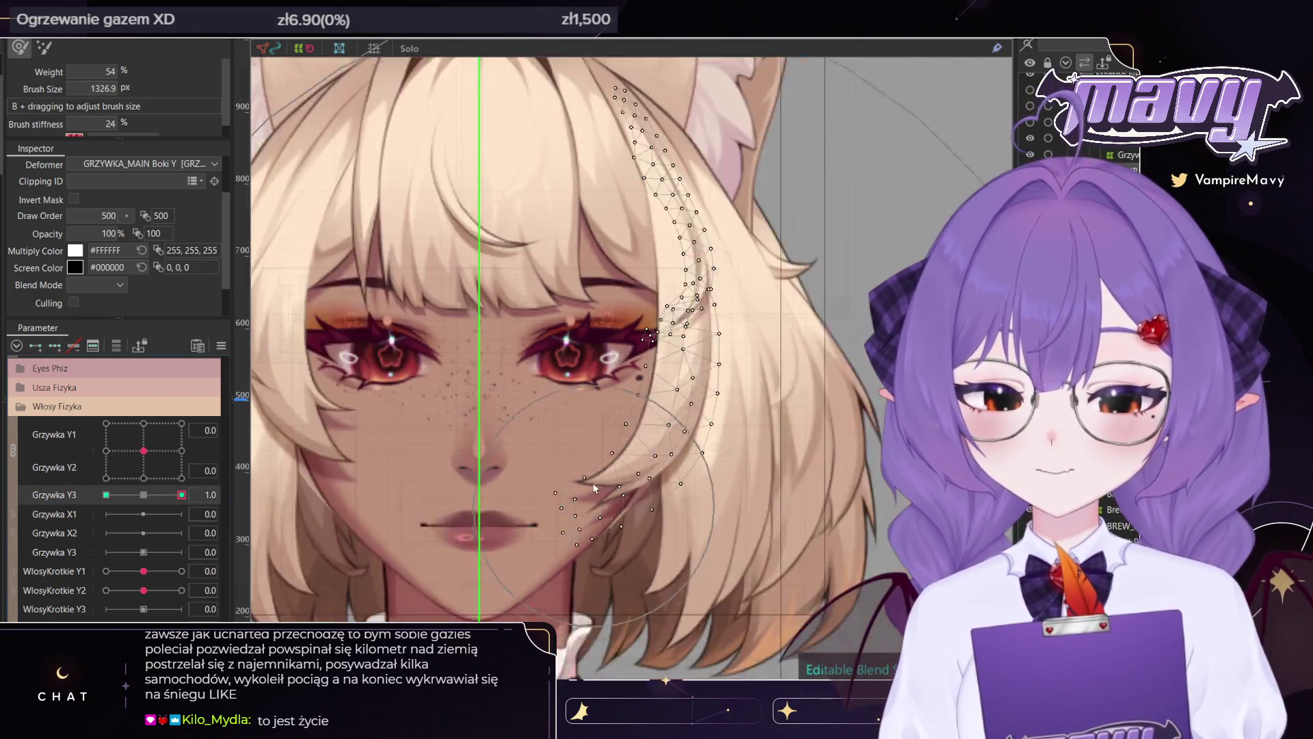
Select the right side bangs mesh and bend its lower end right and down at Grzywka Y3 1.0
scroll(601, 532, down, 2)
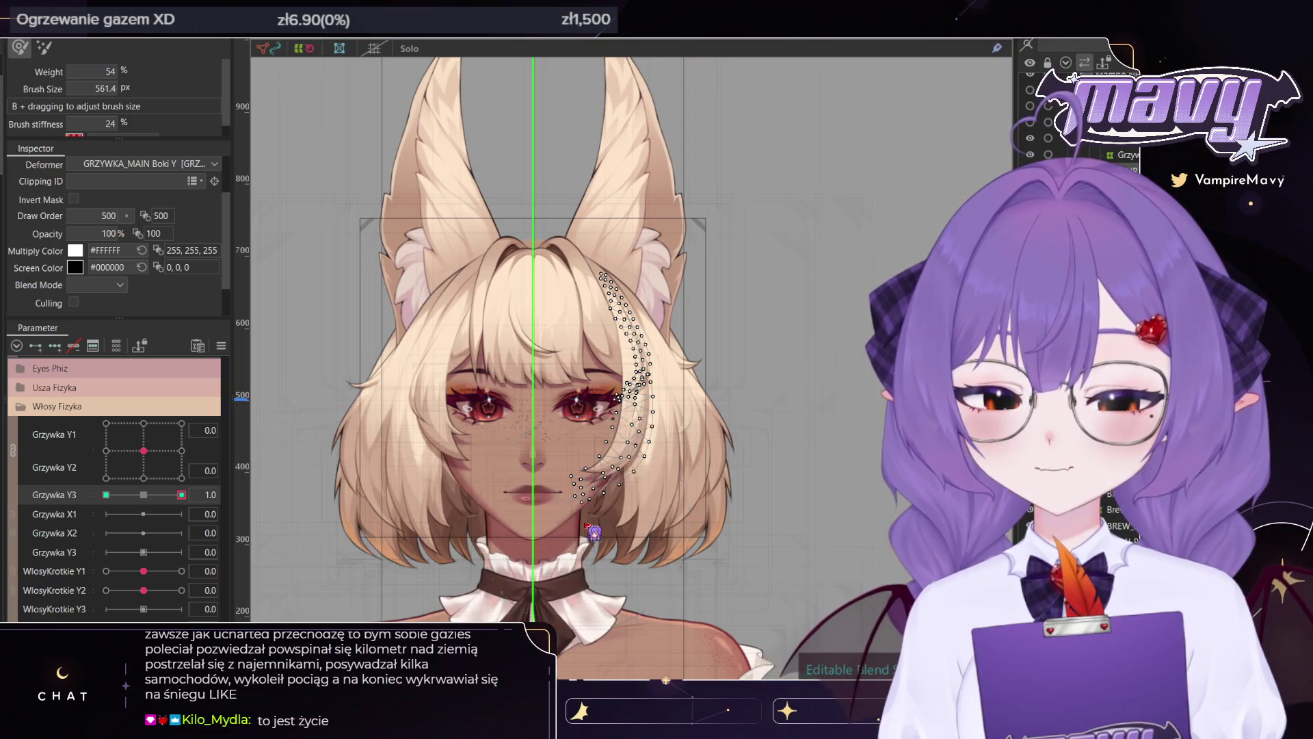
scroll(594, 532, up, 3)
click(683, 308)
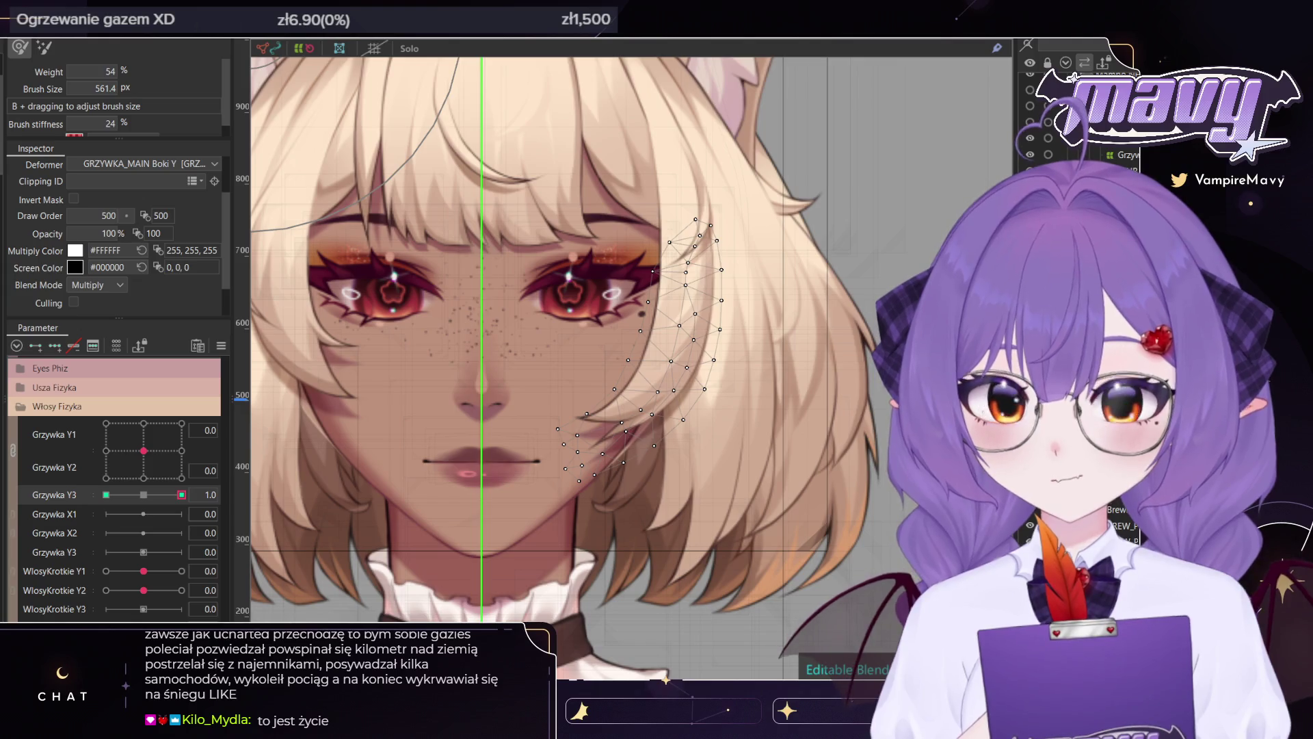
click(636, 424)
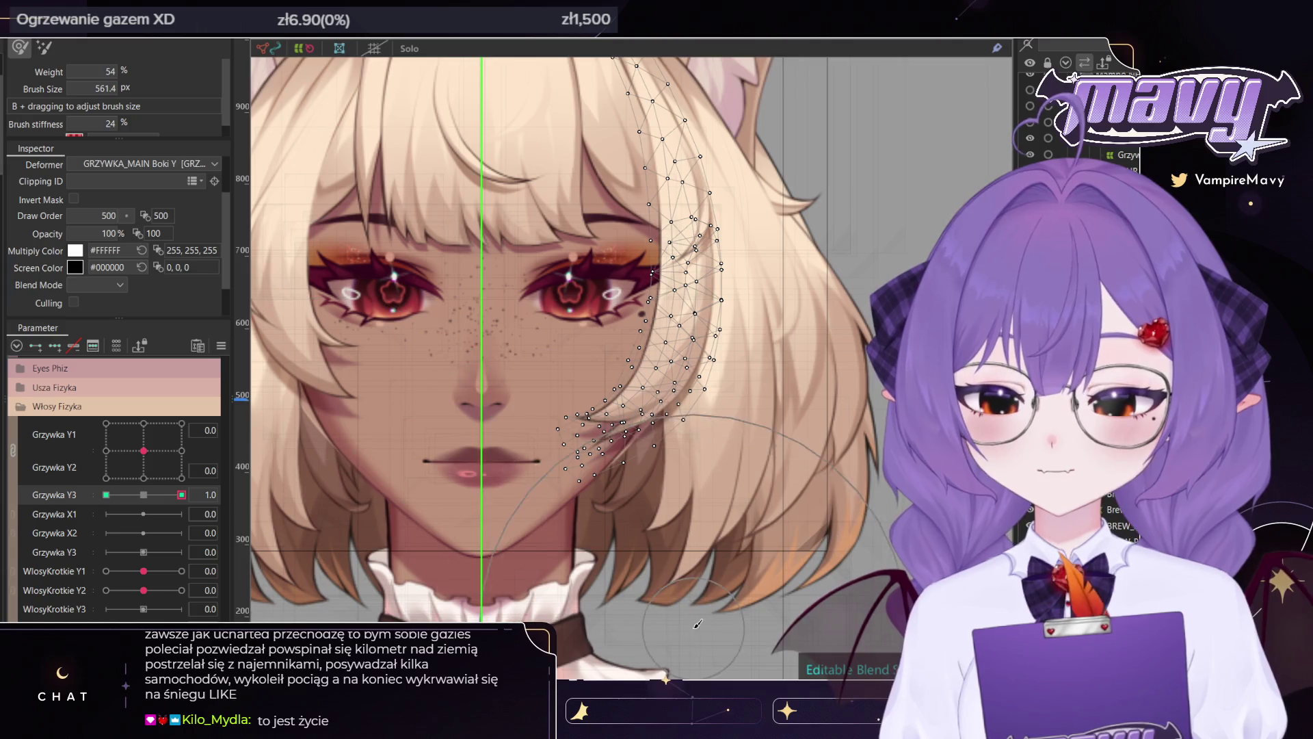
mouse_move(577, 530)
mouse_down()
mouse_move(588, 471)
mouse_move(646, 524)
mouse_up()
drag(516, 552, 647, 563)
drag(558, 495, 558, 408)
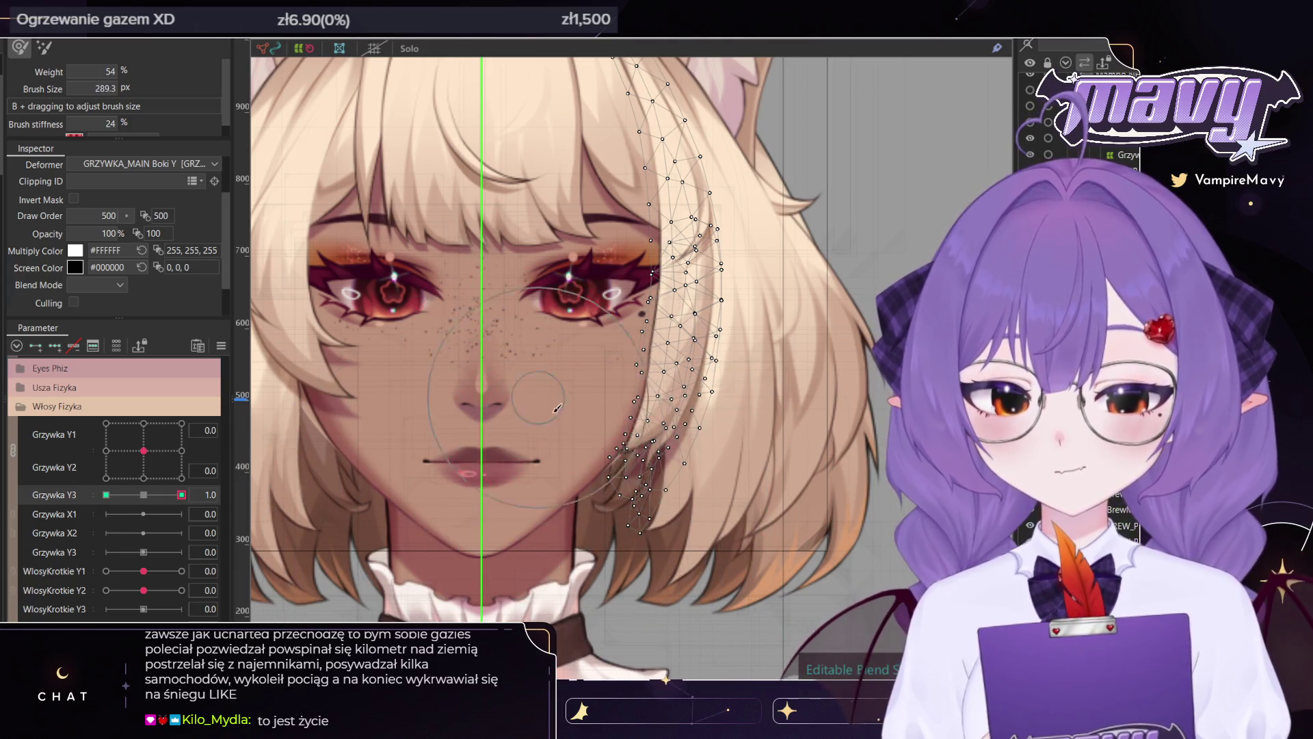
drag(629, 530, 650, 564)
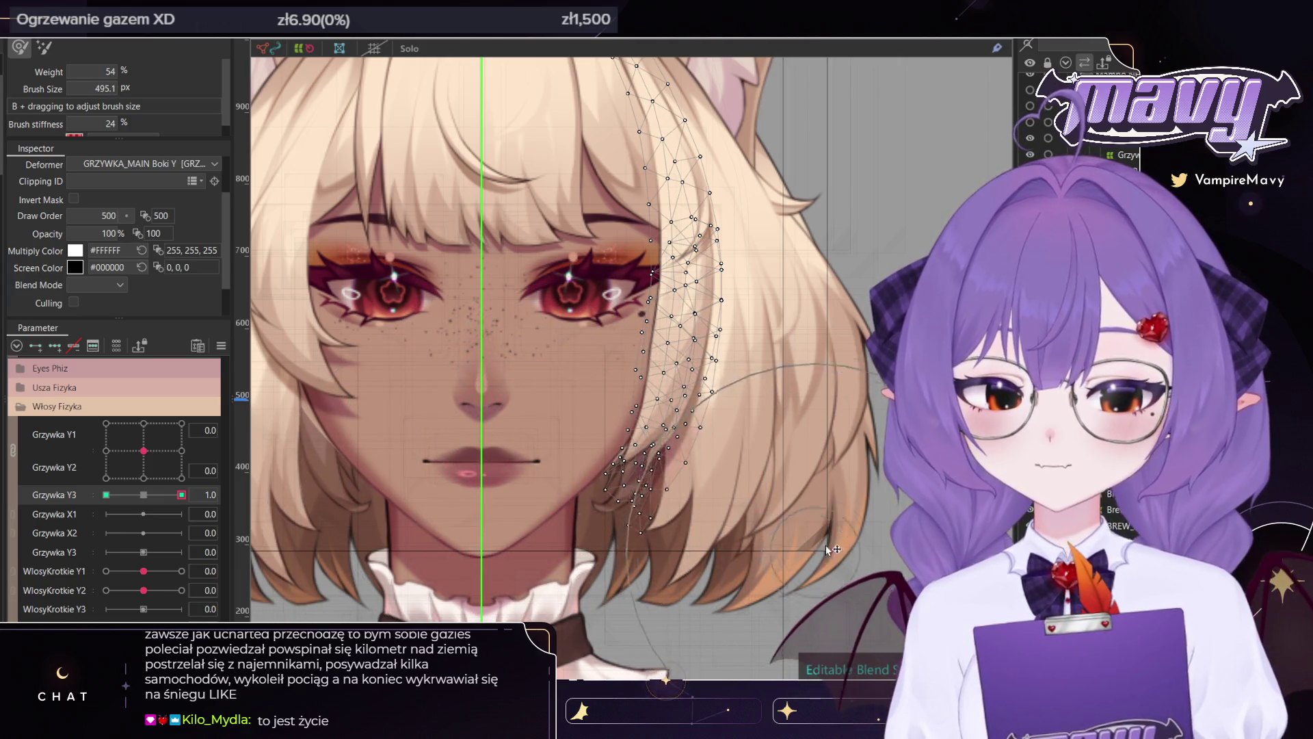
At Grzywka Y3 -1.0 push the cheek strand up and left, then preview and return to 1.0
click(106, 494)
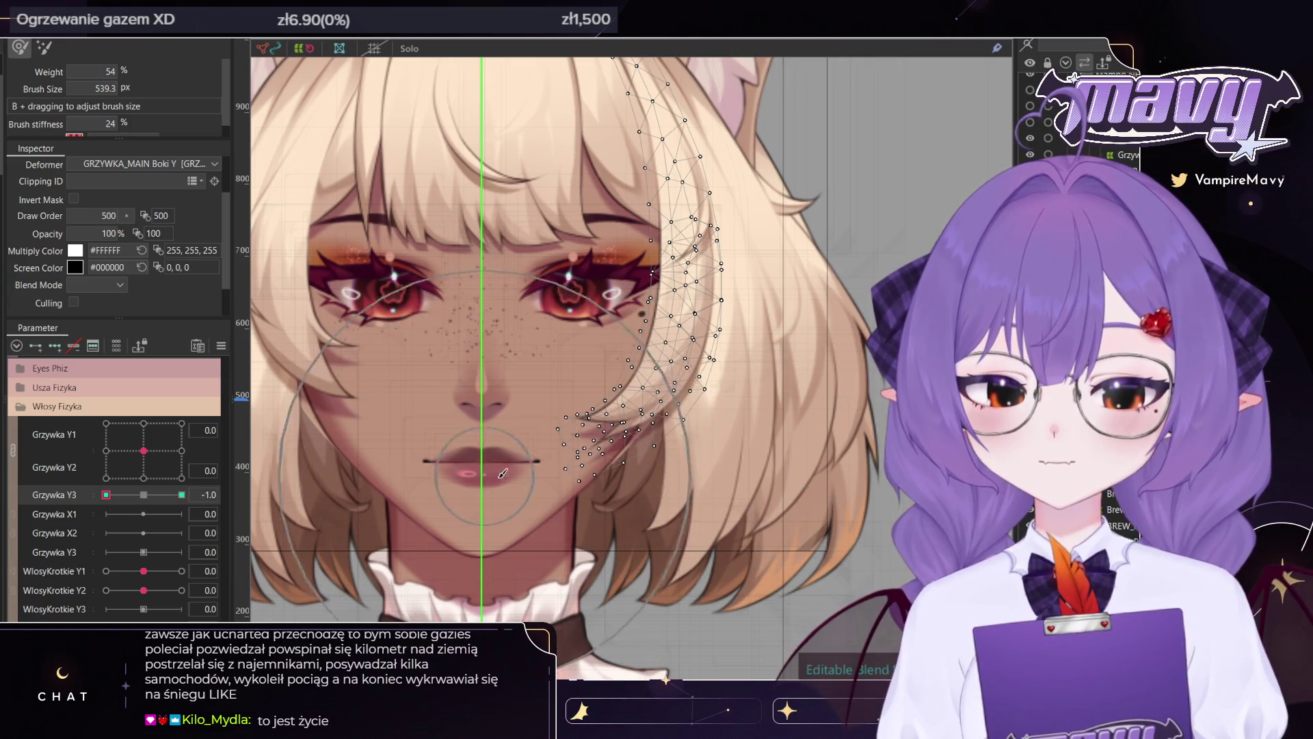
mouse_move(443, 436)
mouse_down()
mouse_move(496, 479)
mouse_move(485, 280)
mouse_move(614, 563)
mouse_up()
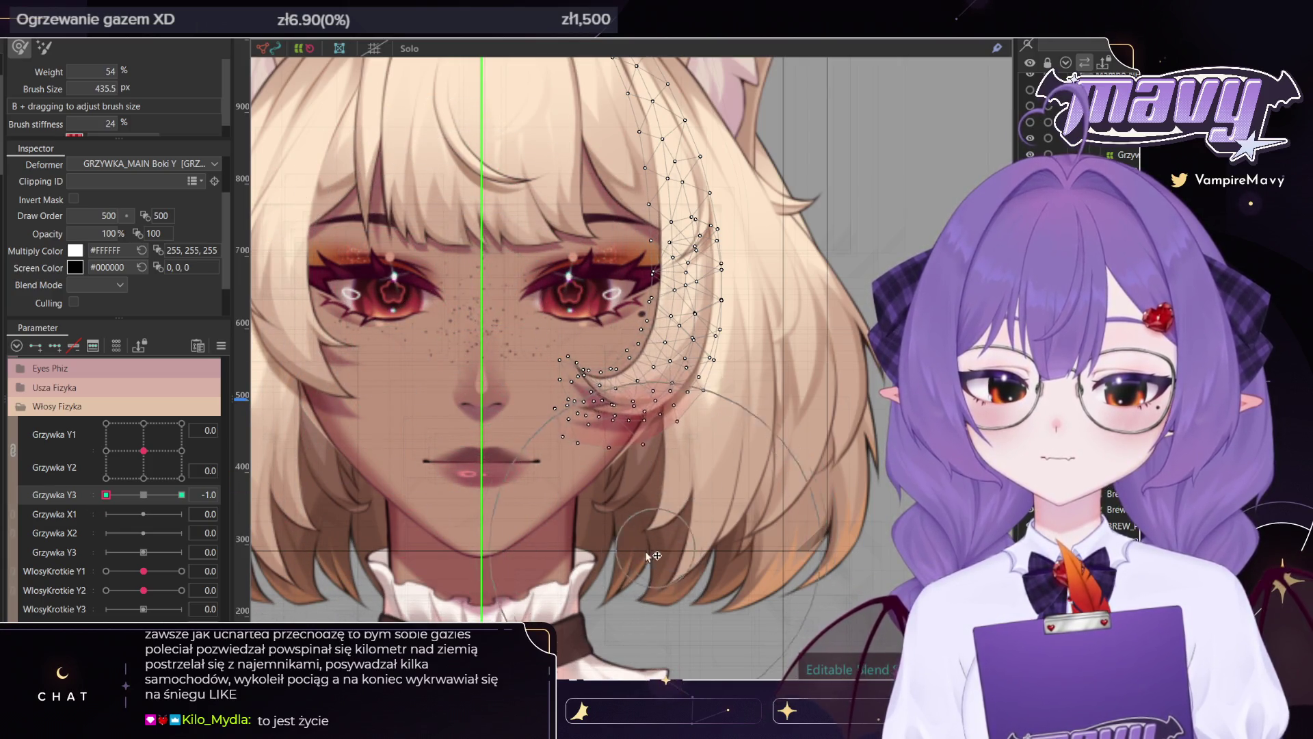
drag(107, 494, 142, 495)
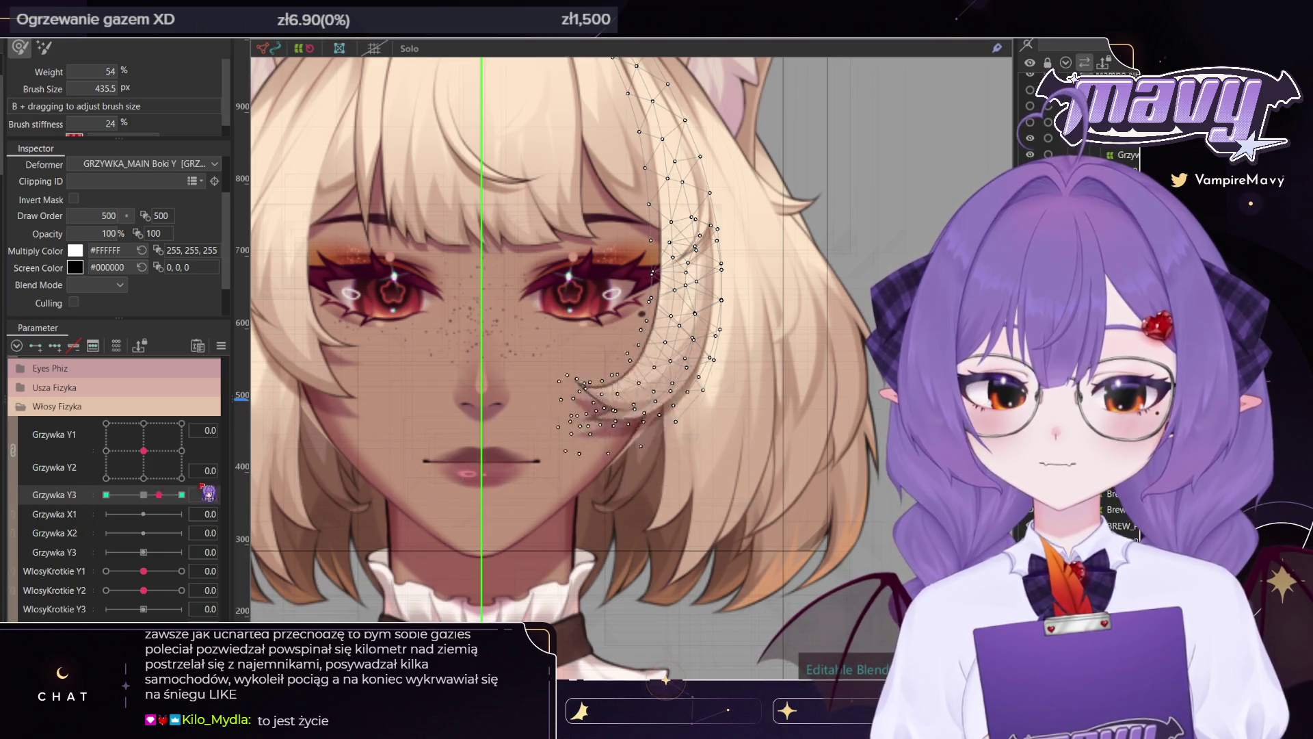
click(182, 495)
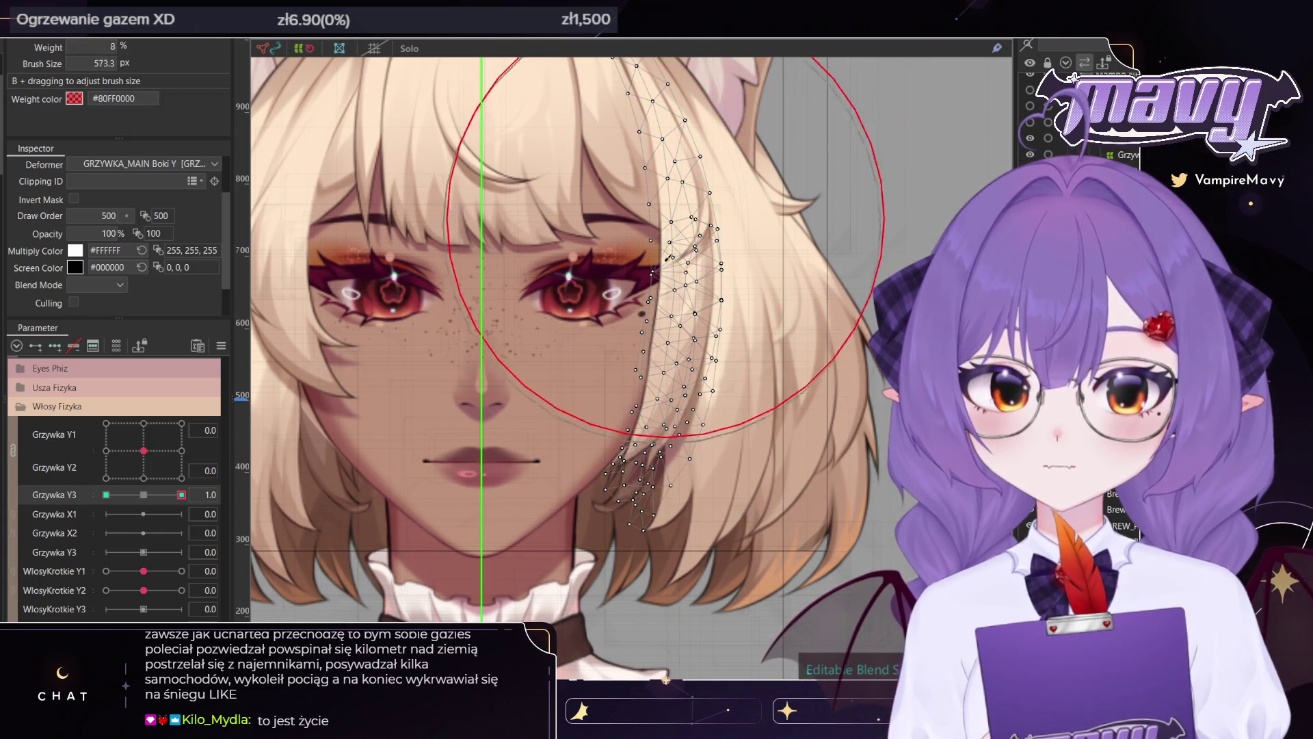
Undo an accidental cheek-hair stretch and preview Grzywka Y3 at 0, 1, -1 and -0.5, ending at 1.0
drag(656, 254, 684, 273)
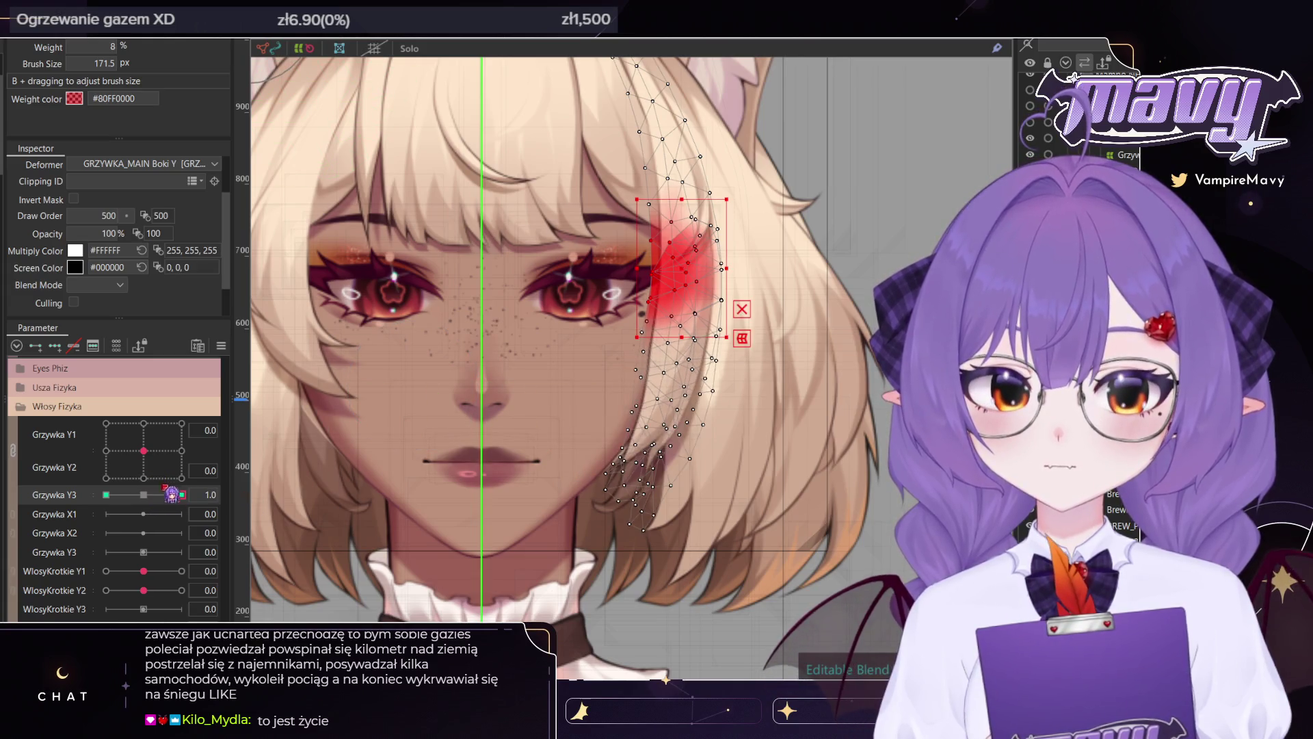
click(162, 511)
key(ctrl+z)
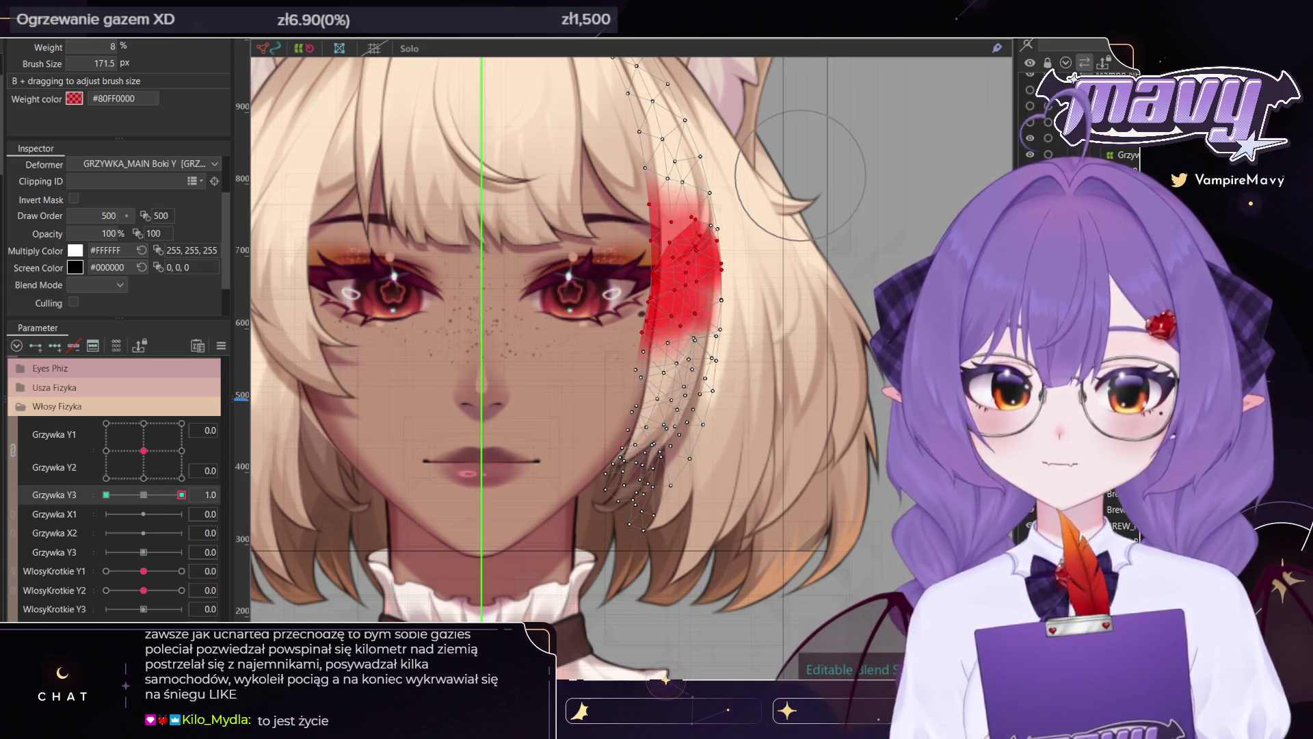
click(144, 495)
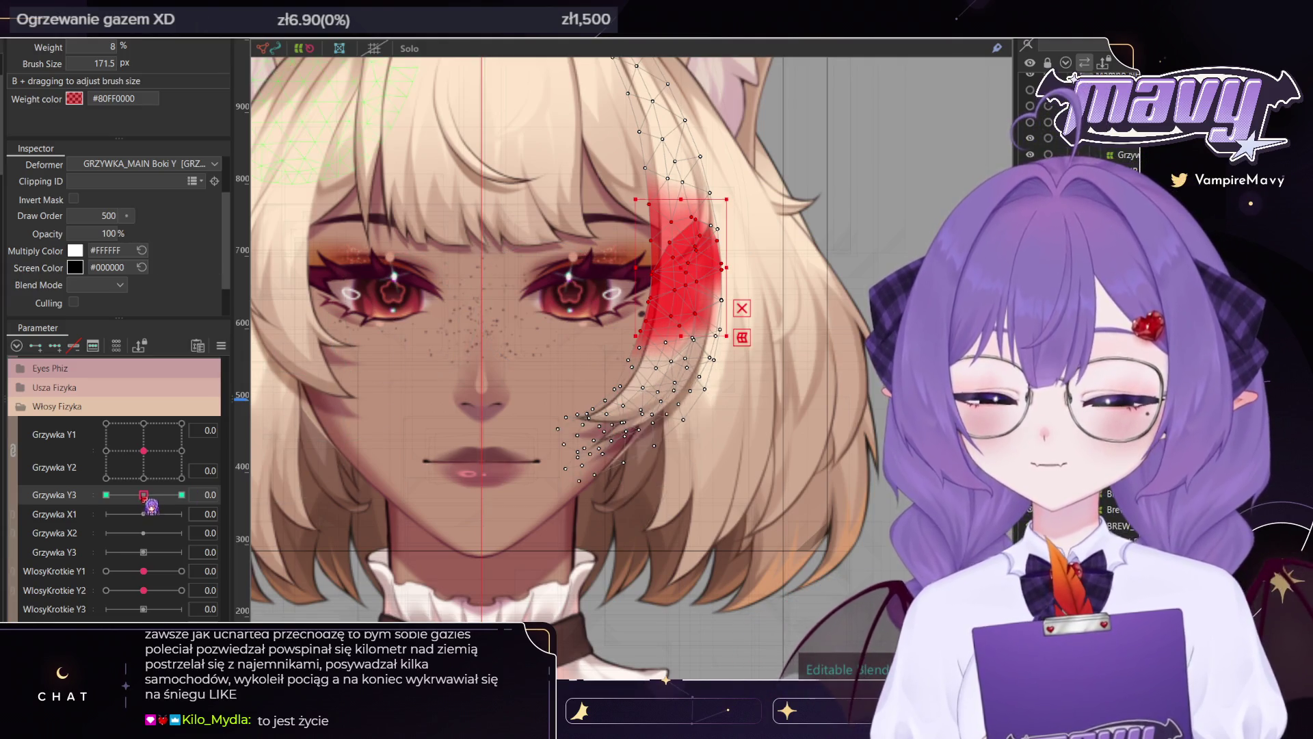
click(182, 495)
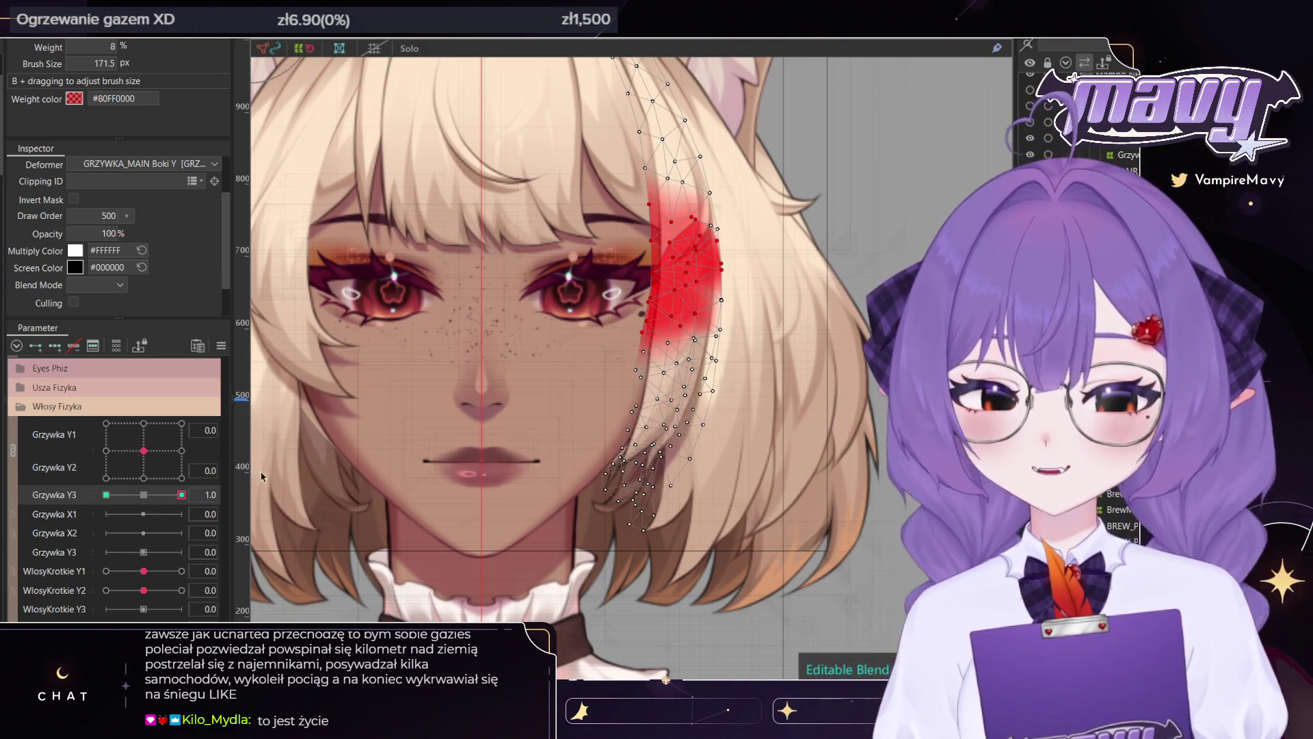
click(106, 495)
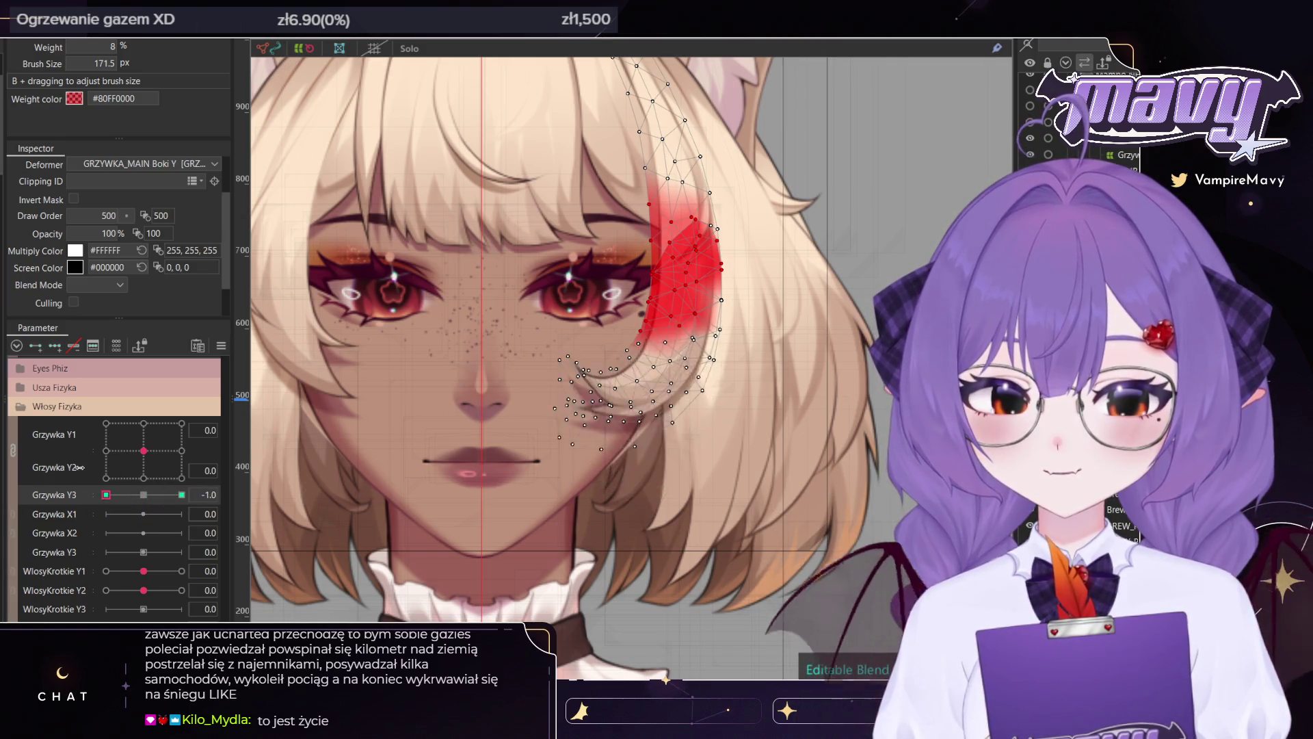
drag(154, 494, 123, 495)
click(181, 495)
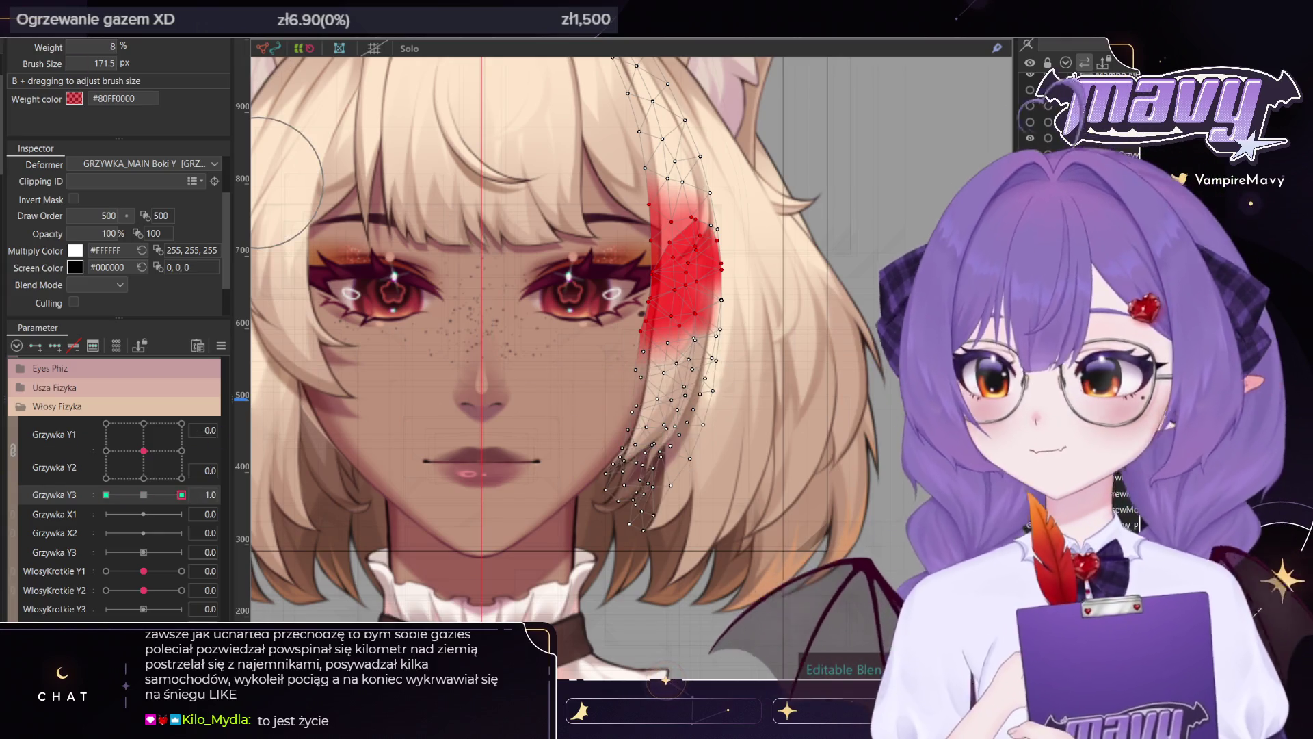
Select the side hair strand beside the left eye
scroll(744, 83, down, 3)
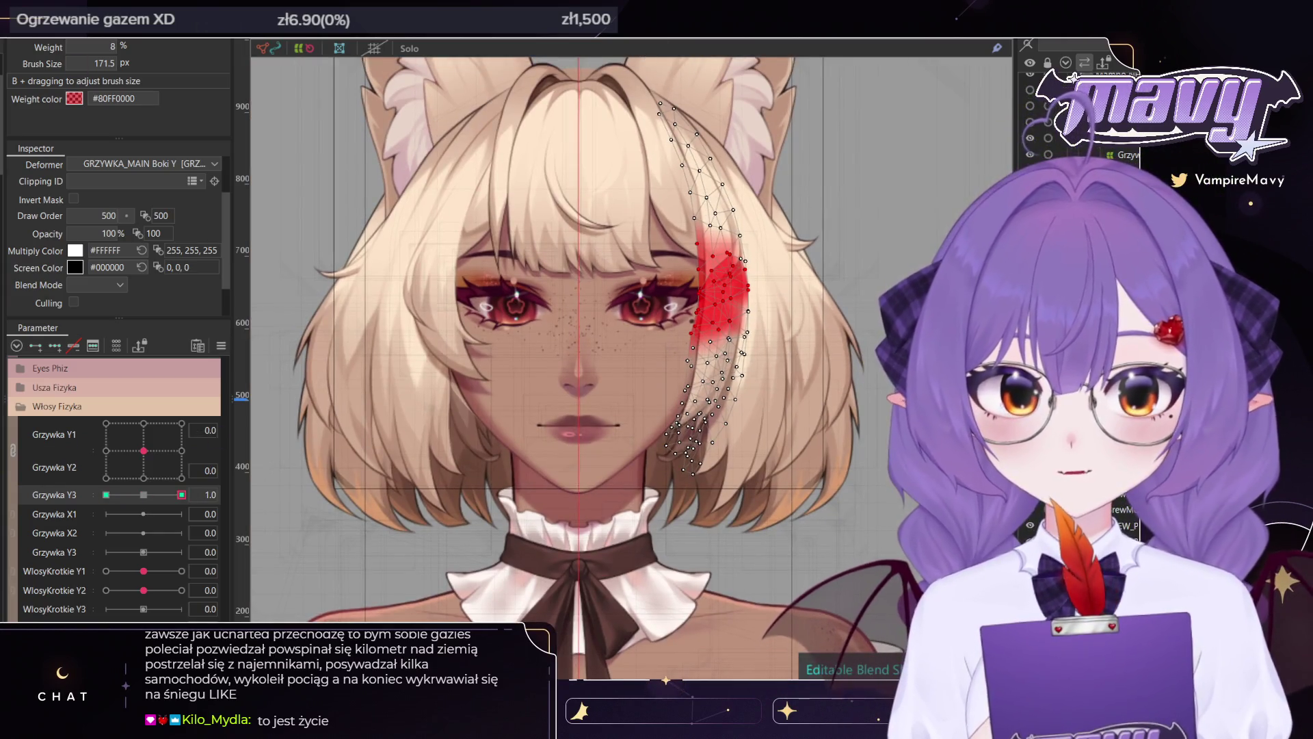
key(v)
scroll(406, 413, up, 5)
click(405, 413)
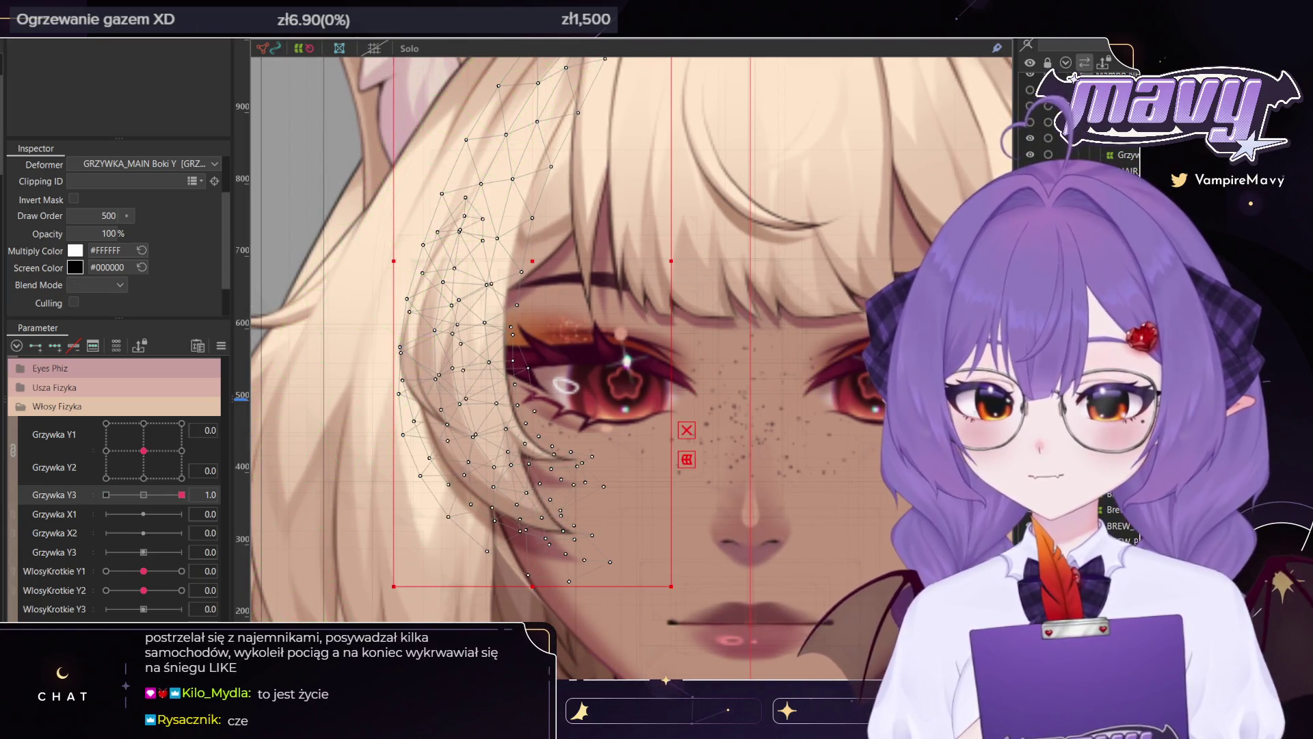
Size the deform brush and bend the left-eye strand's lower vertices along the cheek at Grzywka Y3 -1.0
drag(551, 370, 584, 322)
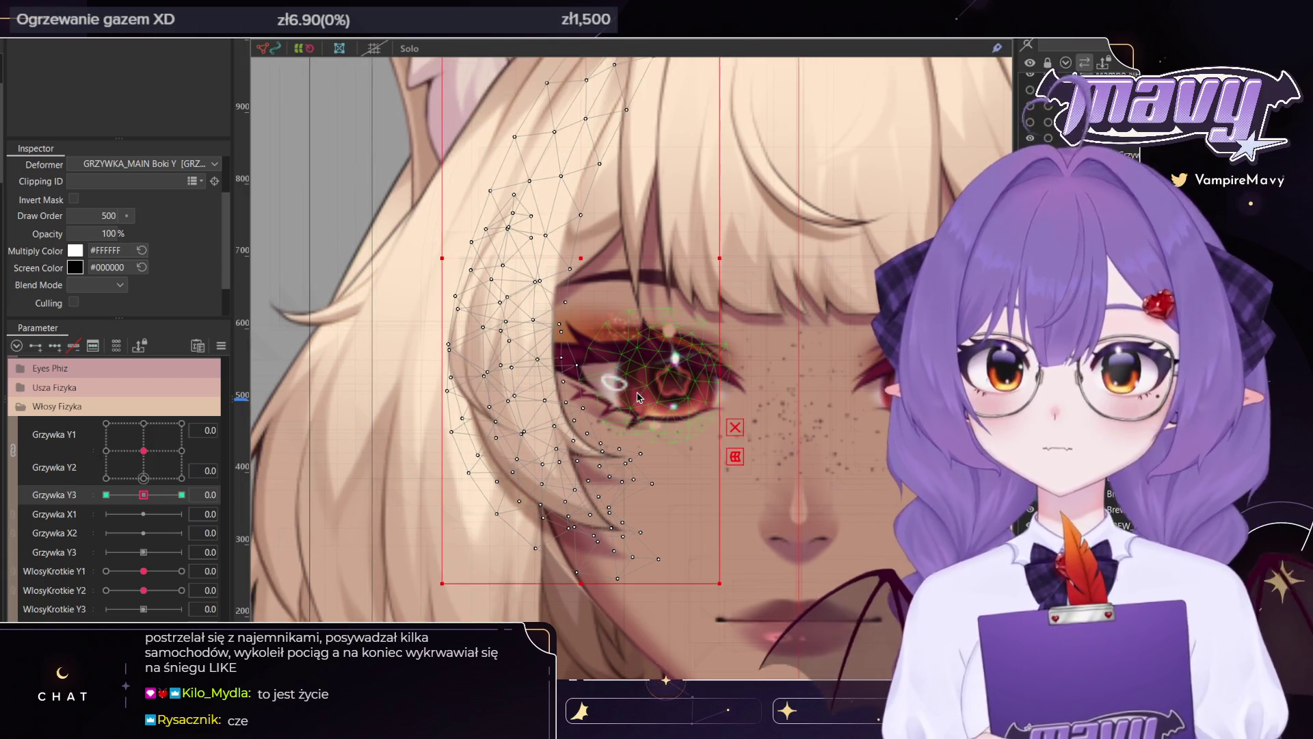
key(b)
mouse_move(635, 259)
mouse_down()
mouse_move(603, 333)
mouse_move(753, 275)
mouse_up()
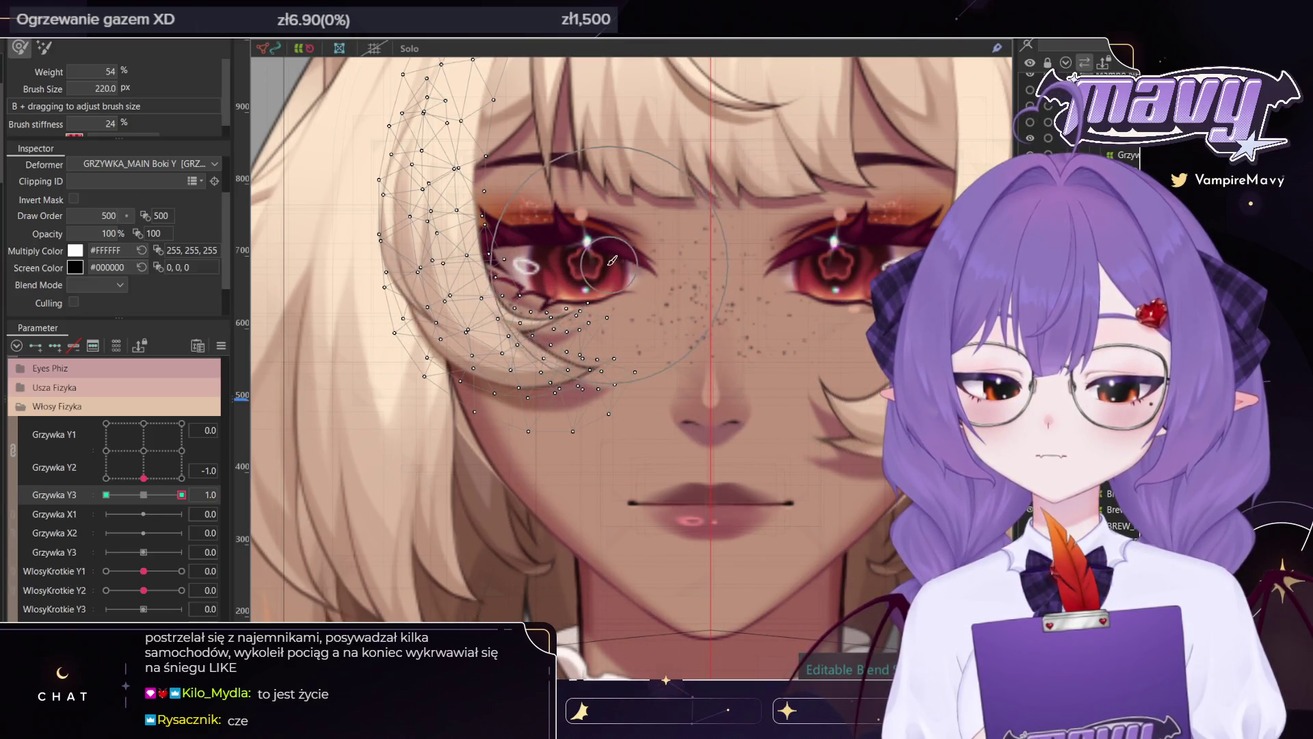
drag(672, 250, 846, 391)
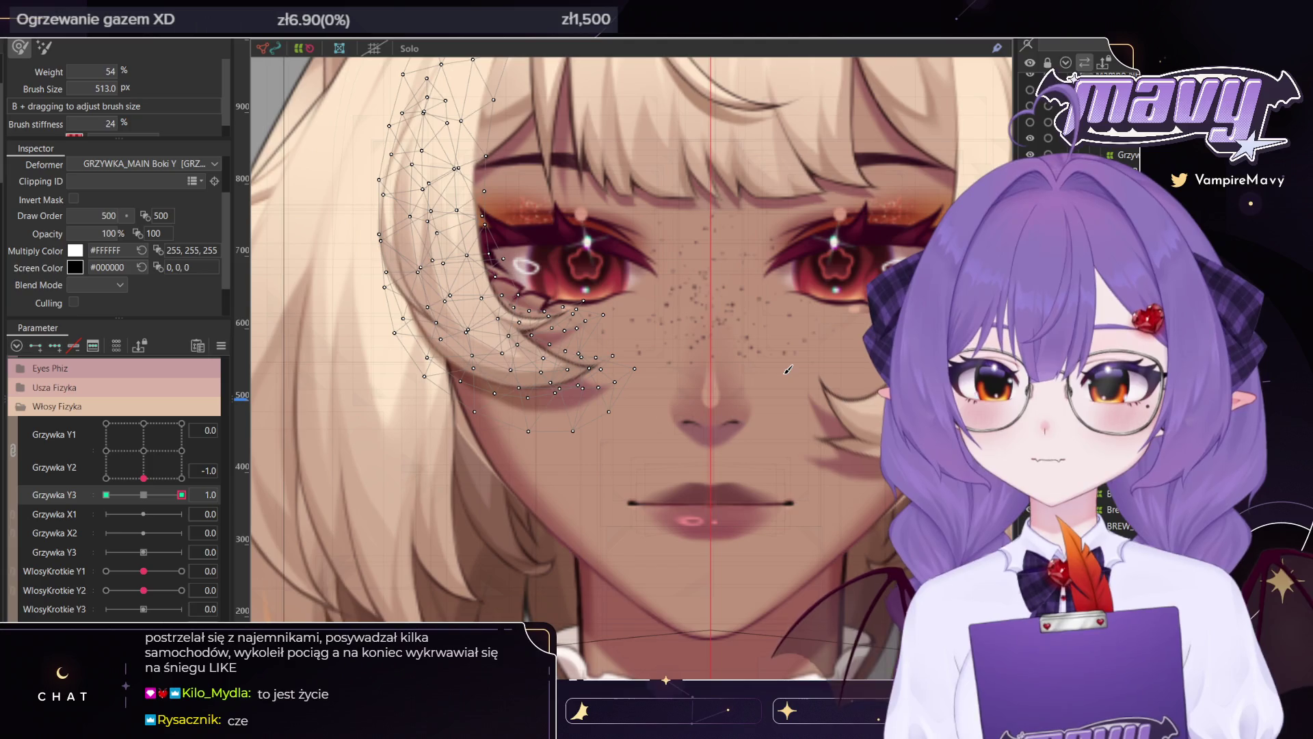
drag(781, 369, 648, 392)
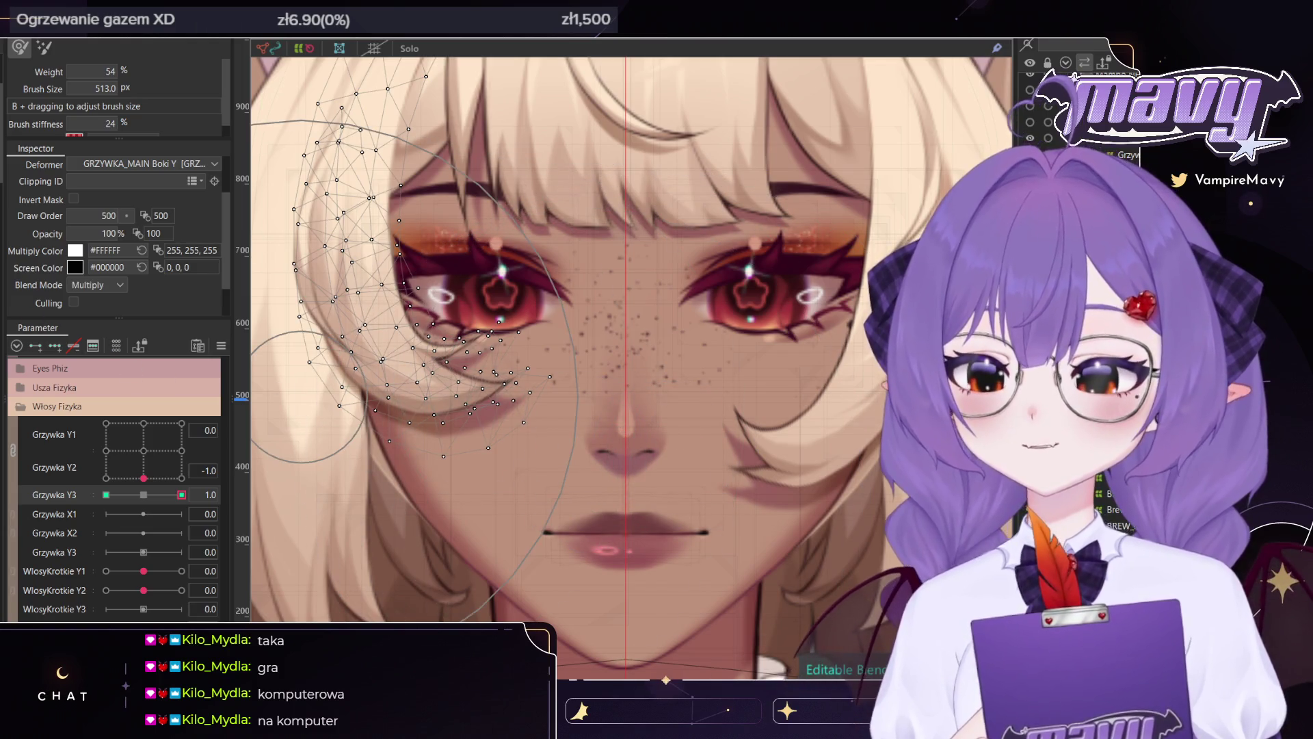
drag(630, 366, 573, 378)
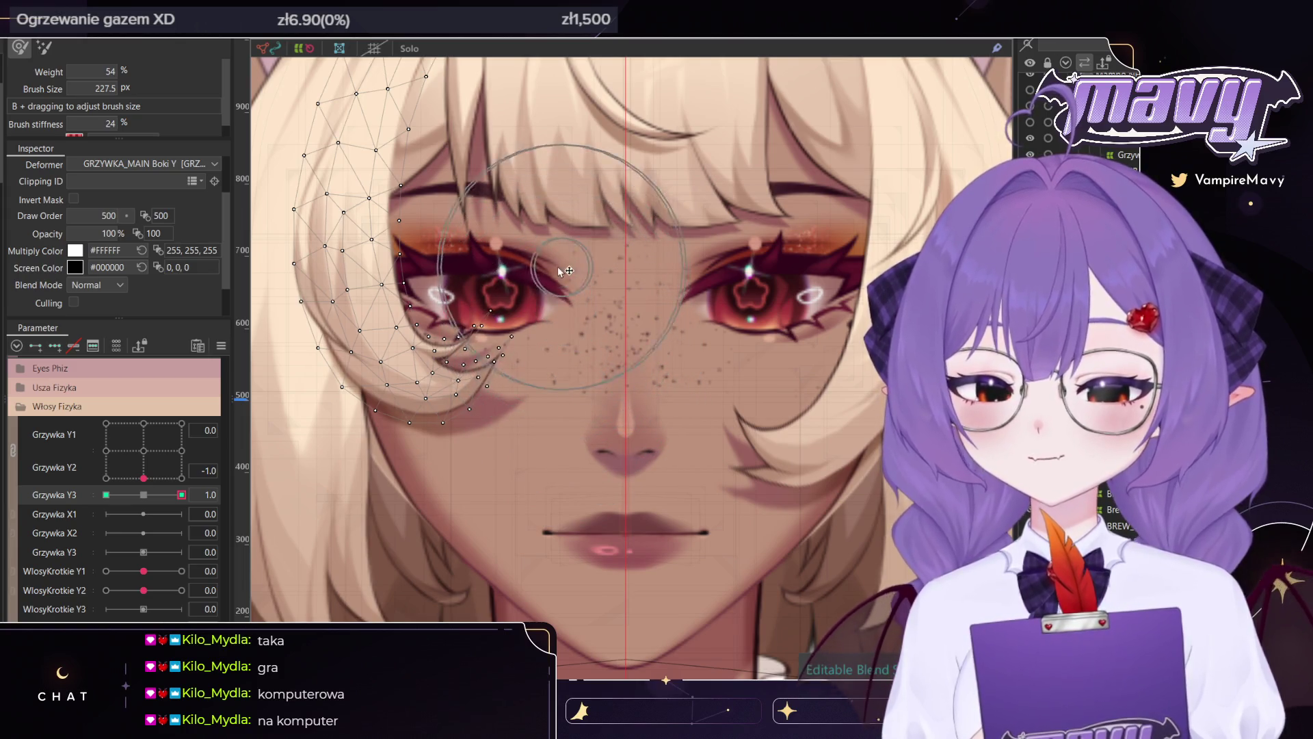
drag(560, 271, 636, 268)
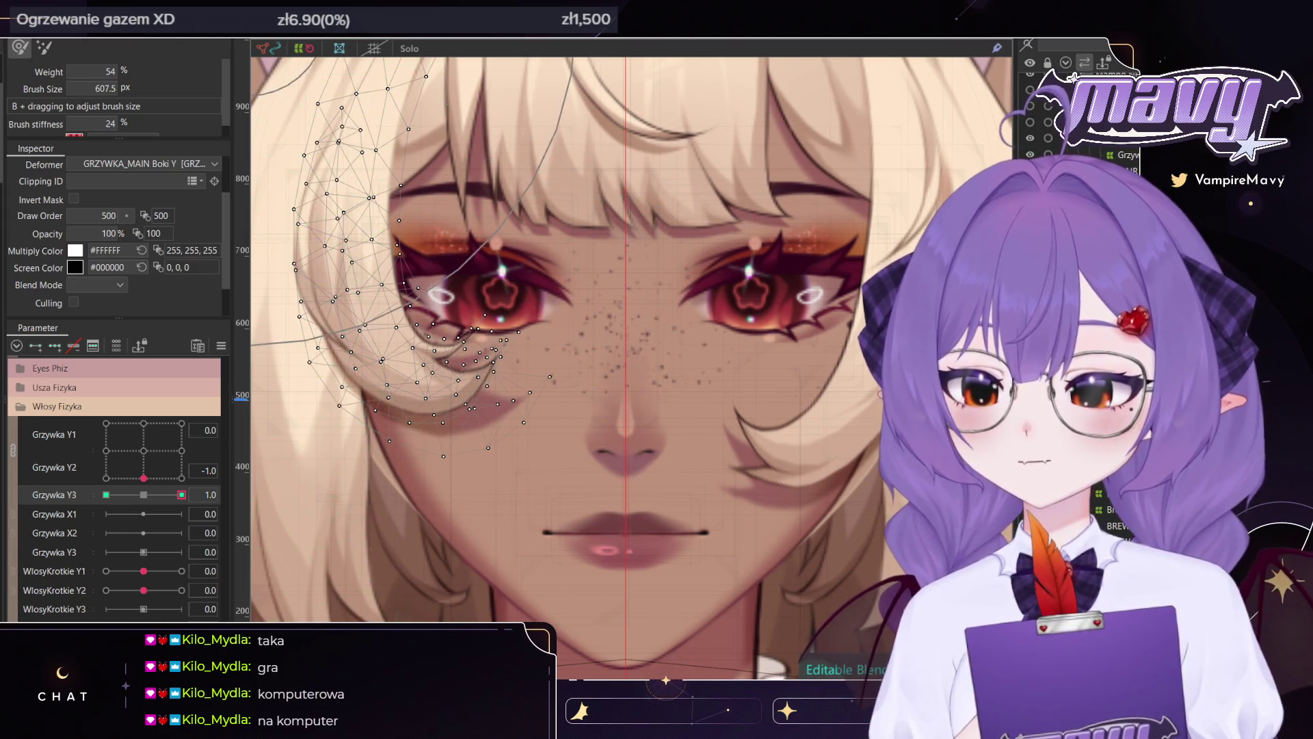
mouse_move(623, 611)
mouse_down()
mouse_move(660, 541)
mouse_move(670, 395)
mouse_move(436, 613)
mouse_move(672, 389)
mouse_move(608, 374)
mouse_up()
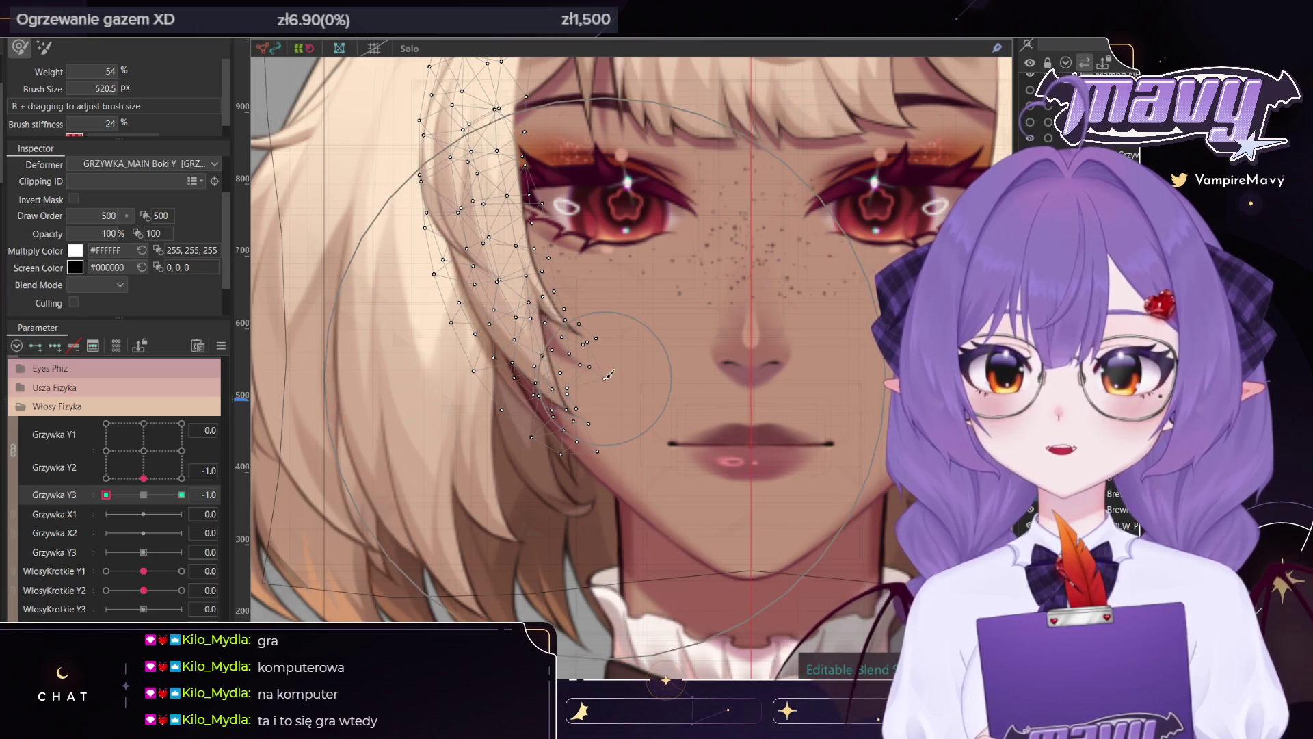
mouse_move(576, 405)
mouse_down()
mouse_move(579, 443)
mouse_move(587, 383)
mouse_up()
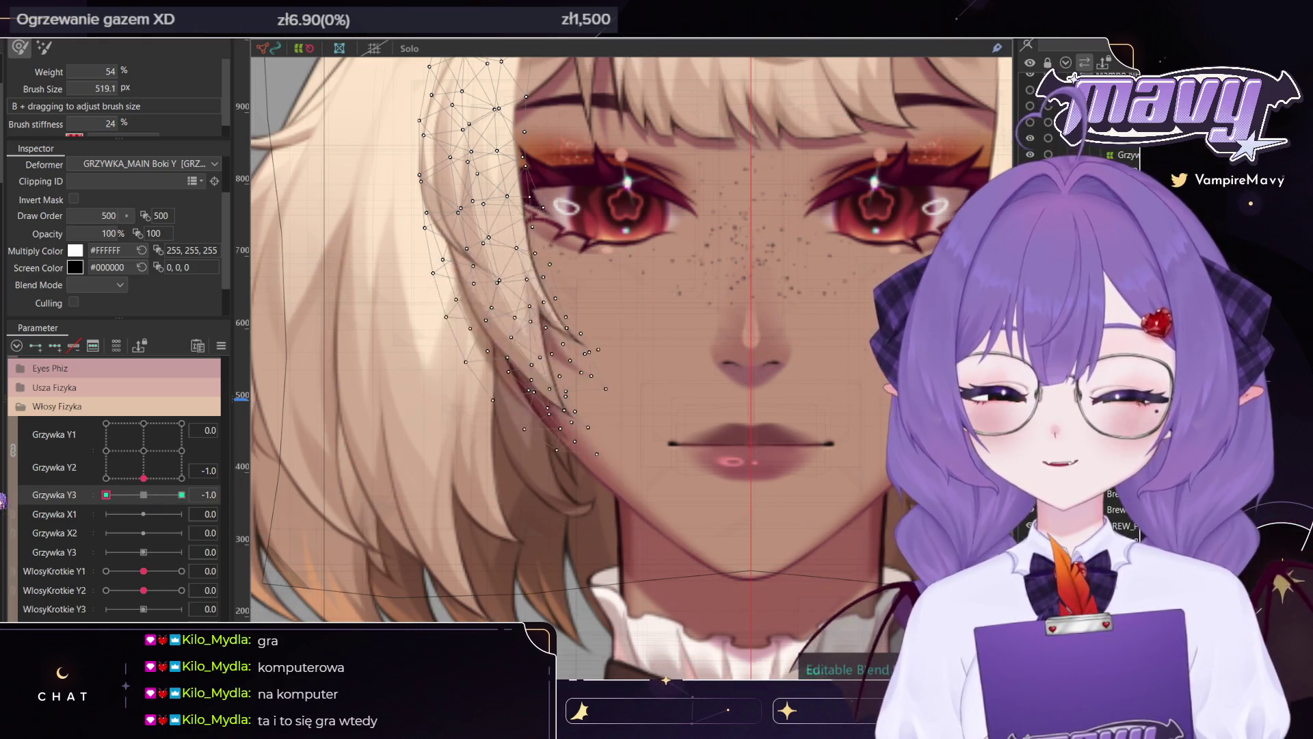
scroll(410, 438, down, 1)
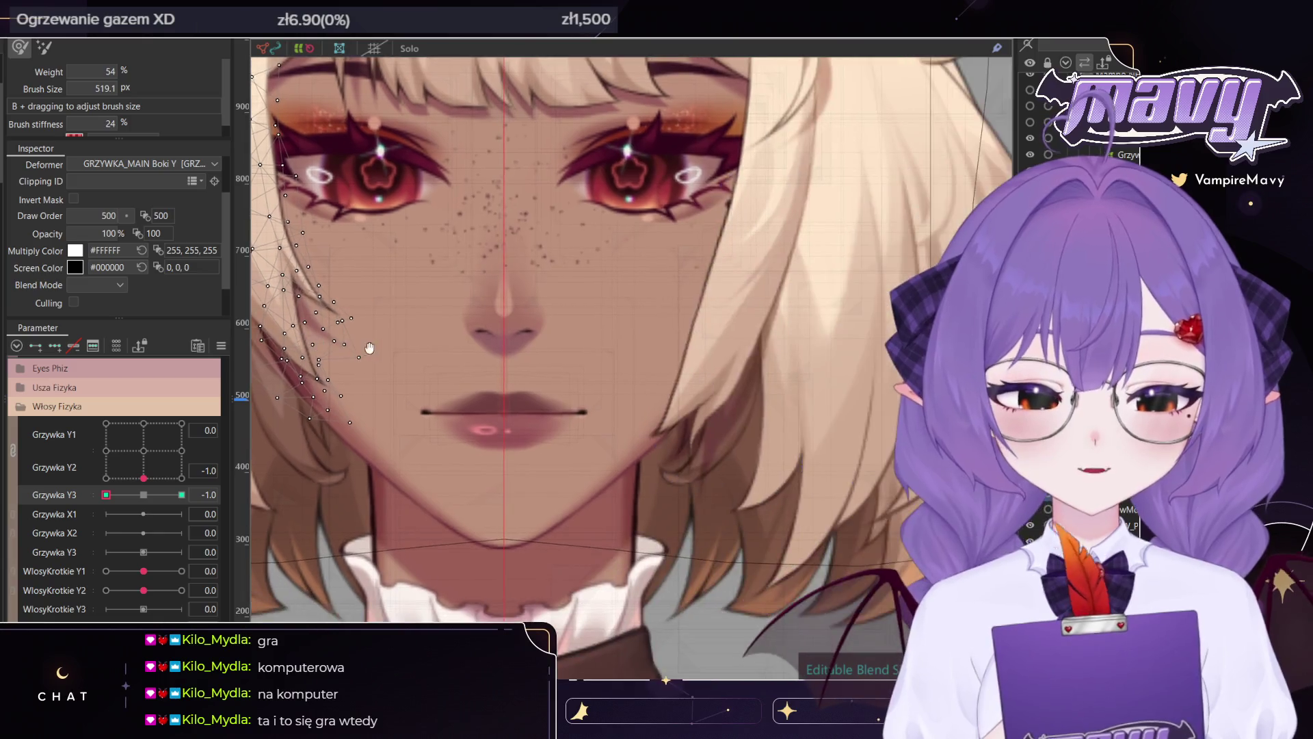
Zoom onto the jaw and fine-tune the strand tip at -1.0 with a tiny deform brush
scroll(410, 438, down, 2)
scroll(410, 437, down, 1)
scroll(652, 421, up, 2)
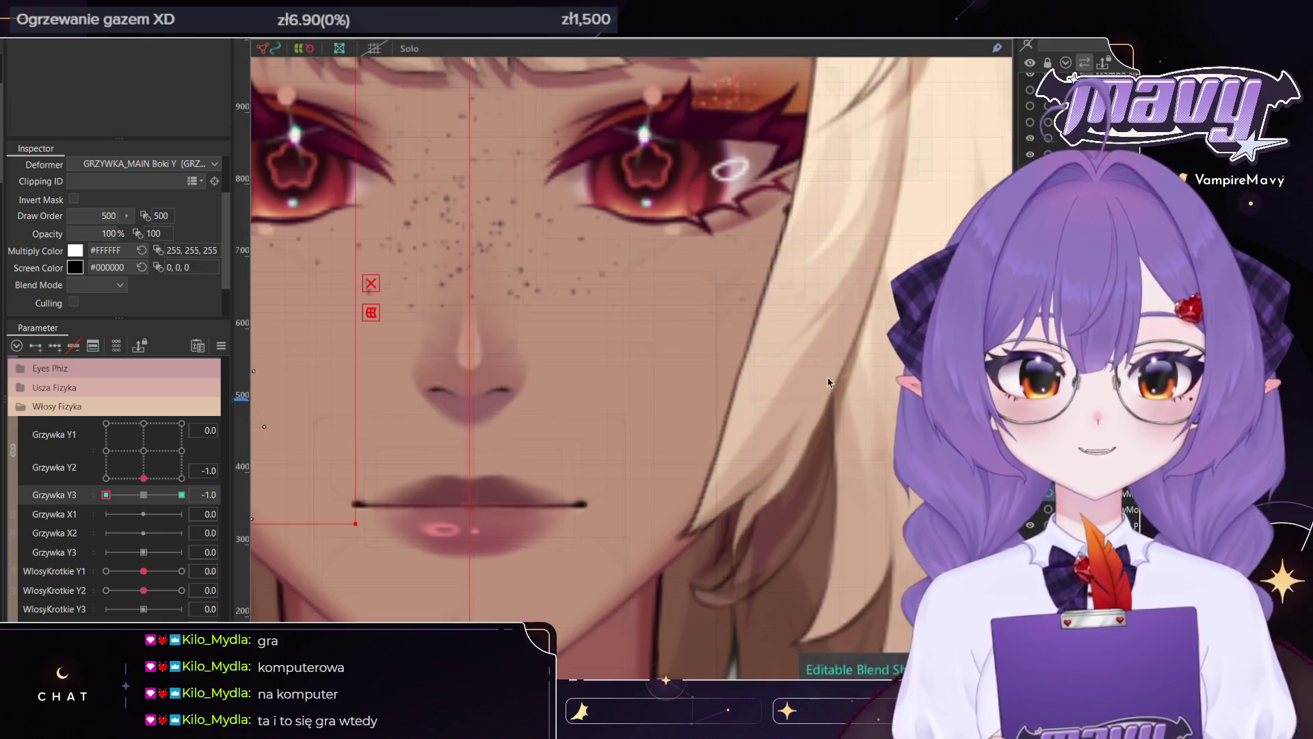
scroll(652, 421, up, 1)
scroll(652, 421, up, 1)
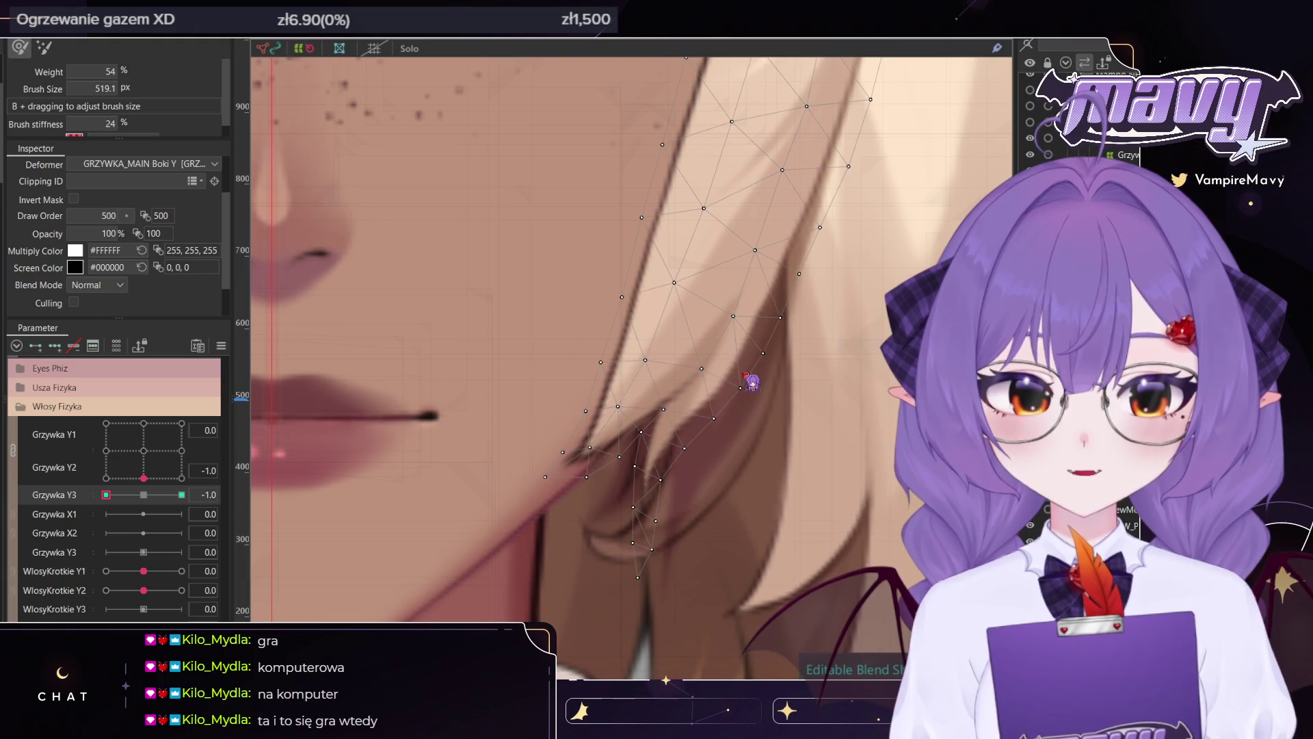
scroll(752, 382, down, 3)
mouse_move(719, 213)
mouse_down()
mouse_move(820, 327)
mouse_move(711, 337)
mouse_move(739, 401)
mouse_move(702, 292)
mouse_move(680, 349)
mouse_move(601, 381)
mouse_move(728, 376)
mouse_move(785, 349)
mouse_up()
scroll(820, 327, up, 3)
scroll(787, 318, down, 1)
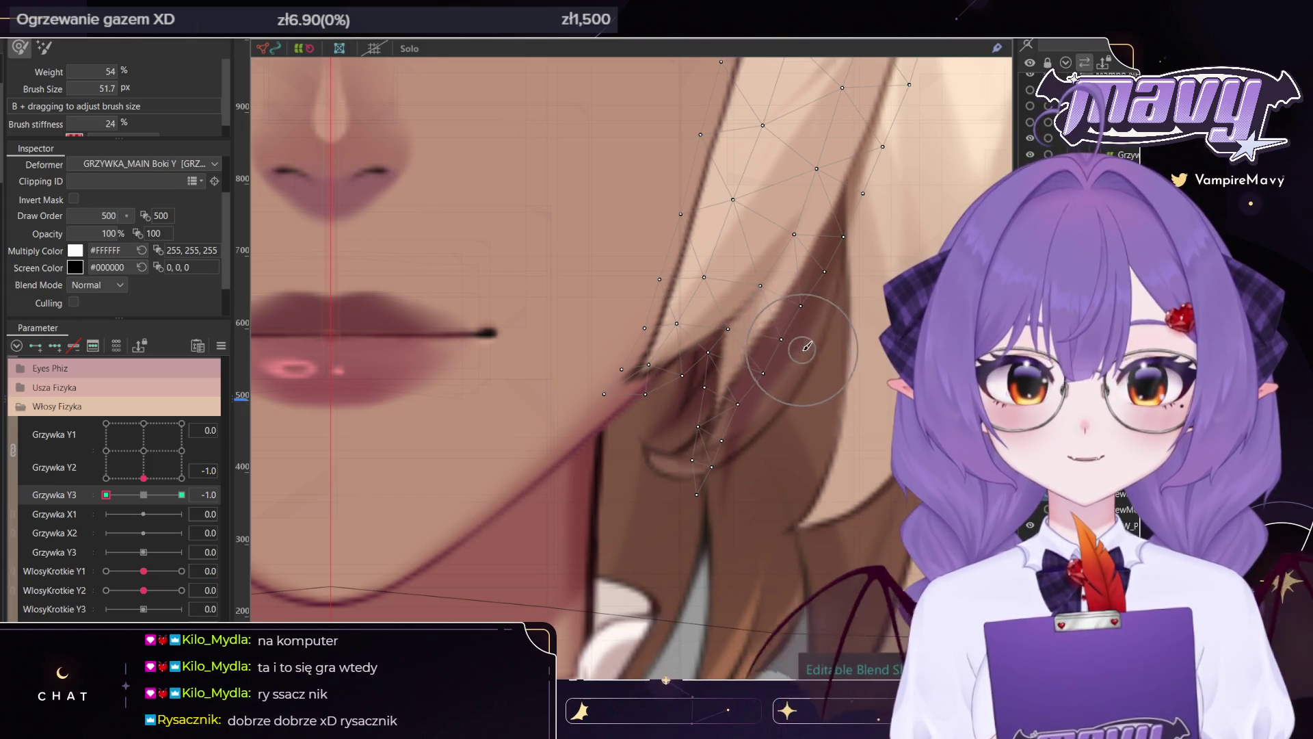
scroll(801, 336, down, 2)
scroll(796, 340, down, 2)
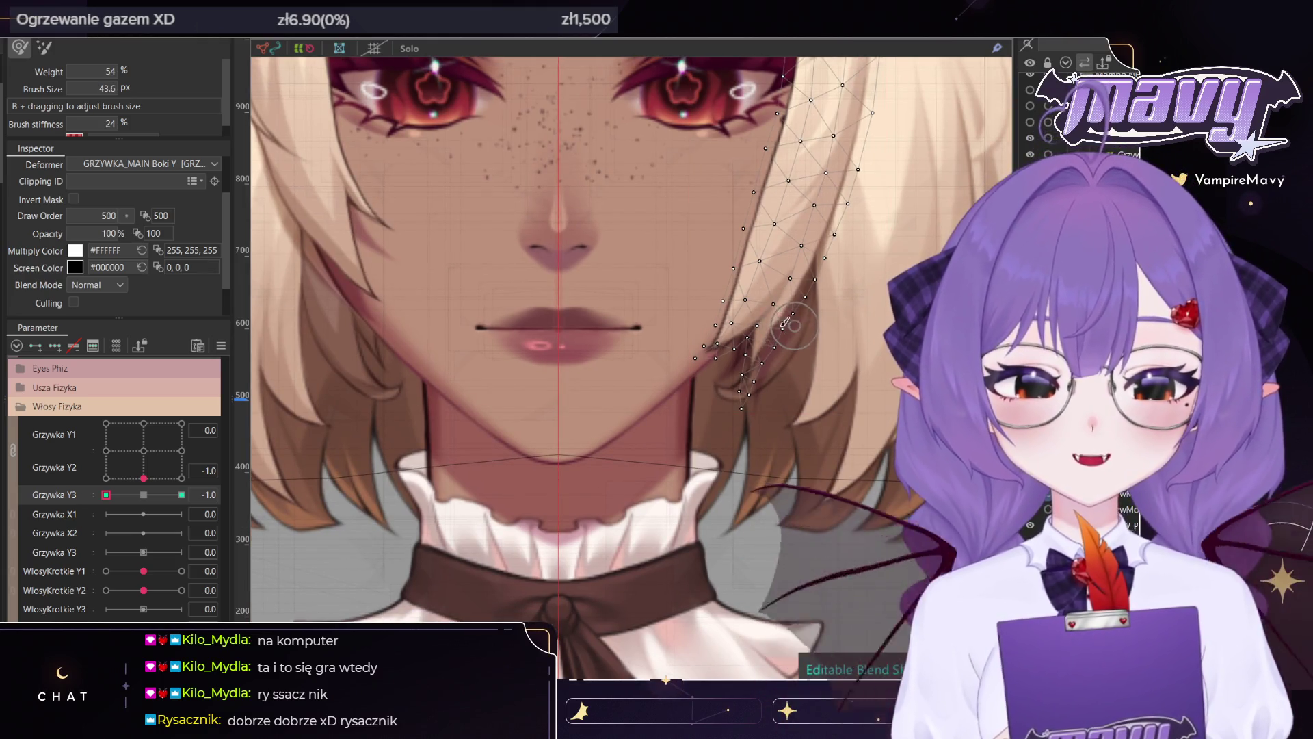
Set Grzywka Y3 back to 1.0 to compare the shaped strand
drag(306, 403, 322, 435)
drag(155, 499, 183, 494)
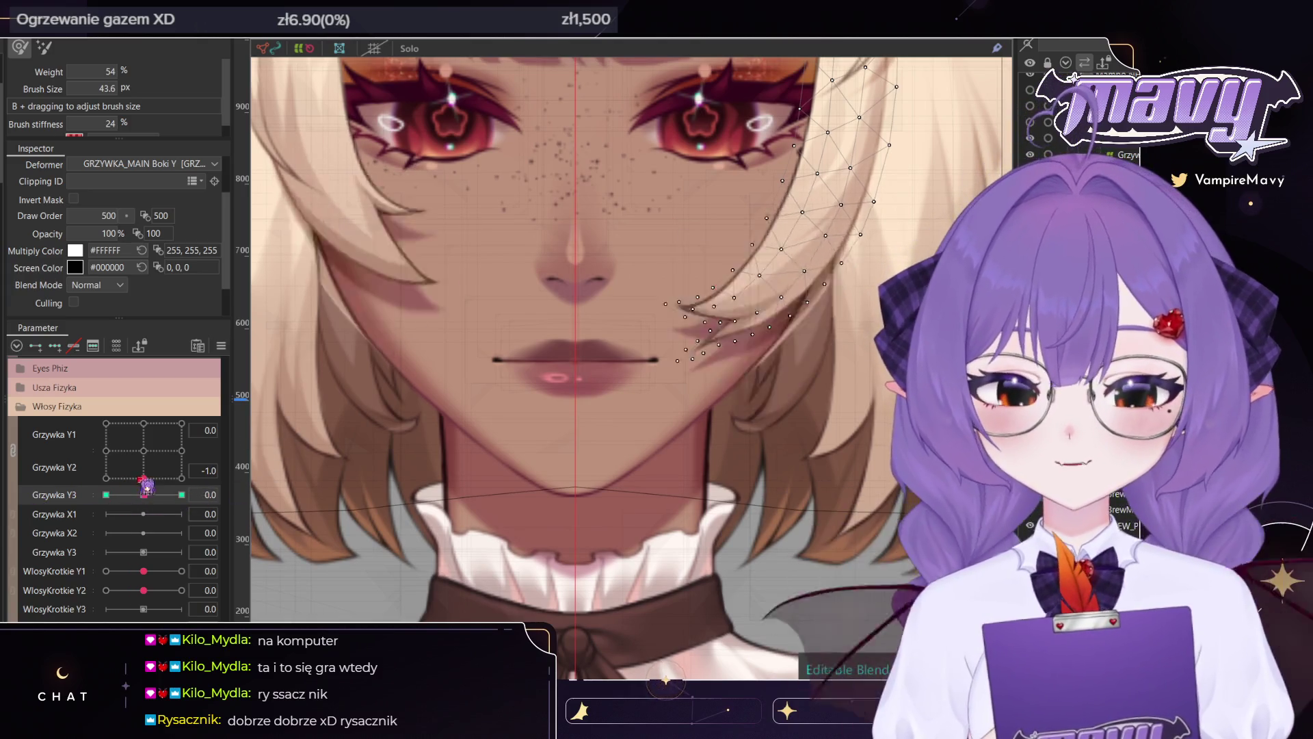
scroll(805, 390, down, 3)
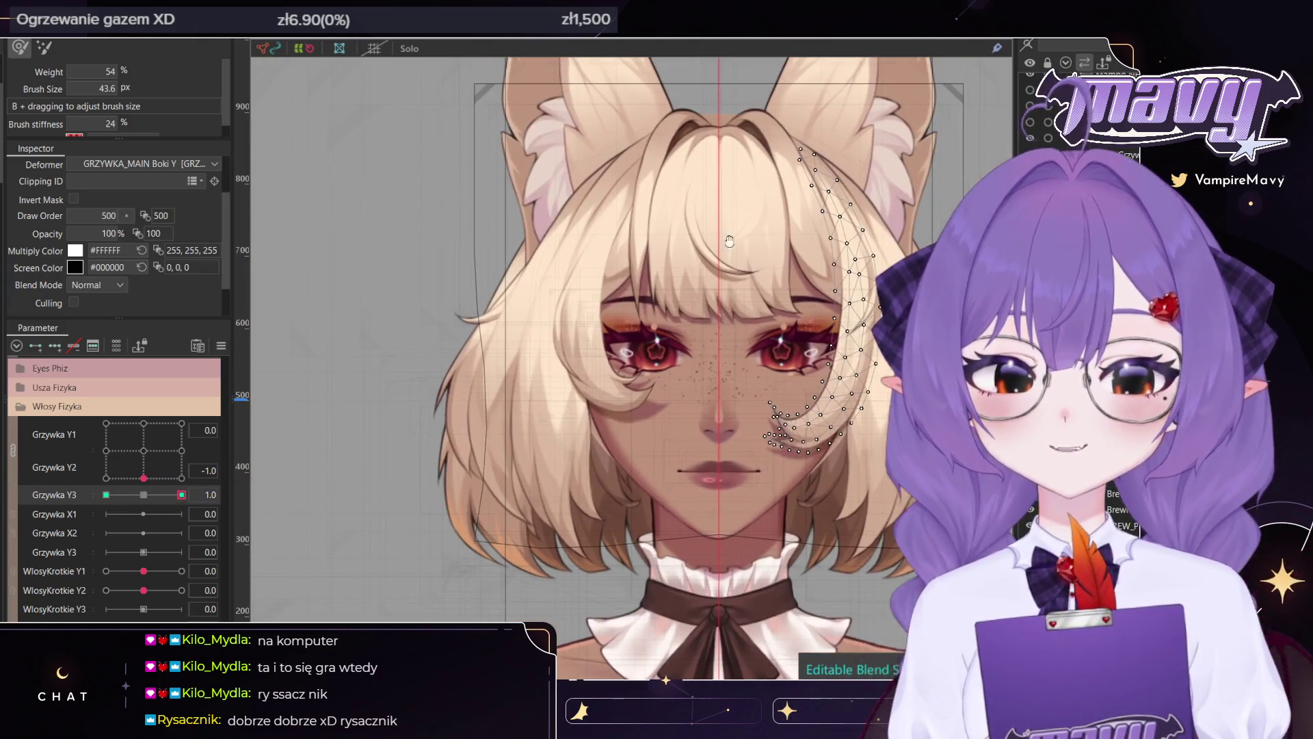
Select the thin strand beside the eye and curl its lower end toward the eye at Grzywka Y3 1.0
key(v)
scroll(511, 399, up, 3)
scroll(494, 412, up, 2)
click(494, 412)
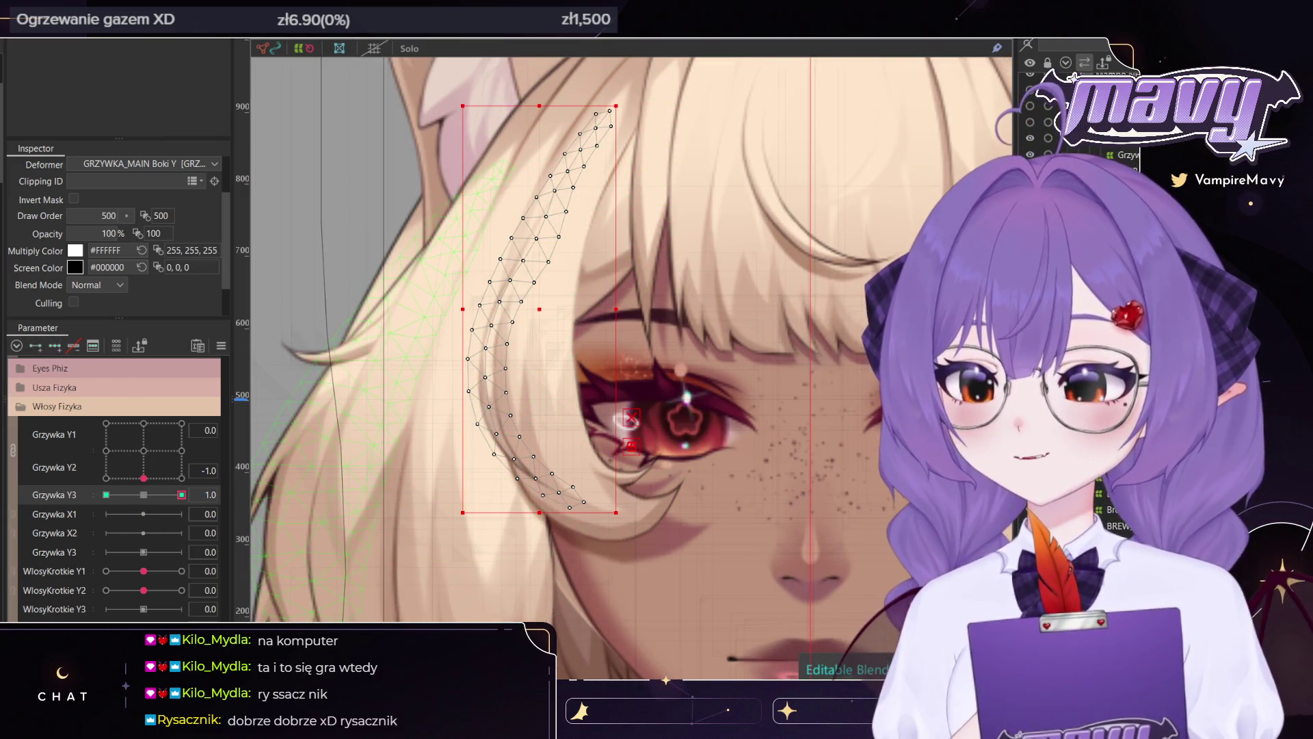
key(b)
scroll(609, 437, down, 2)
mouse_move(650, 534)
mouse_down()
mouse_move(582, 446)
mouse_move(234, 490)
mouse_up()
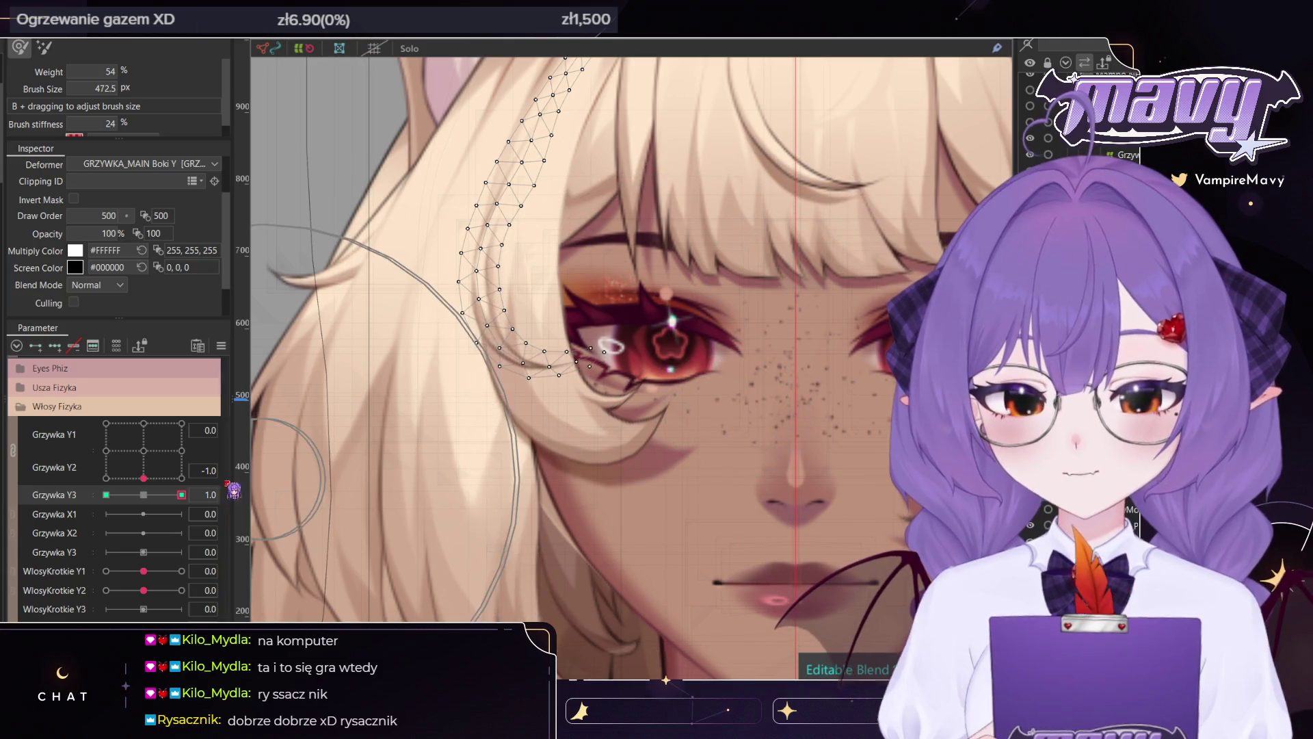
At Grzywka Y3 -1.0 straighten the strand down the cheek with a ~63 px brush, then preview 0.8
click(106, 494)
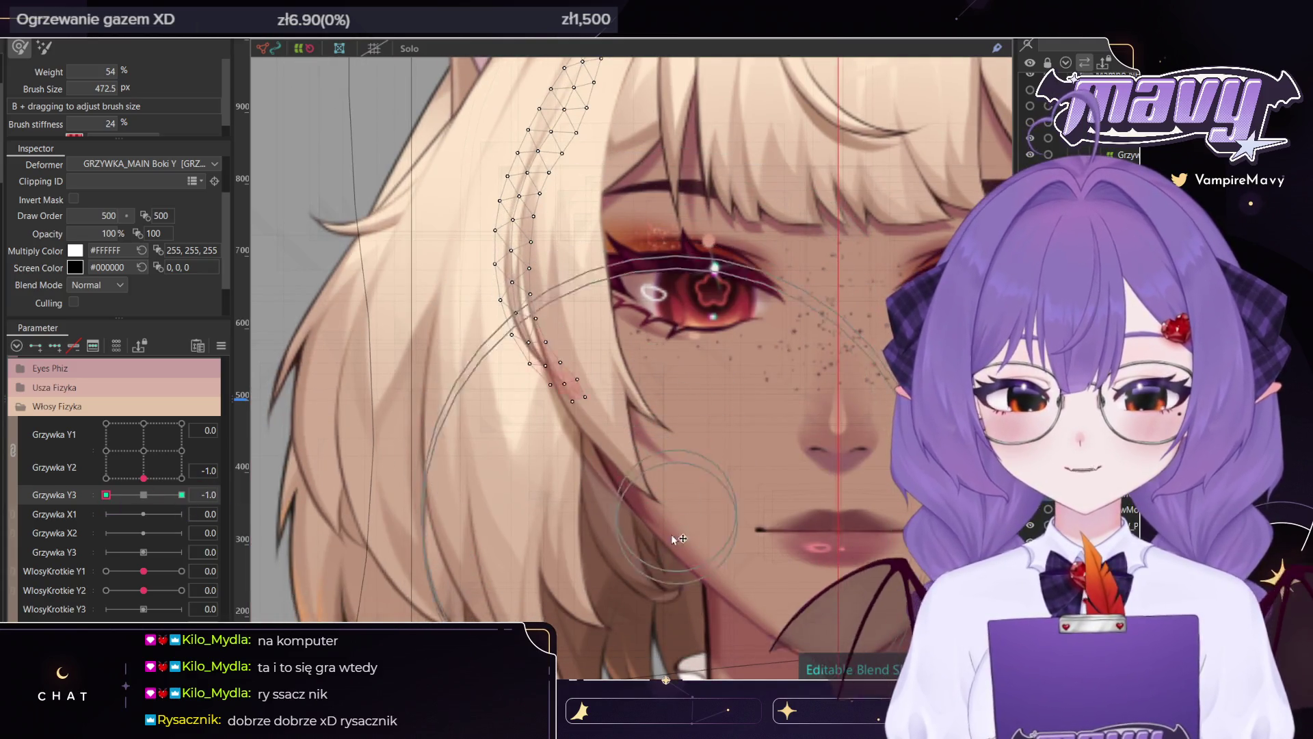
drag(672, 539, 531, 588)
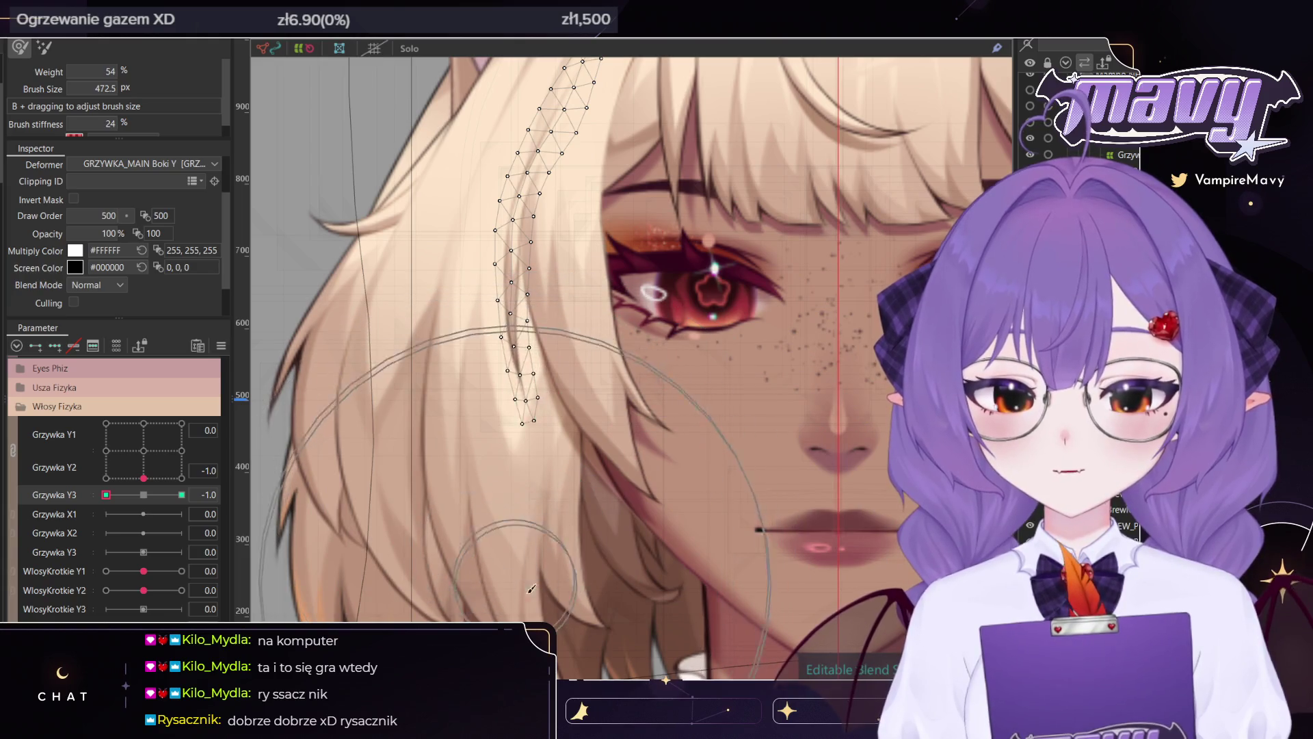
mouse_move(440, 323)
mouse_down()
mouse_move(497, 272)
mouse_move(530, 290)
mouse_up()
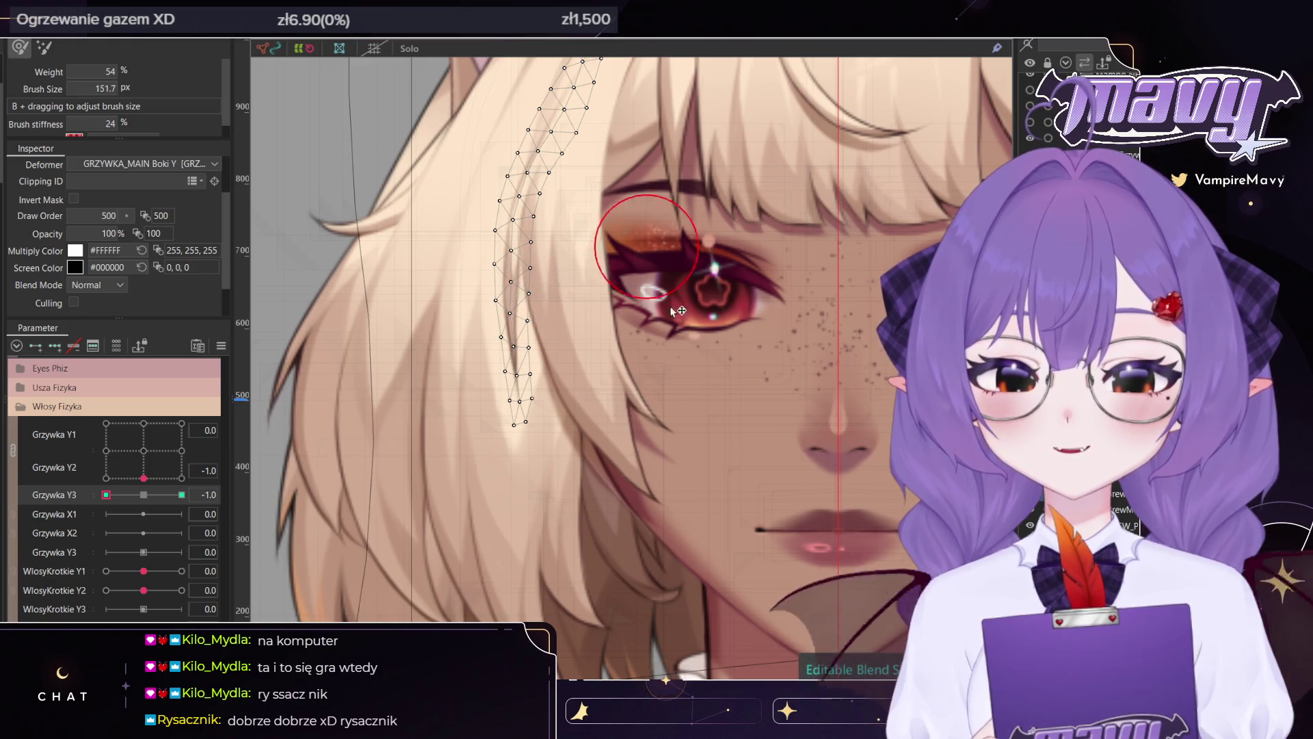
scroll(679, 311, down, 5)
drag(106, 495, 158, 494)
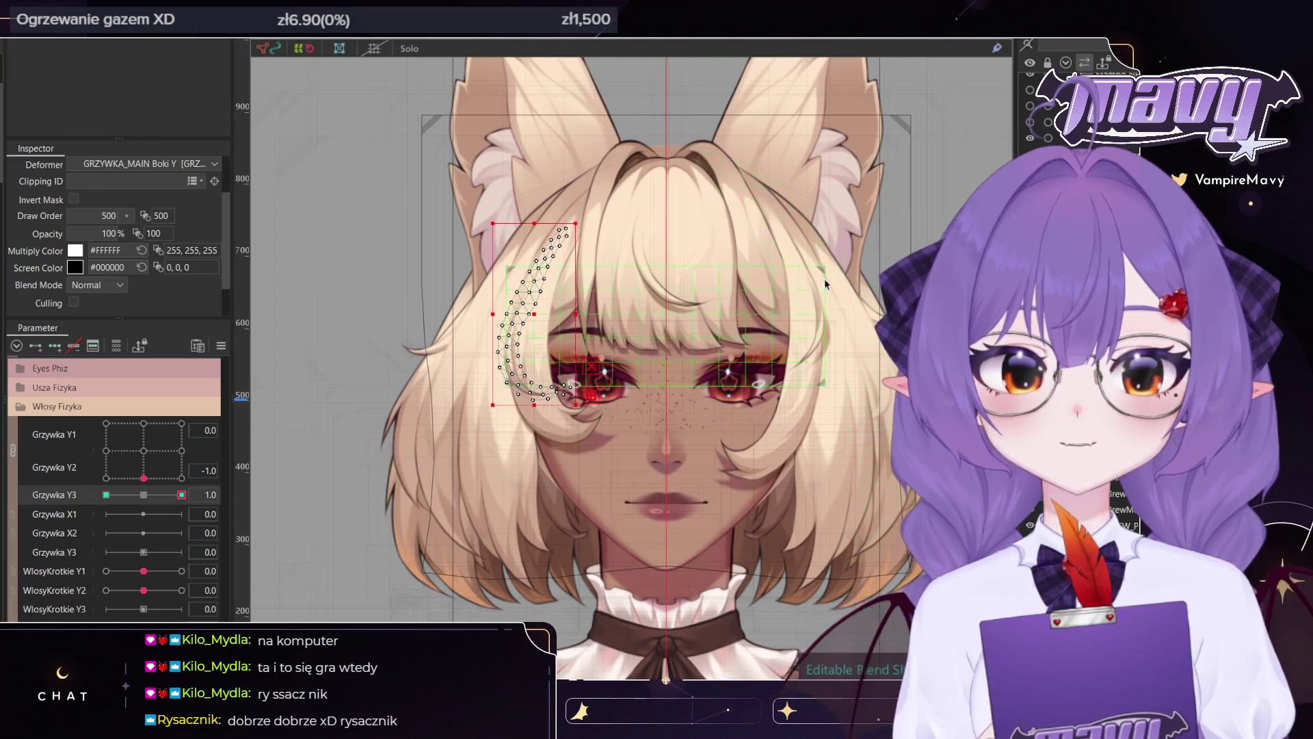
scroll(823, 277, up, 3)
scroll(819, 371, up, 3)
scroll(838, 381, down, 2)
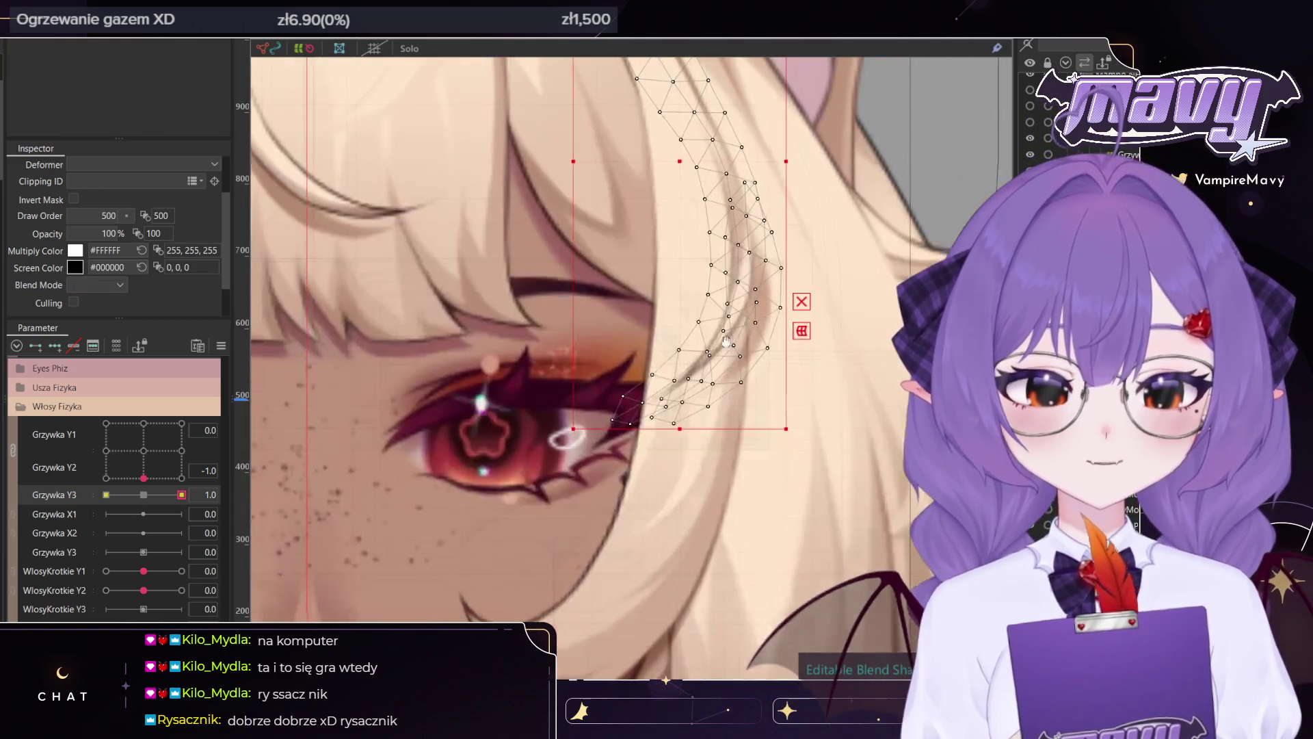
Push the strand's lower end up-left, then right and straight at Grzywka Y3 -1.0
key(b)
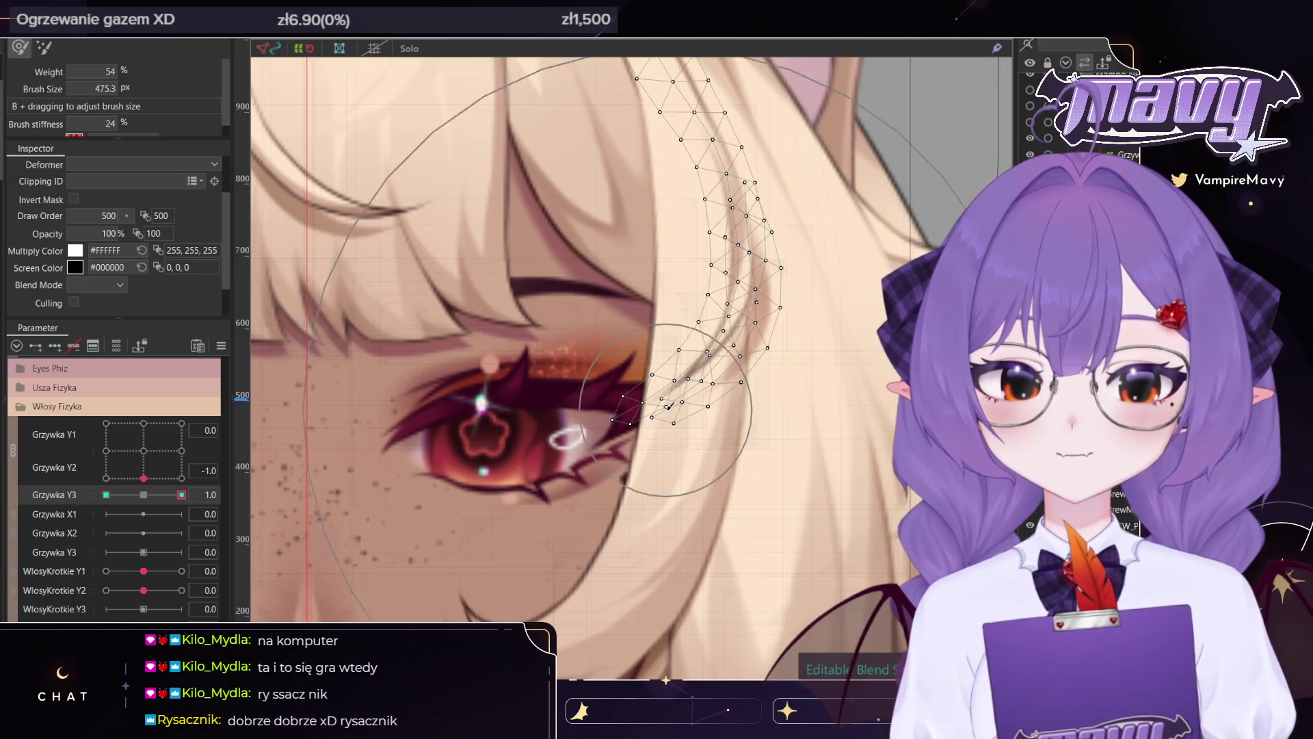
scroll(570, 458, down, 3)
drag(570, 458, 547, 428)
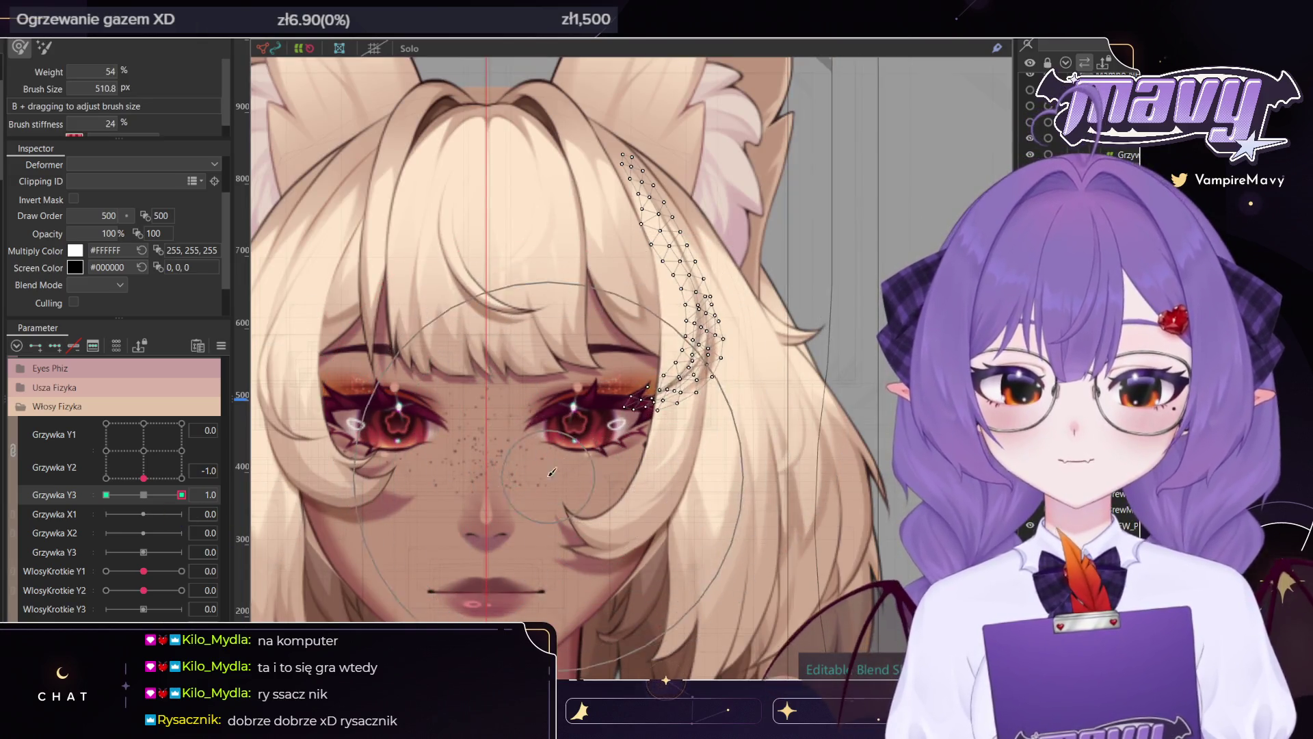
click(106, 495)
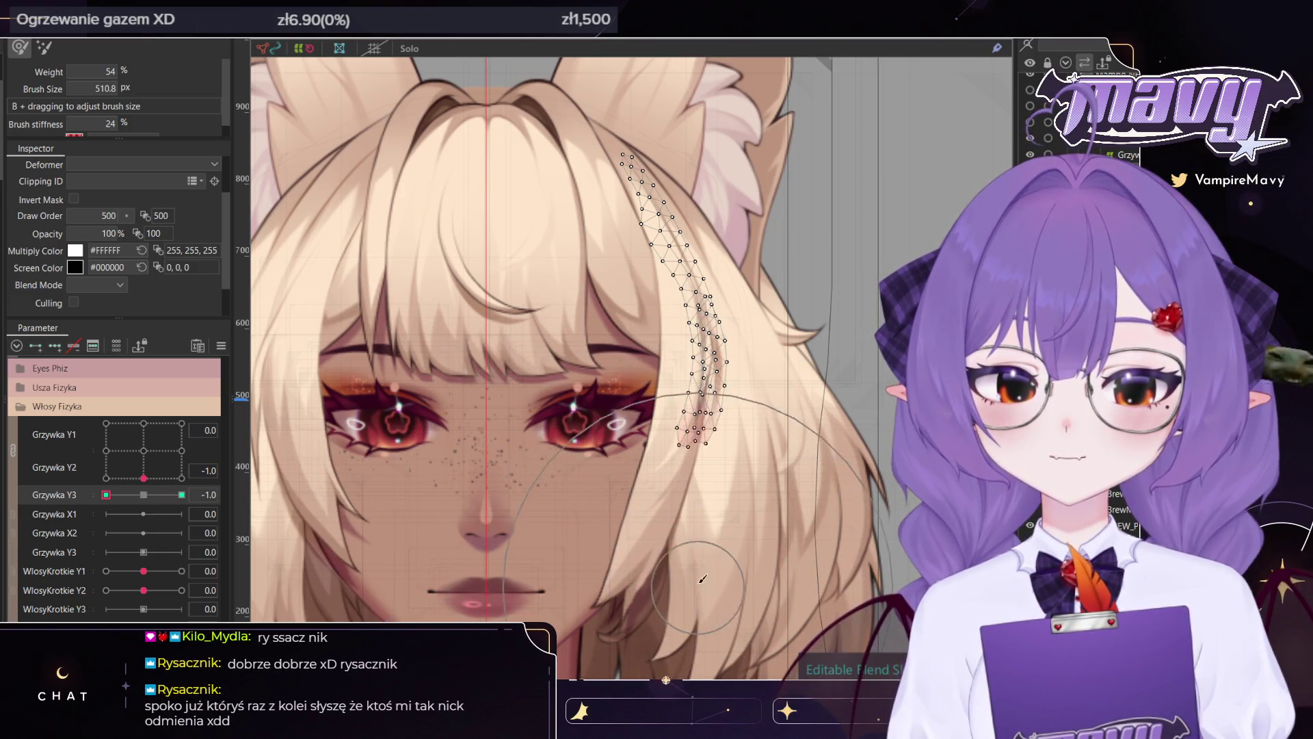
drag(659, 570, 732, 528)
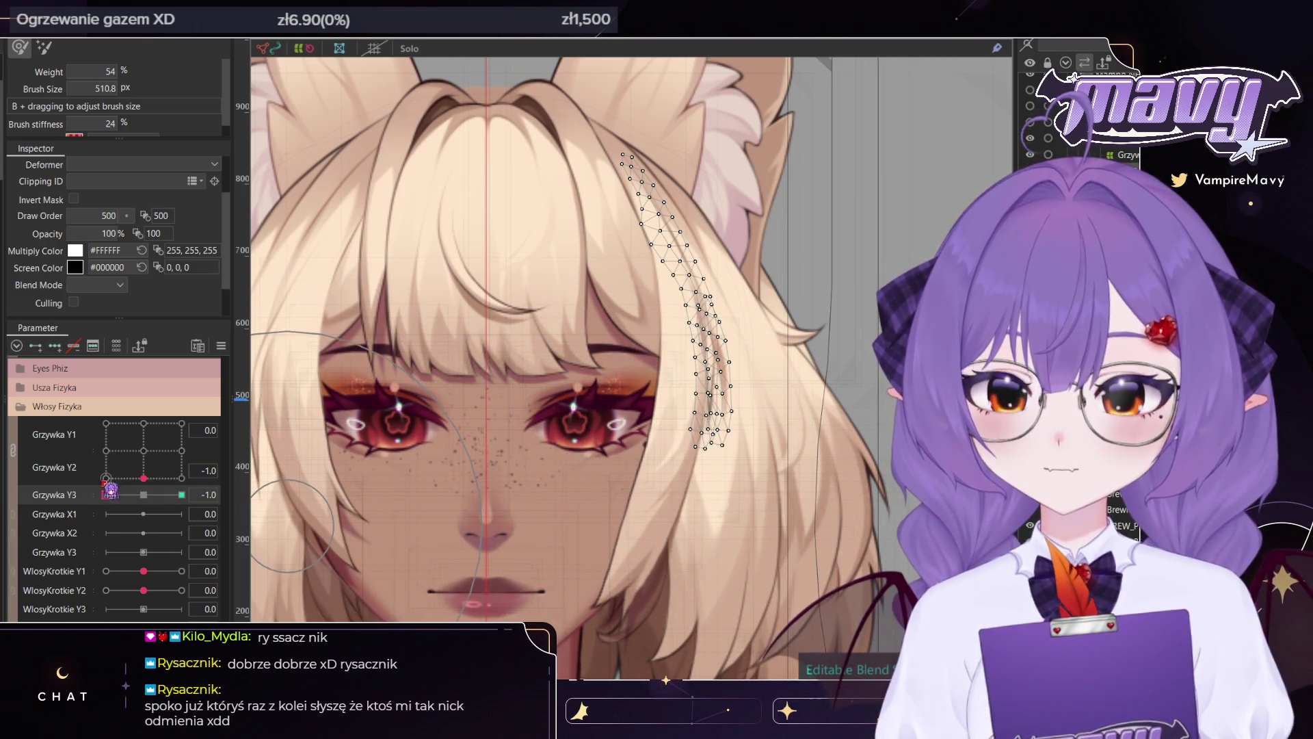
scroll(630, 338, down, 3)
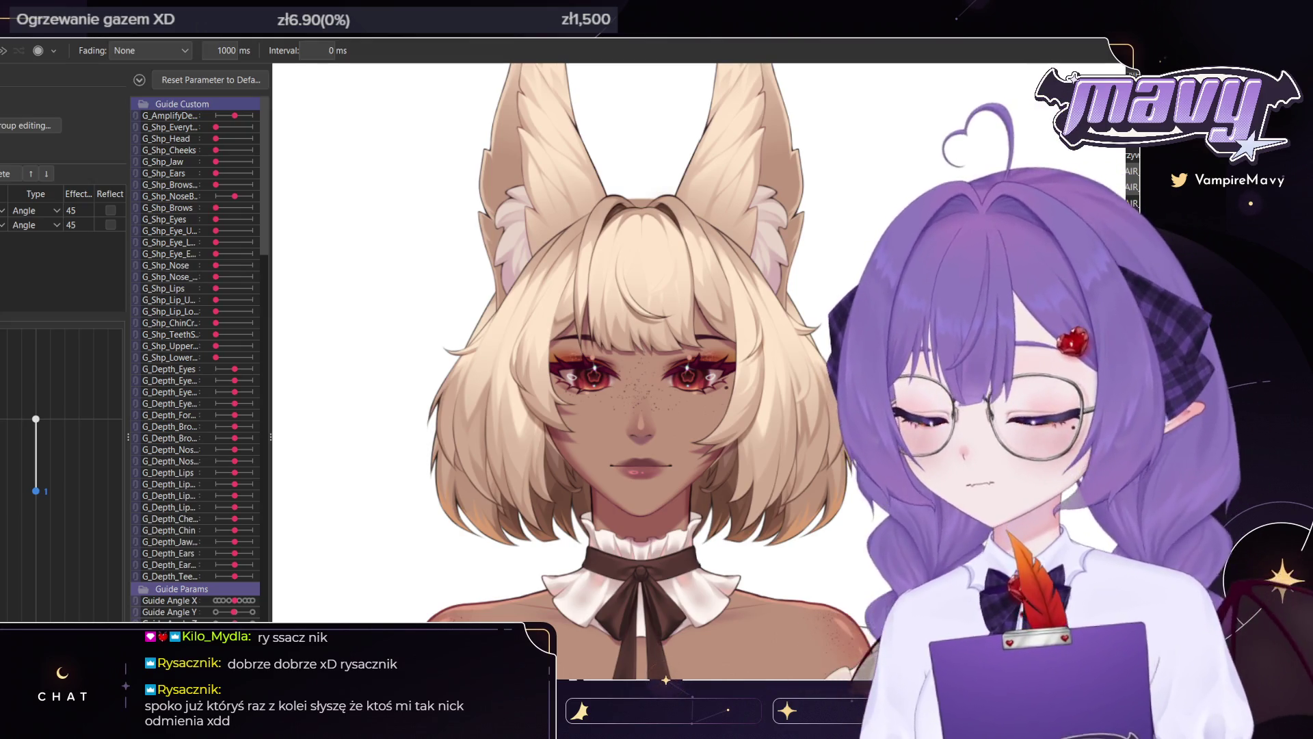
click(1127, 544)
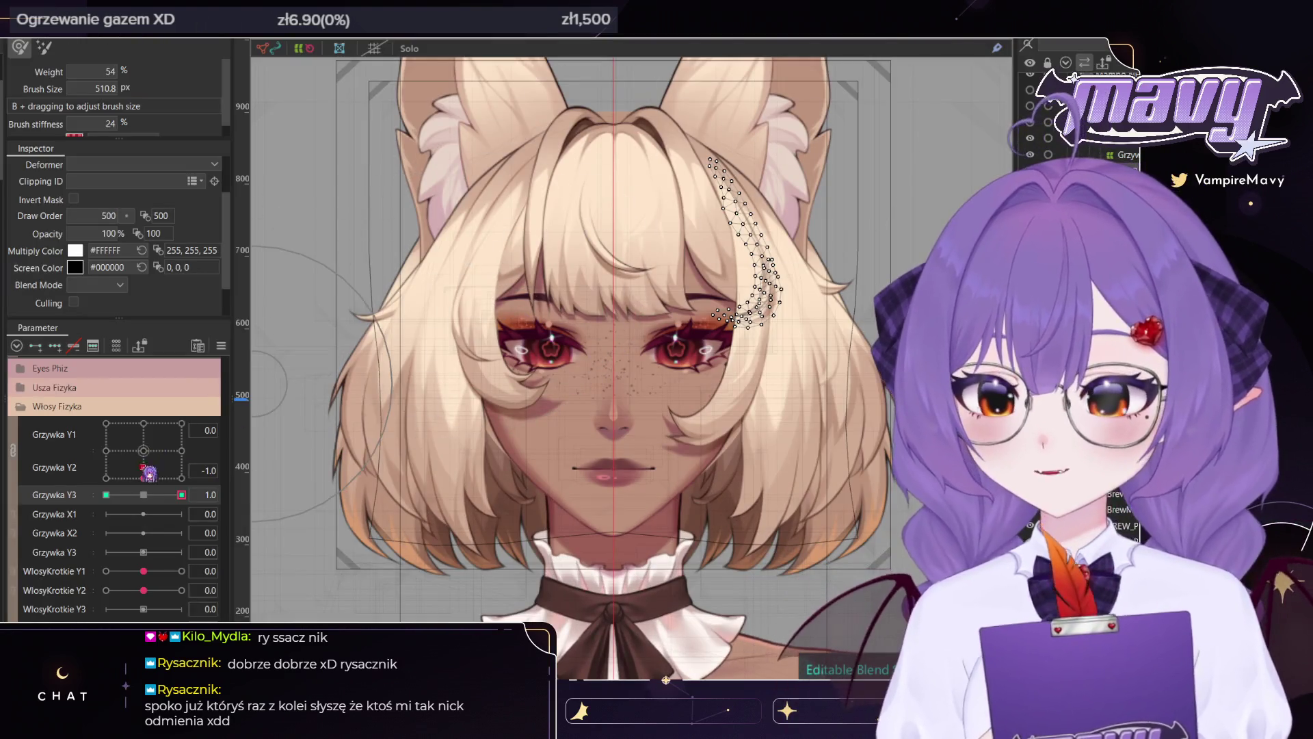
Test the bangs across the Grzywka Y1/Y2 pad, from top-left to Y1 -1.0 and 1.0
click(144, 494)
drag(144, 478, 69, 454)
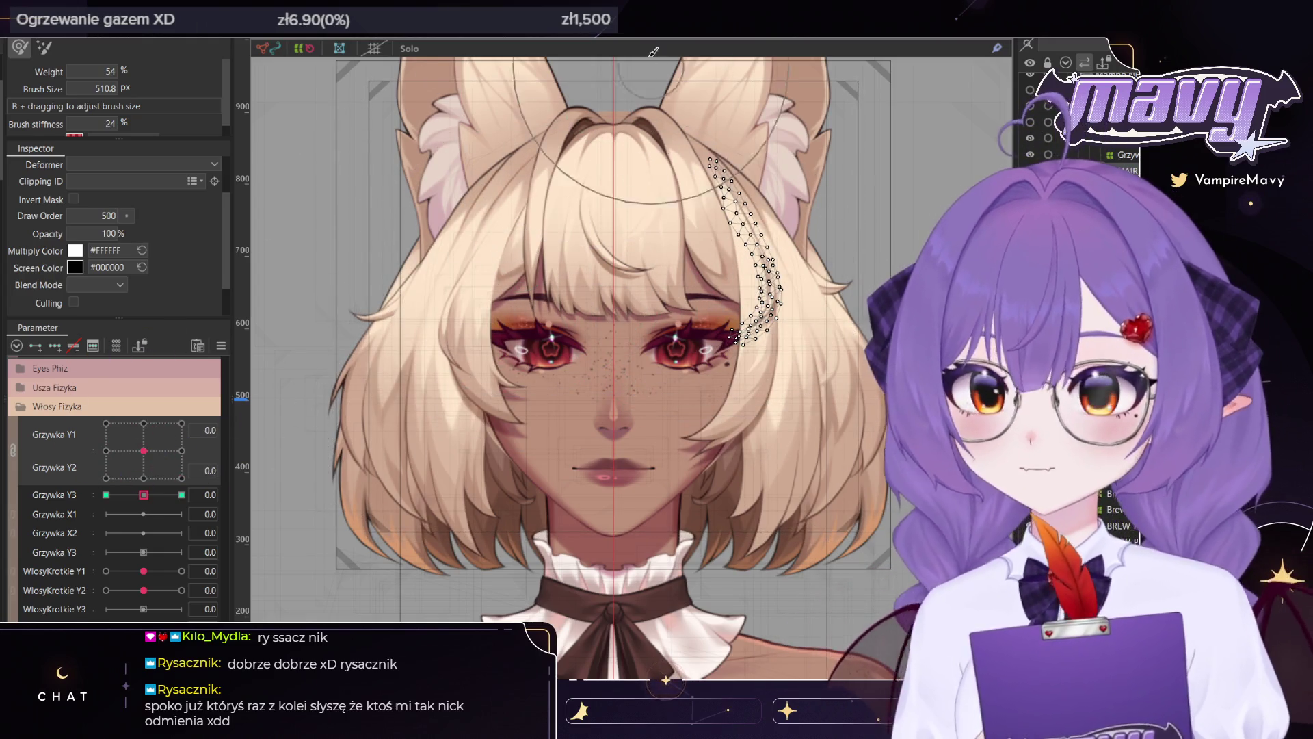
click(393, 205)
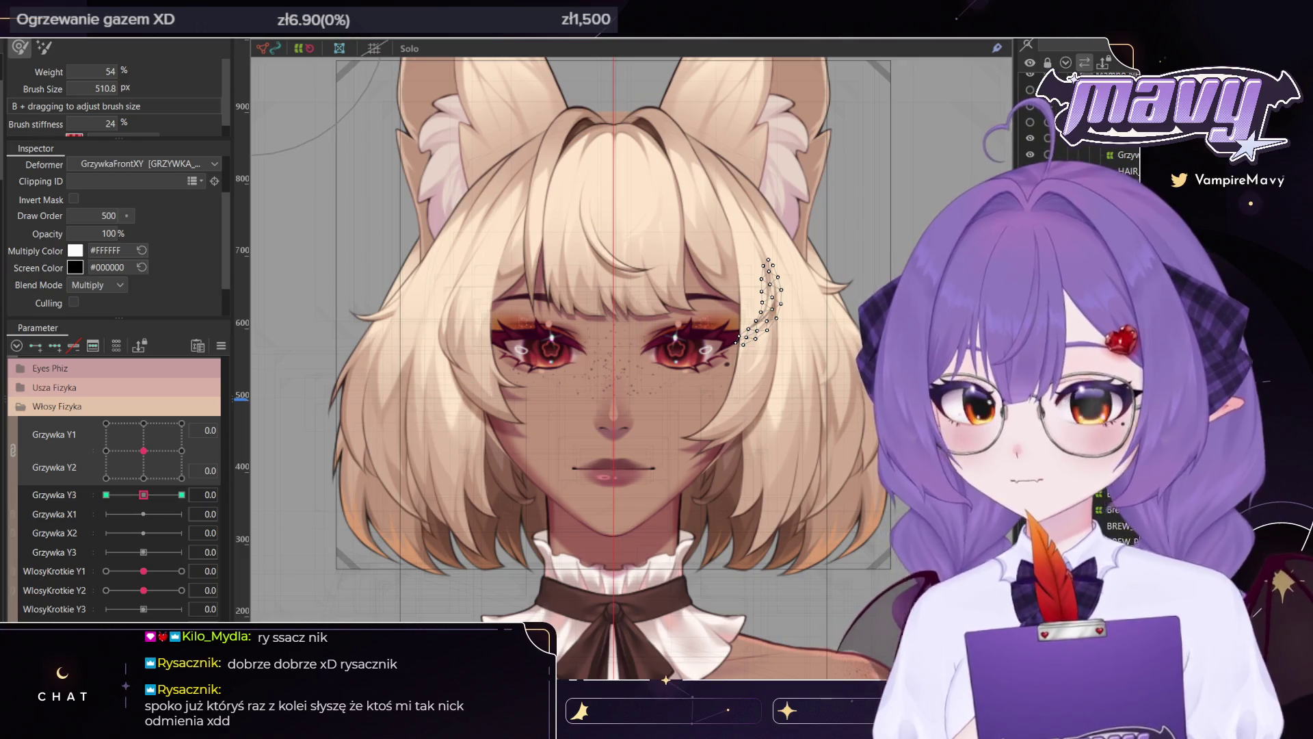
drag(144, 450, 81, 465)
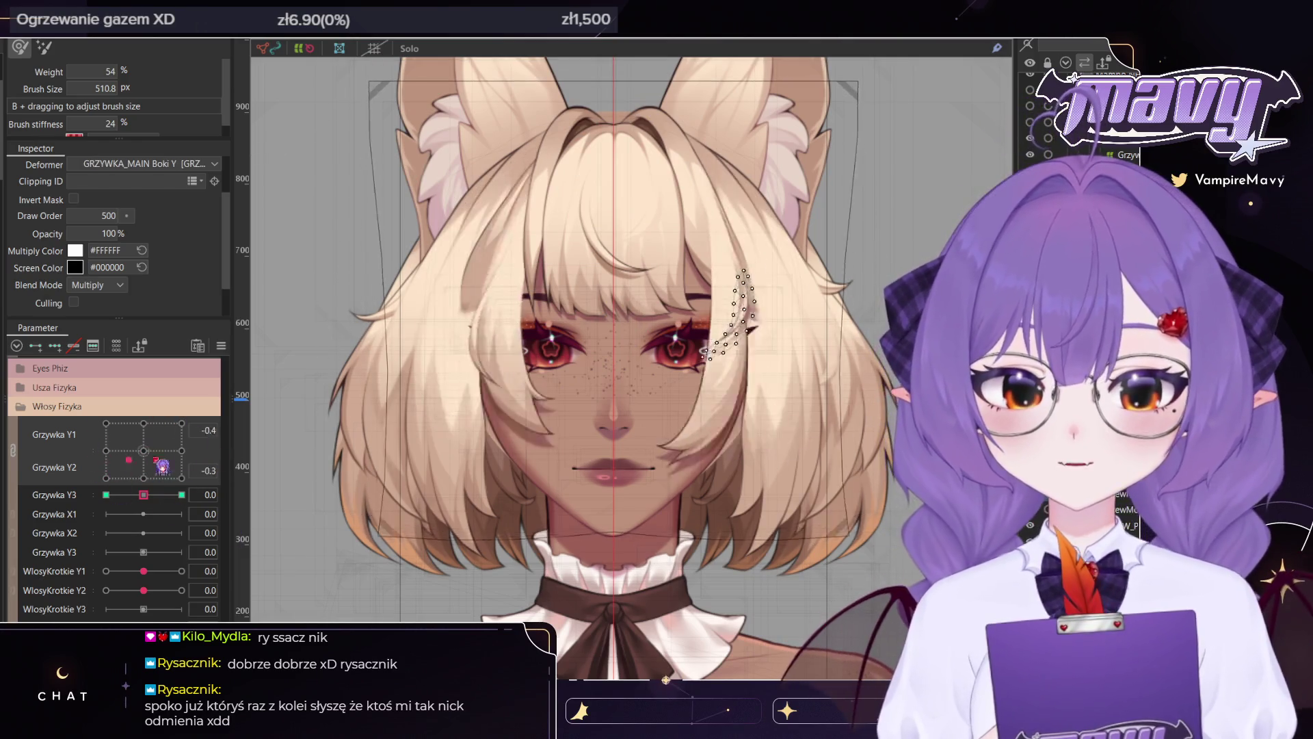
mouse_move(83, 471)
mouse_down()
mouse_move(239, 458)
mouse_move(106, 424)
mouse_up()
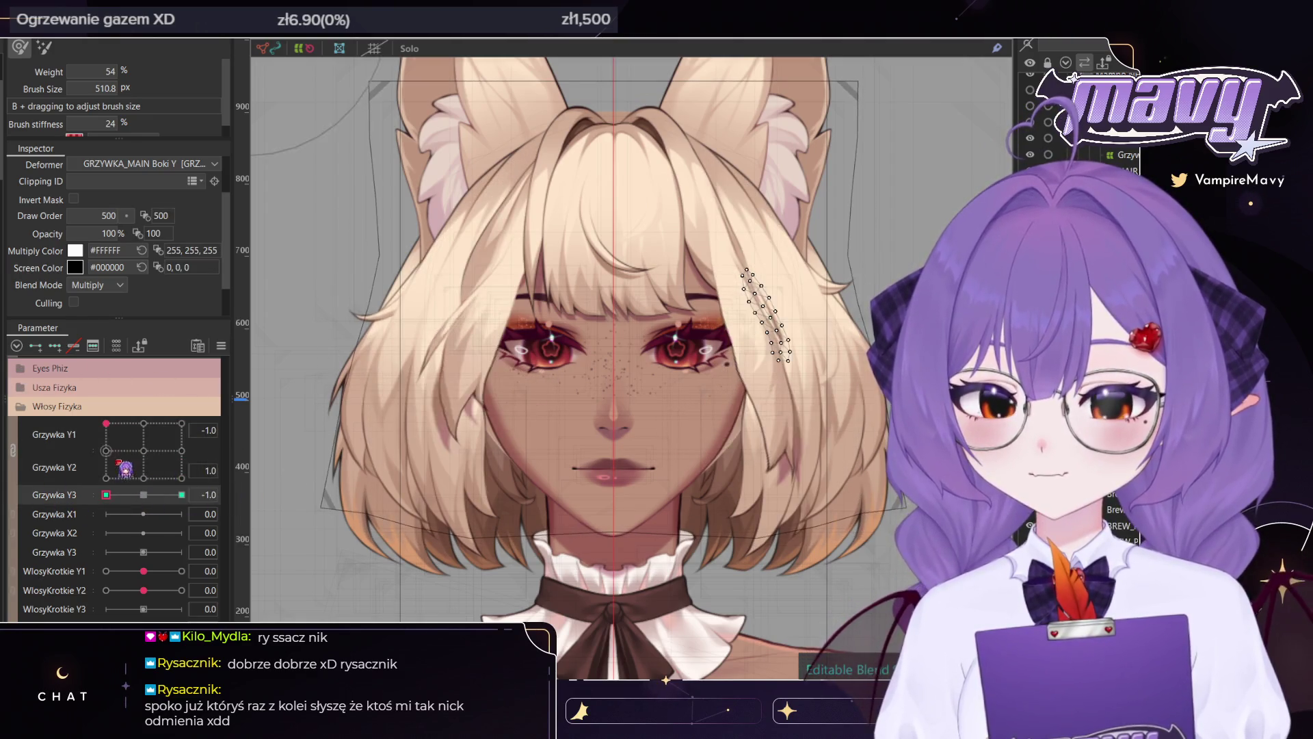
Split Grzywka Y1 and Y2 into separate sliders and test the bangs at Grzywka Y2 -1.0
click(13, 450)
drag(106, 464, 144, 464)
mouse_move(181, 444)
mouse_down()
mouse_move(144, 445)
mouse_move(164, 426)
mouse_move(144, 425)
mouse_up()
mouse_move(144, 445)
mouse_down()
mouse_move(106, 444)
mouse_move(181, 464)
mouse_up()
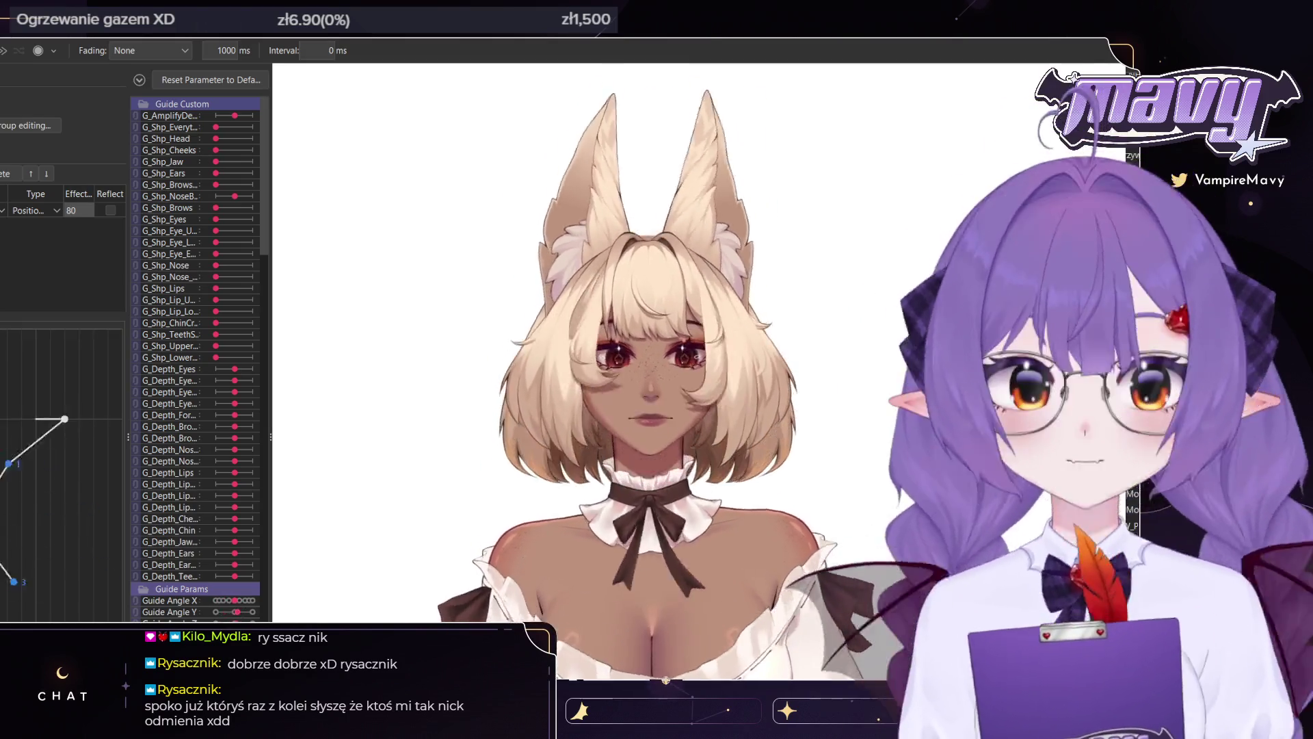
Right-click the physics output graph to view its adjustment options
right_click(15, 171)
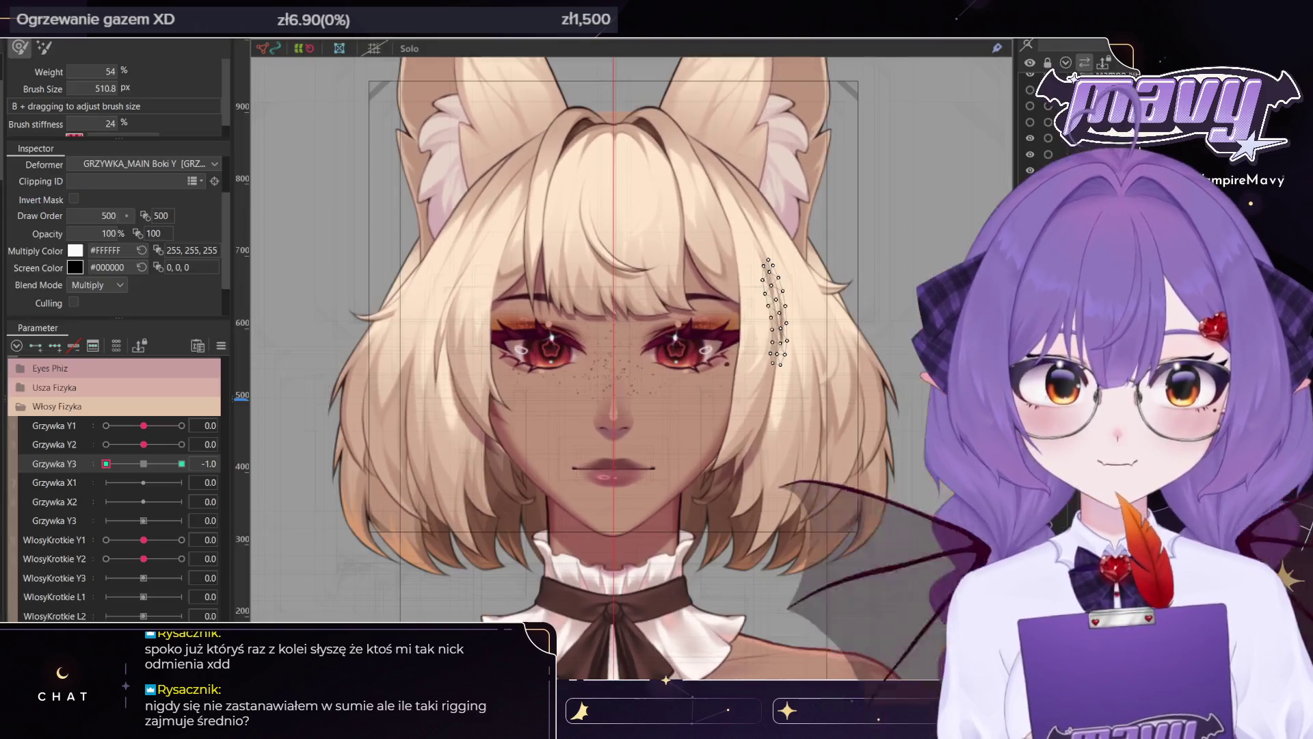
Reset Grzywka Y3 to 0.0, select GrzywkaFrontXY and add three keyforms to Grzywka Y2
click(144, 464)
mouse_move(144, 444)
mouse_down()
mouse_move(266, 444)
mouse_move(145, 446)
mouse_up()
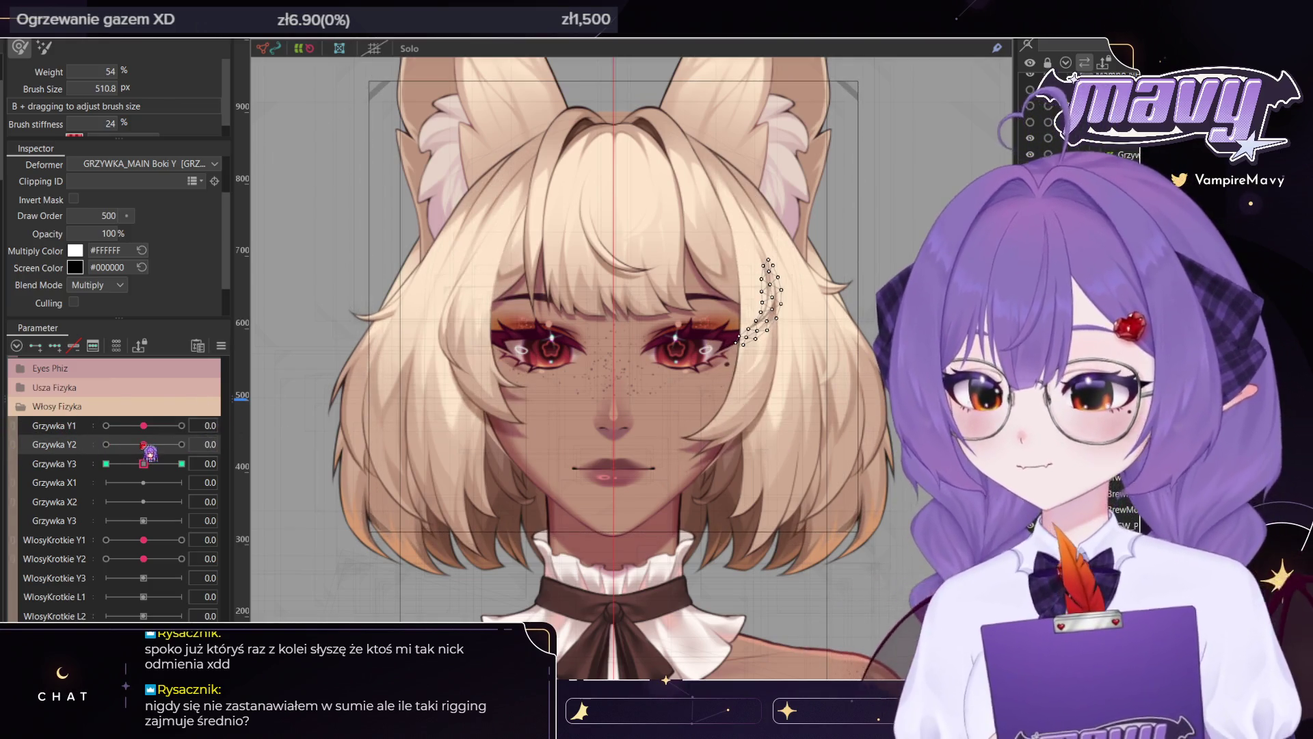
click(1122, 155)
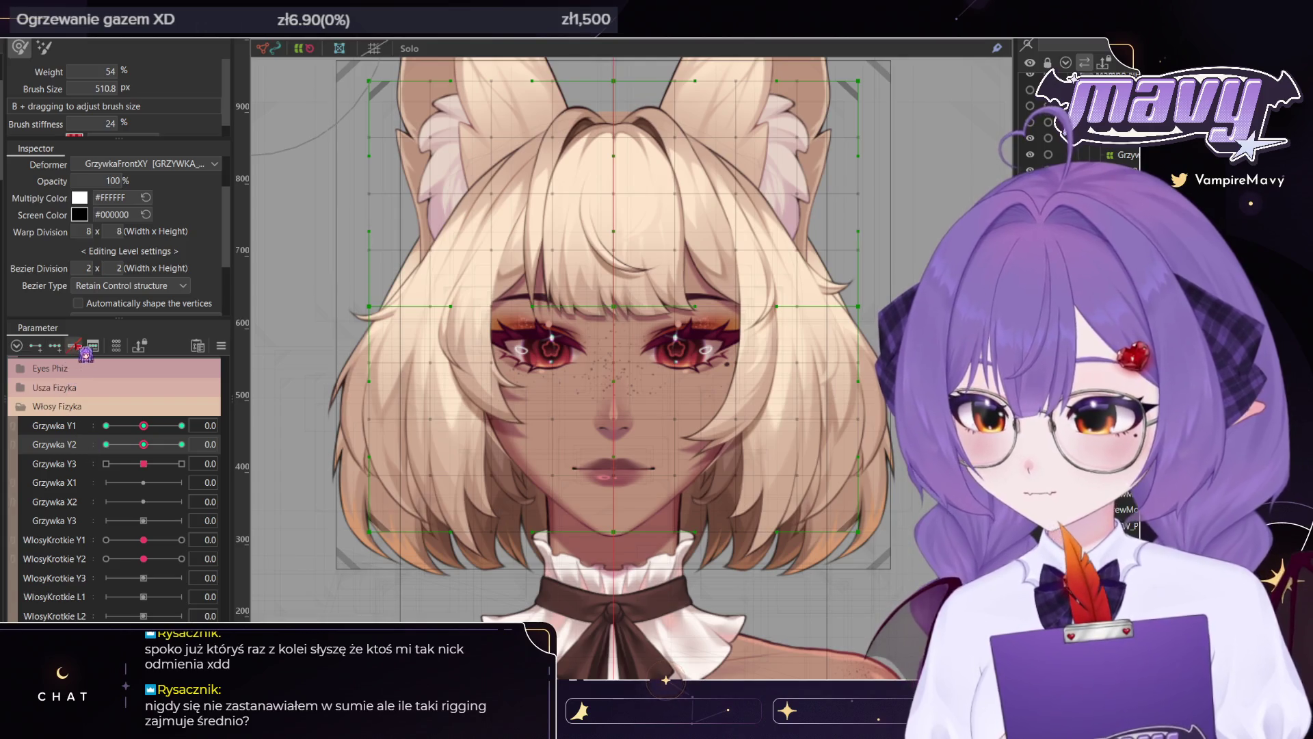
click(56, 346)
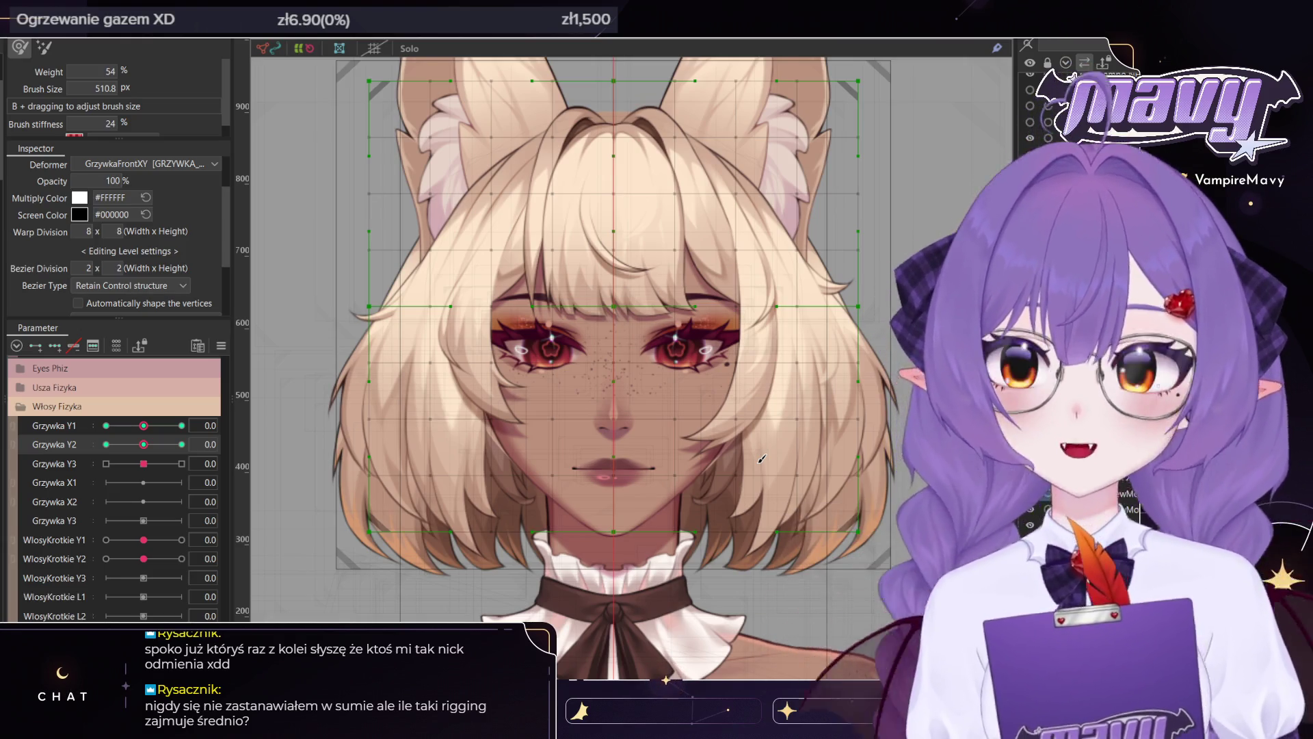
At Grzywka Y2 1.0, push the left hair's warp points outward and leftward
mouse_move(143, 425)
mouse_down()
mouse_move(181, 425)
mouse_move(181, 446)
mouse_up()
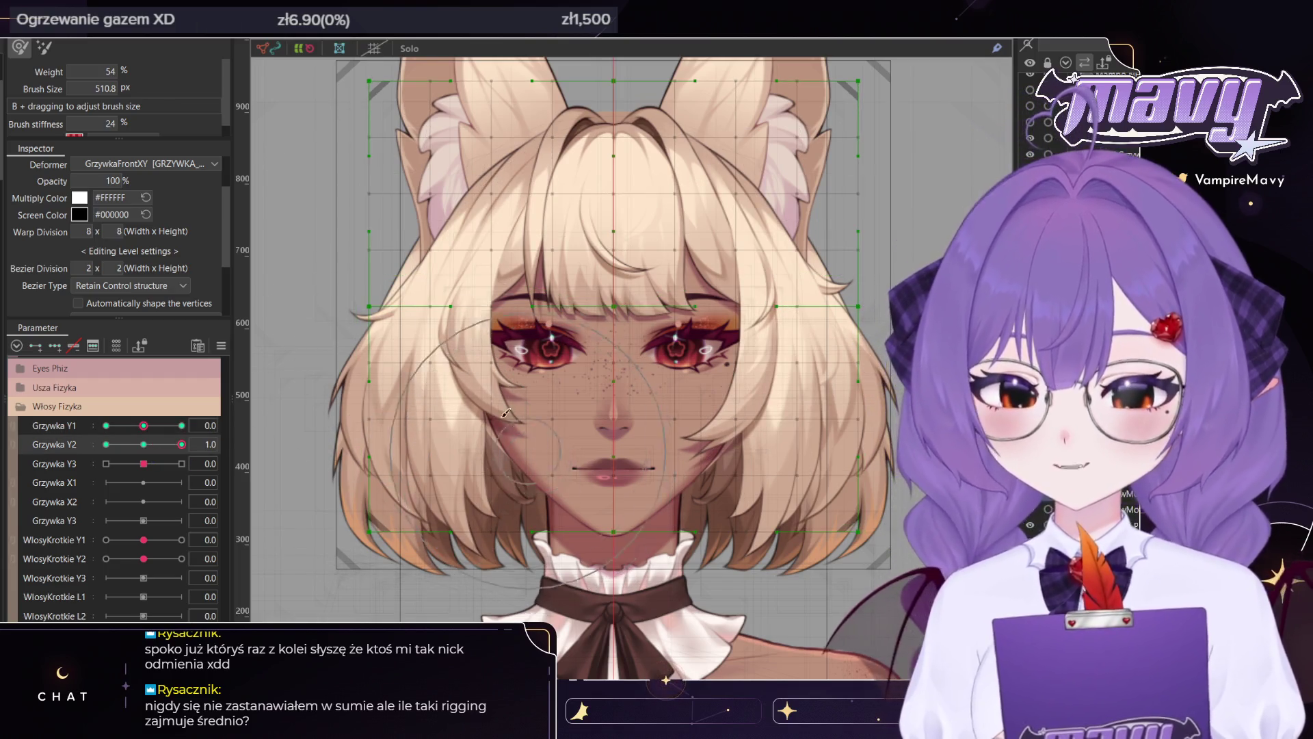
mouse_move(497, 539)
mouse_down()
mouse_move(438, 472)
mouse_move(469, 582)
mouse_up()
click(443, 477)
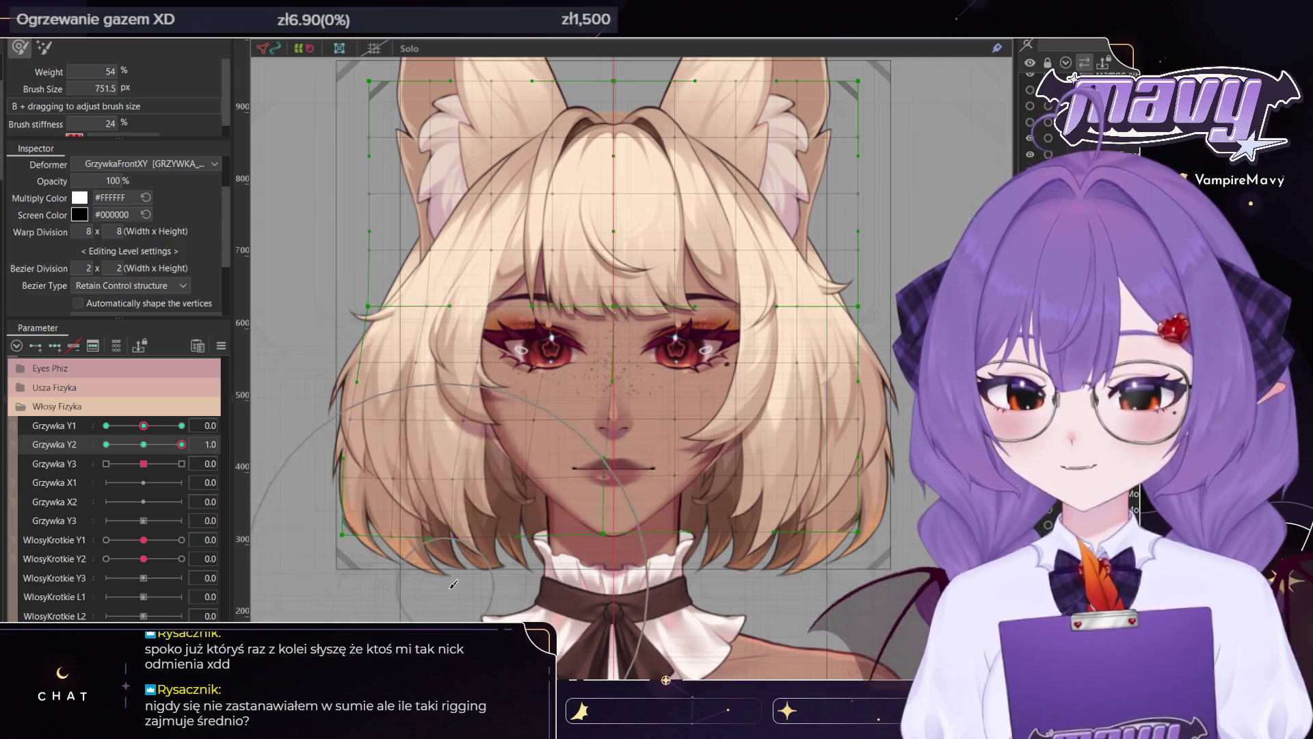
drag(393, 472, 360, 467)
drag(440, 388, 517, 460)
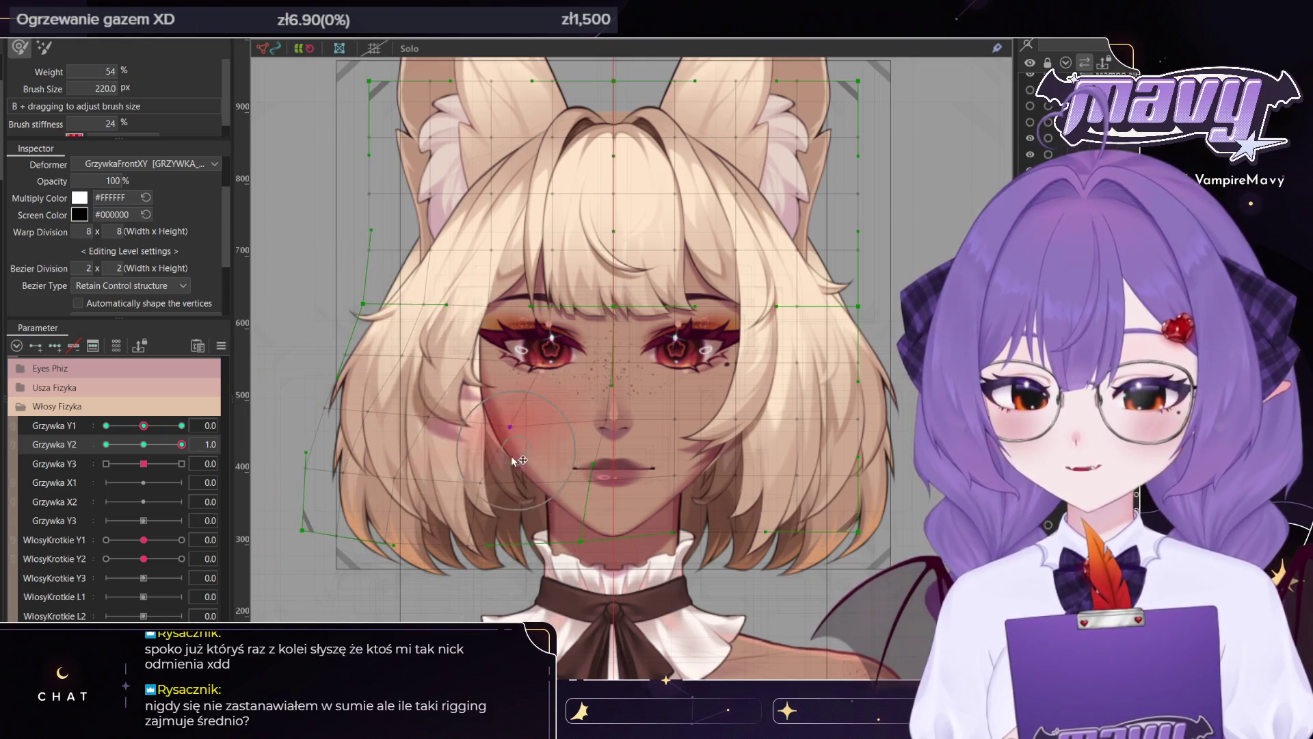
drag(525, 460, 517, 456)
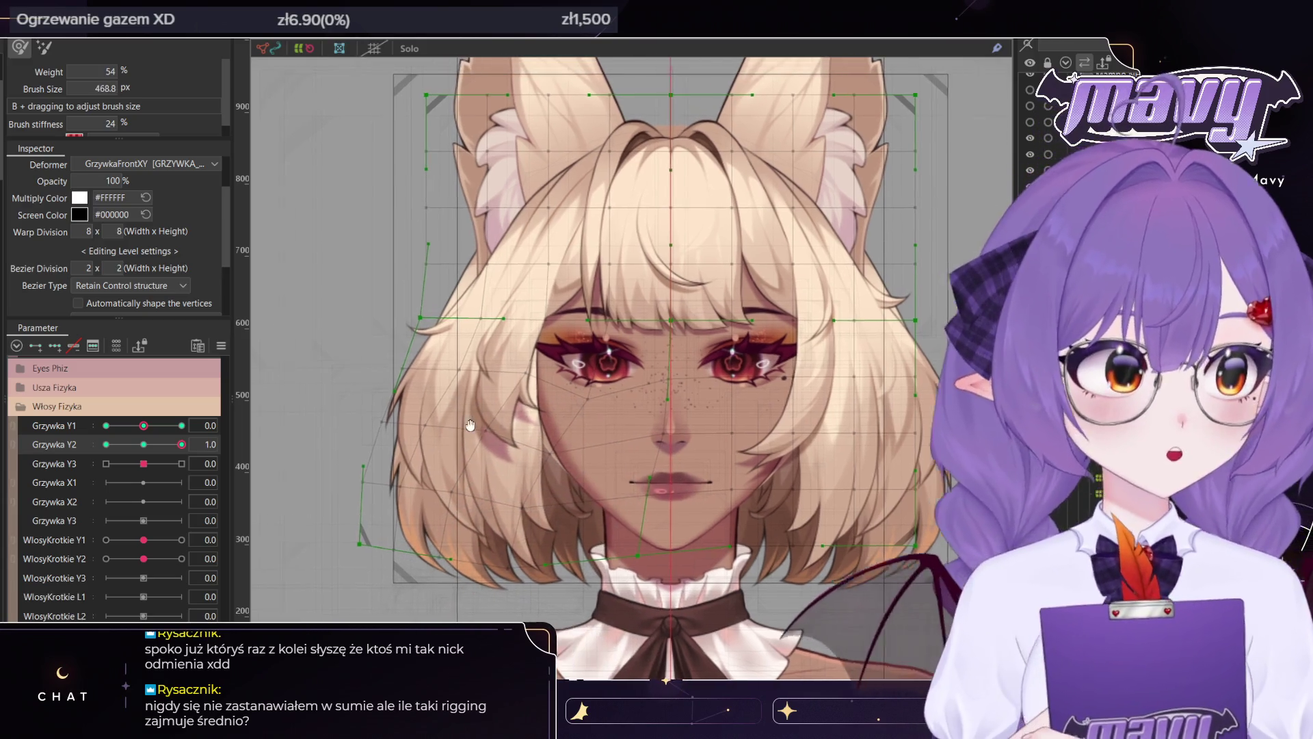
drag(181, 444, 150, 444)
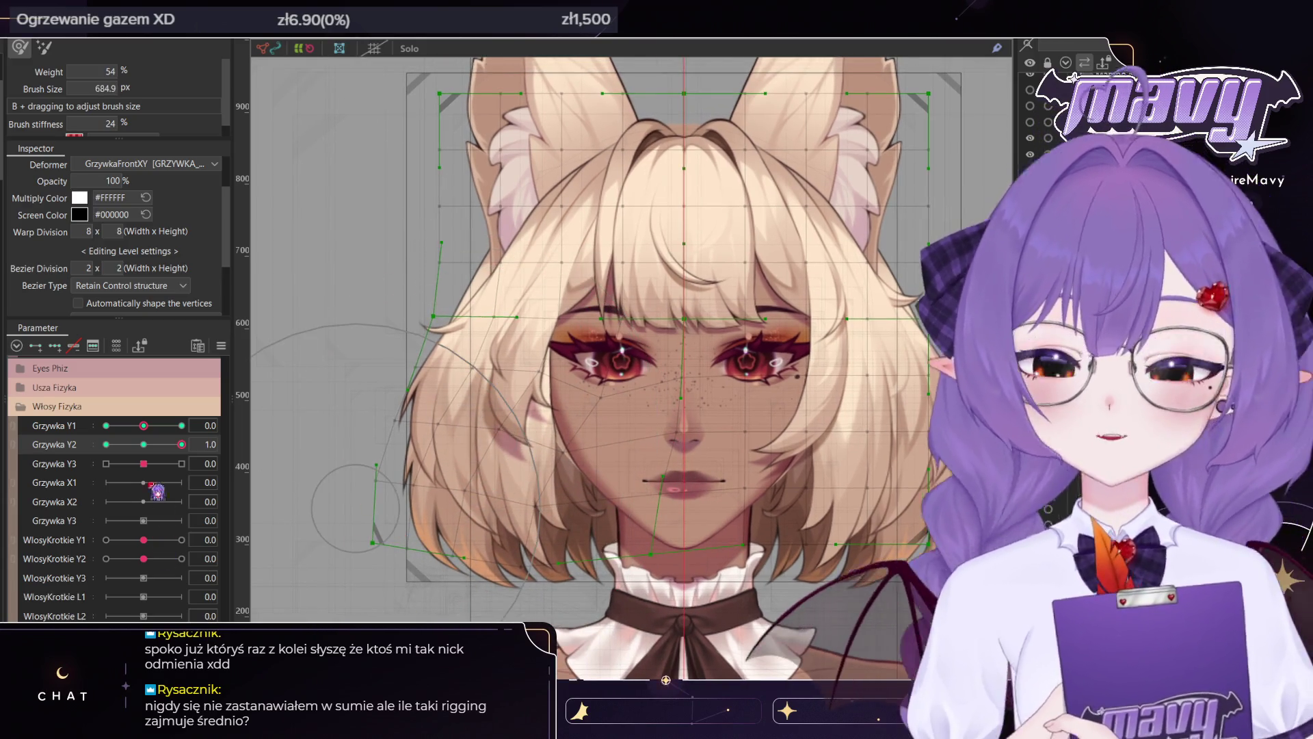
click(181, 444)
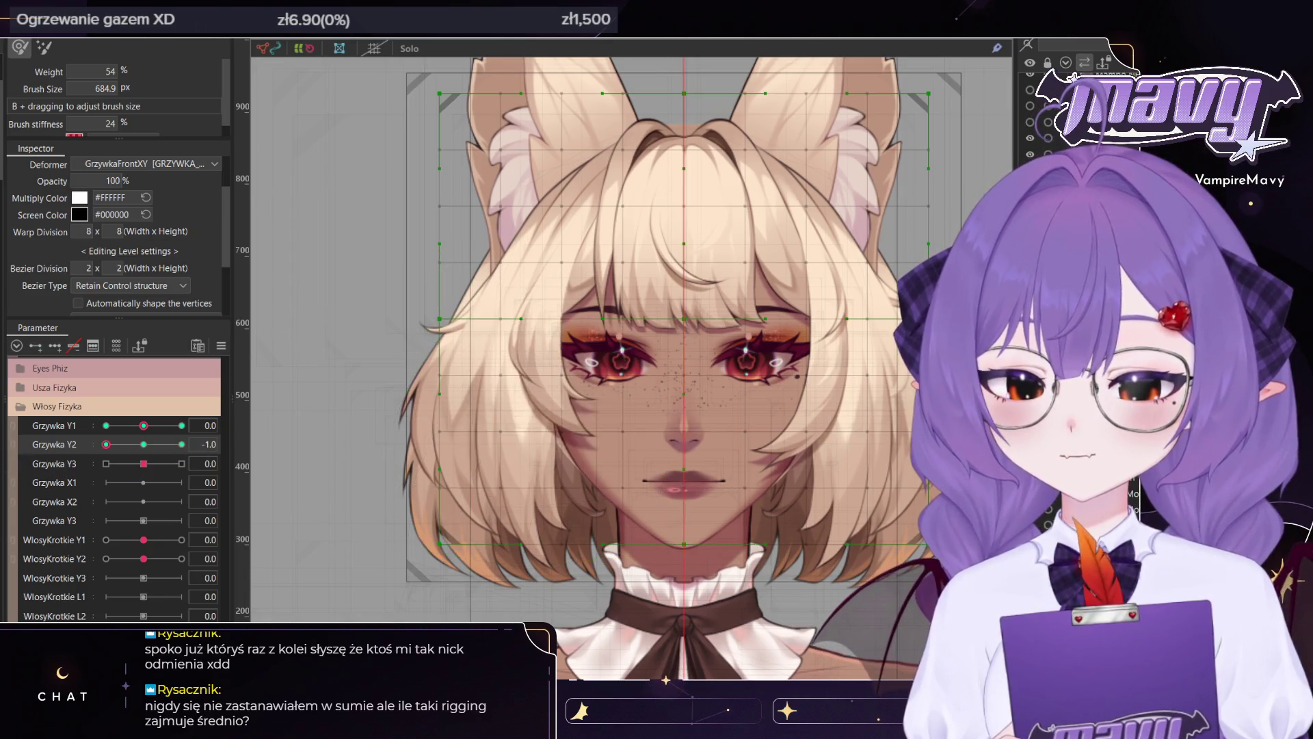
mouse_move(458, 395)
mouse_down()
mouse_move(558, 298)
mouse_move(509, 304)
mouse_up()
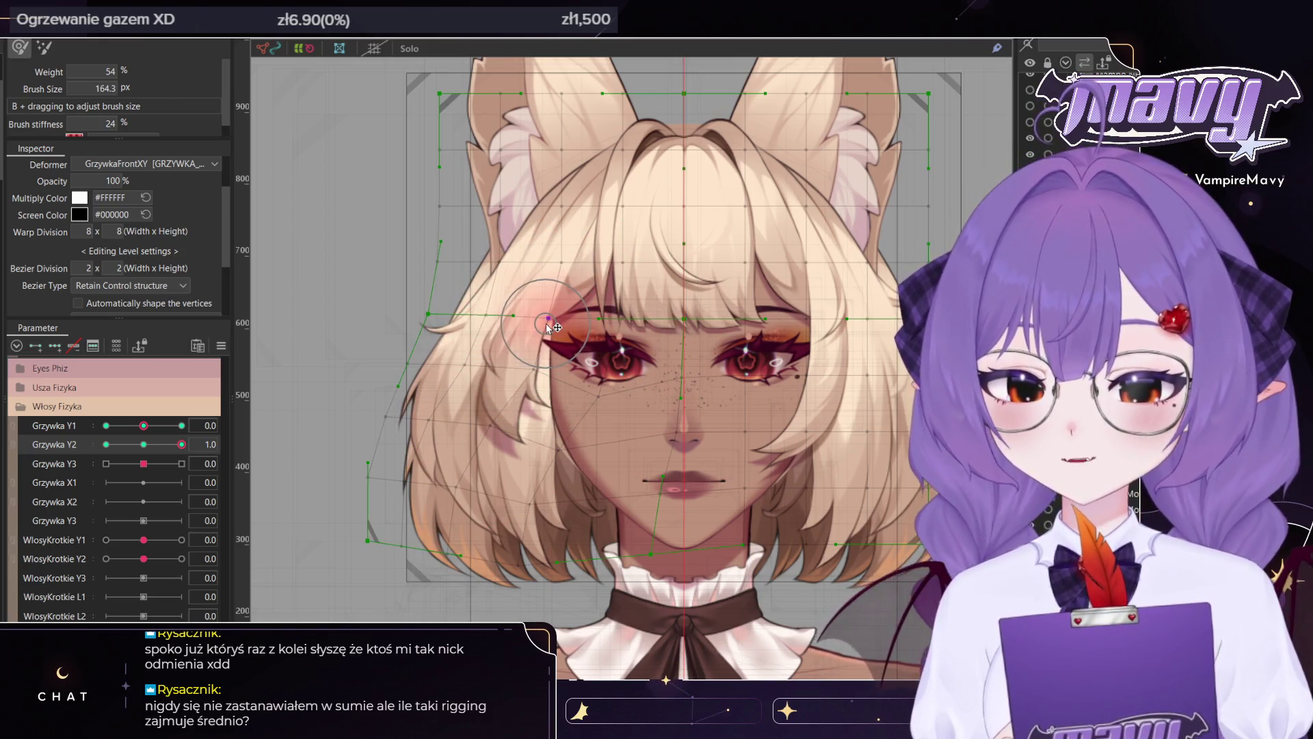
At Grzywka Y2 -1.0, push the warp's left side outward and central lines right around the nose
click(106, 444)
mouse_move(540, 457)
mouse_down()
mouse_move(558, 486)
mouse_move(611, 446)
mouse_move(569, 413)
mouse_move(589, 414)
mouse_move(540, 420)
mouse_move(613, 416)
mouse_move(515, 405)
mouse_move(513, 390)
mouse_up()
click(561, 426)
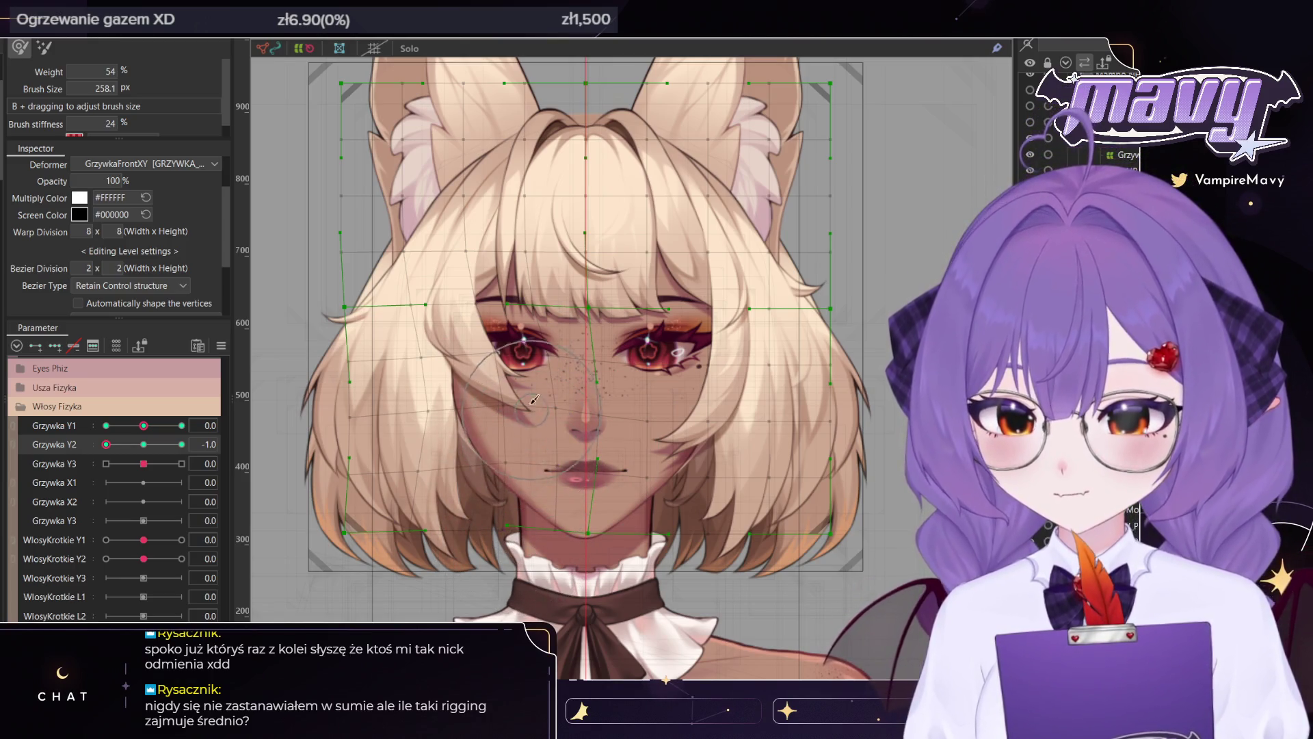
drag(383, 322, 418, 342)
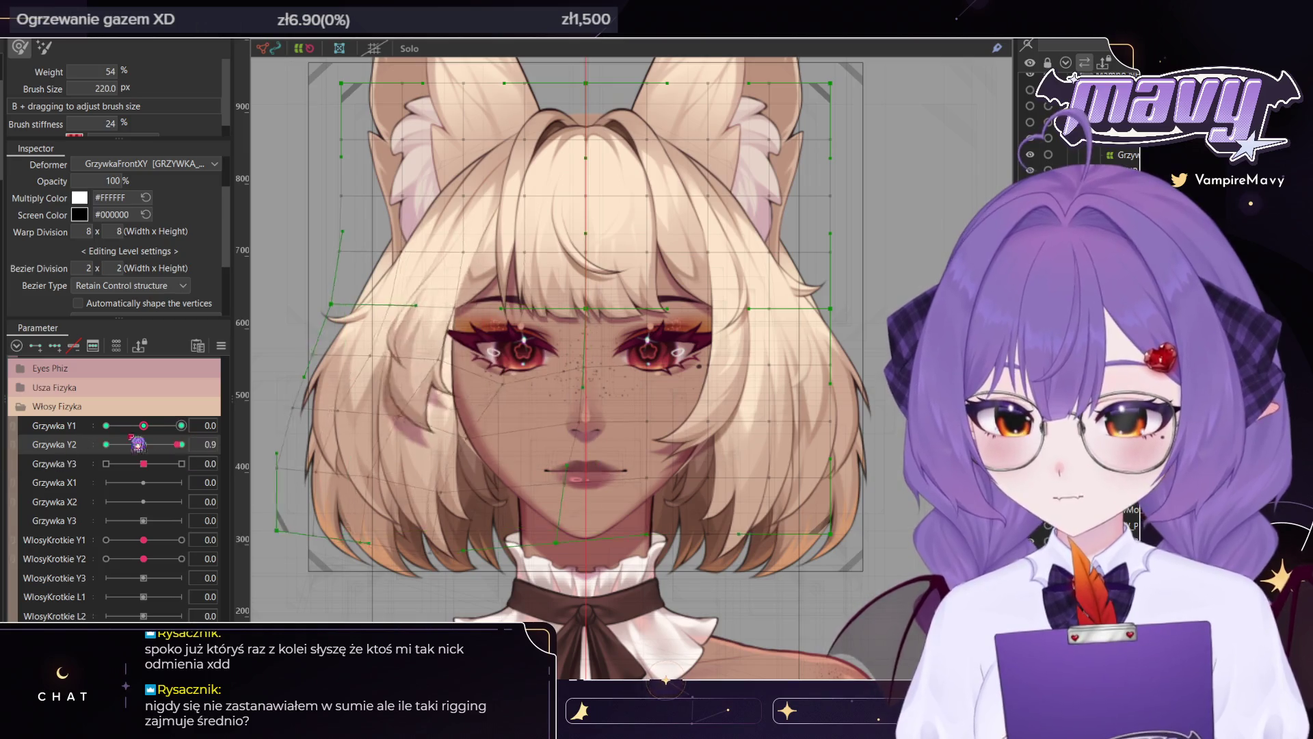
click(106, 444)
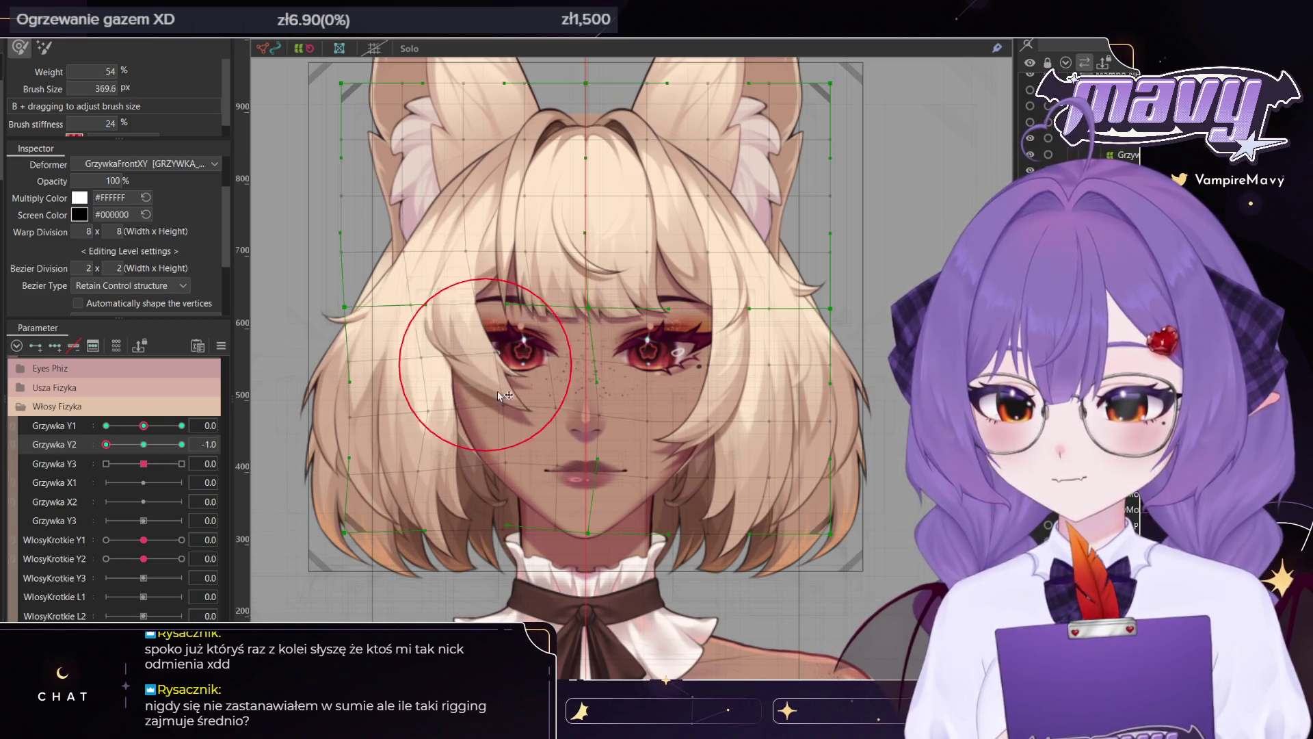
drag(531, 365, 589, 388)
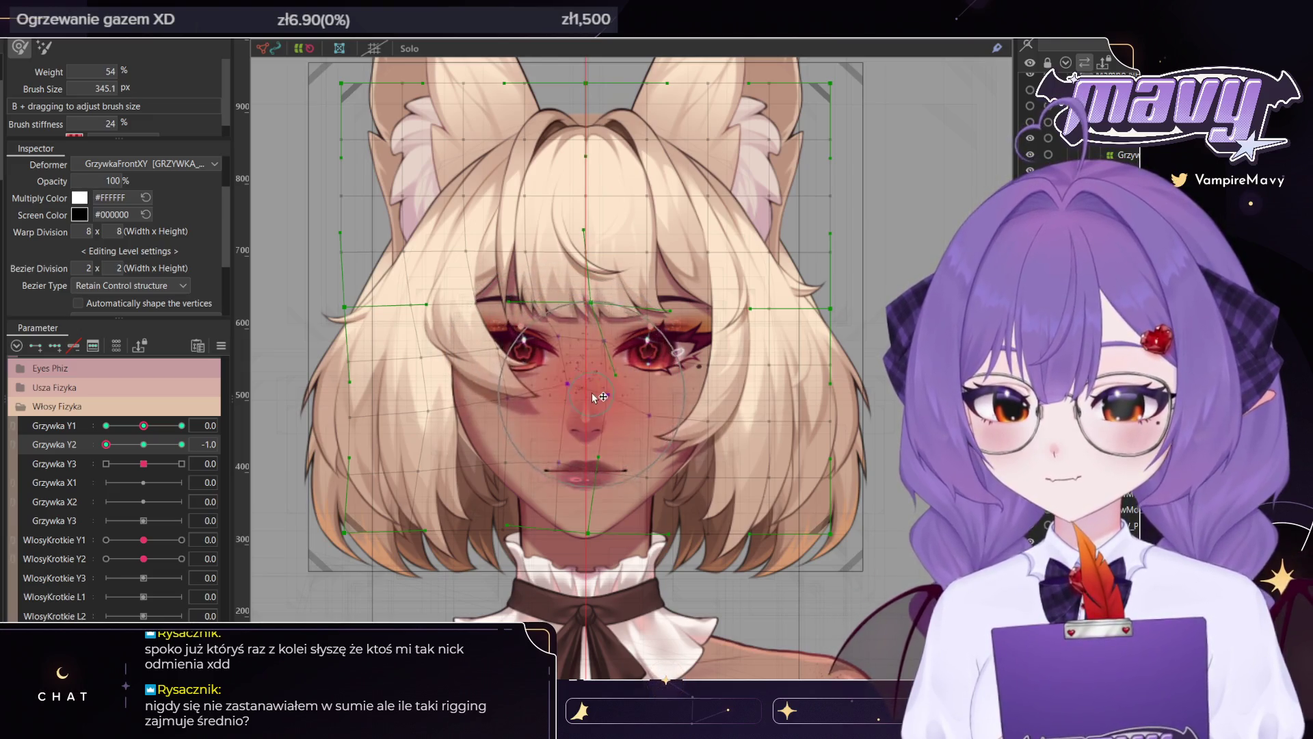
Scrub Grzywka Y2 to preview the bangs motion, returning it to 0.0
drag(206, 445, 330, 451)
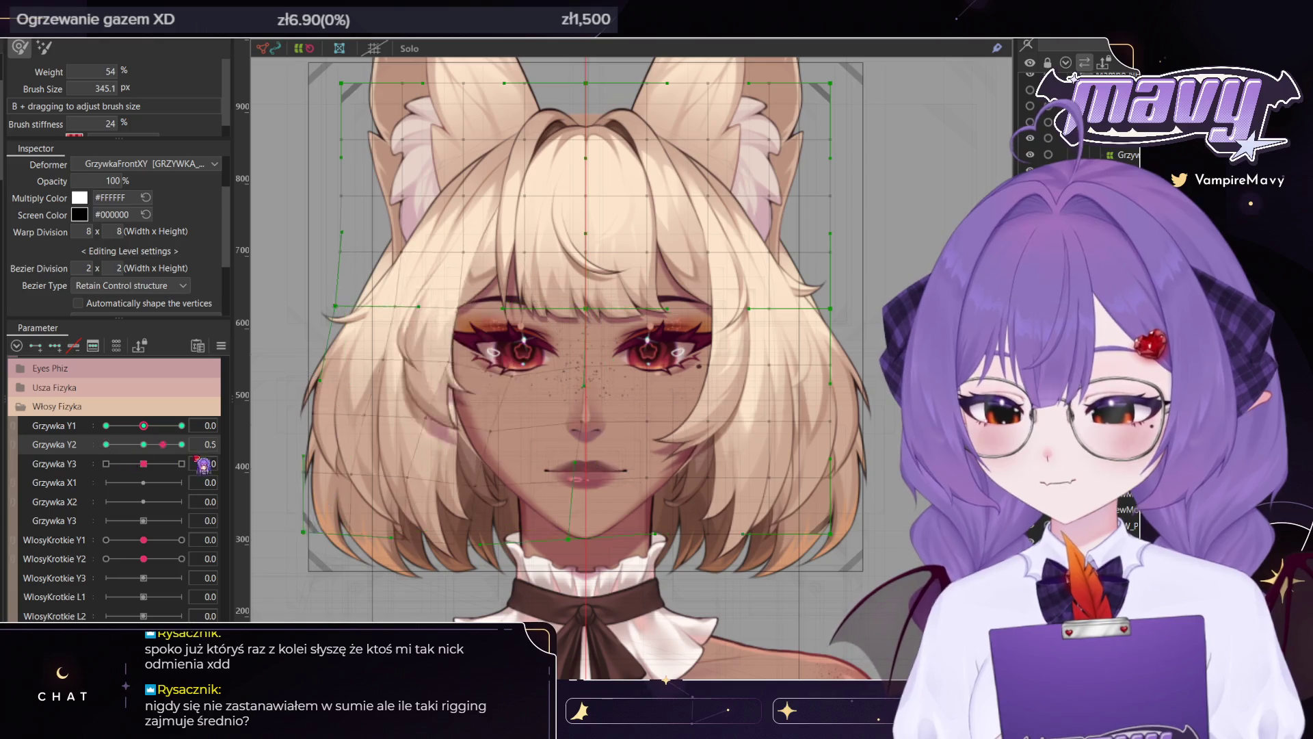
click(143, 445)
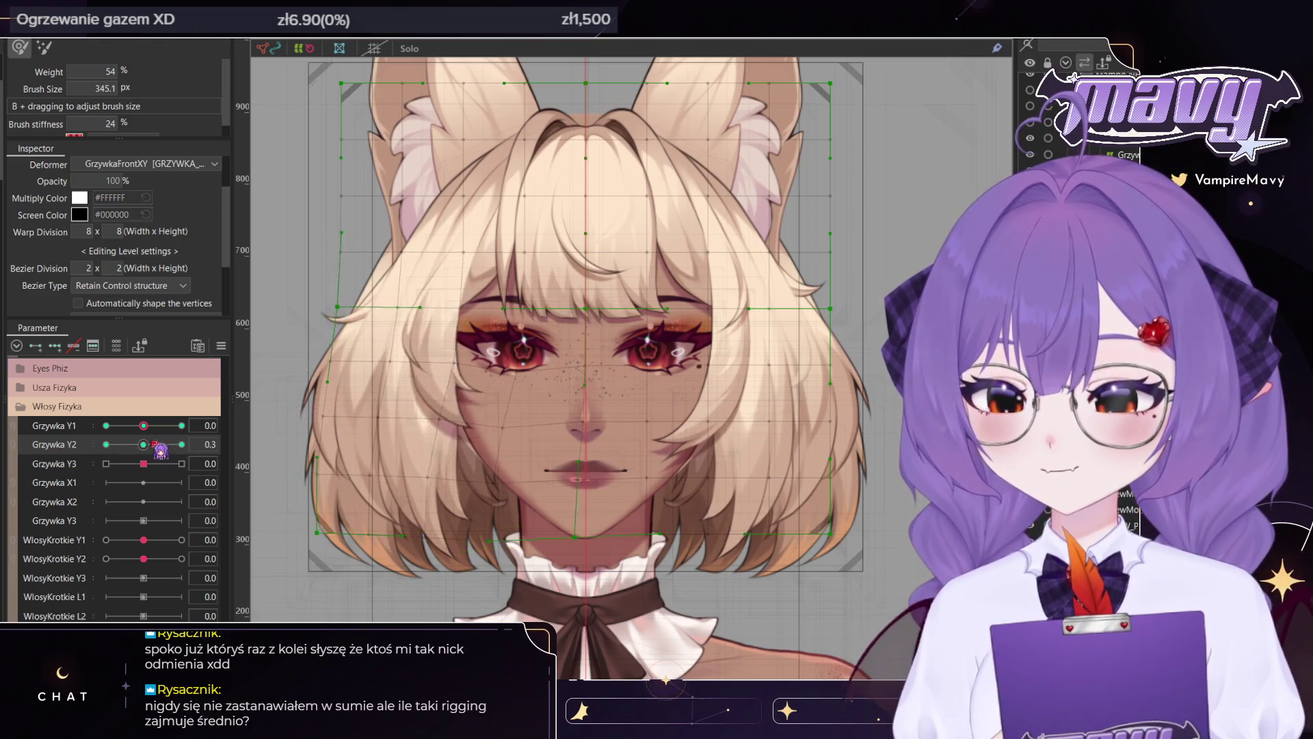
drag(144, 464, 180, 465)
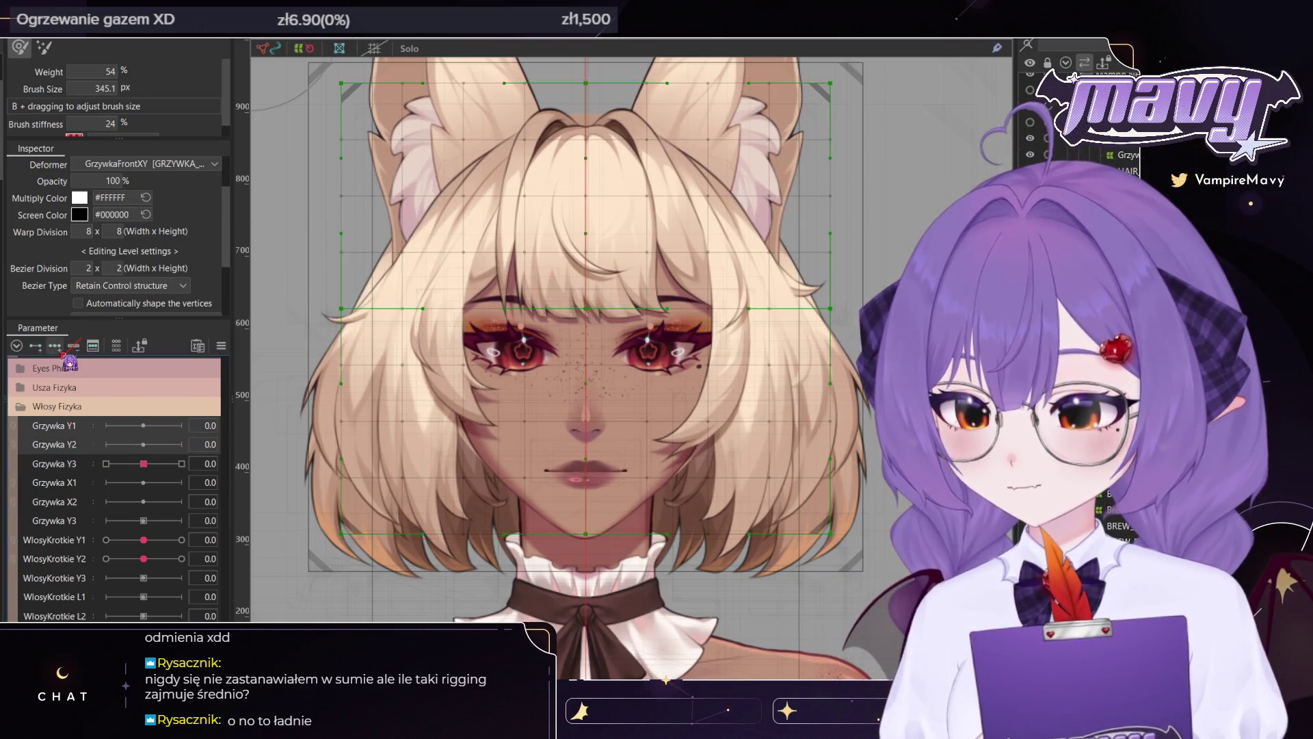
Enlarge the deform brush for broad shaping of the GrzywkaFrontXY bangs
drag(524, 336, 619, 379)
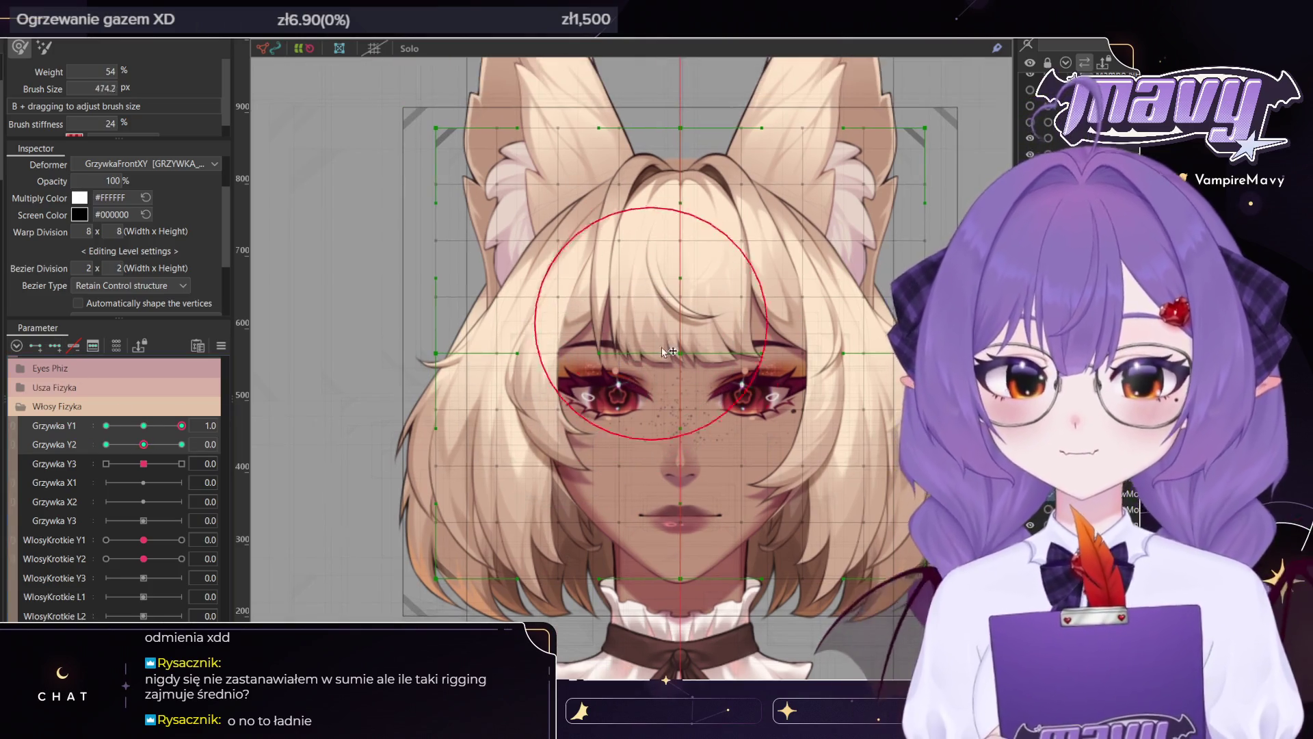
Push the bangs upward for the Grzywka Y1 1.0 pose and select the right-half mesh points
mouse_move(661, 318)
mouse_down()
mouse_move(684, 333)
mouse_move(793, 306)
mouse_move(804, 321)
mouse_up()
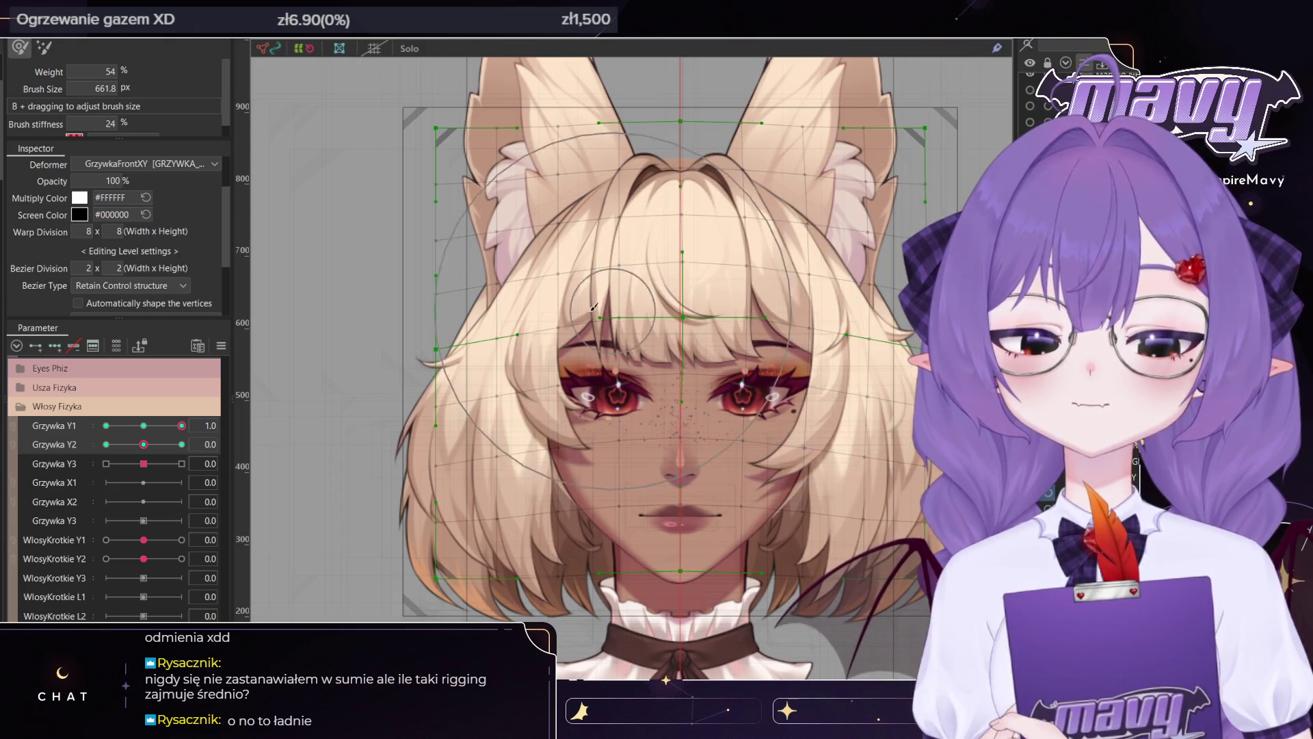
scroll(657, 75, down, 2)
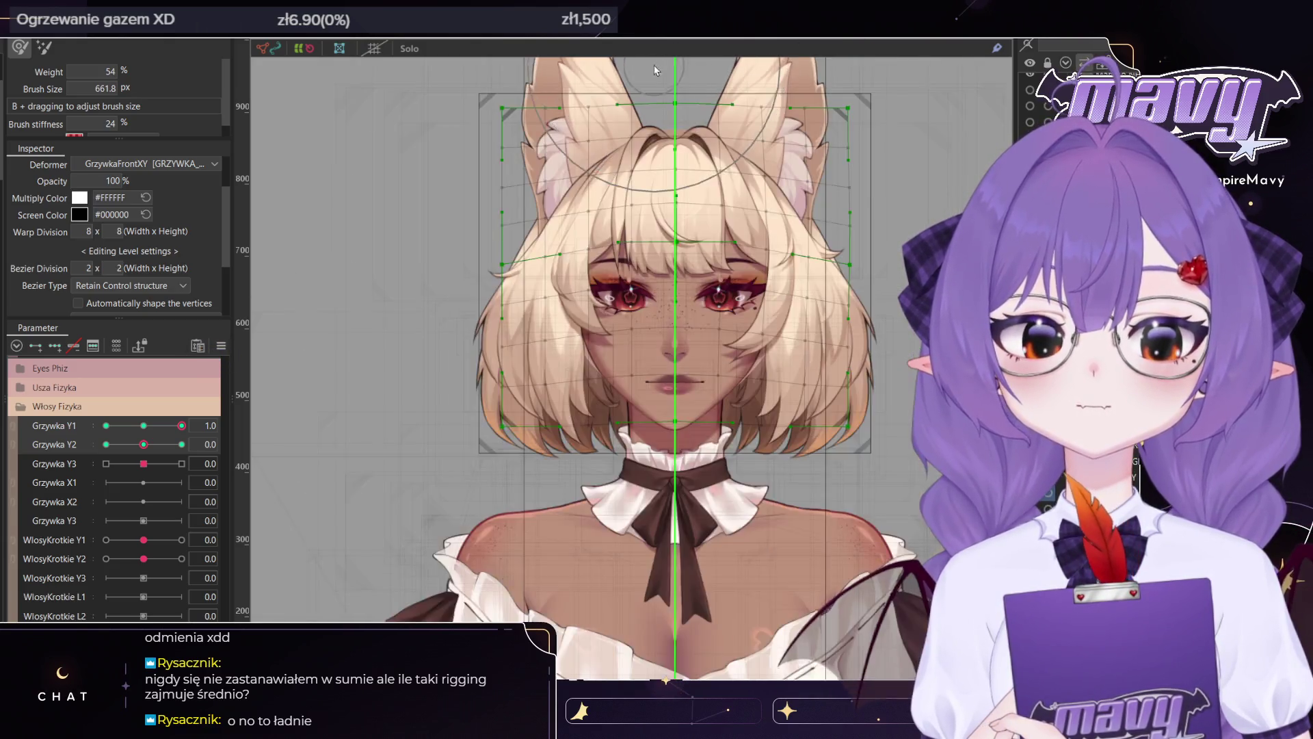
scroll(656, 75, down, 2)
scroll(668, 205, up, 2)
drag(774, 135, 577, 647)
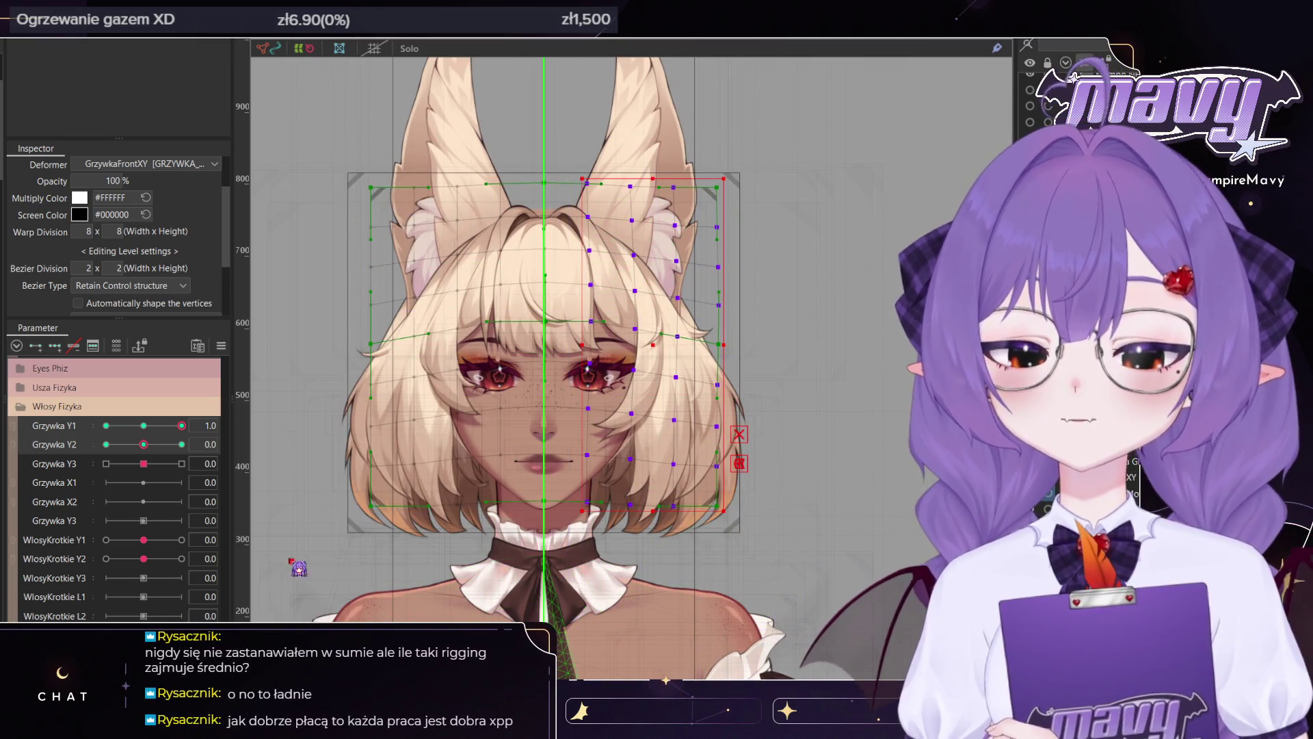
Set Grzywka Y1 to -1.0 and sculpt the bangs with the deform brush
click(106, 425)
key(b)
scroll(600, 372, up, 2)
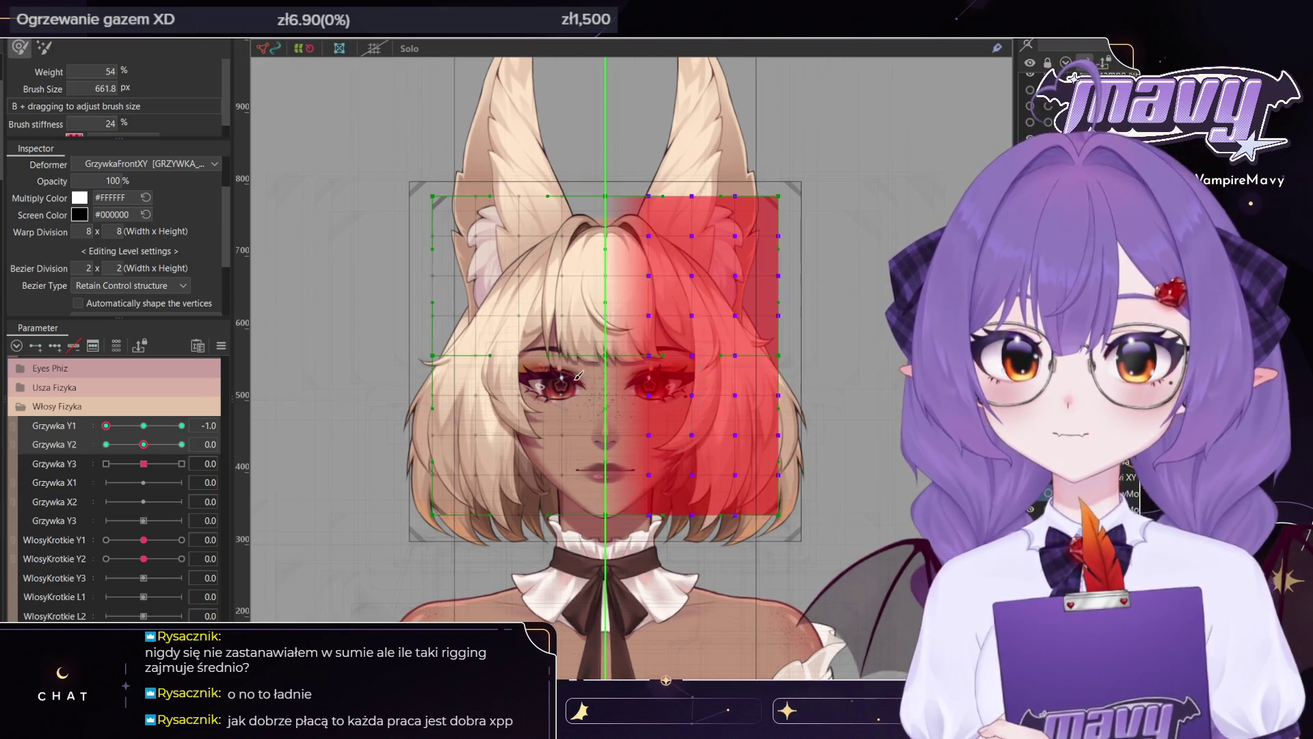
scroll(600, 371, up, 1)
scroll(600, 371, down, 1)
scroll(595, 342, down, 1)
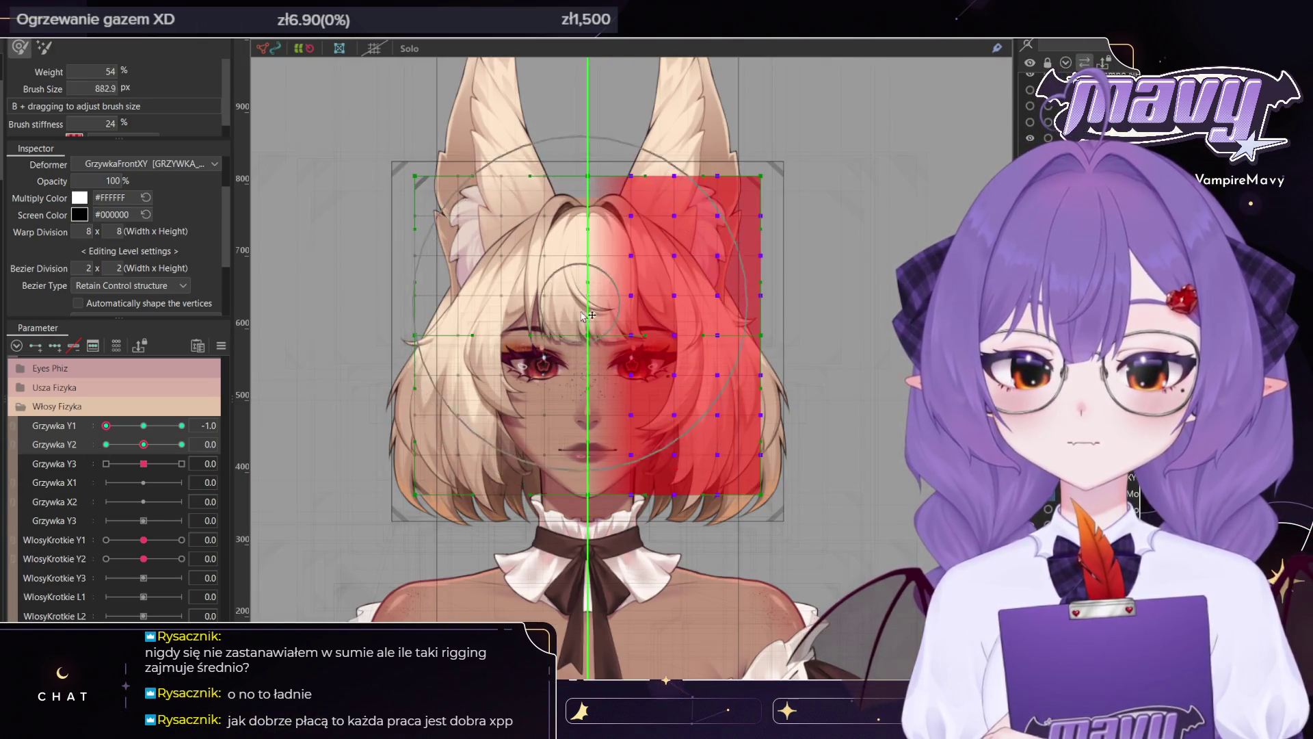
mouse_move(594, 328)
mouse_down()
mouse_move(487, 327)
mouse_move(479, 308)
mouse_up()
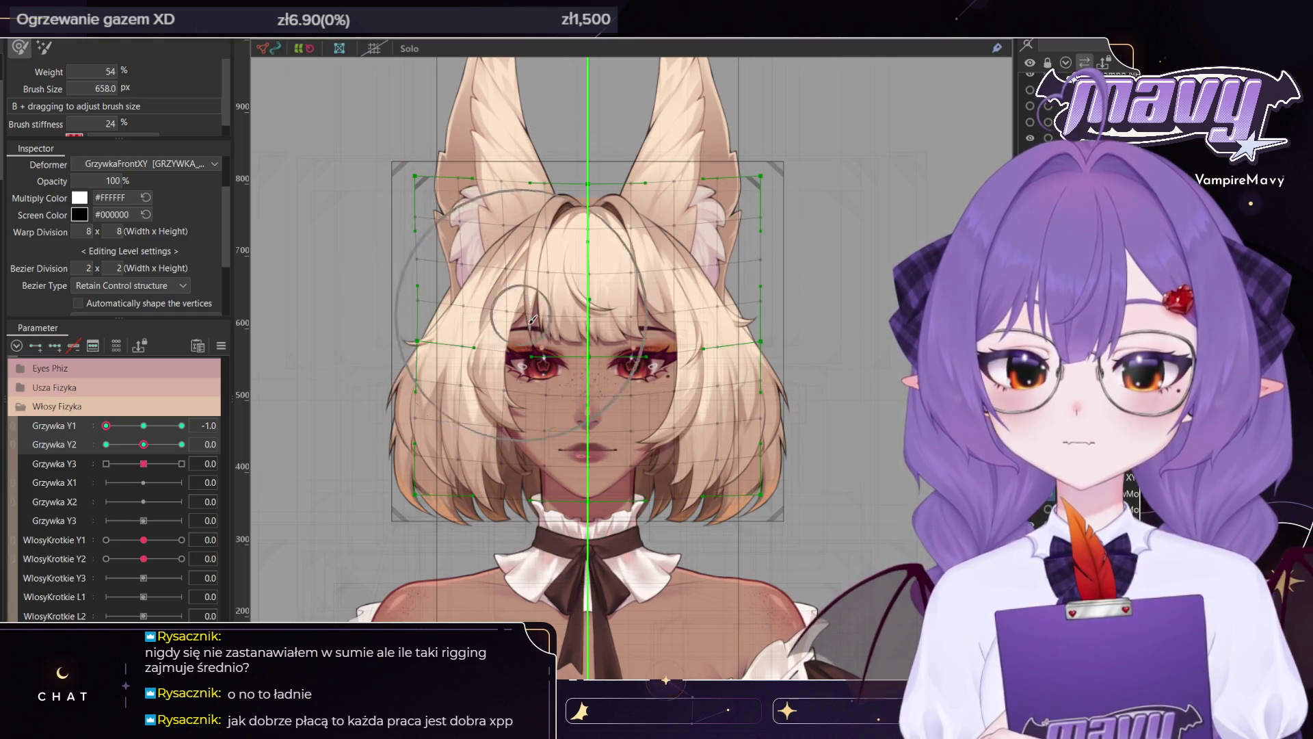
Select the left-half mesh points and return Grzywka Y1 to 0
key(v)
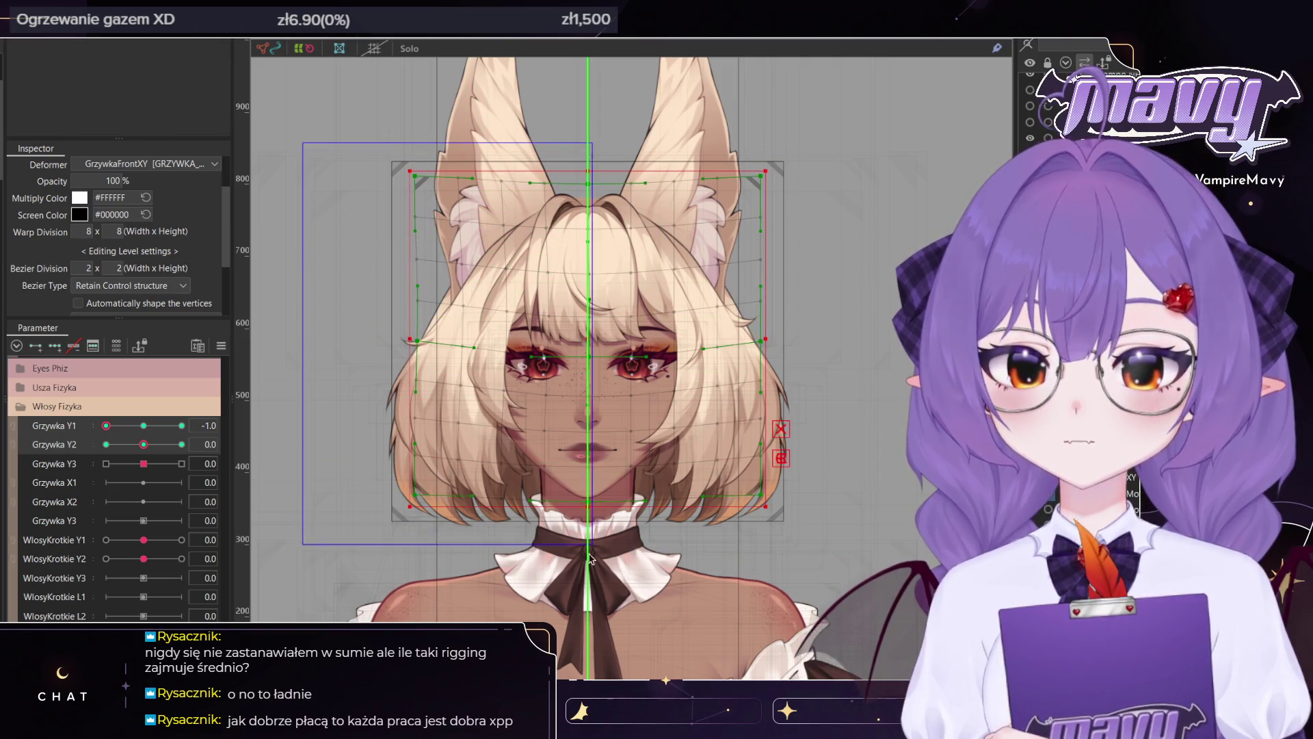
mouse_move(99, 424)
mouse_down()
mouse_move(245, 452)
mouse_move(103, 426)
mouse_up()
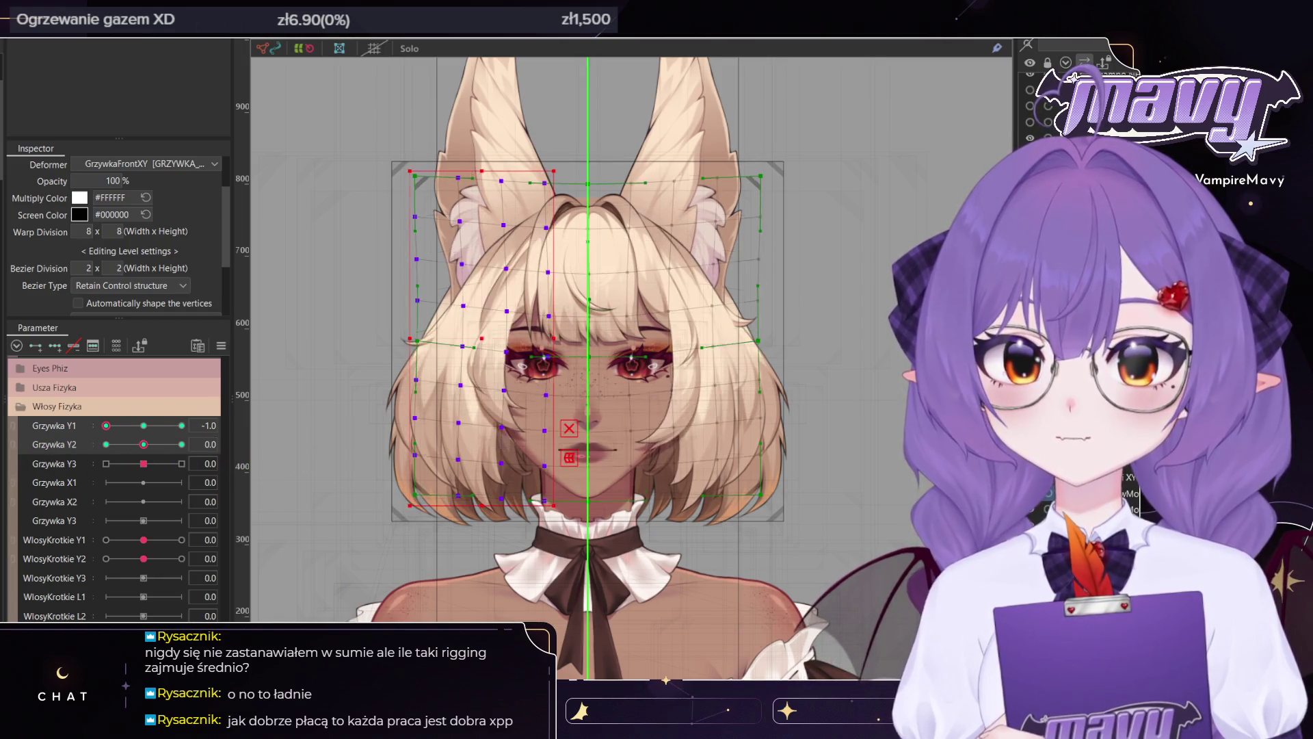
mouse_move(106, 426)
mouse_down()
mouse_move(243, 416)
mouse_move(172, 456)
mouse_up()
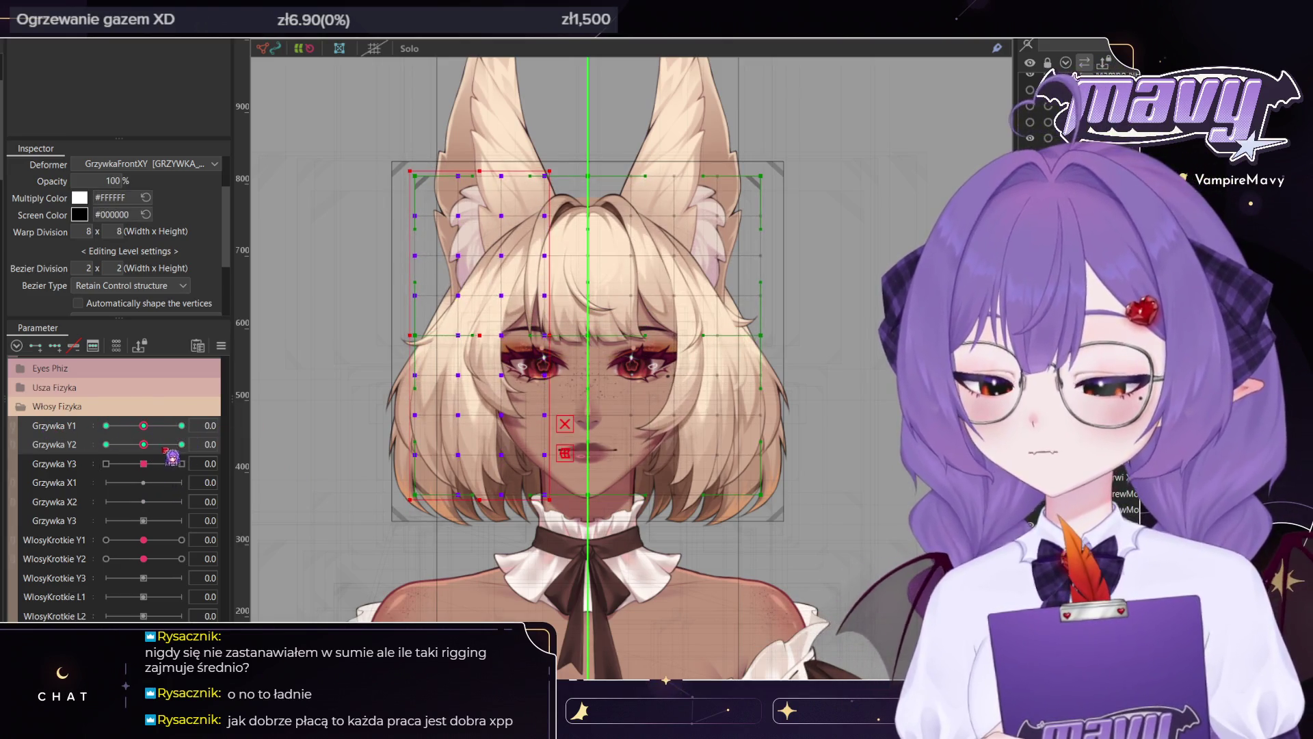
Bend the left-side hair for Grzywka Y2 1.0, then select the right-half mesh points
key(b)
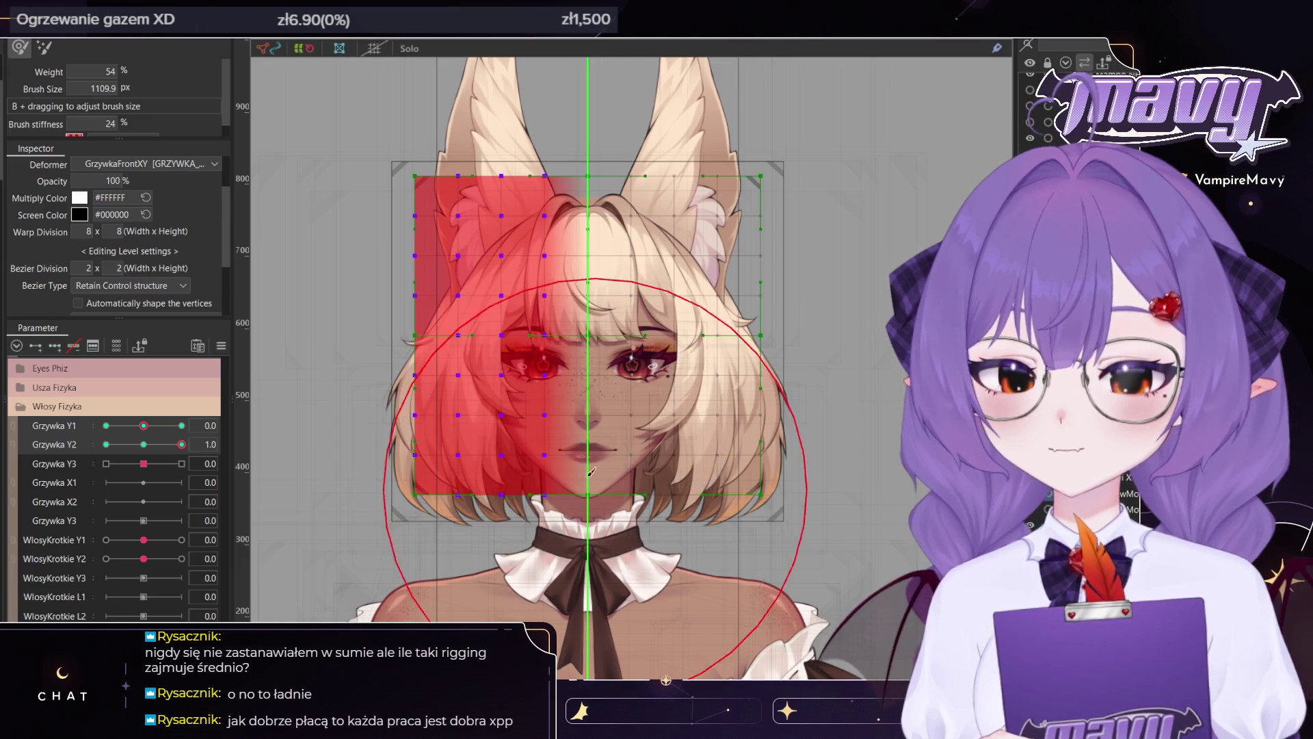
mouse_move(582, 498)
mouse_down()
mouse_move(578, 513)
mouse_move(682, 400)
mouse_move(702, 409)
mouse_up()
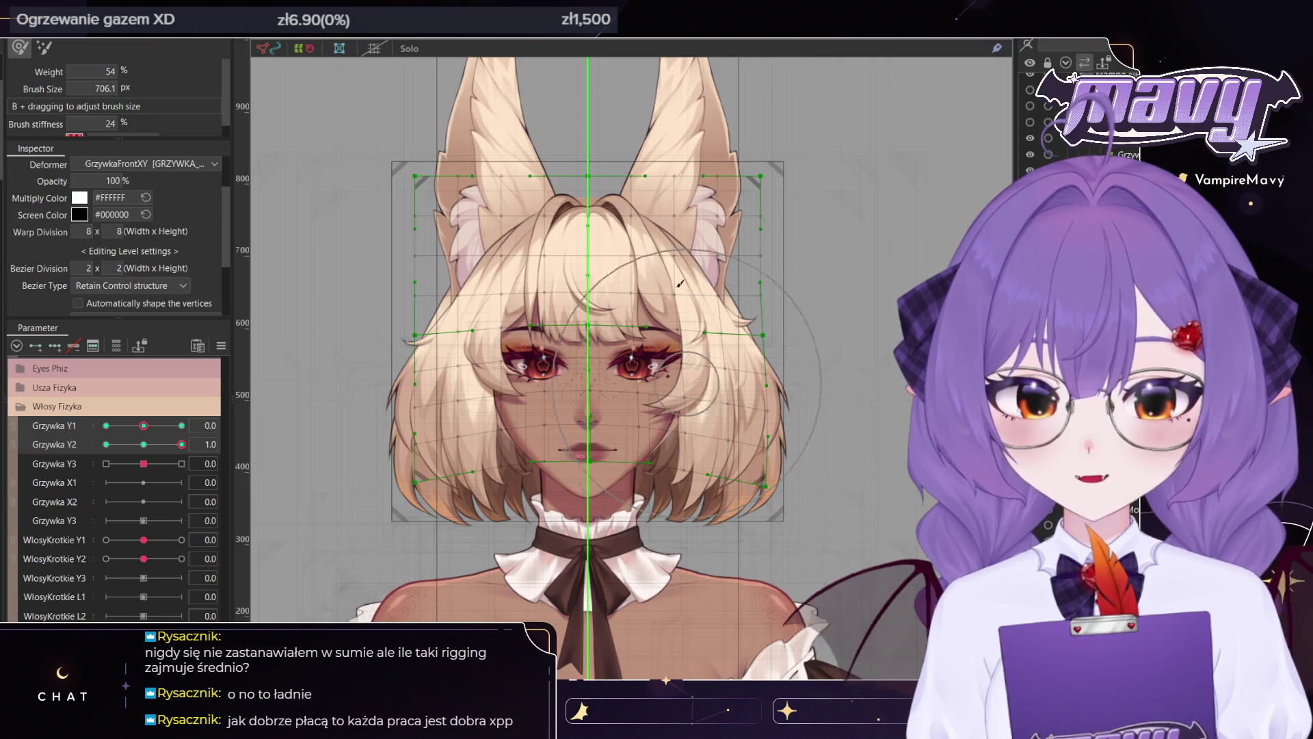
key(v)
mouse_move(785, 147)
mouse_down()
mouse_move(744, 168)
mouse_move(573, 621)
mouse_up()
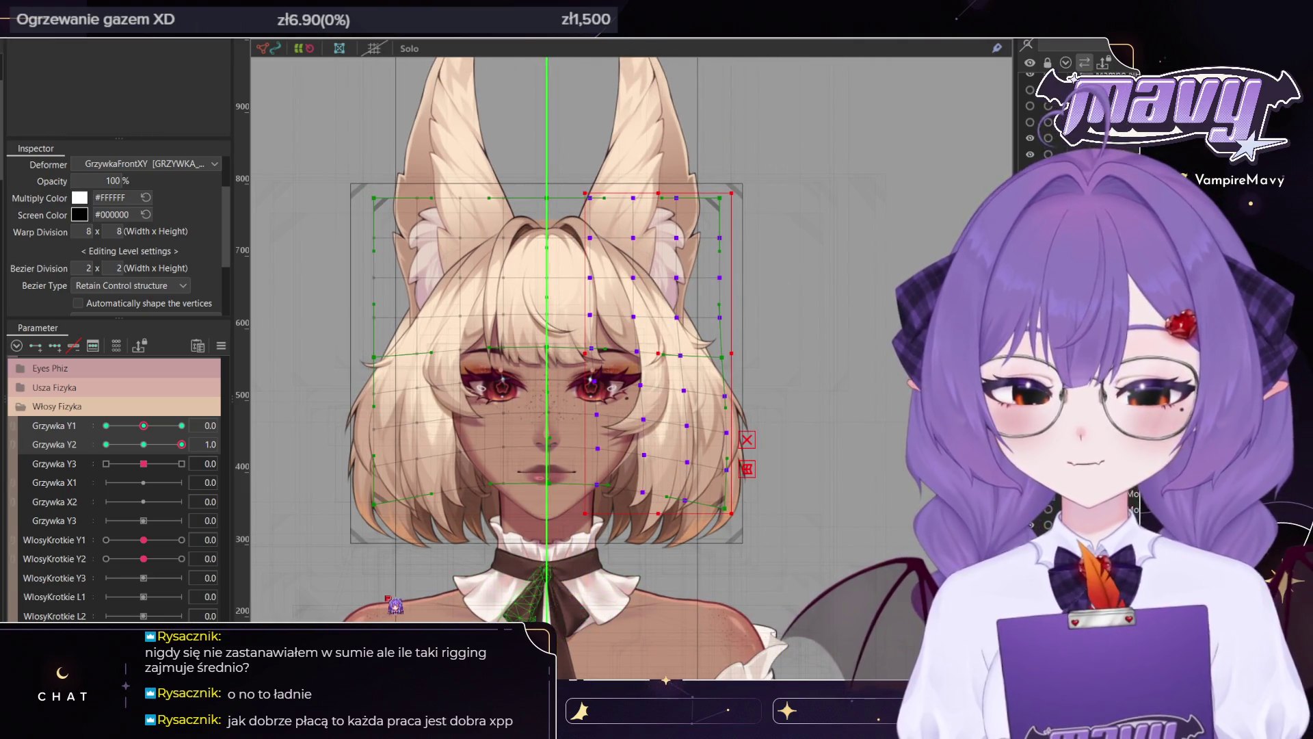
Set Grzywka Y2 to -1.0 and sculpt the hair, refining the left hair ends with a smaller brush
drag(181, 444, 106, 444)
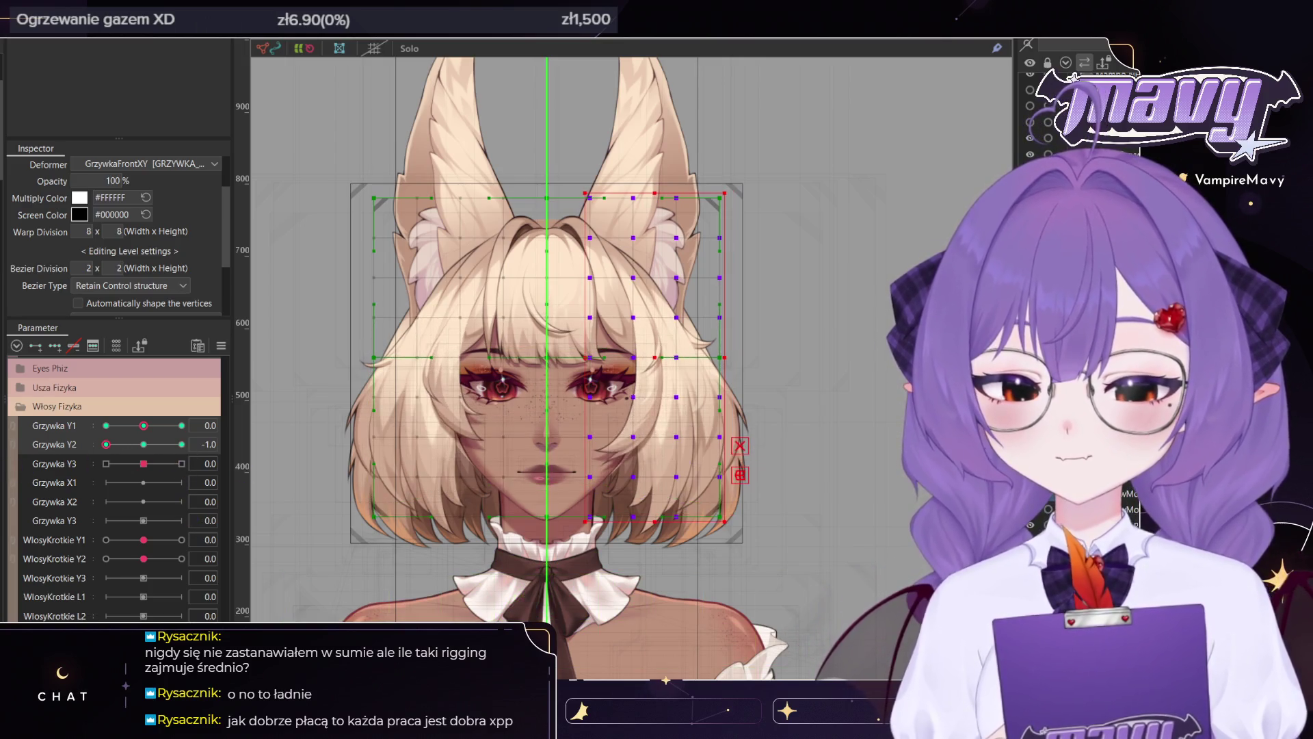
key(b)
drag(545, 474, 561, 553)
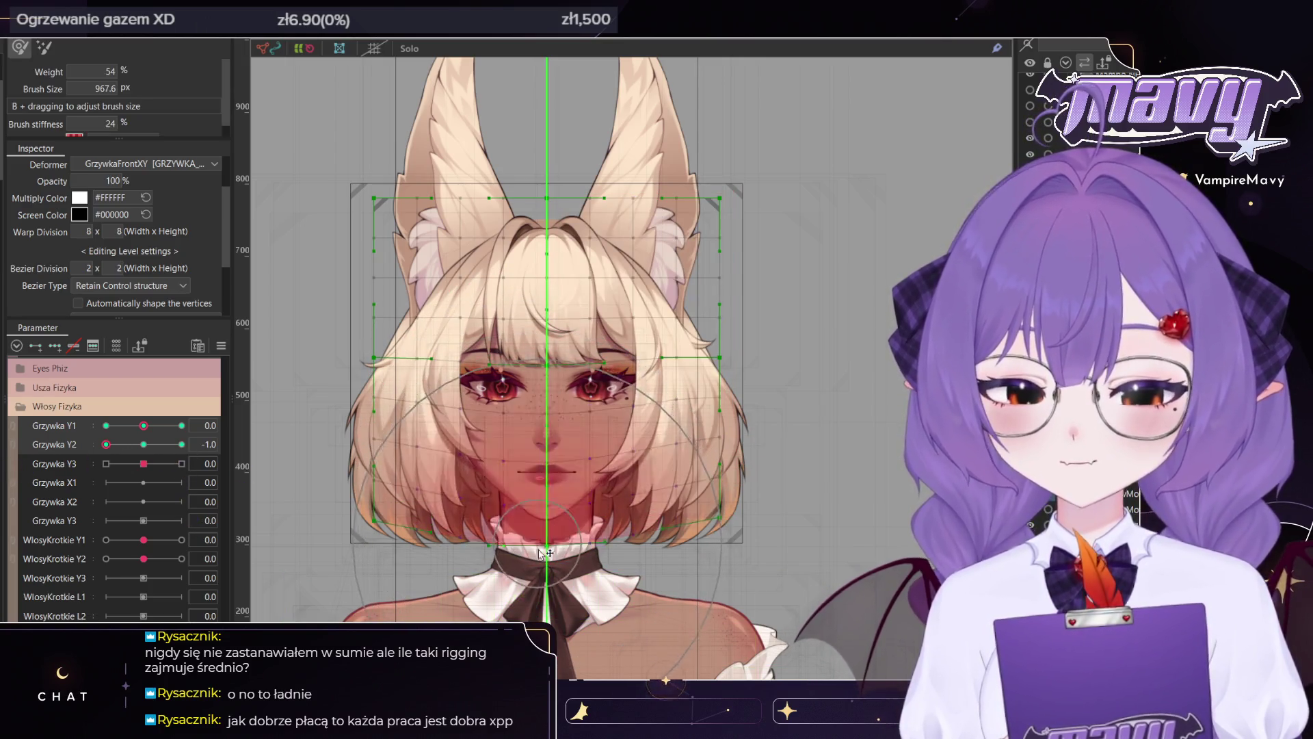
drag(561, 553, 667, 542)
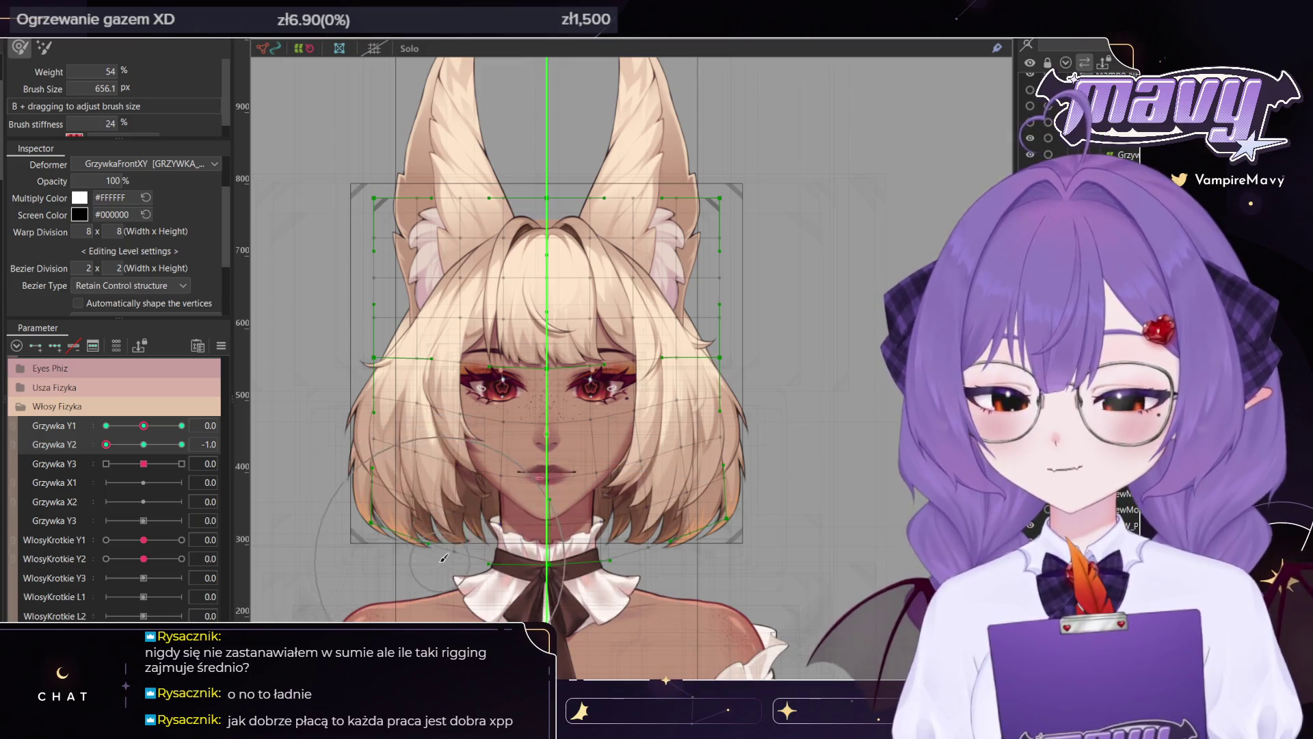
mouse_move(451, 538)
mouse_down()
mouse_move(410, 520)
mouse_move(422, 552)
mouse_up()
key(v)
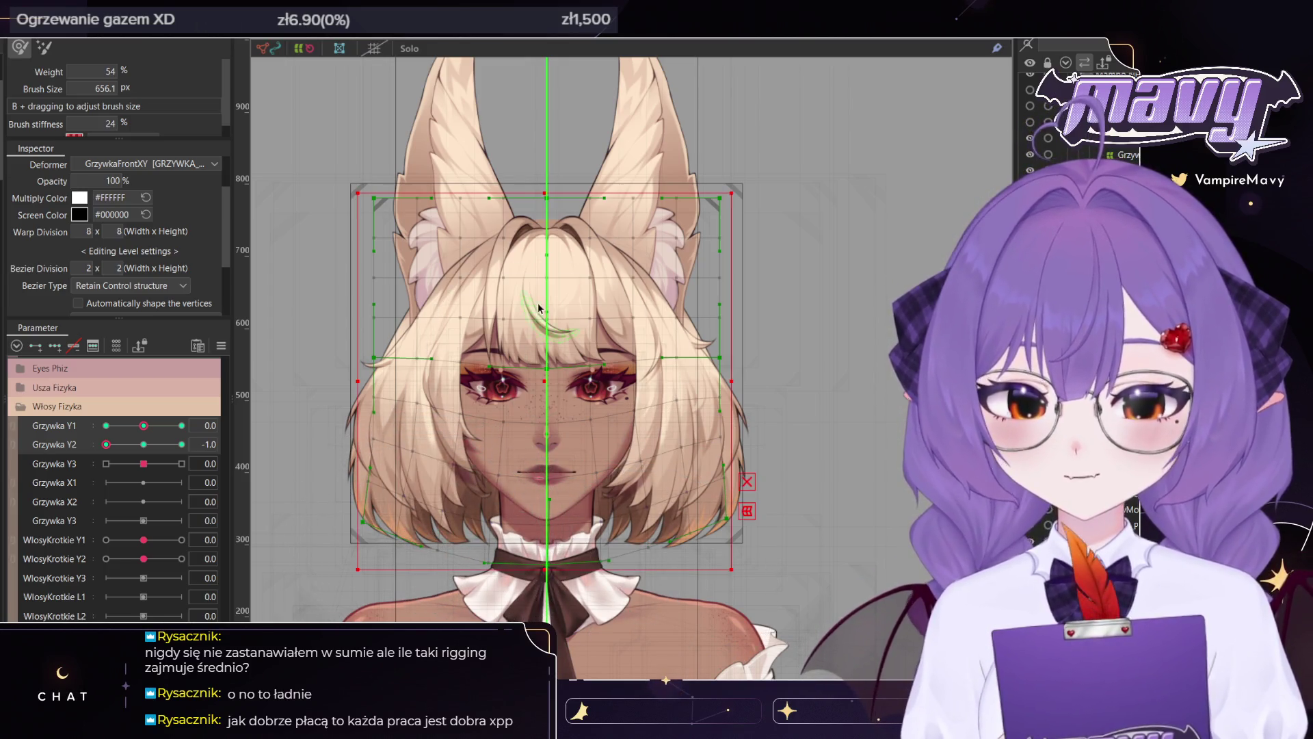
mouse_move(774, 139)
mouse_down()
mouse_move(591, 628)
mouse_move(575, 631)
mouse_up()
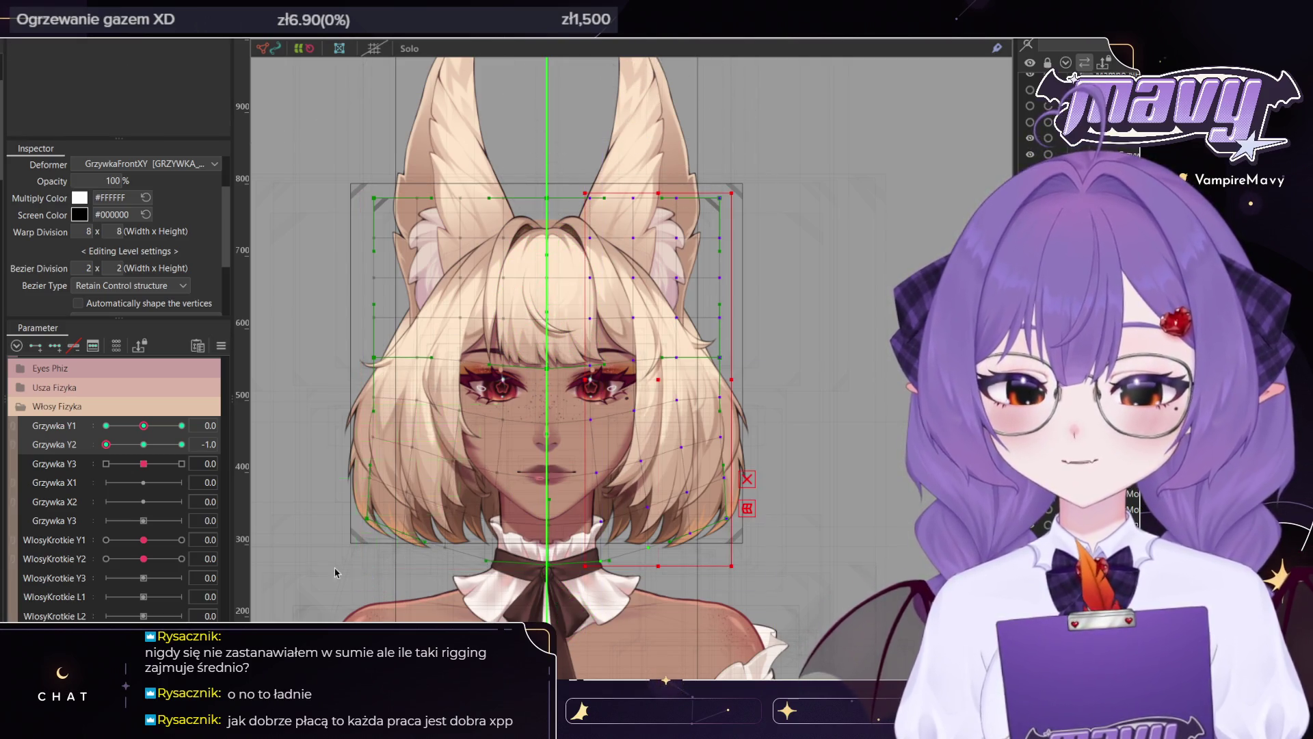
Scrub Grzywka Y2 through in-between values to test the motion, ending at 1.0
click(130, 444)
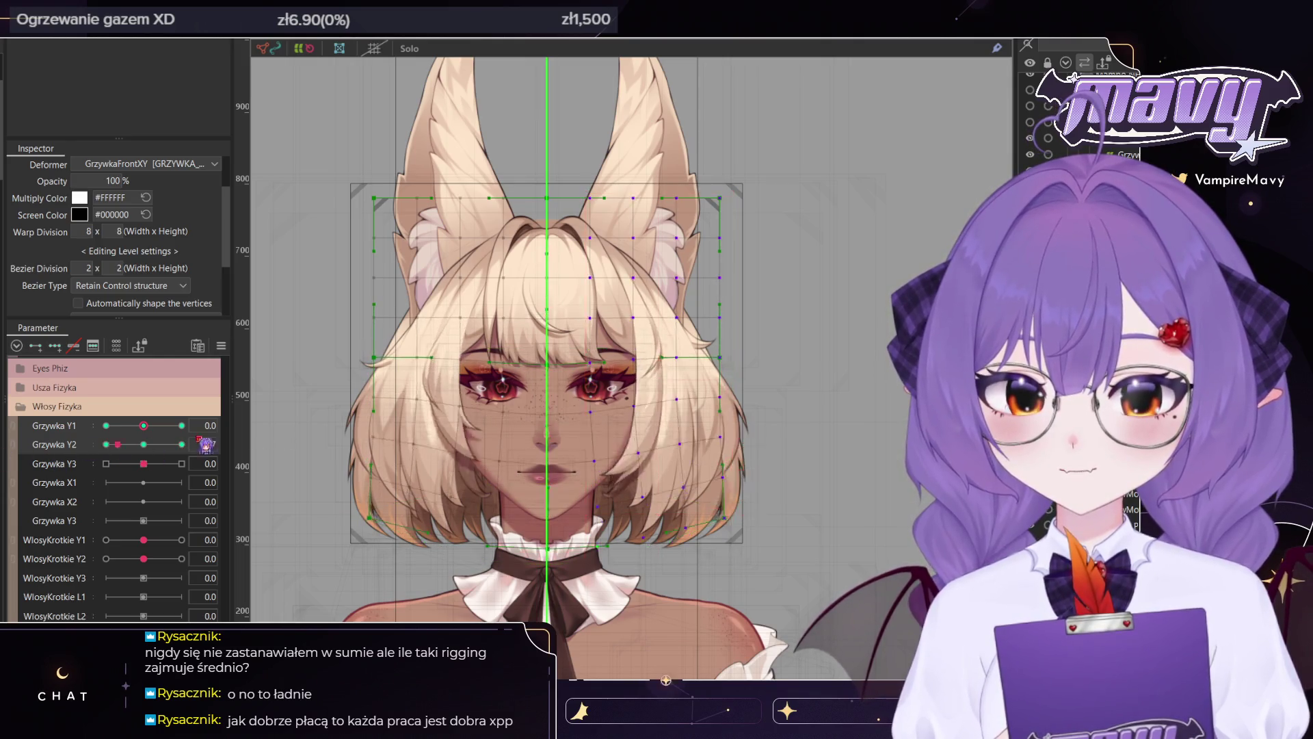
click(152, 443)
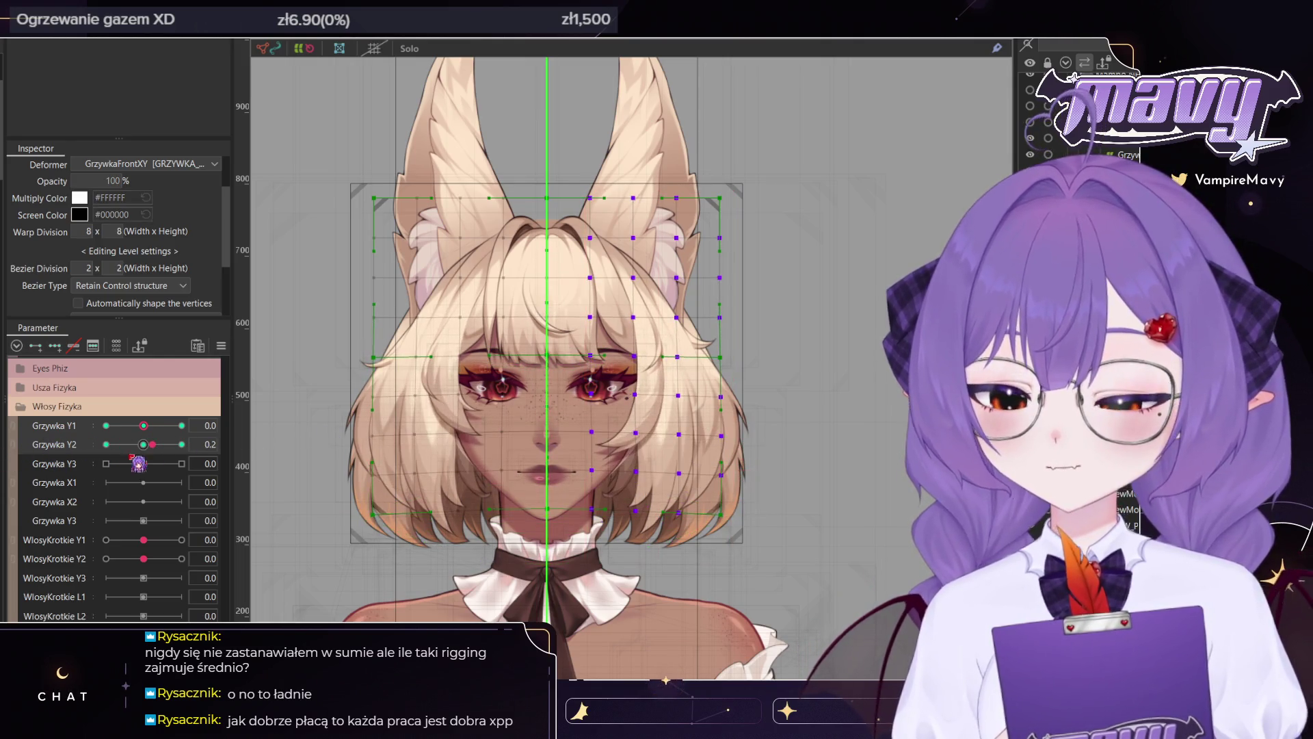
drag(539, 163, 563, 588)
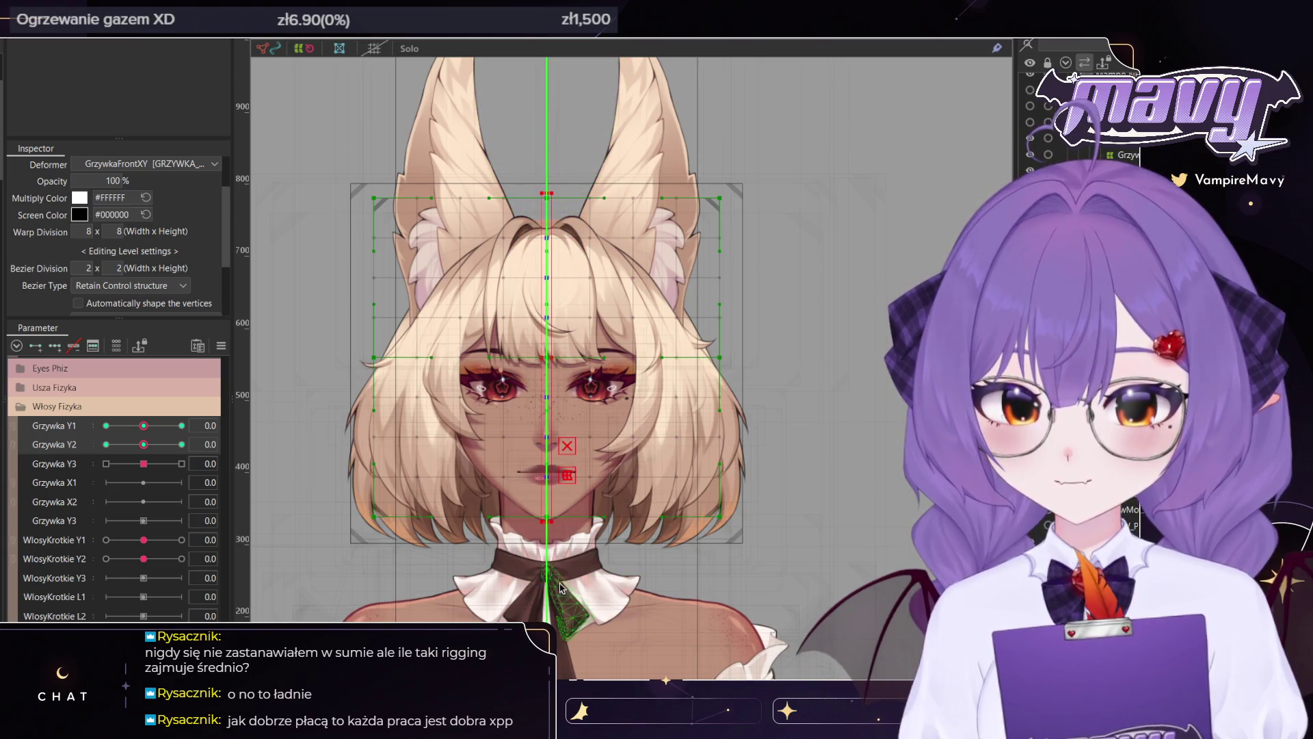
click(182, 443)
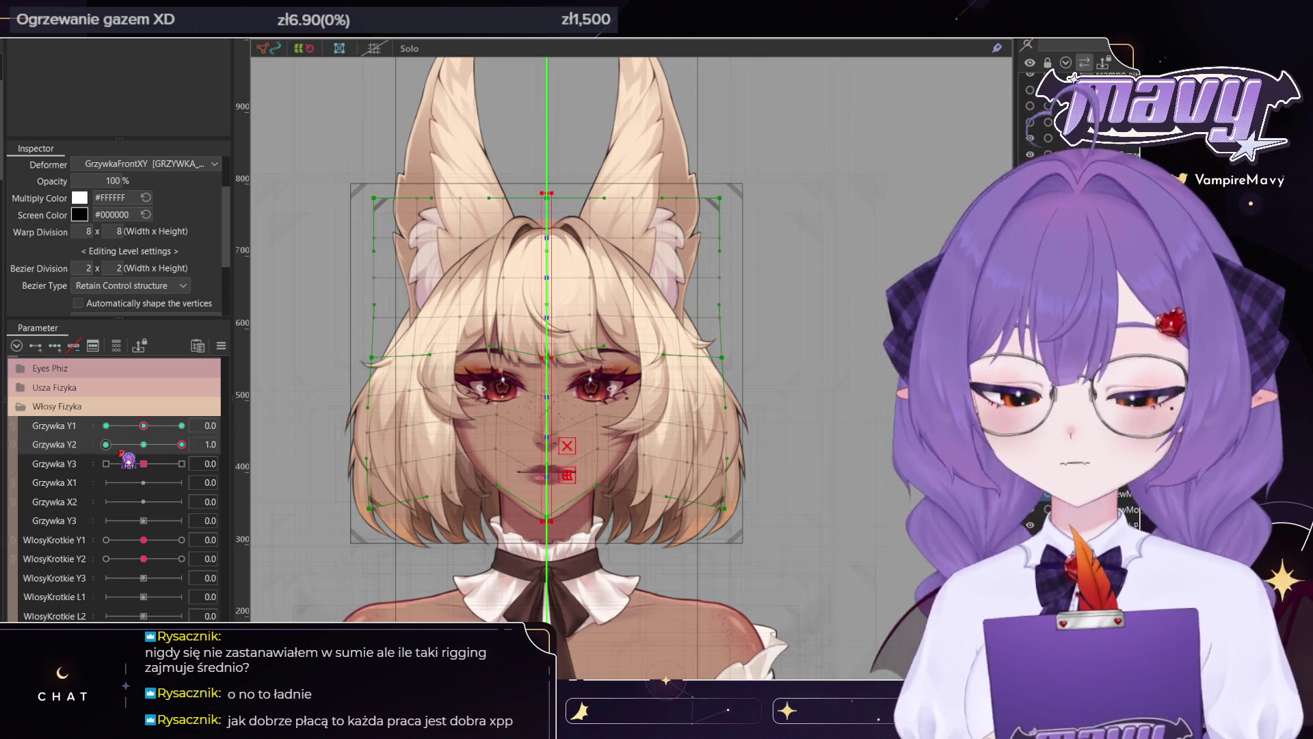
scroll(485, 418, up, 2)
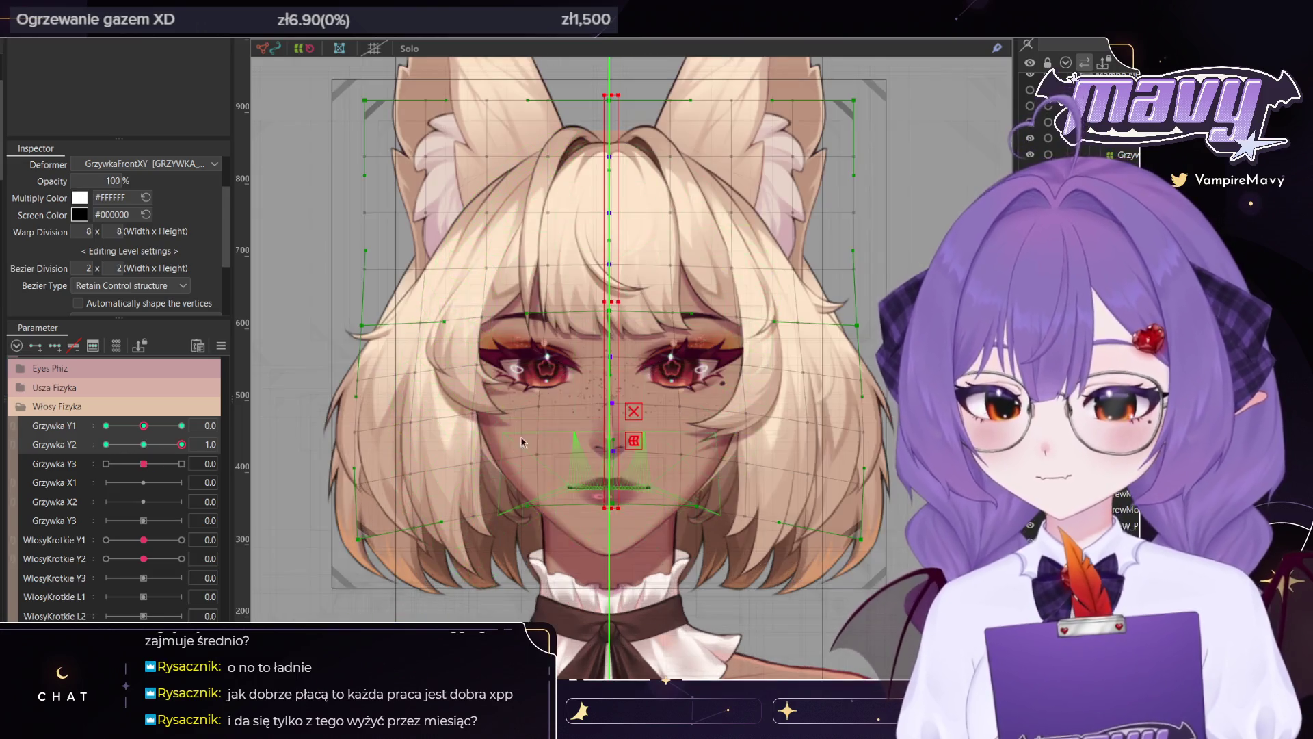
Zoom in and align the nose-centre and lips-centre mesh points to the centre line
scroll(616, 400, up, 2)
scroll(617, 400, up, 2)
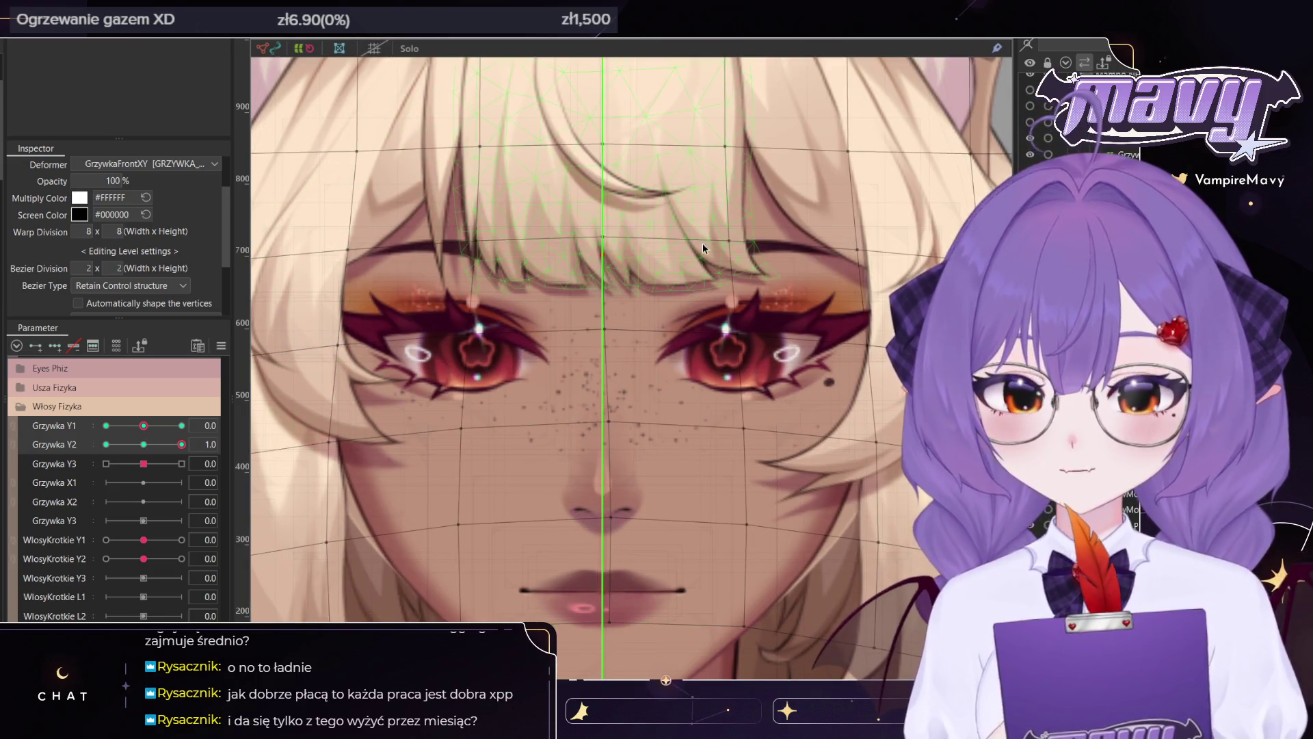
scroll(607, 410, up, 3)
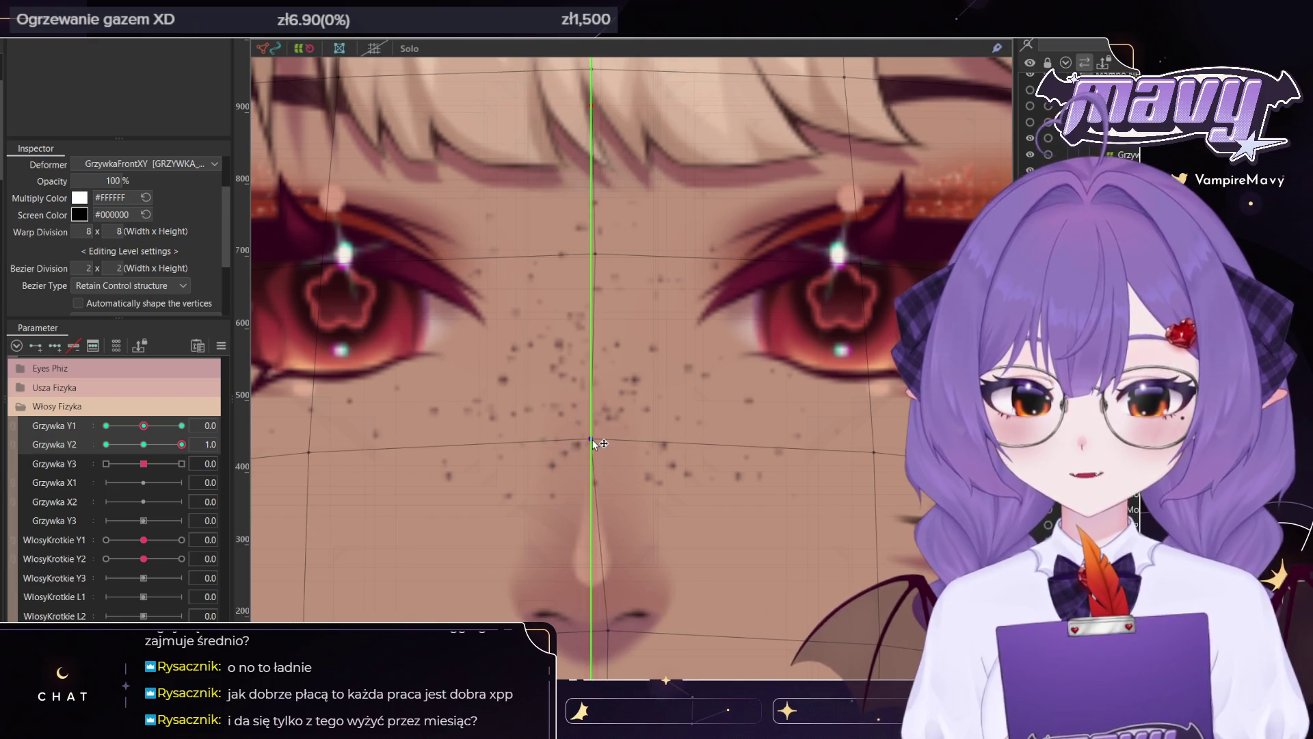
scroll(595, 440, up, 3)
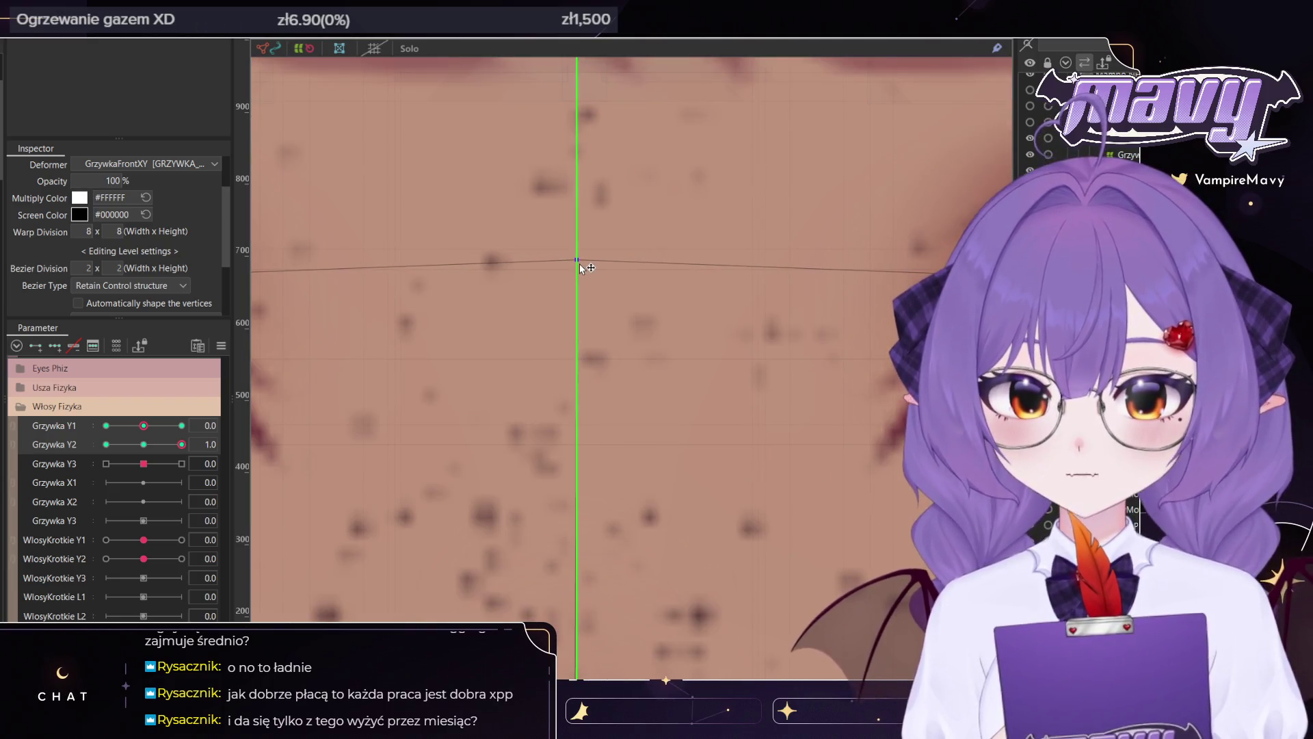
scroll(554, 471, down, 3)
scroll(560, 343, down, 3)
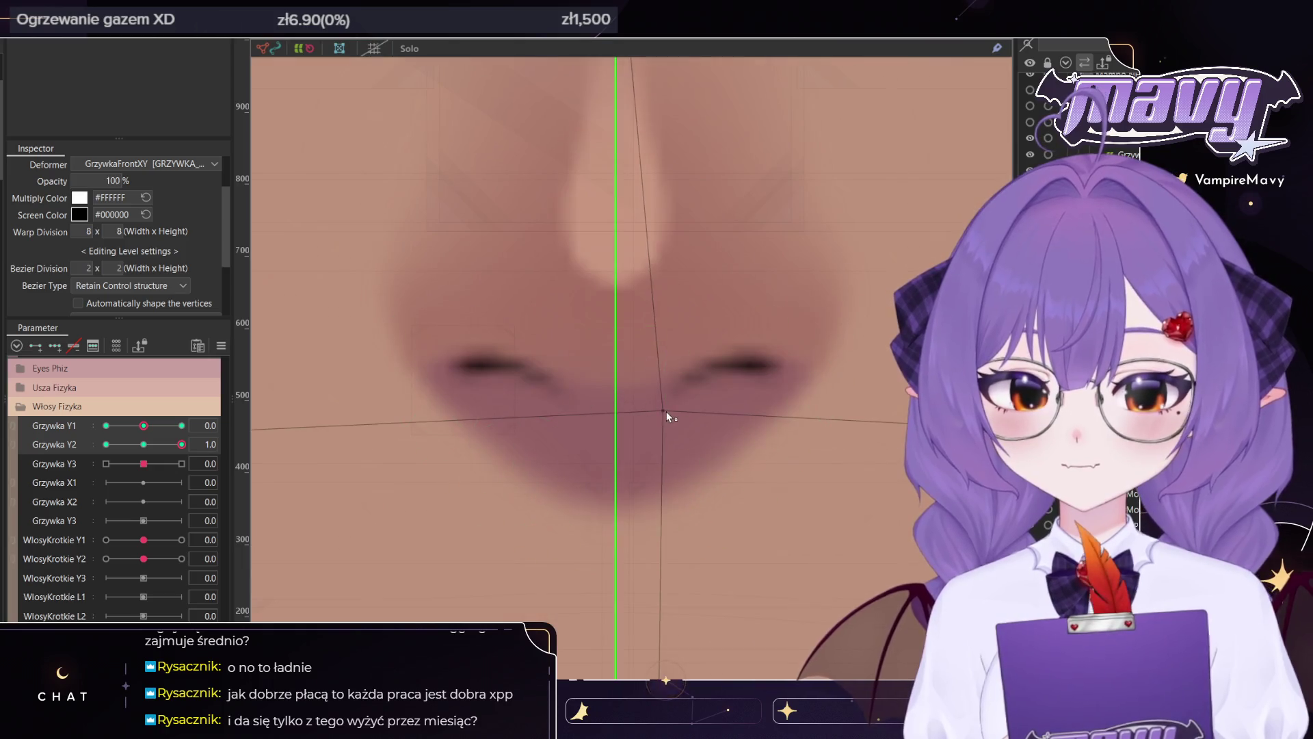
drag(643, 414, 617, 415)
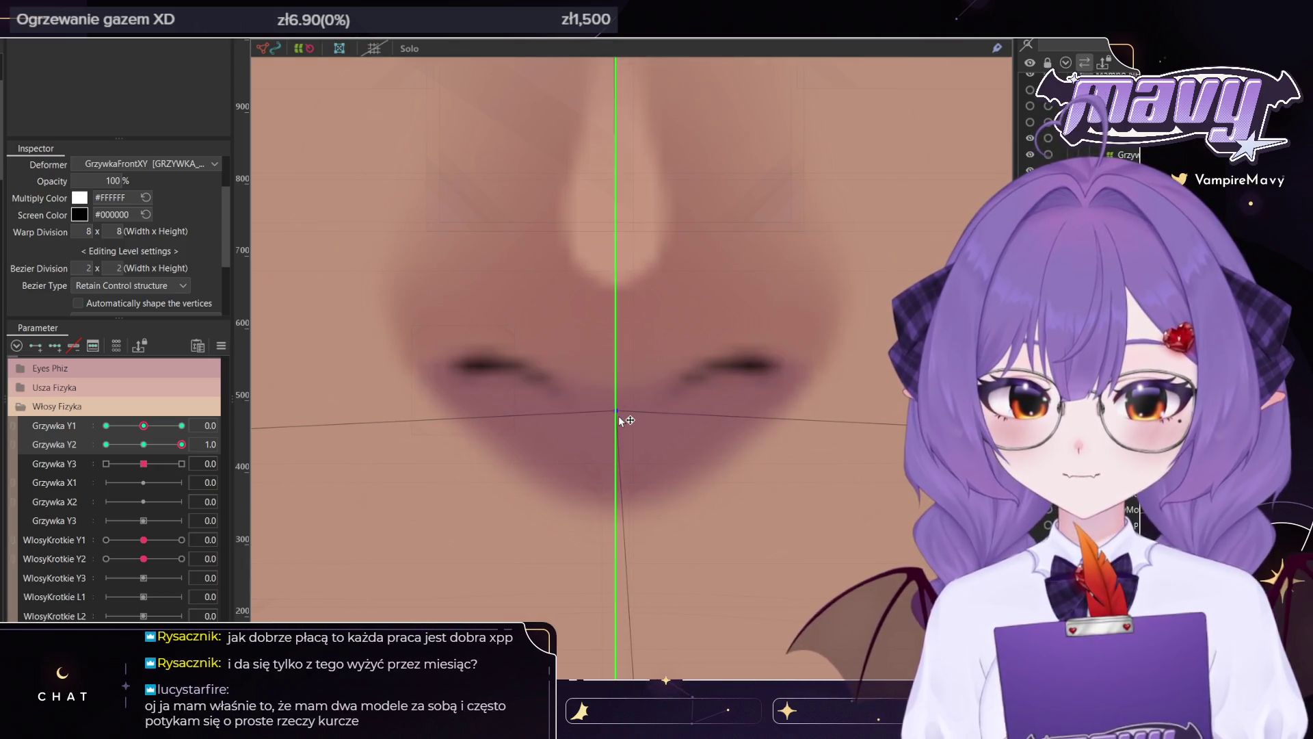
drag(605, 551, 545, 336)
drag(629, 475, 592, 478)
At Grzywka Y2 -1.0, snap the lip-centre and another centre mesh point onto the centre line
scroll(592, 477, down, 5)
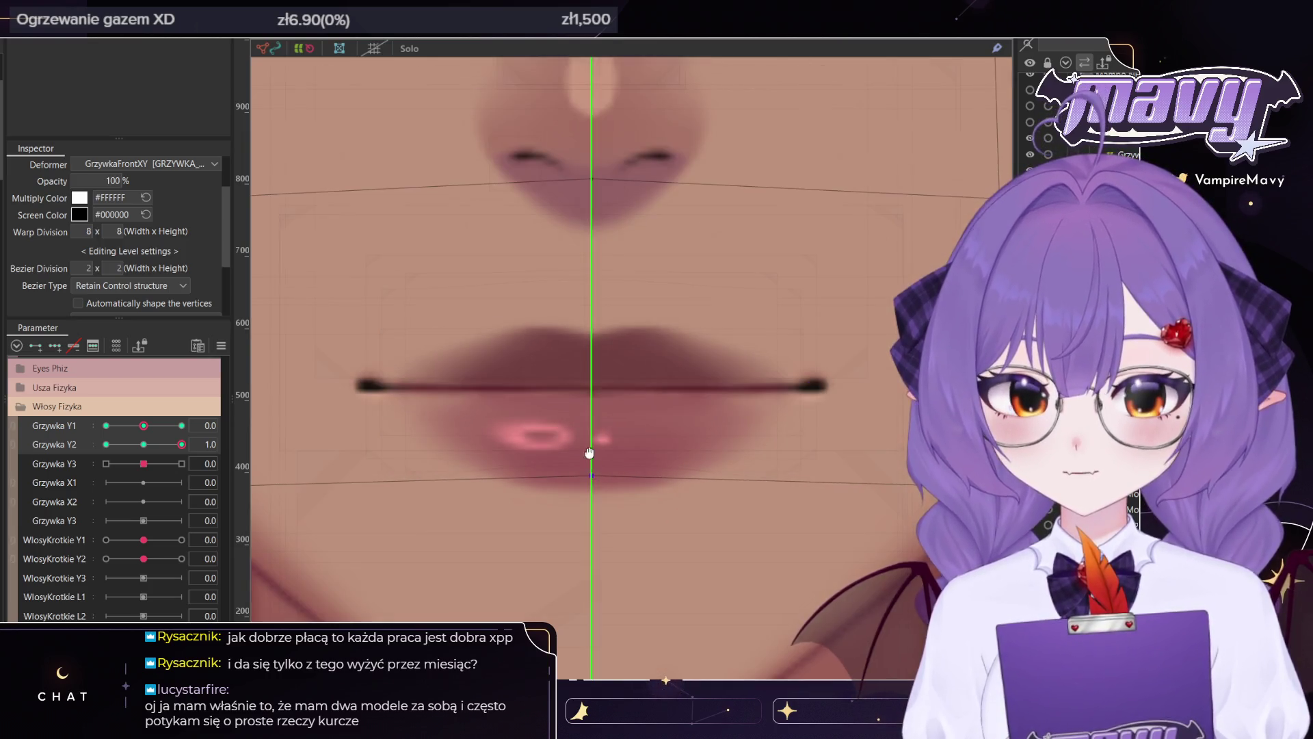
click(106, 444)
scroll(602, 373, up, 4)
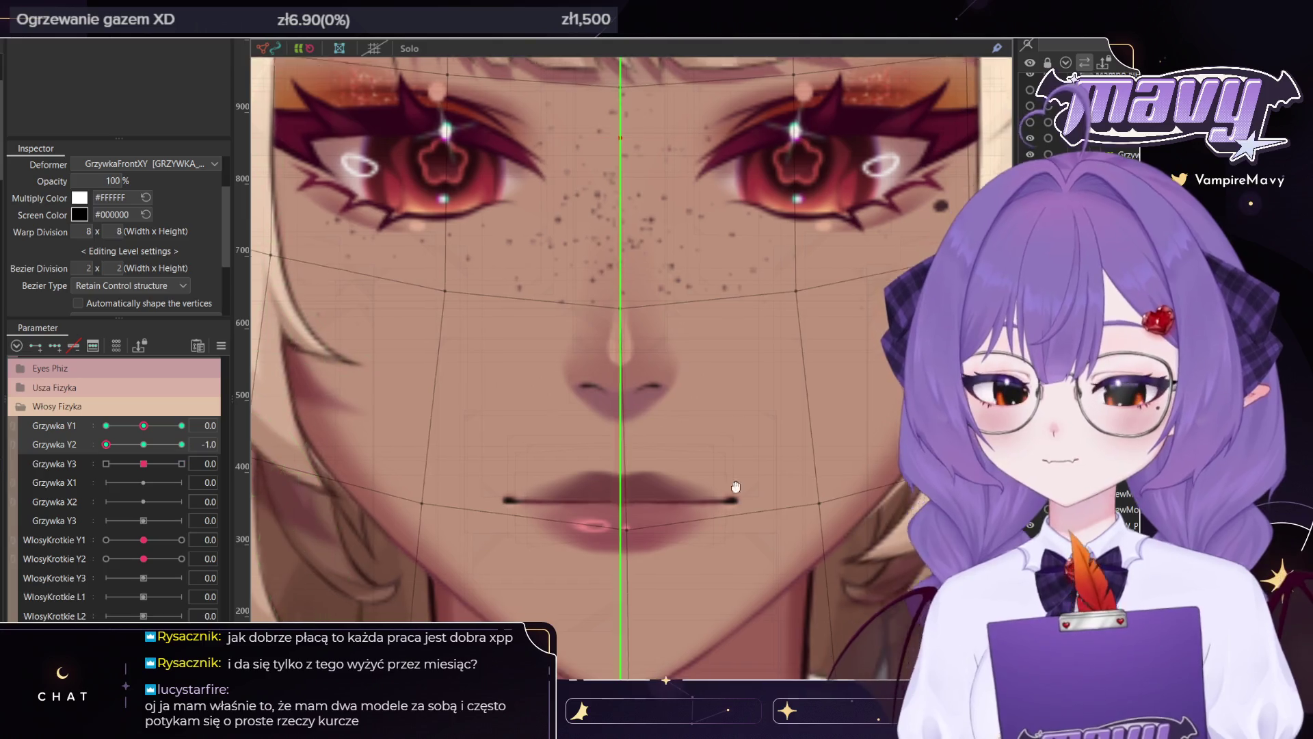
scroll(608, 373, up, 2)
drag(609, 372, 601, 369)
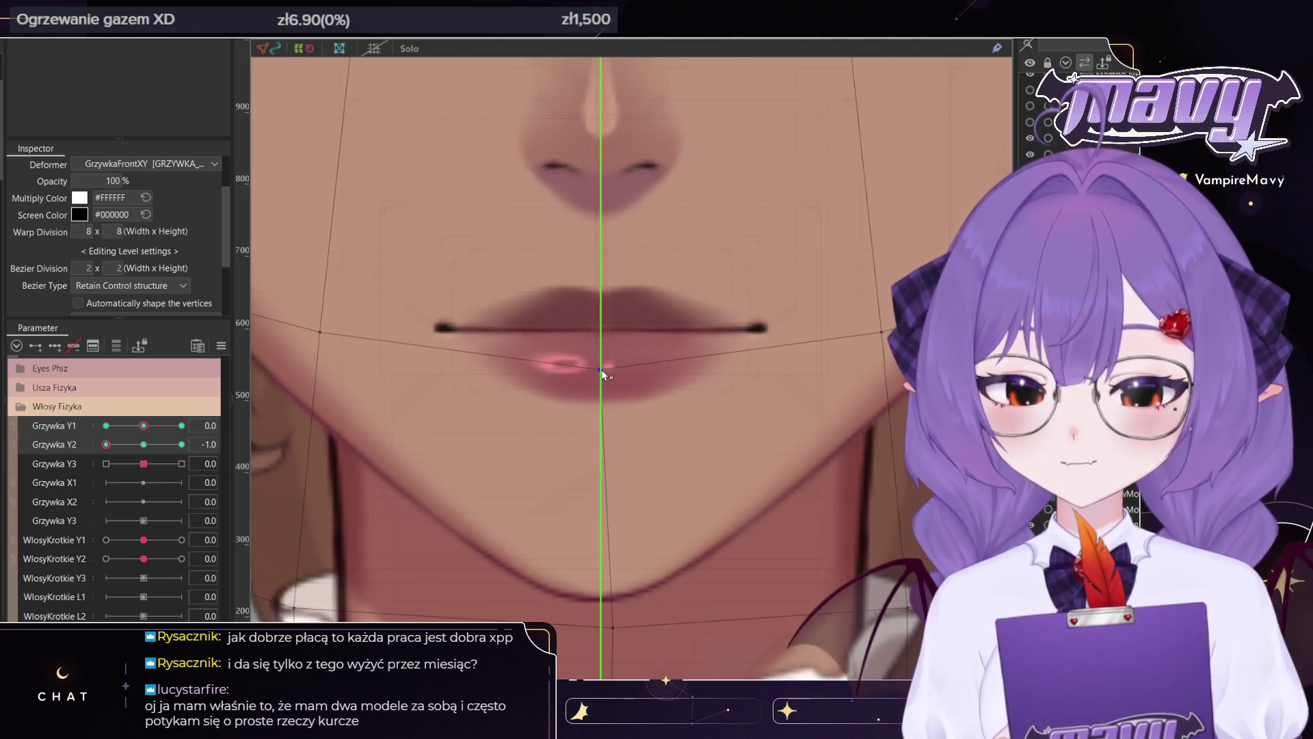
scroll(601, 369, up, 3)
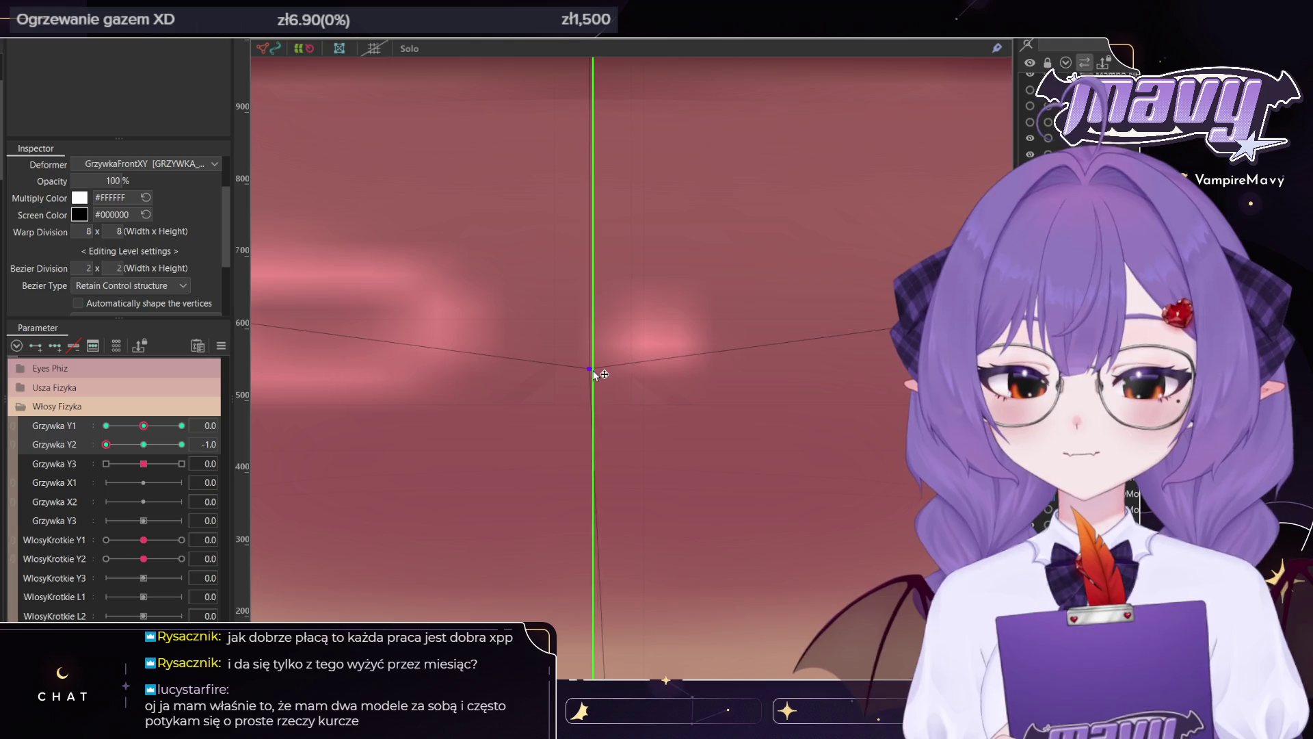
scroll(595, 371, down, 3)
scroll(623, 325, up, 4)
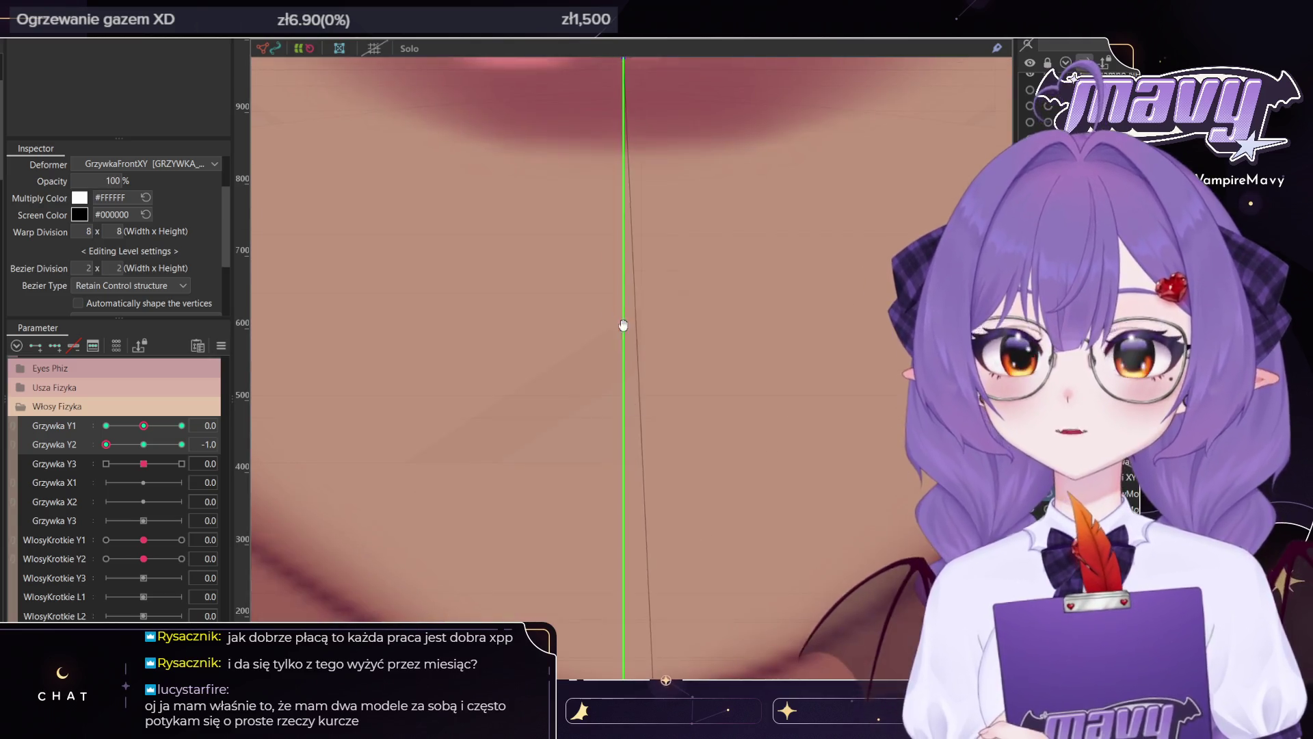
scroll(623, 325, down, 3)
scroll(667, 356, up, 2)
drag(647, 339, 615, 342)
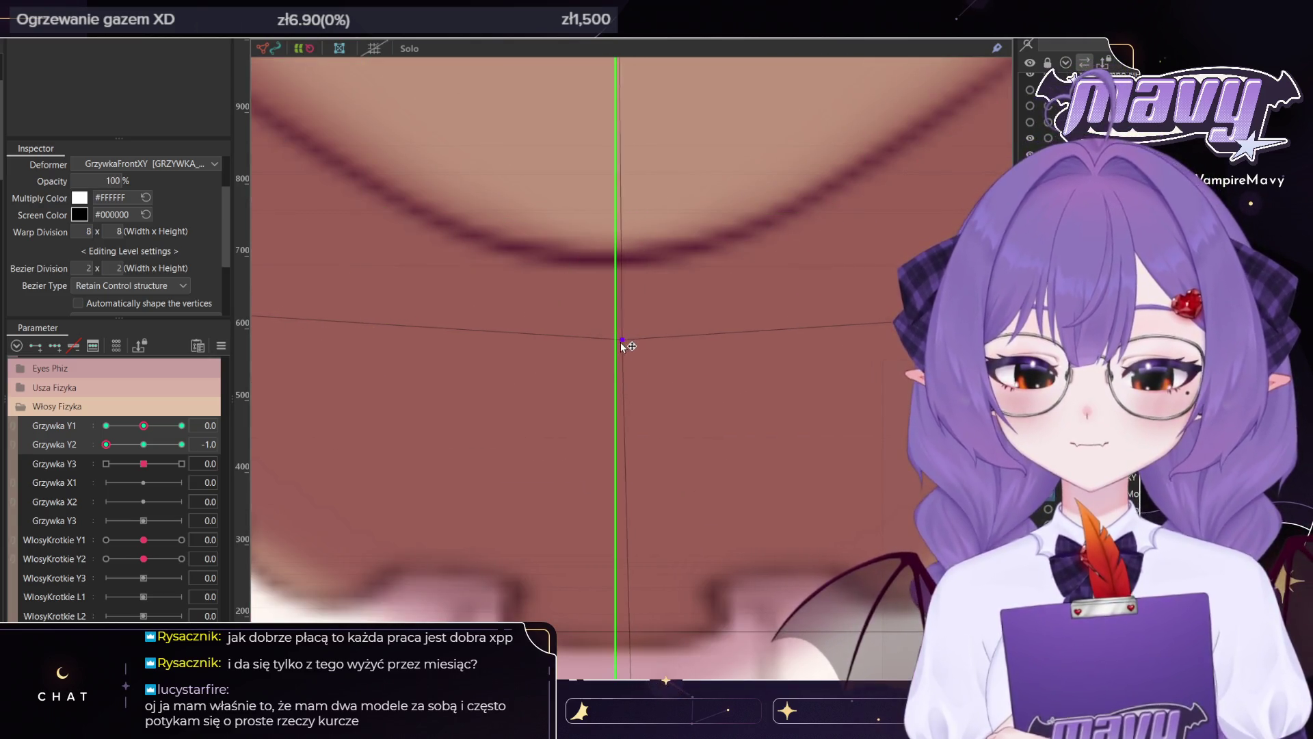
Zoom back out and set Grzywka Y2 to 1.0
scroll(520, 324, down, 2)
scroll(520, 324, down, 2)
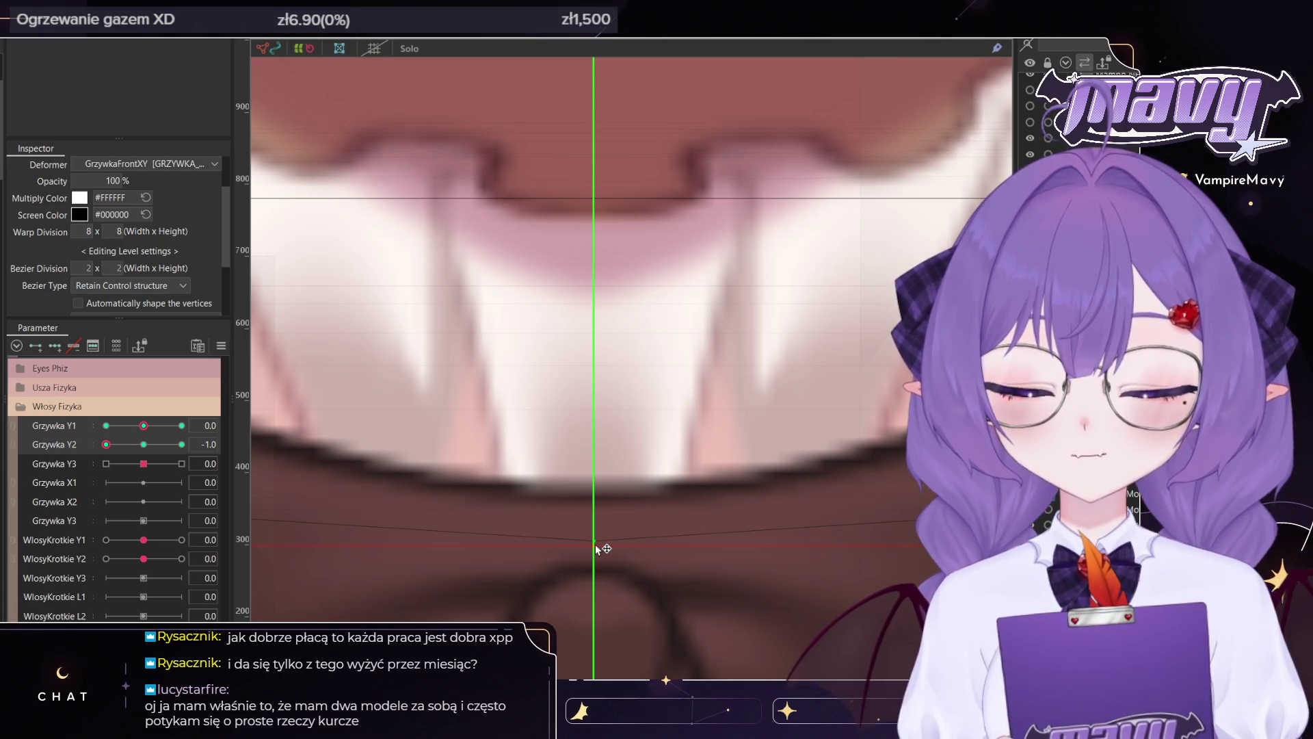
scroll(657, 471, down, 8)
scroll(658, 470, down, 2)
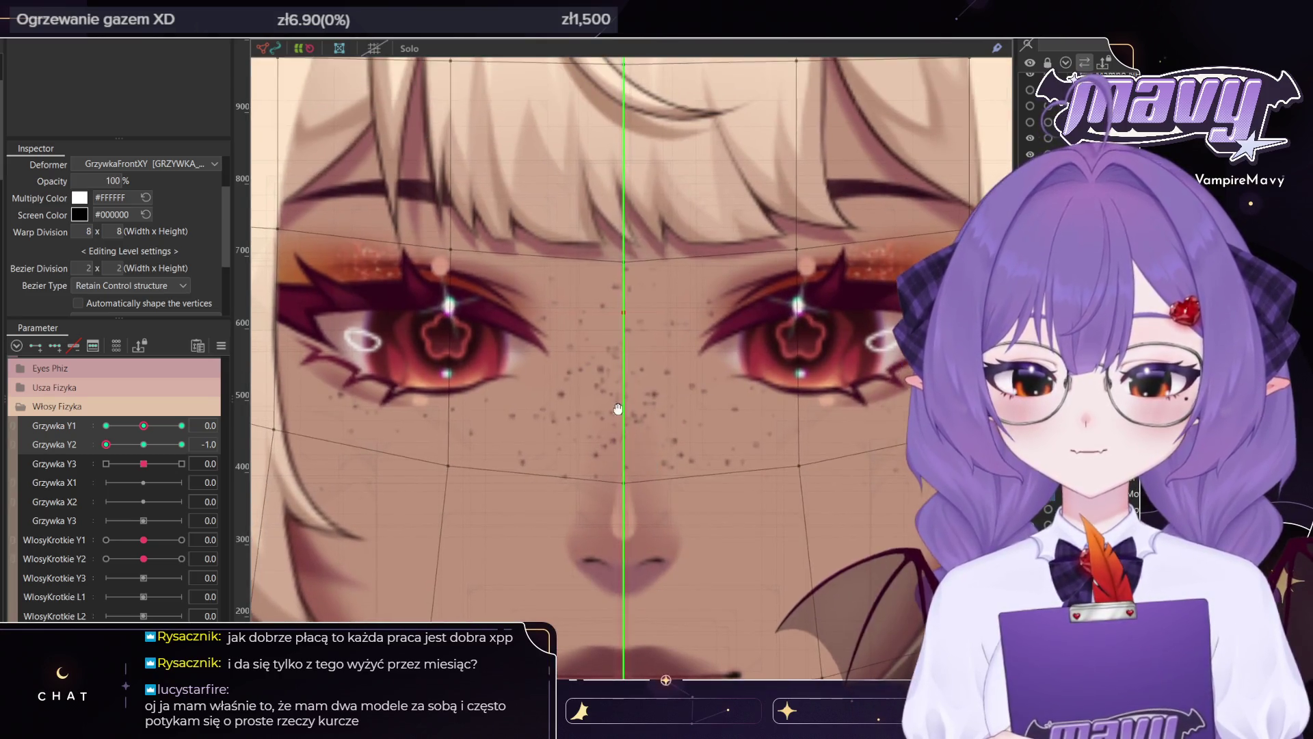
scroll(657, 470, down, 6)
drag(115, 445, 181, 445)
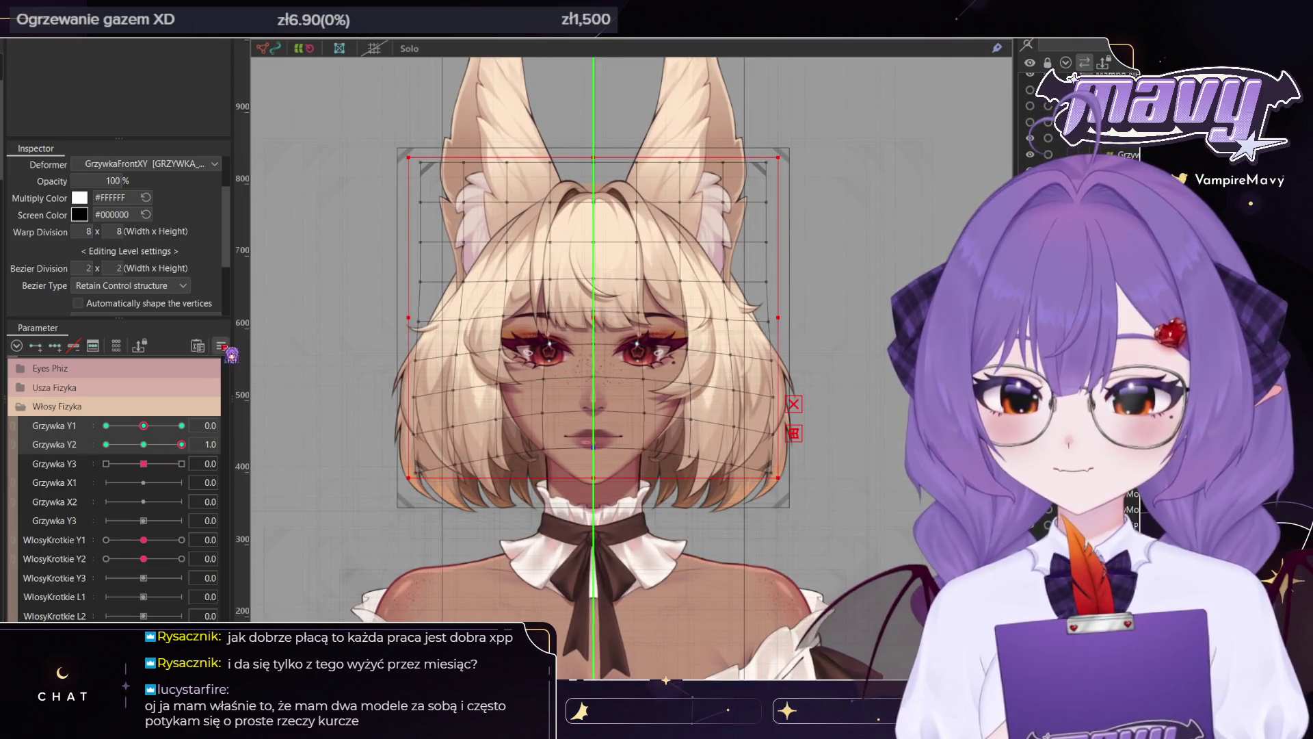
Reset Grzywka Y2 to 0, weight-paint the top grid rows, and test Grzywka Y1 at 1.0 and -1.0
key(ctrl+z)
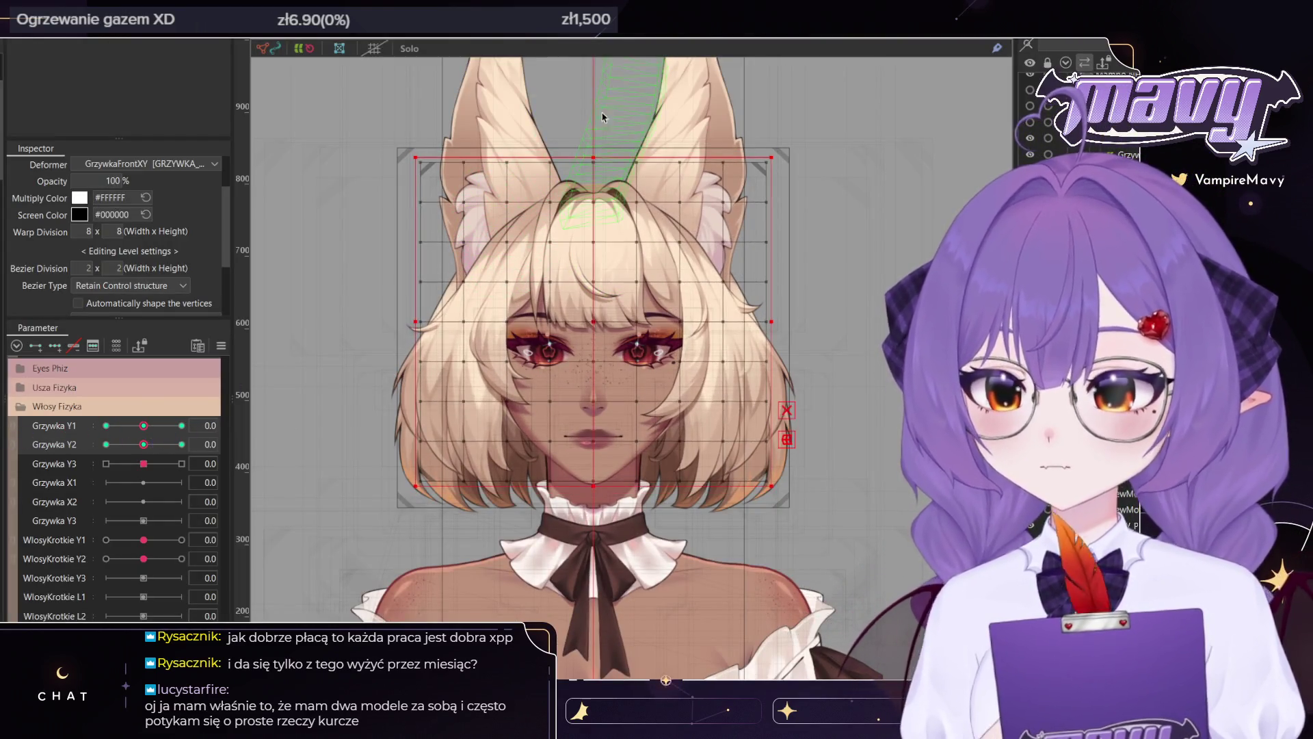
drag(564, 236, 645, 149)
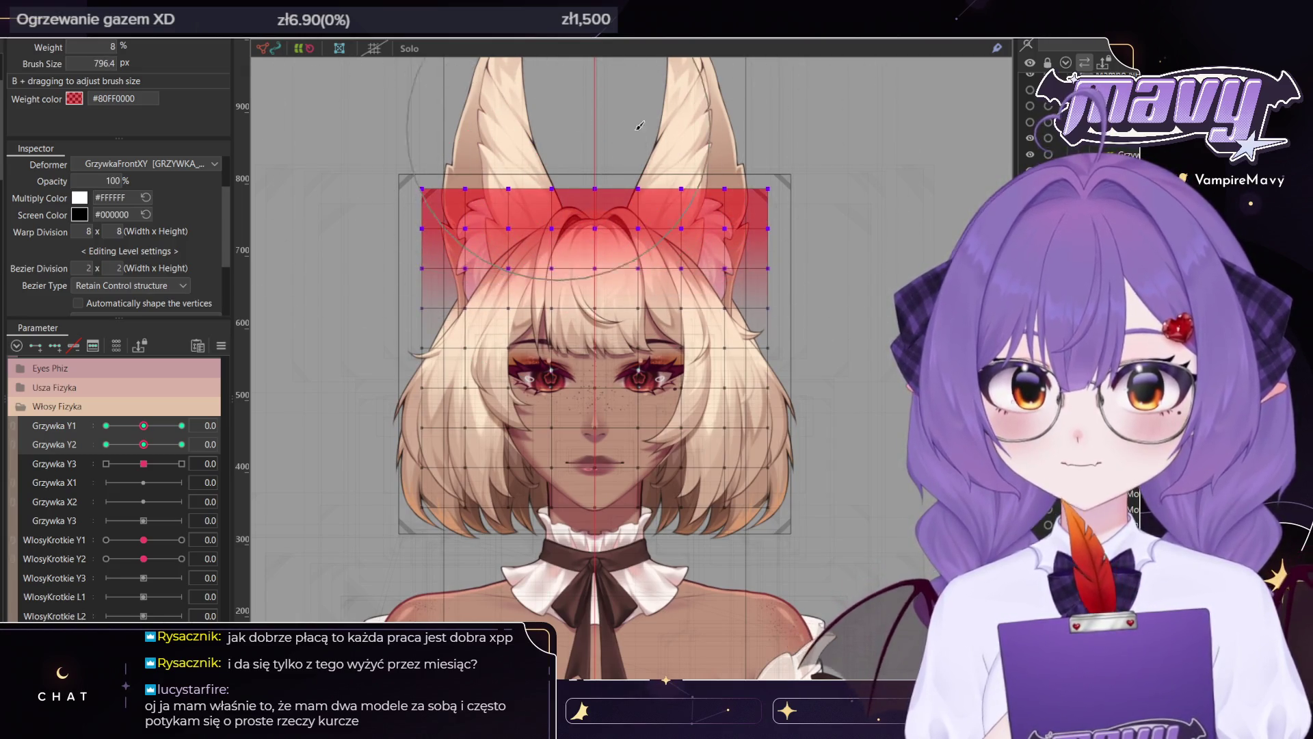
drag(145, 426, 181, 425)
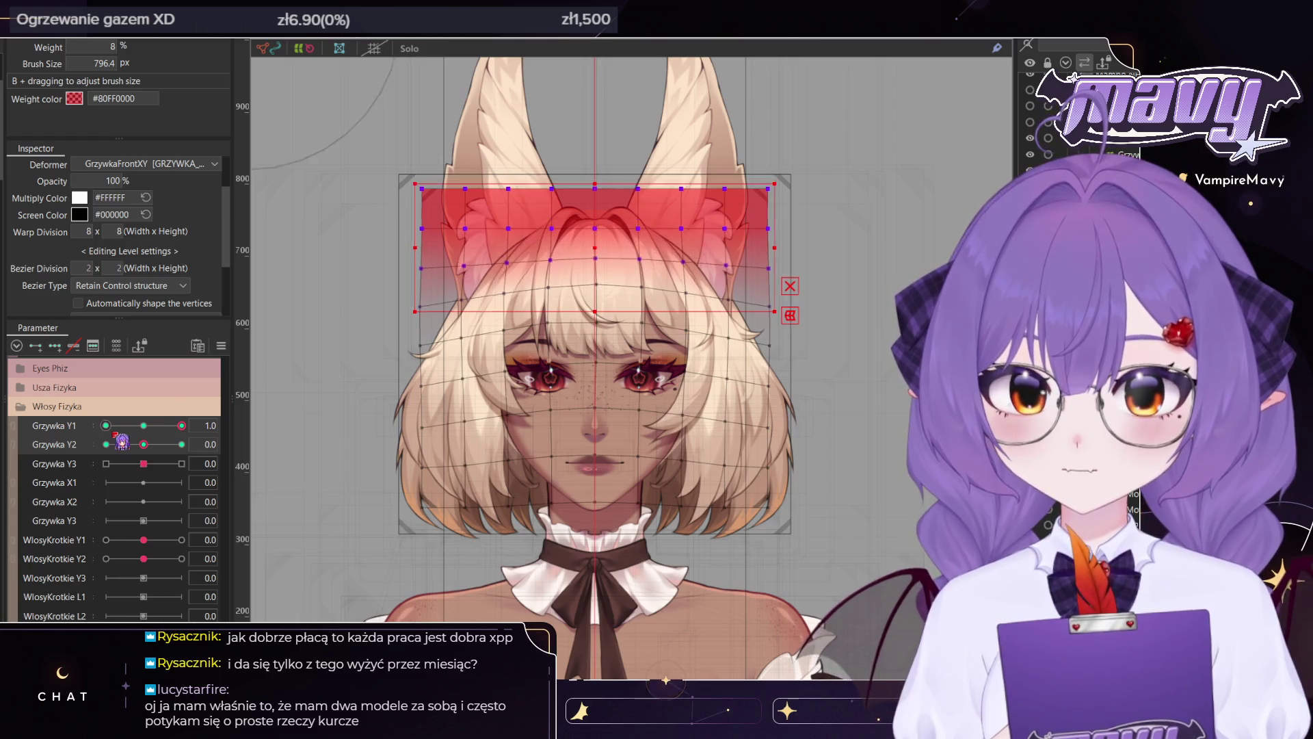
click(109, 426)
click(181, 425)
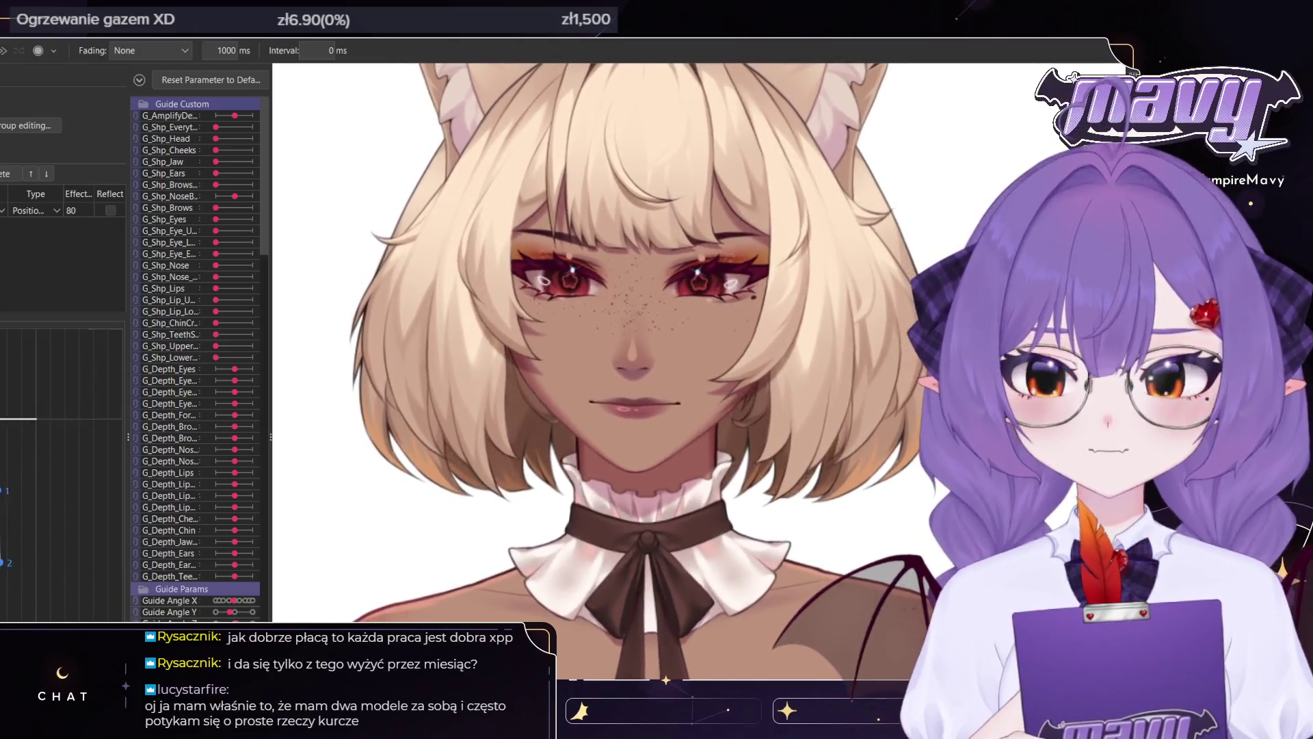
Bring up the output adjustment options on the Random Pose preview's parameter curve
right_click(15, 172)
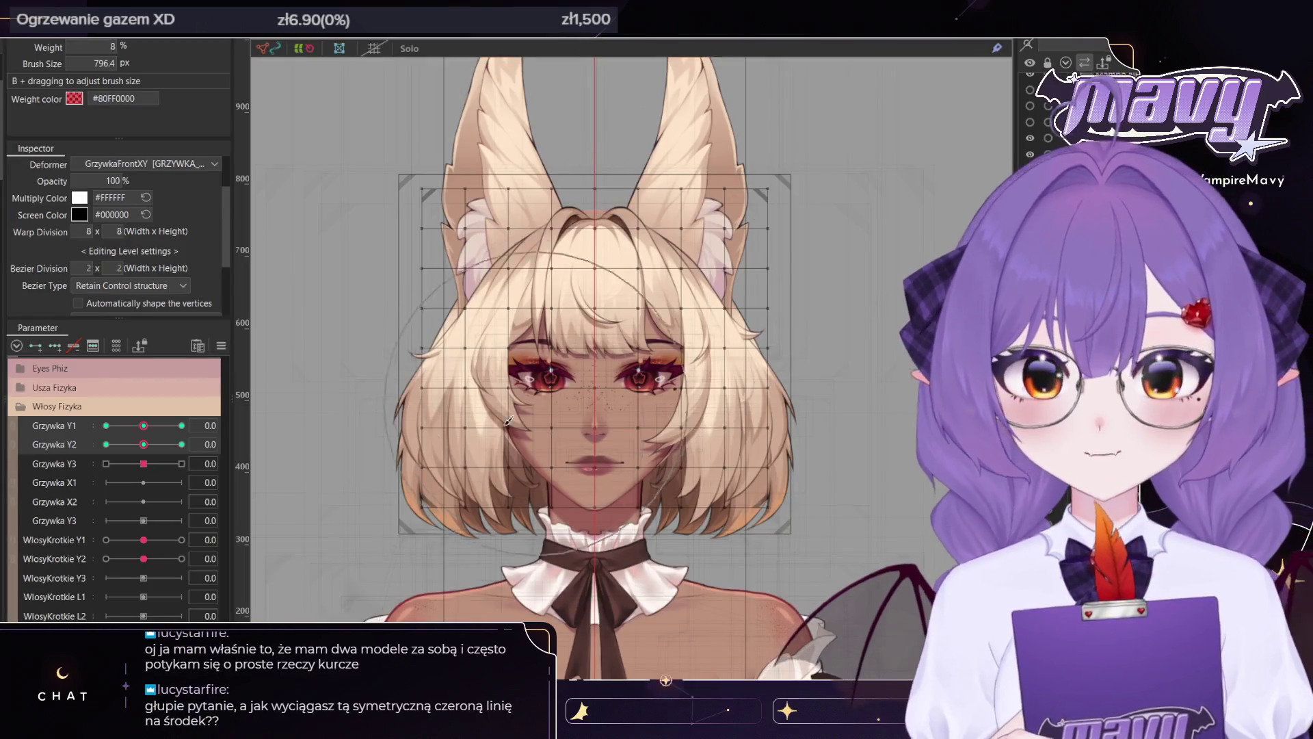
Select the right half of the bangs warp grid points
scroll(732, 345, up, 2)
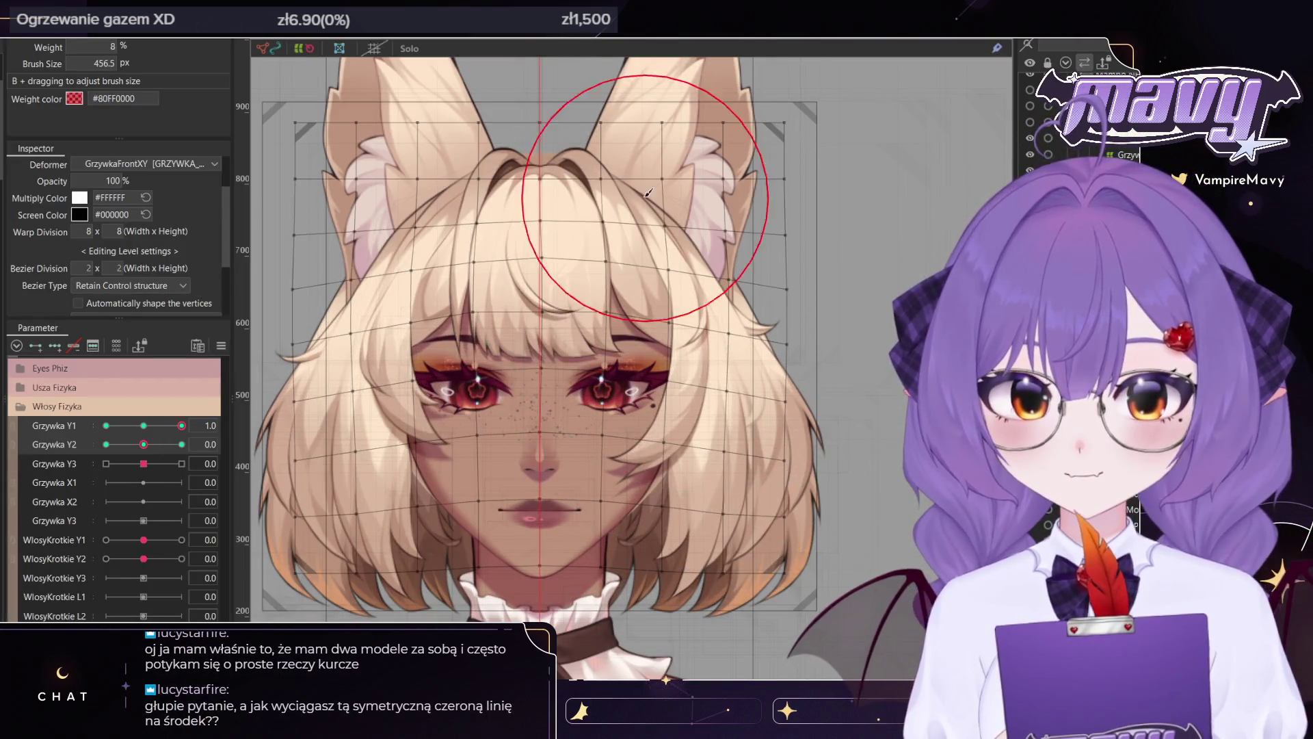
key(b)
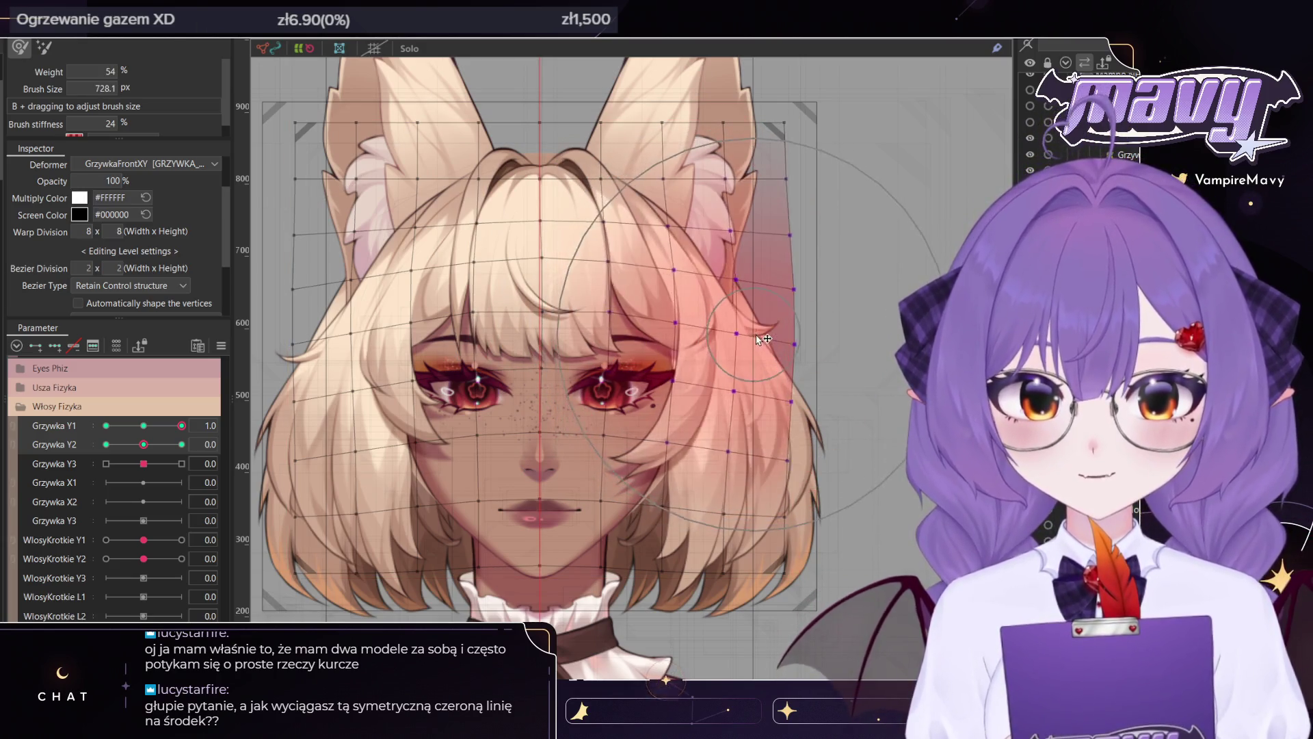
key(v)
scroll(352, 205, down, 2)
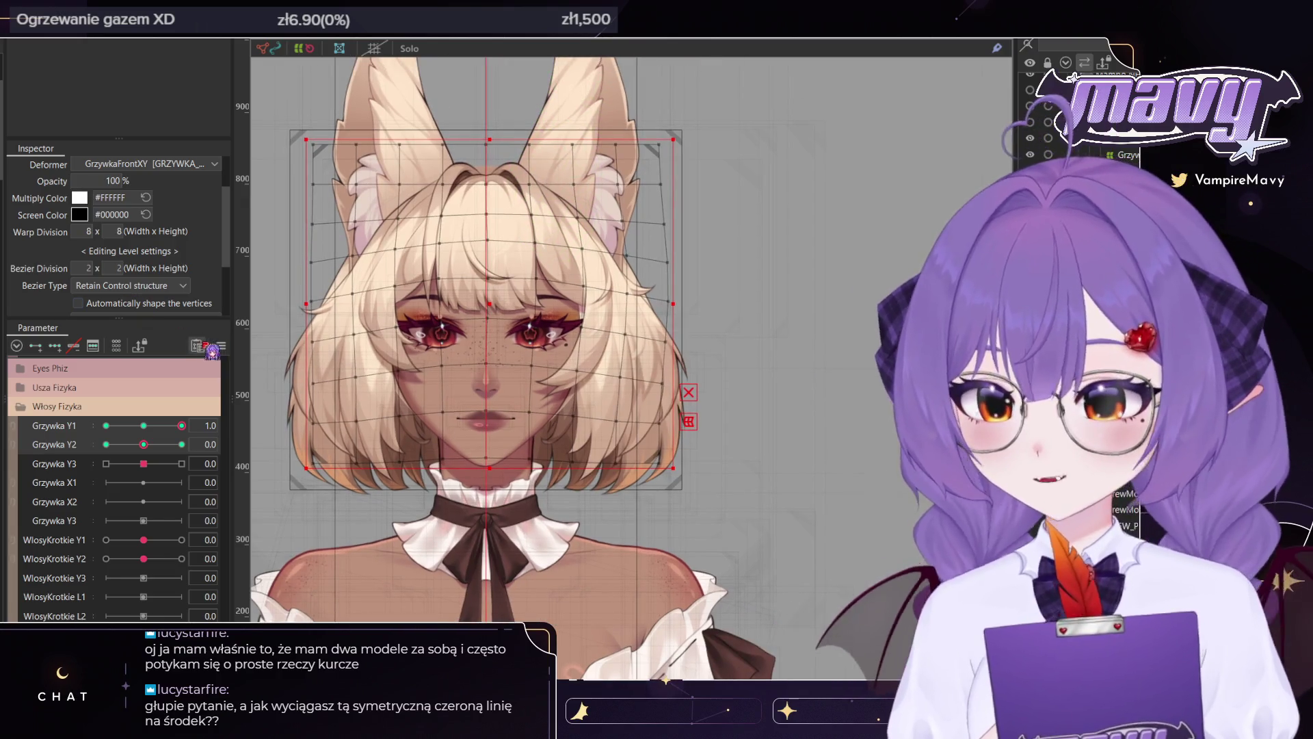
drag(732, 106, 513, 595)
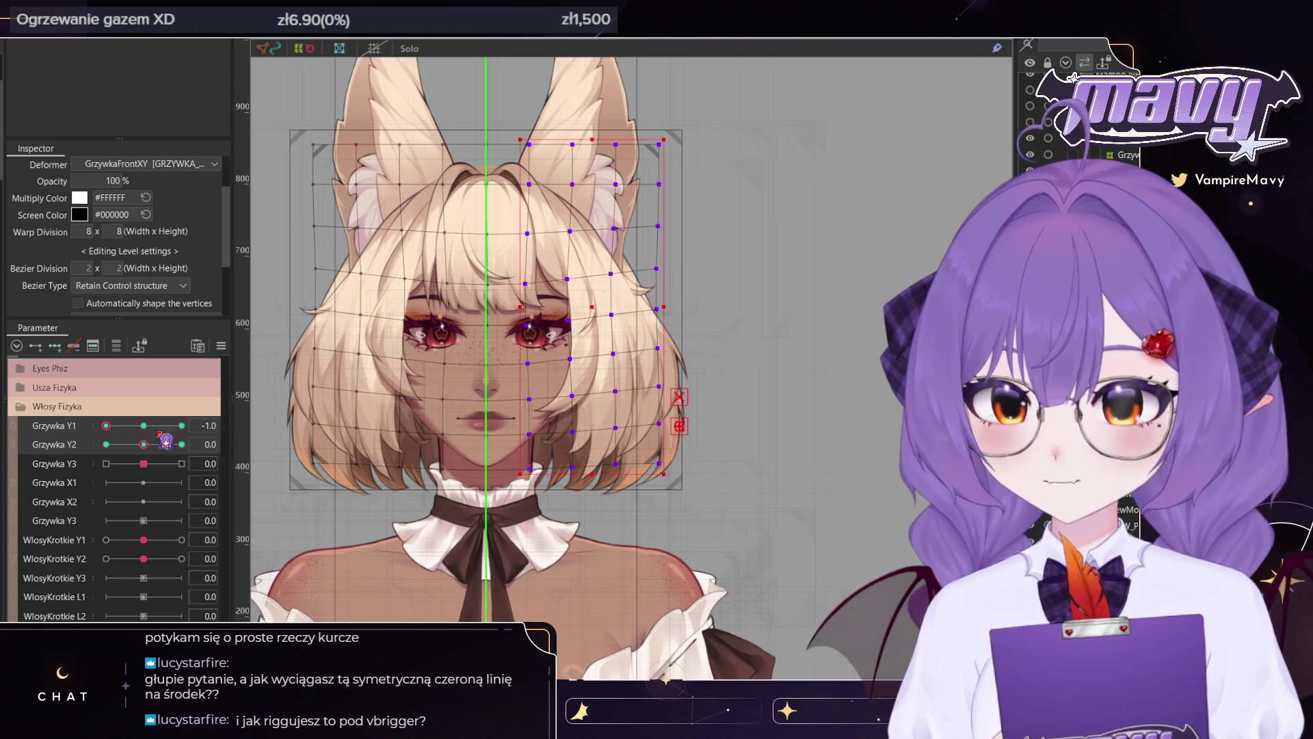
At Grzywka Y1 -1.0, brush the right-side hair points leftward and reselect the right half
drag(512, 353, 535, 388)
key(b)
scroll(574, 363, up, 2)
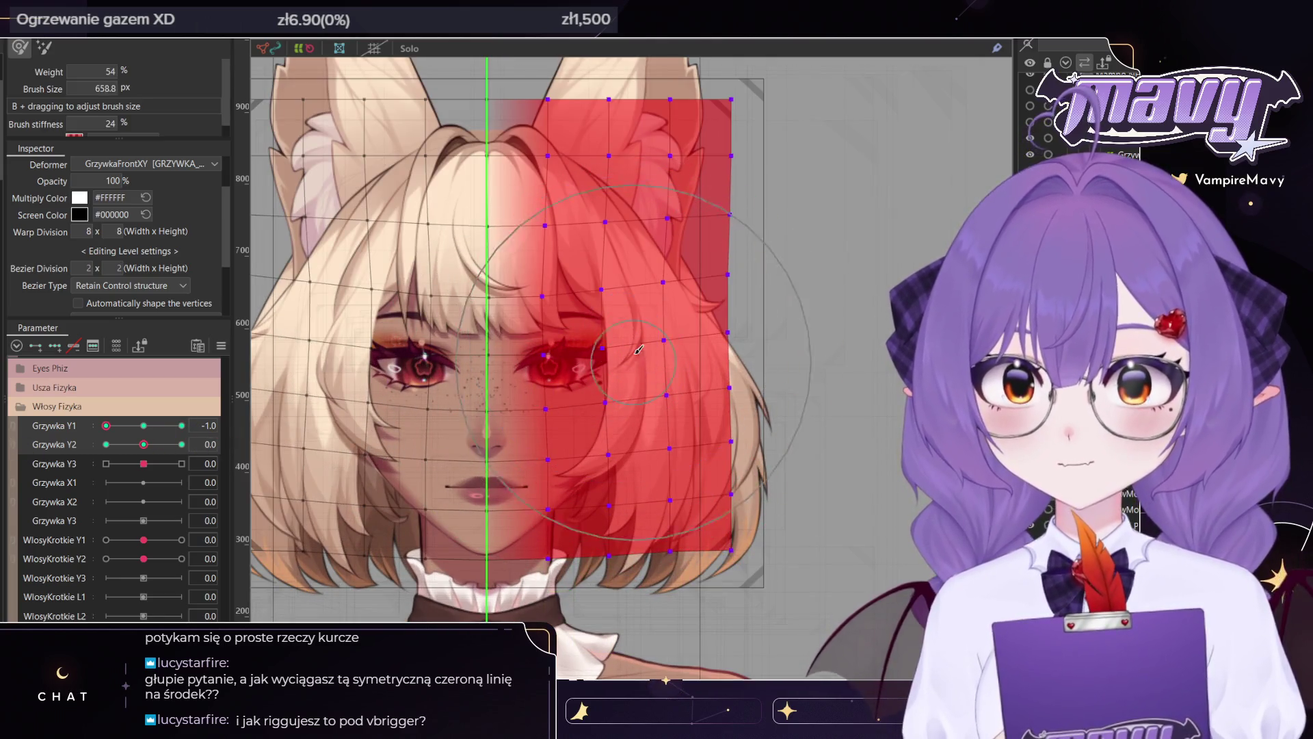
drag(645, 361, 611, 365)
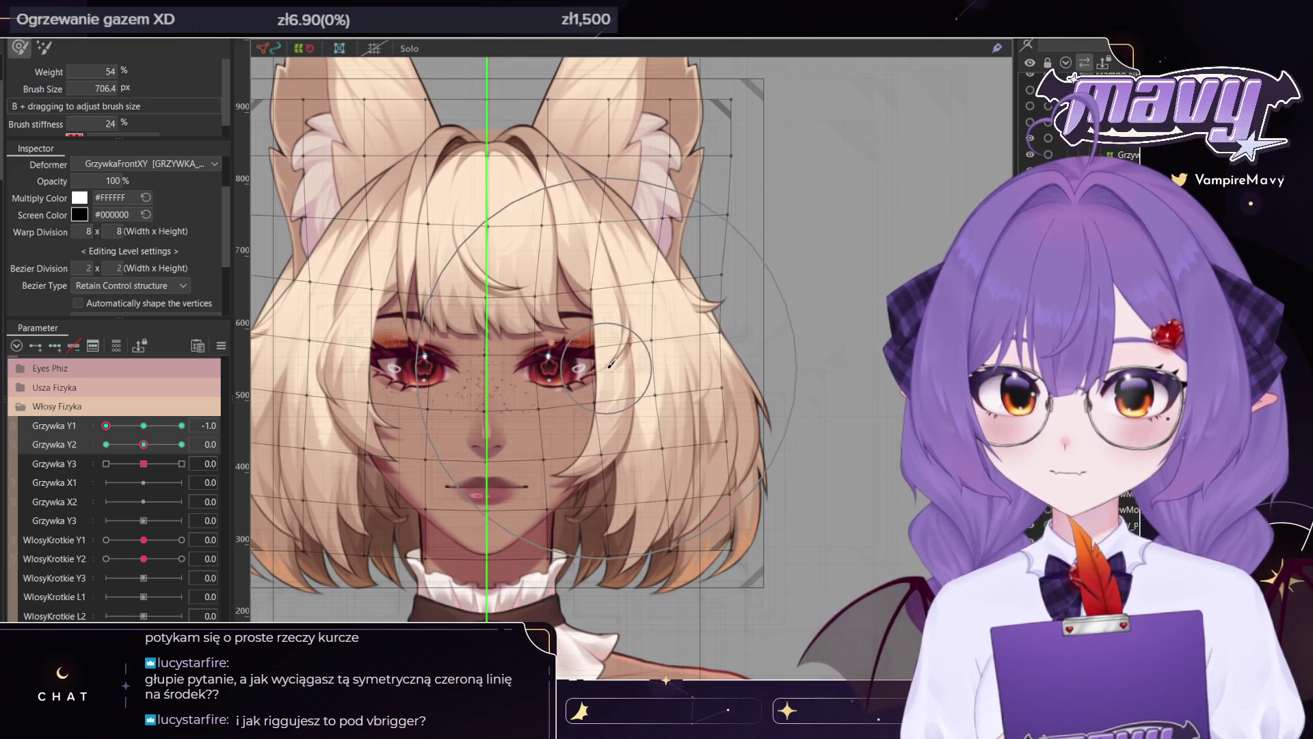
key(v)
scroll(553, 190, down, 2)
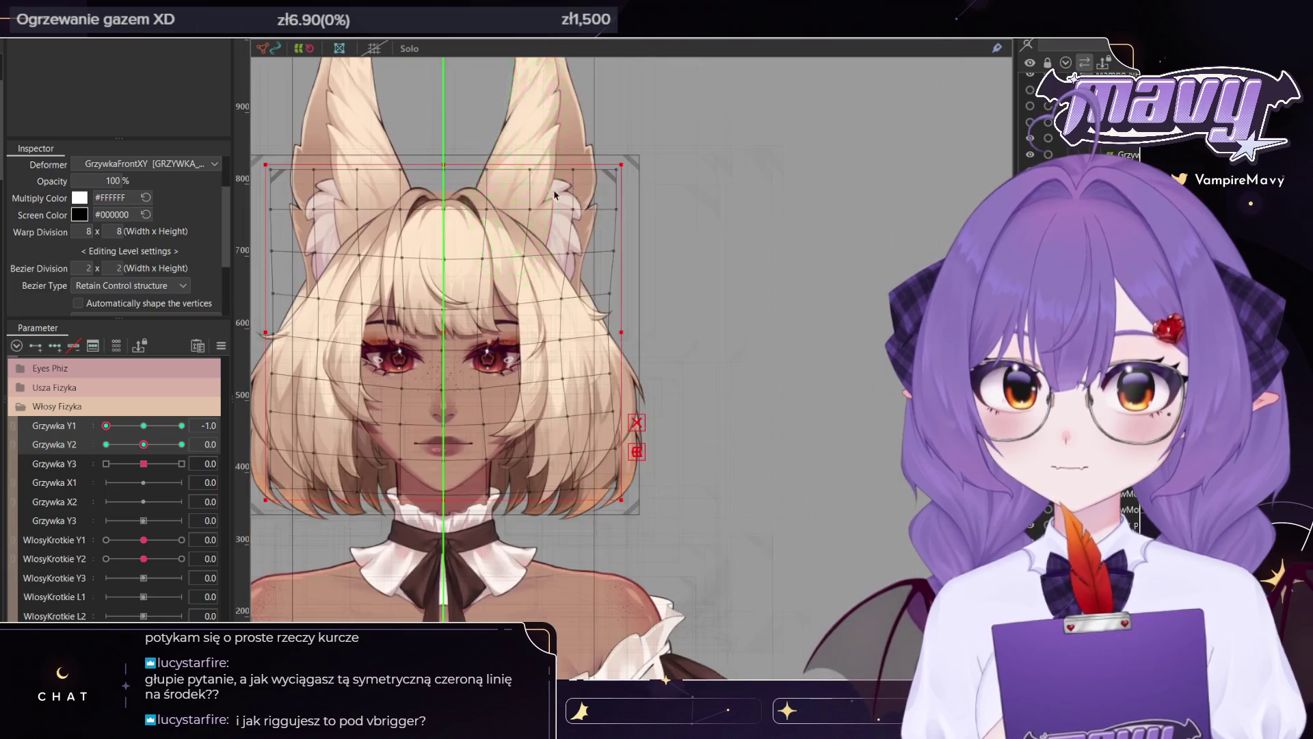
drag(525, 107, 472, 106)
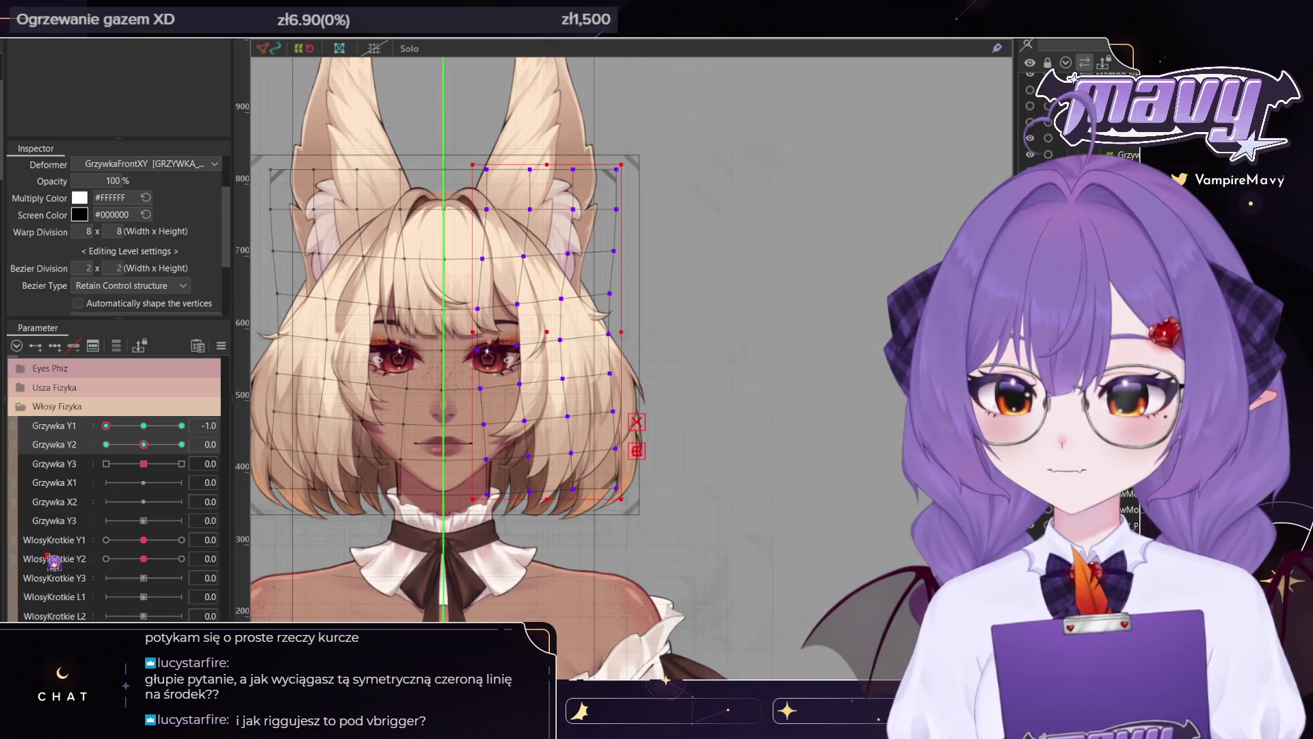
Set Grzywka Y2 to -1.0, brush the hair, and reselect the right-half points
drag(145, 444, 106, 445)
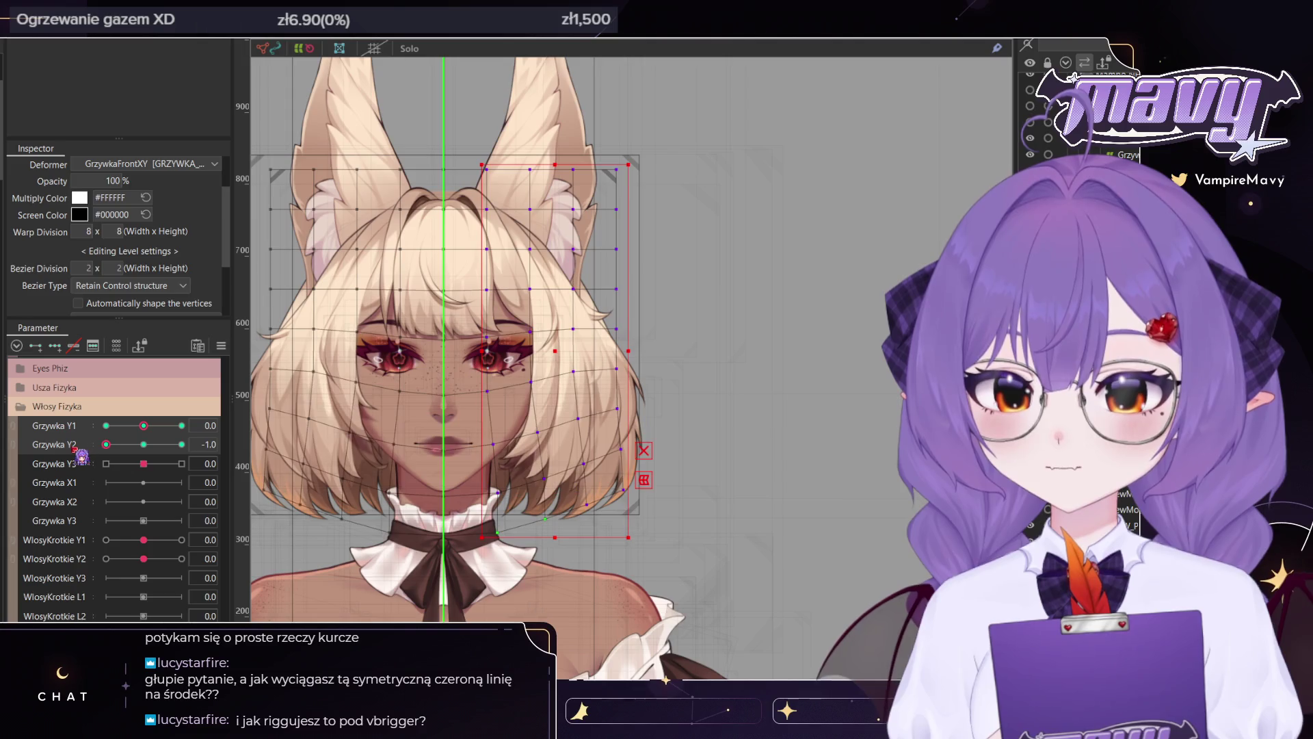
key(b)
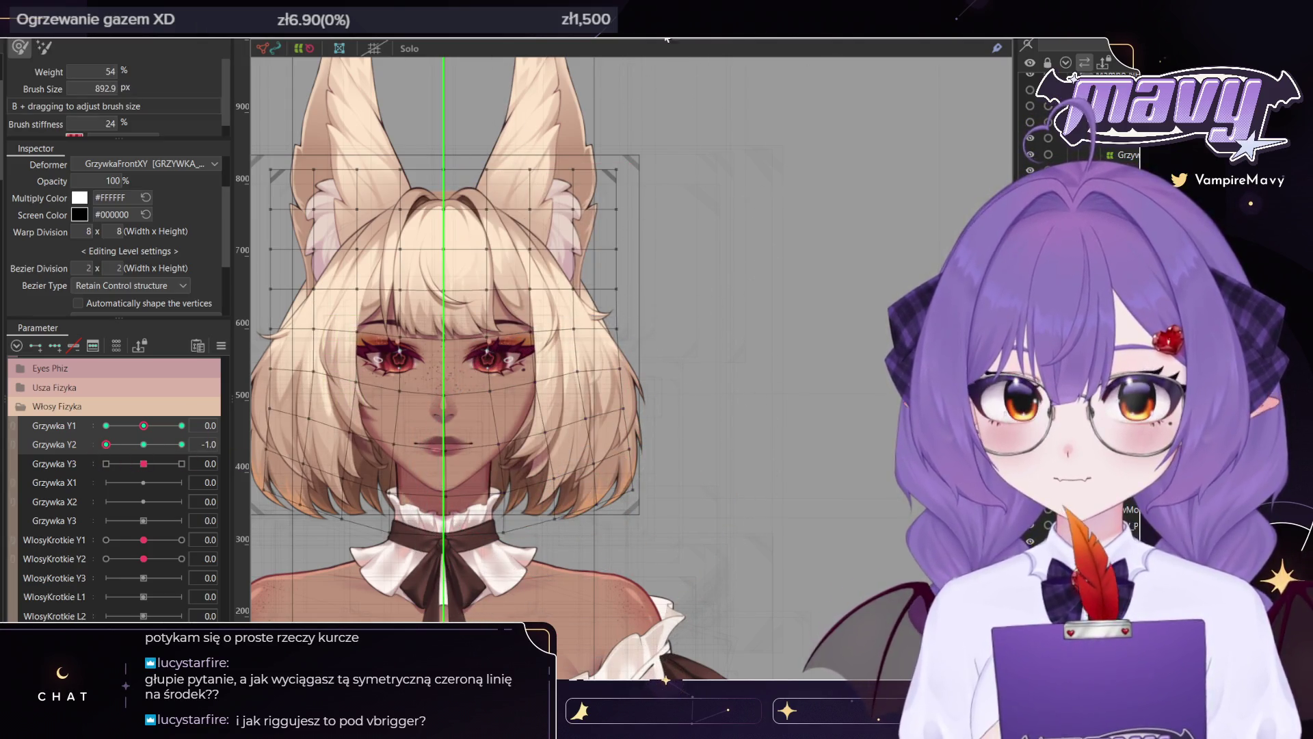
key(v)
drag(716, 118, 482, 677)
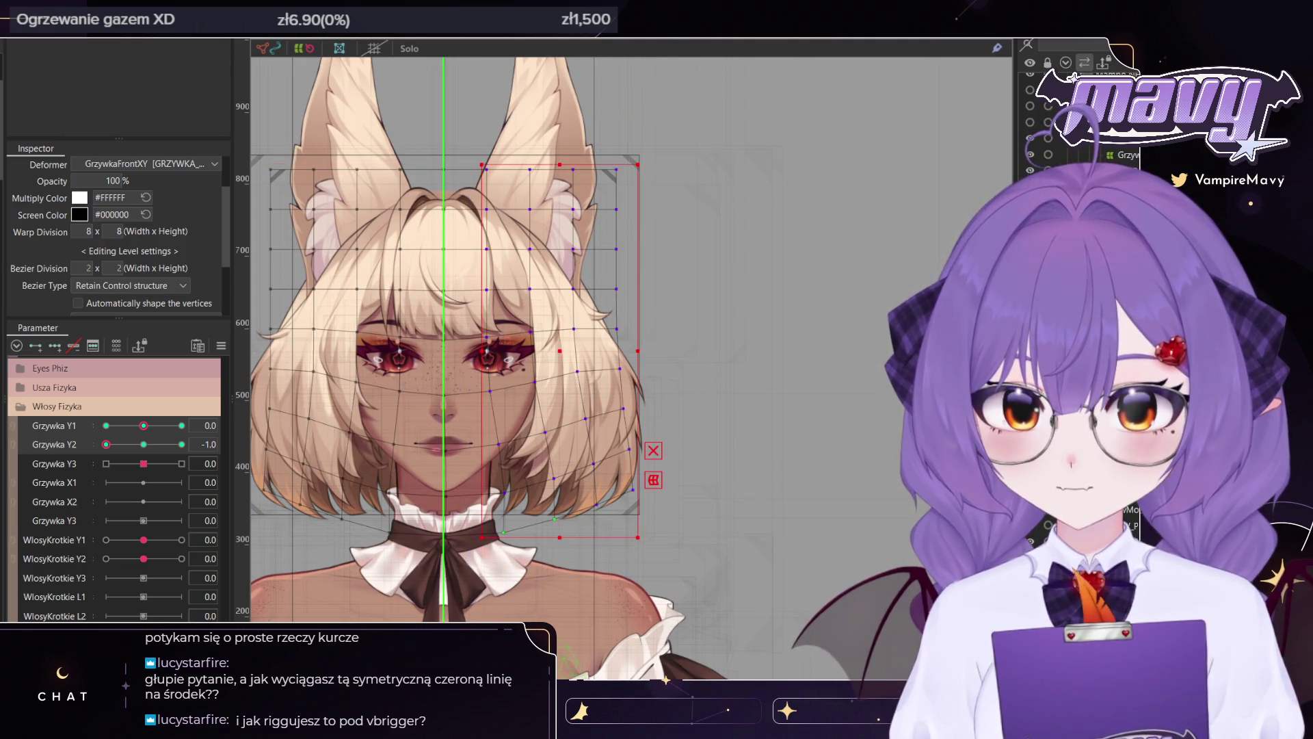
At Grzywka Y2 1.0, reshape the right-side hair mesh and reselect the right half
click(181, 443)
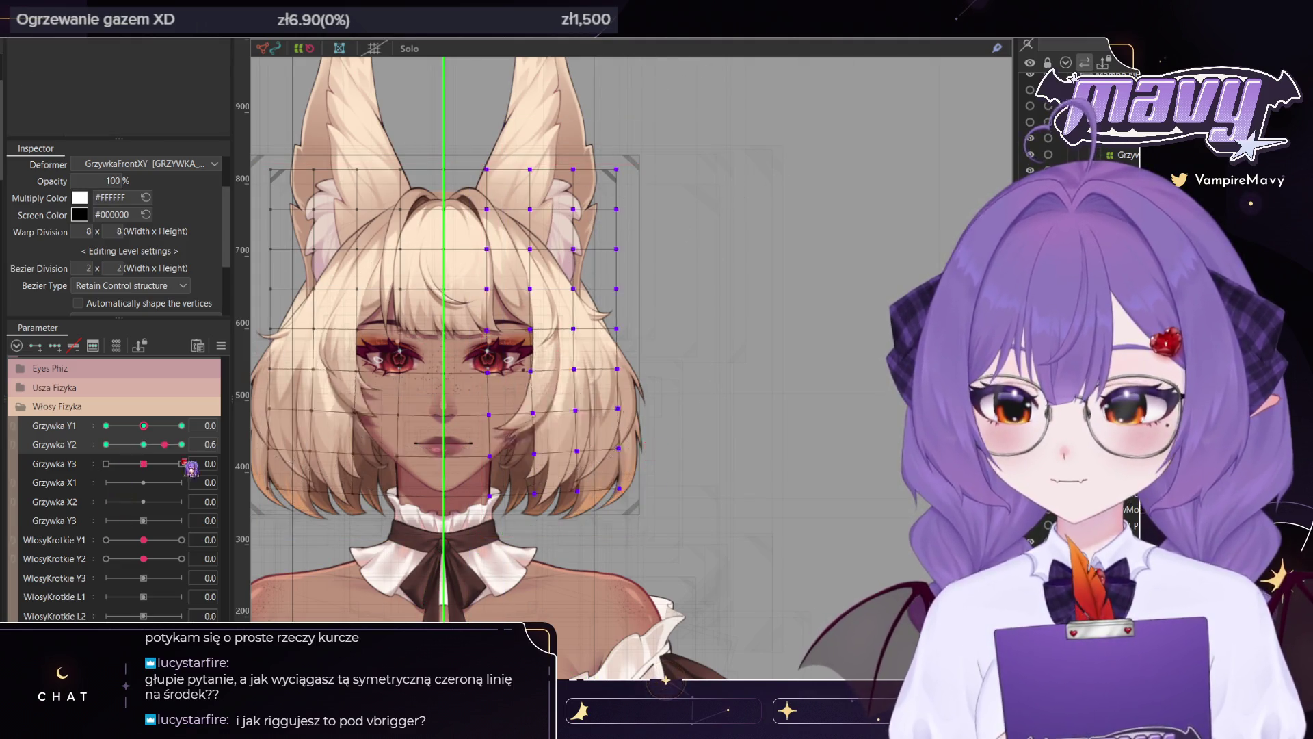
key(b)
drag(557, 414, 555, 422)
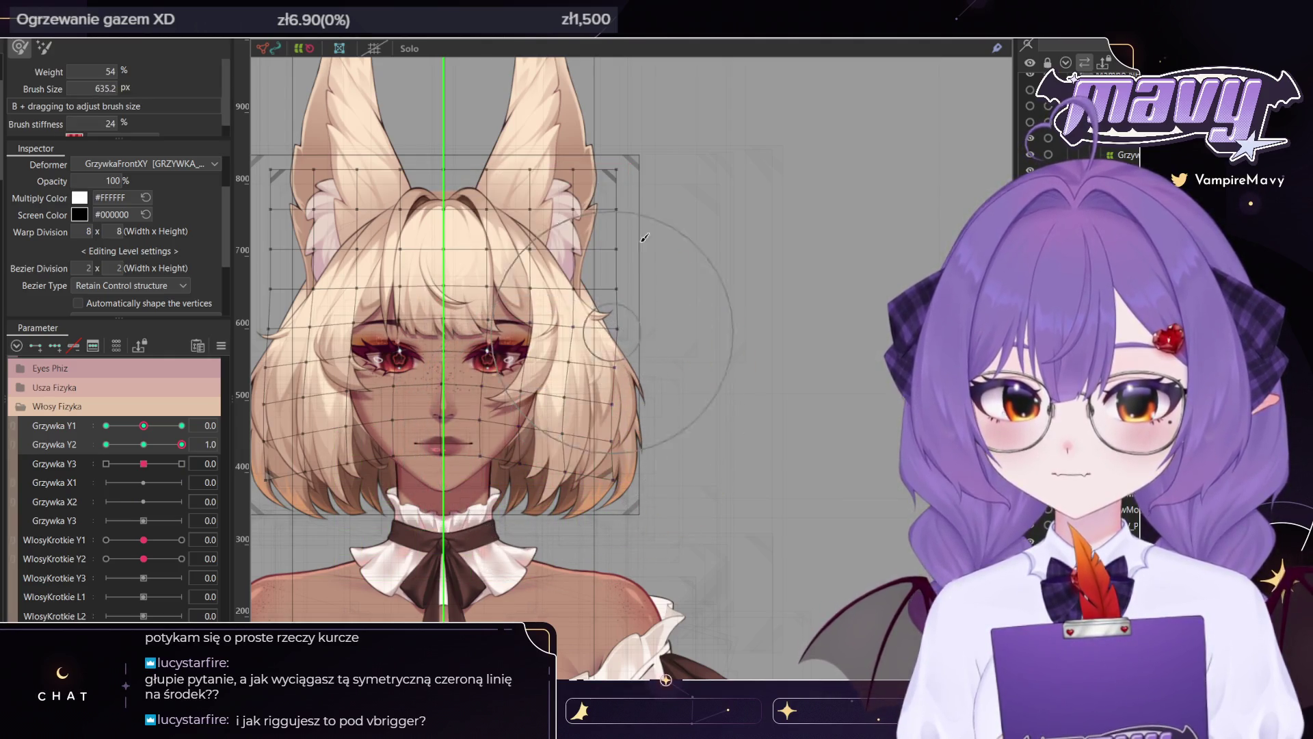
key(v)
drag(479, 146, 661, 633)
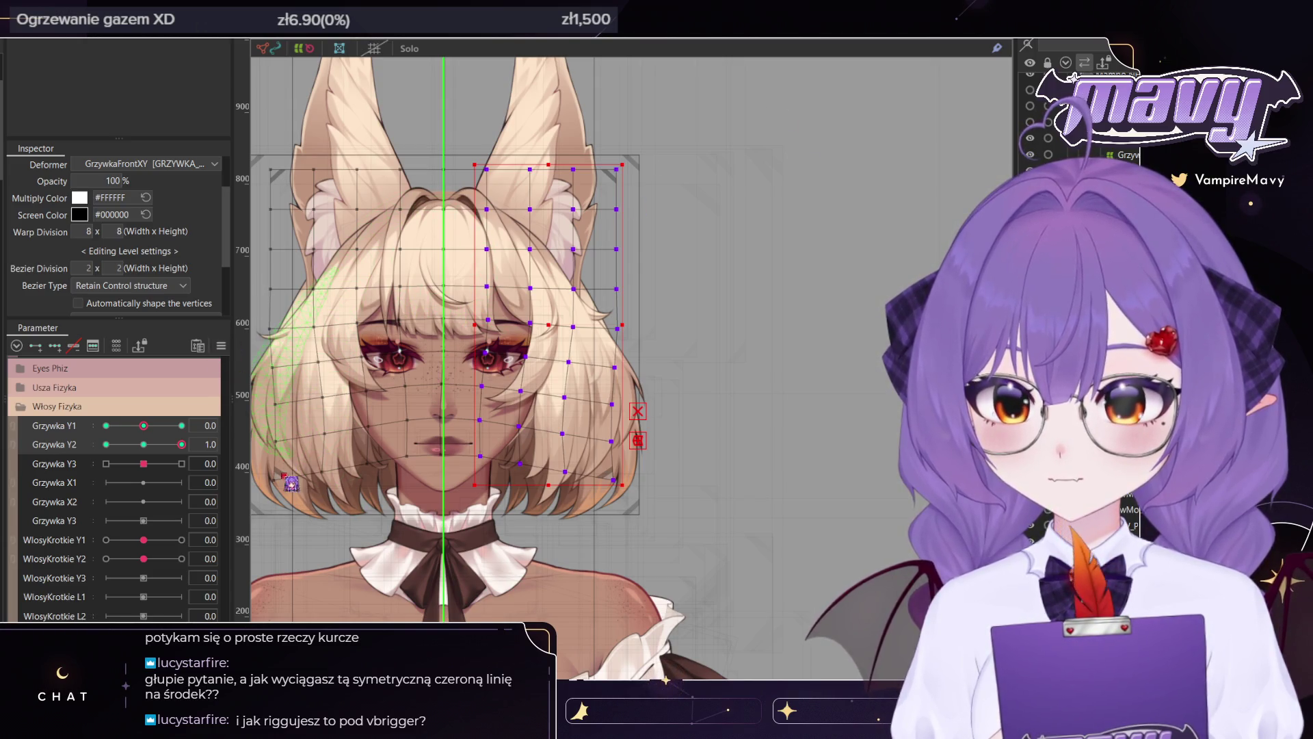
Reset Grzywka Y2 to 0 and close the Random Pose preview after checking the hair motion
key(ctrl+z)
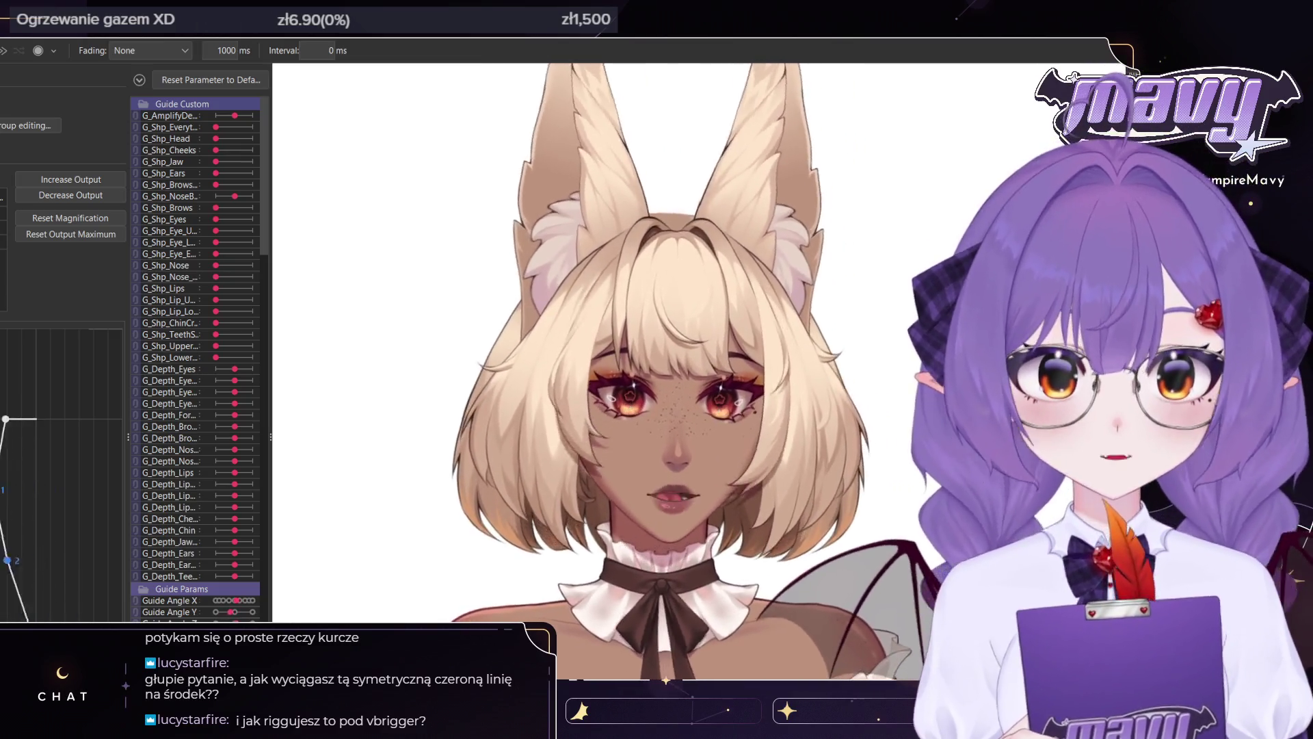
key(Escape)
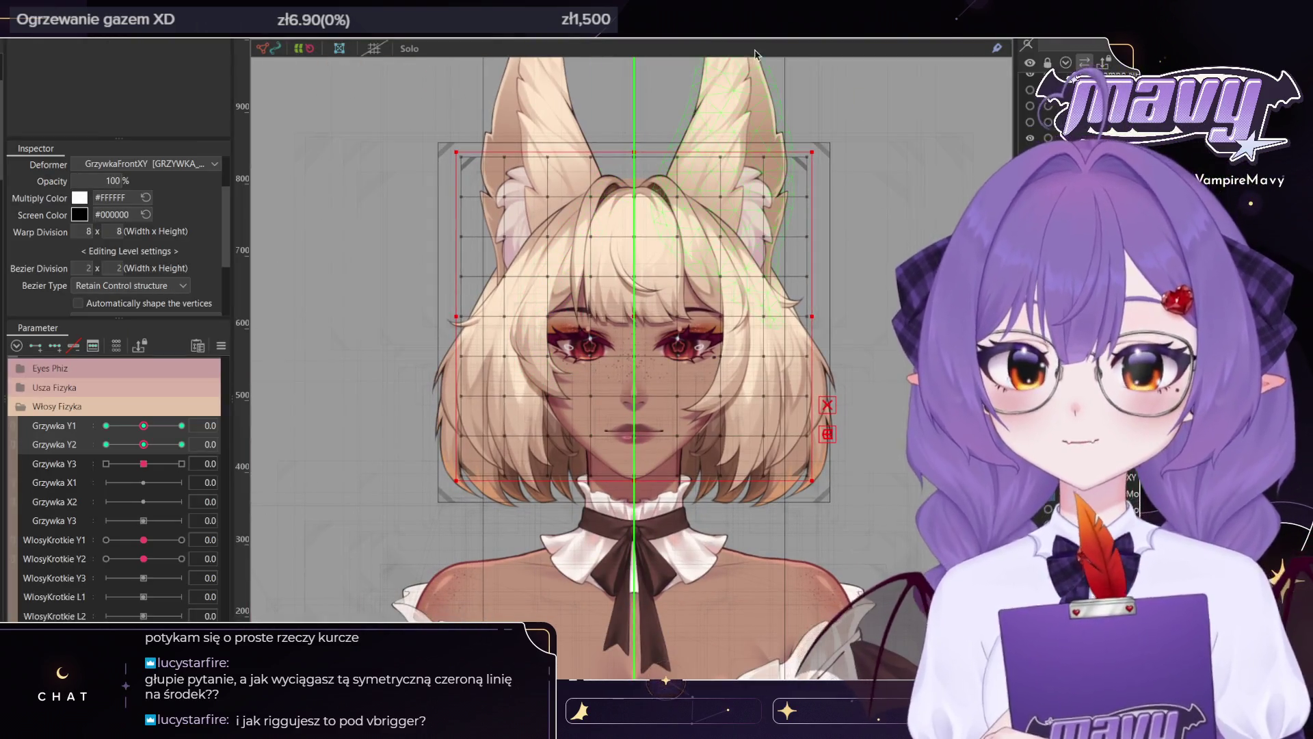
Select the WlosyBoczneY side-hair warp, set WlosyKrotkie Y1 to 1.0, and undo a trial bend
click(742, 338)
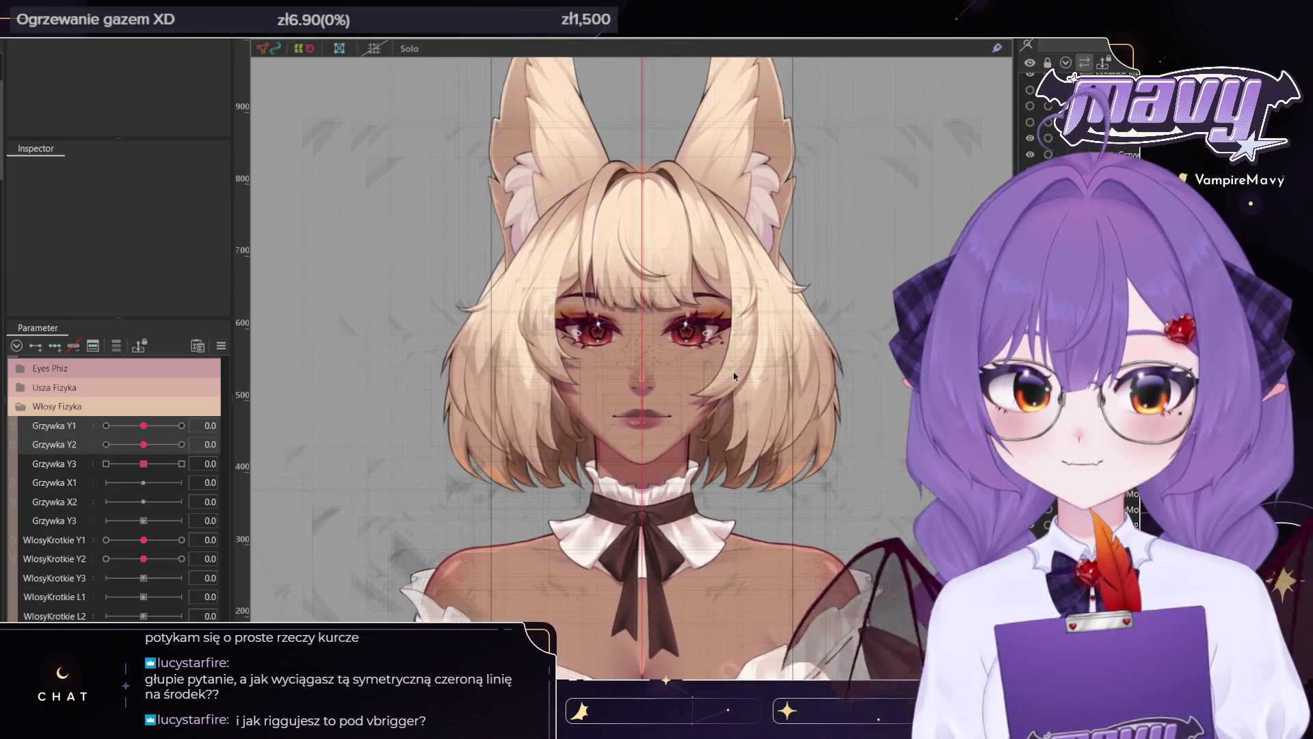
scroll(742, 338, up, 3)
scroll(742, 339, down, 4)
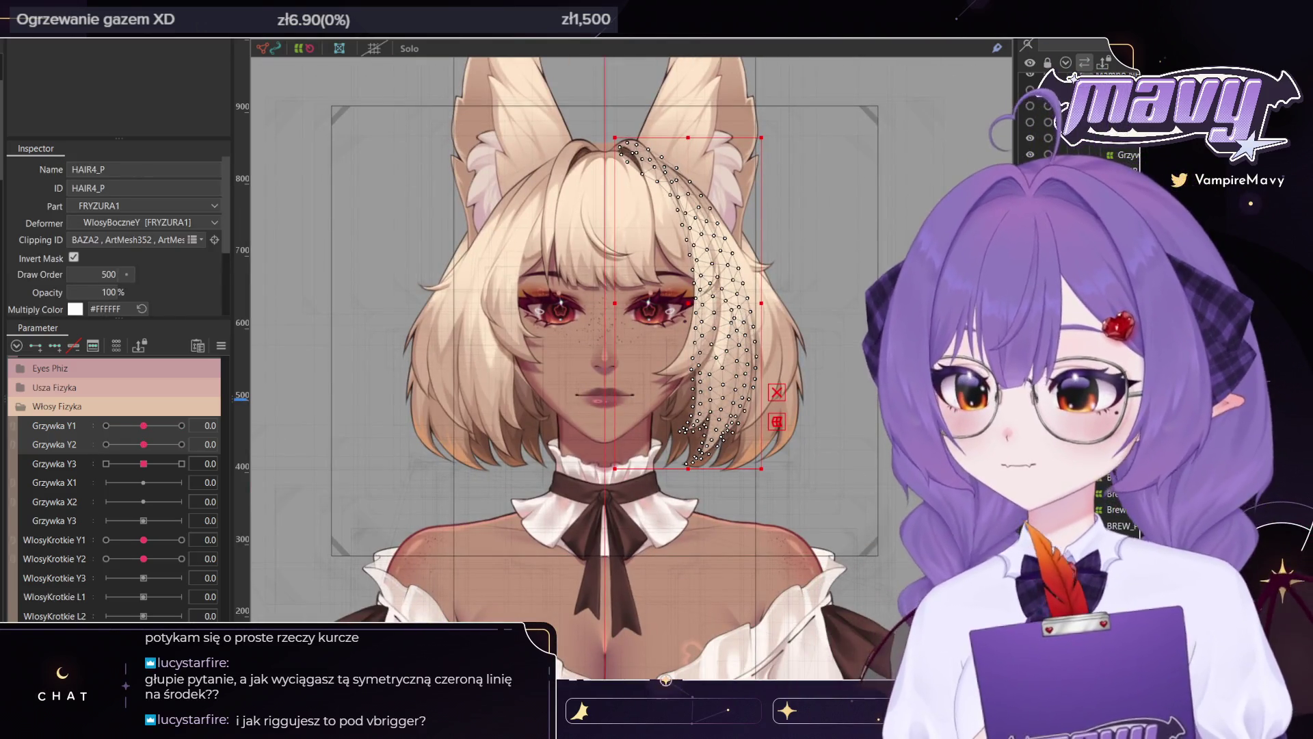
click(1122, 509)
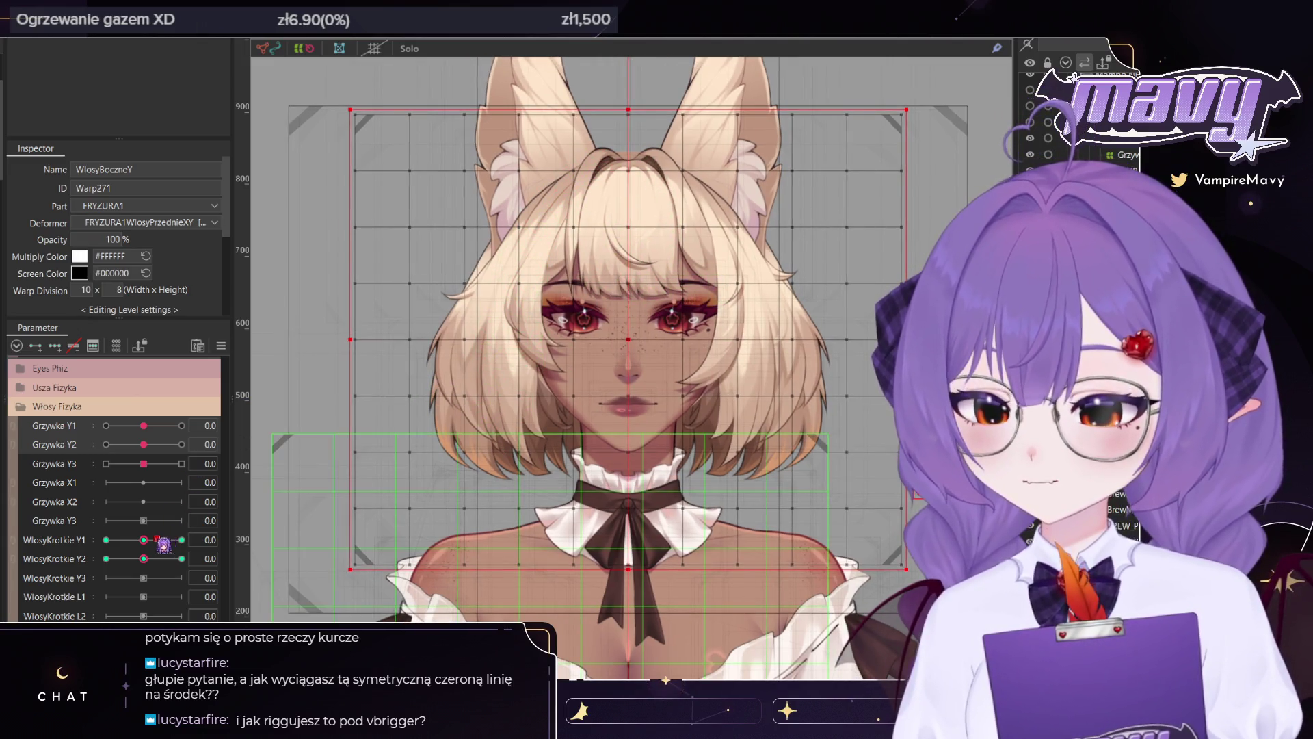
click(161, 541)
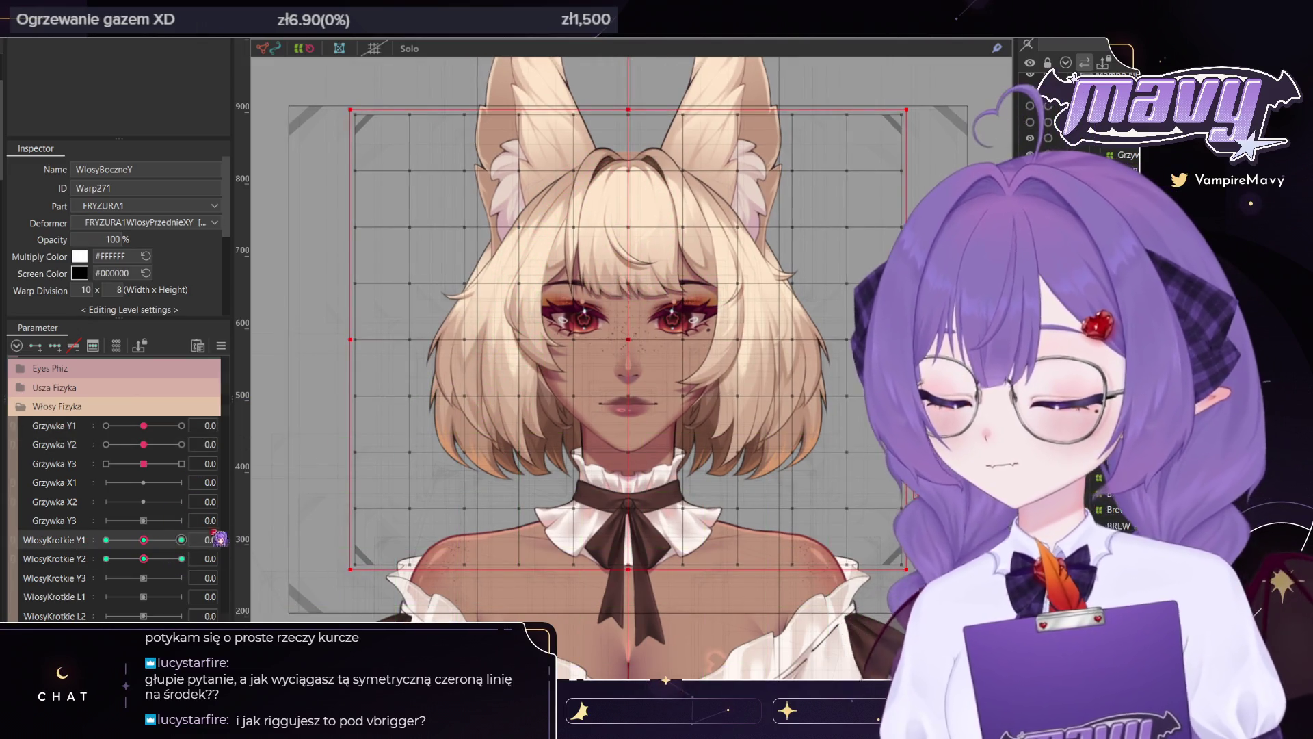
key(b)
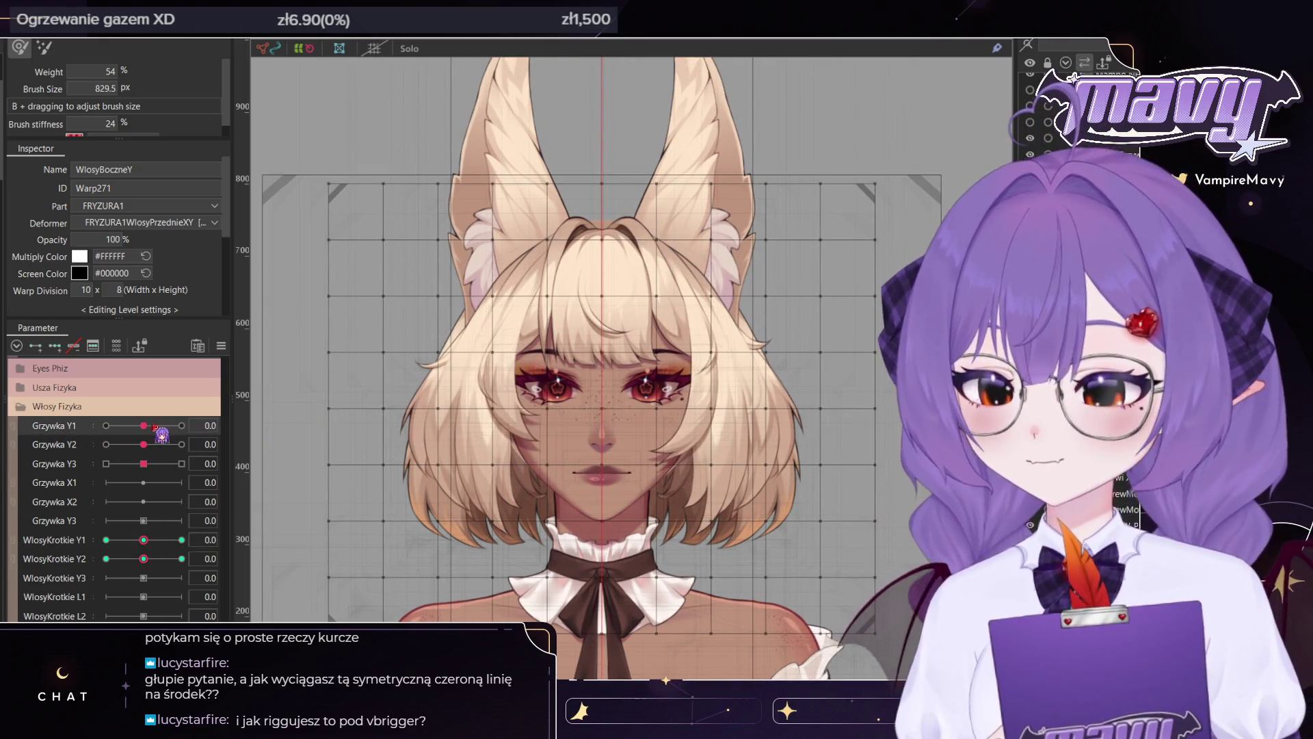
drag(144, 540, 179, 548)
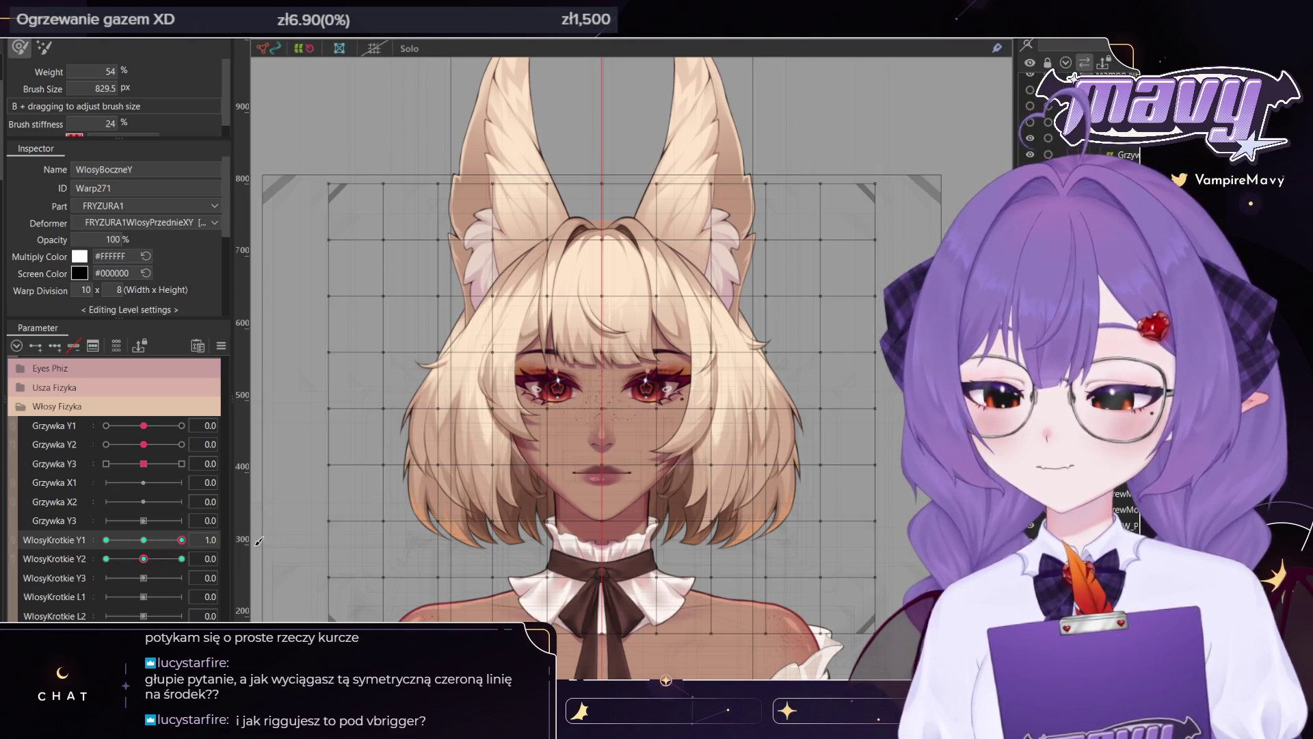
click(143, 540)
mouse_move(835, 321)
mouse_down()
mouse_move(870, 325)
mouse_move(527, 383)
mouse_up()
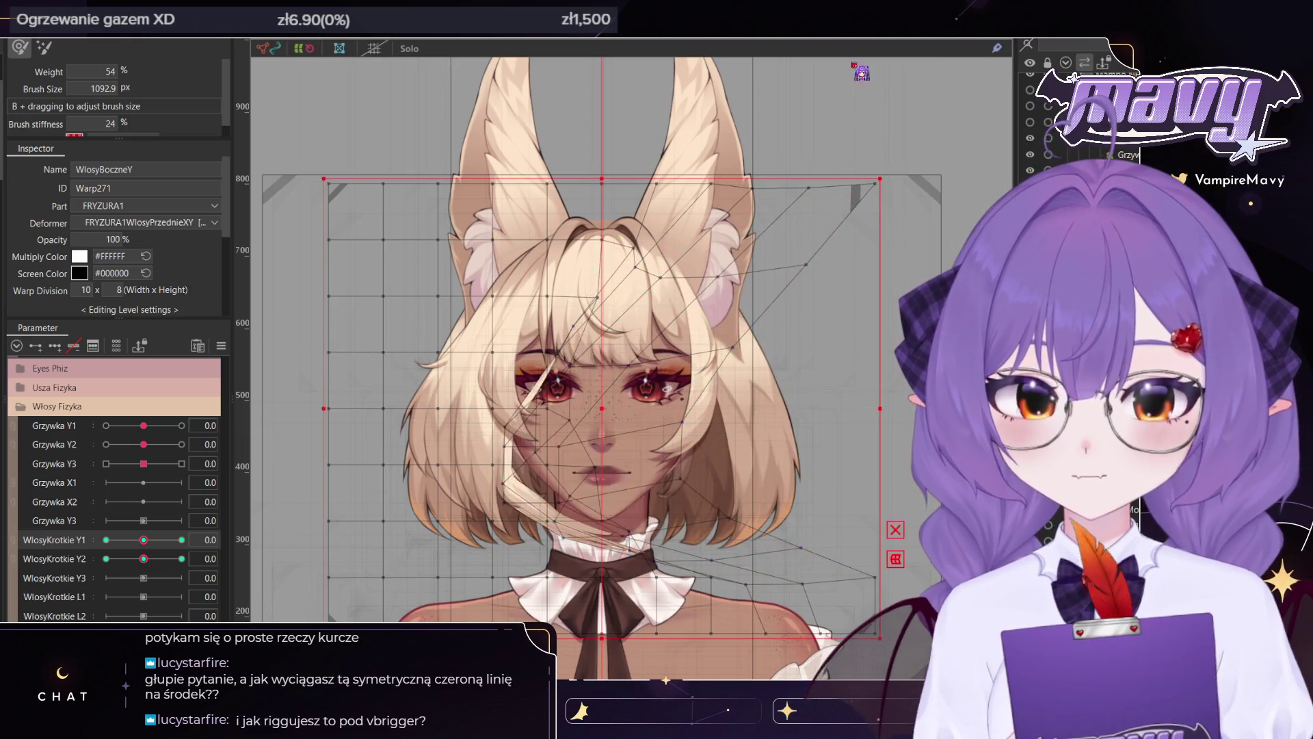
key(ctrl+z)
On the WlosyBoczneFizY warp at WlosyKrotkie Y1 1.0, push the right side hair outward
scroll(814, 364, up, 3)
click(814, 365)
scroll(814, 365, down, 3)
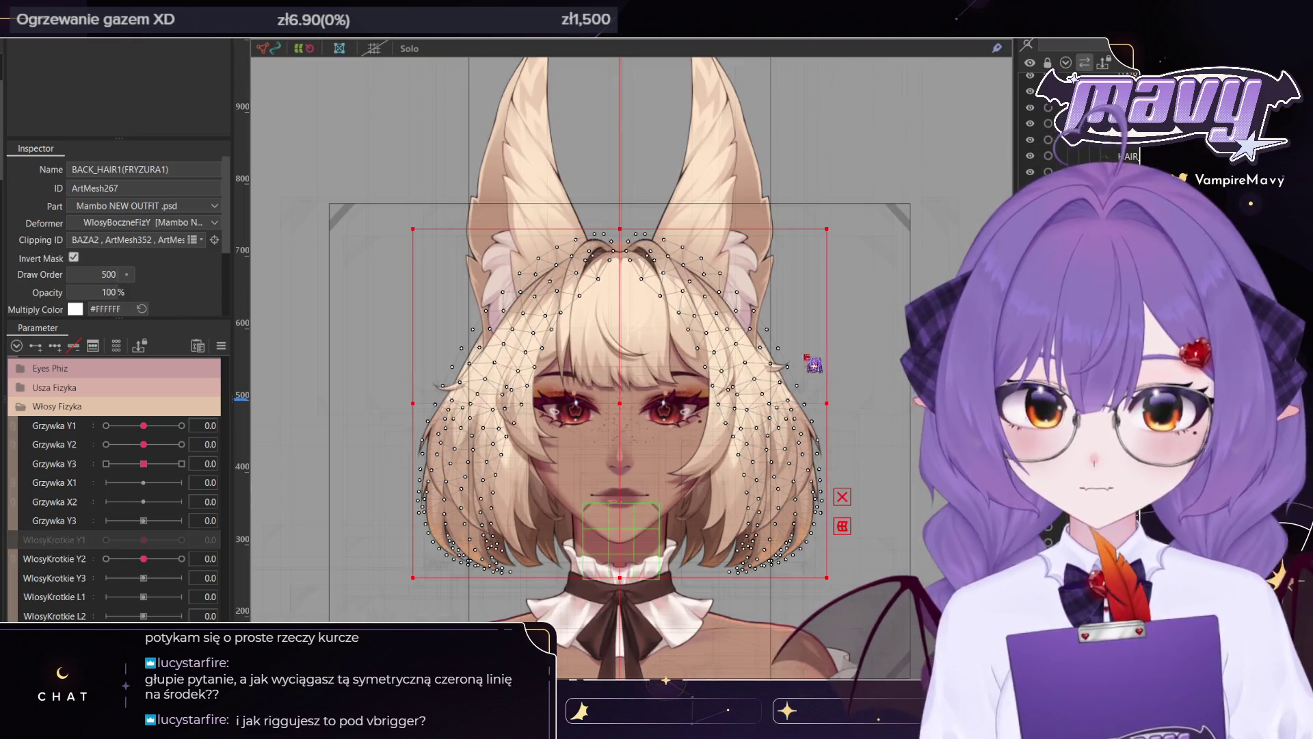
click(603, 423)
scroll(604, 425, down, 3)
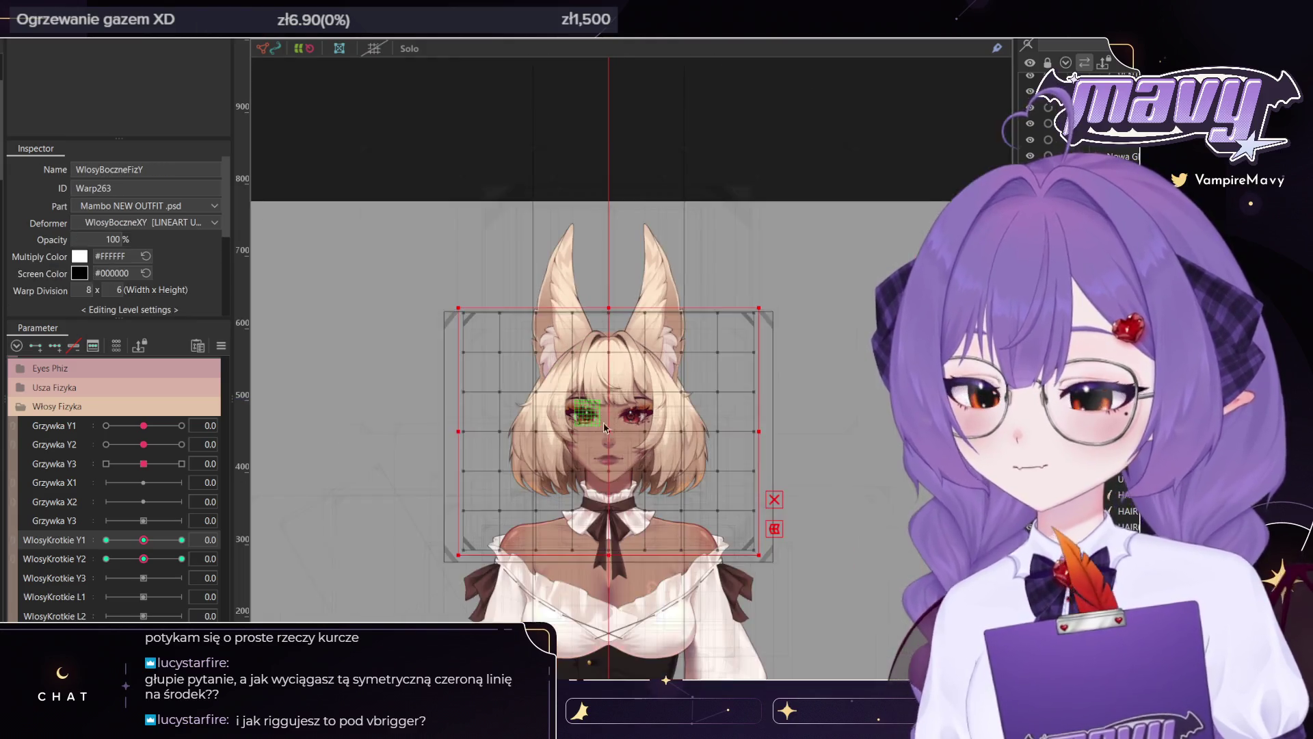
drag(603, 422, 573, 377)
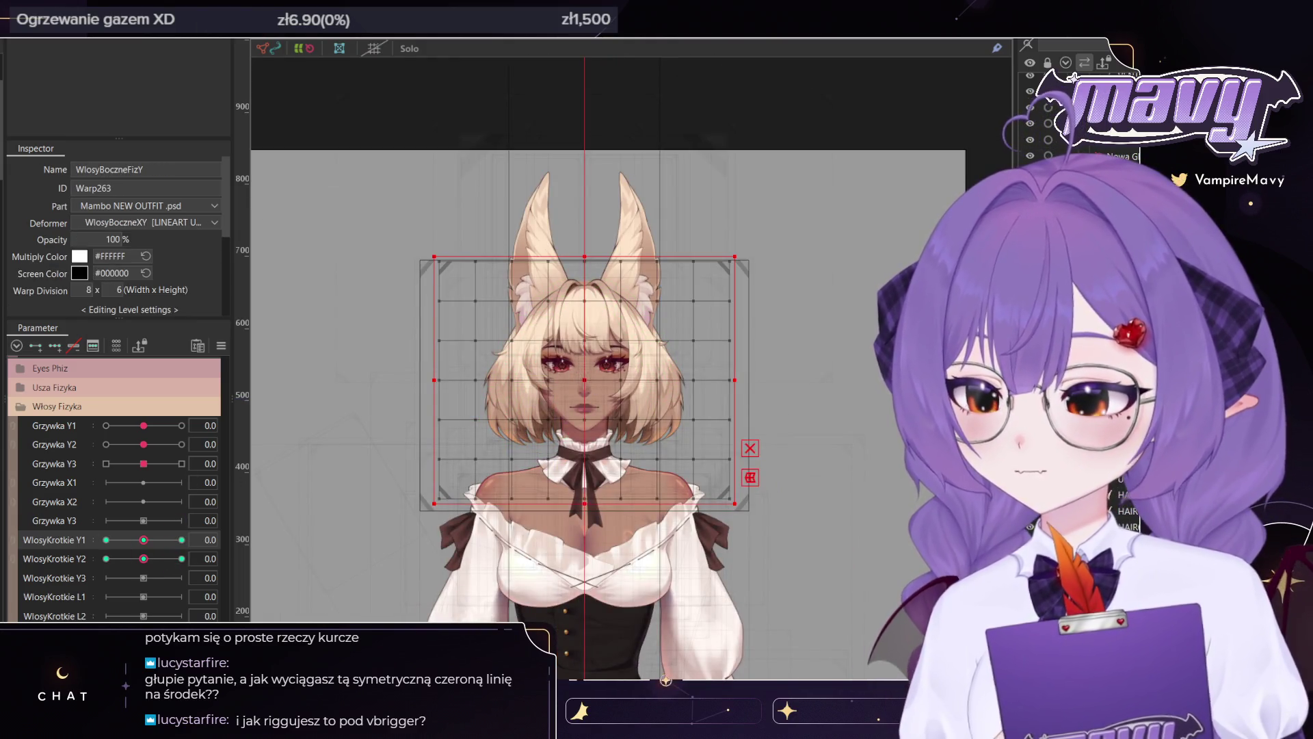
key(b)
scroll(679, 396, up, 1)
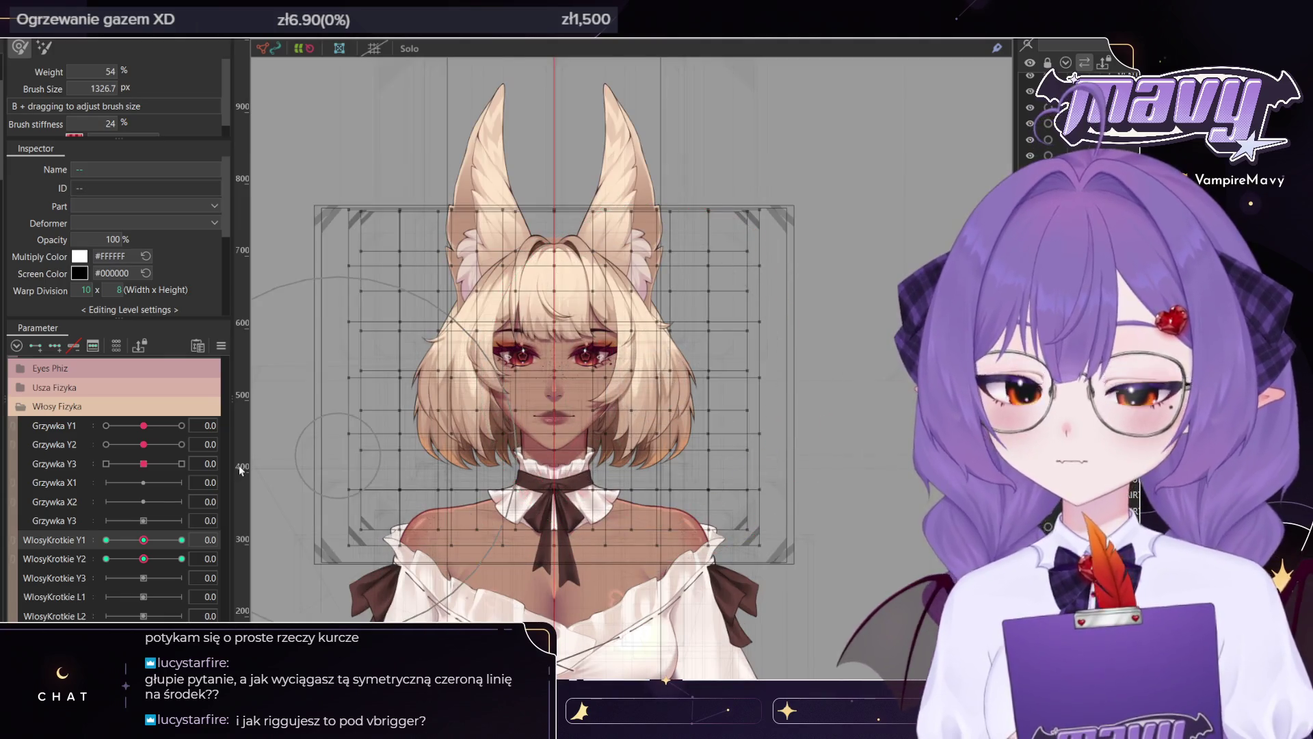
click(181, 539)
scroll(686, 337, up, 2)
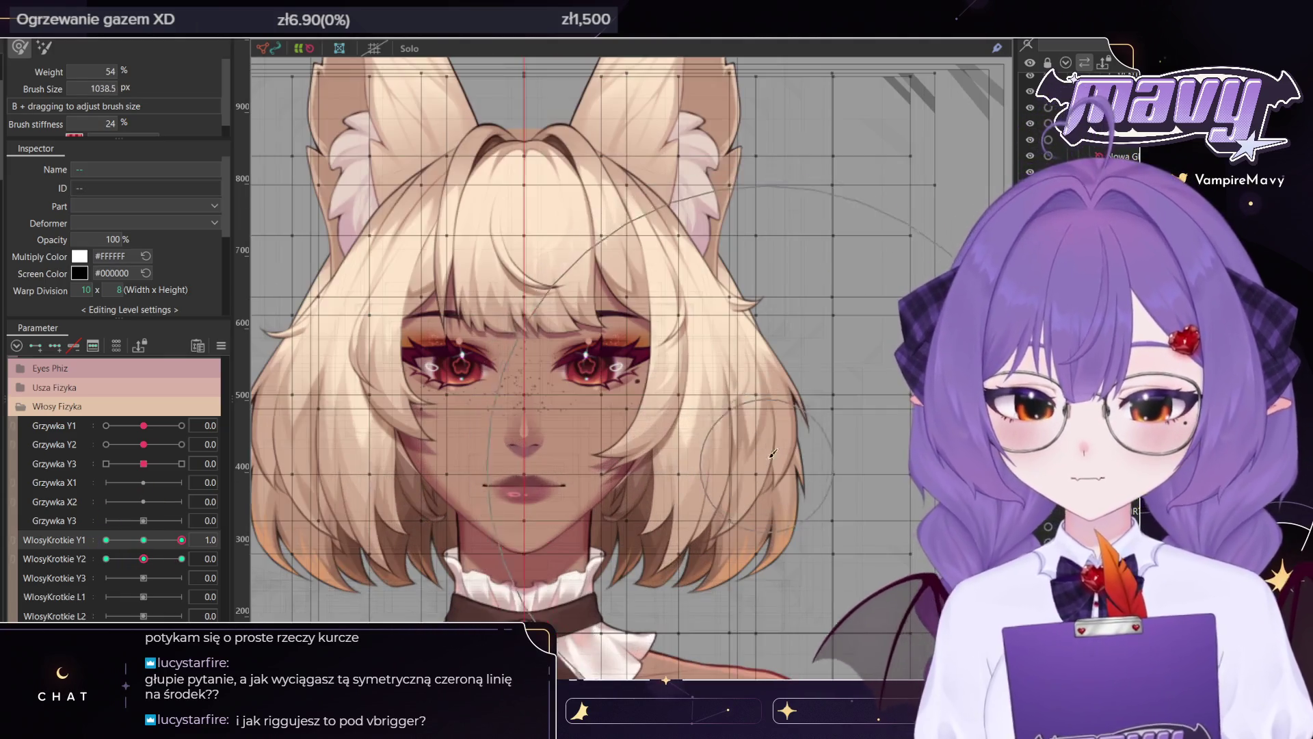
scroll(755, 361, down, 2)
scroll(752, 383, up, 1)
mouse_move(748, 401)
mouse_down()
mouse_move(724, 323)
mouse_move(740, 386)
mouse_move(718, 397)
mouse_up()
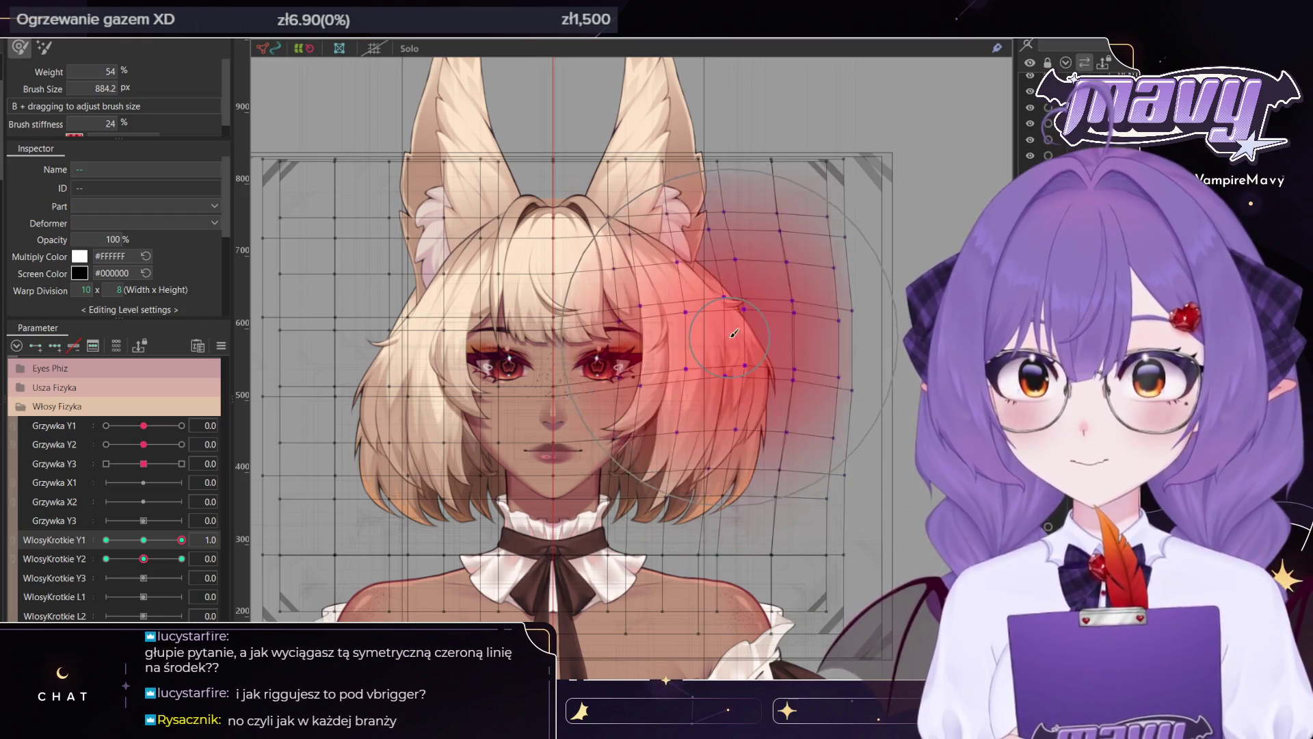
Select the right-half grid points and curve them outward at WlosyKrotkie Y1 -1.0
key(v)
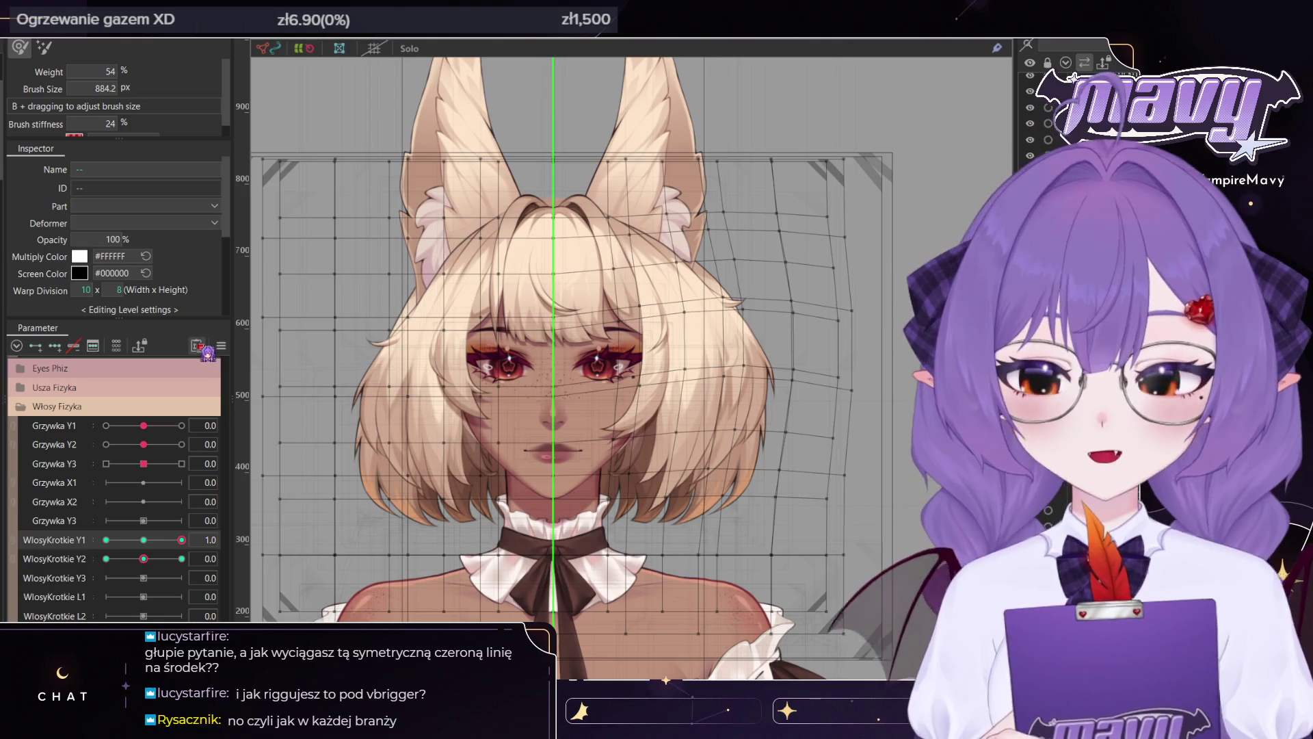
click(511, 260)
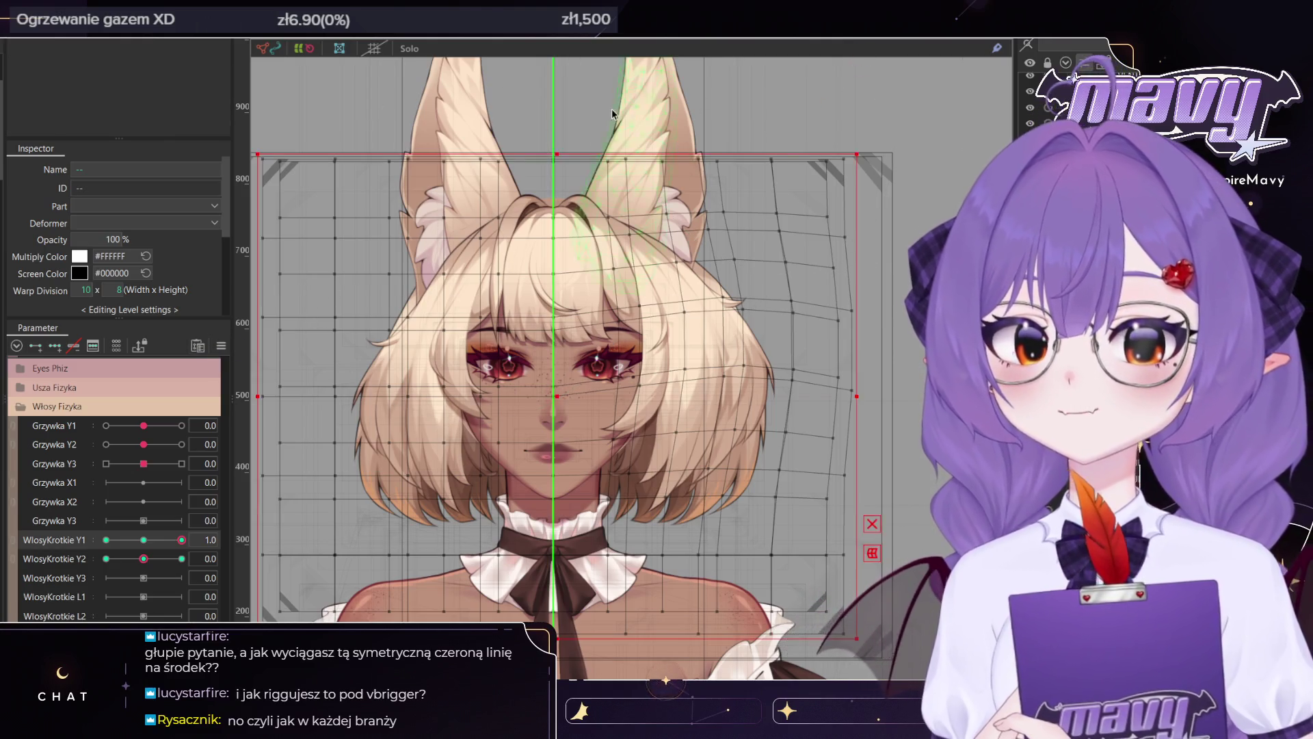
scroll(511, 260, down, 3)
drag(638, 168, 482, 479)
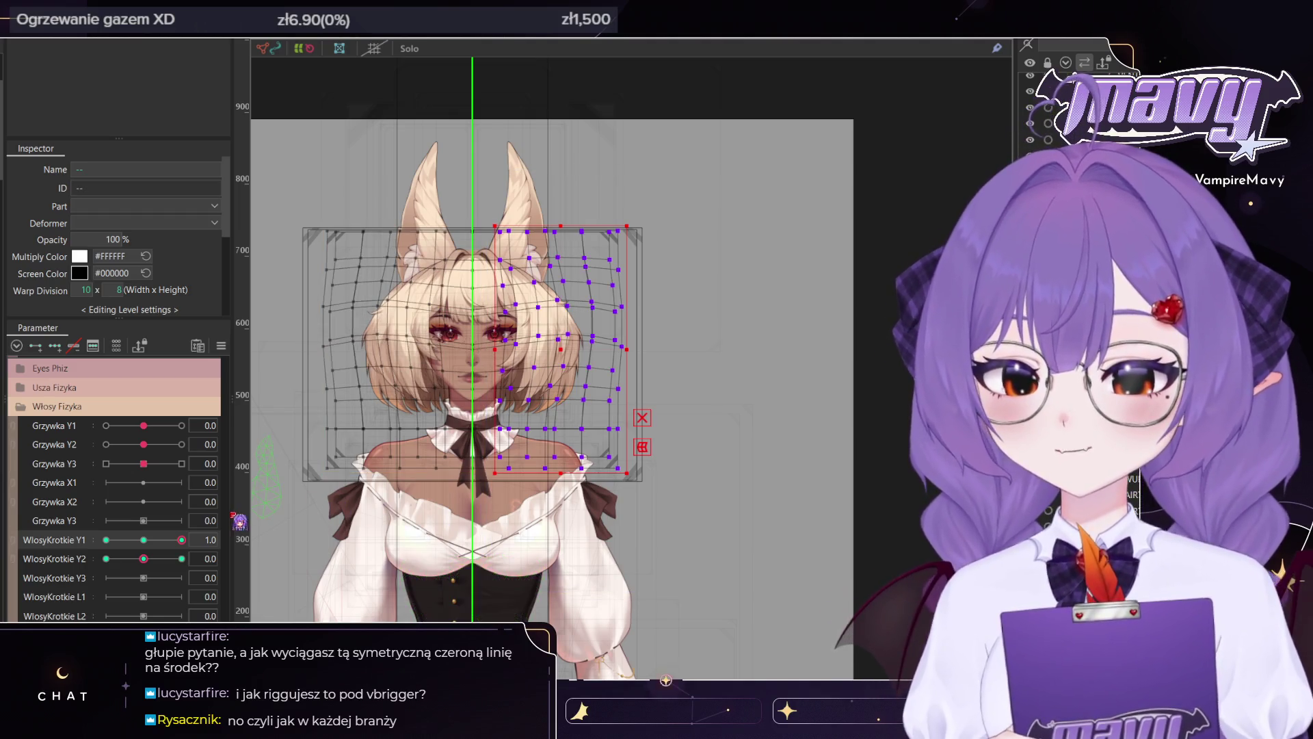
drag(181, 540, 106, 540)
key(b)
scroll(668, 350, up, 3)
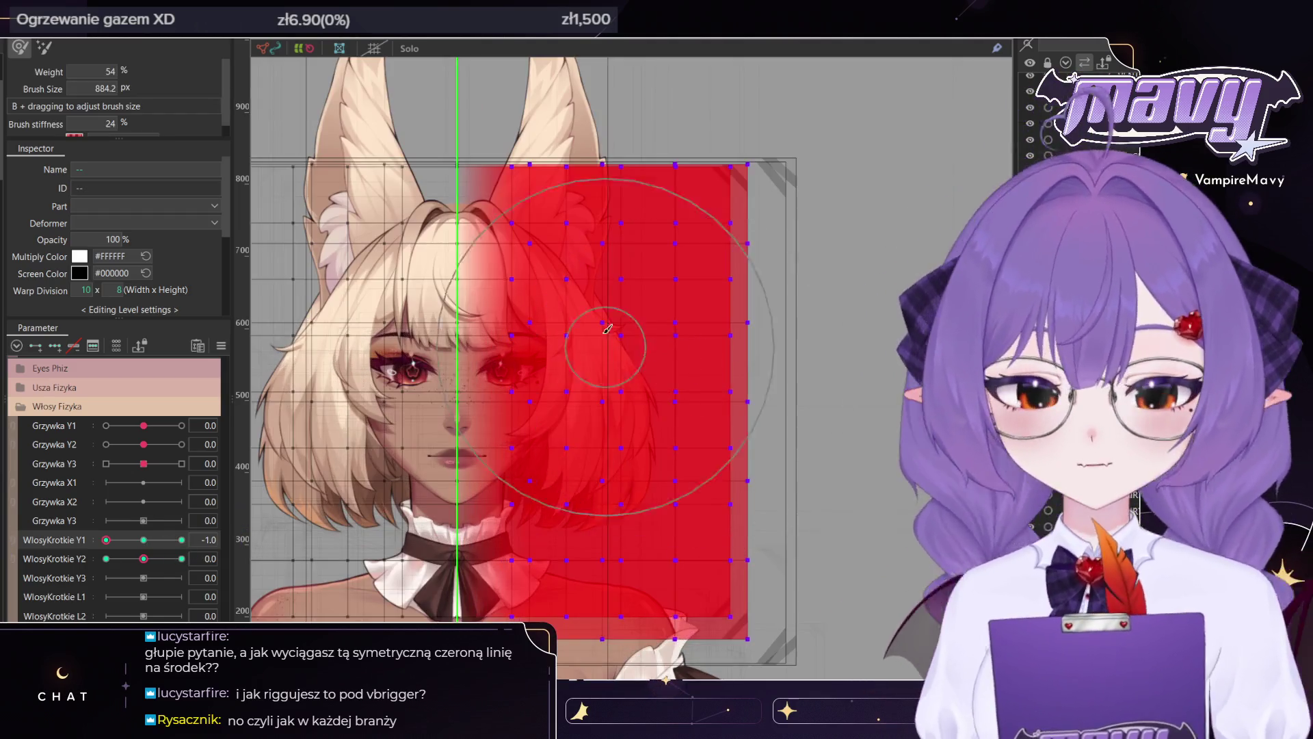
drag(668, 351, 668, 384)
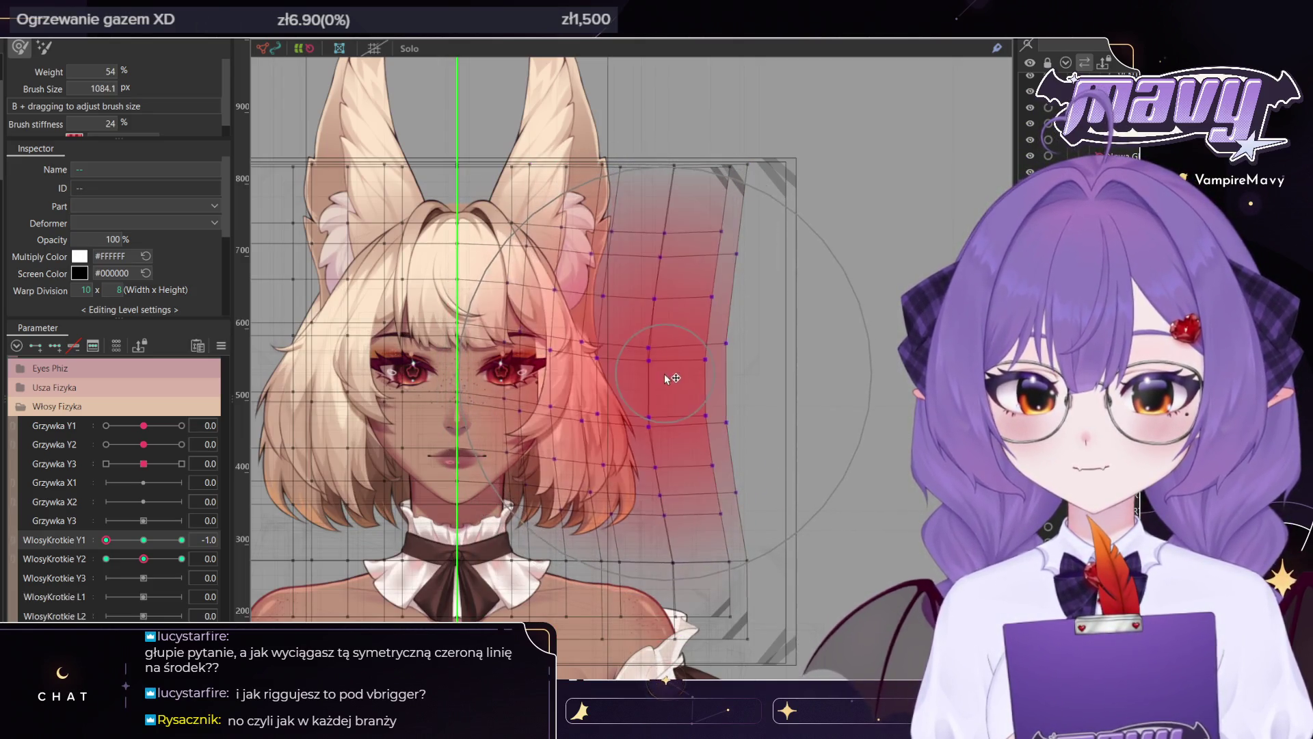
Reselect the right-half grid points, preview WlosyKrotkie Y1 at 1.0, then return it to neutral
key(v)
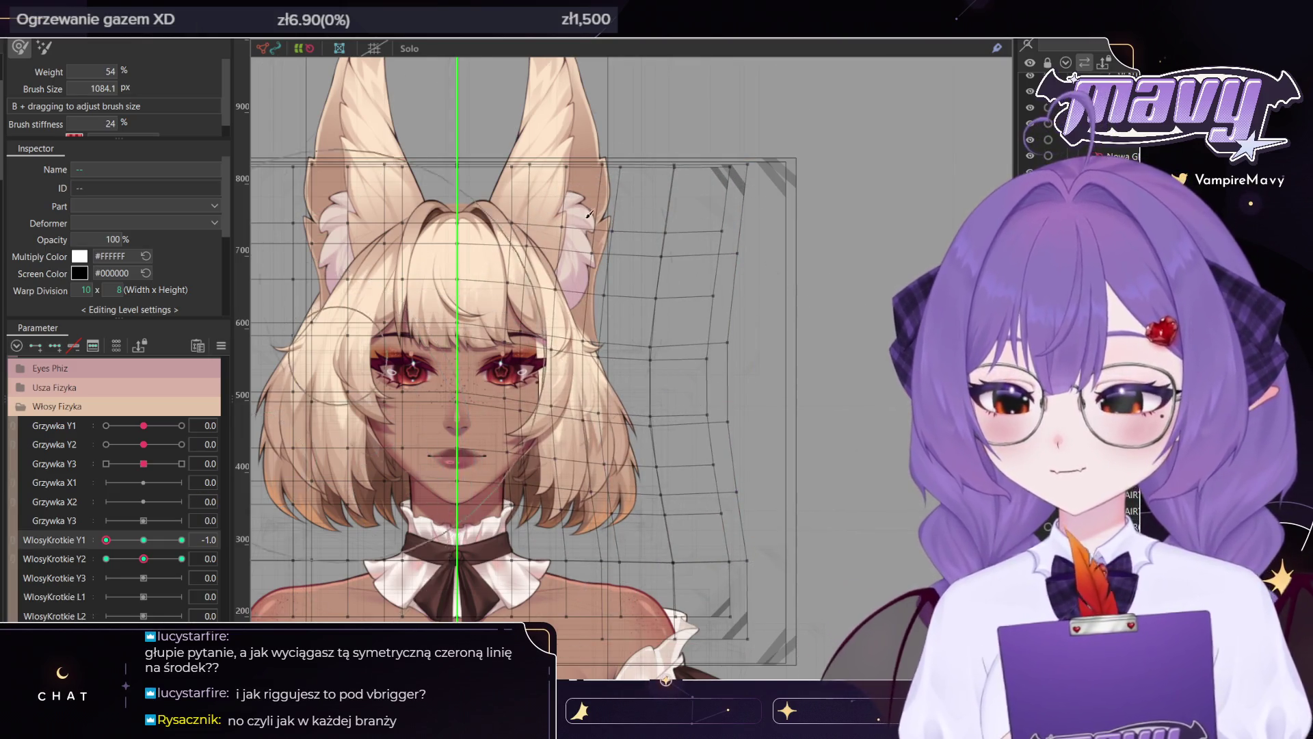
scroll(590, 214, down, 2)
key(v)
drag(545, 566, 556, 589)
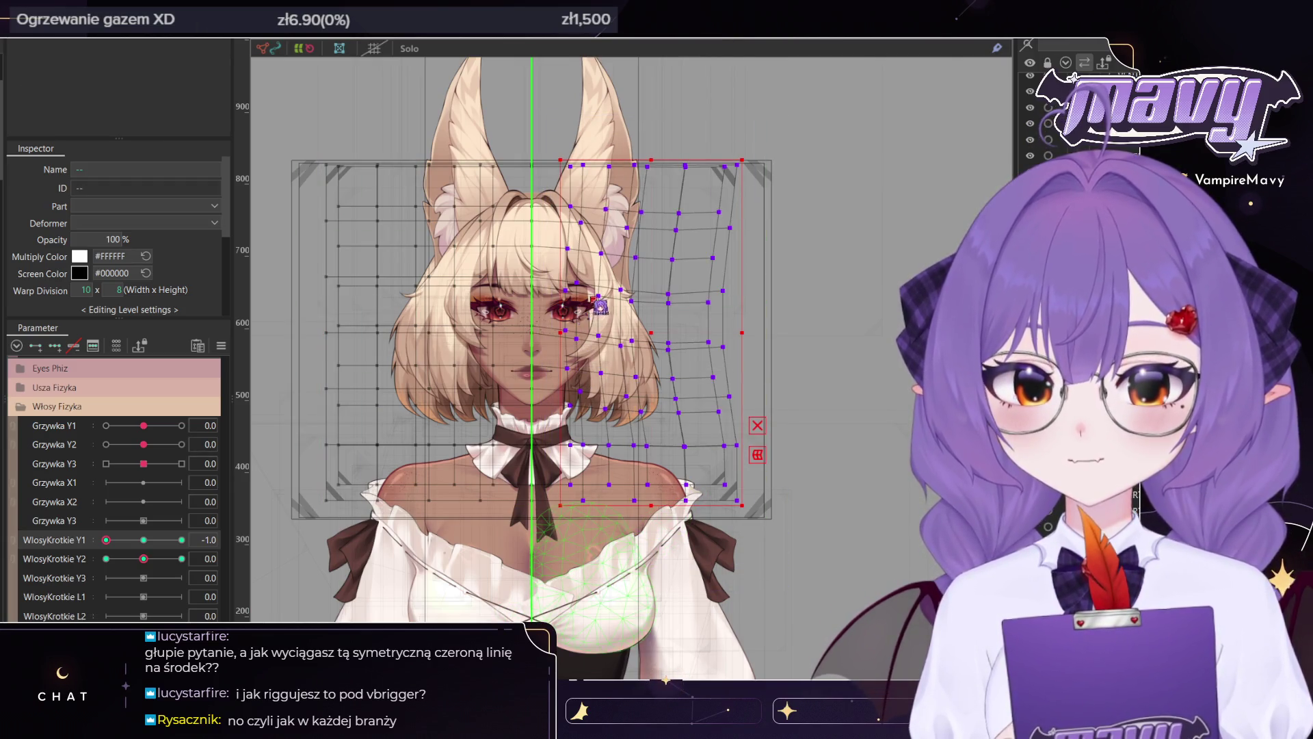
scroll(600, 307, up, 3)
scroll(600, 307, down, 2)
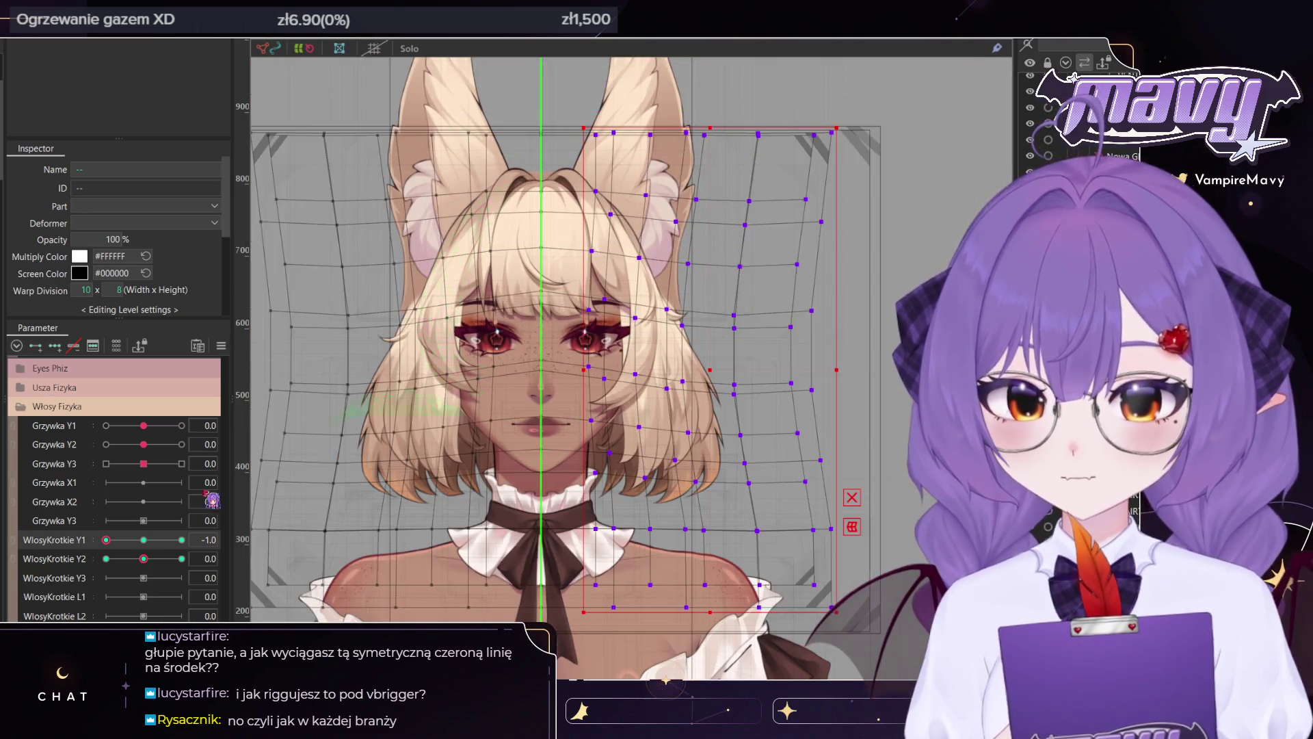
mouse_move(106, 539)
mouse_down()
mouse_move(298, 534)
mouse_move(29, 559)
mouse_up()
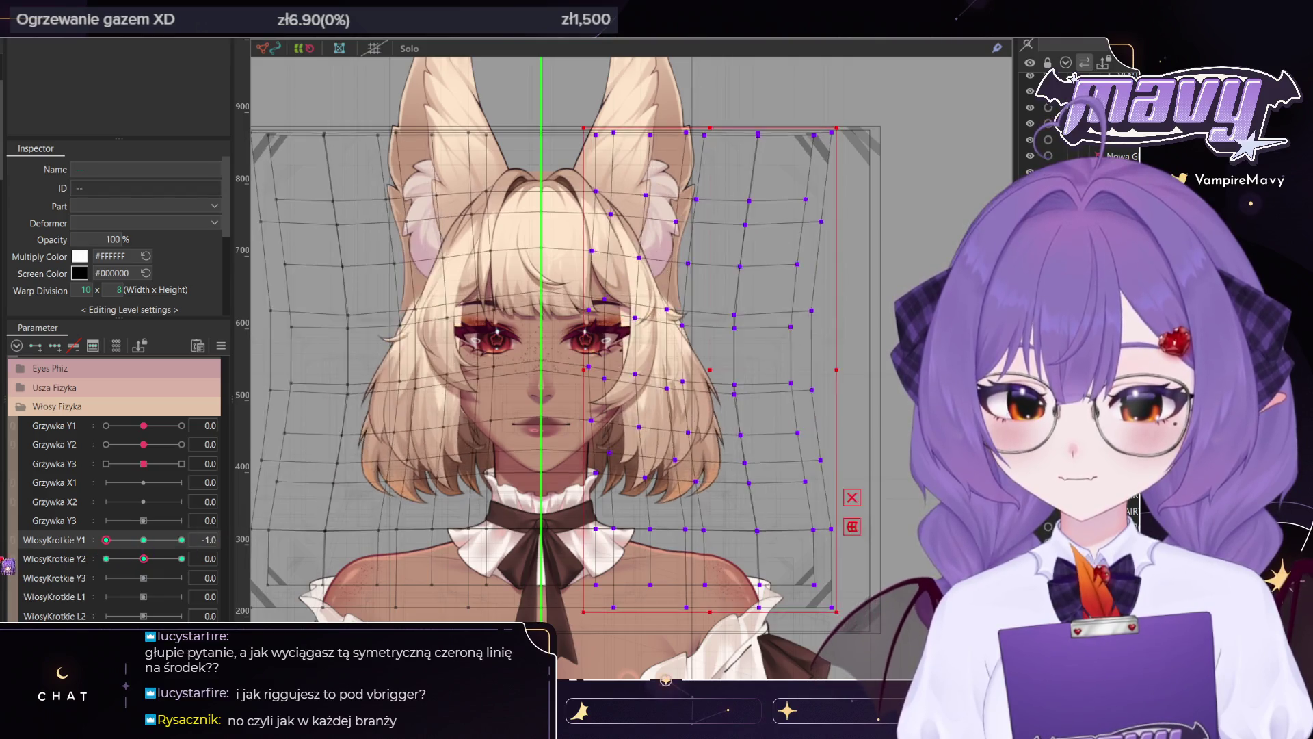
drag(106, 539, 142, 541)
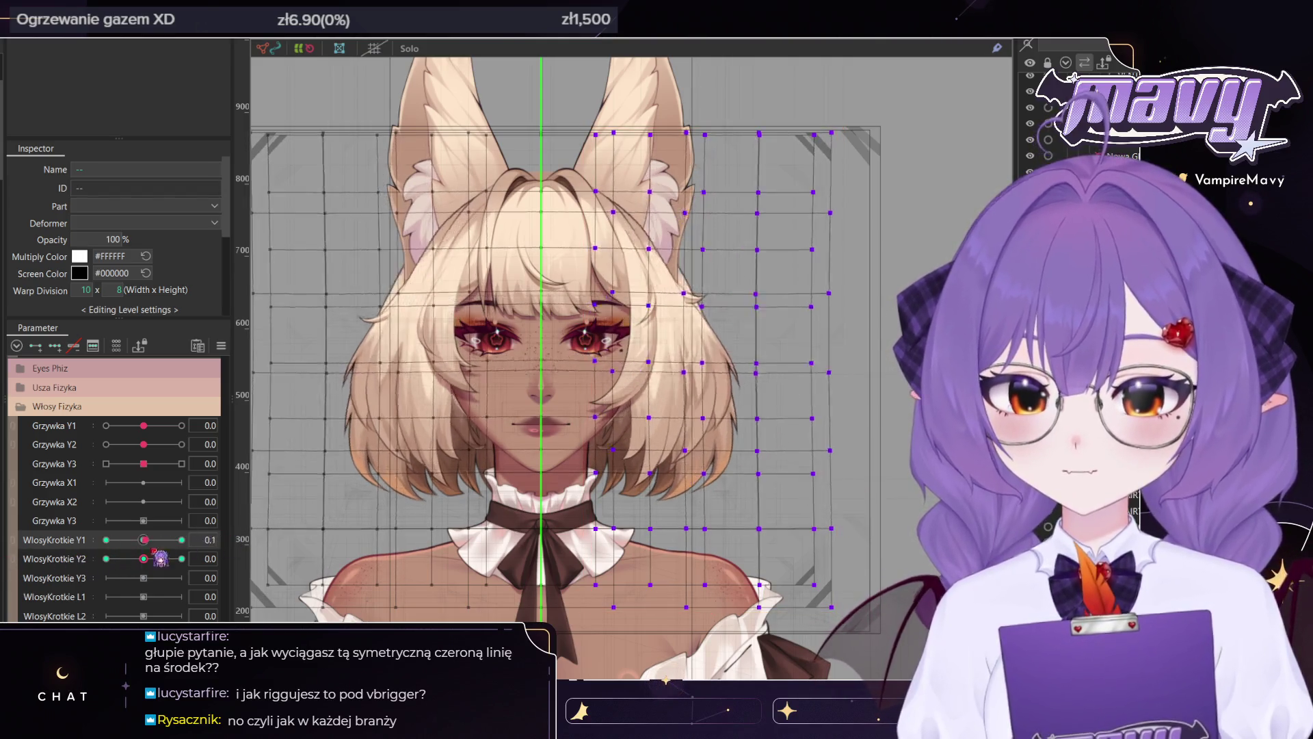
Try a brush bend on the hair warp's right side at WlosyKrotkie Y2 1.0, then undo it
click(181, 559)
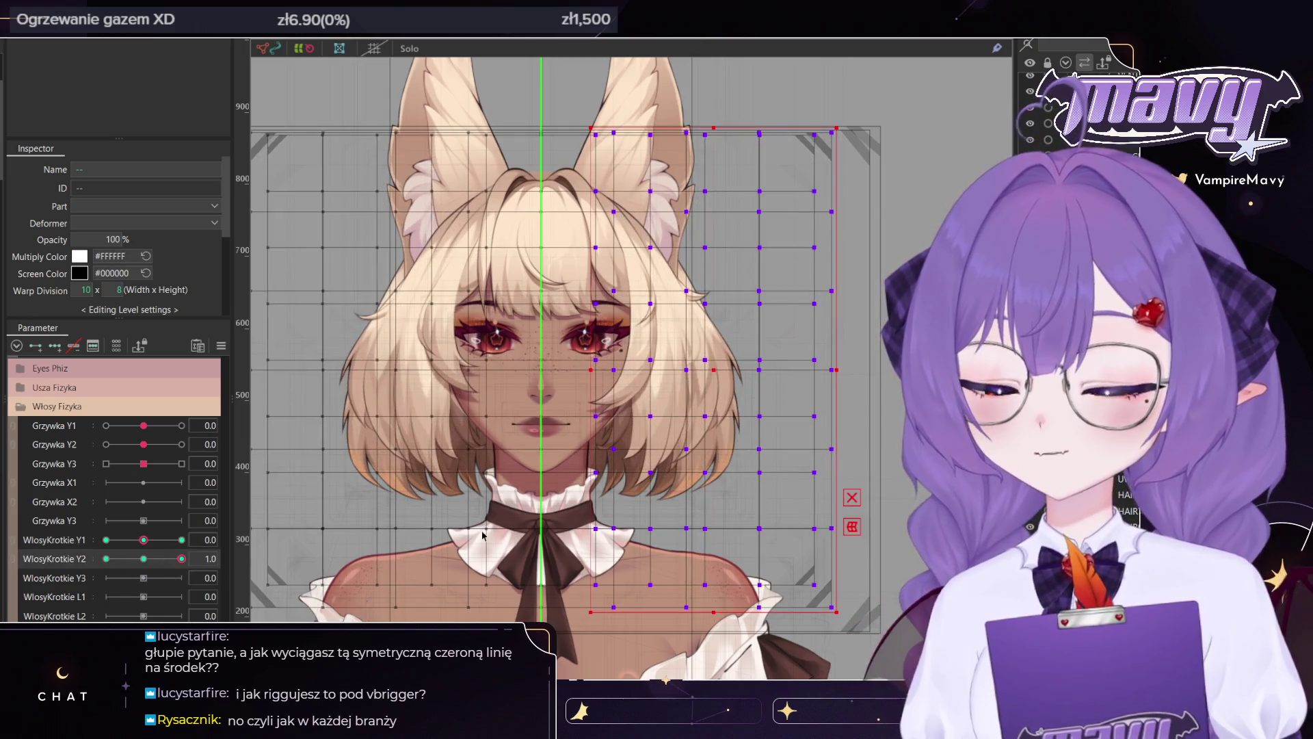
scroll(649, 479, down, 3)
key(b)
scroll(654, 480, up, 2)
drag(653, 481, 704, 472)
key(v)
drag(786, 195, 535, 585)
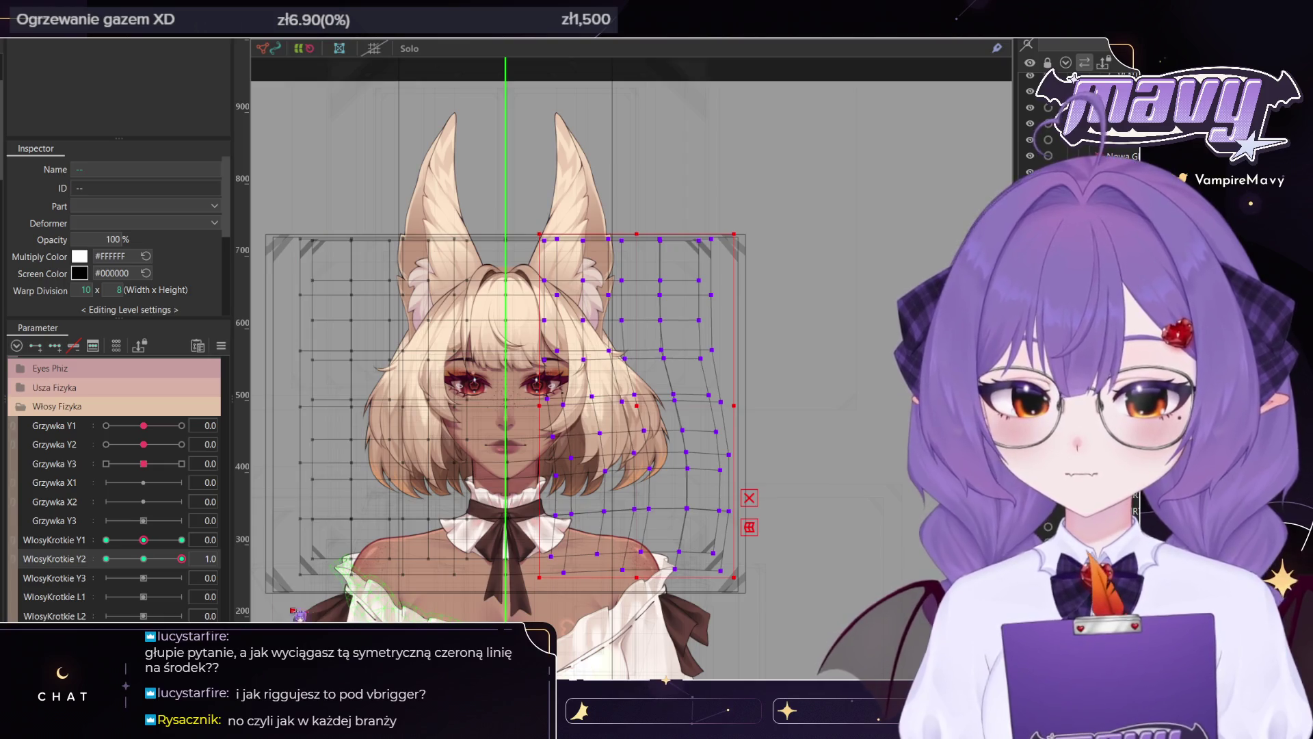
key(ctrl+z)
key(ctrl+z)
key(ctrl+z)
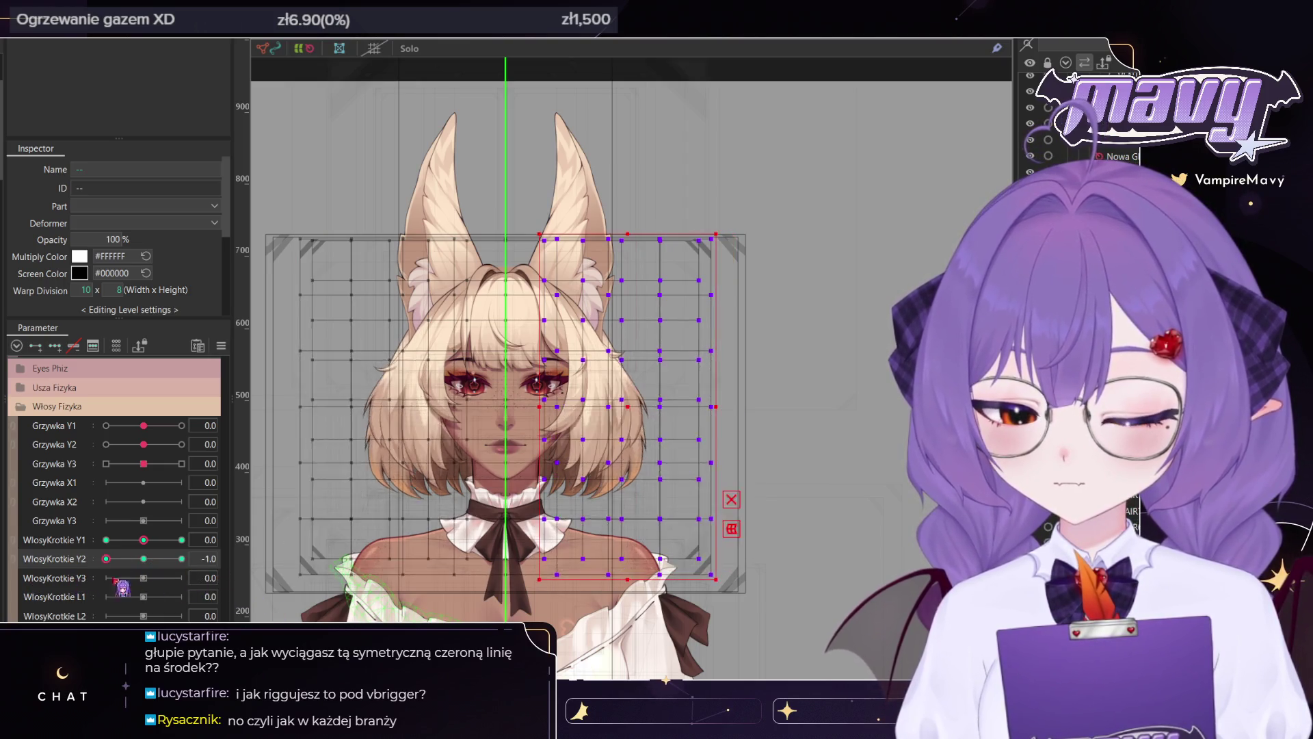
At WlosyKrotkie Y2 -1.0, brush-bulge the right half of the hair warp mesh
click(106, 558)
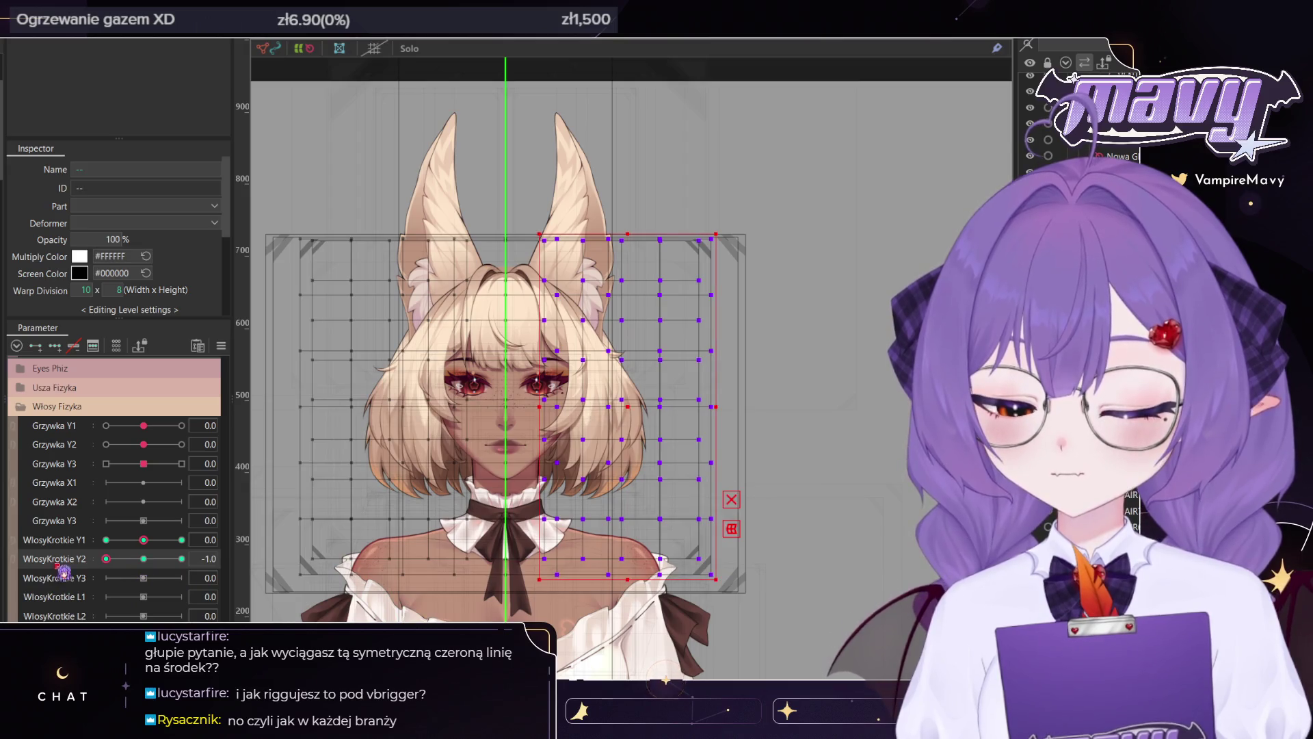
key(b)
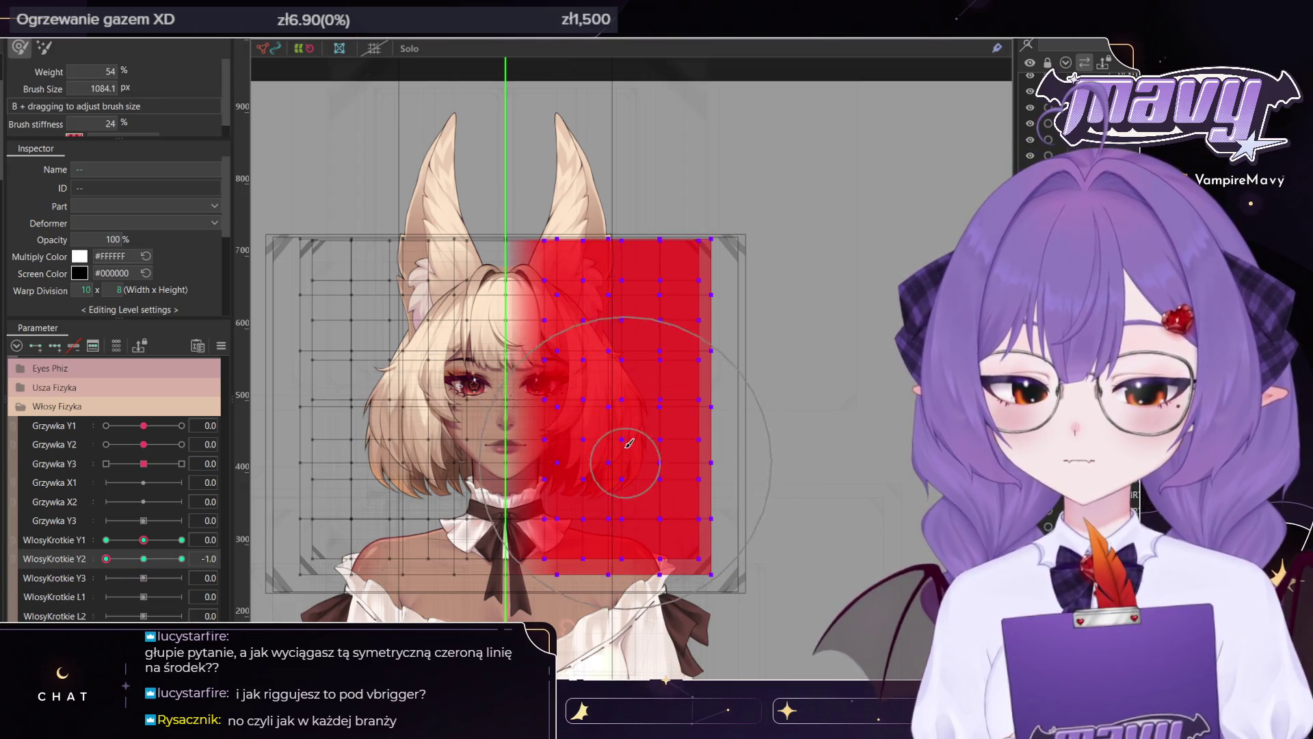
mouse_move(636, 472)
mouse_down()
mouse_move(615, 529)
mouse_move(595, 511)
mouse_up()
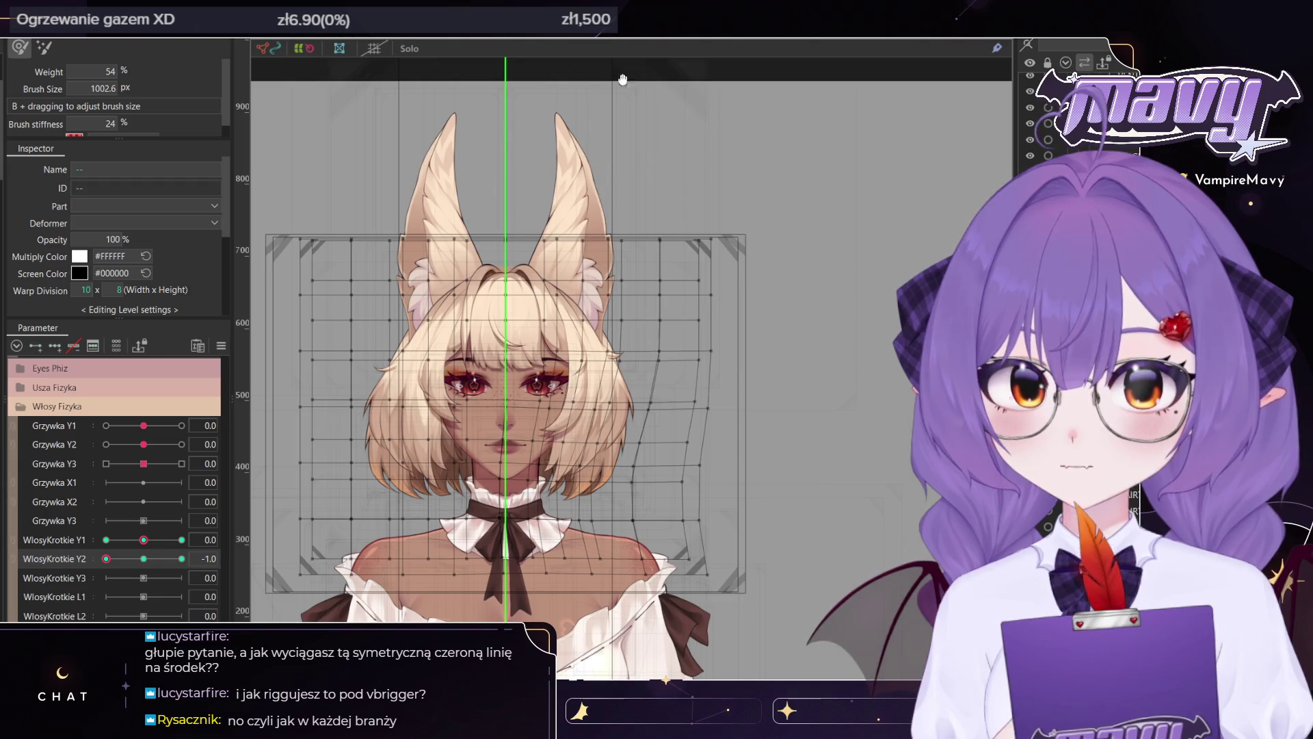
key(v)
Mirror the right-half bend onto the left half about the green centre axis, then reset Y2 to 0.0
click(144, 559)
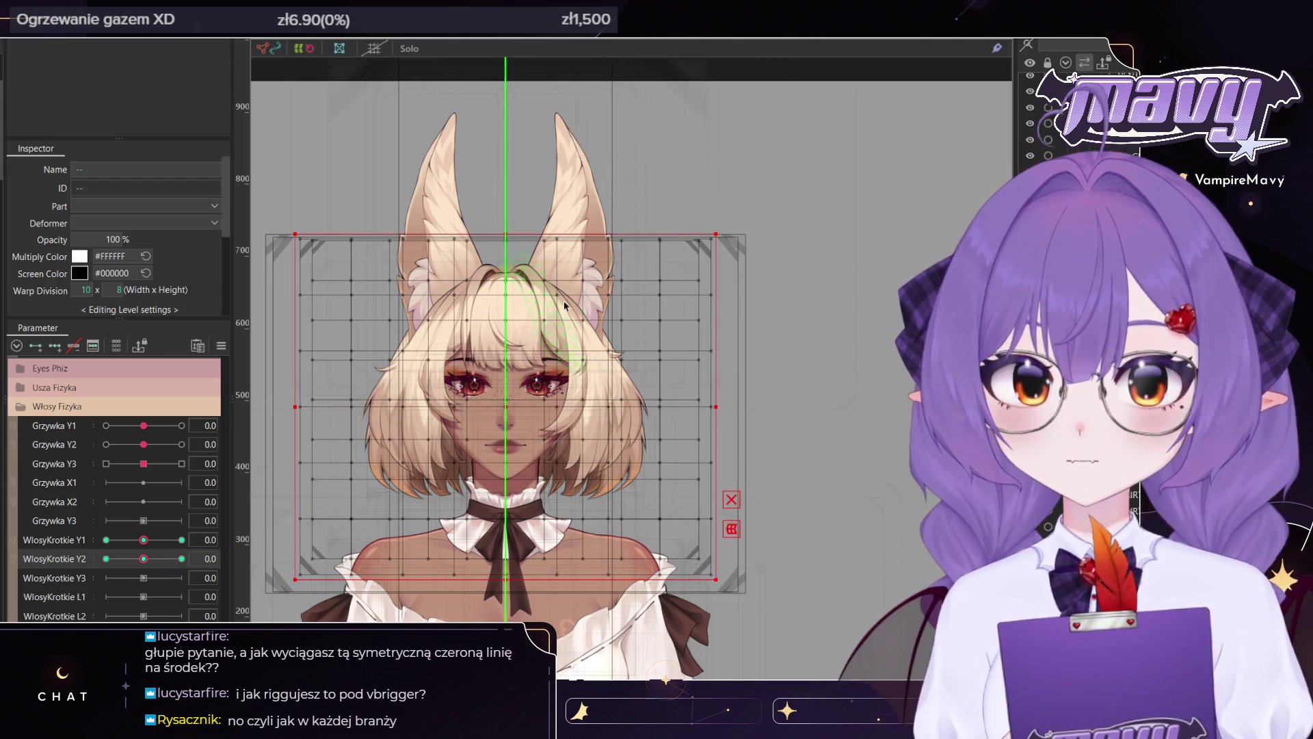
click(506, 425)
drag(208, 559, 72, 571)
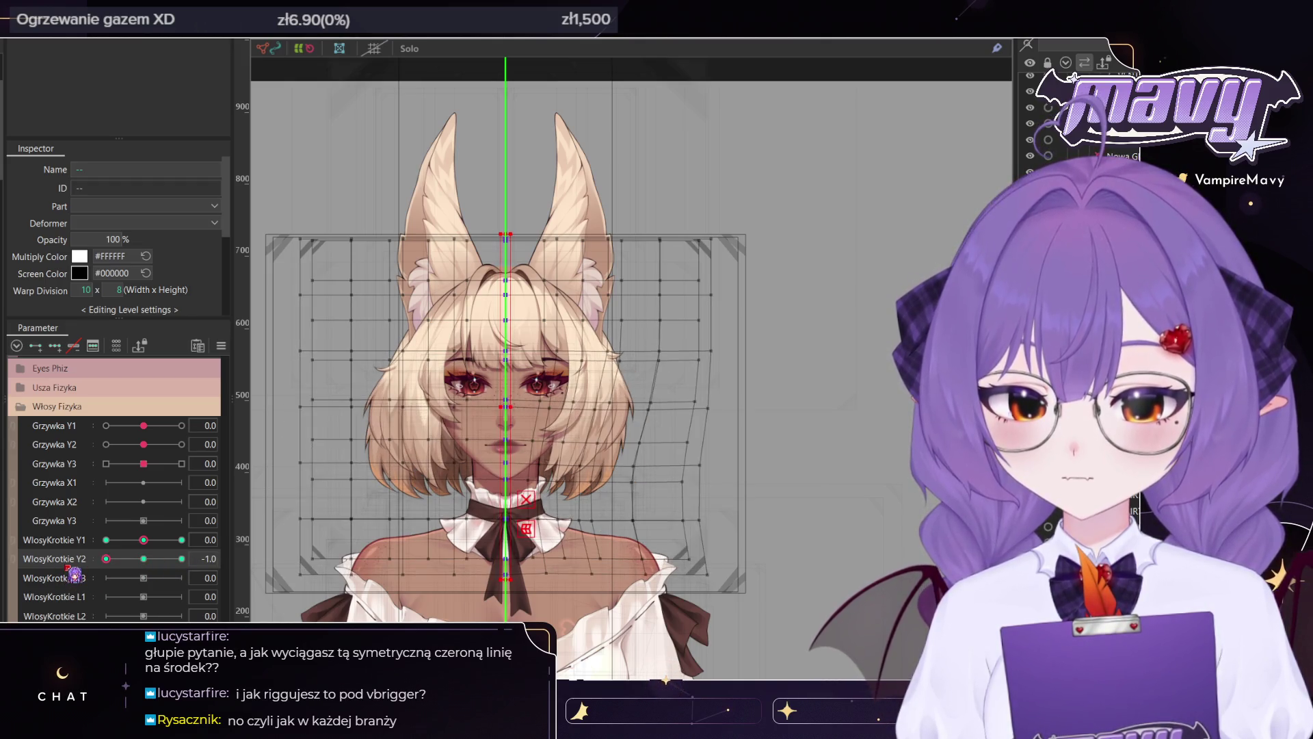
drag(778, 611, 525, 137)
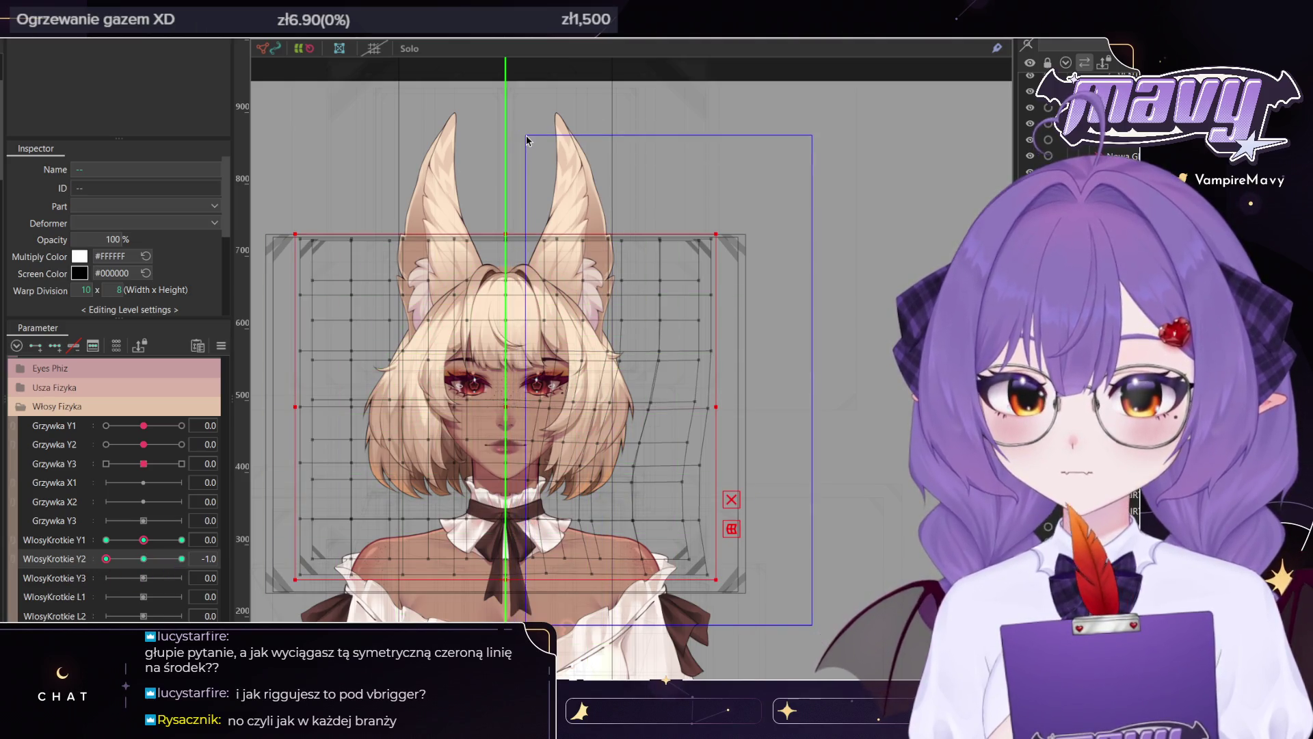
click(620, 316)
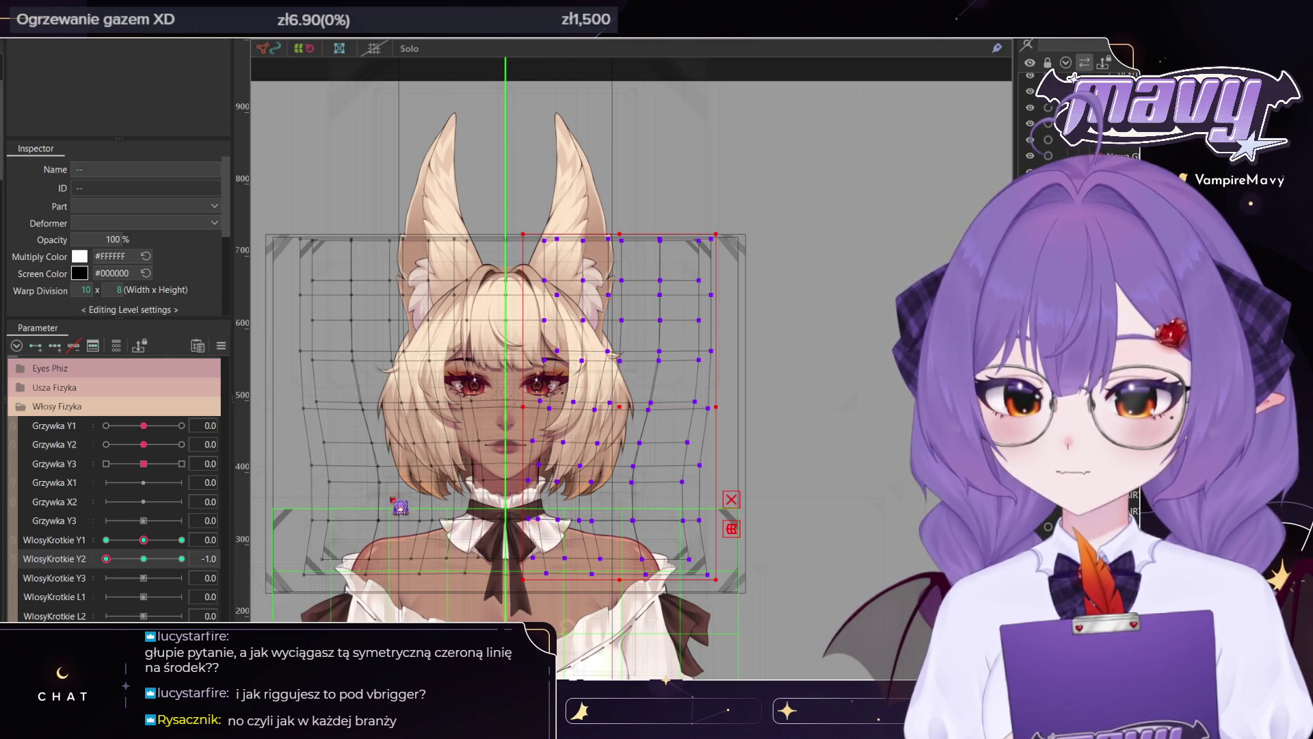
key(ctrl+z)
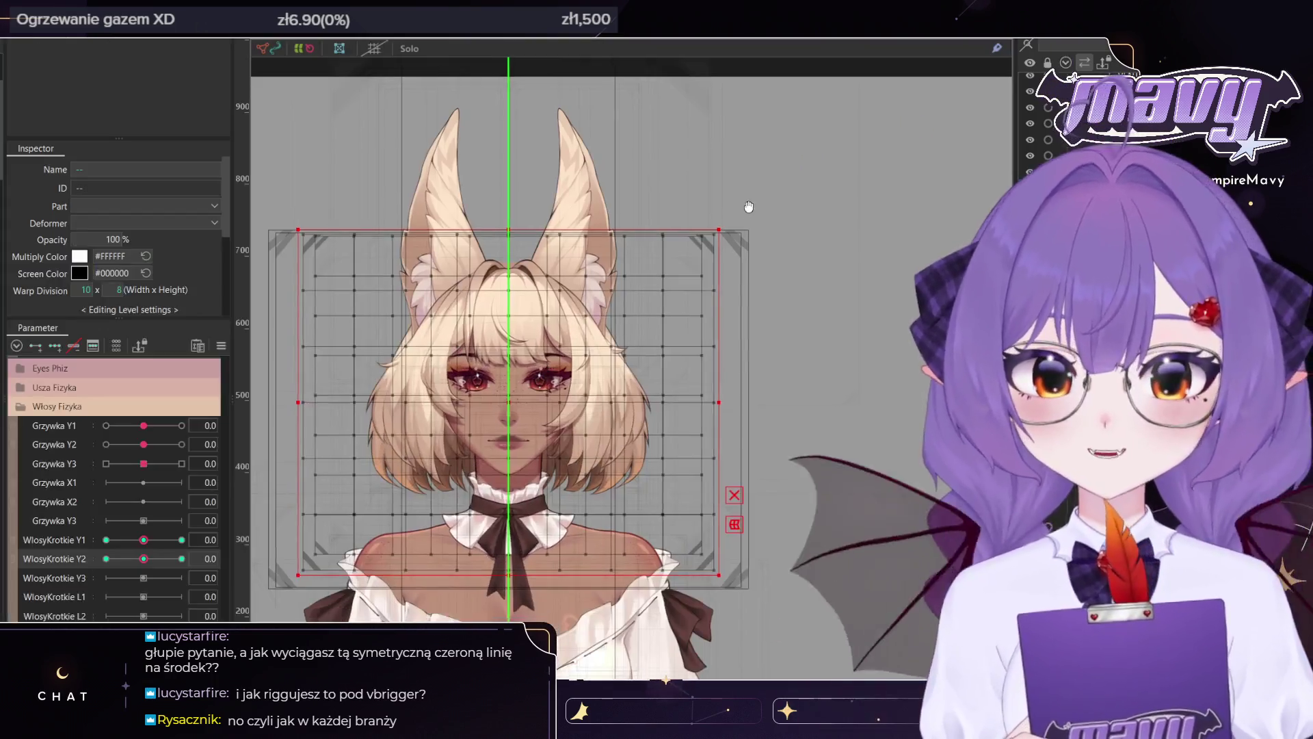
drag(616, 410, 668, 299)
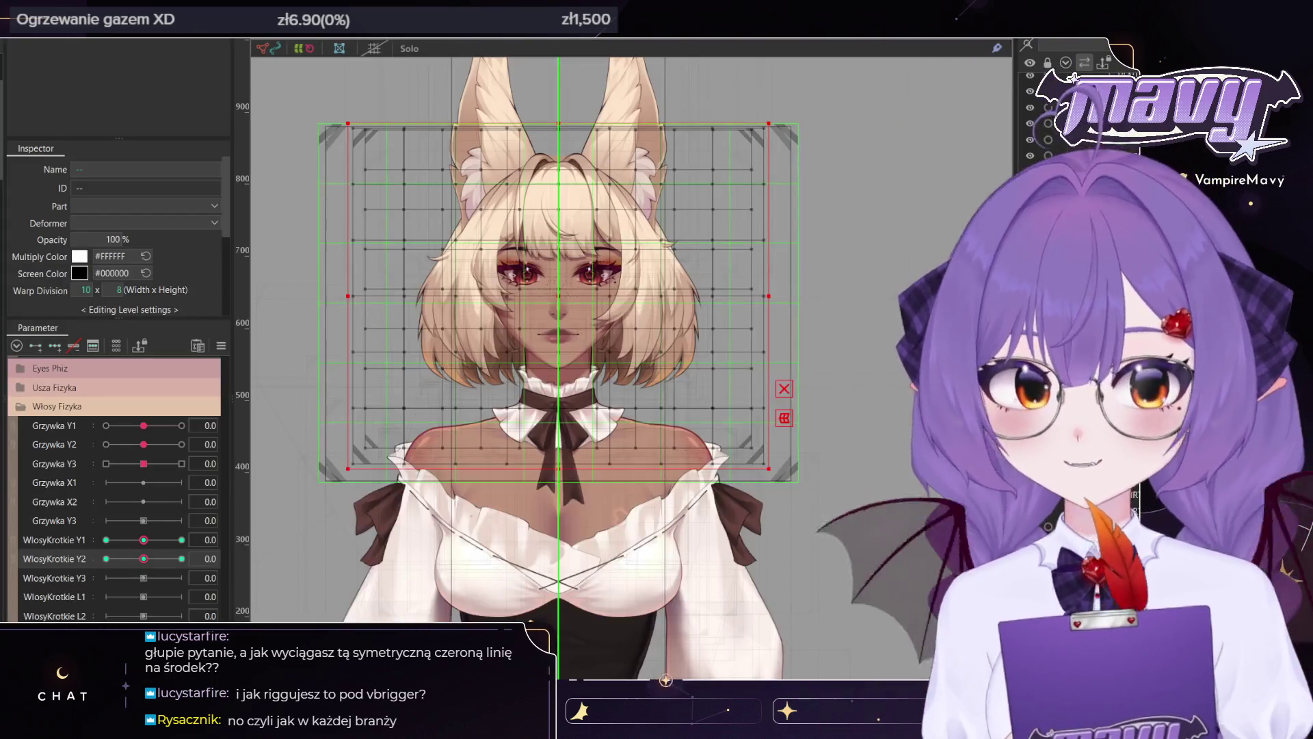
Sweep the WlosyKrotkie sliders, combine Y1 and Y2 into a 2D pad, and swing the hair to Y1 -1.0
mouse_move(144, 559)
mouse_down()
mouse_move(244, 567)
mouse_move(12, 558)
mouse_up()
drag(149, 565, 220, 575)
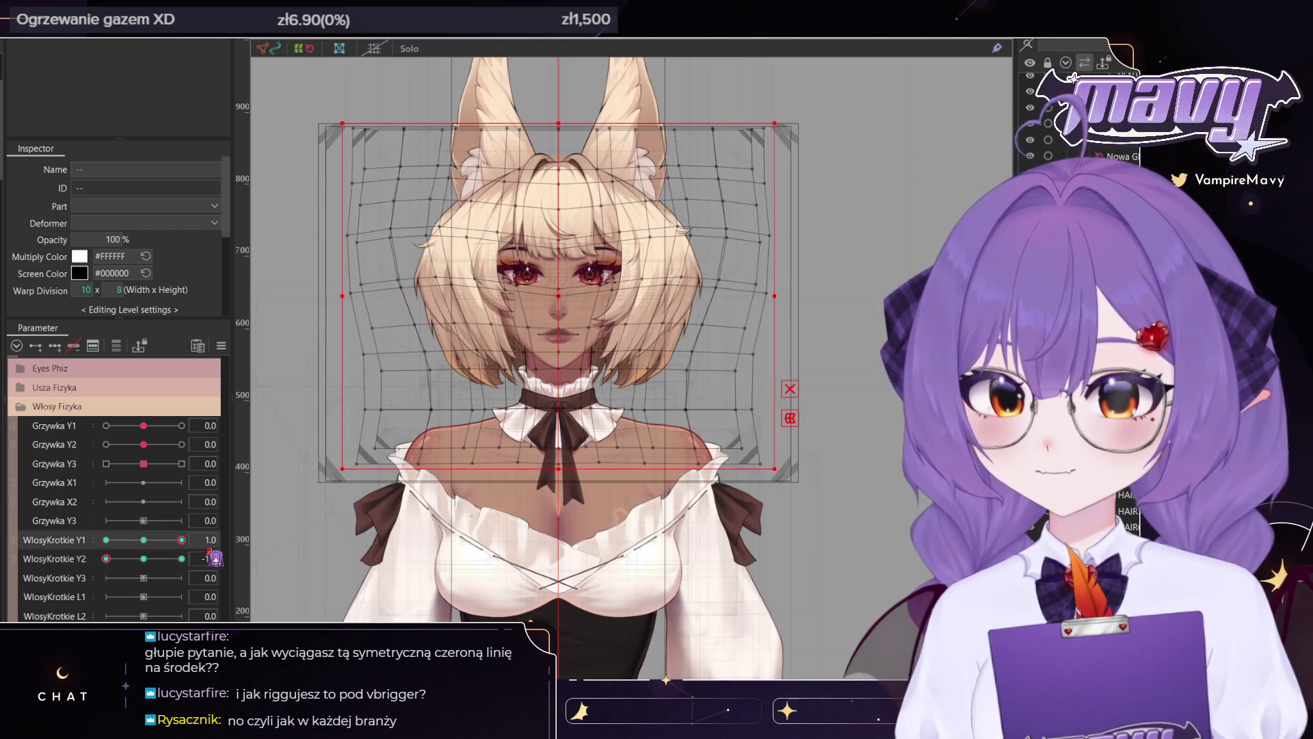
click(14, 549)
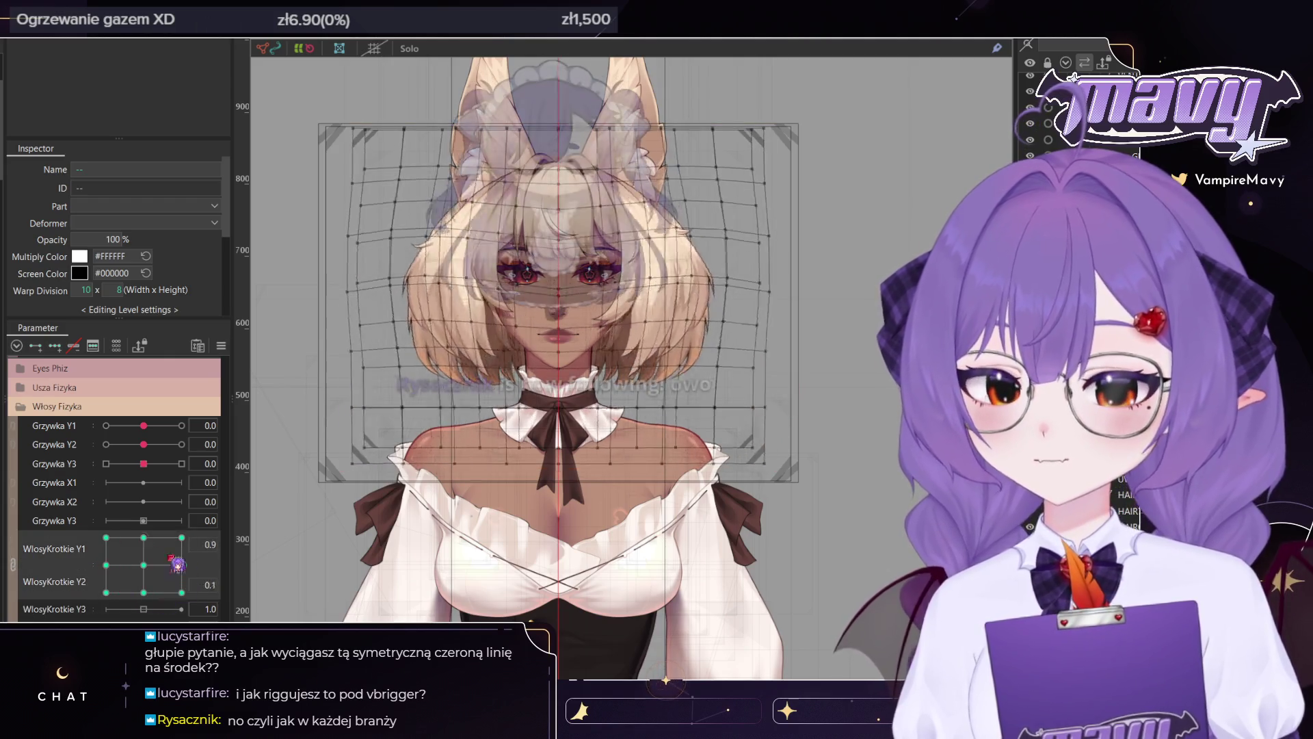
key(ctrl+h)
drag(162, 578, 193, 568)
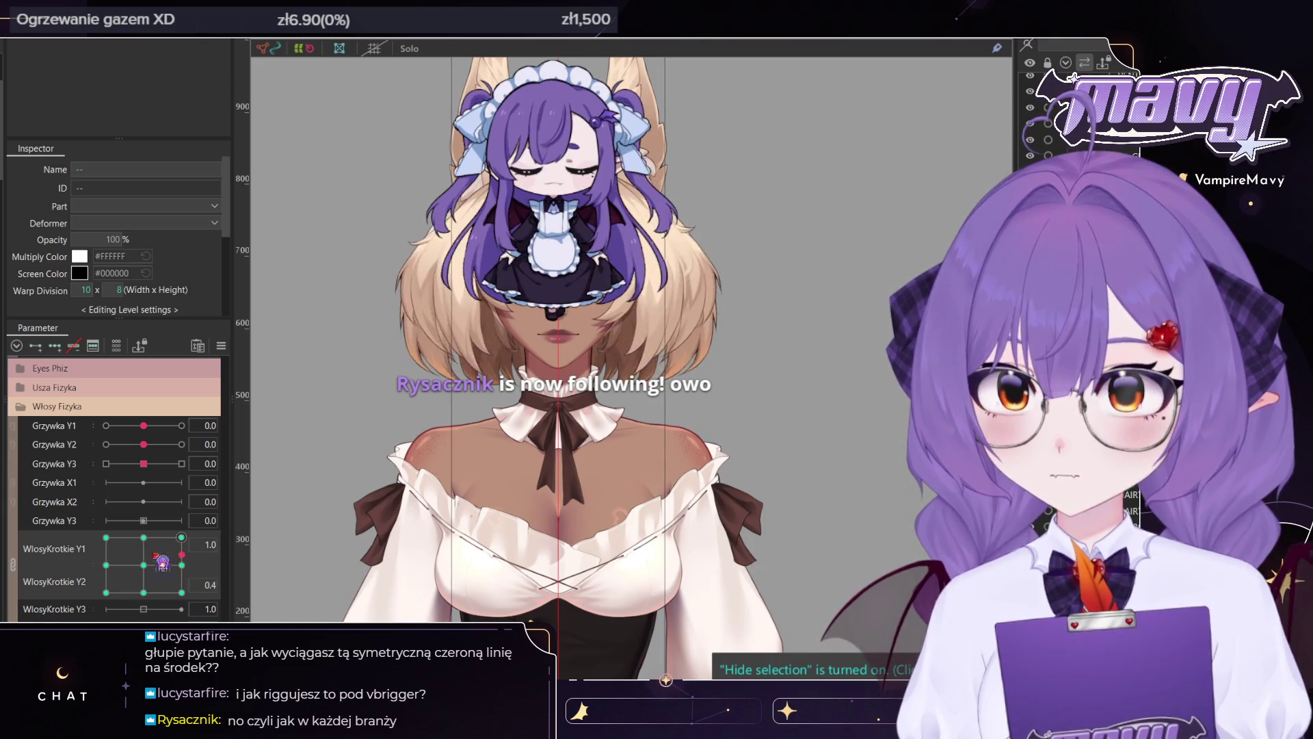
drag(193, 567, 106, 565)
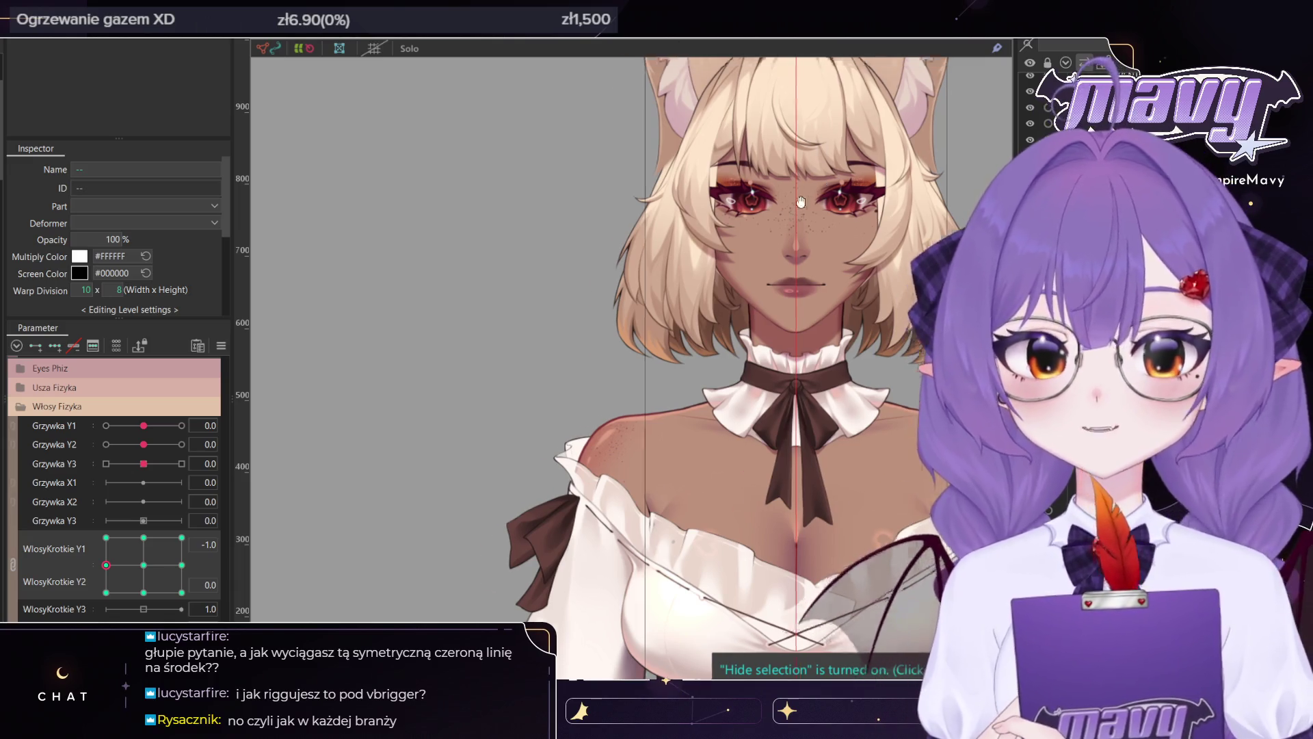
scroll(616, 390, up, 2)
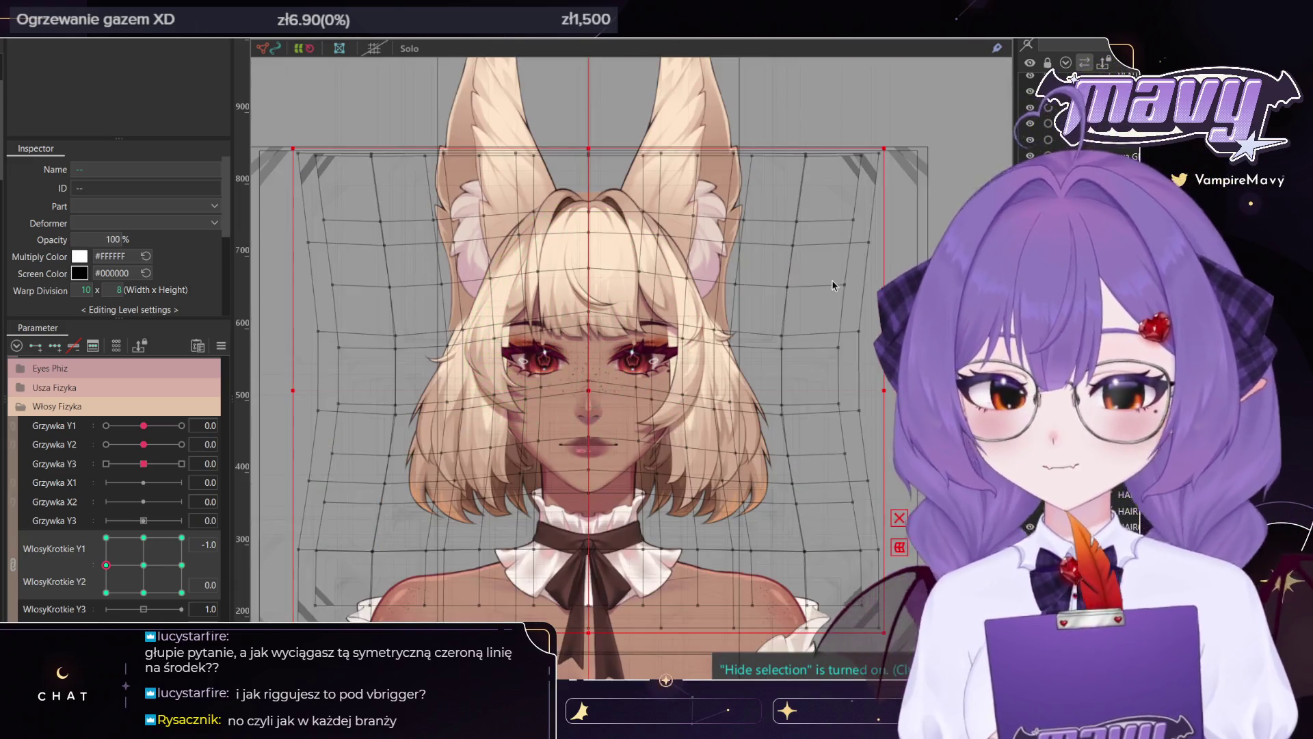
Inspect the UCHO2_P, HAIR4_L, HAIR5_P and BACK_HAIR1 meshes, returning the WlosyKrotkie pose near centre
scroll(684, 308, up, 3)
click(726, 306)
scroll(727, 307, down, 3)
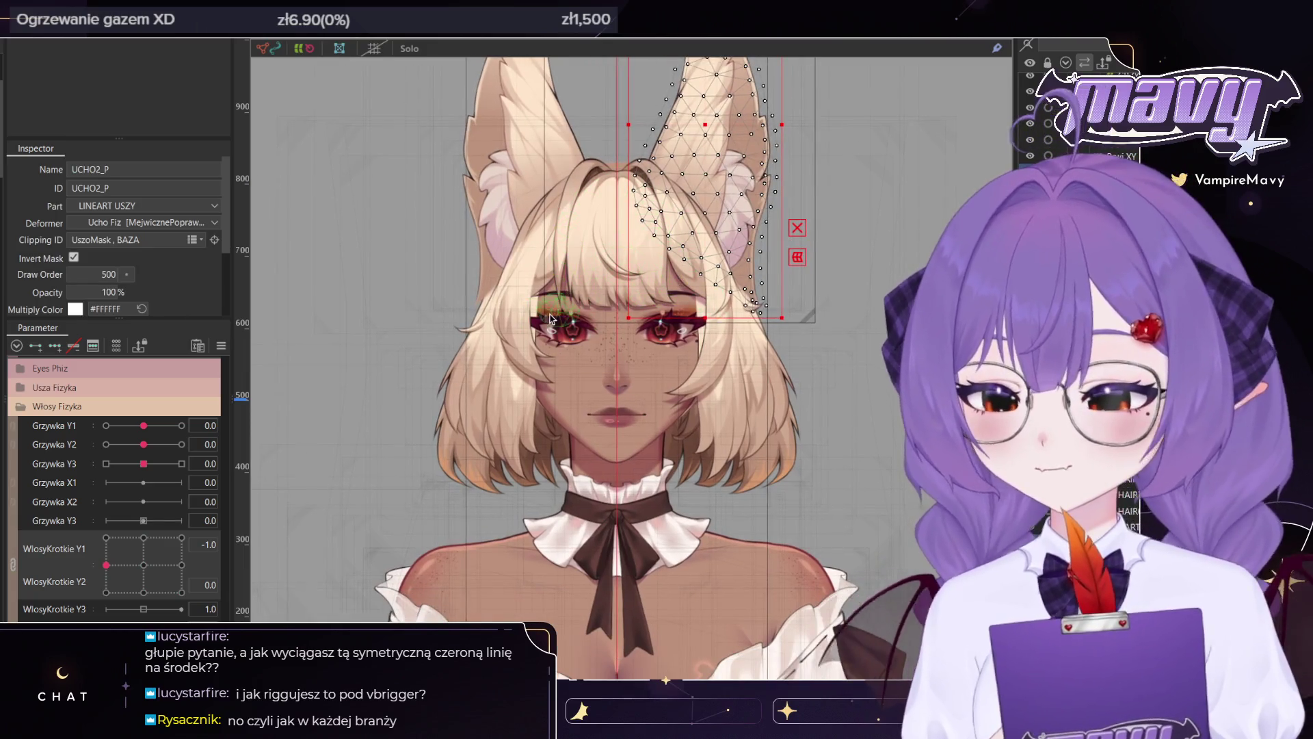
click(493, 393)
click(489, 412)
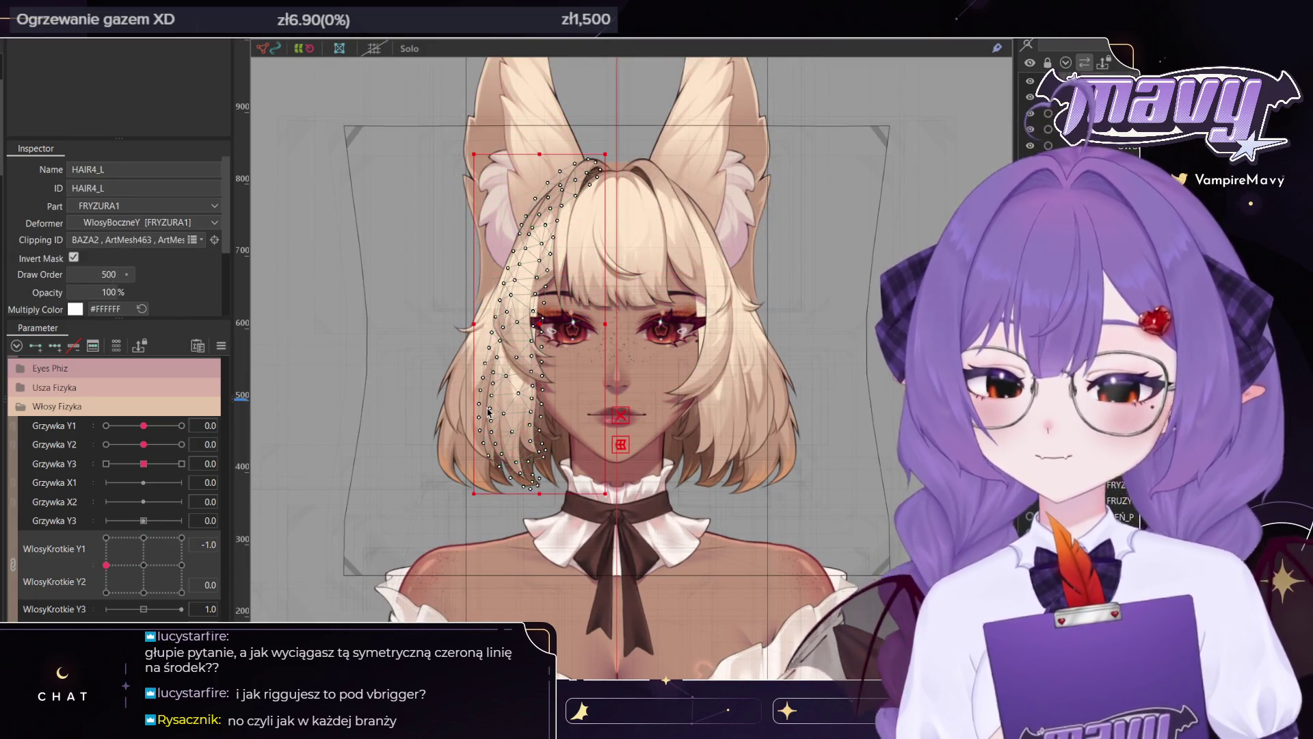
click(775, 463)
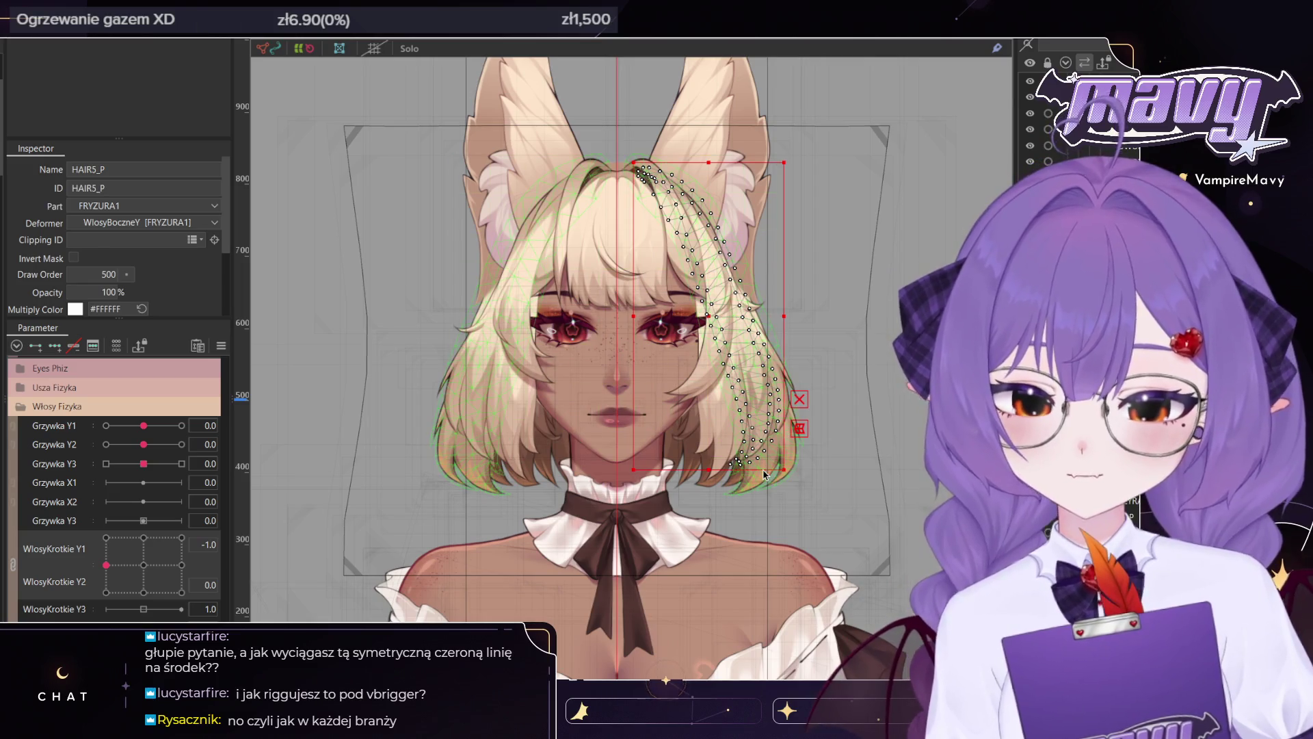
click(703, 474)
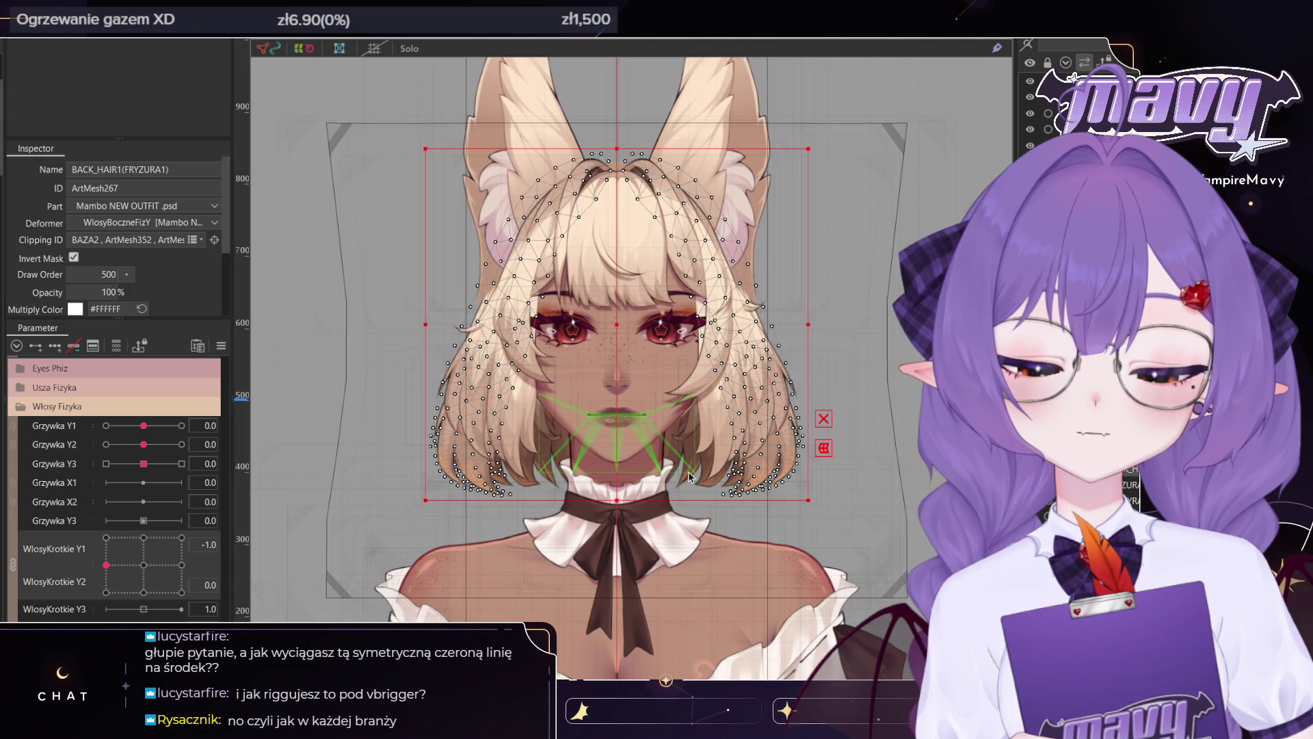
drag(125, 563, 144, 565)
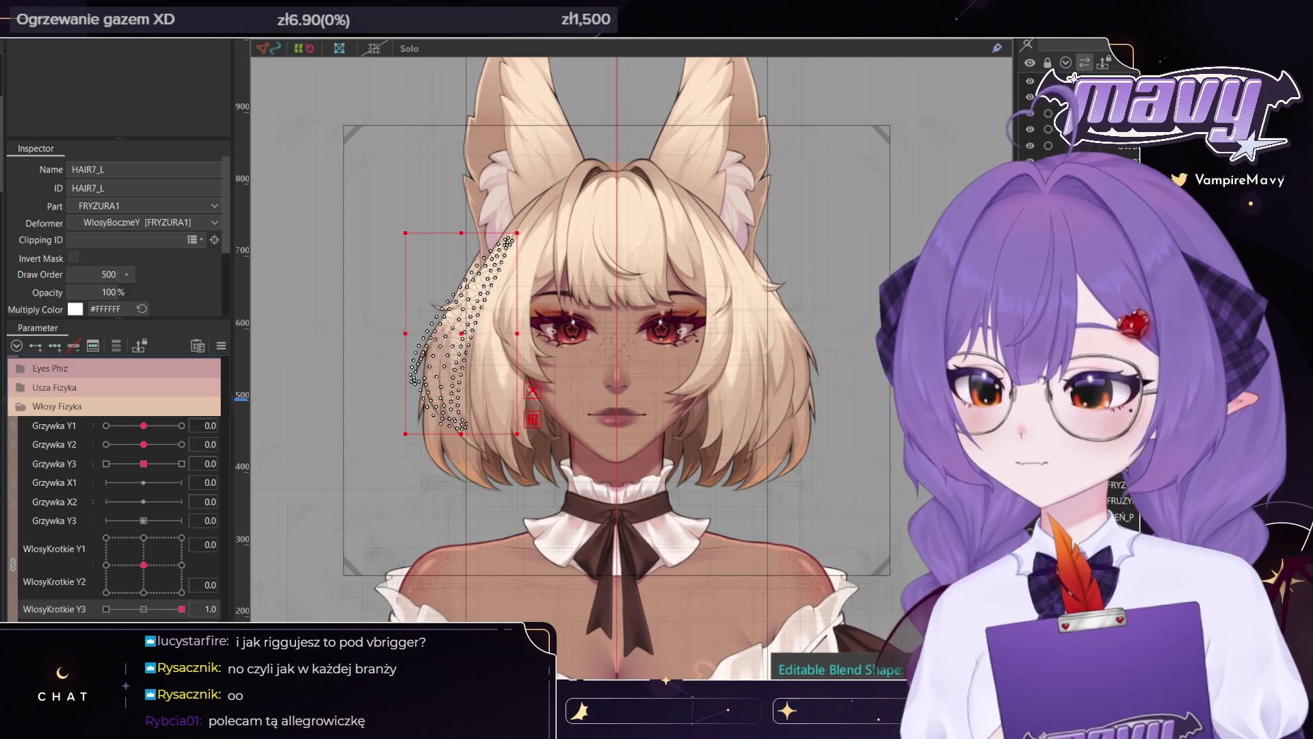
Select HAIR4_P, set WlosyKrotkie Y3 to 1.0, and brush the strand left and downward
click(1122, 484)
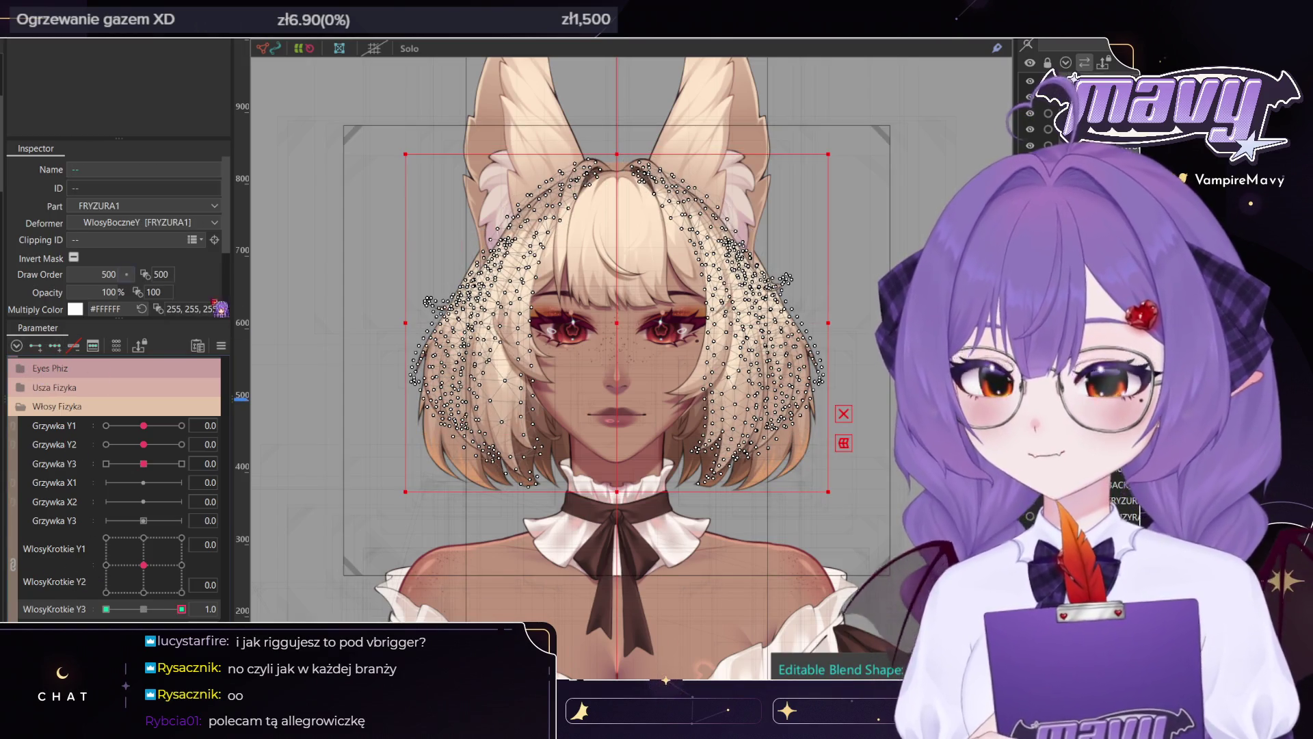
click(1122, 500)
scroll(644, 428, up, 3)
key(b)
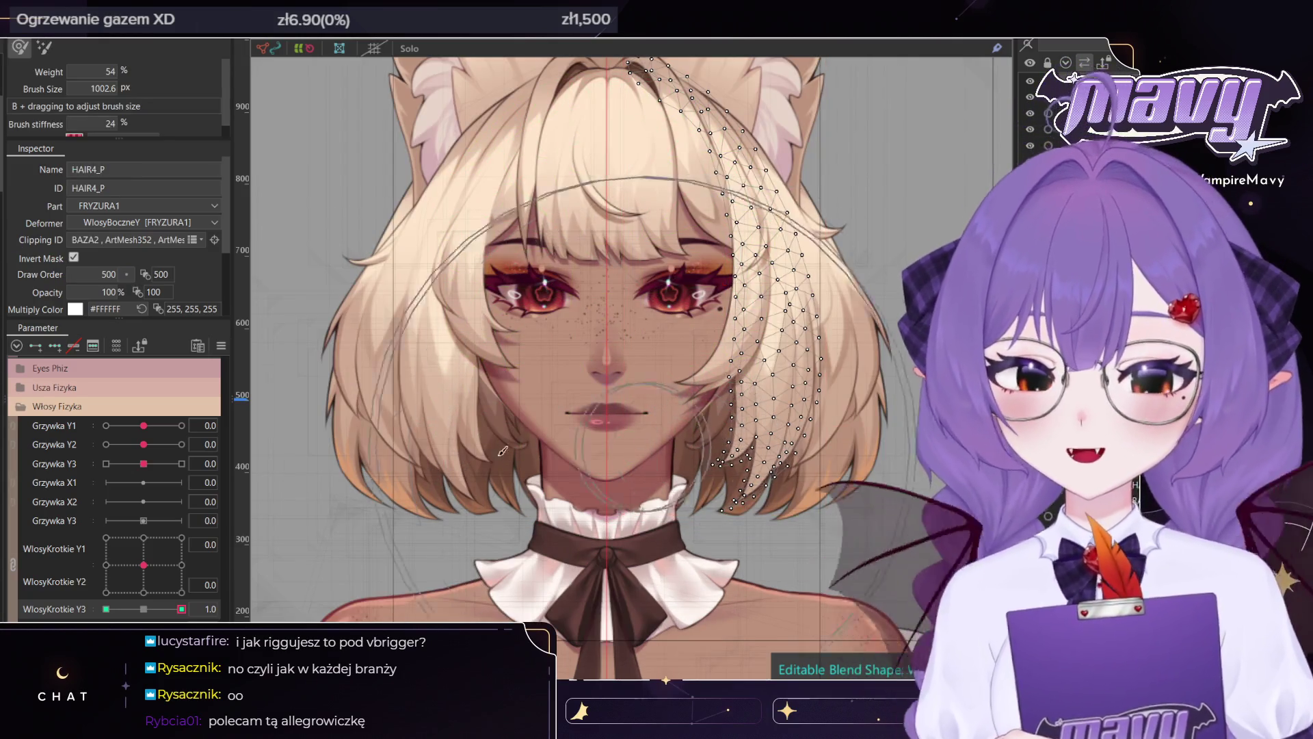
click(143, 609)
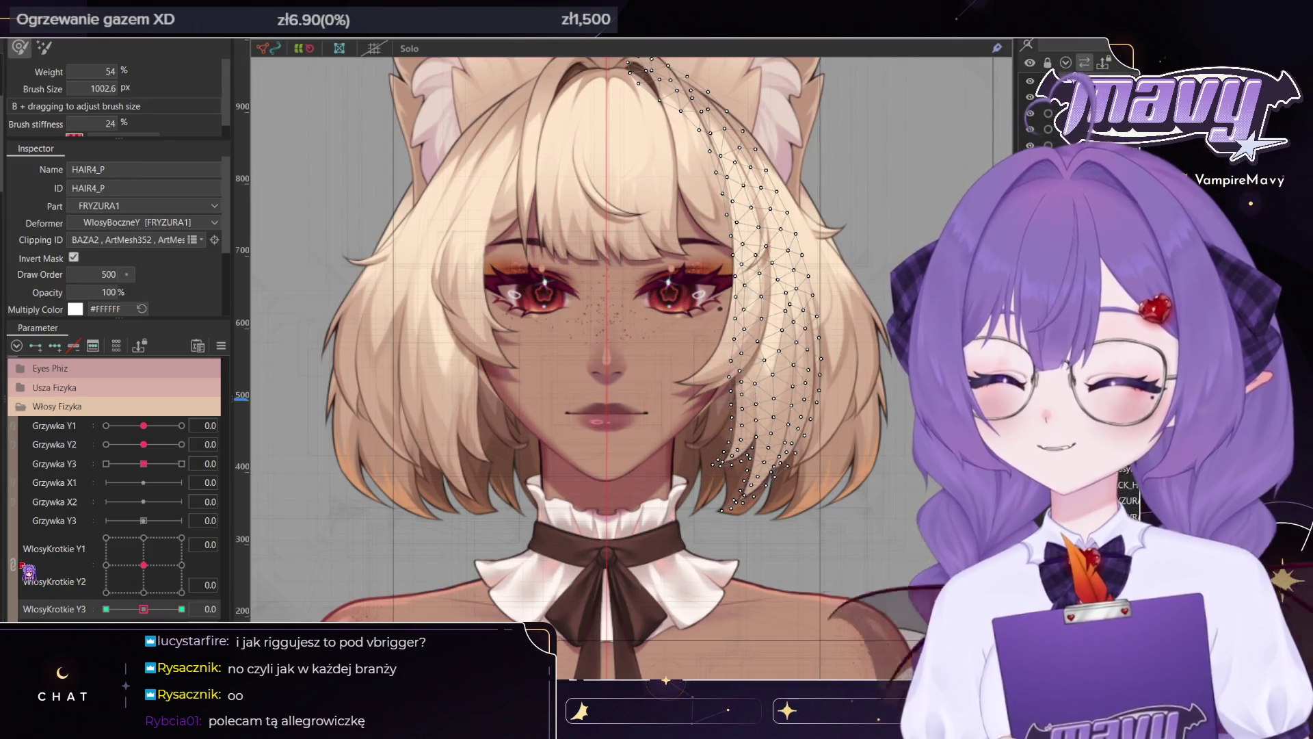
click(12, 565)
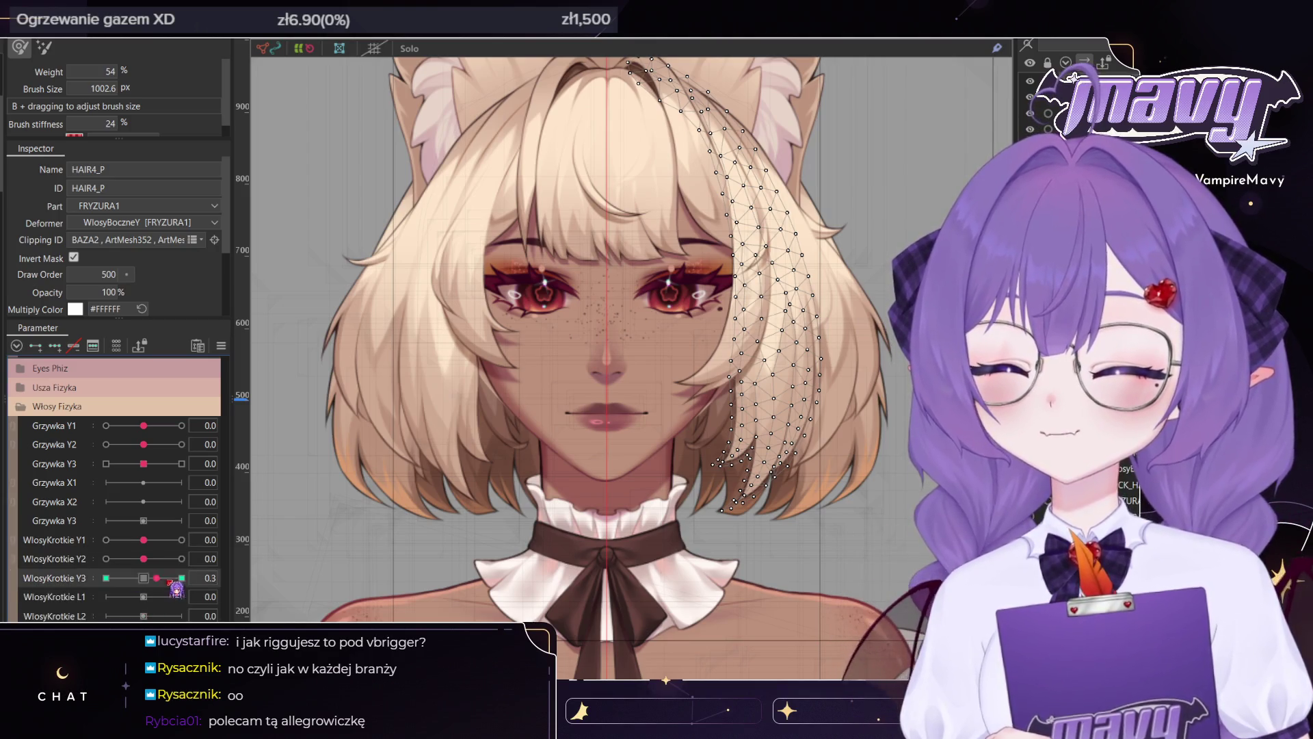
click(181, 578)
click(144, 464)
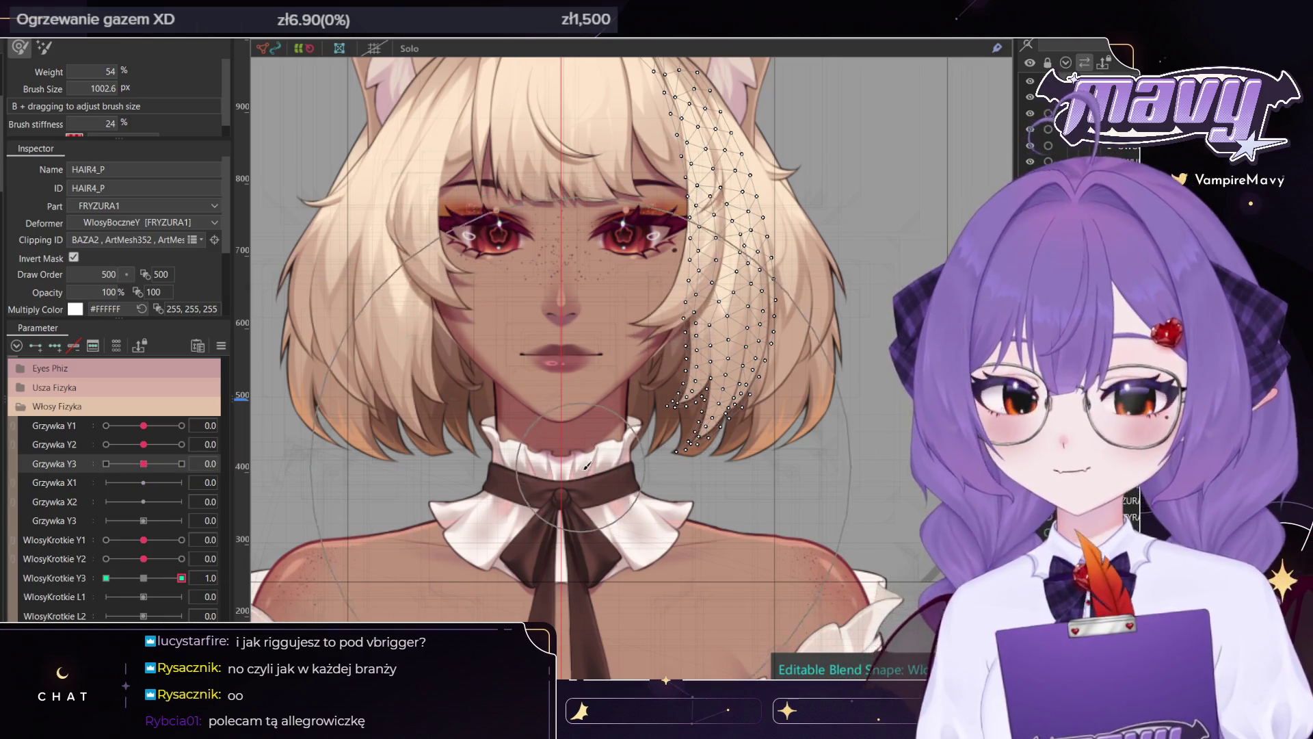
mouse_move(575, 554)
mouse_down()
mouse_move(524, 545)
mouse_move(359, 342)
mouse_up()
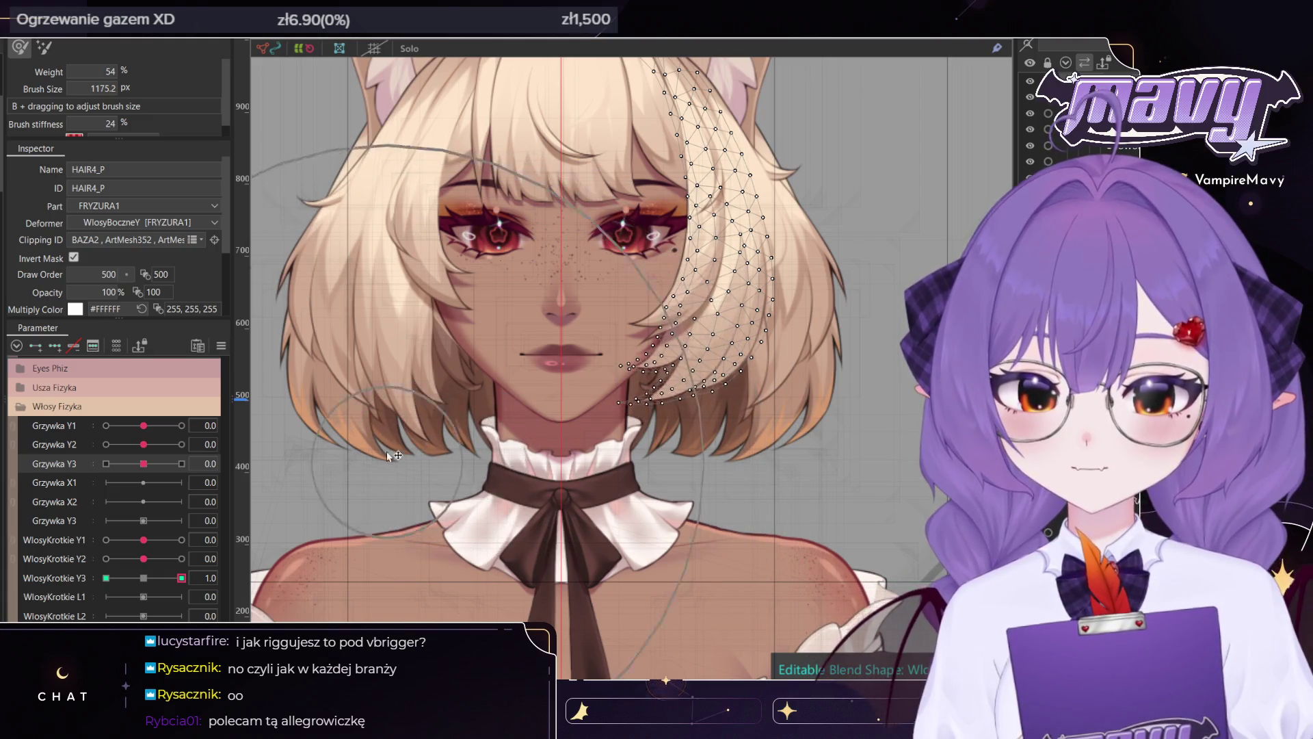